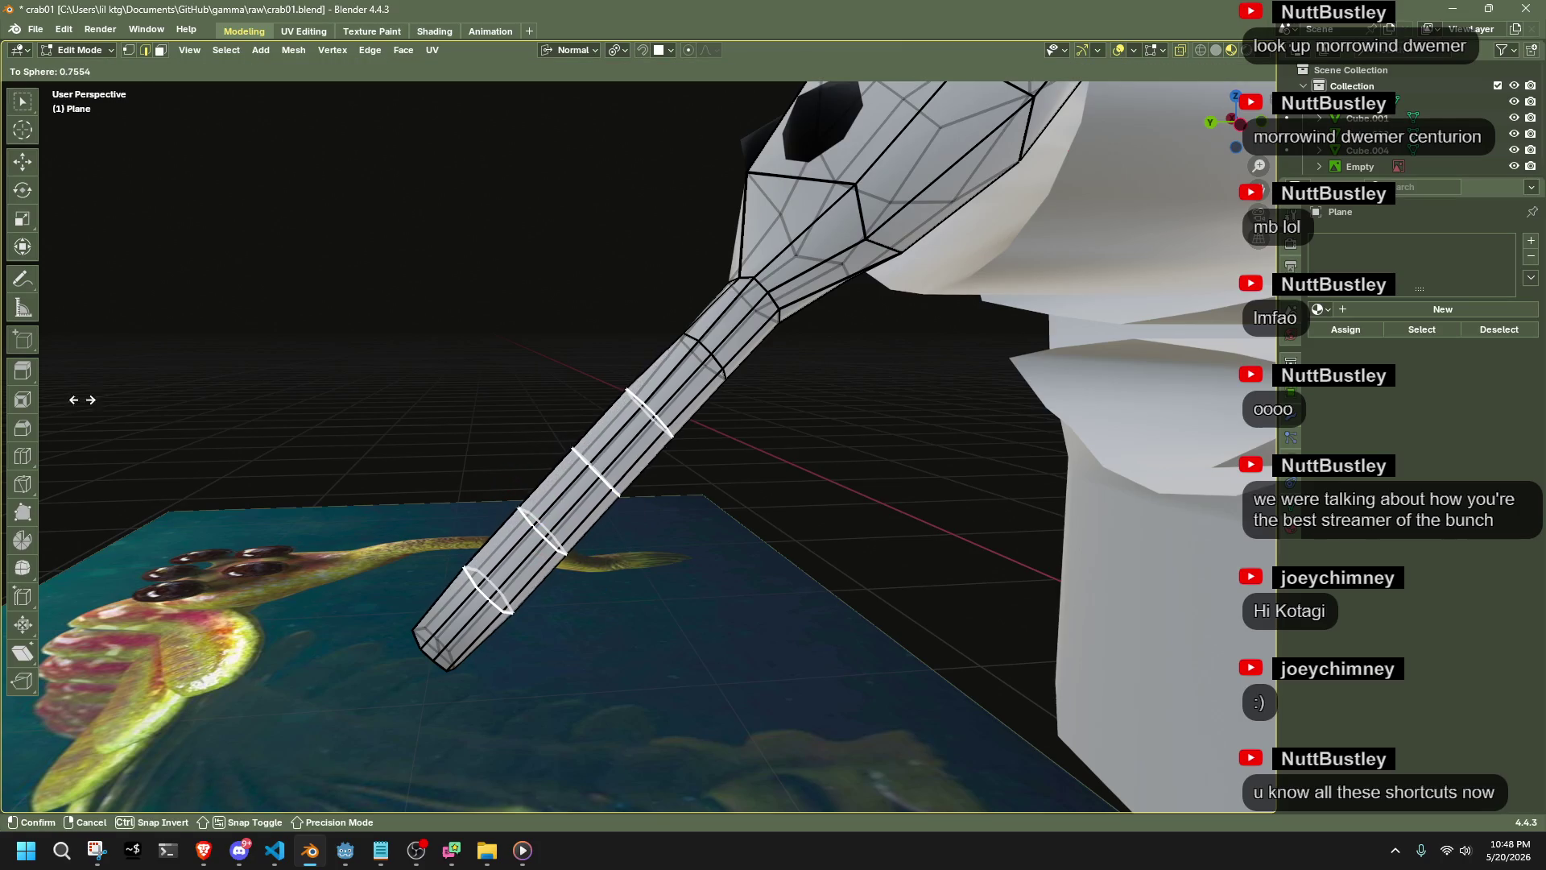
Undo the arm-loop slide and shrink the nozzle's bottom faces slightly
{"action": "key", "text": "ctrl+shift+z"}
{"action": "key", "text": "ctrl+z"}
{"action": "key", "text": "3"}
{"action": "mouse_move", "coordinate": [875, 487]}
{"action": "middle_mouse_down"}
{"action": "mouse_move", "coordinate": [1036, 507]}
{"action": "mouse_move", "coordinate": [800, 701]}
{"action": "middle_mouse_up"}
{"action": "key", "text": "b"}
{"action": "left_click_drag", "start_coordinate": [845, 716], "coordinate": [629, 657]}
{"action": "key", "text": "s"}
{"action": "left_click", "coordinate": [773, 636]}
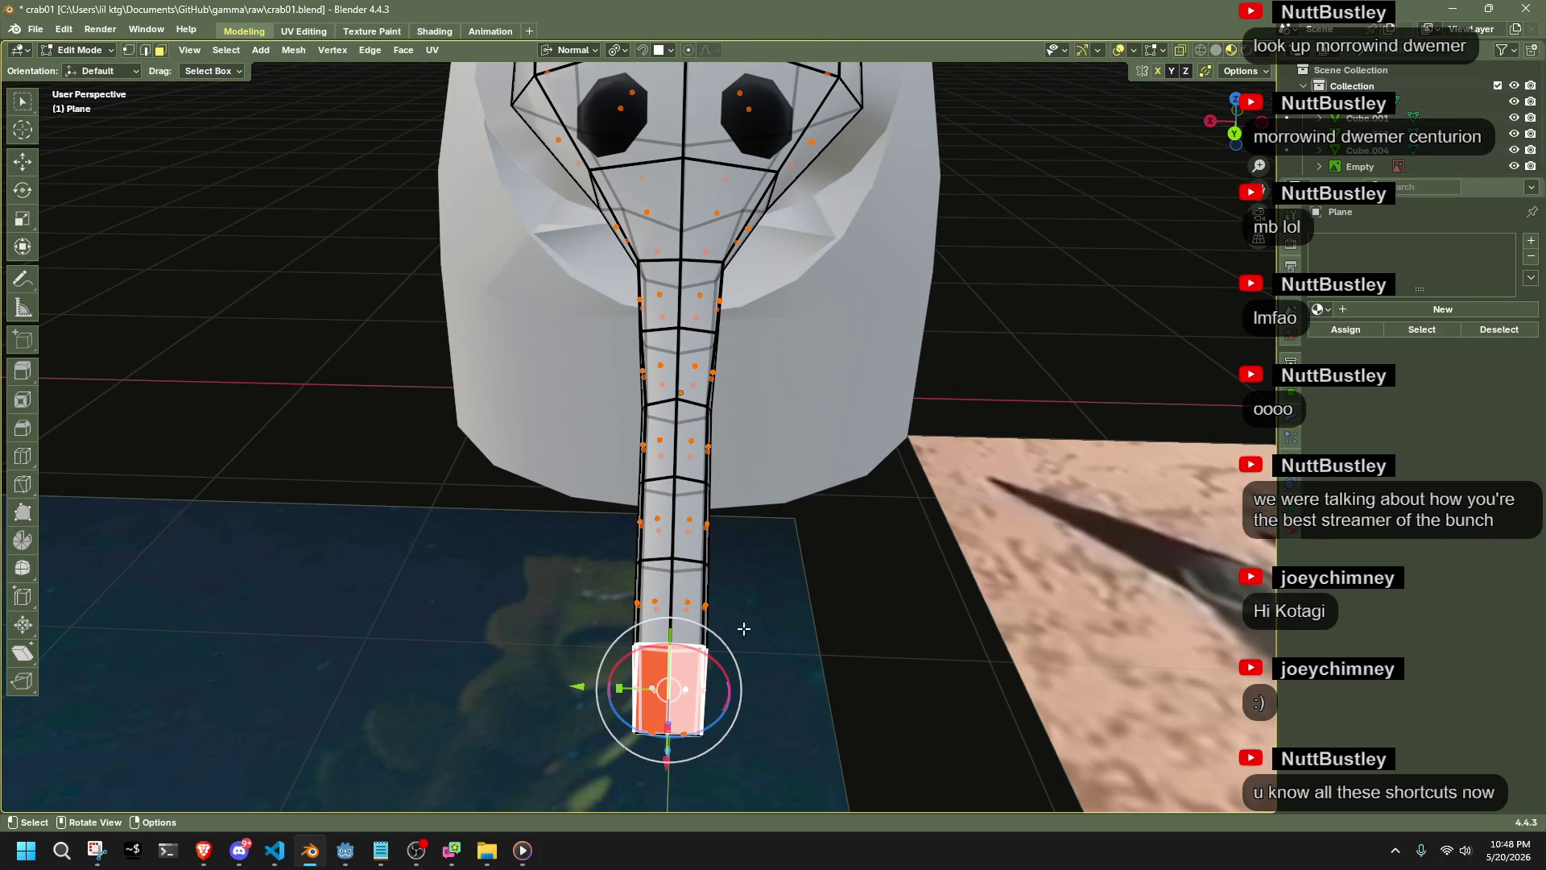
Box-select the nozzle's bottom vertices and change the scaling pivot point
{"action": "key", "text": "ctrl+Tab"}
{"action": "left_click", "coordinate": [515, 621]}
{"action": "key", "text": "b"}
{"action": "left_click_drag", "start_coordinate": [859, 766], "coordinate": [555, 610]}
{"action": "left_click", "coordinate": [617, 50]}
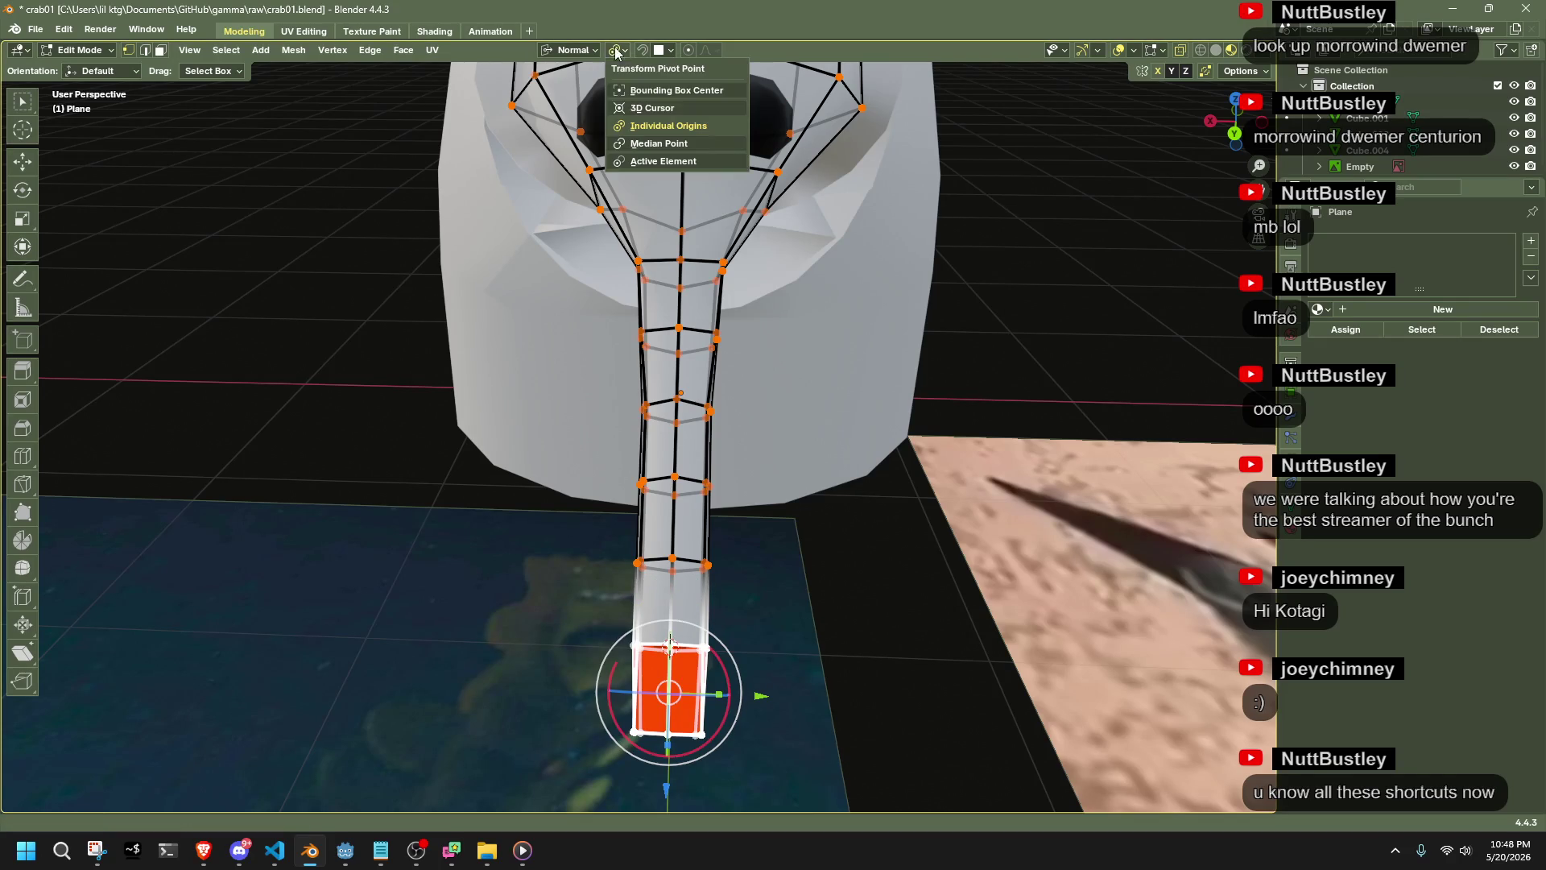
{"action": "left_click", "coordinate": [644, 110]}
{"action": "key", "text": "s"}
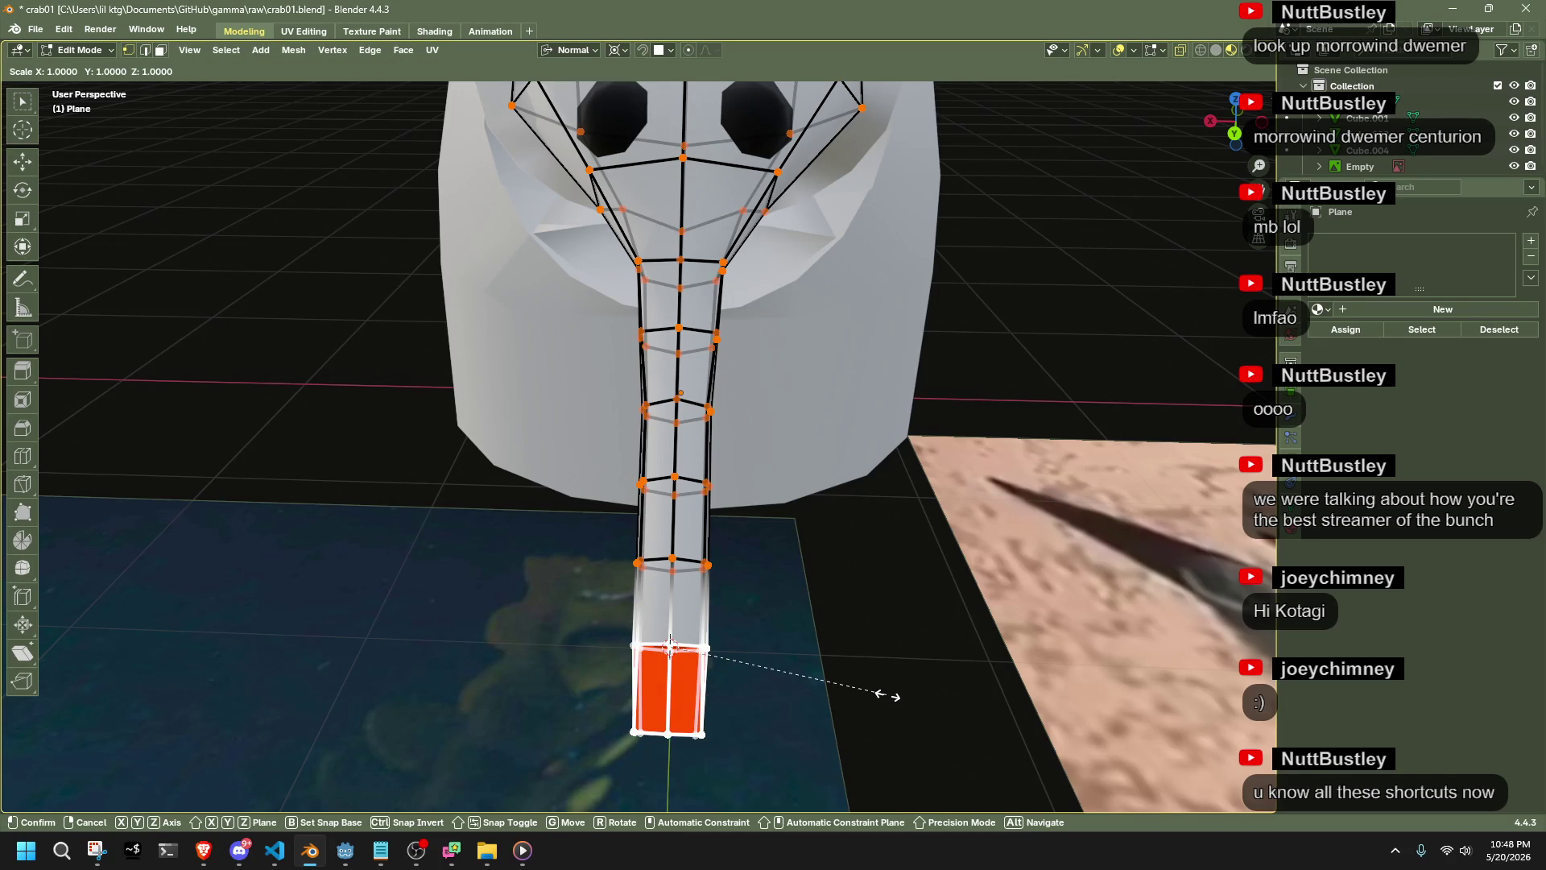
{"action": "key", "text": "Escape"}
Widen the edge loop near the nozzle tip into a bulb (scale 1.433) and save crab01.blend
{"action": "left_click", "coordinate": [644, 645], "text": "alt"}
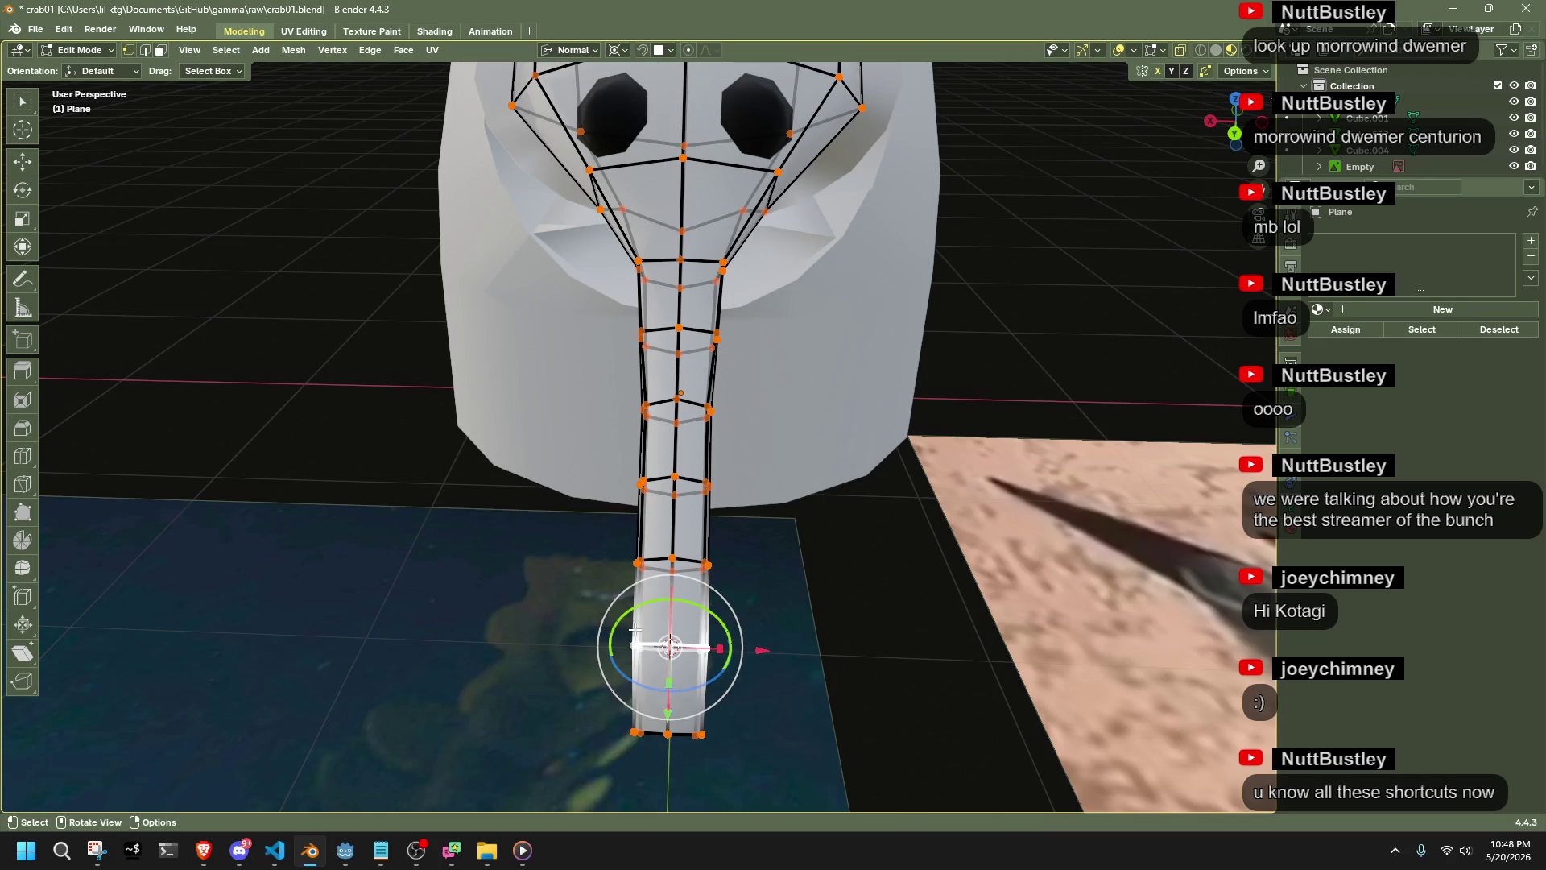
{"action": "key", "text": "s"}
{"action": "left_click", "coordinate": [970, 624]}
{"action": "mouse_move", "coordinate": [955, 604]}
{"action": "middle_mouse_down"}
{"action": "mouse_move", "coordinate": [997, 493]}
{"action": "mouse_move", "coordinate": [974, 476]}
{"action": "mouse_move", "coordinate": [747, 577]}
{"action": "mouse_move", "coordinate": [1074, 617]}
{"action": "mouse_move", "coordinate": [1002, 562]}
{"action": "mouse_move", "coordinate": [834, 638]}
{"action": "middle_mouse_up"}
{"action": "key", "text": "Tab"}
{"action": "key", "text": "ctrl+s"}
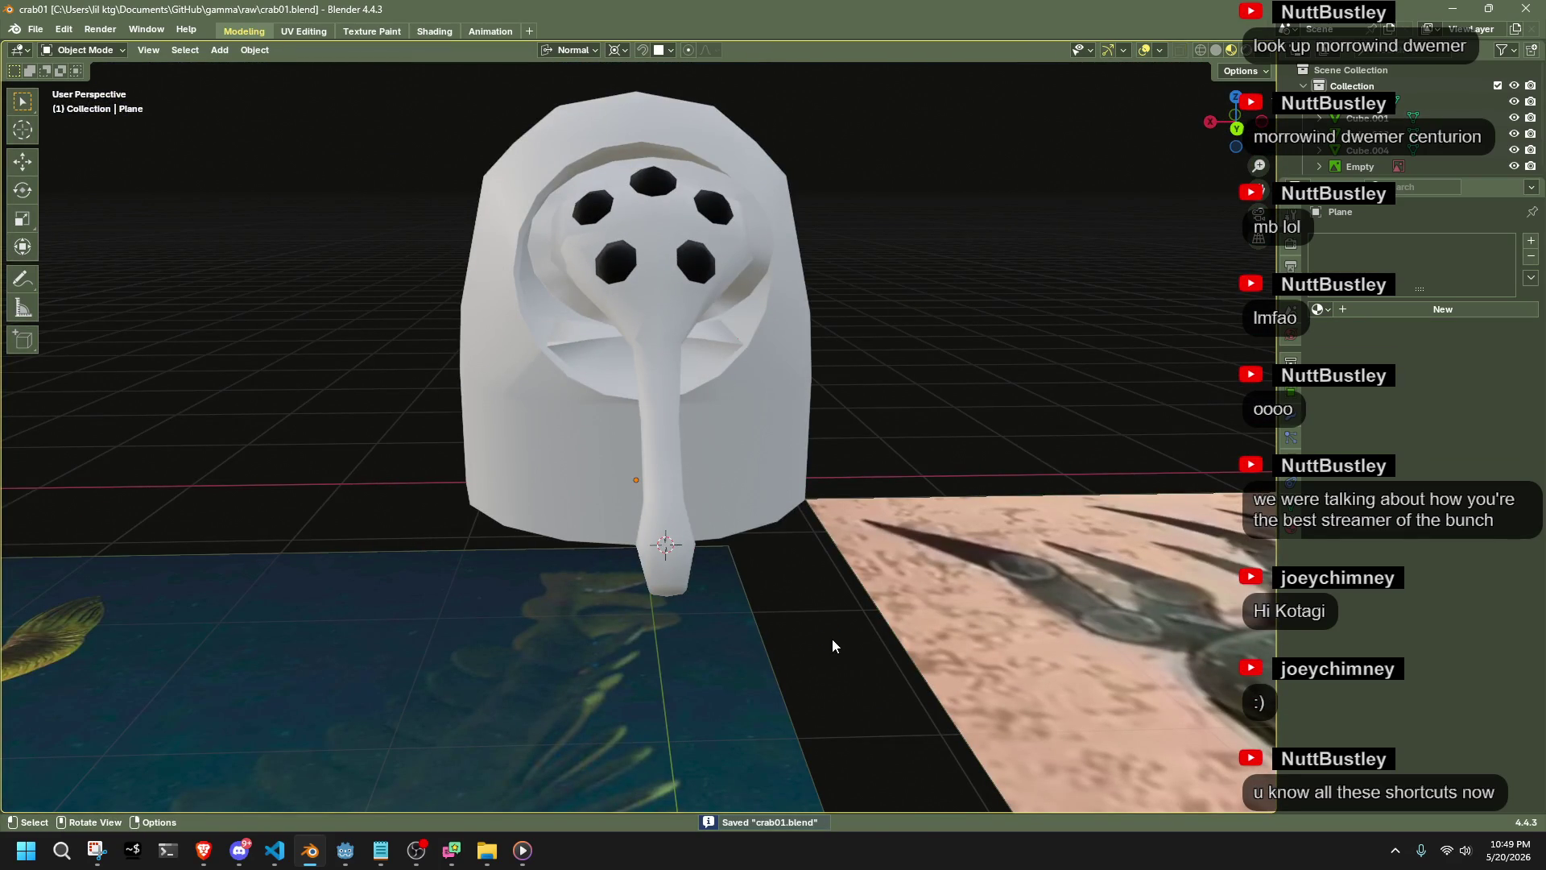
{"action": "key", "text": "alt+Tab"}
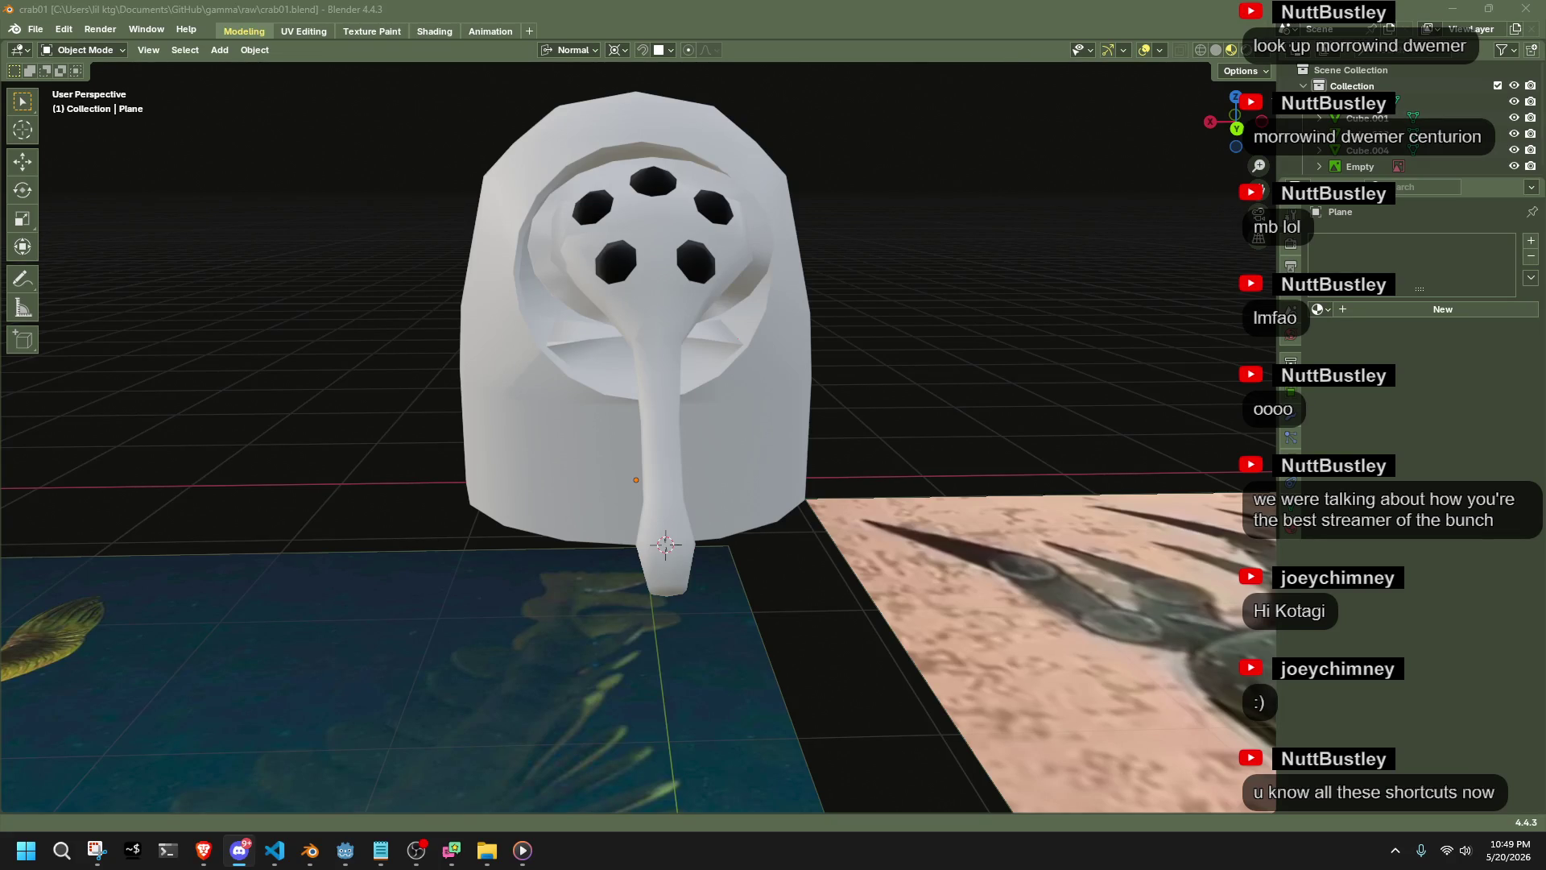
{"action": "key", "text": "alt+Tab"}
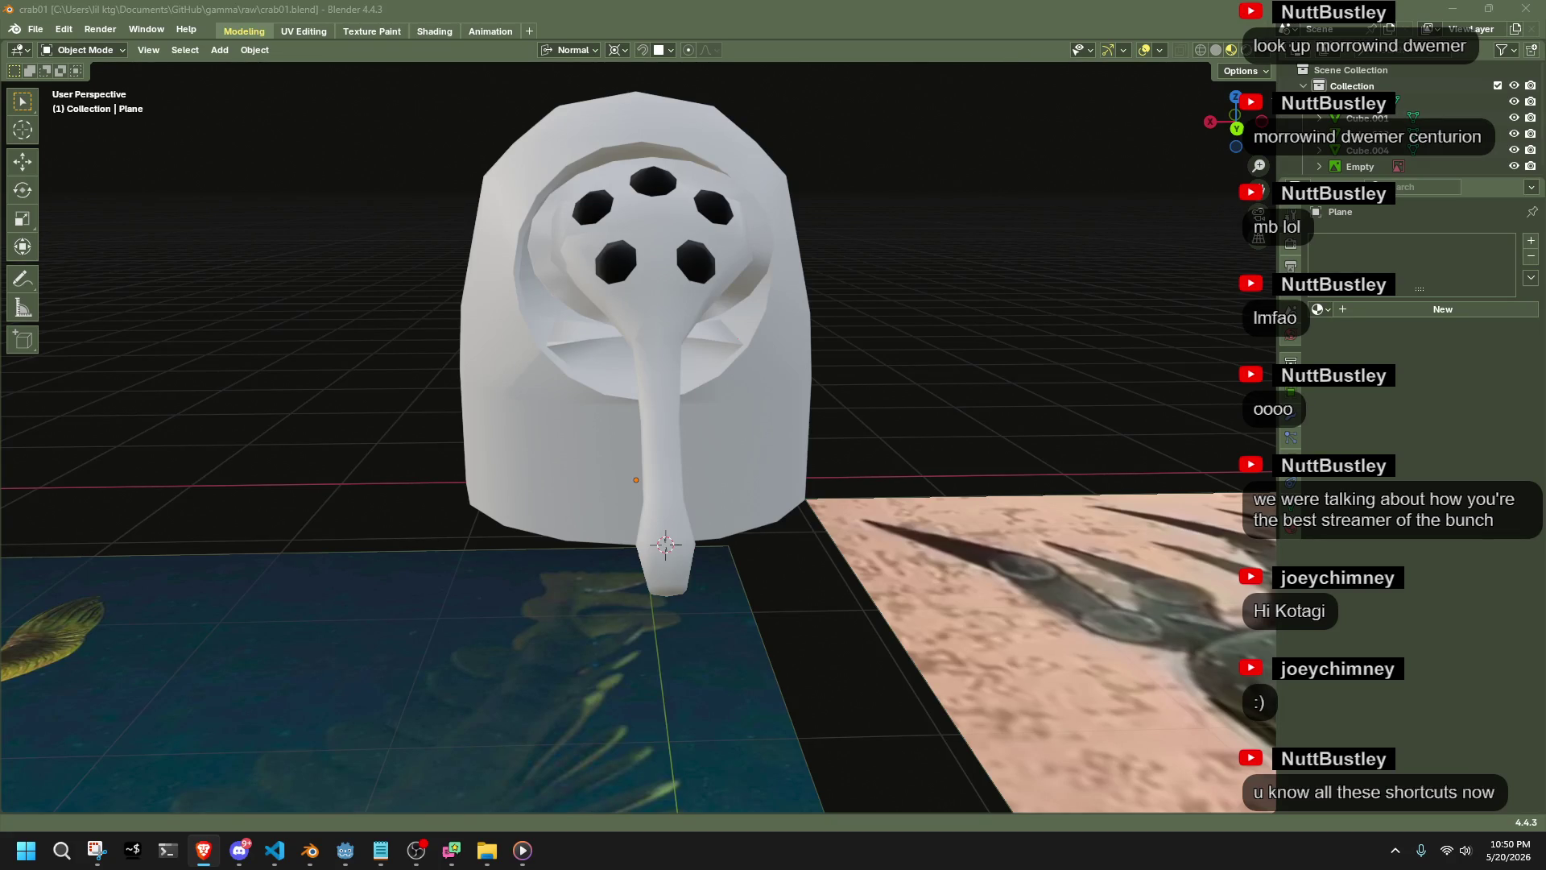
{"action": "key", "text": "alt+Tab"}
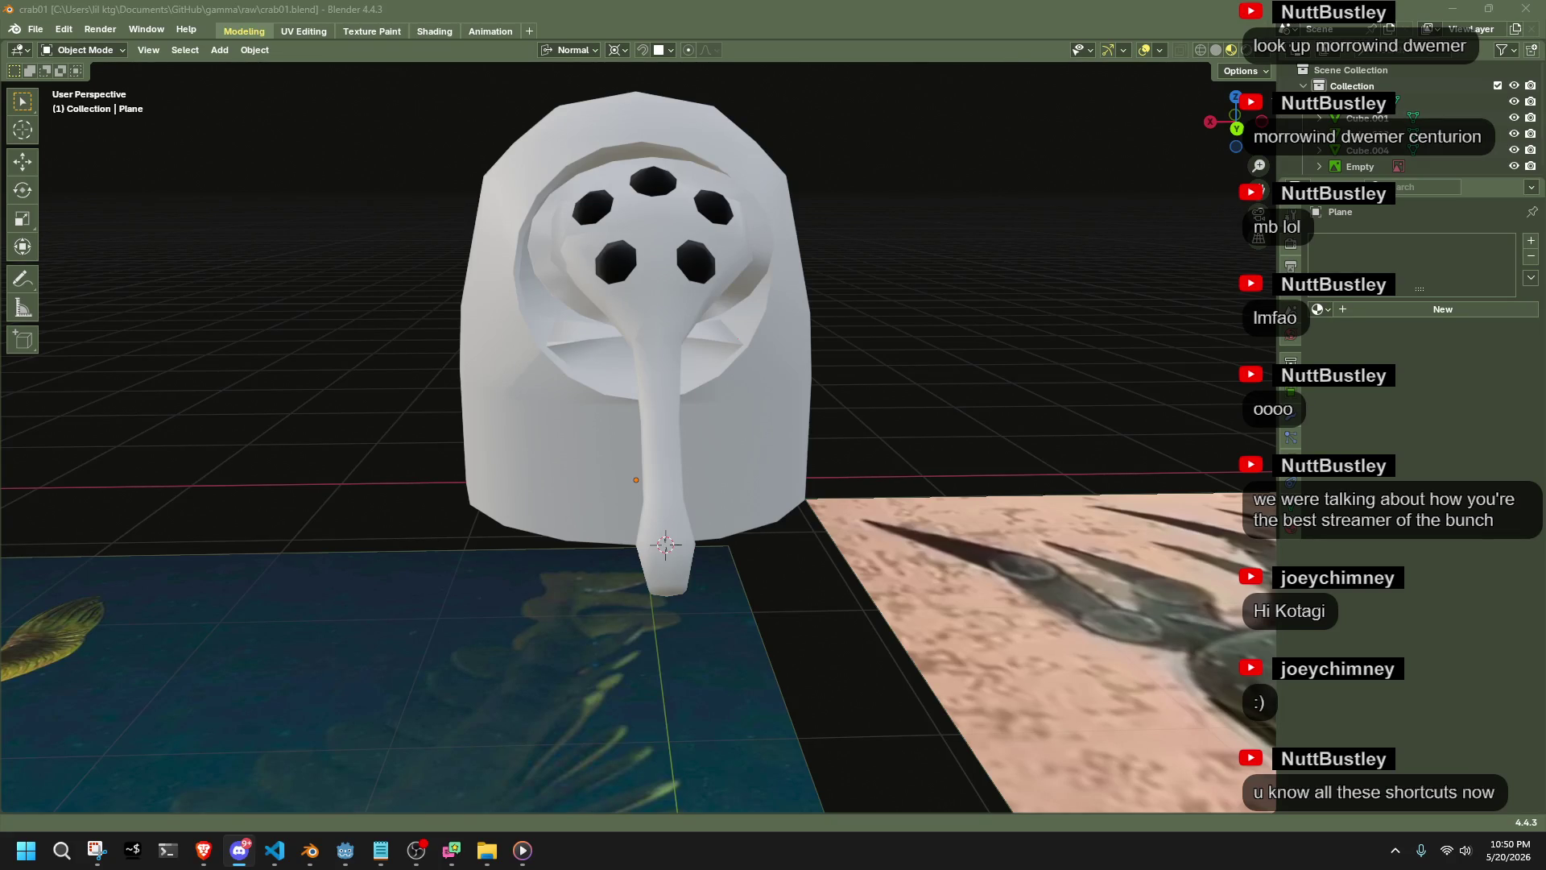
{"action": "key", "text": "alt+Tab"}
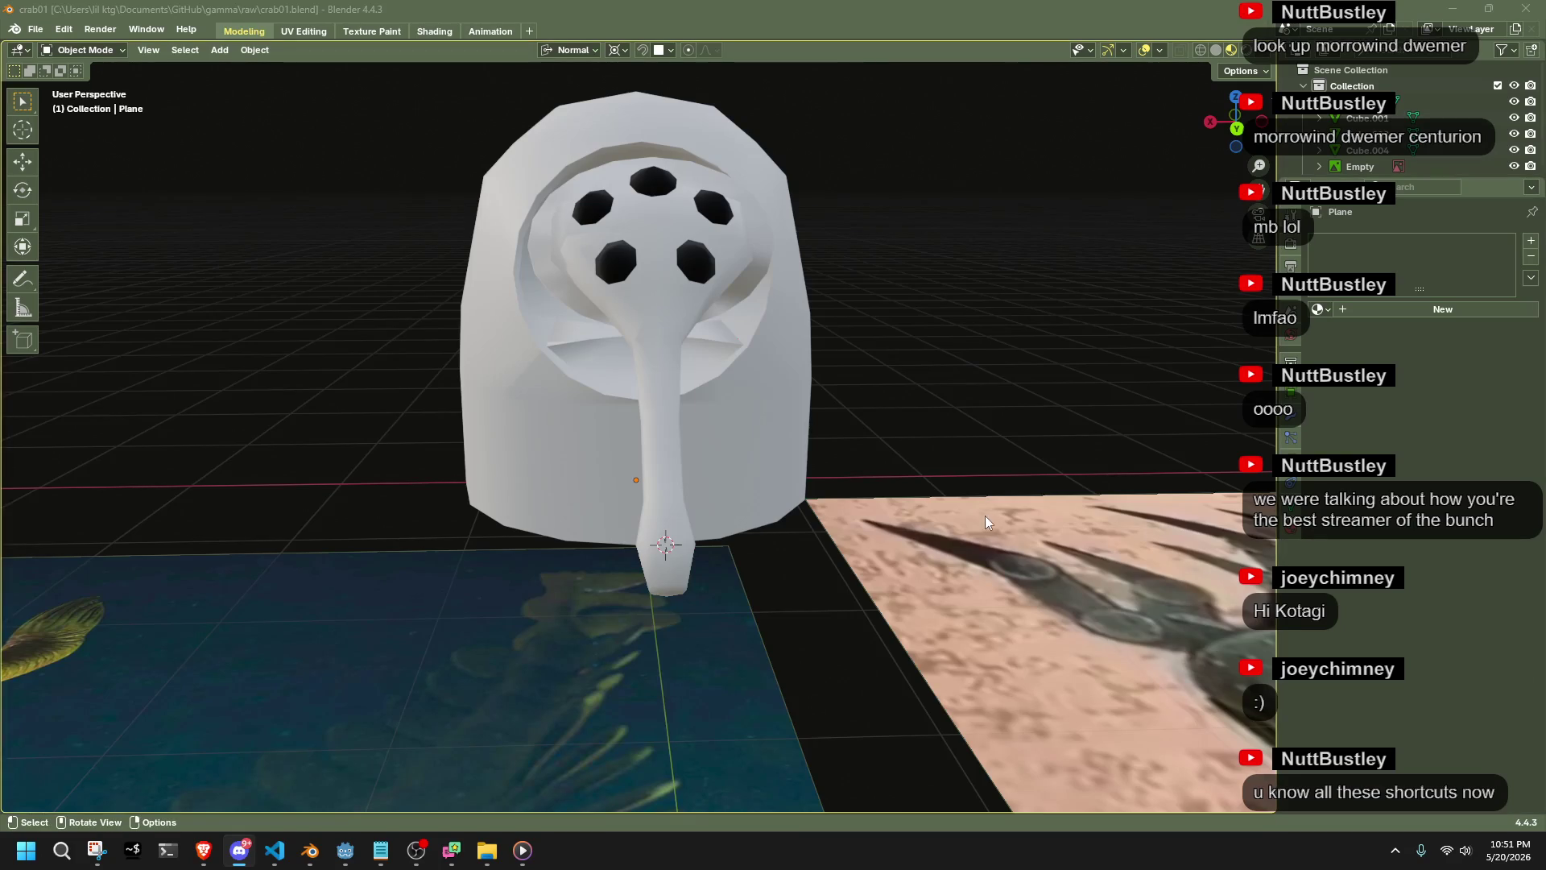
Zoom and orbit to compare the head beside both reference planes, then select Cube.001
{"action": "scroll", "coordinate": [984, 515], "scroll_direction": "down", "scroll_amount": 4}
{"action": "mouse_move", "coordinate": [983, 515]}
{"action": "middle_mouse_down"}
{"action": "mouse_move", "coordinate": [568, 408]}
{"action": "mouse_move", "coordinate": [866, 507]}
{"action": "mouse_move", "coordinate": [1007, 496]}
{"action": "middle_mouse_up"}
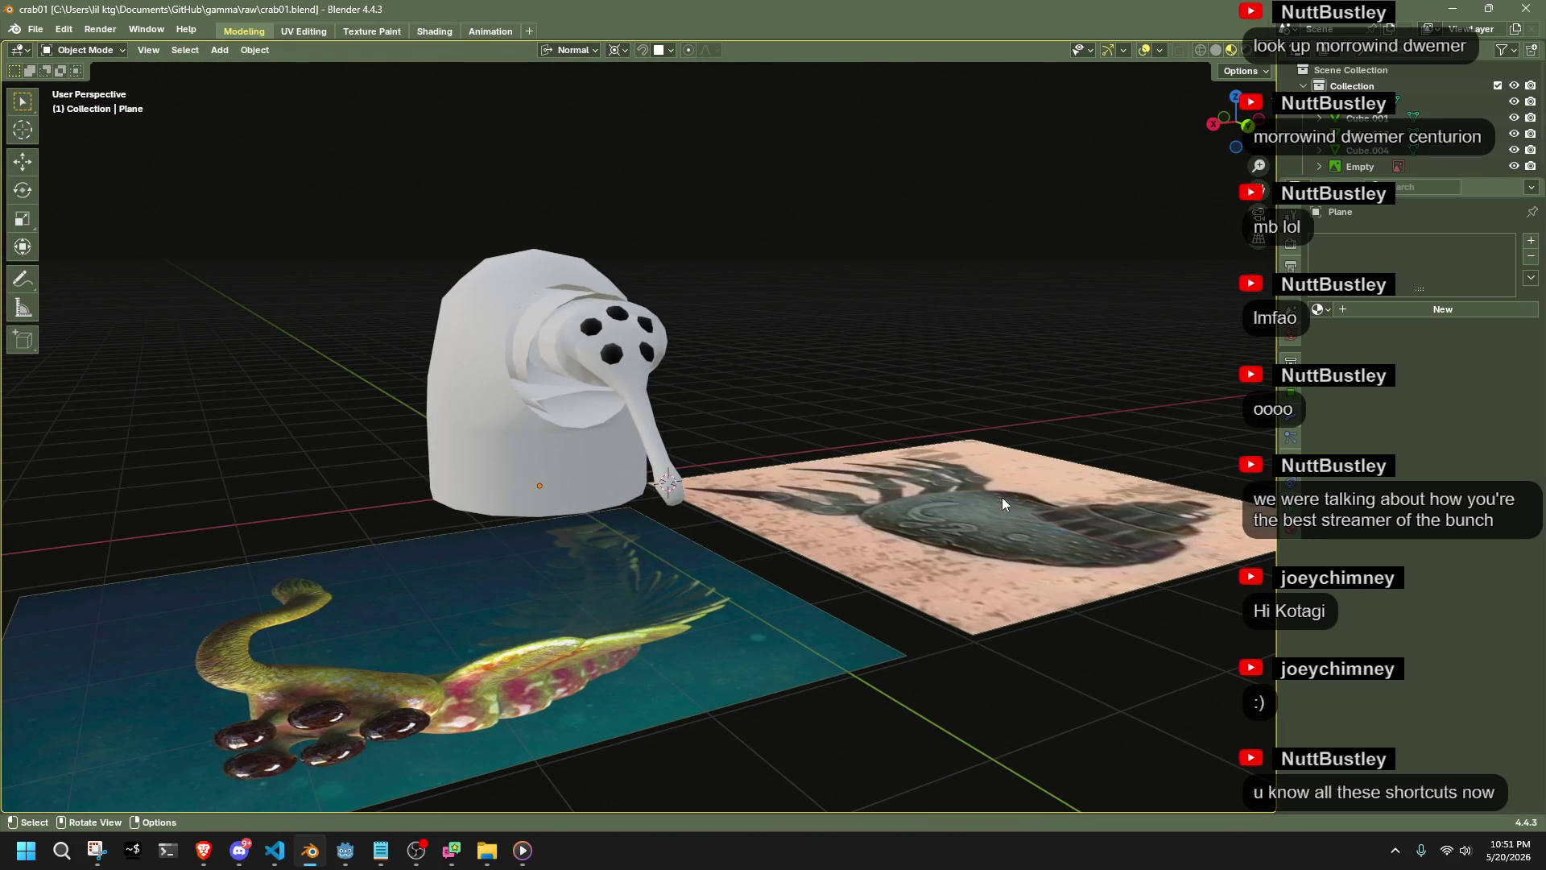
{"action": "scroll", "coordinate": [452, 404], "scroll_direction": "up", "scroll_amount": 5}
{"action": "mouse_move", "coordinate": [610, 384]}
{"action": "middle_mouse_down"}
{"action": "mouse_move", "coordinate": [668, 248]}
{"action": "mouse_move", "coordinate": [674, 380]}
{"action": "mouse_move", "coordinate": [746, 390]}
{"action": "mouse_move", "coordinate": [622, 321]}
{"action": "mouse_move", "coordinate": [683, 543]}
{"action": "mouse_move", "coordinate": [810, 525]}
{"action": "mouse_move", "coordinate": [560, 509]}
{"action": "mouse_move", "coordinate": [639, 526]}
{"action": "mouse_move", "coordinate": [871, 494]}
{"action": "mouse_move", "coordinate": [882, 422]}
{"action": "mouse_move", "coordinate": [931, 359]}
{"action": "mouse_move", "coordinate": [931, 504]}
{"action": "mouse_move", "coordinate": [848, 435]}
{"action": "mouse_move", "coordinate": [708, 451]}
{"action": "mouse_move", "coordinate": [873, 496]}
{"action": "mouse_move", "coordinate": [1011, 485]}
{"action": "mouse_move", "coordinate": [806, 451]}
{"action": "mouse_move", "coordinate": [726, 467]}
{"action": "mouse_move", "coordinate": [695, 333]}
{"action": "middle_mouse_up"}
{"action": "scroll", "coordinate": [805, 457], "scroll_direction": "up", "scroll_amount": 4}
{"action": "left_click", "coordinate": [727, 467]}
Push Cube.001's cap centre vertices back along the normal into a recessed cone
{"action": "key", "text": "Tab"}
{"action": "scroll", "coordinate": [740, 464], "scroll_direction": "down", "scroll_amount": 3}
{"action": "scroll", "coordinate": [696, 332], "scroll_direction": "up", "scroll_amount": 4}
{"action": "left_click", "coordinate": [183, 447], "text": "shift"}
{"action": "key", "text": "g"}
{"action": "key", "text": "y"}
{"action": "key", "text": "y"}
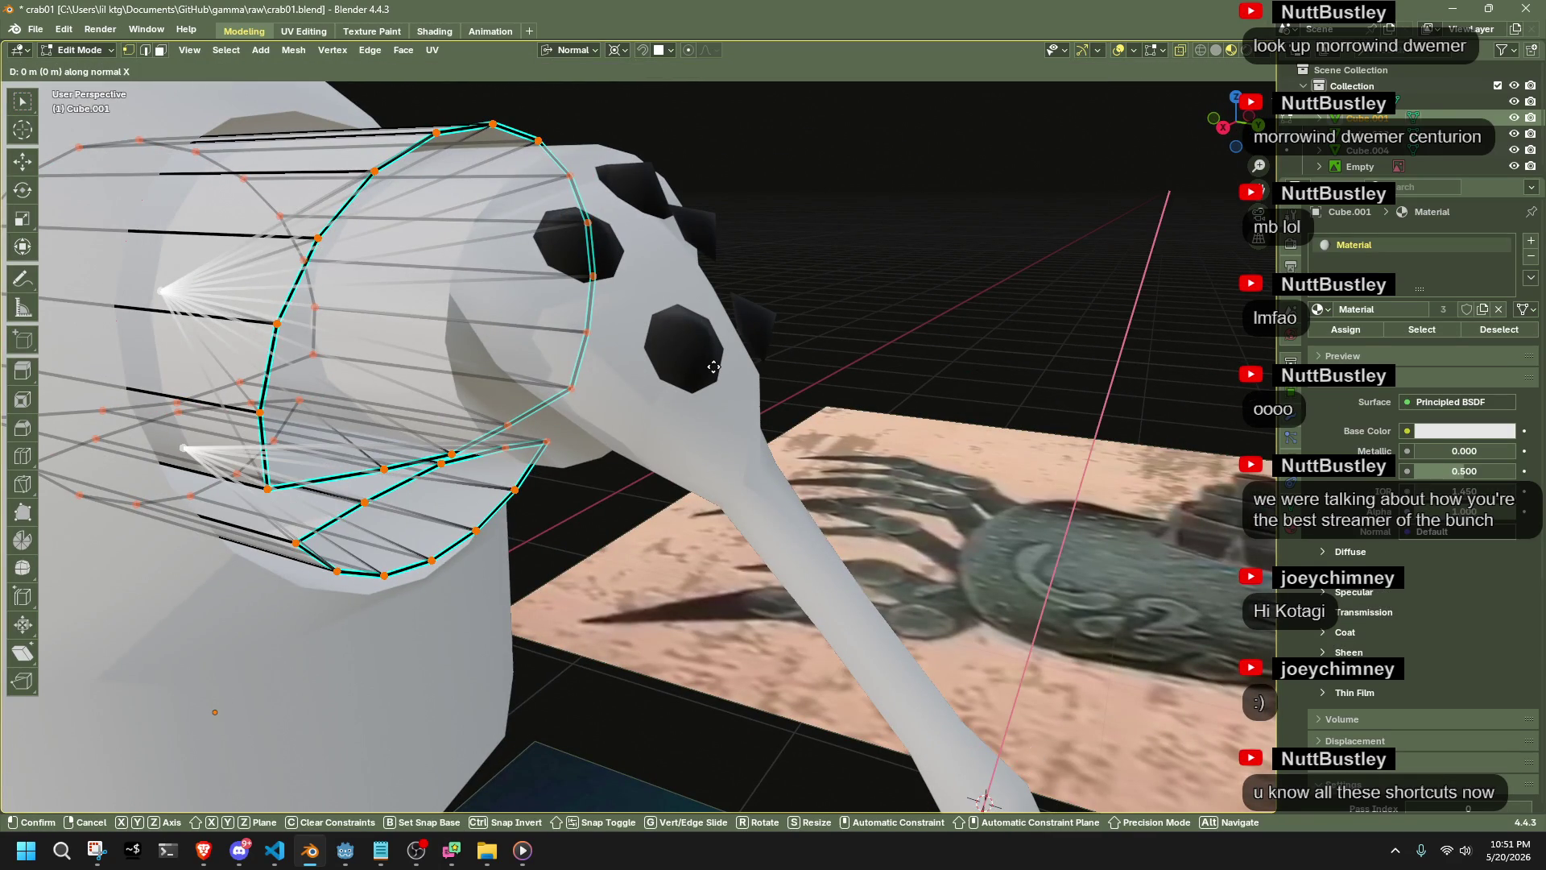
{"action": "key", "text": "z"}
{"action": "key", "text": "z"}
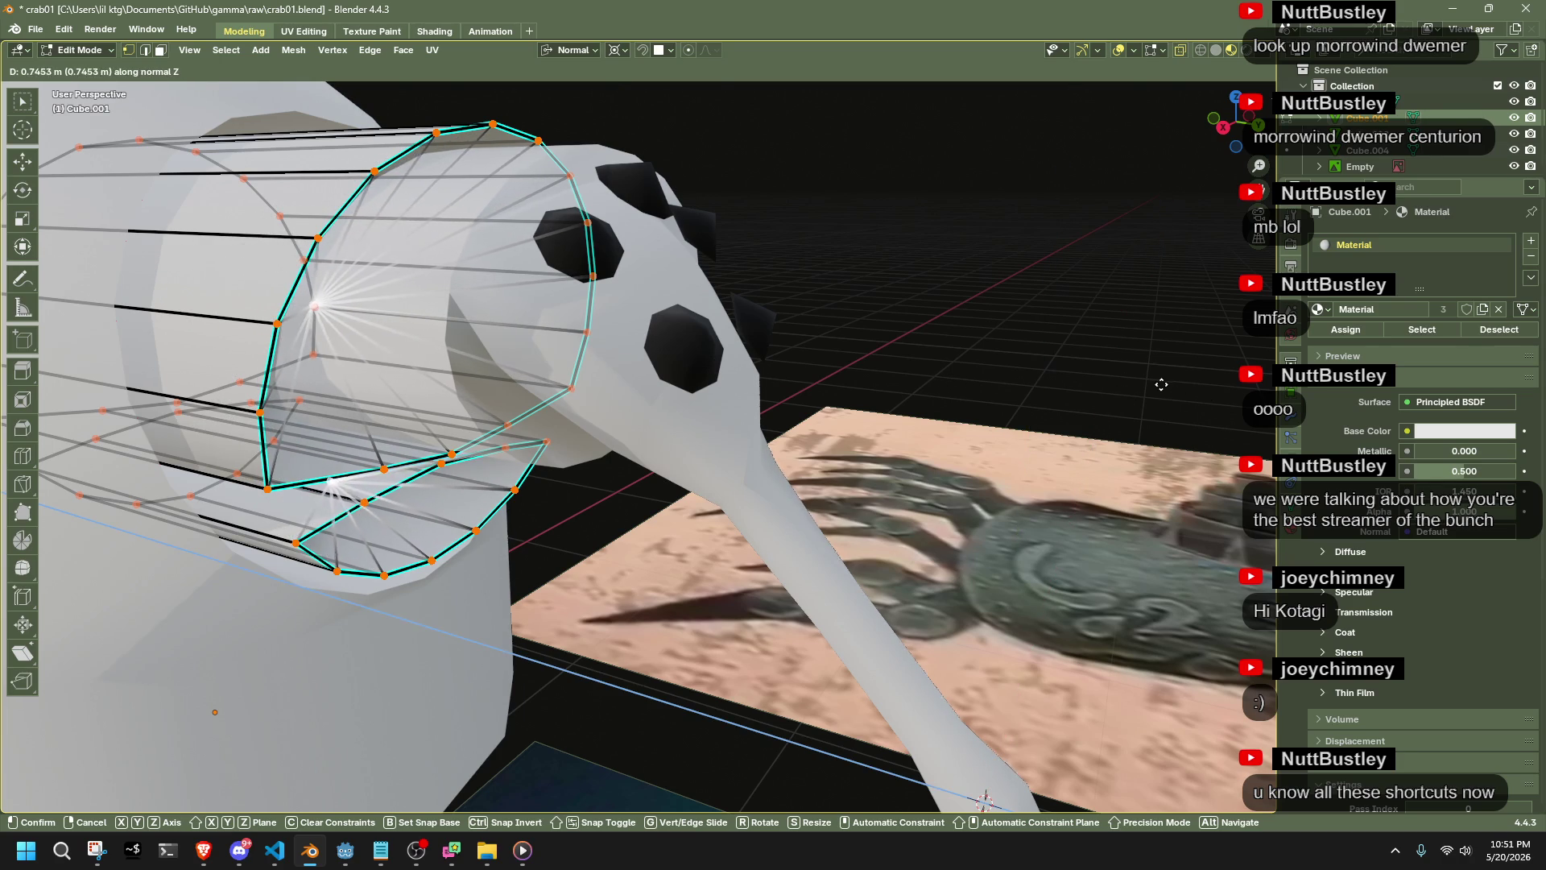
{"action": "left_click", "coordinate": [1096, 314]}
{"action": "key", "text": "Tab"}
{"action": "mouse_move", "coordinate": [1095, 307]}
{"action": "middle_mouse_down"}
{"action": "mouse_move", "coordinate": [999, 279]}
{"action": "mouse_move", "coordinate": [988, 180]}
{"action": "mouse_move", "coordinate": [934, 290]}
{"action": "middle_mouse_up"}
Recess Cube.002's end-cap centre along its normal the same way
{"action": "left_click", "coordinate": [446, 375]}
{"action": "key", "text": "Tab"}
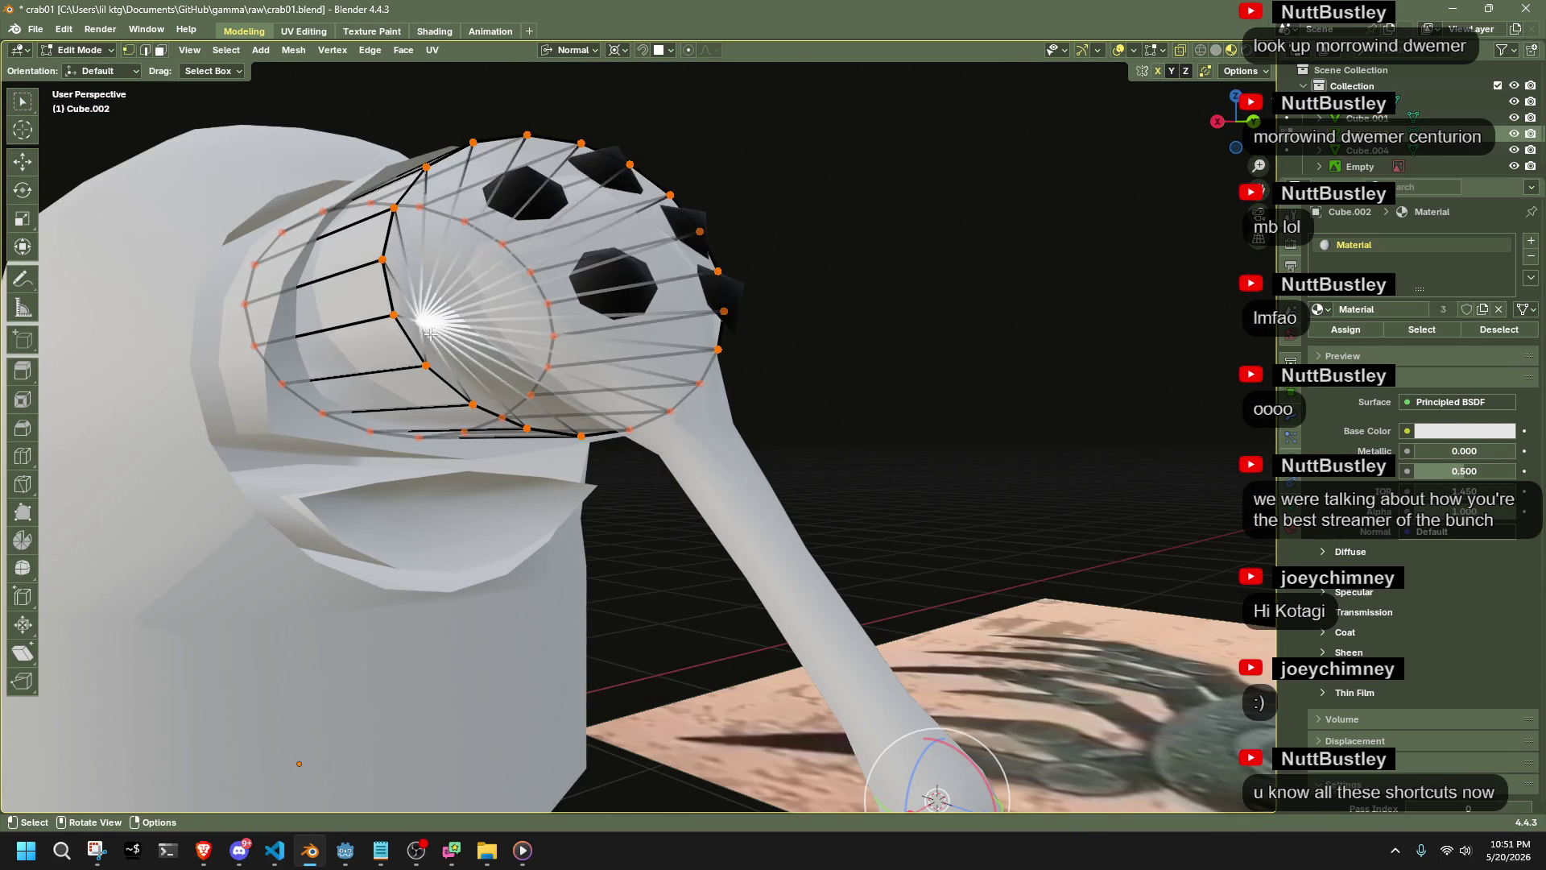
{"action": "middle_click_drag", "start_coordinate": [441, 337], "coordinate": [850, 285]}
{"action": "key", "text": "g"}
{"action": "key", "text": "y"}
{"action": "key", "text": "y"}
{"action": "key", "text": "z"}
{"action": "key", "text": "z"}
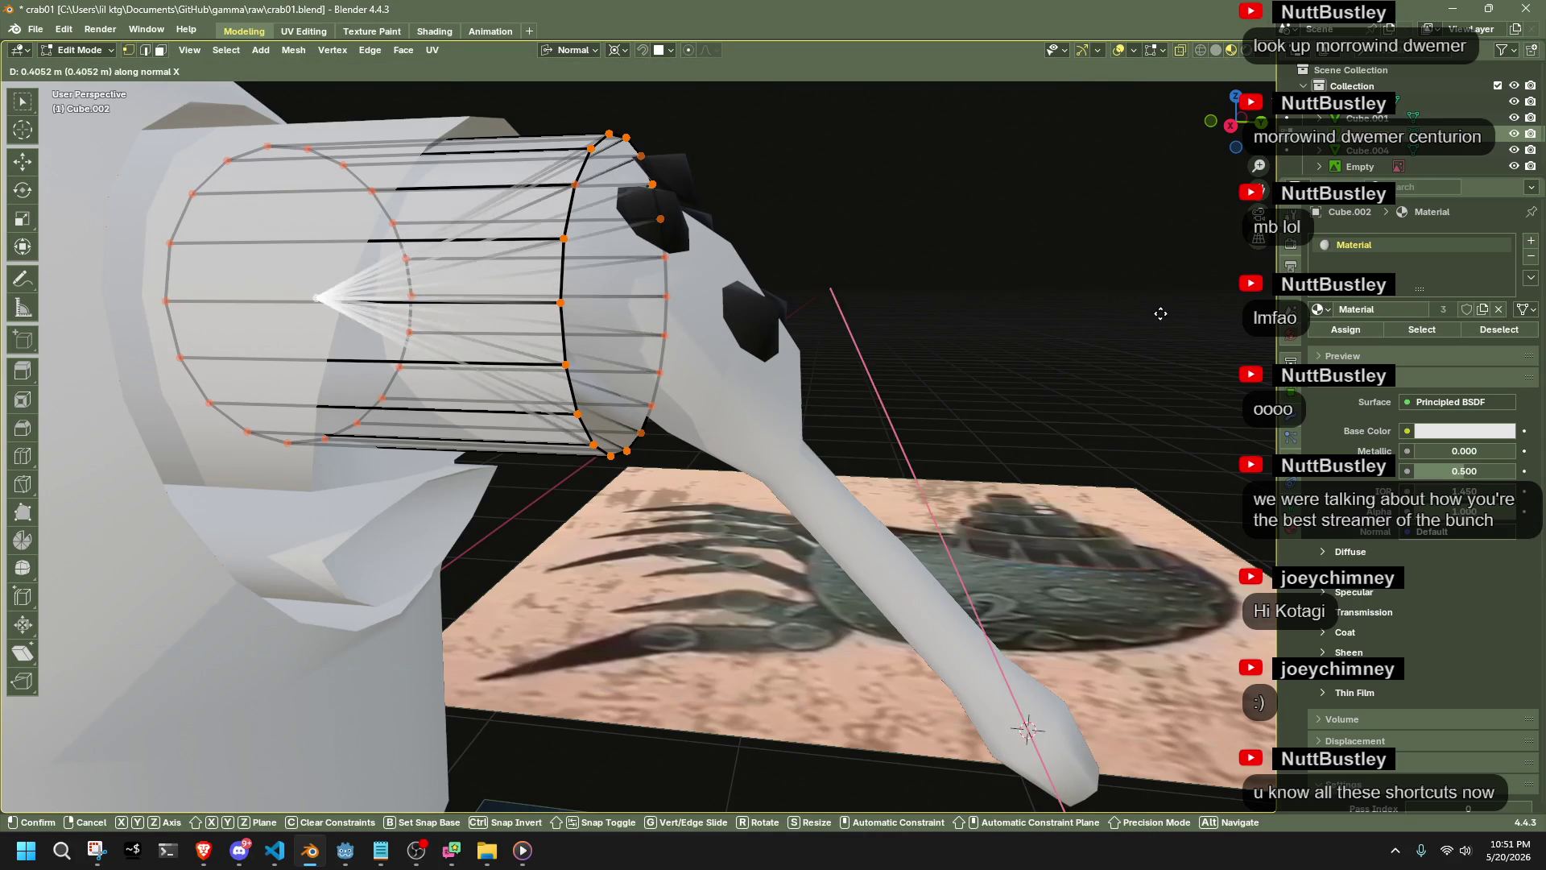
{"action": "left_click", "coordinate": [1018, 277]}
{"action": "key", "text": "Tab"}
{"action": "mouse_move", "coordinate": [1018, 277]}
{"action": "middle_mouse_down"}
{"action": "mouse_move", "coordinate": [950, 273]}
{"action": "mouse_move", "coordinate": [644, 361]}
{"action": "mouse_move", "coordinate": [494, 322]}
{"action": "mouse_move", "coordinate": [562, 318]}
{"action": "middle_mouse_up"}
{"action": "scroll", "coordinate": [604, 350], "scroll_direction": "up", "scroll_amount": 5}
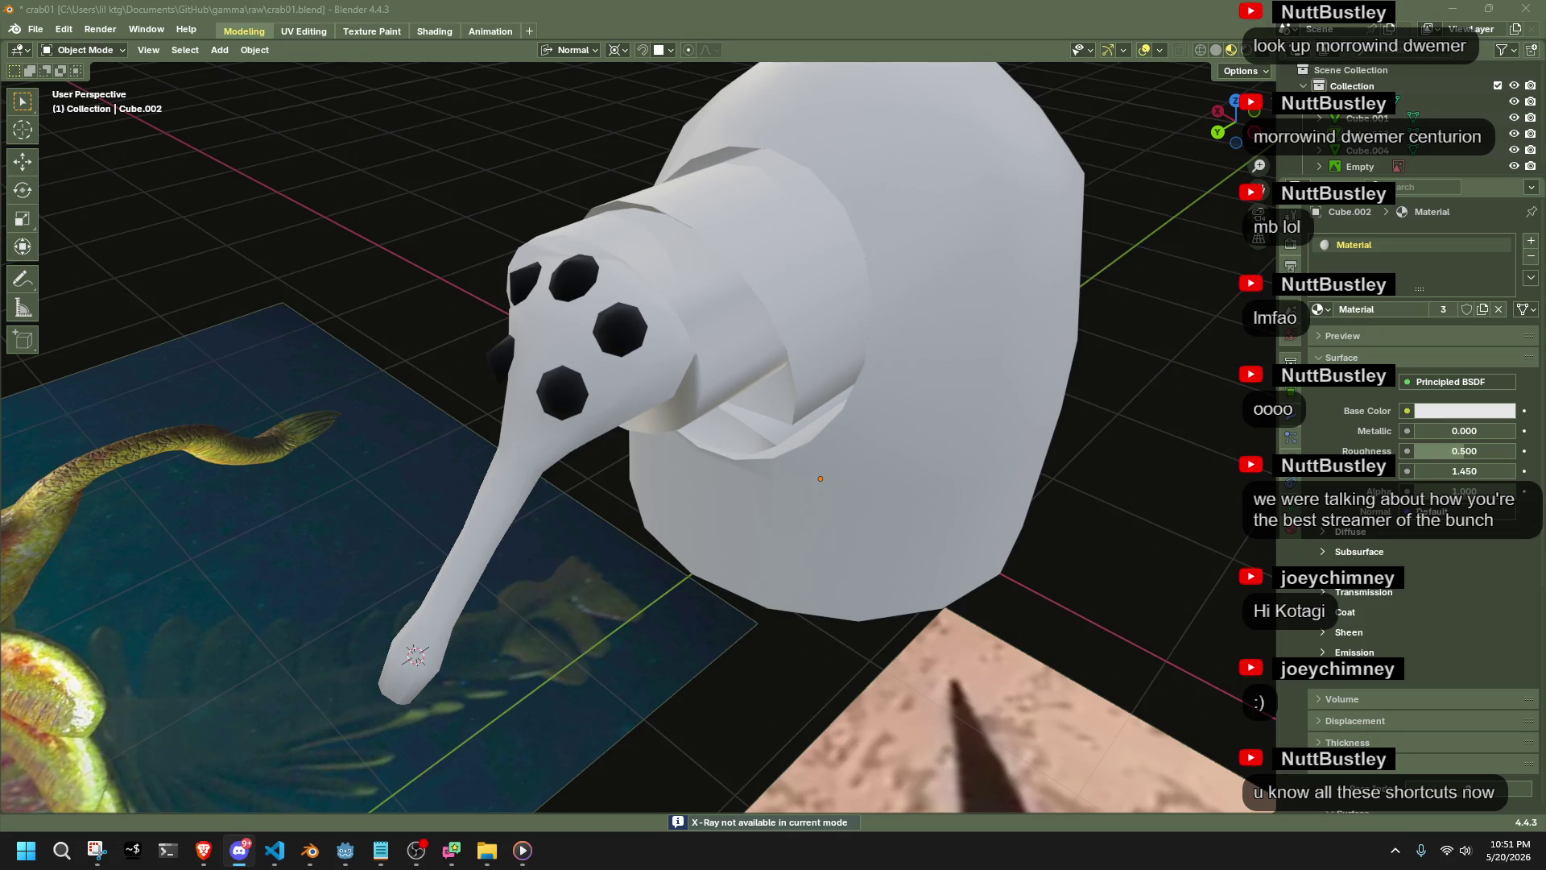
Deselect all, save crab01.blend, and orbit to view the model from a low angle
{"action": "scroll", "coordinate": [761, 454], "scroll_direction": "down", "scroll_amount": 5}
{"action": "key", "text": "alt+a"}
{"action": "key", "text": "ctrl+s"}
{"action": "mouse_move", "coordinate": [522, 369]}
{"action": "middle_mouse_down"}
{"action": "mouse_move", "coordinate": [712, 485]}
{"action": "mouse_move", "coordinate": [765, 572]}
{"action": "middle_mouse_up"}
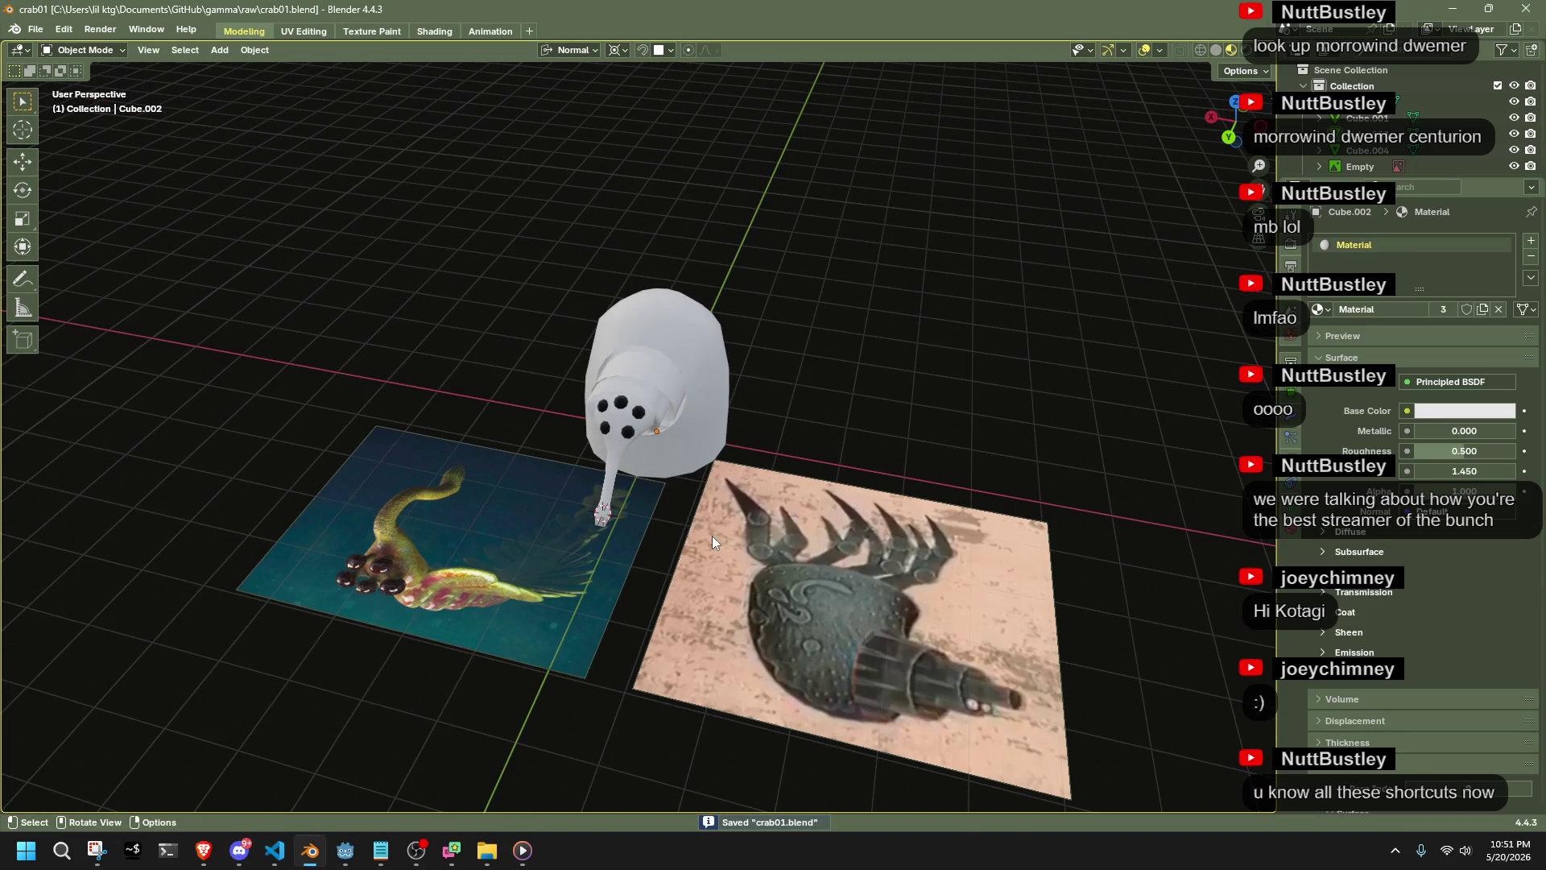
{"action": "mouse_move", "coordinate": [713, 535]}
{"action": "middle_mouse_down"}
{"action": "mouse_move", "coordinate": [925, 650]}
{"action": "mouse_move", "coordinate": [995, 481]}
{"action": "middle_mouse_up"}
{"action": "scroll", "coordinate": [996, 482], "scroll_direction": "up", "scroll_amount": 3}
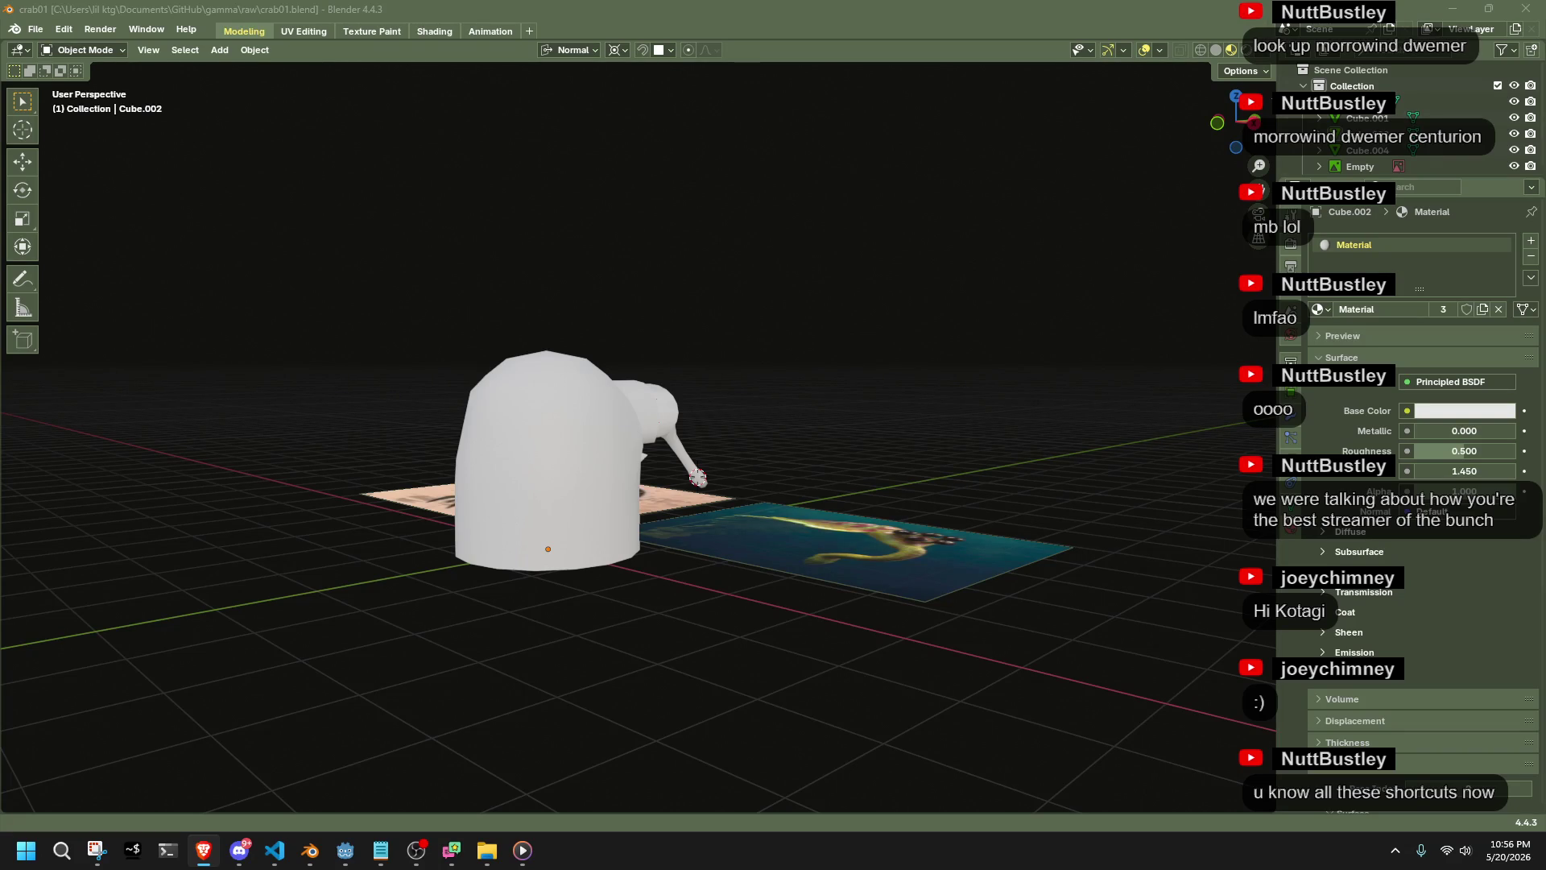
Orbit around the robot model to view it alongside both reference images
{"action": "mouse_move", "coordinate": [1036, 480]}
{"action": "middle_mouse_down"}
{"action": "mouse_move", "coordinate": [813, 535]}
{"action": "mouse_move", "coordinate": [685, 534]}
{"action": "mouse_move", "coordinate": [546, 486]}
{"action": "mouse_move", "coordinate": [776, 491]}
{"action": "mouse_move", "coordinate": [912, 516]}
{"action": "middle_mouse_up"}
{"action": "scroll", "coordinate": [684, 528], "scroll_direction": "up", "scroll_amount": 5}
{"action": "scroll", "coordinate": [911, 515], "scroll_direction": "down", "scroll_amount": 3}
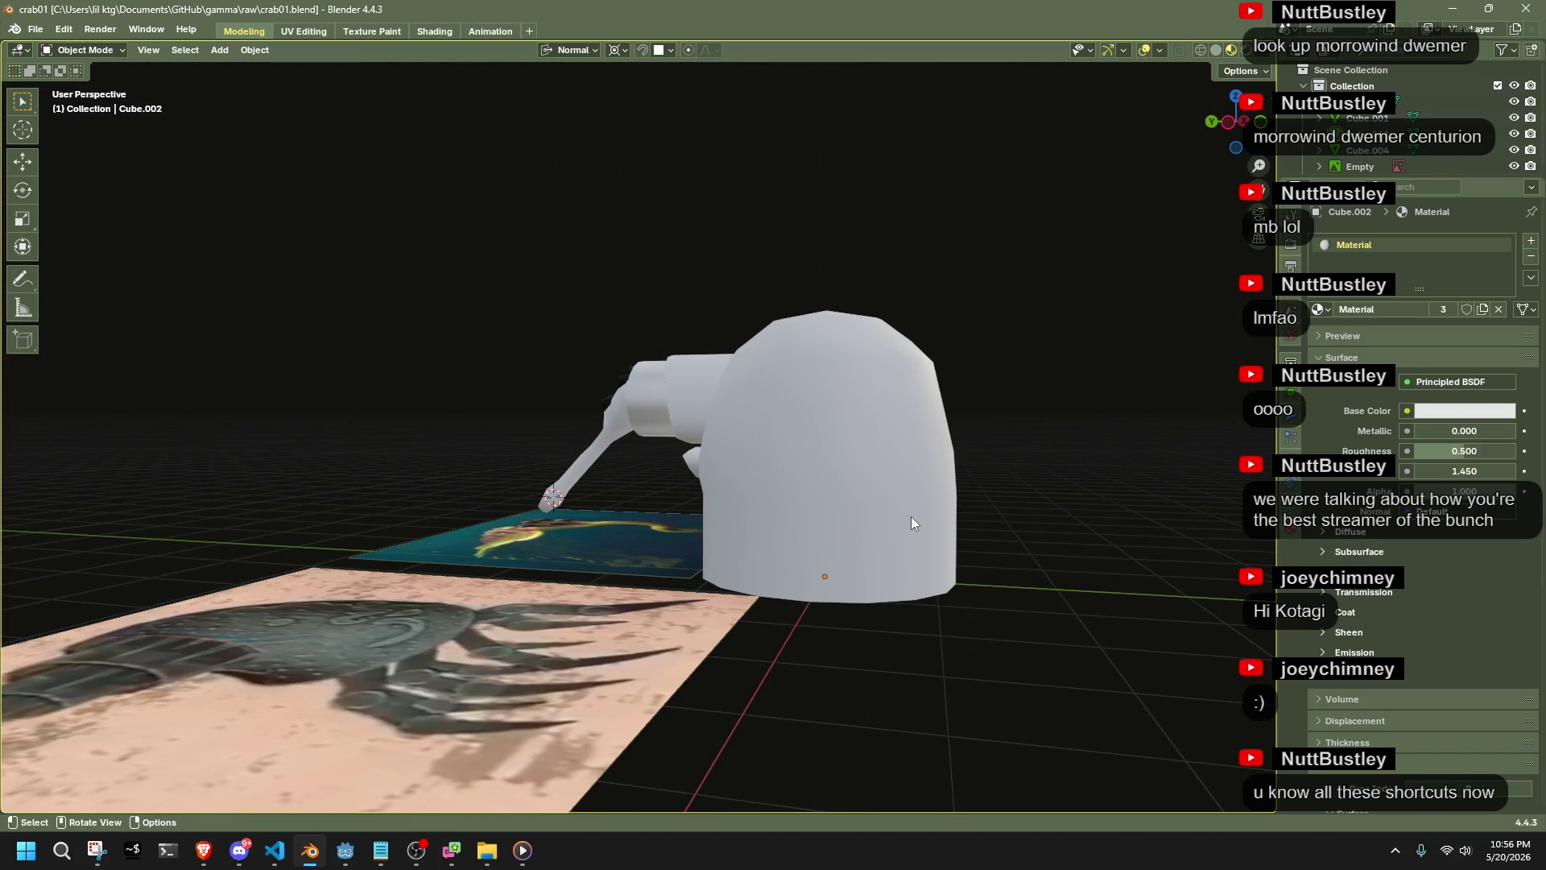
{"action": "mouse_move", "coordinate": [1155, 400]}
{"action": "middle_mouse_down"}
{"action": "mouse_move", "coordinate": [946, 475]}
{"action": "mouse_move", "coordinate": [813, 494]}
{"action": "mouse_move", "coordinate": [736, 482]}
{"action": "mouse_move", "coordinate": [994, 590]}
{"action": "middle_mouse_up"}
{"action": "key", "text": "alt+Tab"}
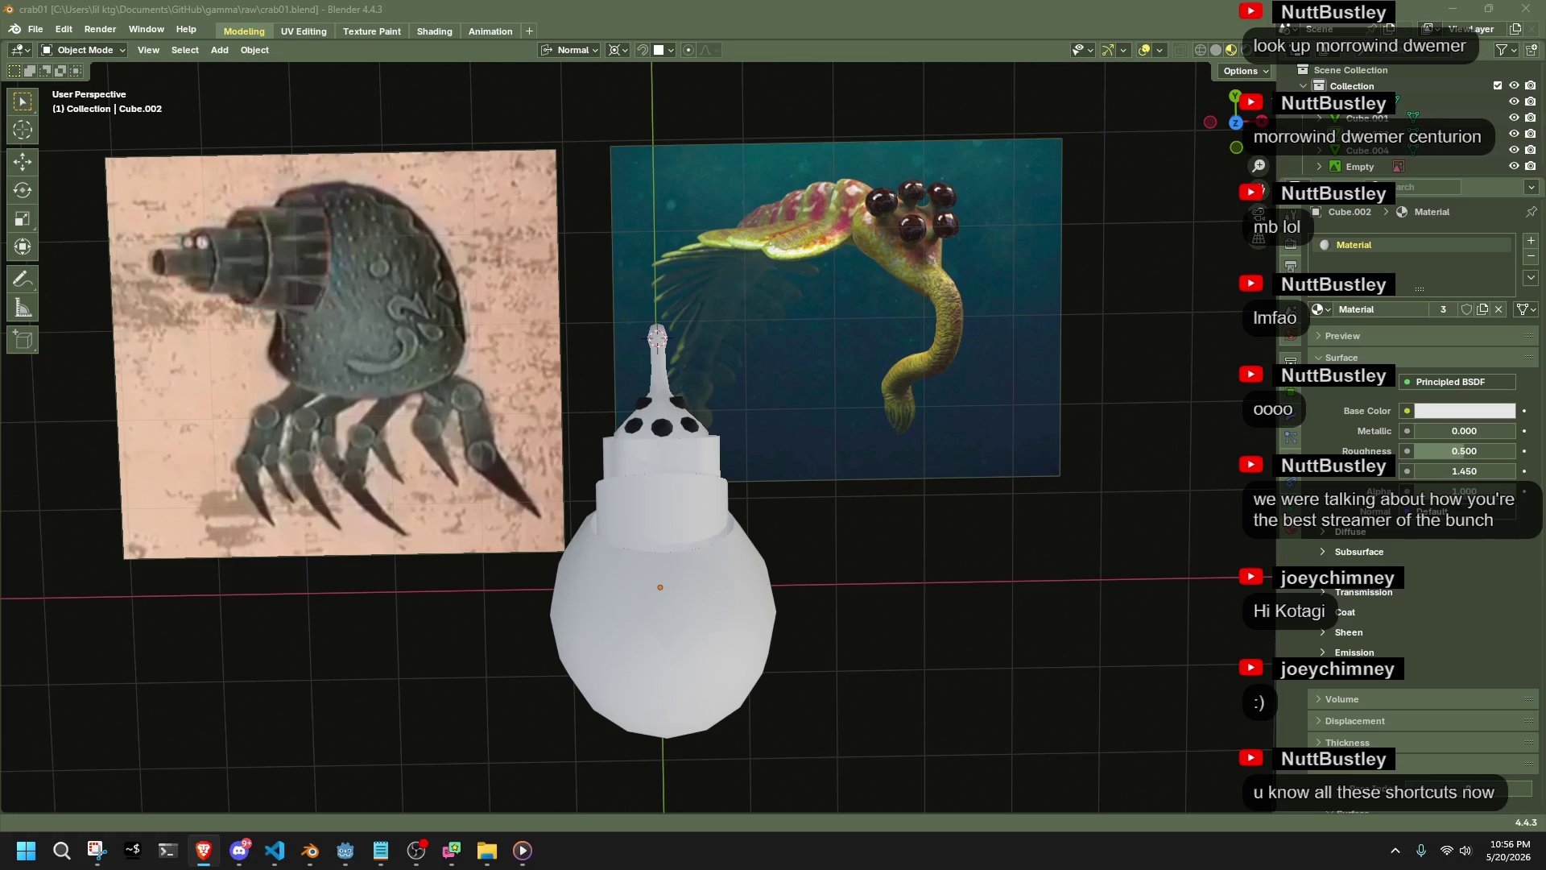
Tilt to a front-angled view of the model and bring up the Add > Mesh primitives list
{"action": "mouse_move", "coordinate": [1141, 542]}
{"action": "middle_mouse_down"}
{"action": "mouse_move", "coordinate": [984, 607]}
{"action": "mouse_move", "coordinate": [810, 542]}
{"action": "mouse_move", "coordinate": [694, 469]}
{"action": "mouse_move", "coordinate": [651, 402]}
{"action": "mouse_move", "coordinate": [810, 433]}
{"action": "mouse_move", "coordinate": [838, 481]}
{"action": "middle_mouse_up"}
{"action": "scroll", "coordinate": [838, 482], "scroll_direction": "up", "scroll_amount": 6}
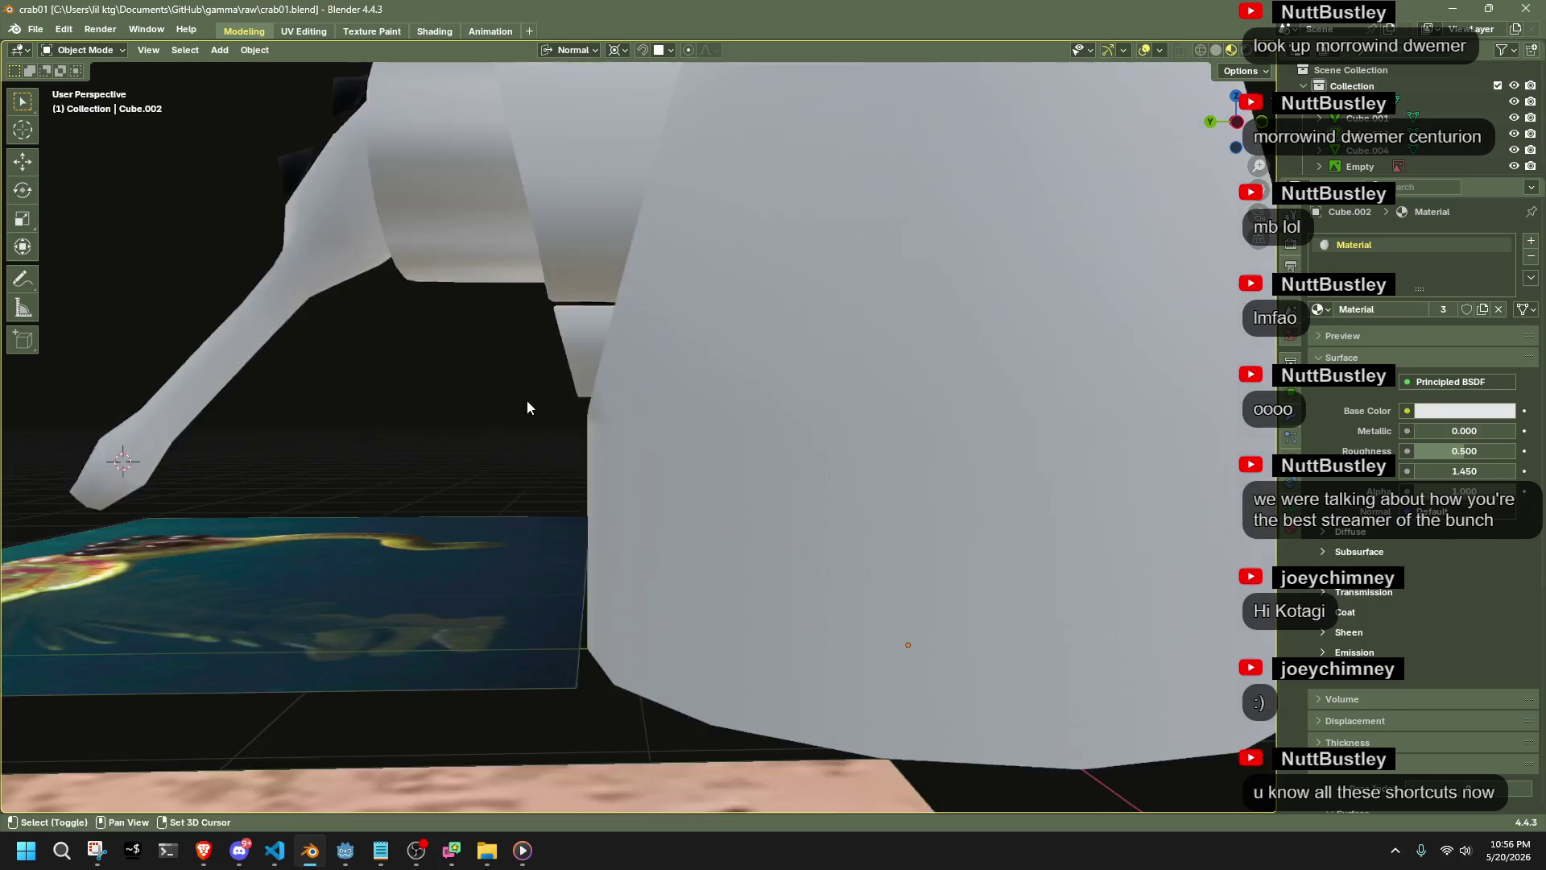
{"action": "scroll", "coordinate": [523, 410], "scroll_direction": "down", "scroll_amount": 2}
{"action": "middle_click_drag", "start_coordinate": [521, 422], "coordinate": [541, 296]}
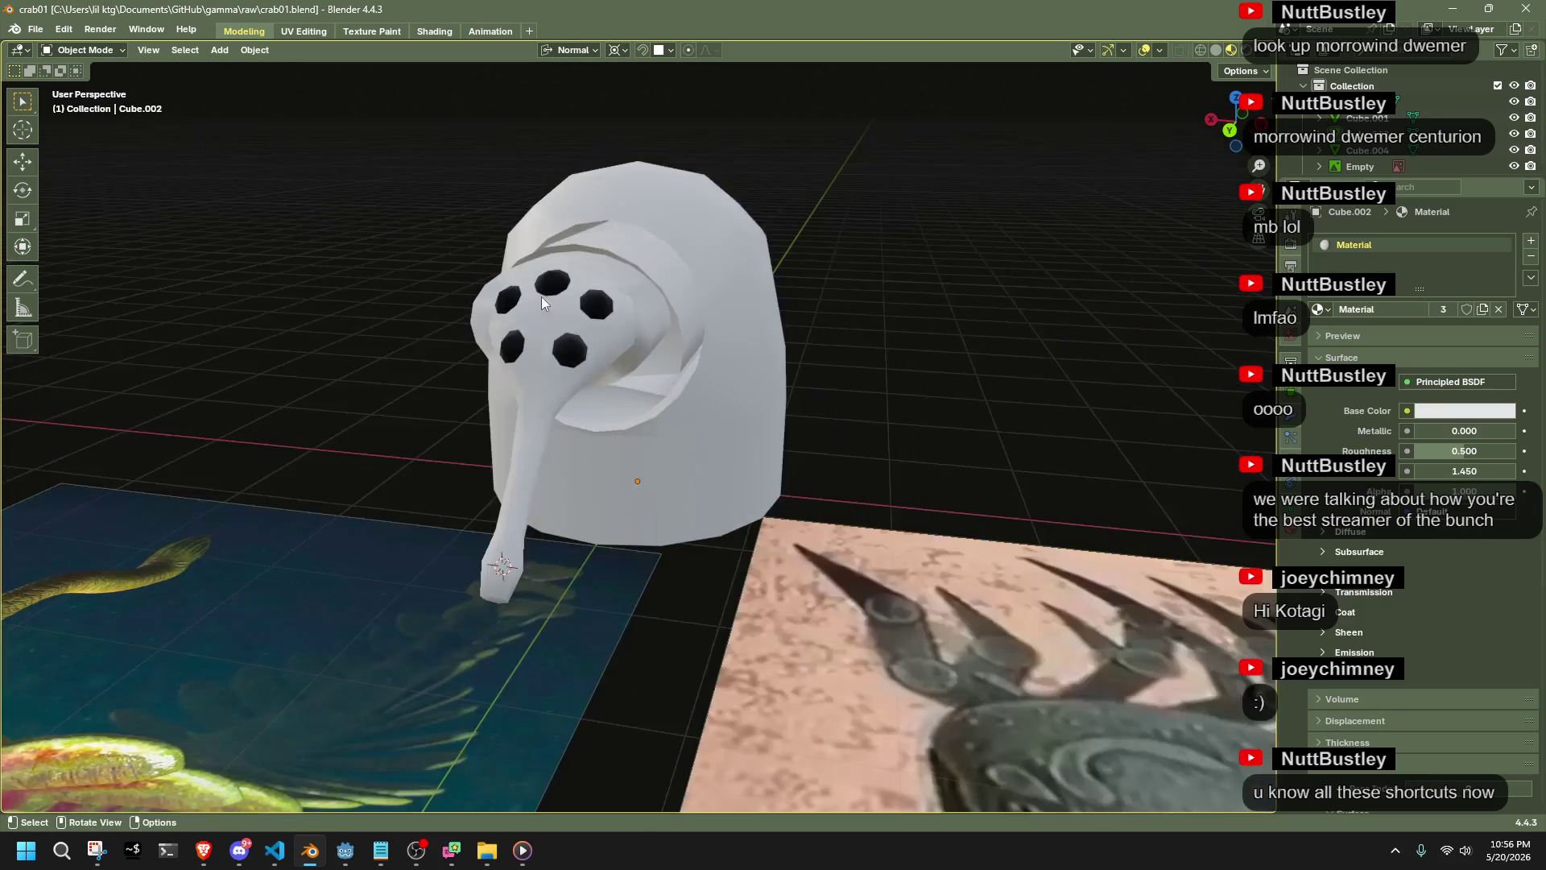
{"action": "left_click", "coordinate": [219, 49]}
{"action": "mouse_move", "coordinate": [233, 76]}
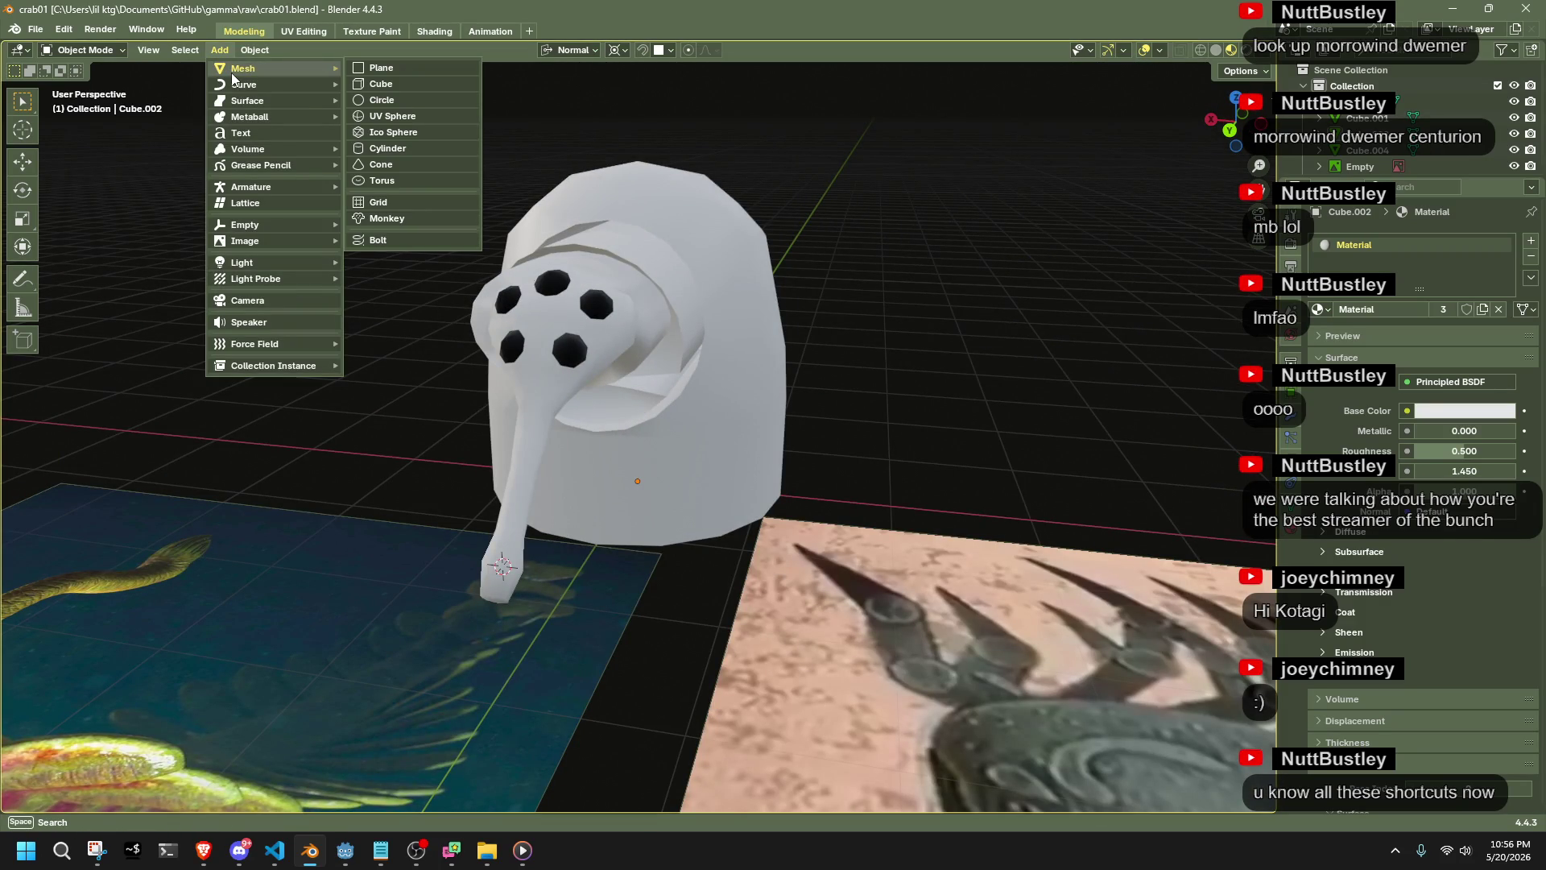
Add a cube to the scene and enter Edit Mode on it
{"action": "left_click", "coordinate": [383, 84]}
{"action": "scroll", "coordinate": [504, 344], "scroll_direction": "down", "scroll_amount": 4}
{"action": "key", "text": "Tab"}
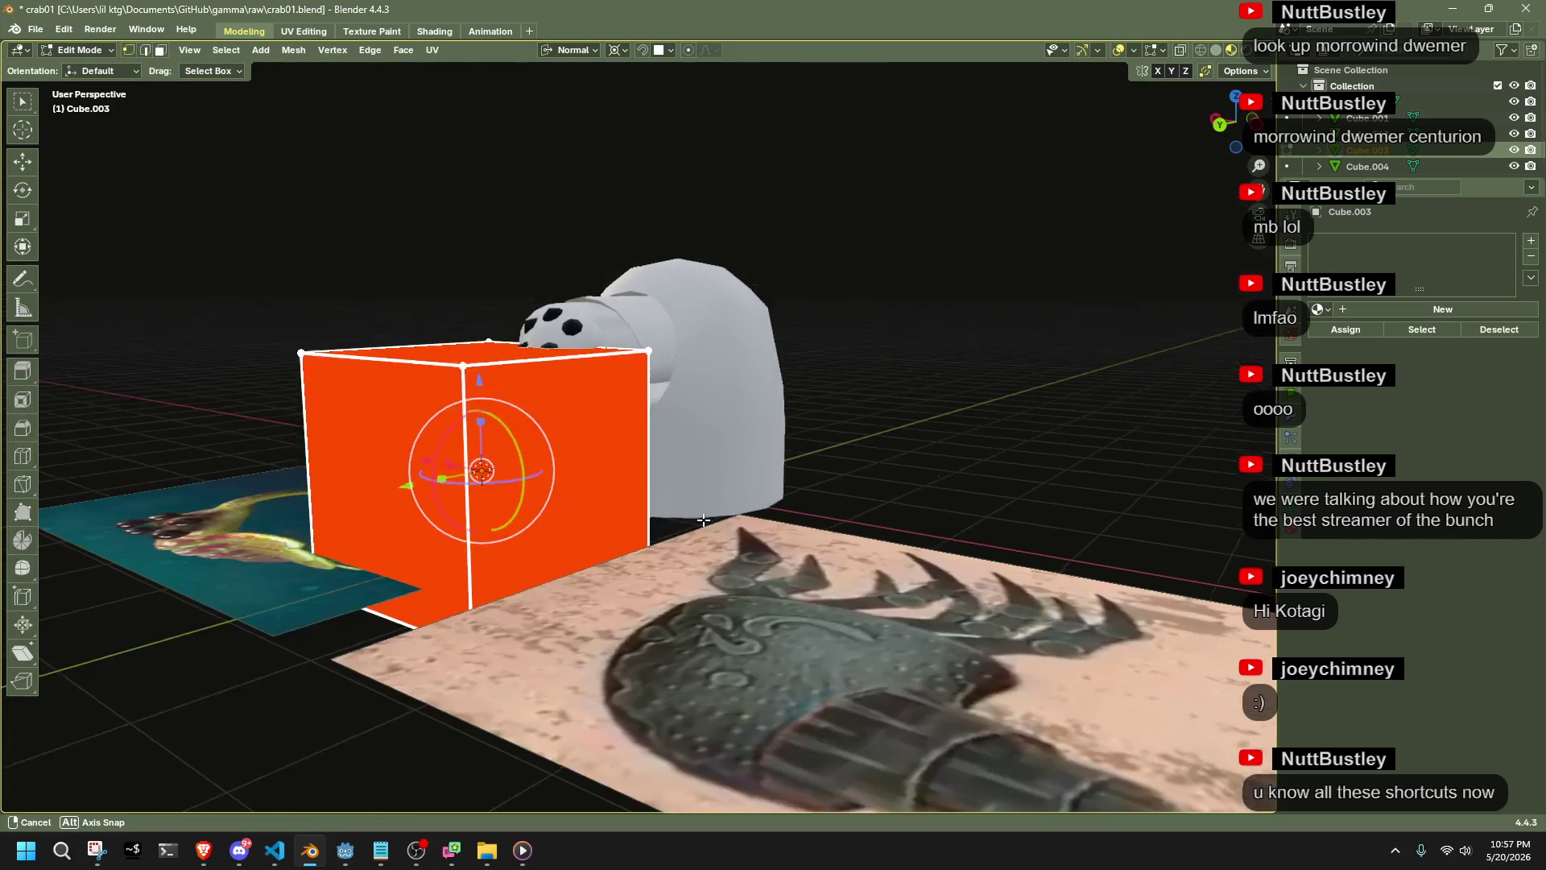
{"action": "scroll", "coordinate": [571, 514], "scroll_direction": "down", "scroll_amount": 2}
{"action": "key", "text": "alt+a"}
Subdivide the whole cube once in see-through view
{"action": "middle_click_drag", "start_coordinate": [571, 514], "coordinate": [734, 491]}
{"action": "left_click", "coordinate": [733, 492]}
{"action": "key", "text": "alt+z"}
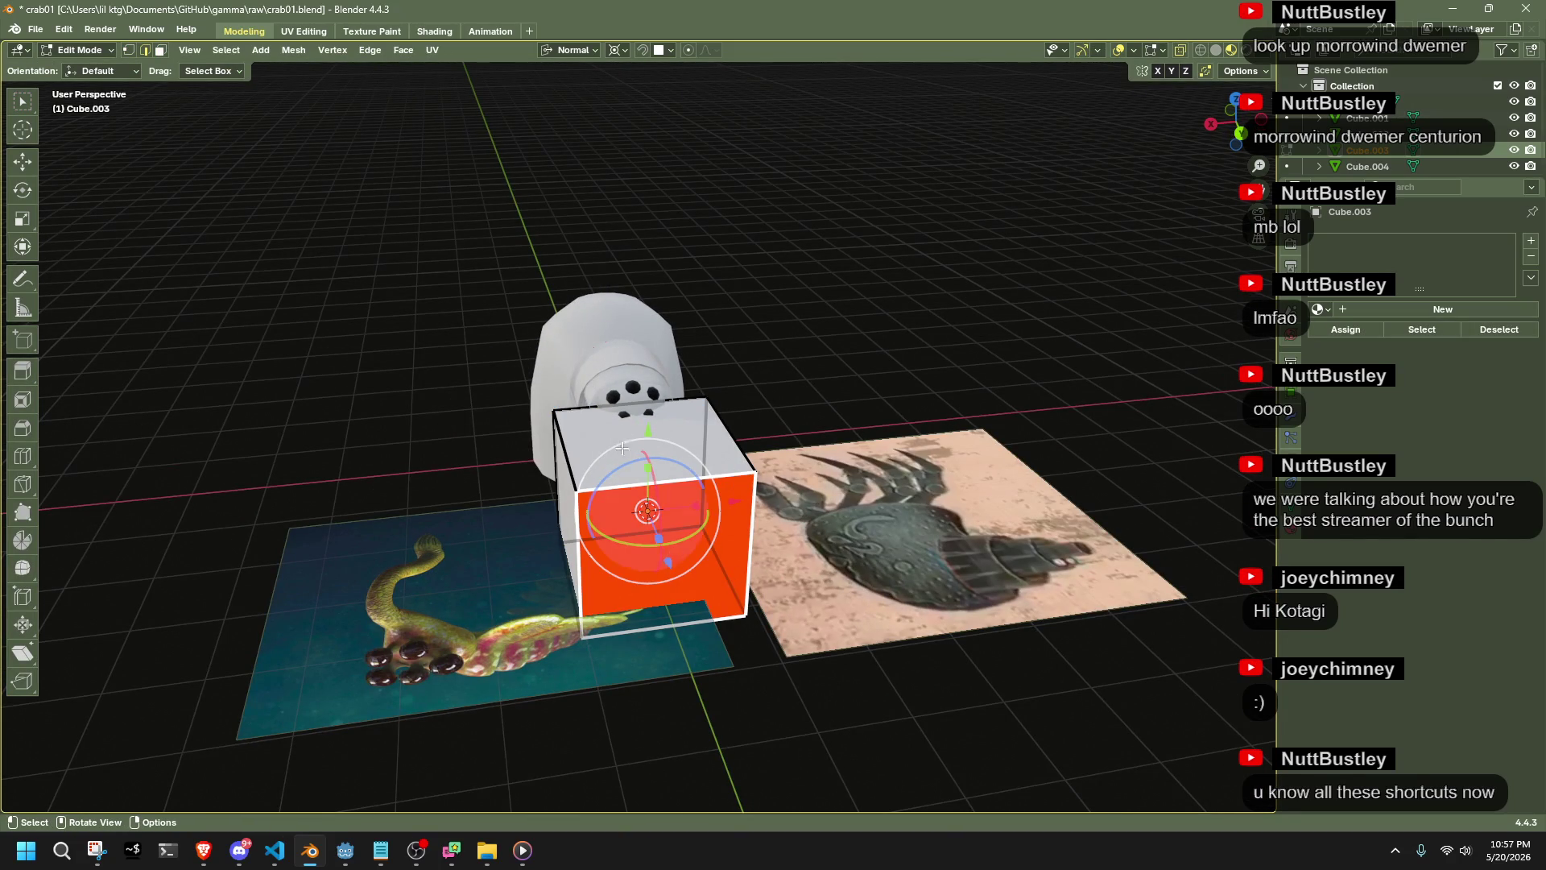
{"action": "key", "text": "a"}
{"action": "right_click", "coordinate": [611, 409]}
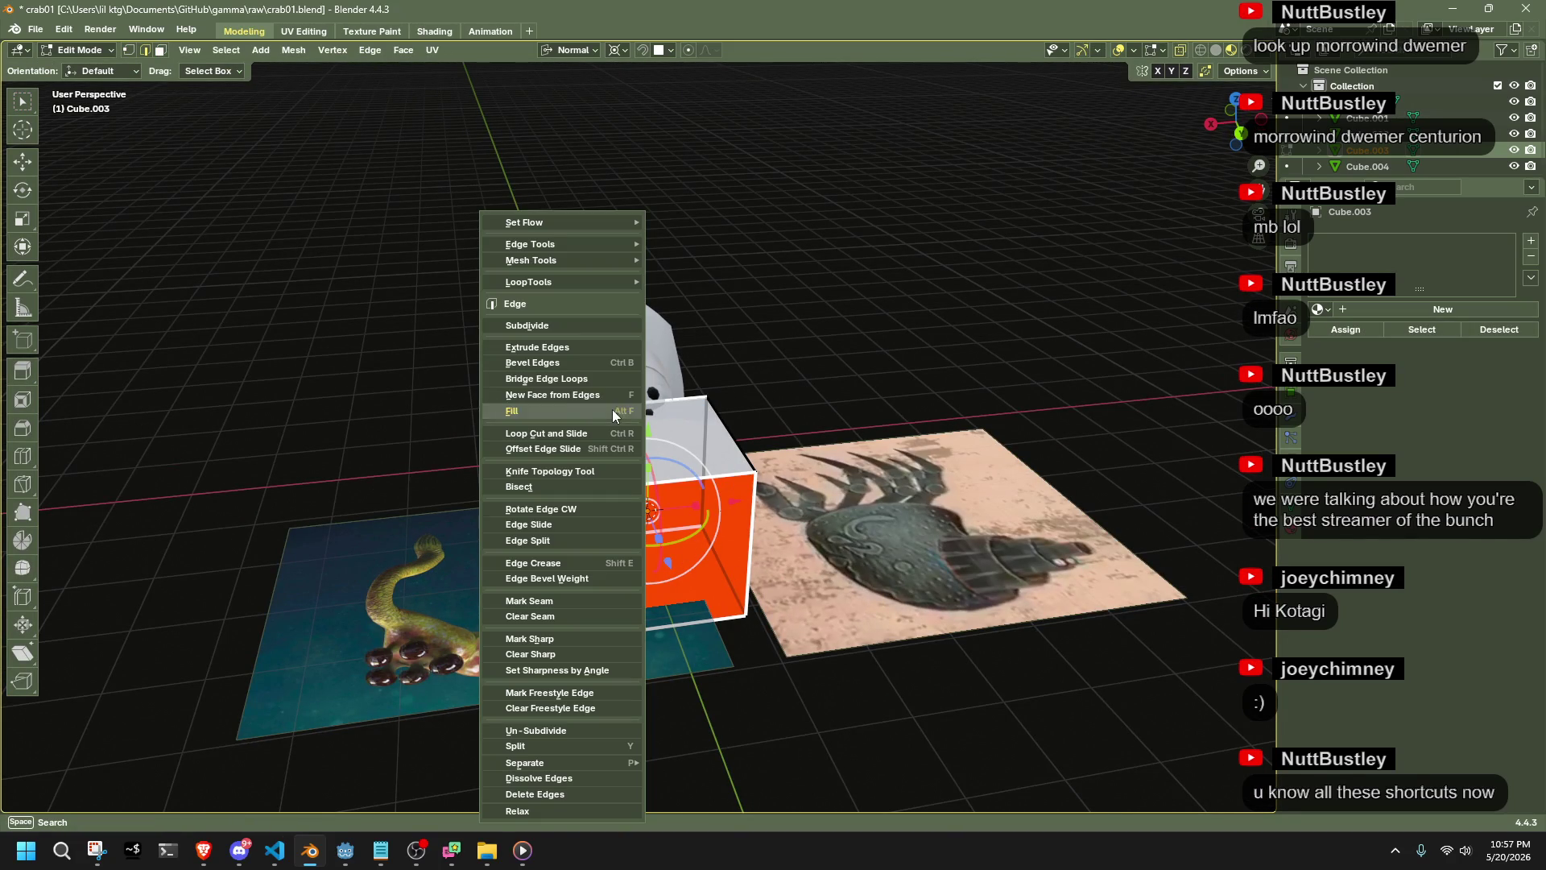
{"action": "left_click", "coordinate": [562, 343]}
Box-select part of the cube and subdivide that part again
{"action": "key", "text": "1"}
{"action": "key", "text": "alt+z"}
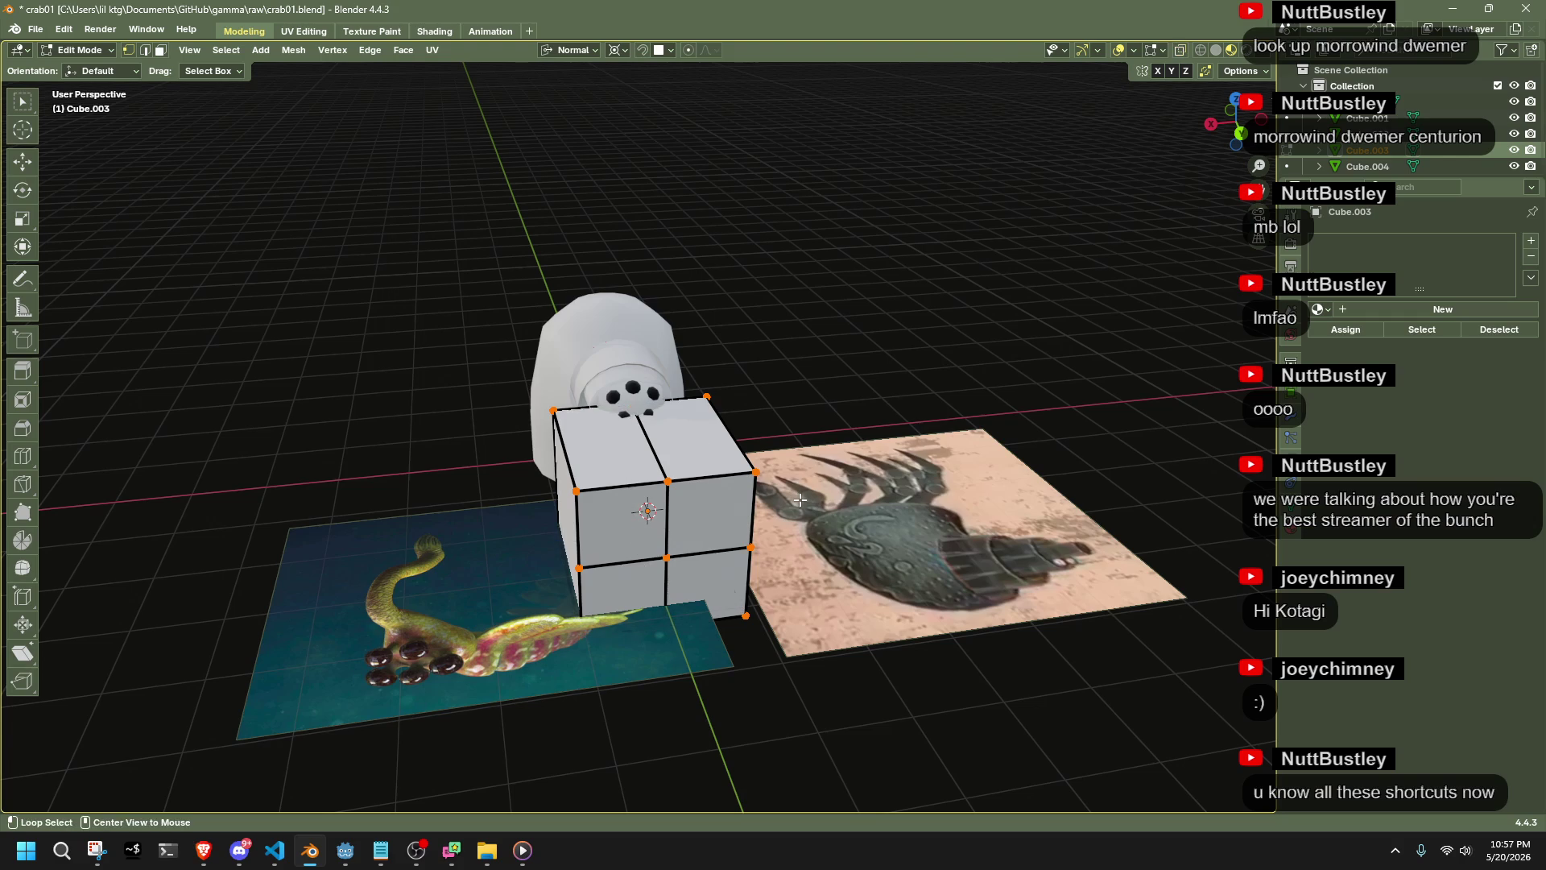
{"action": "key", "text": "3"}
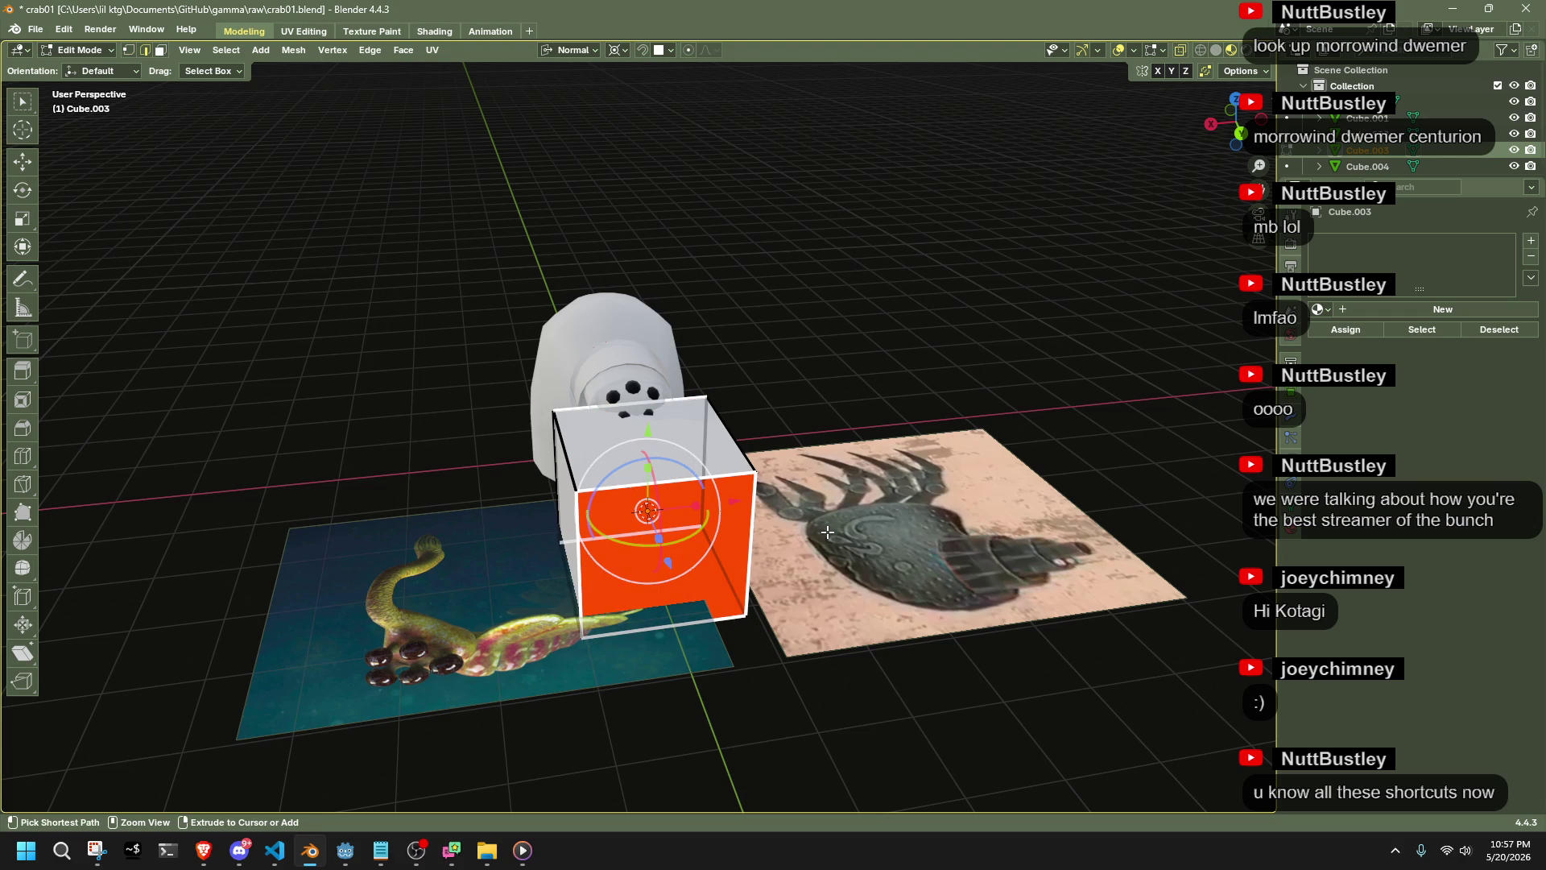
{"action": "mouse_move", "coordinate": [805, 527]}
{"action": "middle_mouse_down"}
{"action": "mouse_move", "coordinate": [483, 548]}
{"action": "mouse_move", "coordinate": [437, 512]}
{"action": "middle_mouse_up"}
{"action": "left_click_drag", "start_coordinate": [368, 455], "coordinate": [745, 480]}
{"action": "right_click", "coordinate": [745, 480]}
{"action": "left_click", "coordinate": [670, 327]}
{"action": "left_click", "coordinate": [805, 459]}
Squash the whole cube into a flat bar by scaling with Shift+Y
{"action": "key", "text": "1"}
{"action": "mouse_move", "coordinate": [805, 459]}
{"action": "middle_mouse_down"}
{"action": "mouse_move", "coordinate": [855, 509]}
{"action": "mouse_move", "coordinate": [758, 659]}
{"action": "mouse_move", "coordinate": [830, 620]}
{"action": "middle_mouse_up"}
{"action": "key", "text": "a"}
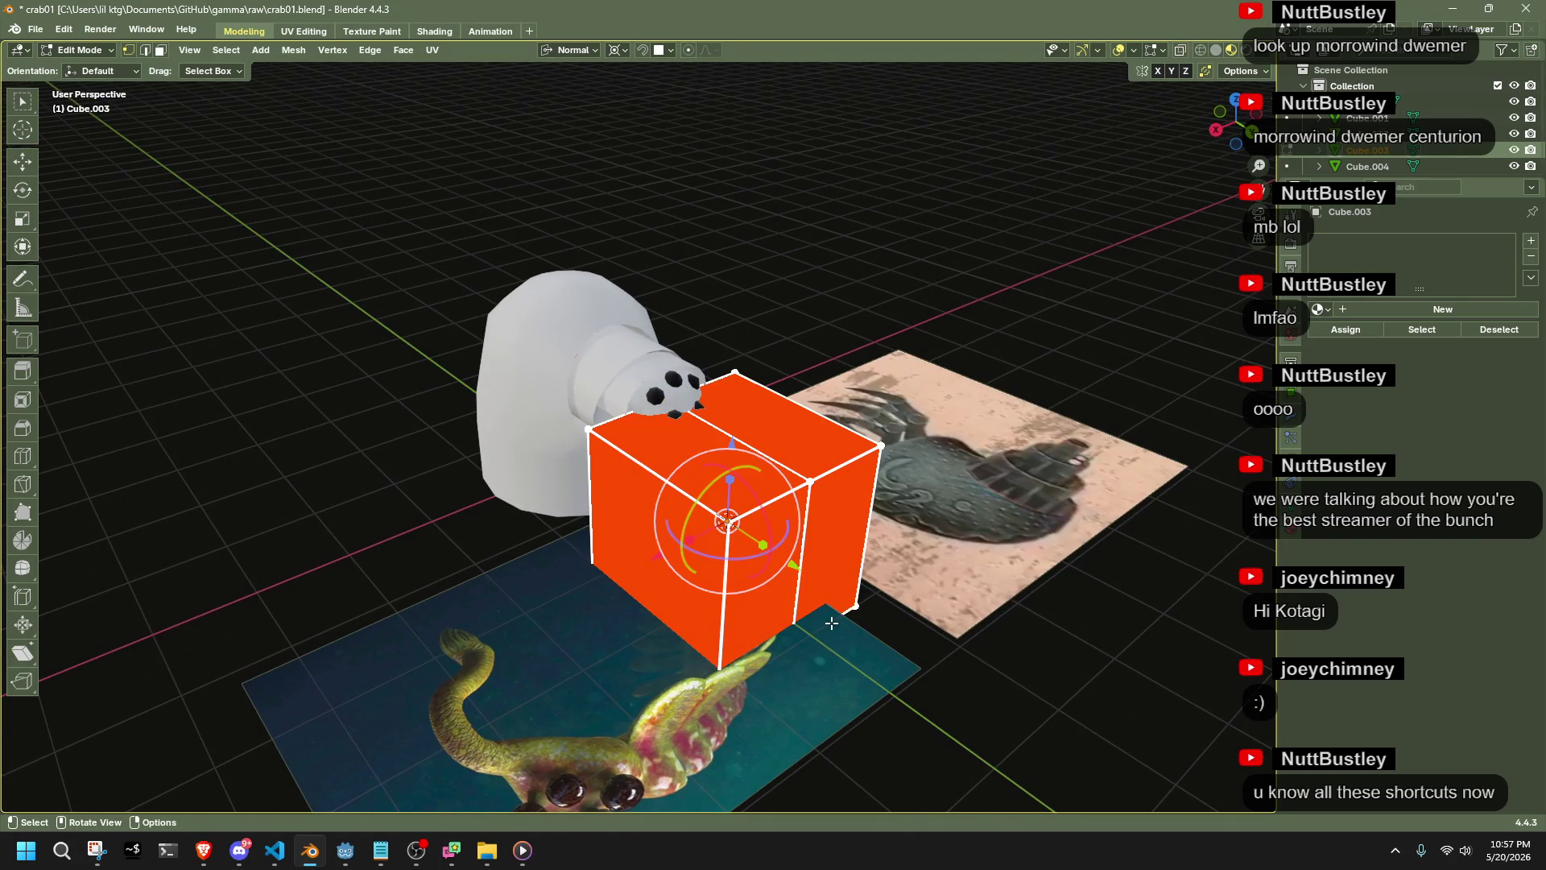
{"action": "key", "text": "s"}
{"action": "key", "text": "shift+z"}
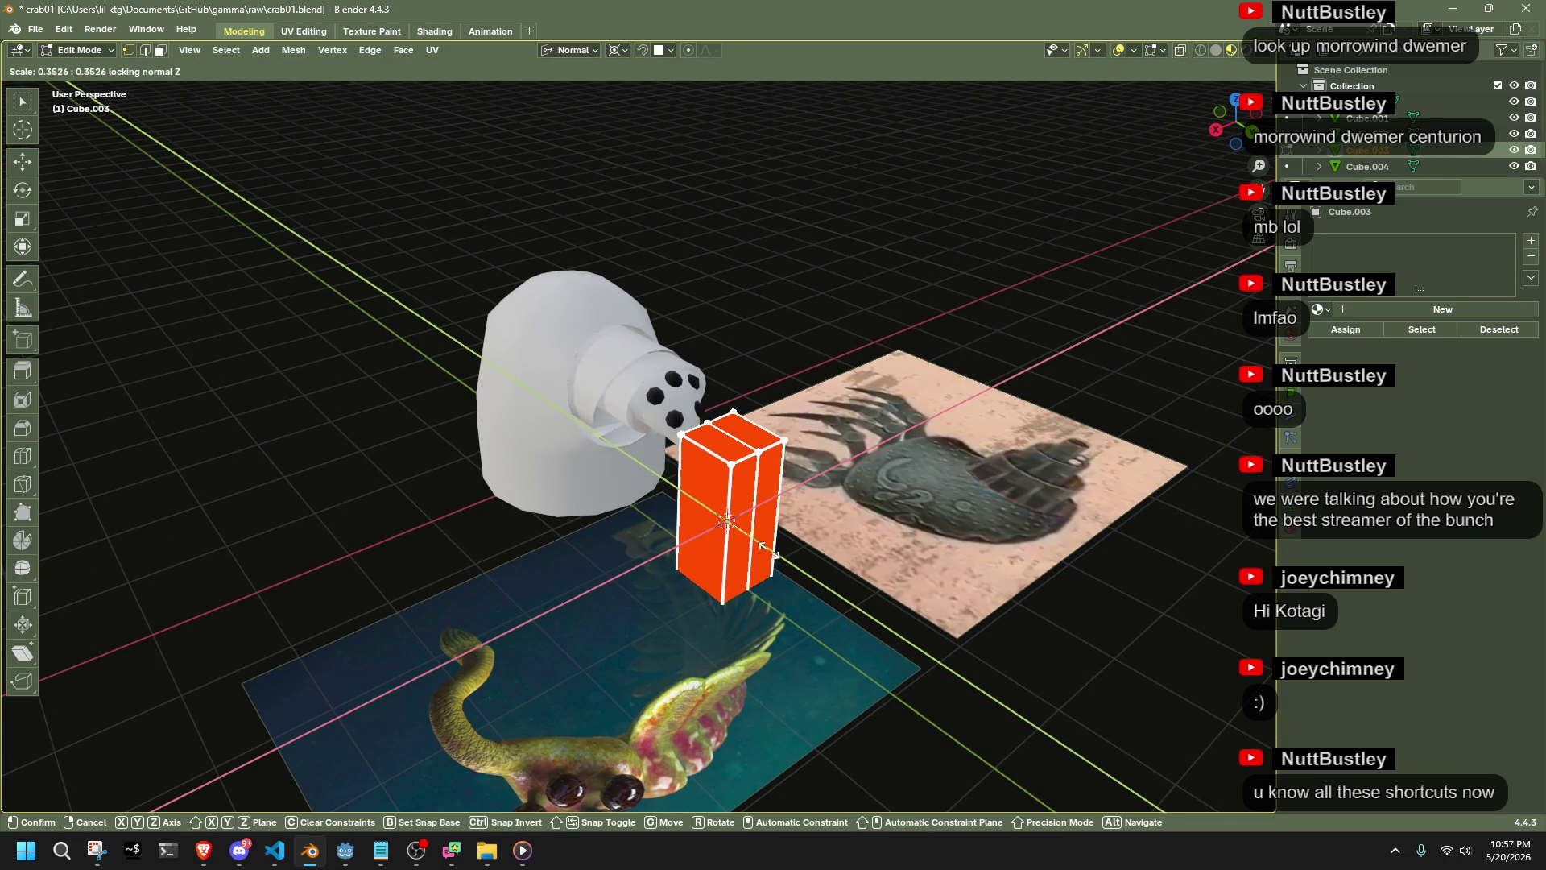
{"action": "key", "text": "Escape"}
{"action": "key", "text": "s"}
{"action": "key", "text": "shift+y"}
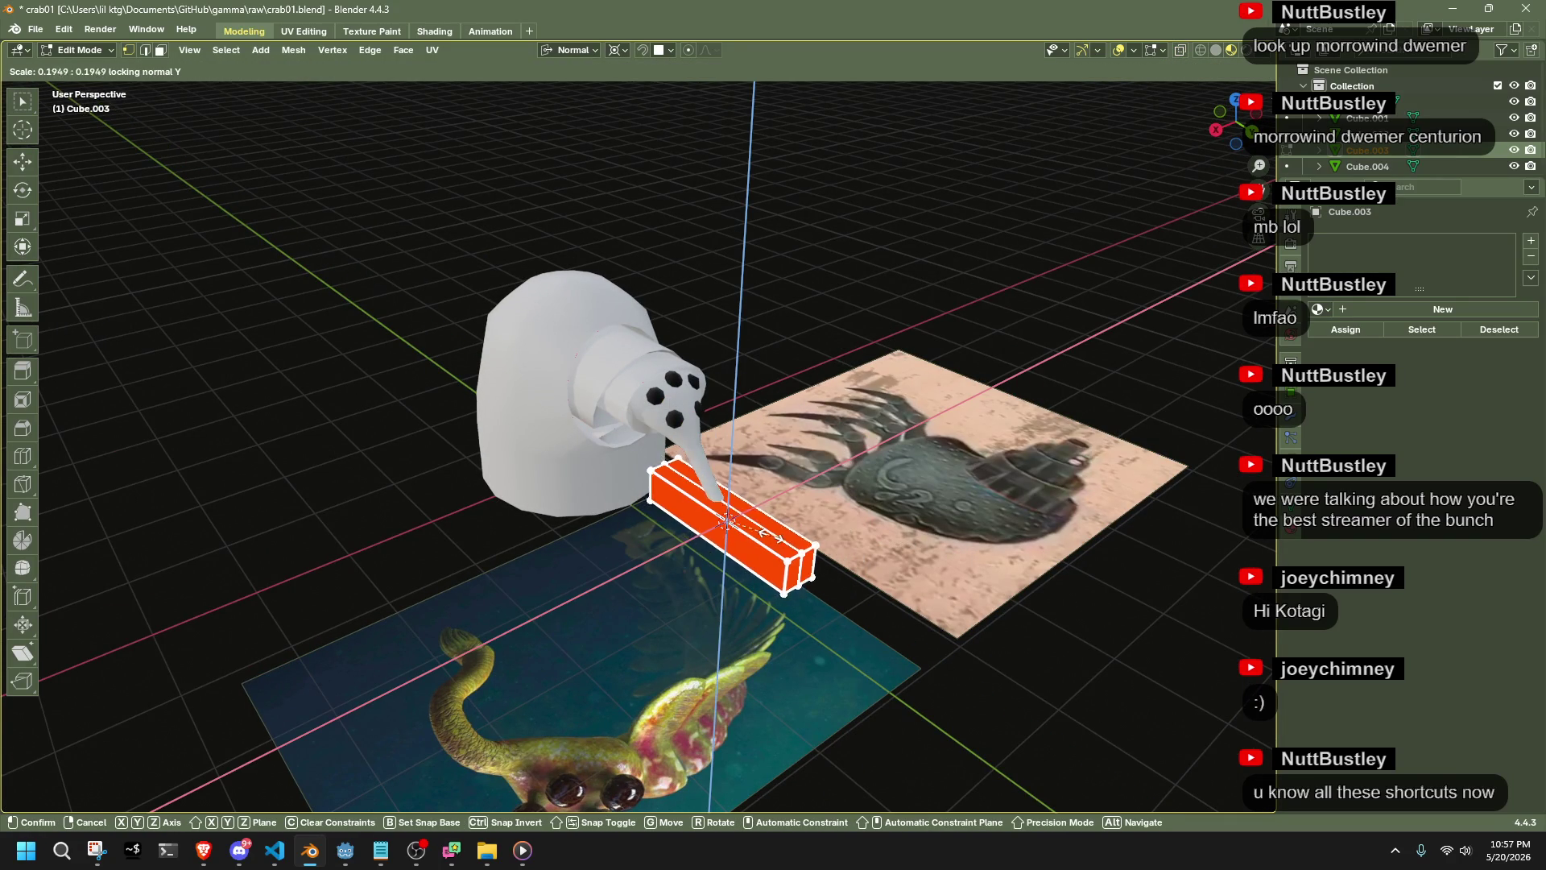
{"action": "left_click", "coordinate": [734, 537]}
Move the bar beside the trunk in the right side view
{"action": "left_click_drag", "start_coordinate": [1259, 165], "coordinate": [1258, 179]}
{"action": "left_click", "coordinate": [1220, 111]}
{"action": "left_click_drag", "start_coordinate": [1232, 121], "coordinate": [1101, 160]}
{"action": "left_click", "coordinate": [1220, 142]}
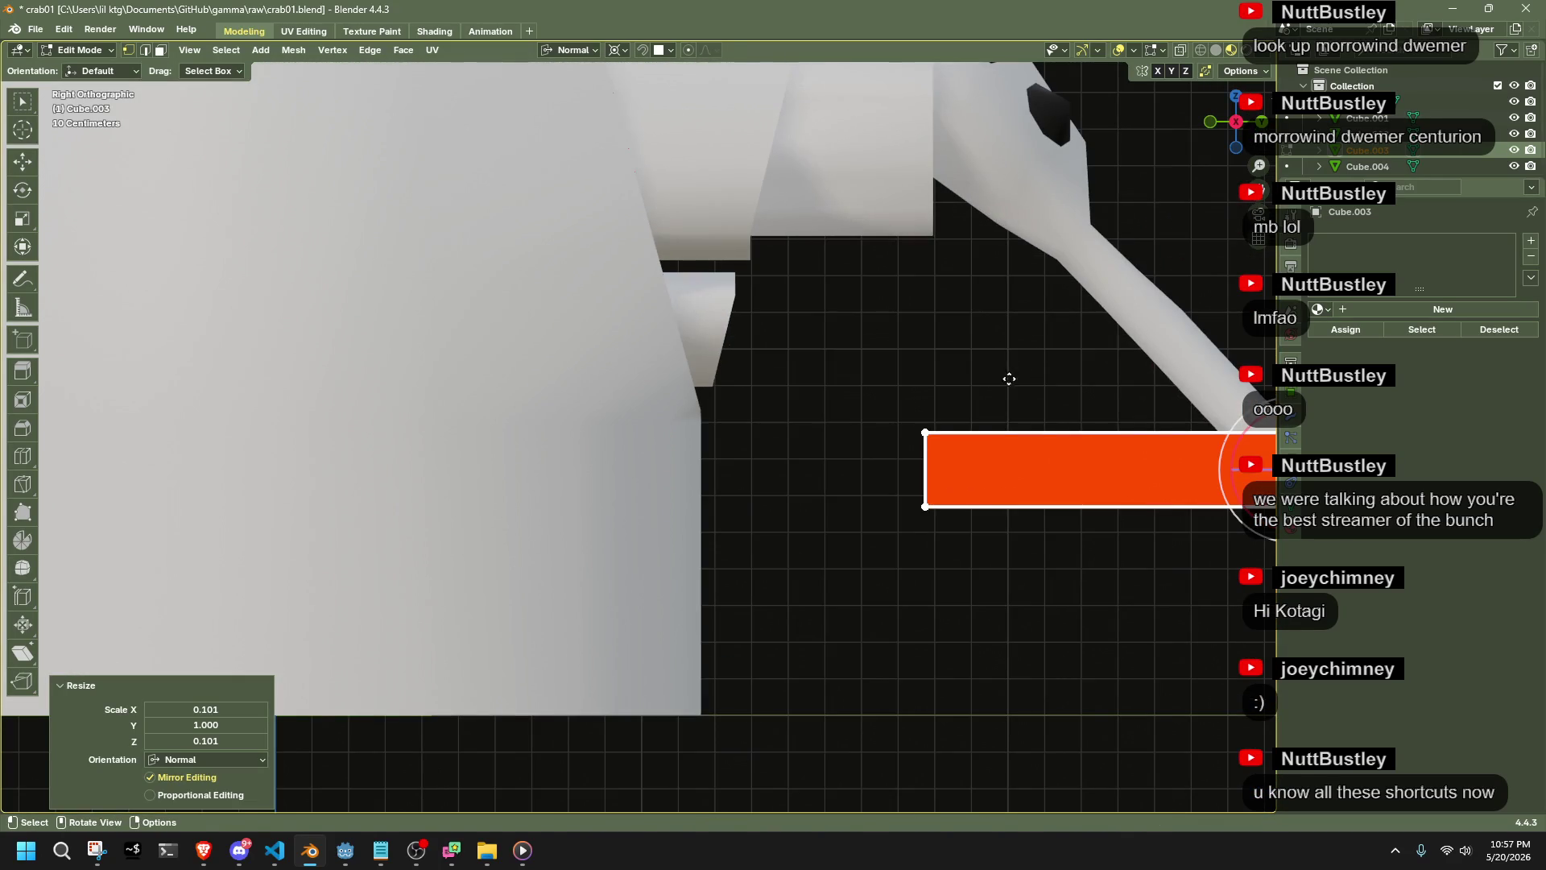
{"action": "key", "text": "g"}
{"action": "left_click", "coordinate": [760, 283]}
Thin the bar to 0.604 while keeping its length
{"action": "mouse_move", "coordinate": [759, 282]}
{"action": "middle_mouse_down"}
{"action": "mouse_move", "coordinate": [725, 421]}
{"action": "mouse_move", "coordinate": [636, 438]}
{"action": "mouse_move", "coordinate": [805, 427]}
{"action": "middle_mouse_up"}
{"action": "scroll", "coordinate": [845, 426], "scroll_direction": "down", "scroll_amount": 5}
{"action": "key", "text": "shift+s"}
{"action": "key", "text": "shift+s"}
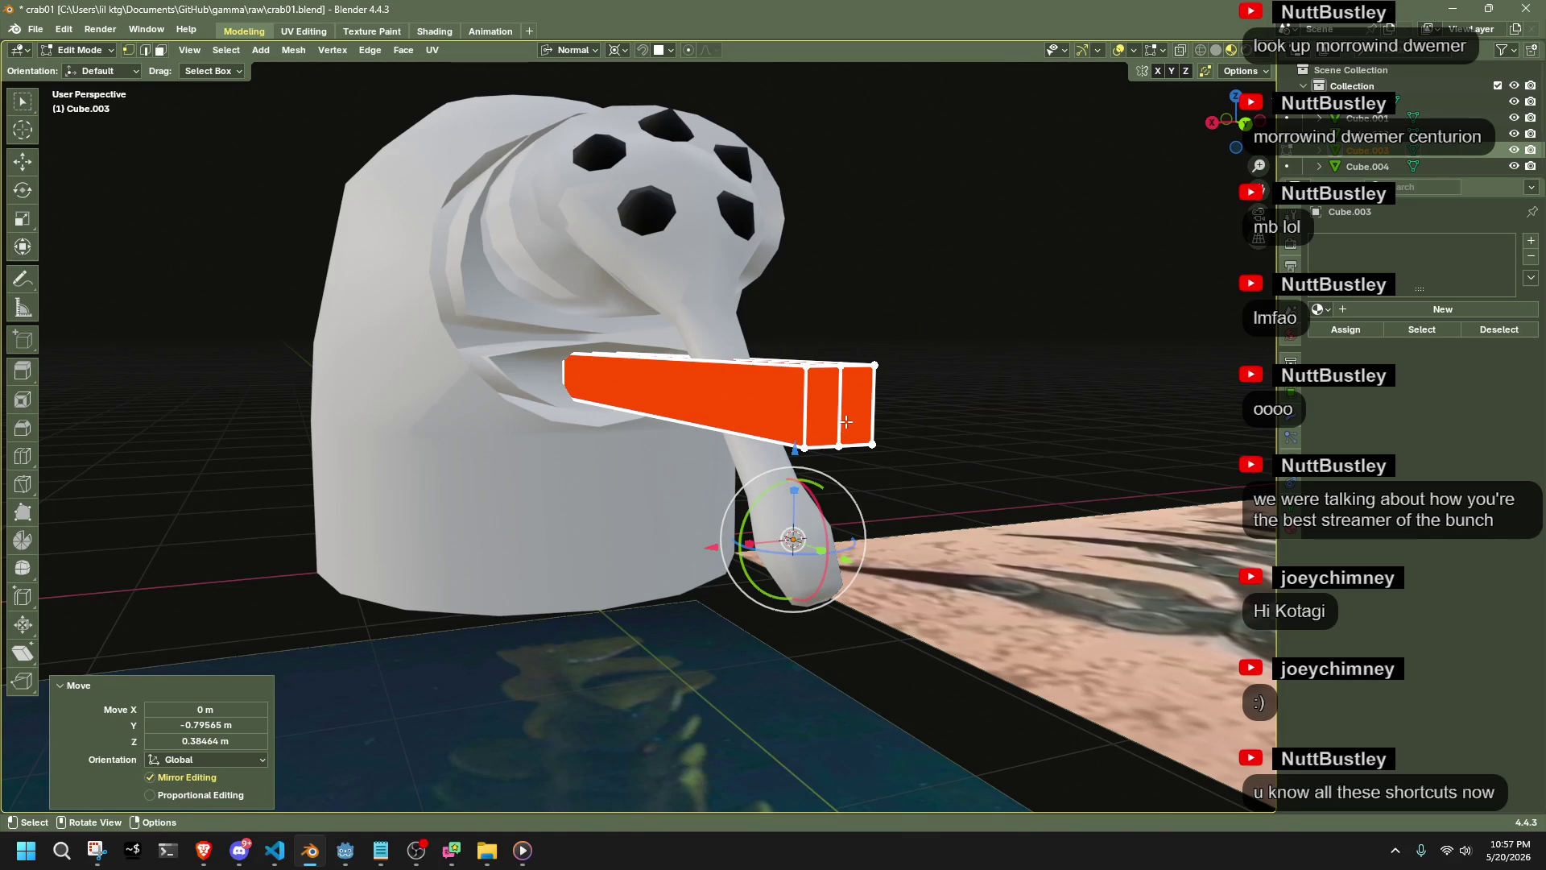
{"action": "key", "text": "s"}
{"action": "key", "text": "shift+y"}
{"action": "key", "text": "shift+y"}
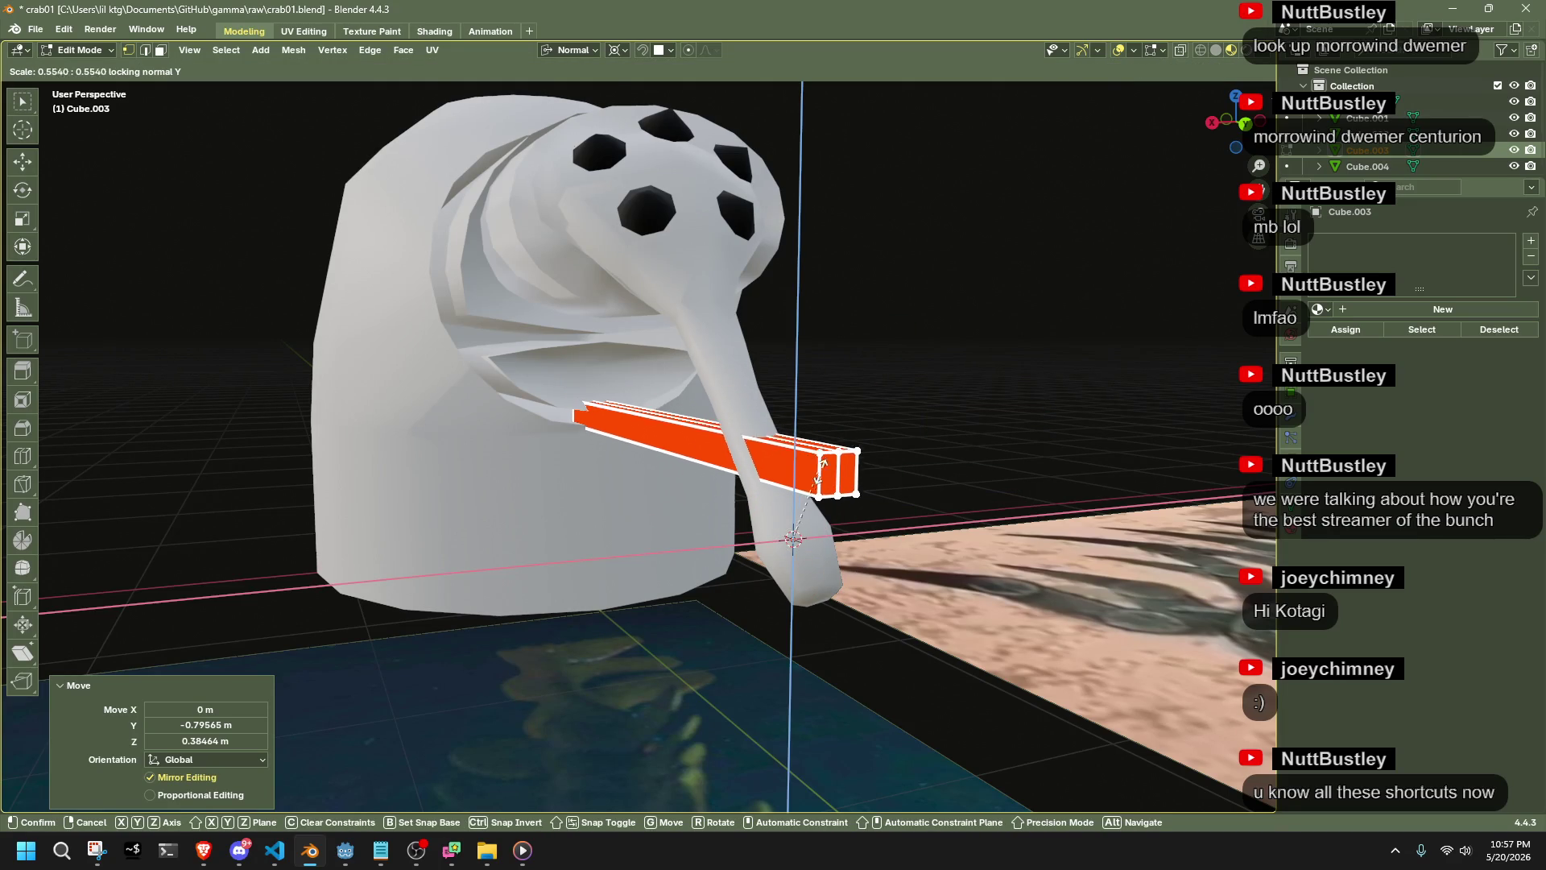
{"action": "left_click", "coordinate": [828, 469]}
Raise the bar slightly along Z from the back view
{"action": "key", "text": "ctrl+KP_1"}
{"action": "key", "text": "g"}
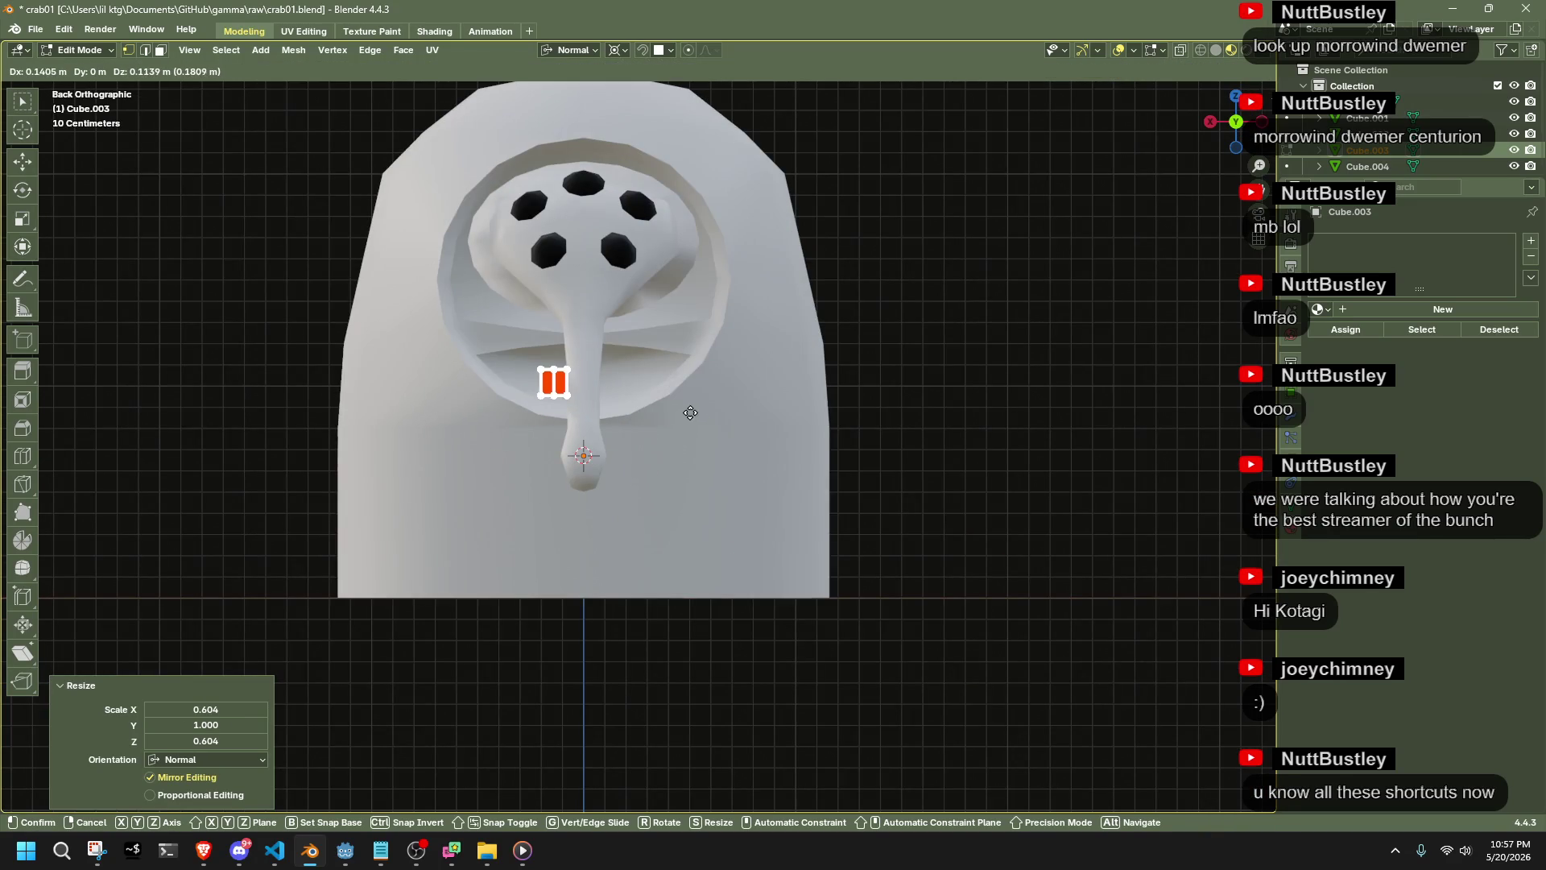
{"action": "key", "text": "Escape"}
{"action": "key", "text": "g"}
{"action": "key", "text": "z"}
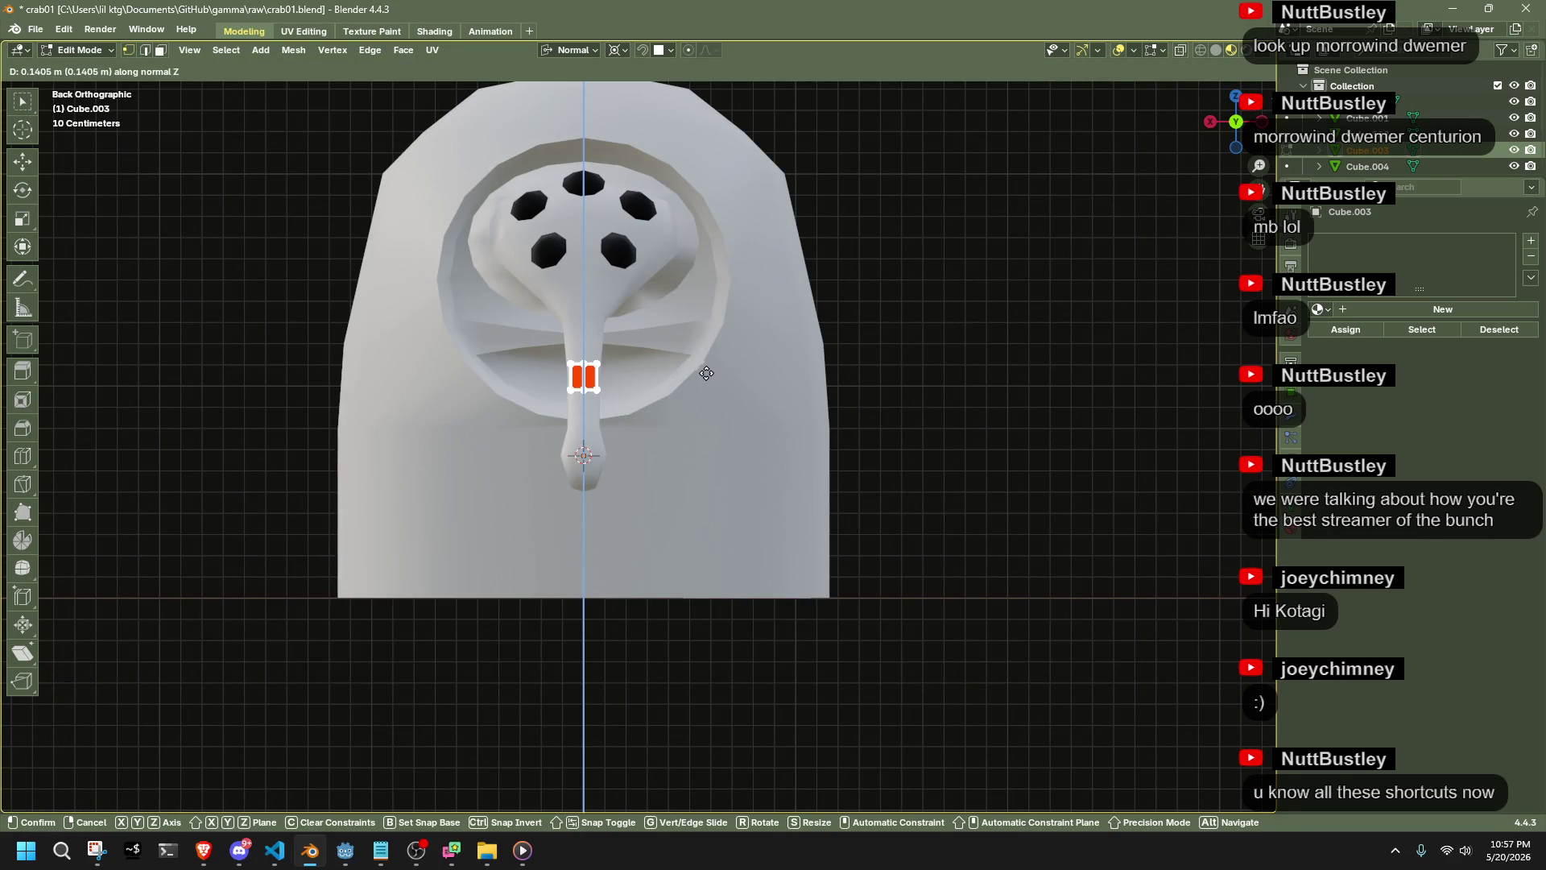
{"action": "left_click", "coordinate": [686, 455]}
{"action": "middle_click_drag", "start_coordinate": [686, 455], "coordinate": [552, 262]}
{"action": "scroll", "coordinate": [552, 263], "scroll_direction": "up", "scroll_amount": 5}
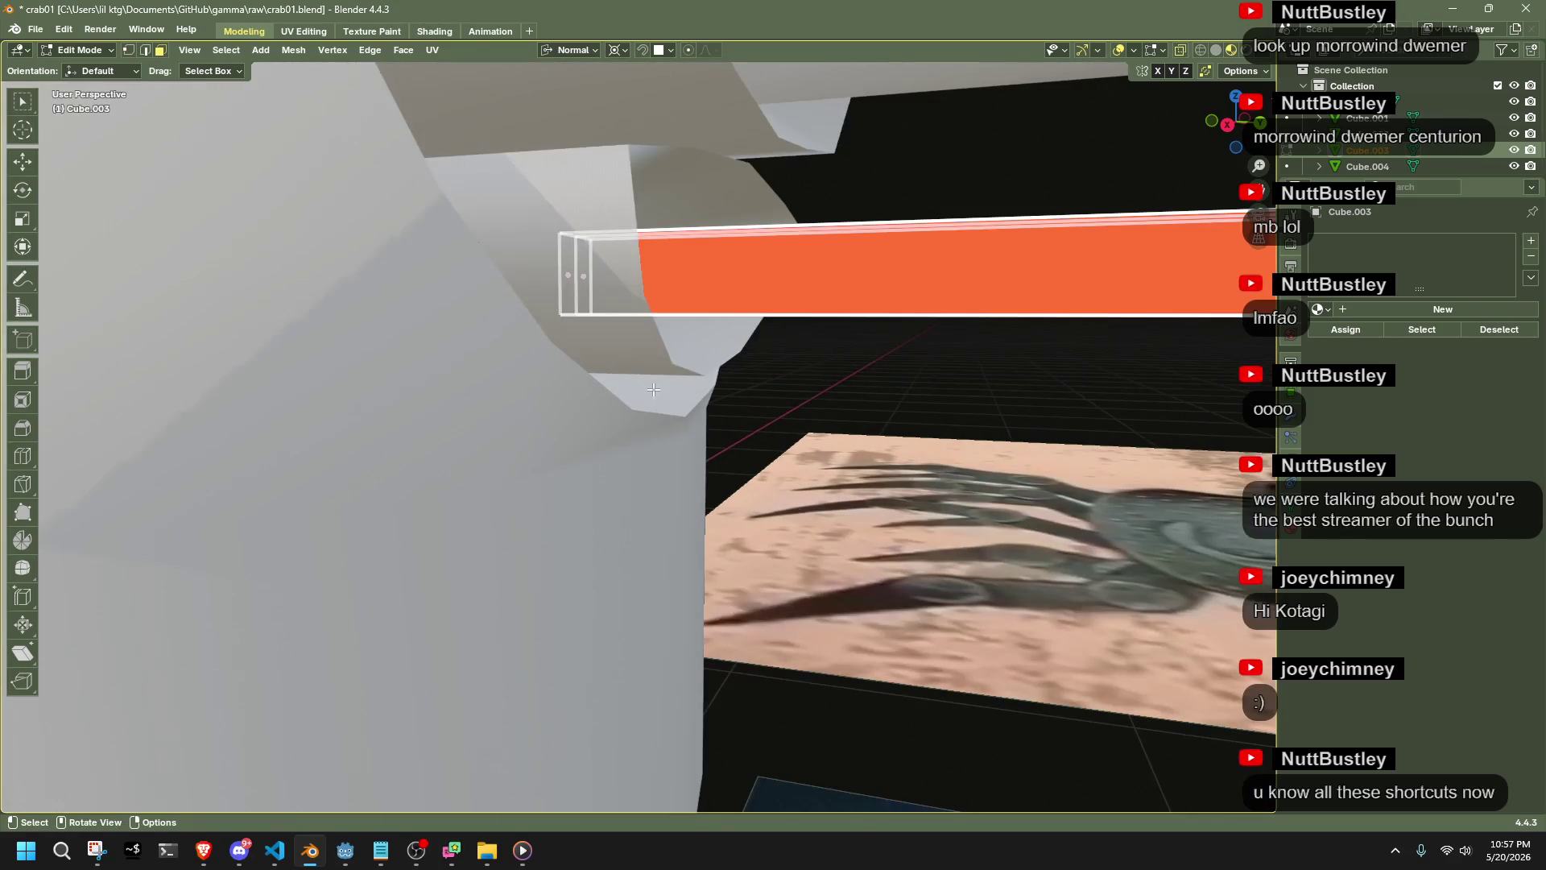
Dissolve the bar's extra edges and inspect its ends
{"action": "key", "text": "alt+a"}
{"action": "key", "text": "x"}
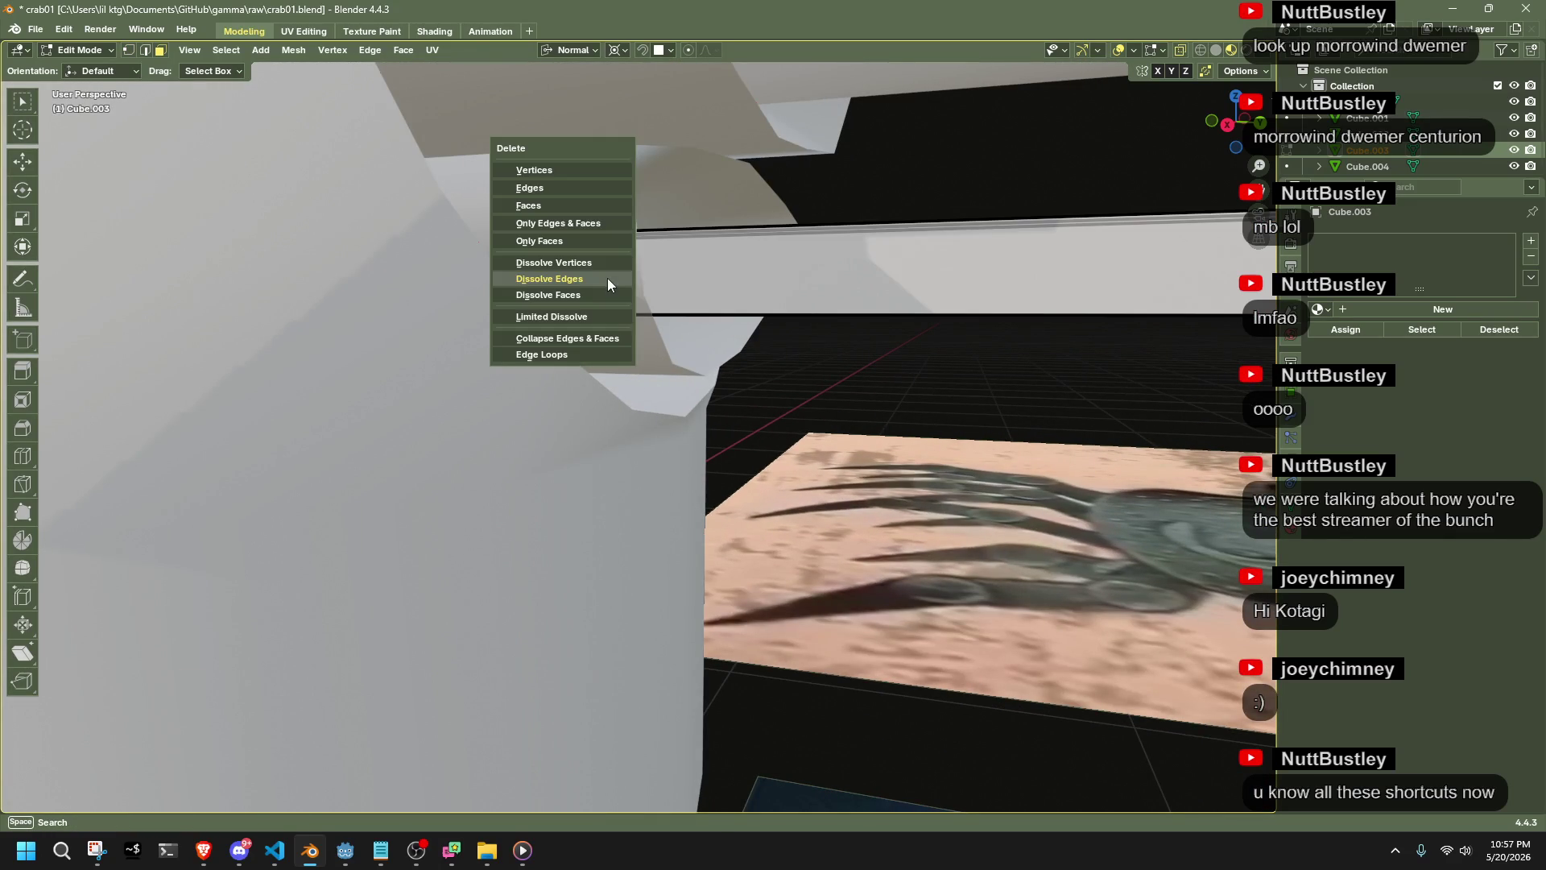
{"action": "left_click", "coordinate": [536, 217]}
{"action": "middle_click_drag", "start_coordinate": [536, 217], "coordinate": [805, 466]}
{"action": "scroll", "coordinate": [805, 465], "scroll_direction": "down", "scroll_amount": 5}
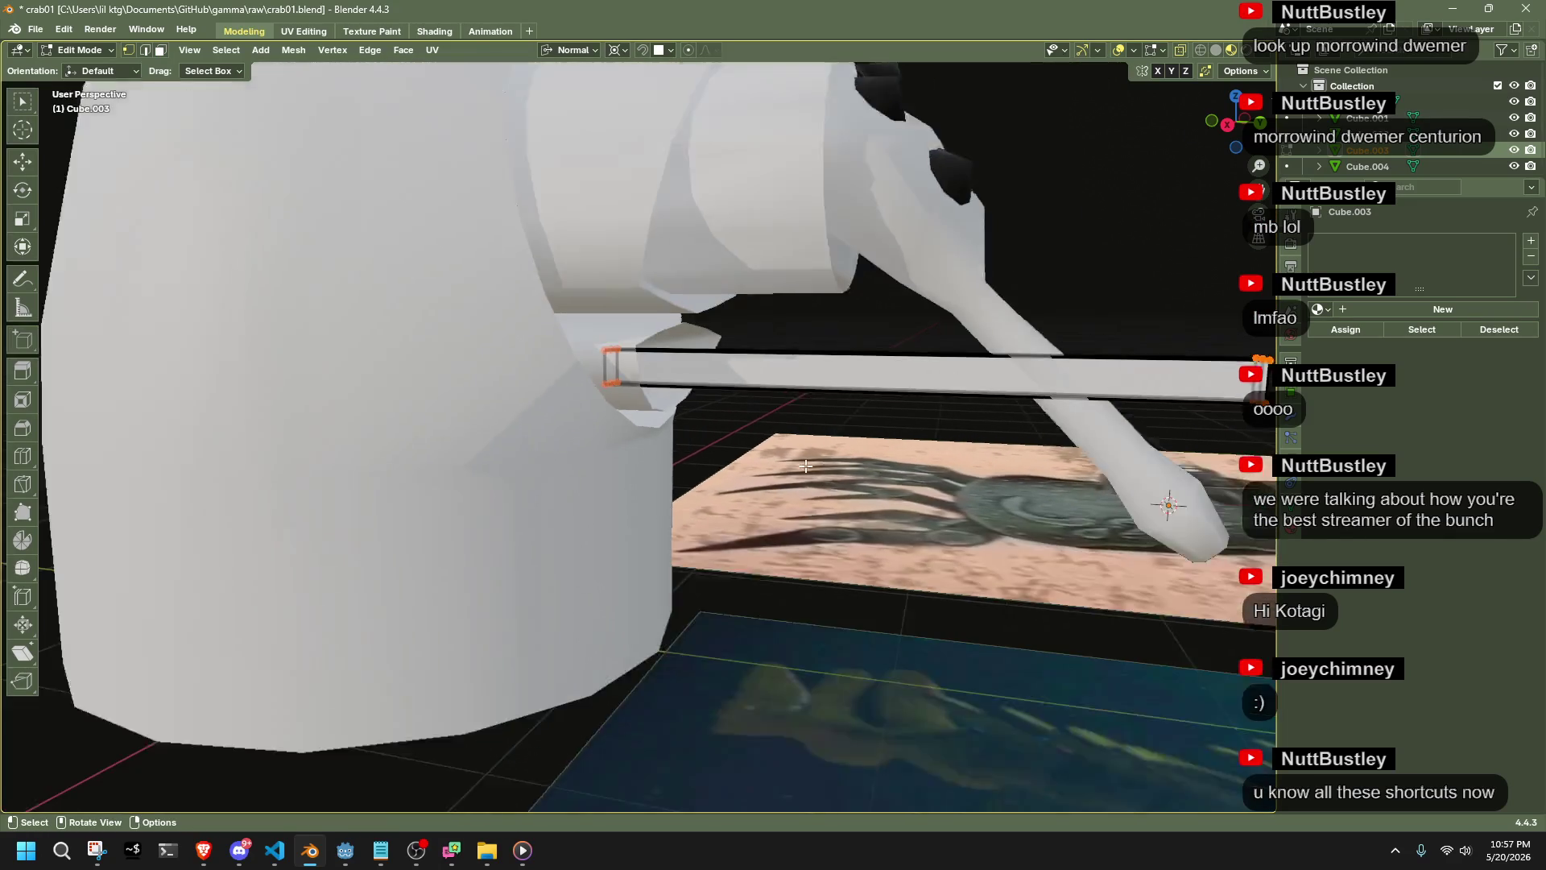
{"action": "scroll", "coordinate": [722, 432], "scroll_direction": "up", "scroll_amount": 5}
{"action": "mouse_move", "coordinate": [722, 433]}
{"action": "middle_mouse_down"}
{"action": "mouse_move", "coordinate": [473, 414]}
{"action": "mouse_move", "coordinate": [807, 442]}
{"action": "middle_mouse_up"}
{"action": "scroll", "coordinate": [808, 442], "scroll_direction": "down", "scroll_amount": 6}
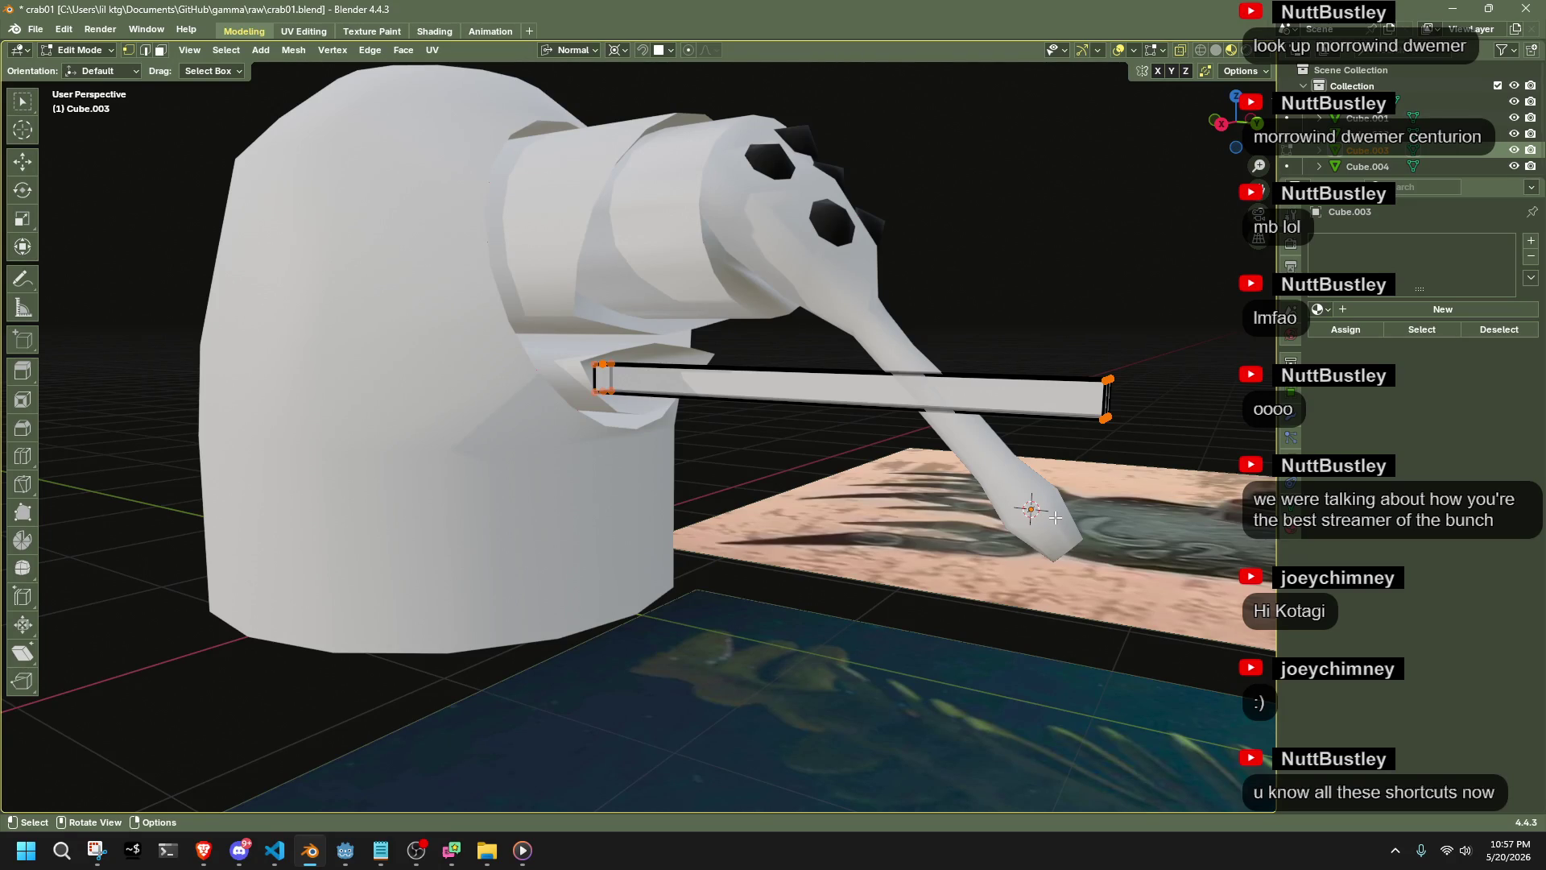
{"action": "middle_click_drag", "start_coordinate": [1038, 515], "coordinate": [923, 517]}
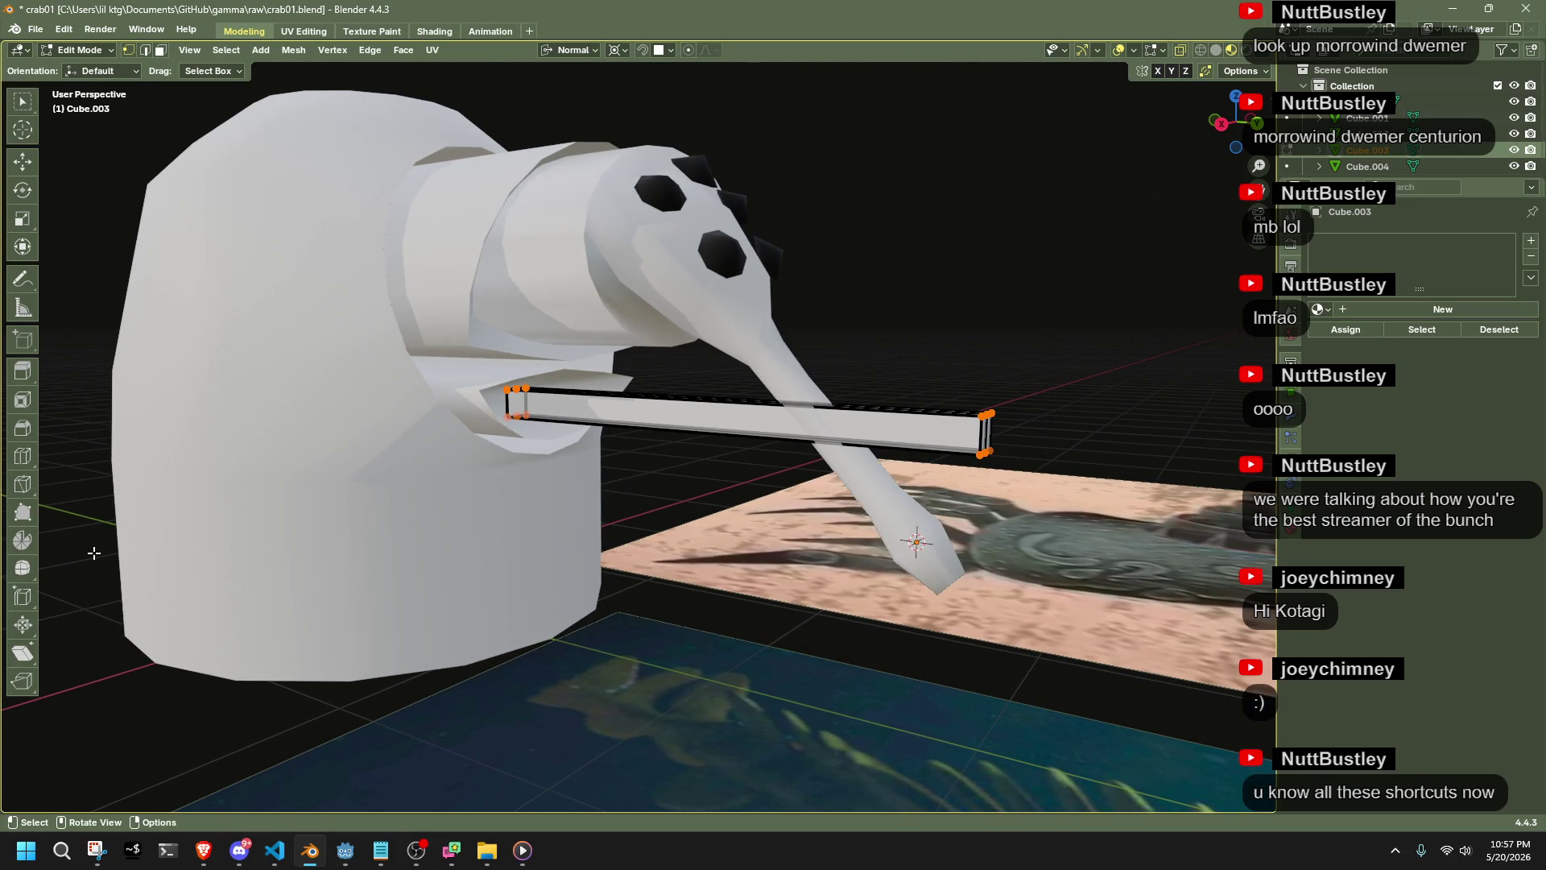
Add a loop cut across the bar with 5 cuts, then select one end face
{"action": "left_click", "coordinate": [24, 459]}
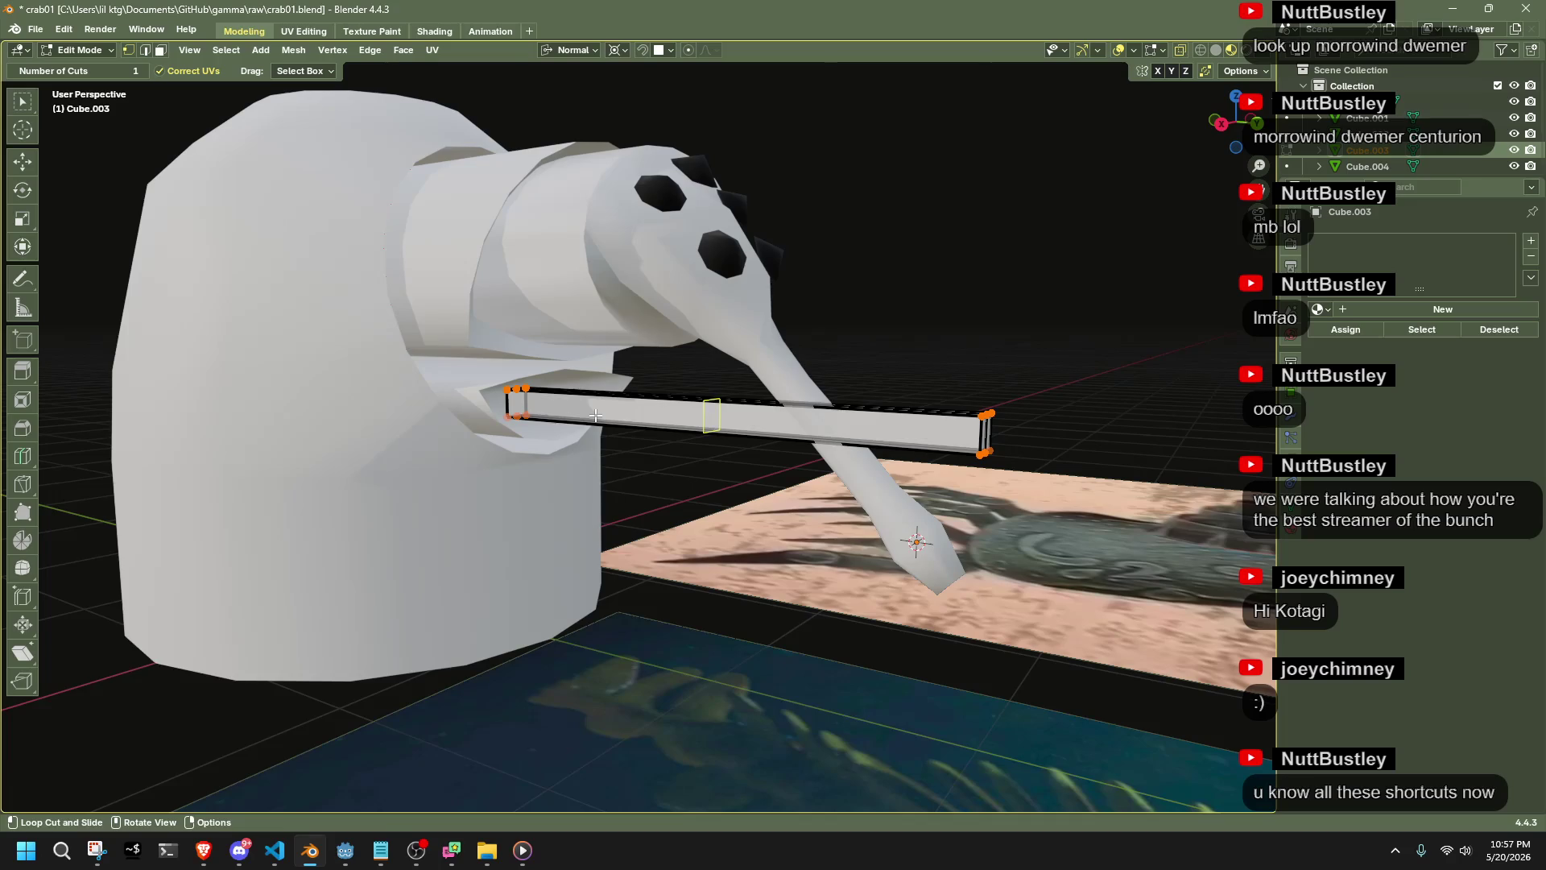
{"action": "left_click", "coordinate": [561, 459]}
{"action": "left_click", "coordinate": [261, 653]}
{"action": "left_click", "coordinate": [262, 653]}
{"action": "left_click", "coordinate": [261, 653]}
{"action": "left_click", "coordinate": [262, 653]}
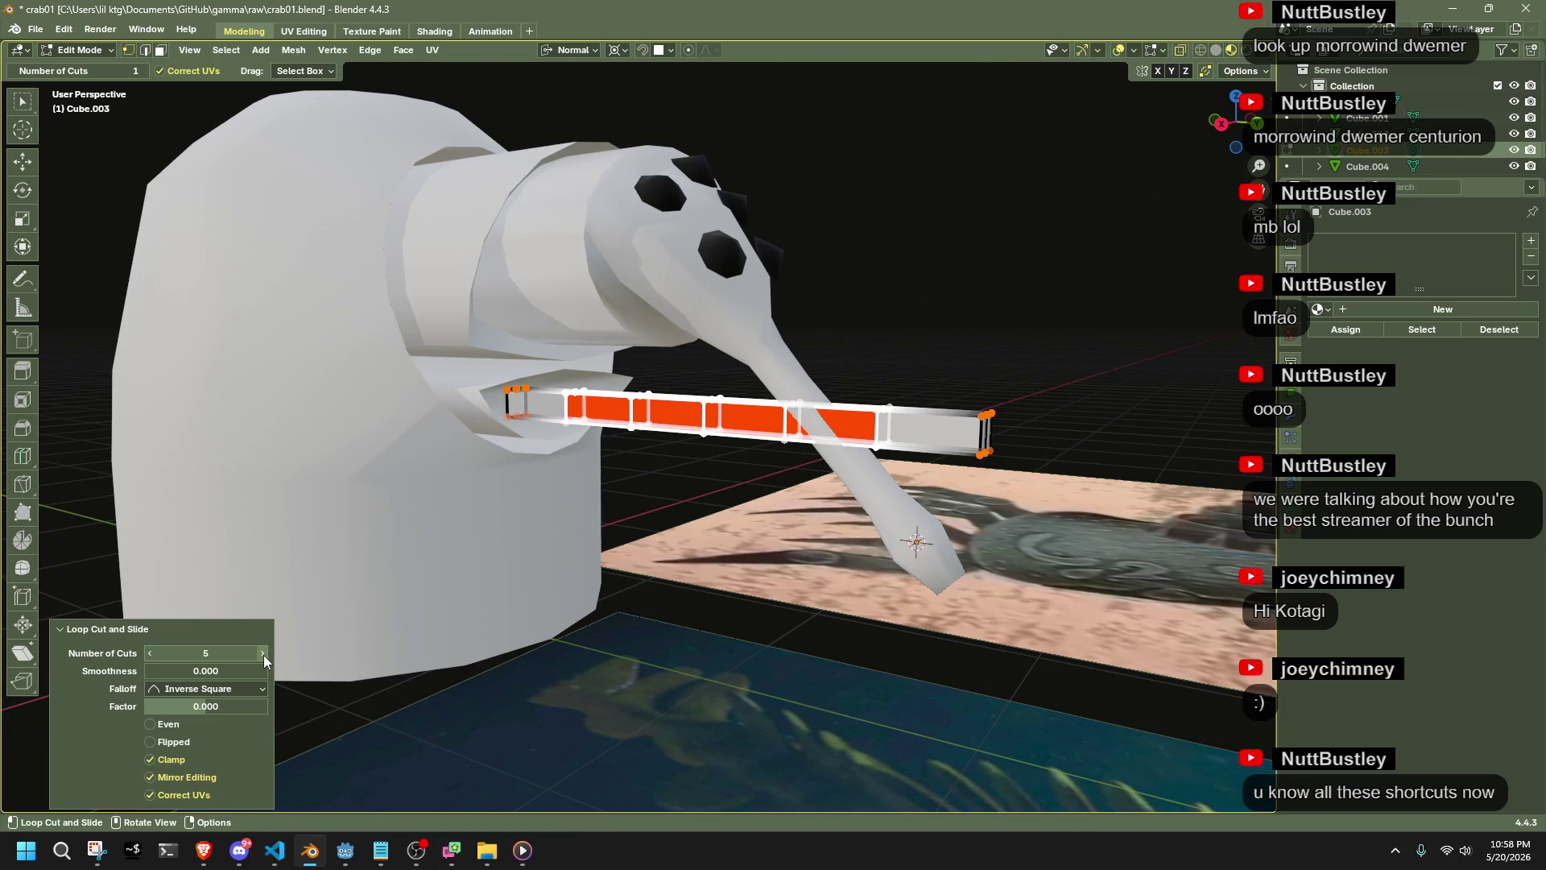
{"action": "left_click", "coordinate": [30, 248]}
{"action": "middle_click_drag", "start_coordinate": [731, 529], "coordinate": [535, 382]}
{"action": "left_click", "coordinate": [673, 446]}
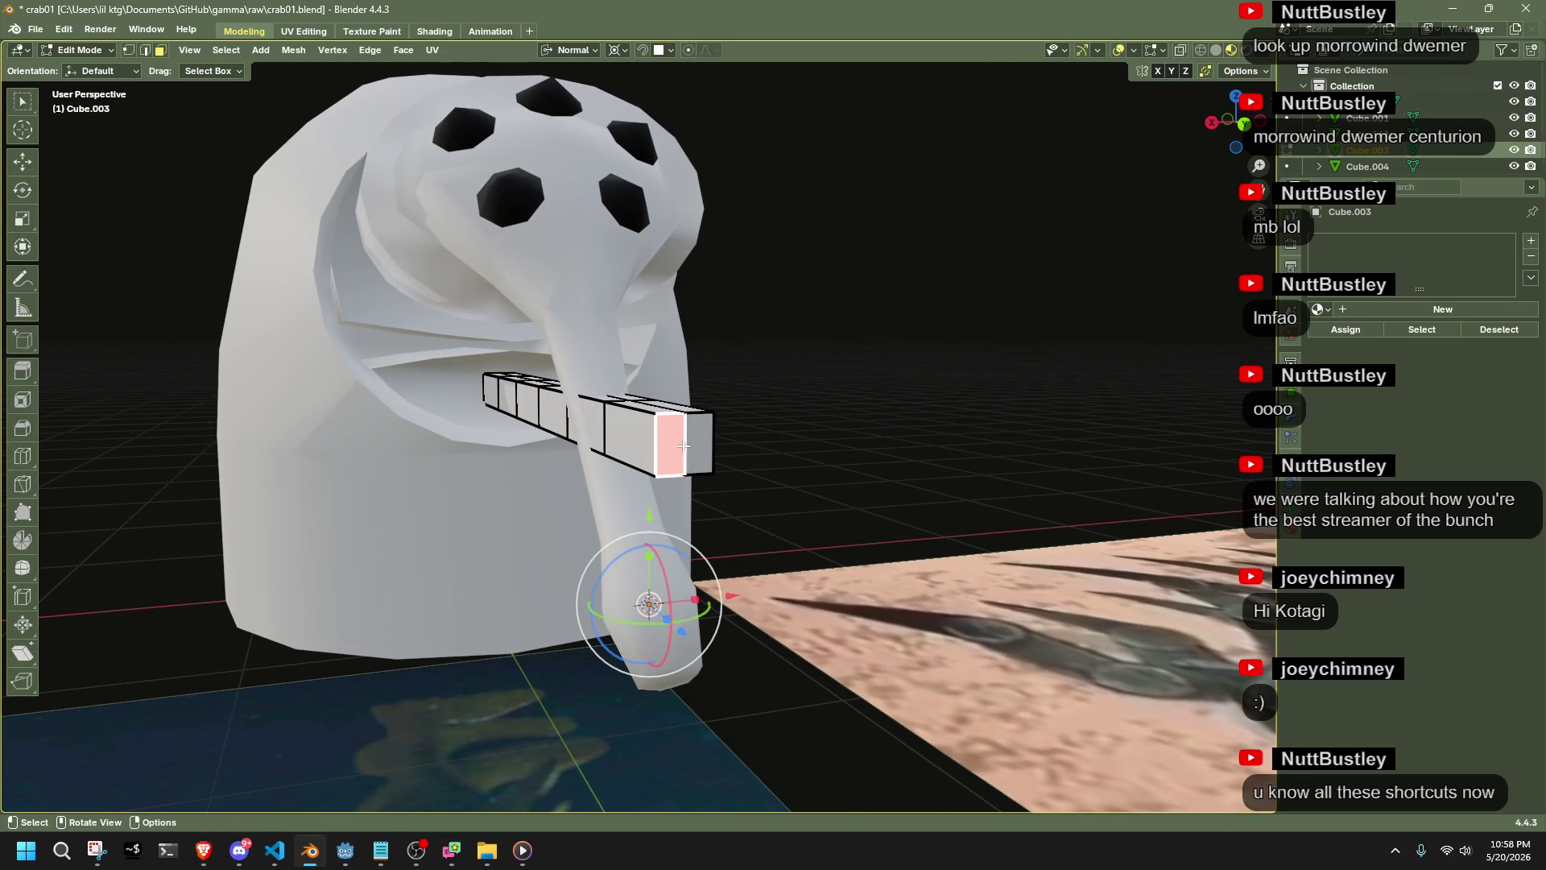
Delete the bar's two end faces and reselect the whole mesh
{"action": "left_click", "coordinate": [698, 443], "text": "shift"}
{"action": "key", "text": "x"}
{"action": "left_click", "coordinate": [964, 490]}
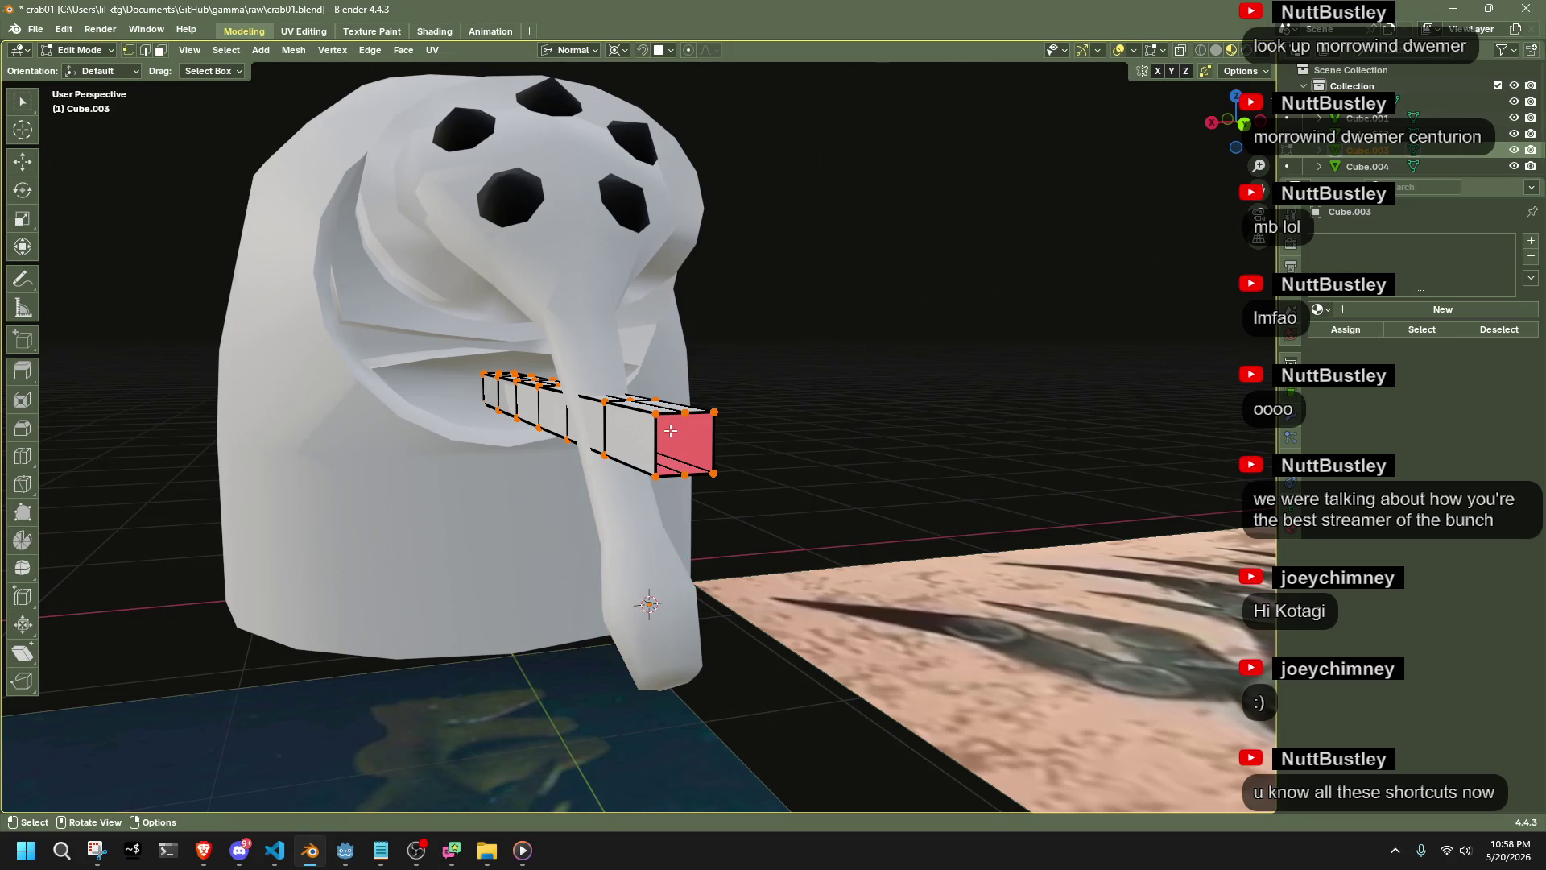
{"action": "key", "text": "a"}
Select the bar's edge loops using the Select menu
{"action": "left_click", "coordinate": [226, 50]}
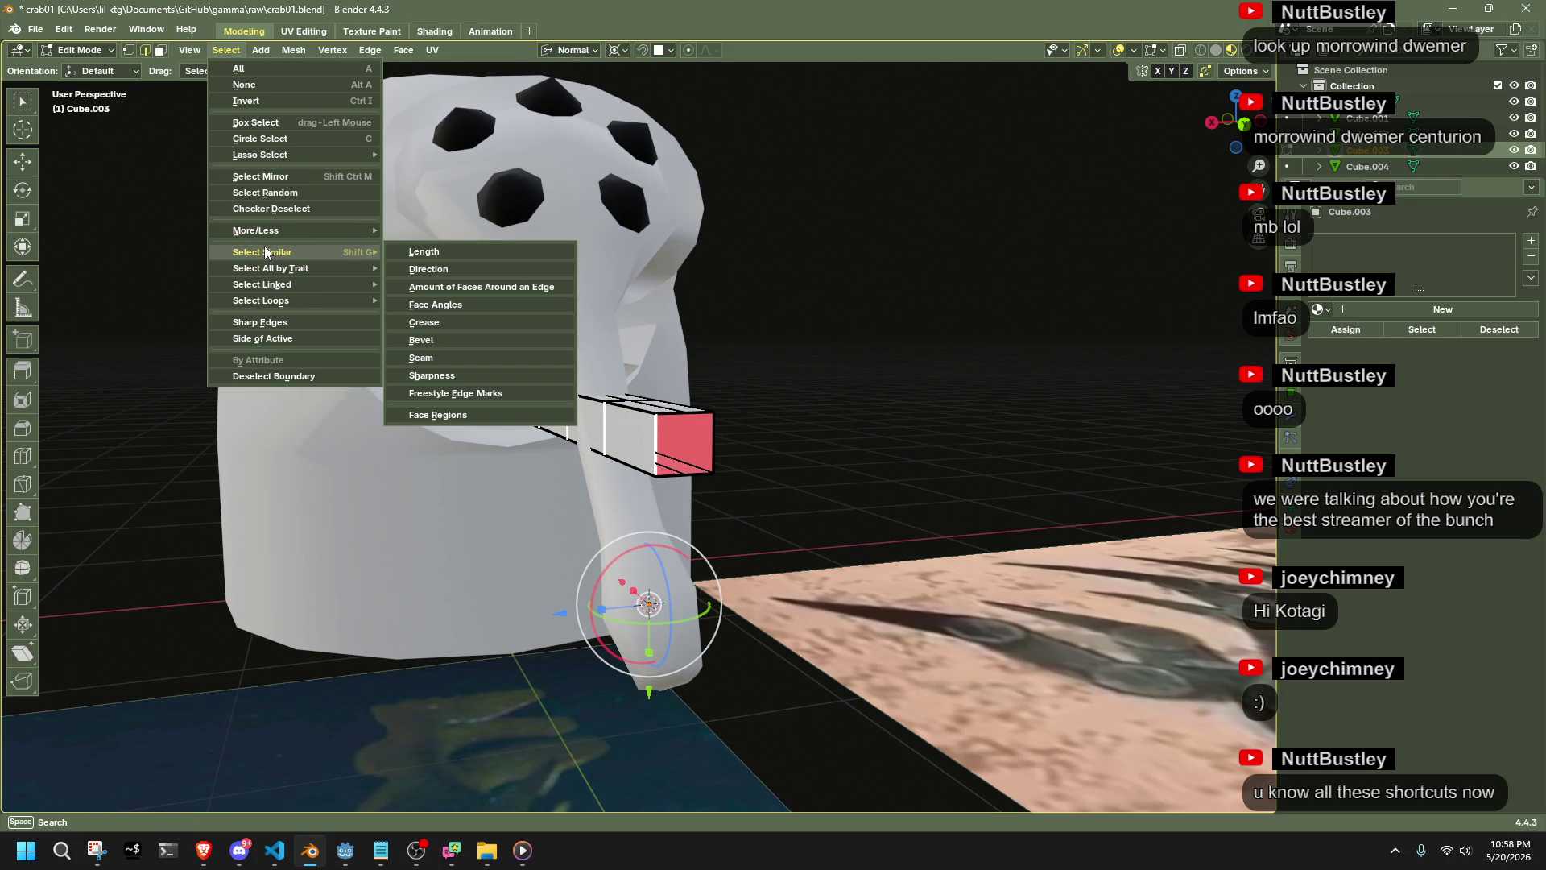
{"action": "mouse_move", "coordinate": [303, 300]}
{"action": "left_click", "coordinate": [452, 304]}
{"action": "mouse_move", "coordinate": [451, 304]}
{"action": "middle_mouse_down"}
{"action": "mouse_move", "coordinate": [846, 396]}
{"action": "mouse_move", "coordinate": [754, 396]}
{"action": "mouse_move", "coordinate": [821, 390]}
{"action": "middle_mouse_up"}
{"action": "key", "text": "g"}
{"action": "left_click", "coordinate": [837, 388]}
{"action": "key", "text": "ctrl+z"}
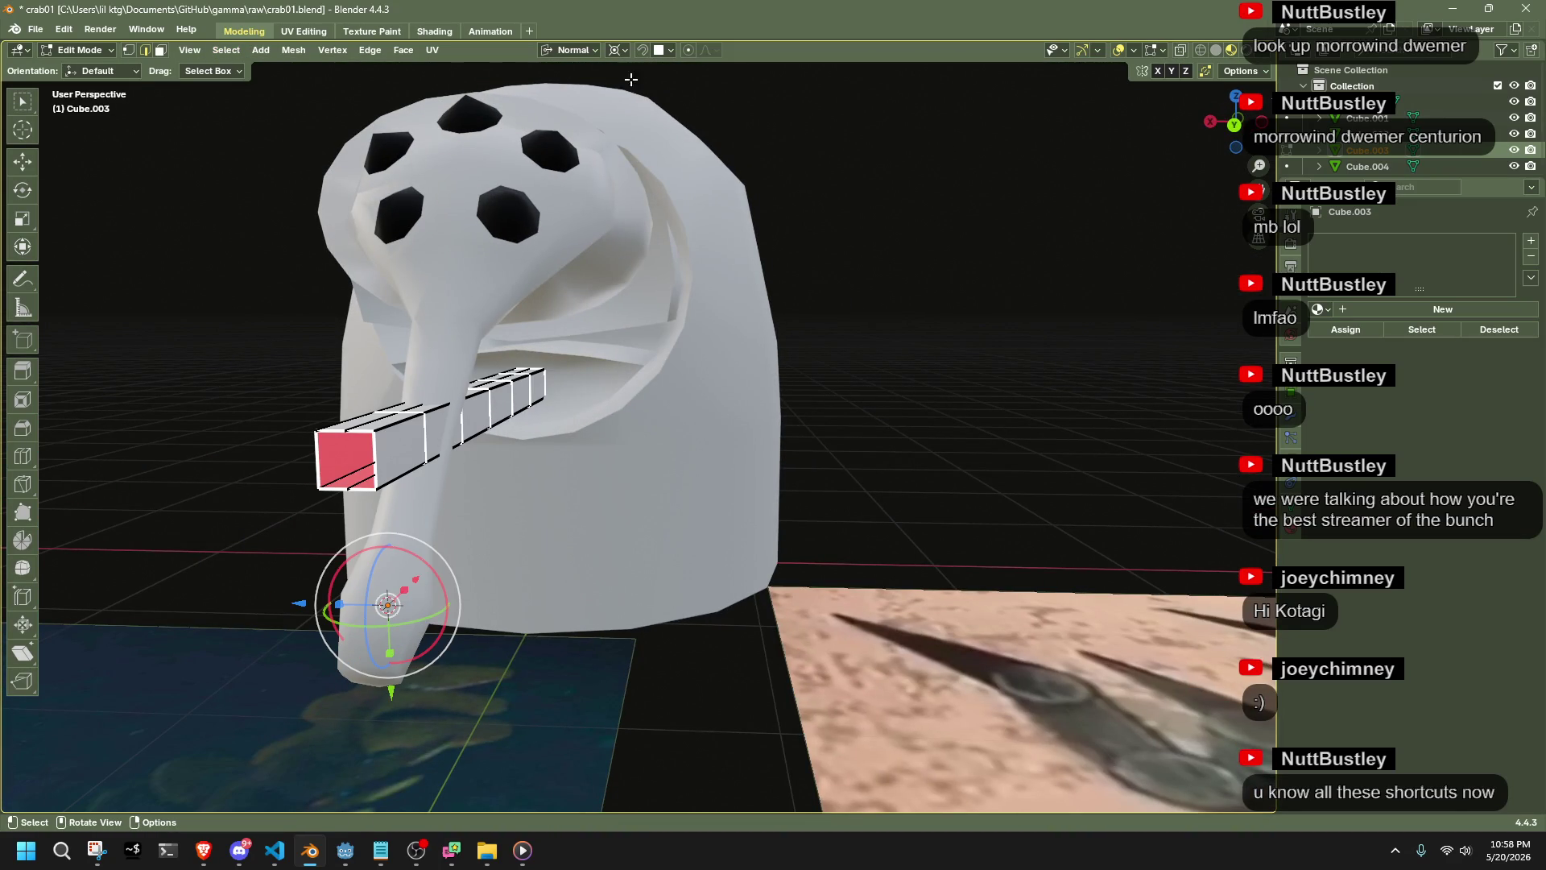
Round the bar with To Sphere, pivoting around the selection
{"action": "left_click", "coordinate": [619, 50]}
{"action": "left_click", "coordinate": [639, 121]}
{"action": "key", "text": "shift+alt+s"}
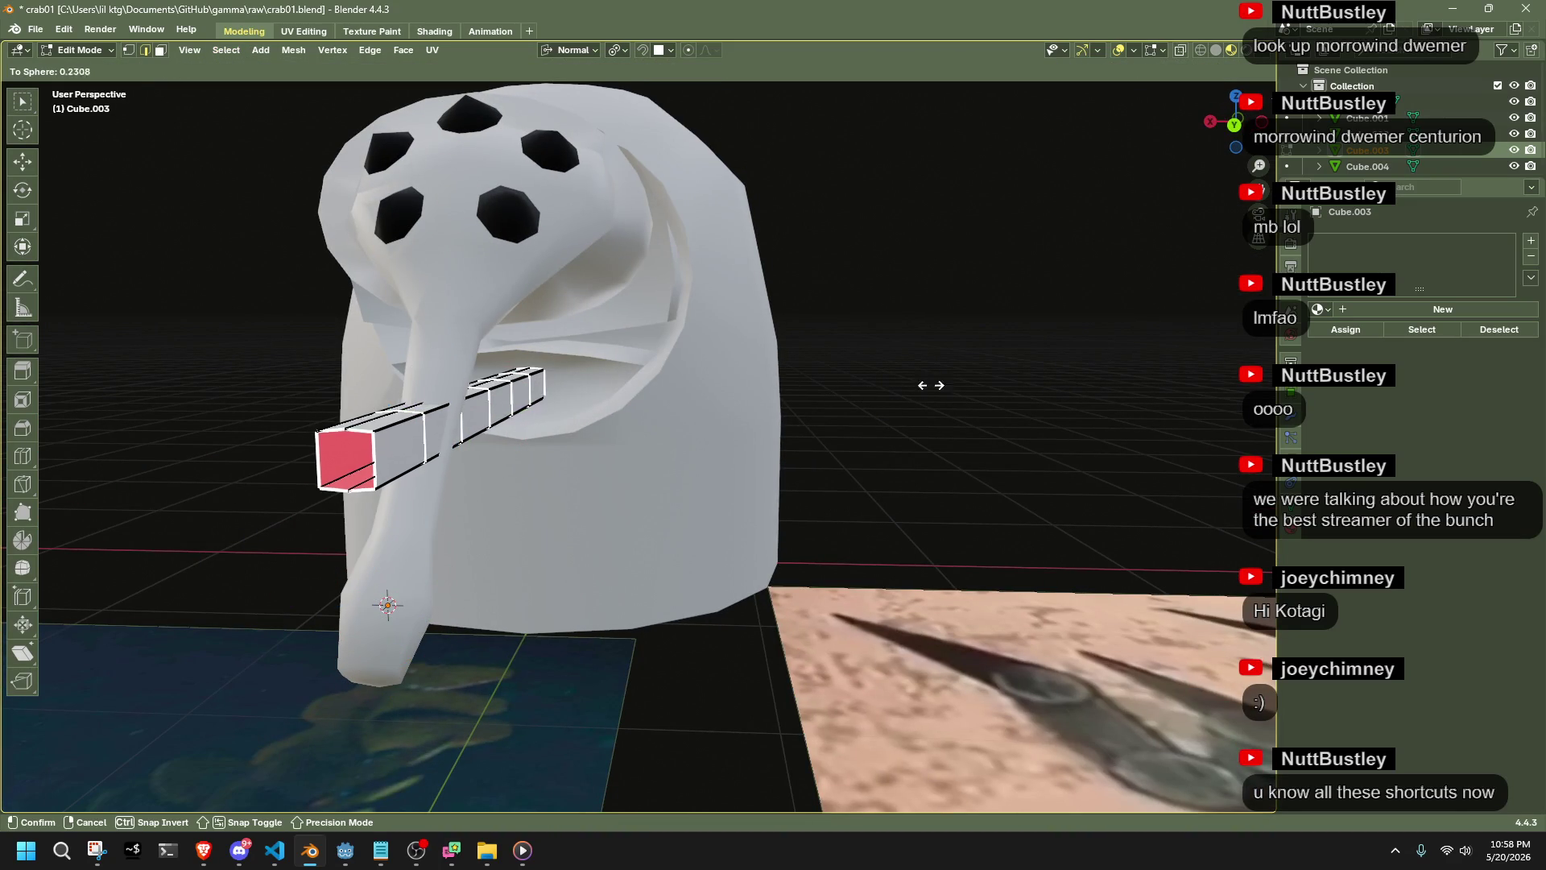
{"action": "left_click", "coordinate": [897, 383]}
{"action": "mouse_move", "coordinate": [821, 413]}
{"action": "middle_mouse_down"}
{"action": "mouse_move", "coordinate": [978, 432]}
{"action": "mouse_move", "coordinate": [954, 410]}
{"action": "middle_mouse_up"}
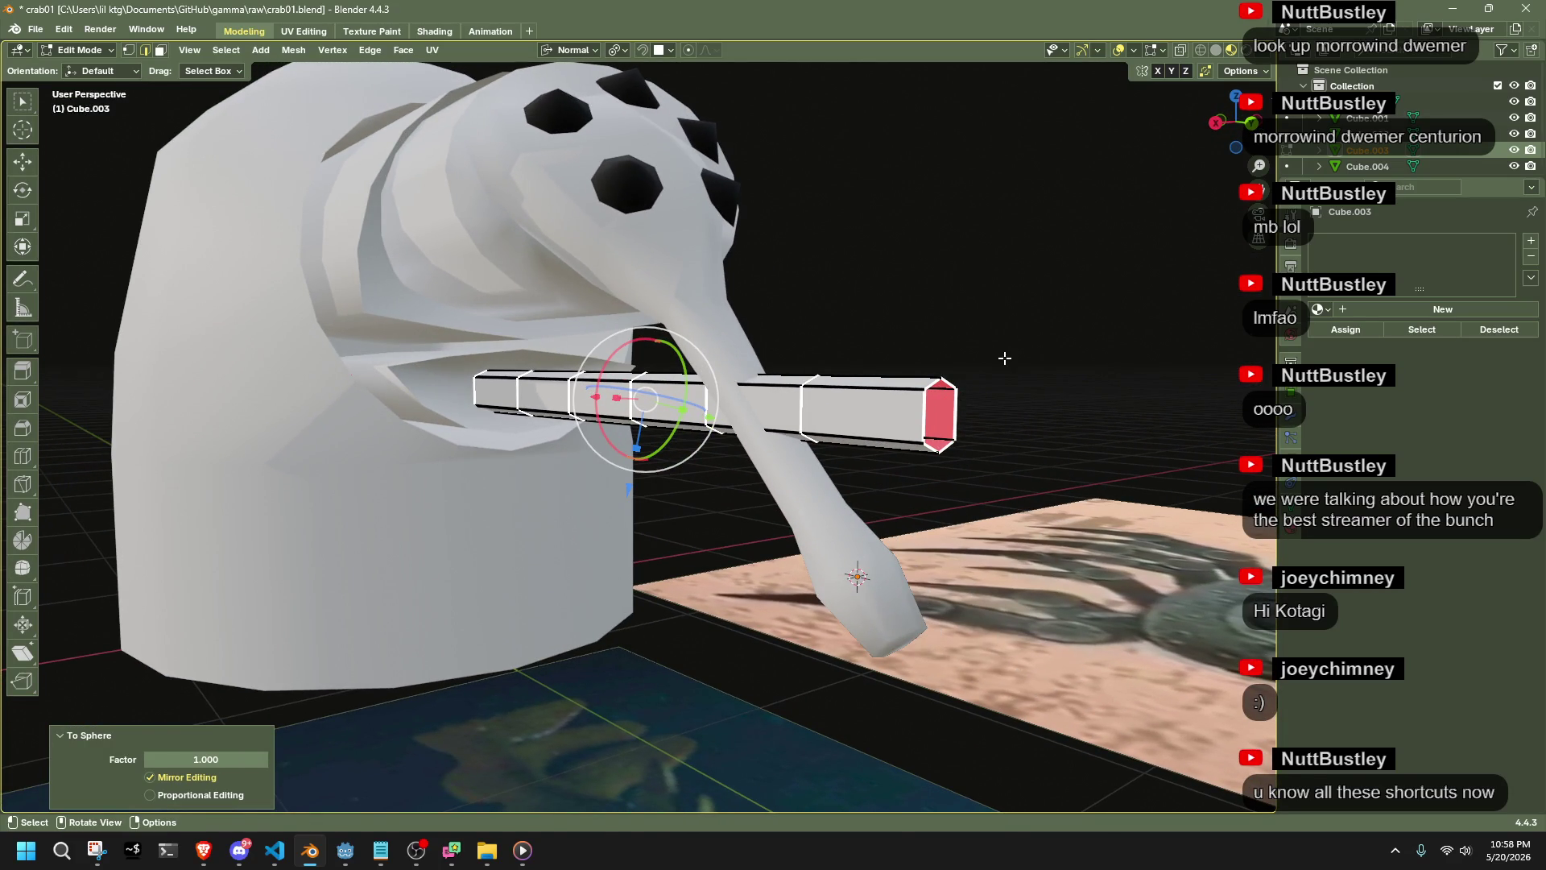
Rescale the selected loops several times, settling at 0.947
{"action": "key", "text": "s"}
{"action": "left_click", "coordinate": [1083, 362]}
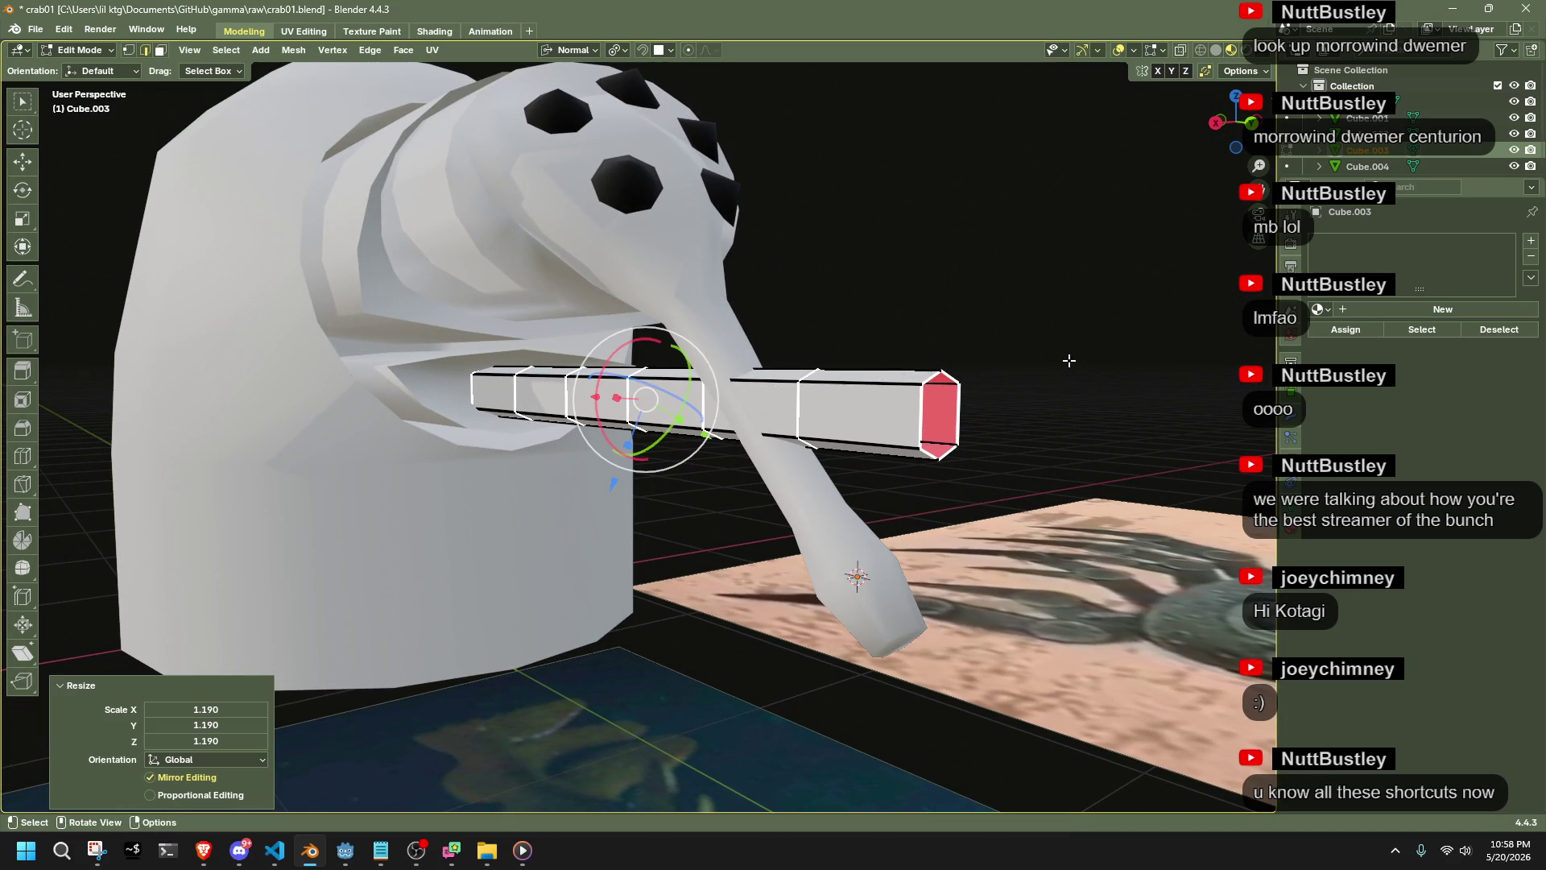
{"action": "key", "text": "s"}
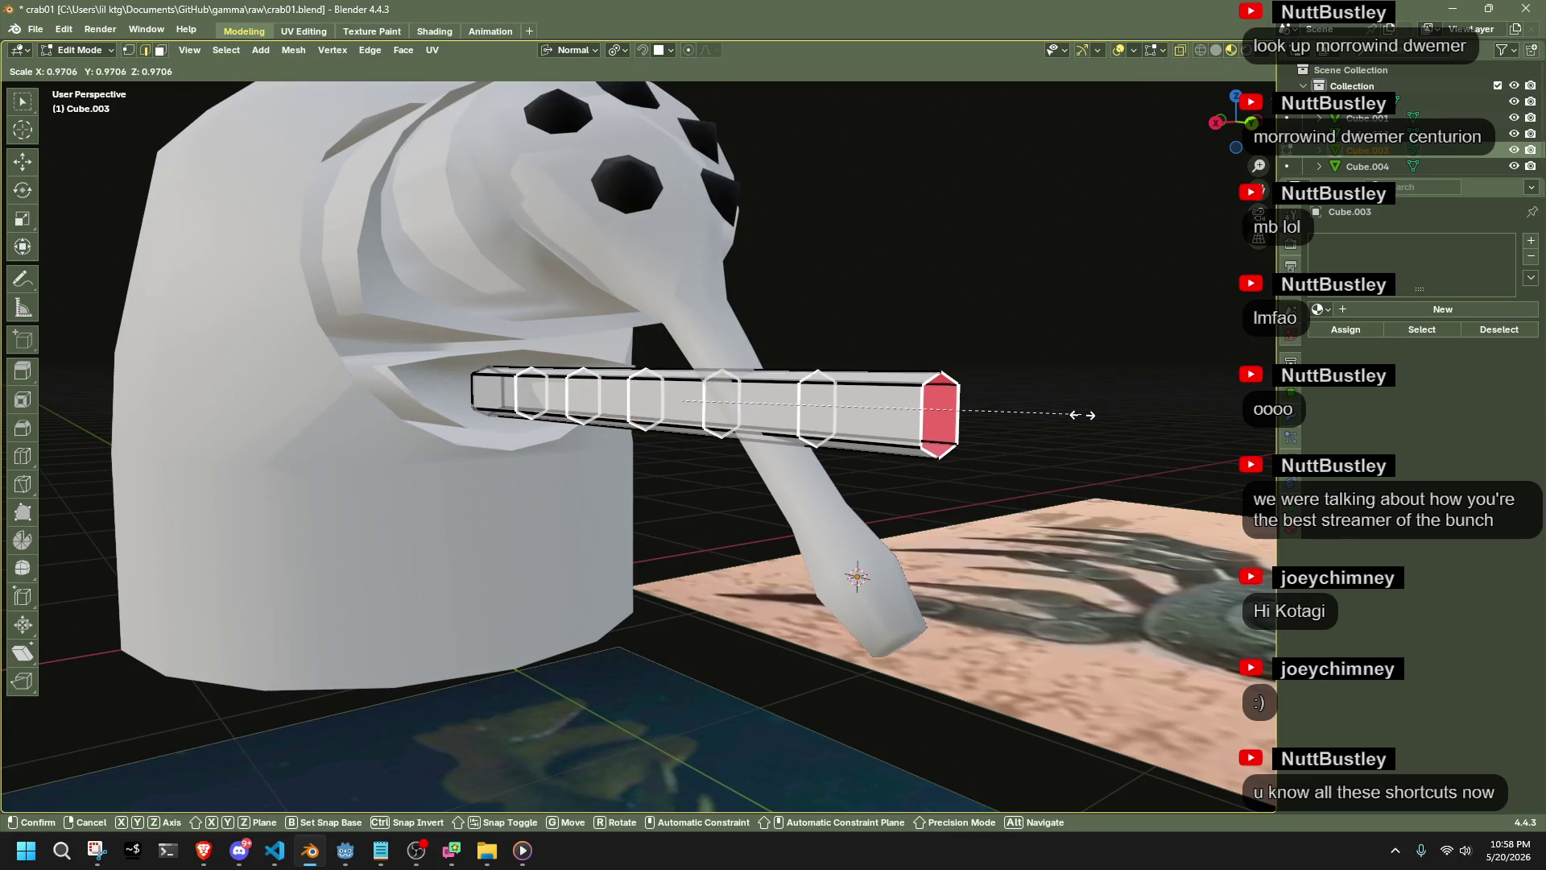
{"action": "left_click", "coordinate": [1050, 414]}
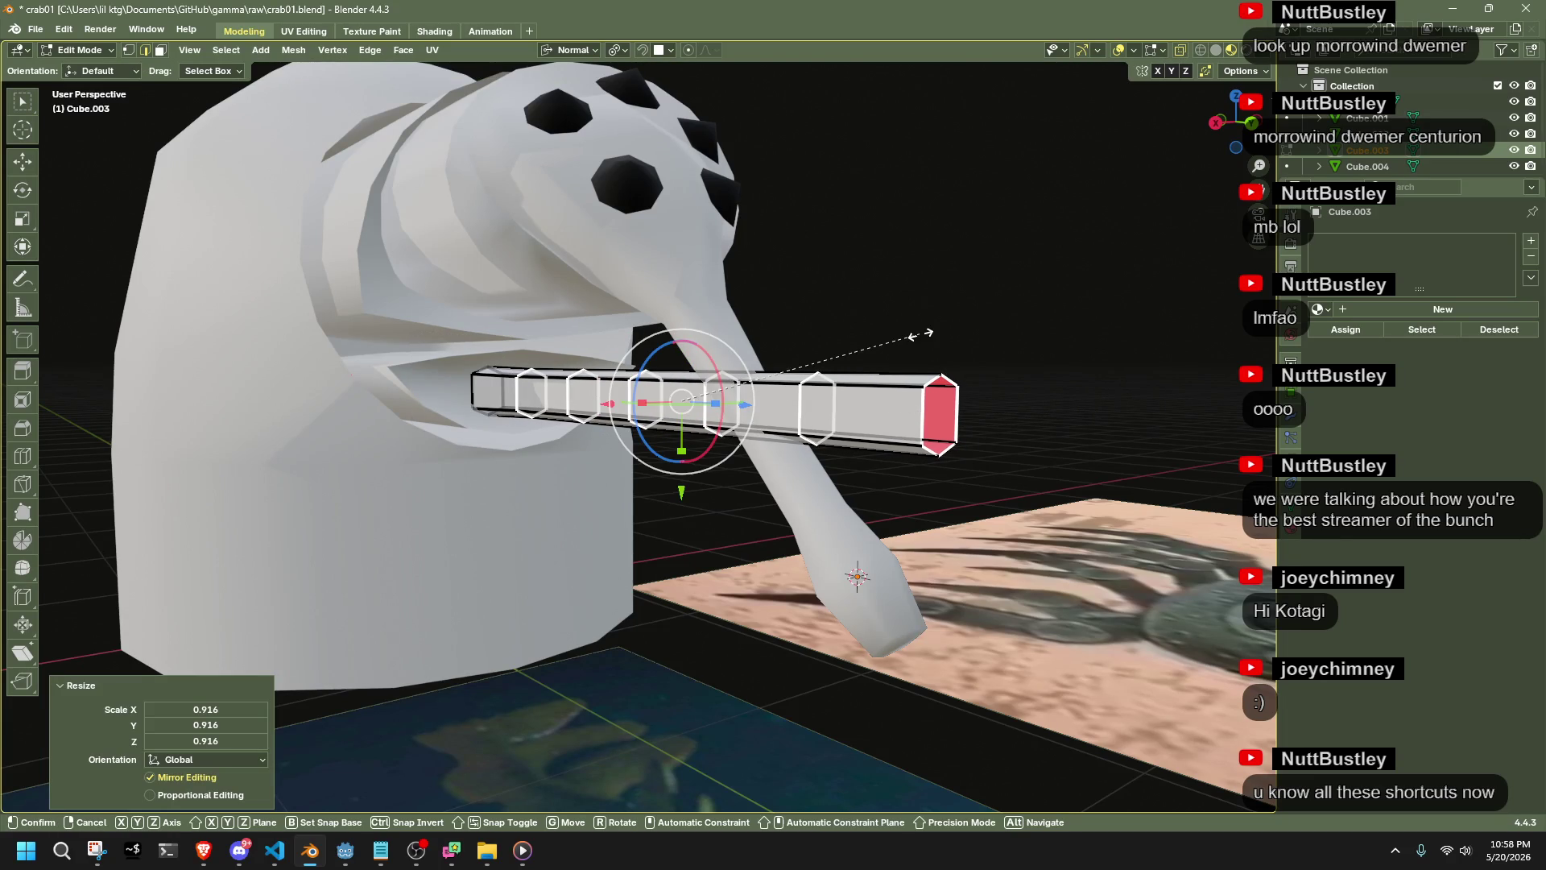
{"action": "key", "text": "s"}
{"action": "left_click", "coordinate": [912, 338]}
{"action": "key", "text": "ctrl+z"}
{"action": "key", "text": "s"}
{"action": "left_click", "coordinate": [1029, 326]}
{"action": "key", "text": "s"}
{"action": "left_click", "coordinate": [1013, 335]}
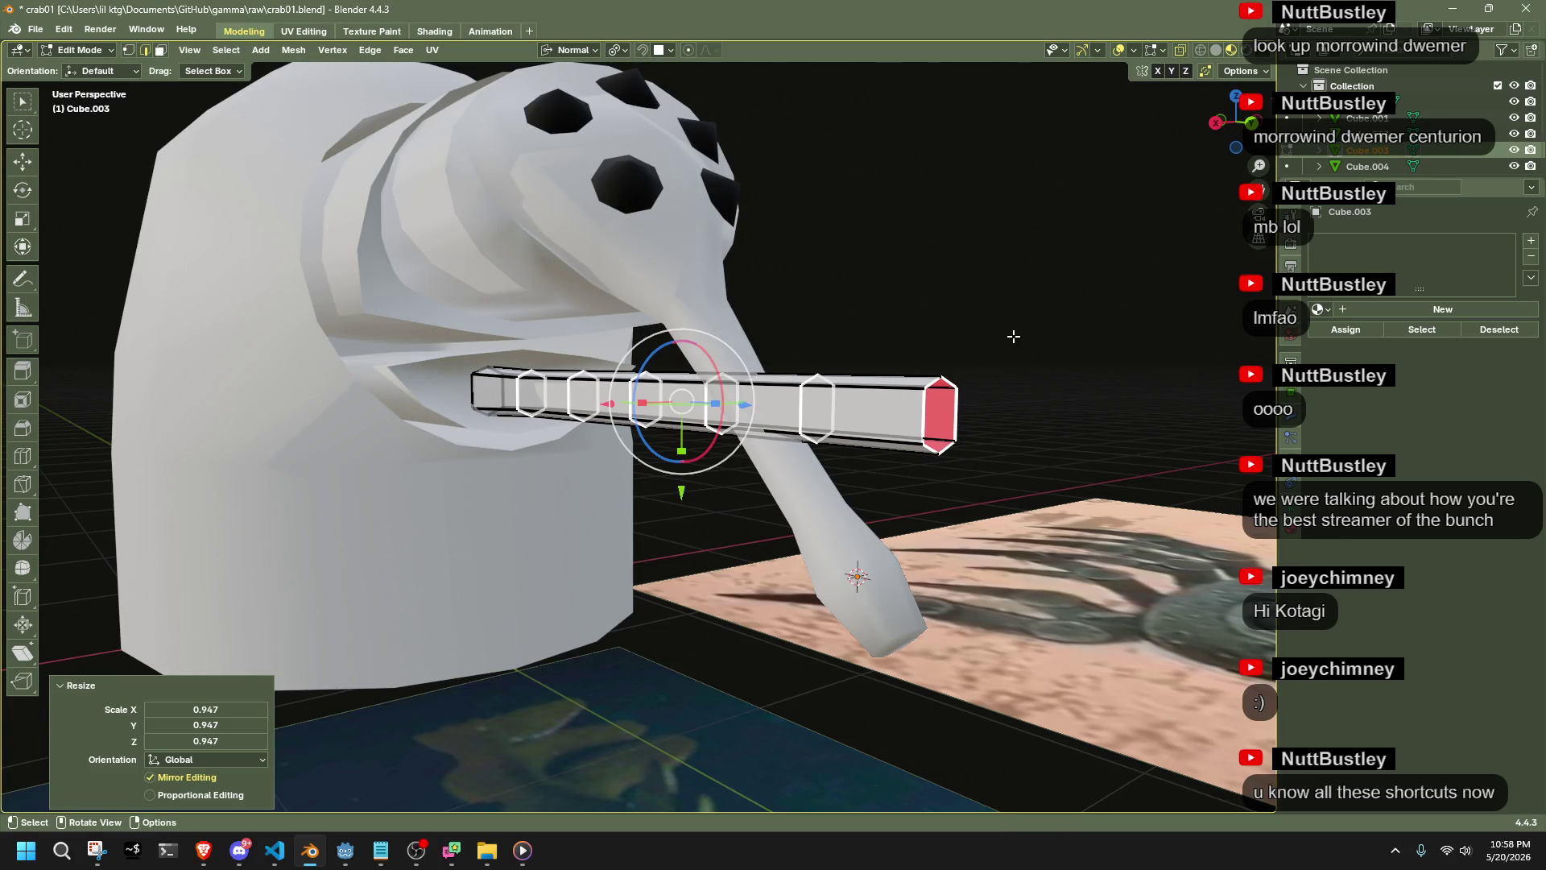
Taper the bar toward its tip by shrinking progressively fewer loops, down to 0.868
{"action": "left_click_drag", "start_coordinate": [468, 353], "coordinate": [527, 455]}
{"action": "left_click_drag", "start_coordinate": [554, 476], "coordinate": [669, 505]}
{"action": "key", "text": "s"}
{"action": "left_click", "coordinate": [939, 382]}
{"action": "key", "text": "s"}
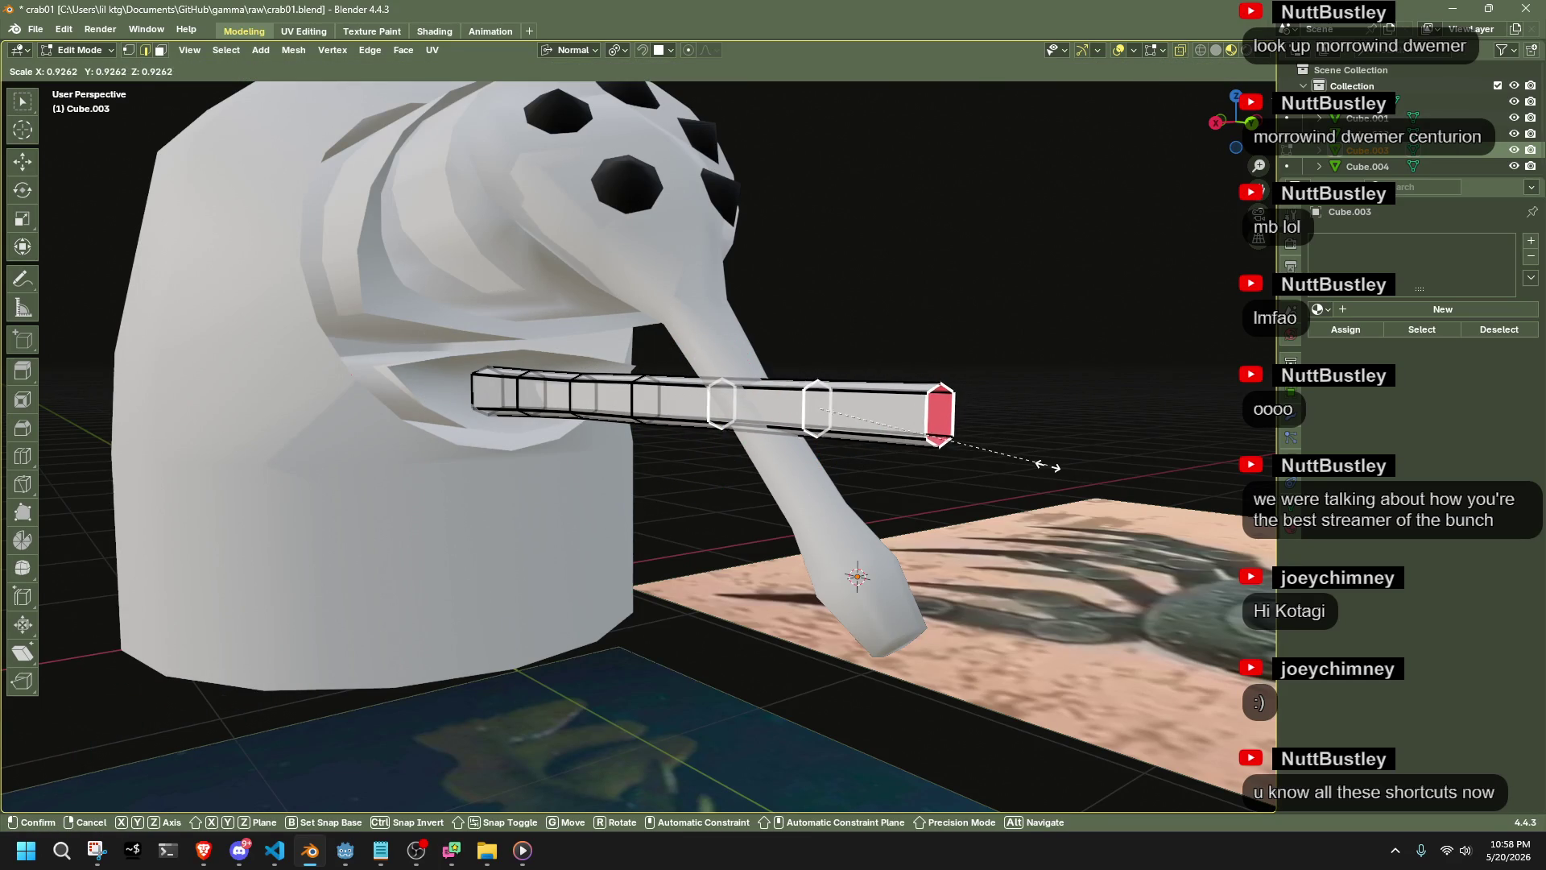
{"action": "left_click", "coordinate": [1014, 448]}
{"action": "left_click_drag", "start_coordinate": [632, 326], "coordinate": [747, 457], "text": "ctrl"}
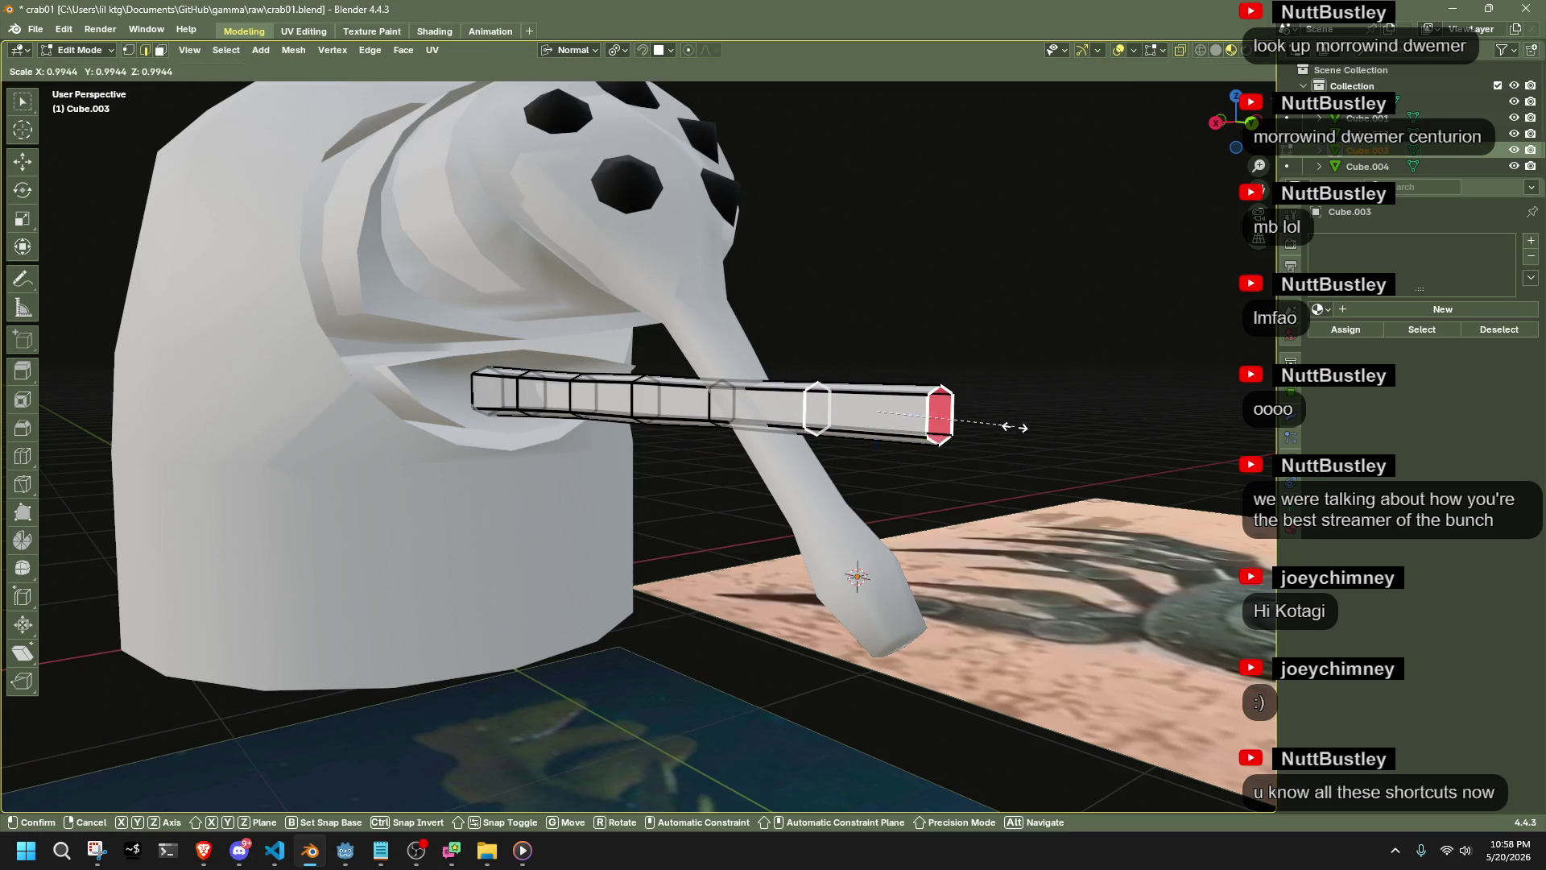
{"action": "key", "text": "s"}
{"action": "left_click", "coordinate": [996, 425]}
{"action": "left_click_drag", "start_coordinate": [769, 303], "coordinate": [830, 395], "text": "ctrl"}
{"action": "key", "text": "s"}
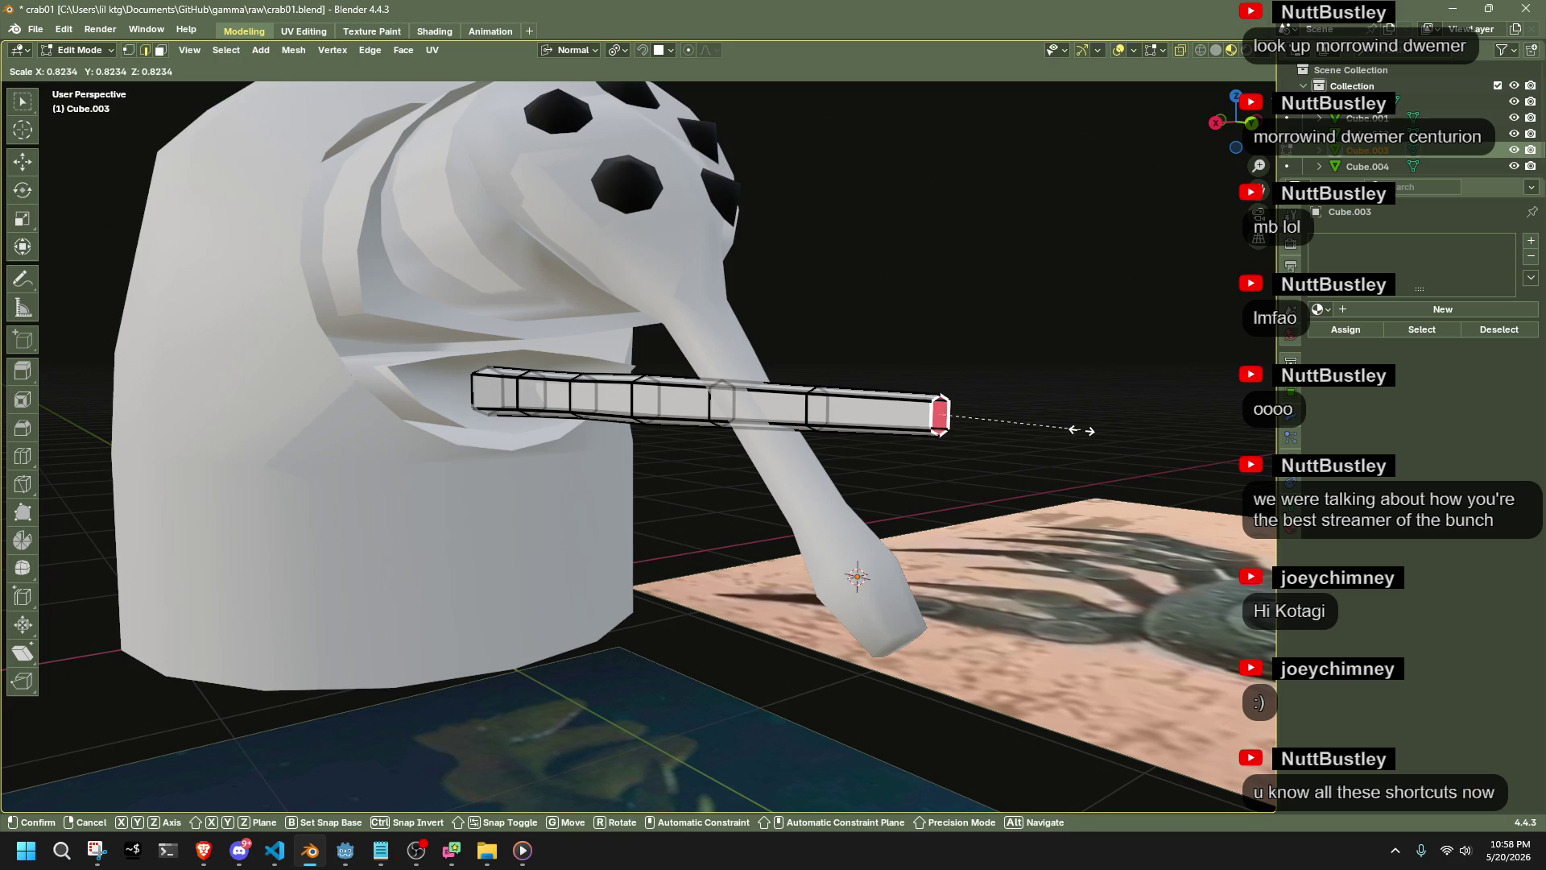
{"action": "left_click", "coordinate": [1058, 425]}
{"action": "middle_click_drag", "start_coordinate": [1052, 428], "coordinate": [483, 359]}
Snap the 3D cursor to the bar and make it the transform pivot
{"action": "key", "text": "a"}
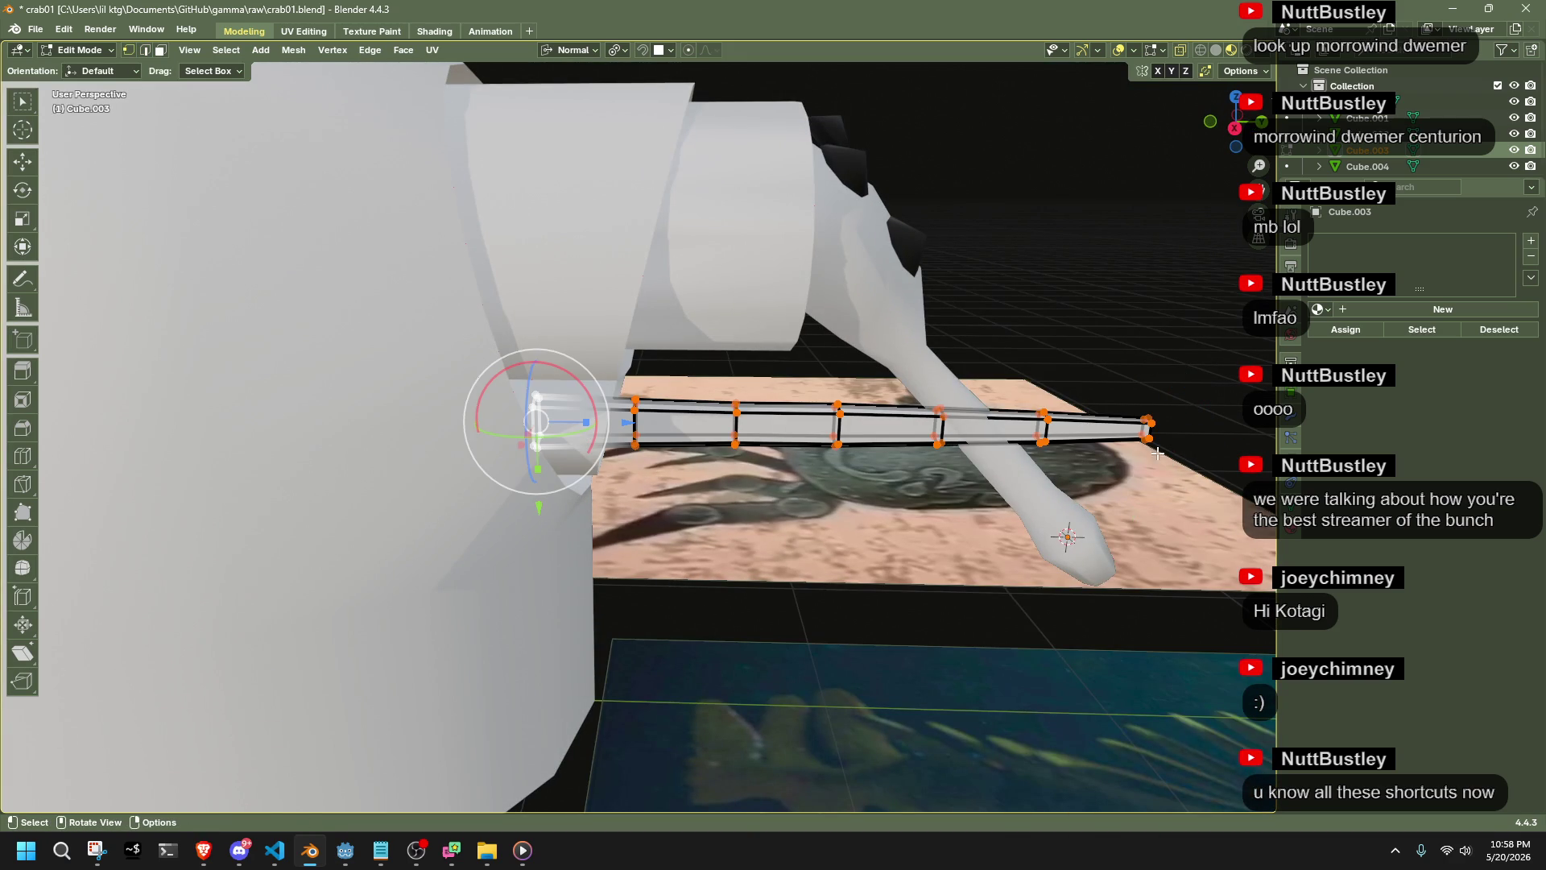
{"action": "key", "text": "shift+s"}
{"action": "left_click", "coordinate": [576, 504]}
{"action": "left_click", "coordinate": [620, 54]}
{"action": "left_click", "coordinate": [629, 108]}
Flatten the bar to about half thickness along Z, then select its end face
{"action": "key", "text": "s"}
{"action": "key", "text": "z"}
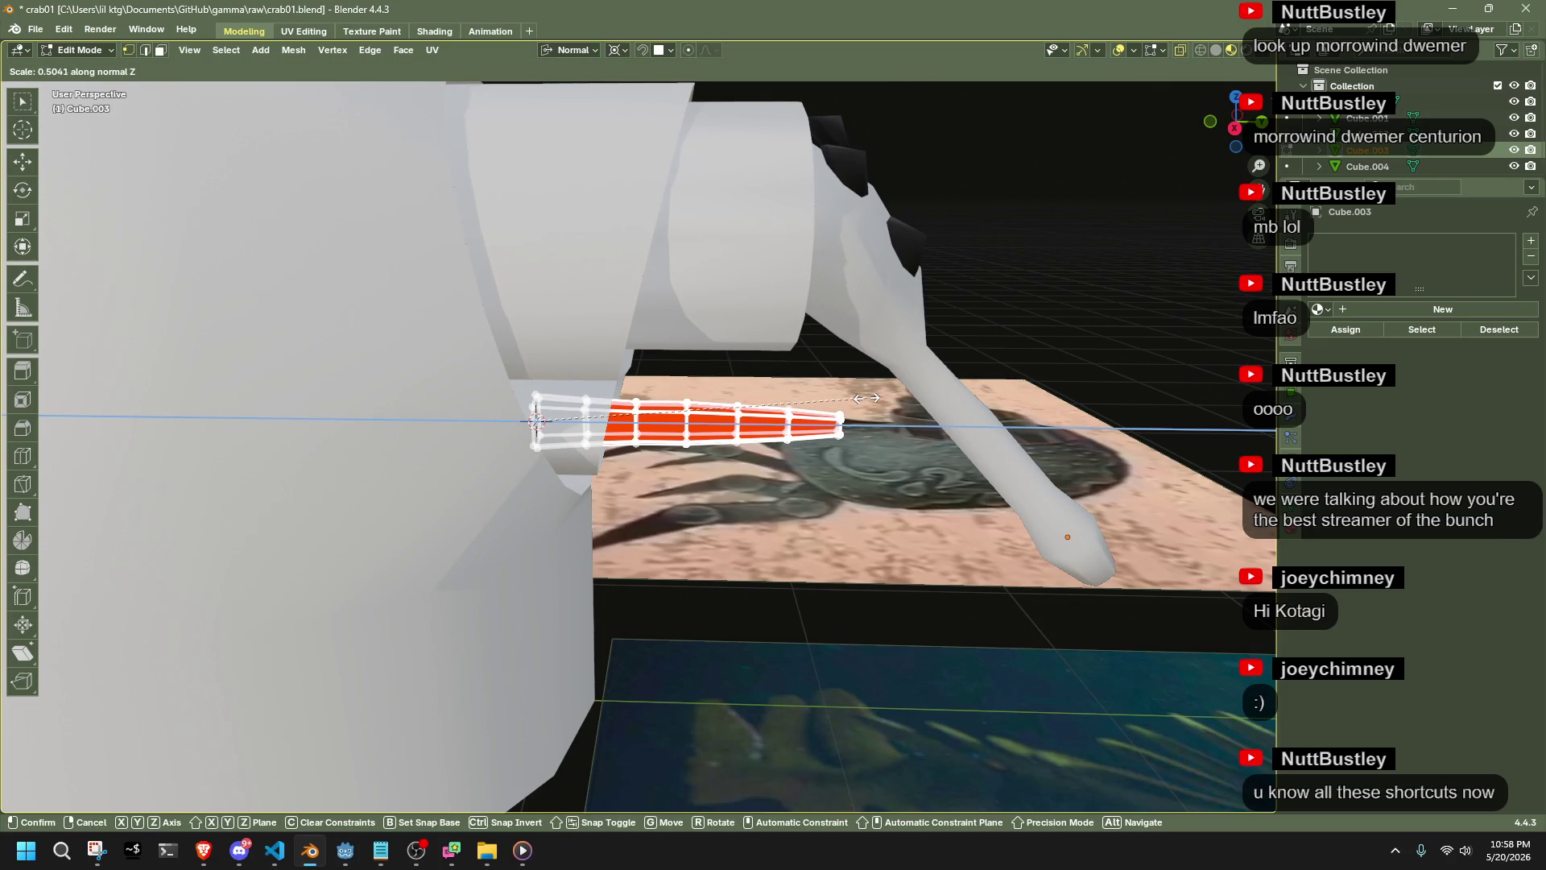
{"action": "left_click", "coordinate": [856, 397]}
{"action": "mouse_move", "coordinate": [894, 476]}
{"action": "middle_mouse_down"}
{"action": "mouse_move", "coordinate": [862, 494]}
{"action": "mouse_move", "coordinate": [712, 372]}
{"action": "mouse_move", "coordinate": [765, 400]}
{"action": "middle_mouse_up"}
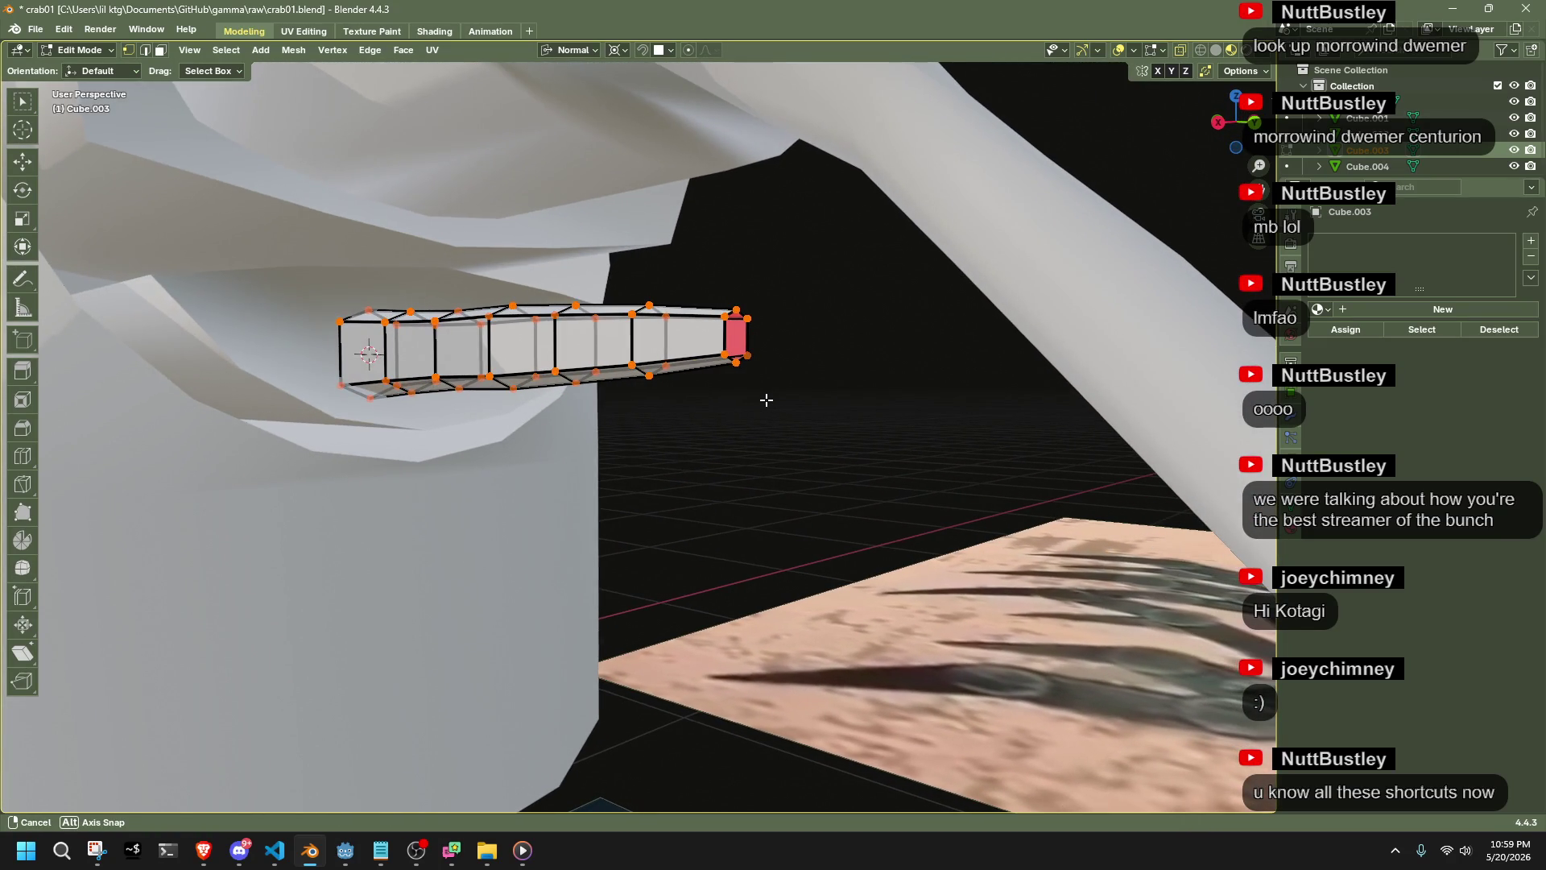
{"action": "left_click_drag", "start_coordinate": [717, 288], "coordinate": [809, 406]}
{"action": "key", "text": "3"}
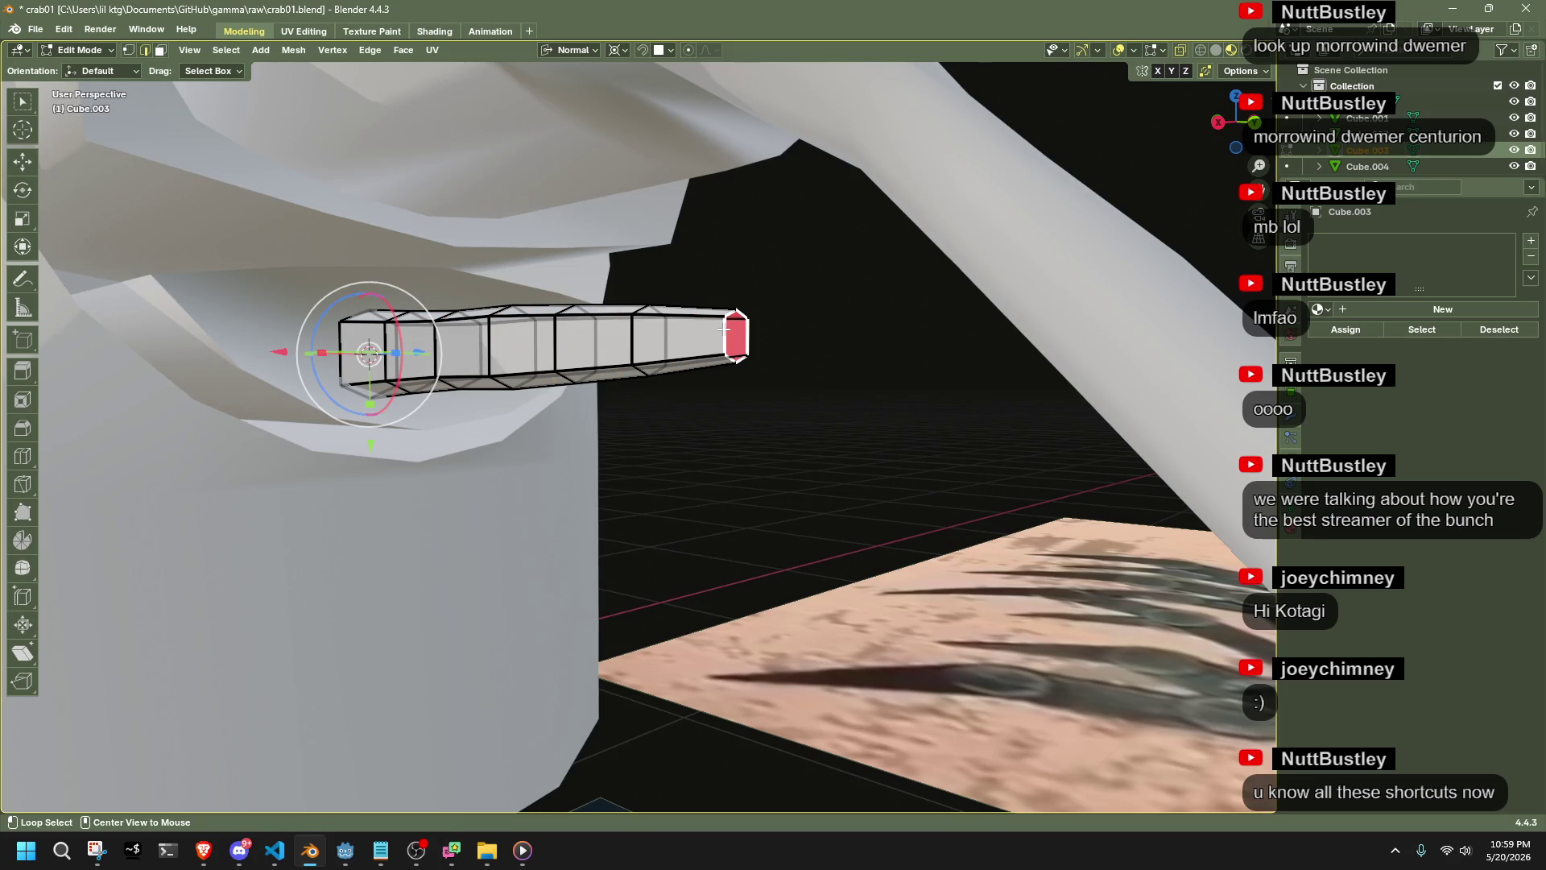
{"action": "right_click", "coordinate": [733, 333]}
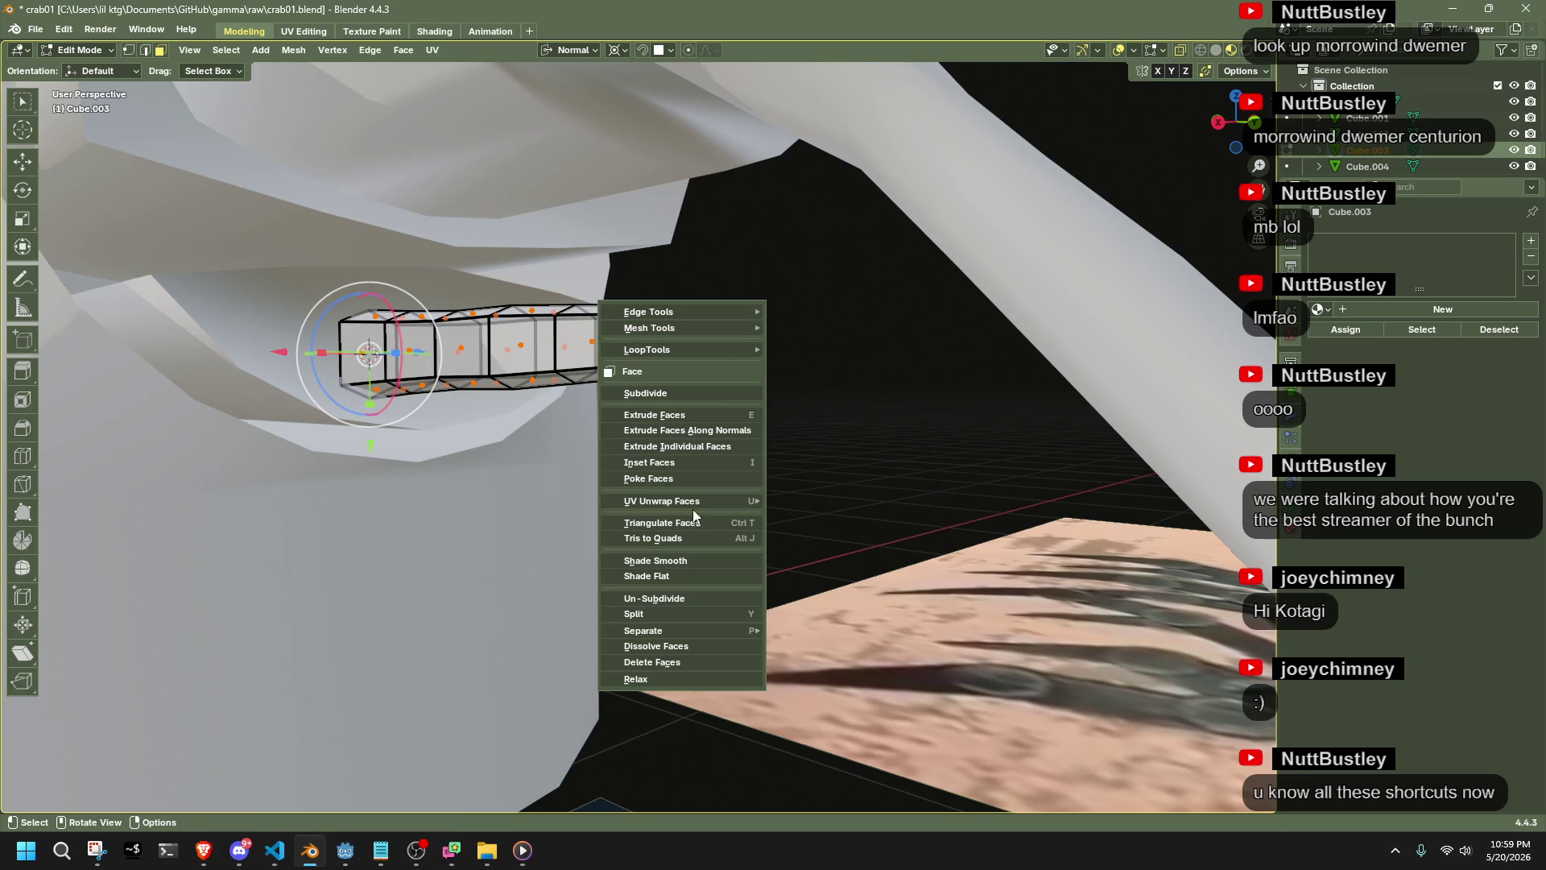
Poke the rod's end face and extrude the centre vertex along Y into a point
{"action": "left_click", "coordinate": [668, 479]}
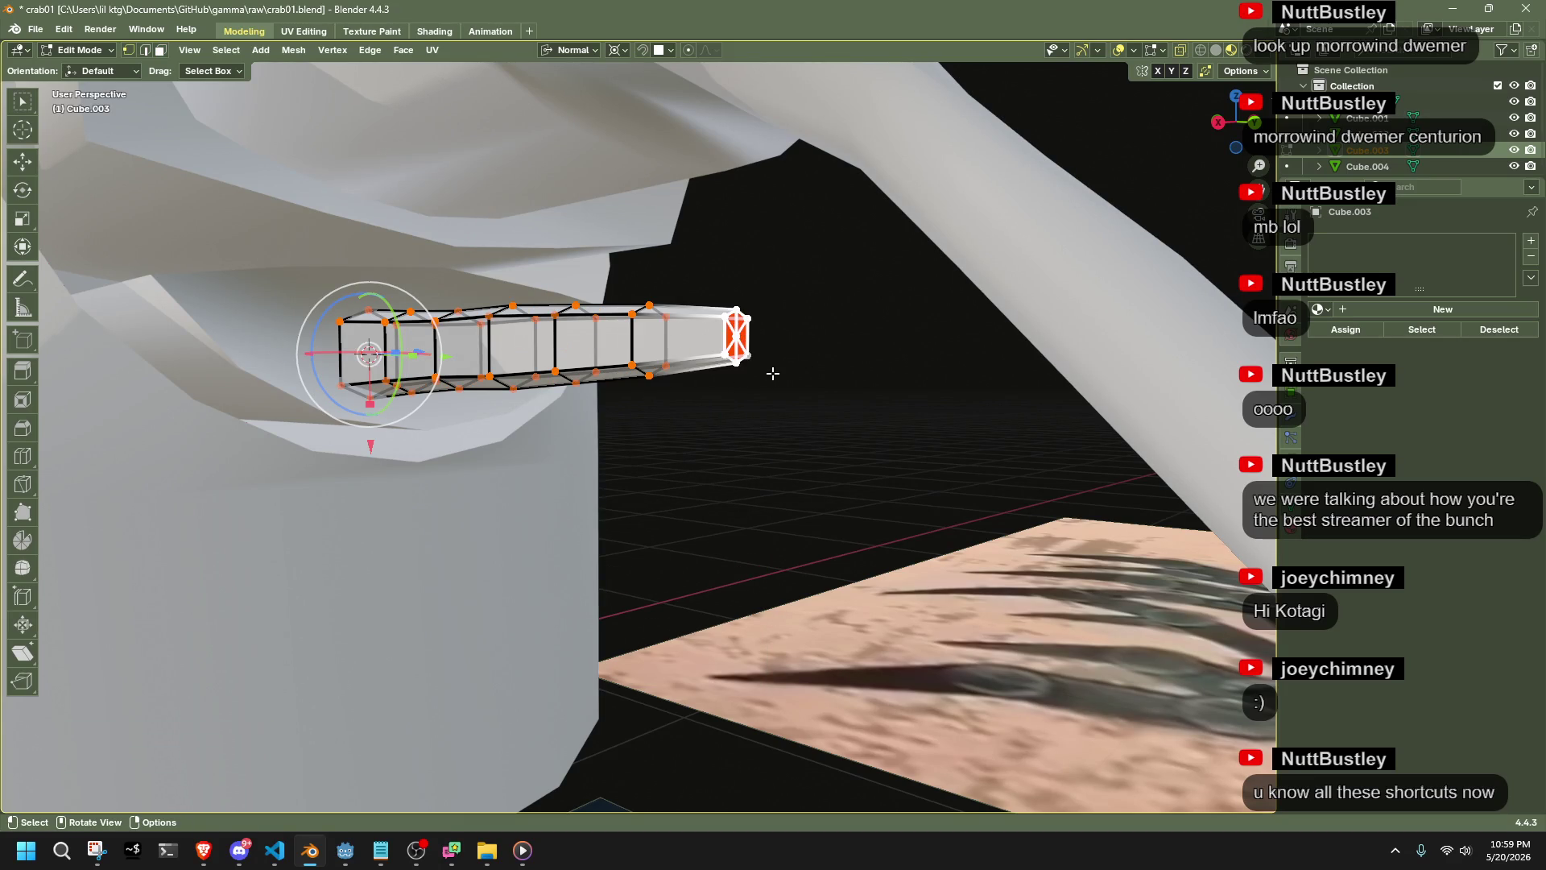
{"action": "key", "text": "KP_3"}
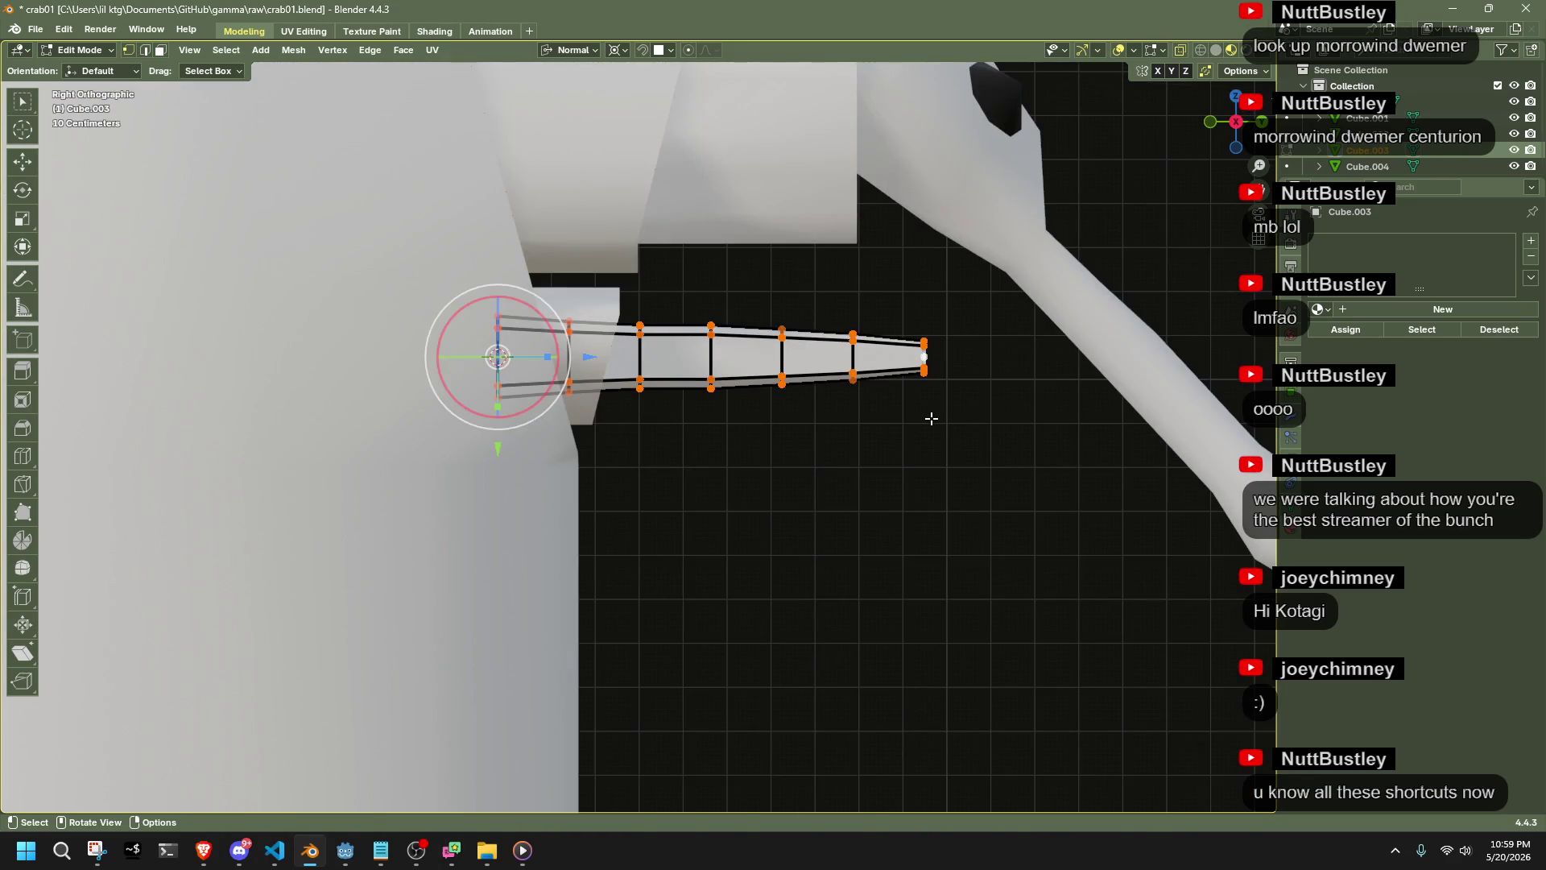
{"action": "key", "text": "e"}
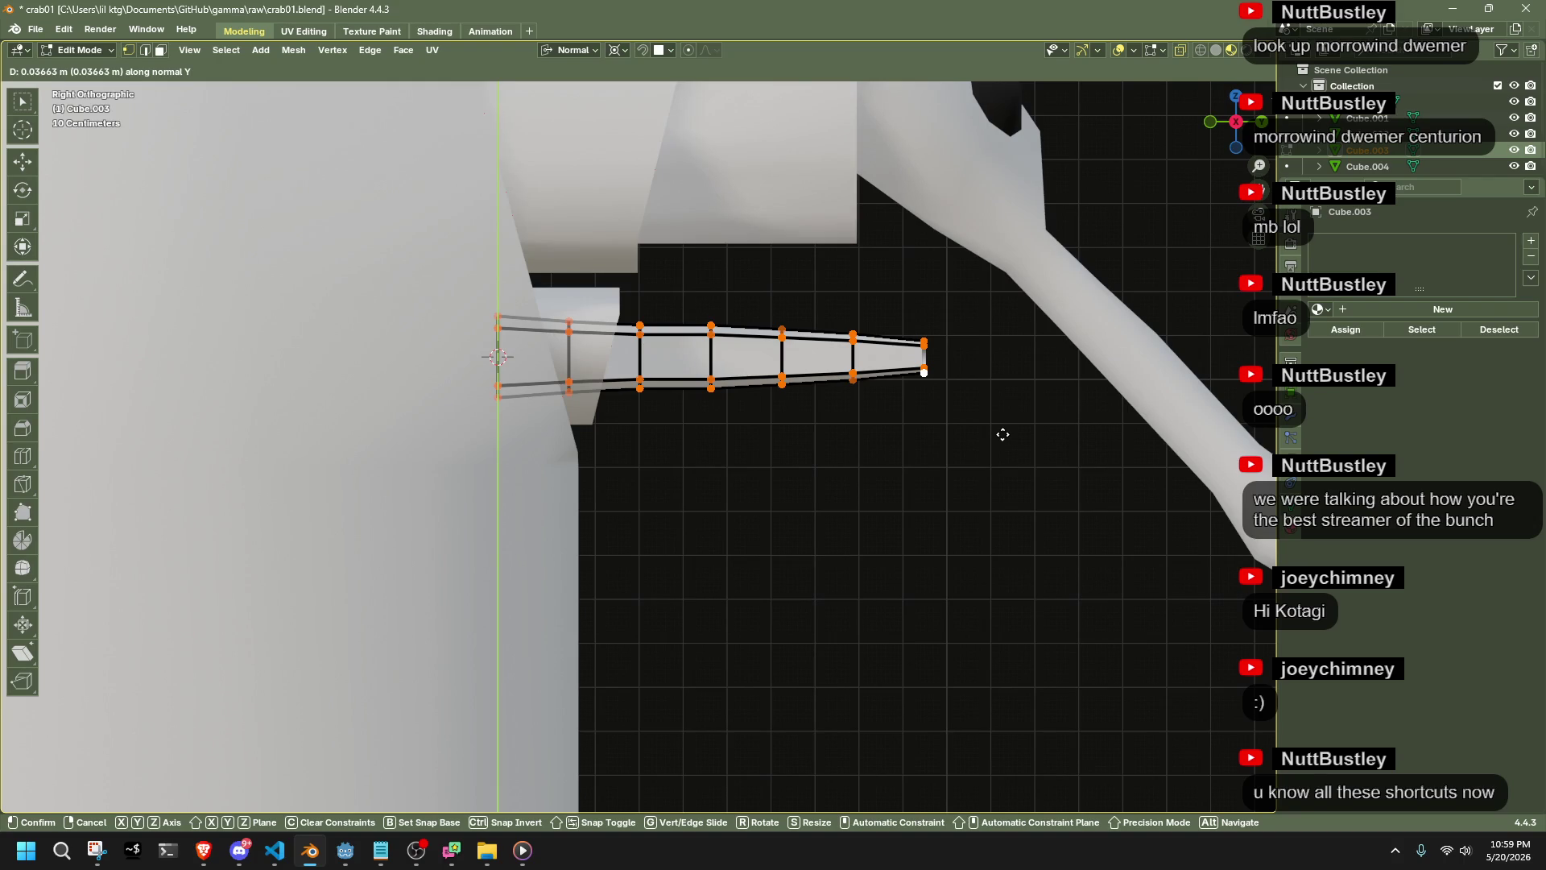
{"action": "key", "text": "y"}
{"action": "left_click", "coordinate": [1032, 441]}
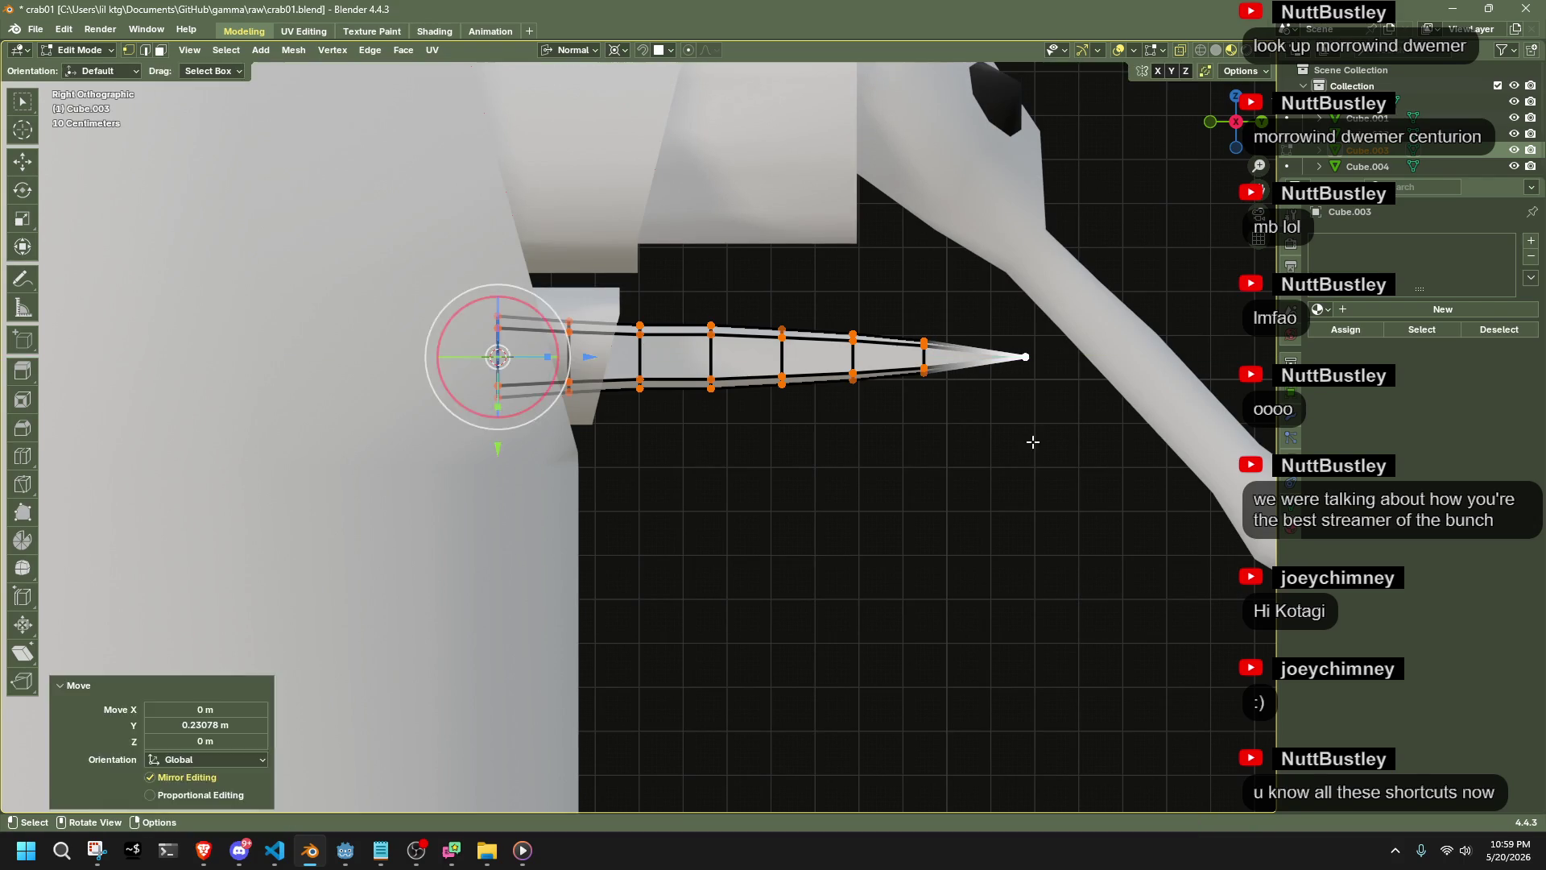
Apply smooth shading to the spike object Cube.003
{"action": "key", "text": "Tab"}
{"action": "mouse_move", "coordinate": [1021, 449]}
{"action": "middle_mouse_down"}
{"action": "mouse_move", "coordinate": [871, 466]}
{"action": "mouse_move", "coordinate": [417, 422]}
{"action": "middle_mouse_up"}
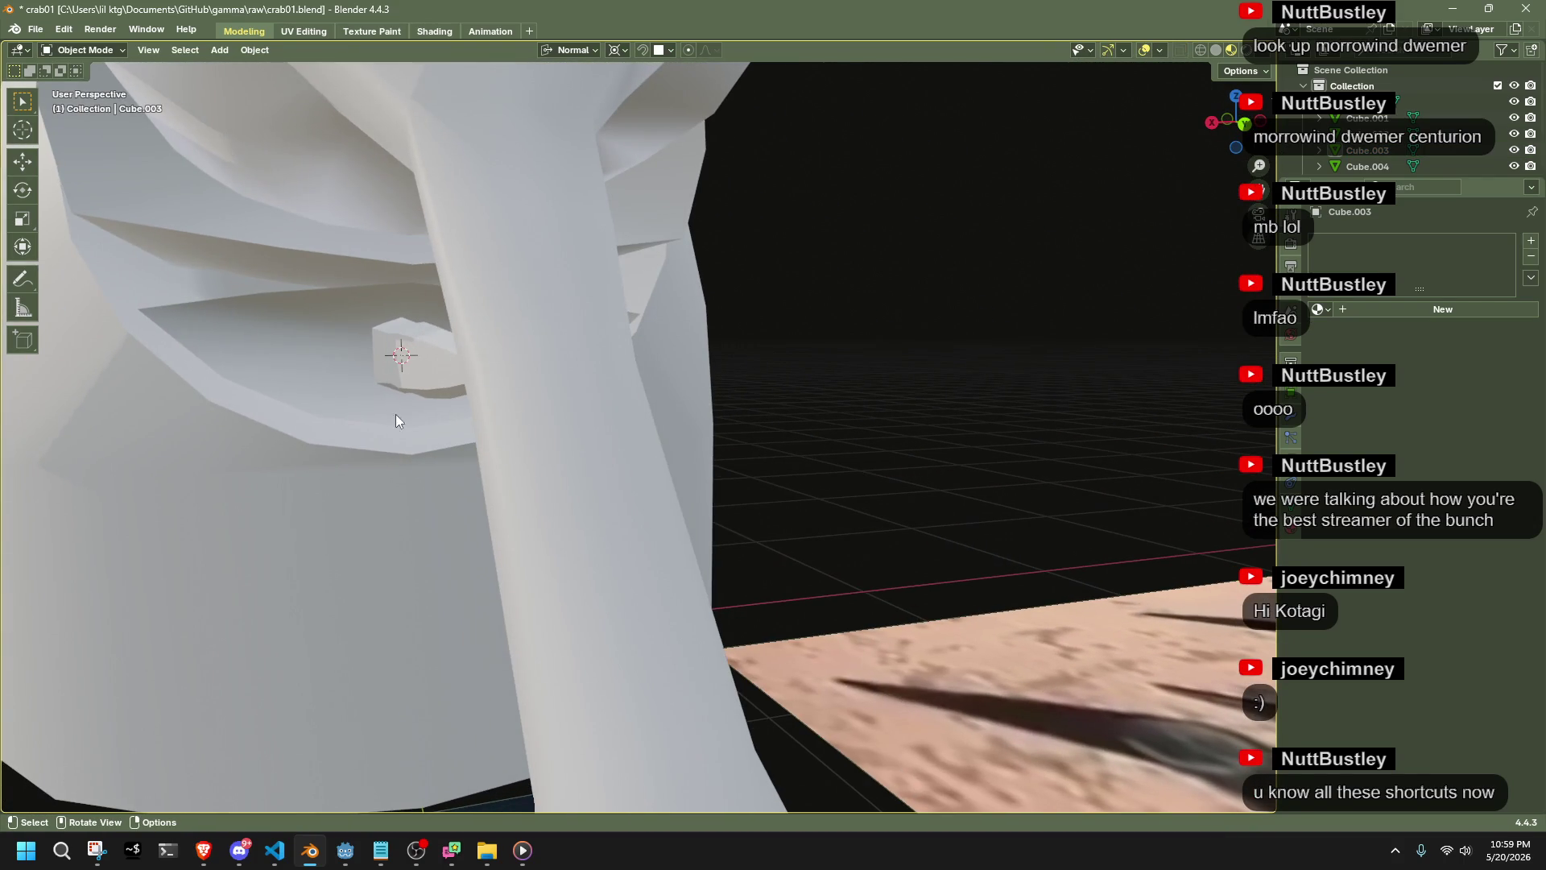
{"action": "left_click", "coordinate": [385, 367]}
{"action": "right_click", "coordinate": [395, 445]}
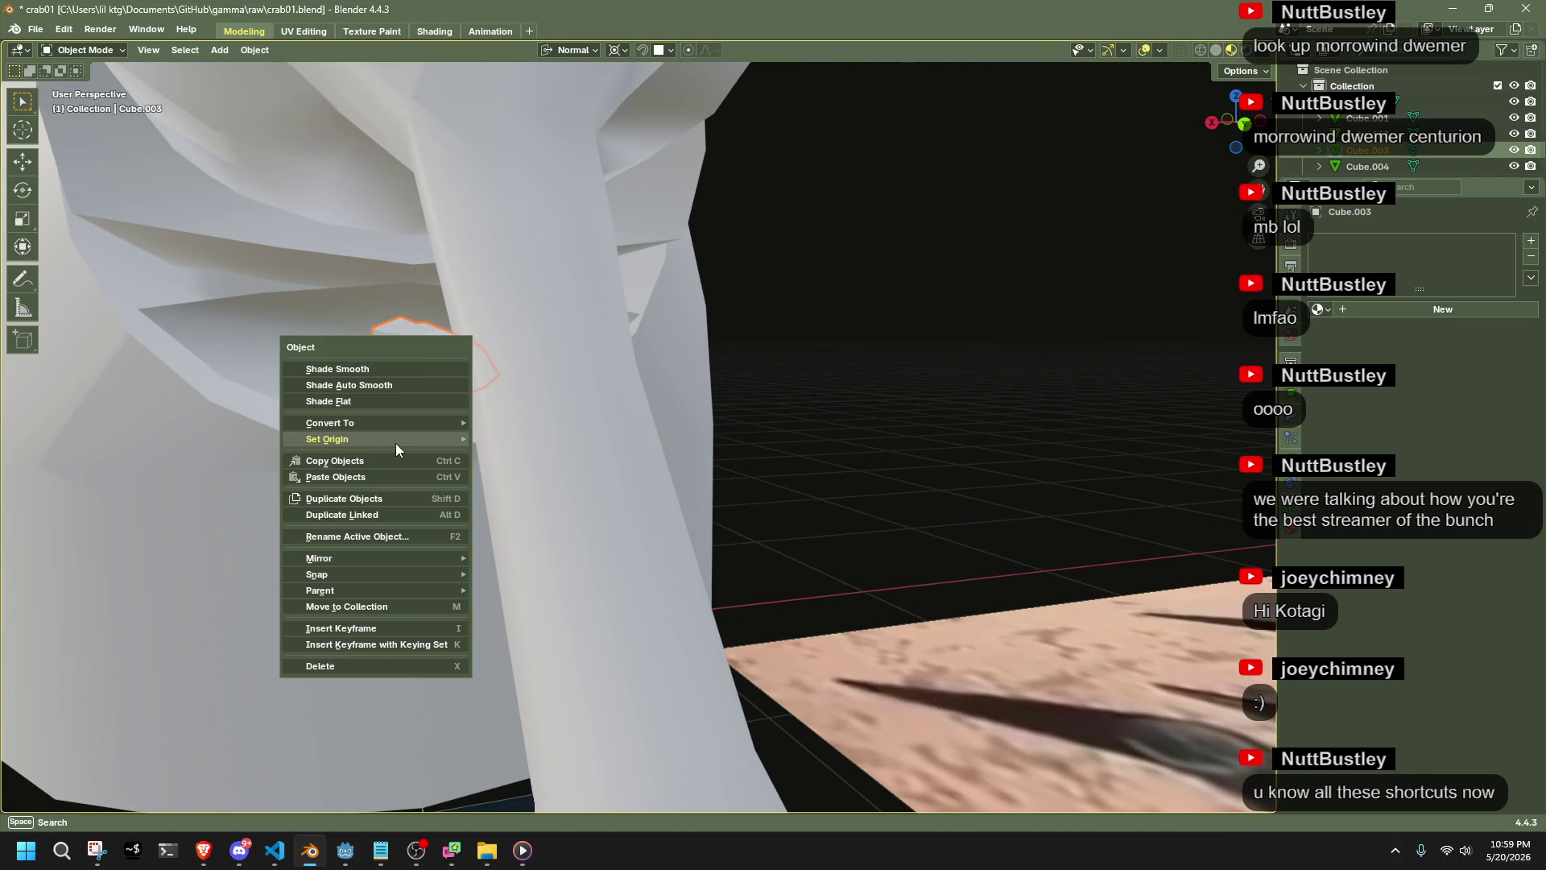
{"action": "left_click", "coordinate": [355, 376]}
{"action": "mouse_move", "coordinate": [436, 448]}
{"action": "middle_mouse_down"}
{"action": "mouse_move", "coordinate": [548, 475]}
{"action": "mouse_move", "coordinate": [822, 450]}
{"action": "middle_mouse_up"}
Average all of the spike's normals by face area
{"action": "key", "text": "Tab"}
{"action": "key", "text": "a"}
{"action": "key", "text": "alt+n"}
{"action": "mouse_move", "coordinate": [825, 457]}
{"action": "left_click", "coordinate": [894, 467]}
{"action": "mouse_move", "coordinate": [704, 448]}
{"action": "middle_mouse_down"}
{"action": "mouse_move", "coordinate": [666, 449]}
{"action": "mouse_move", "coordinate": [711, 420]}
{"action": "middle_mouse_up"}
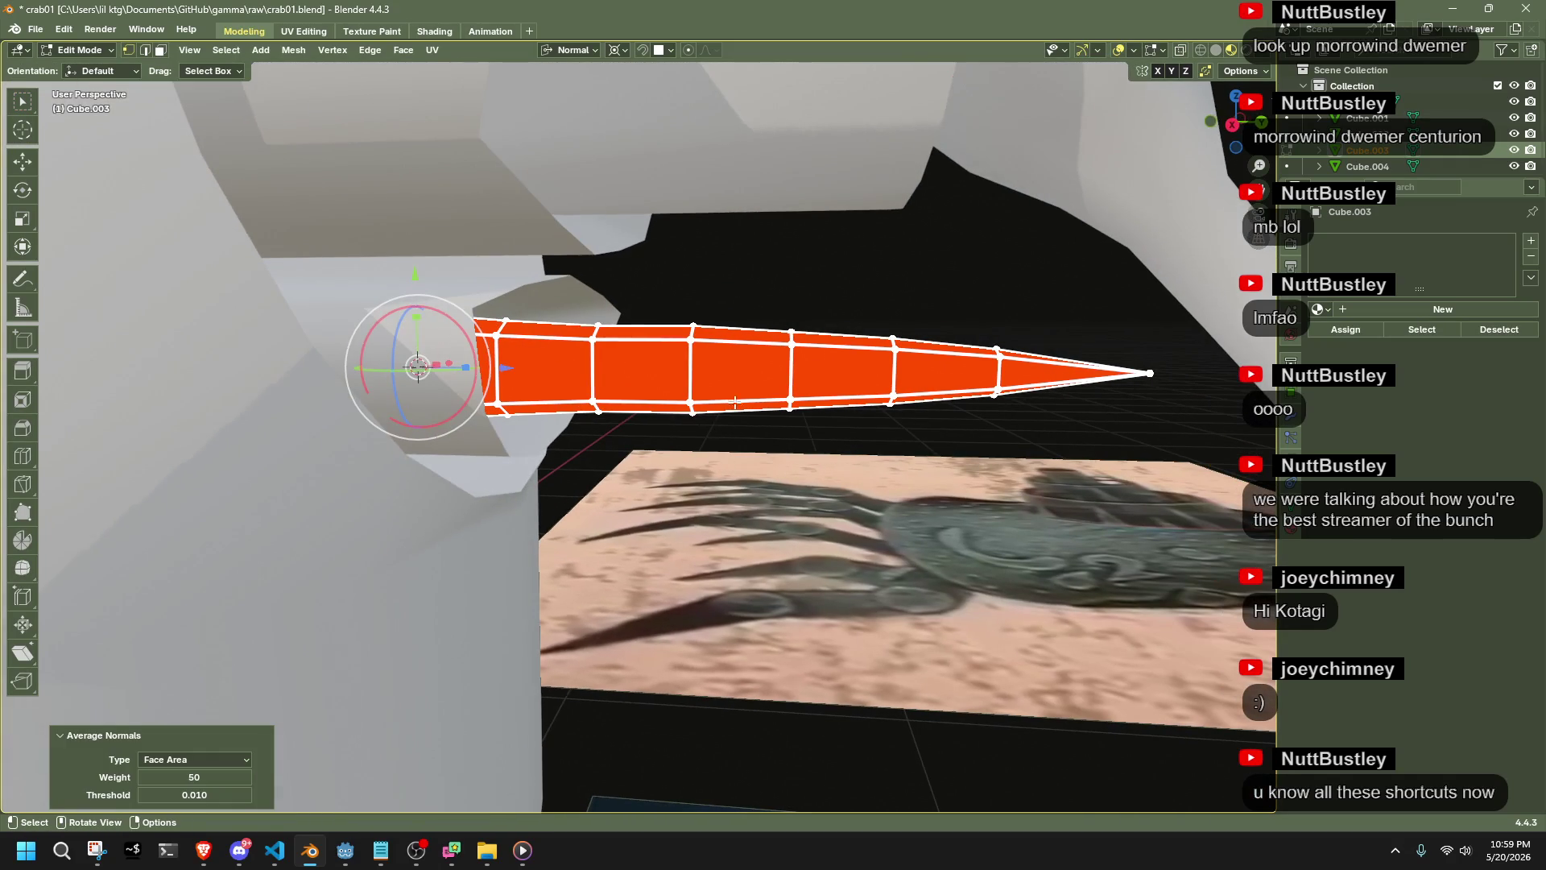
In right view, snap the cursor to an edge loop and narrow the spike's loops to about 0.86
{"action": "left_click", "coordinate": [1232, 125]}
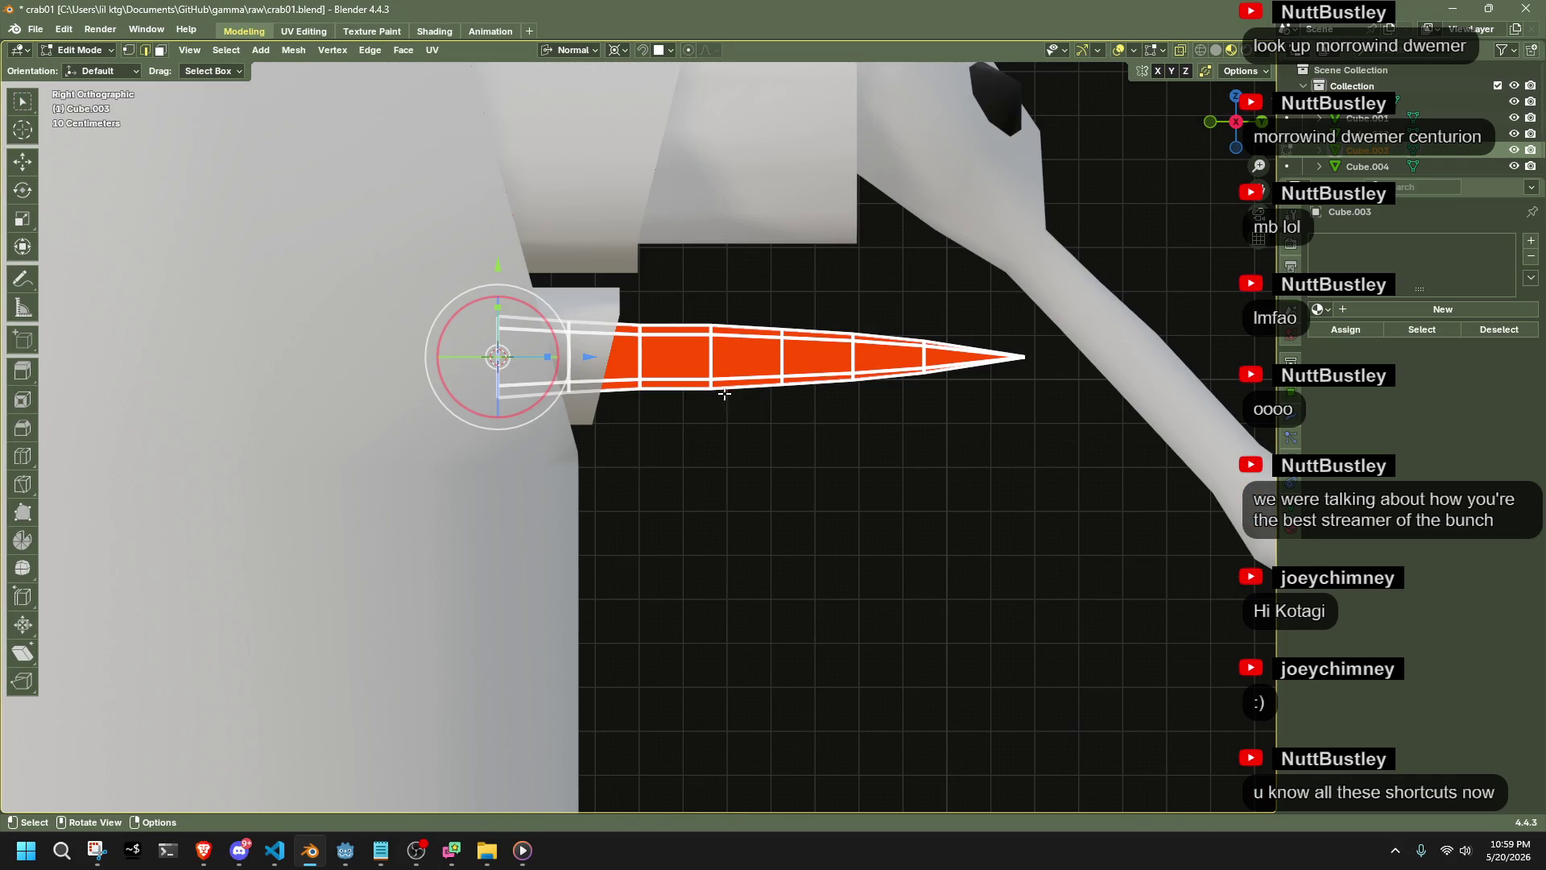
{"action": "left_click", "coordinate": [717, 354], "text": "alt"}
{"action": "key", "text": "s"}
{"action": "left_click", "coordinate": [966, 400]}
{"action": "key", "text": "shift+s"}
{"action": "key", "text": "2"}
{"action": "key", "text": "s"}
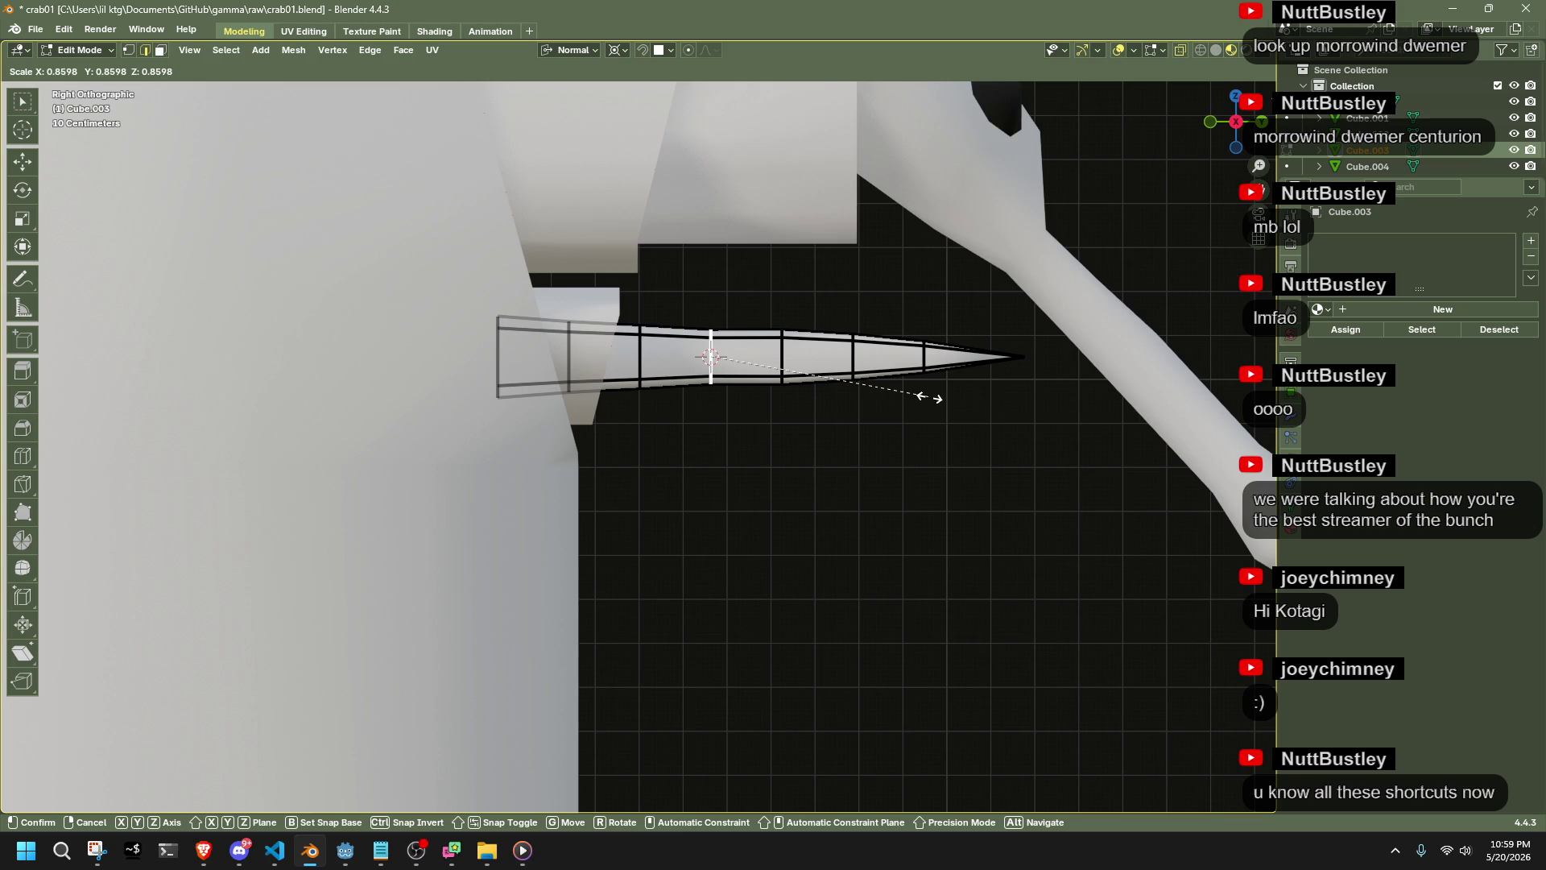
{"action": "left_click", "coordinate": [938, 398]}
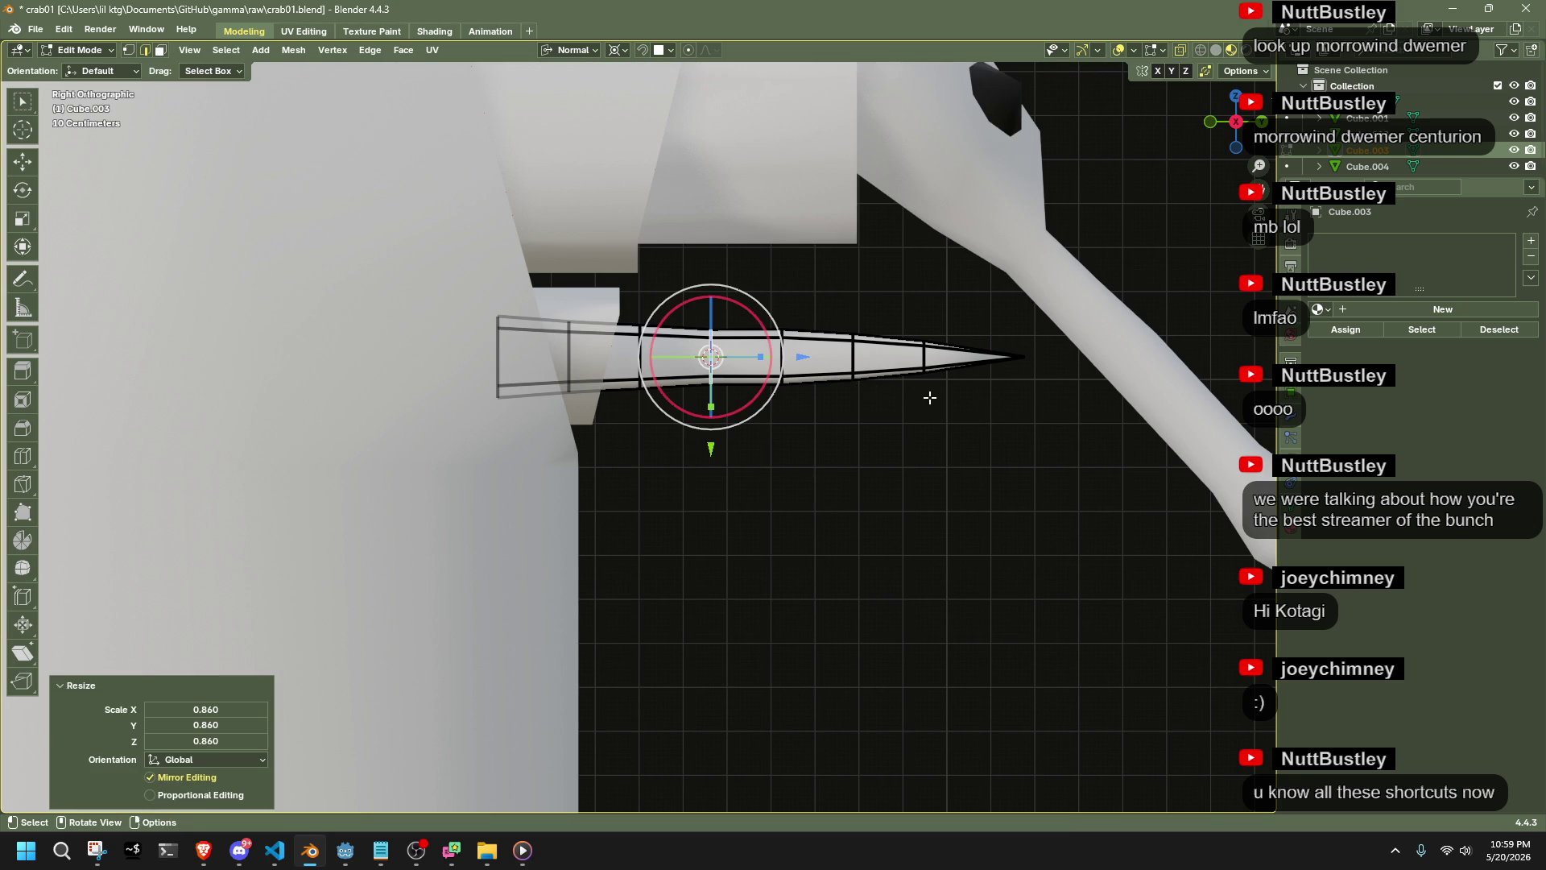
Thin the loops nearer the tip, each scaled around its own centre using Individual Origins
{"action": "left_click", "coordinate": [924, 352], "text": "alt"}
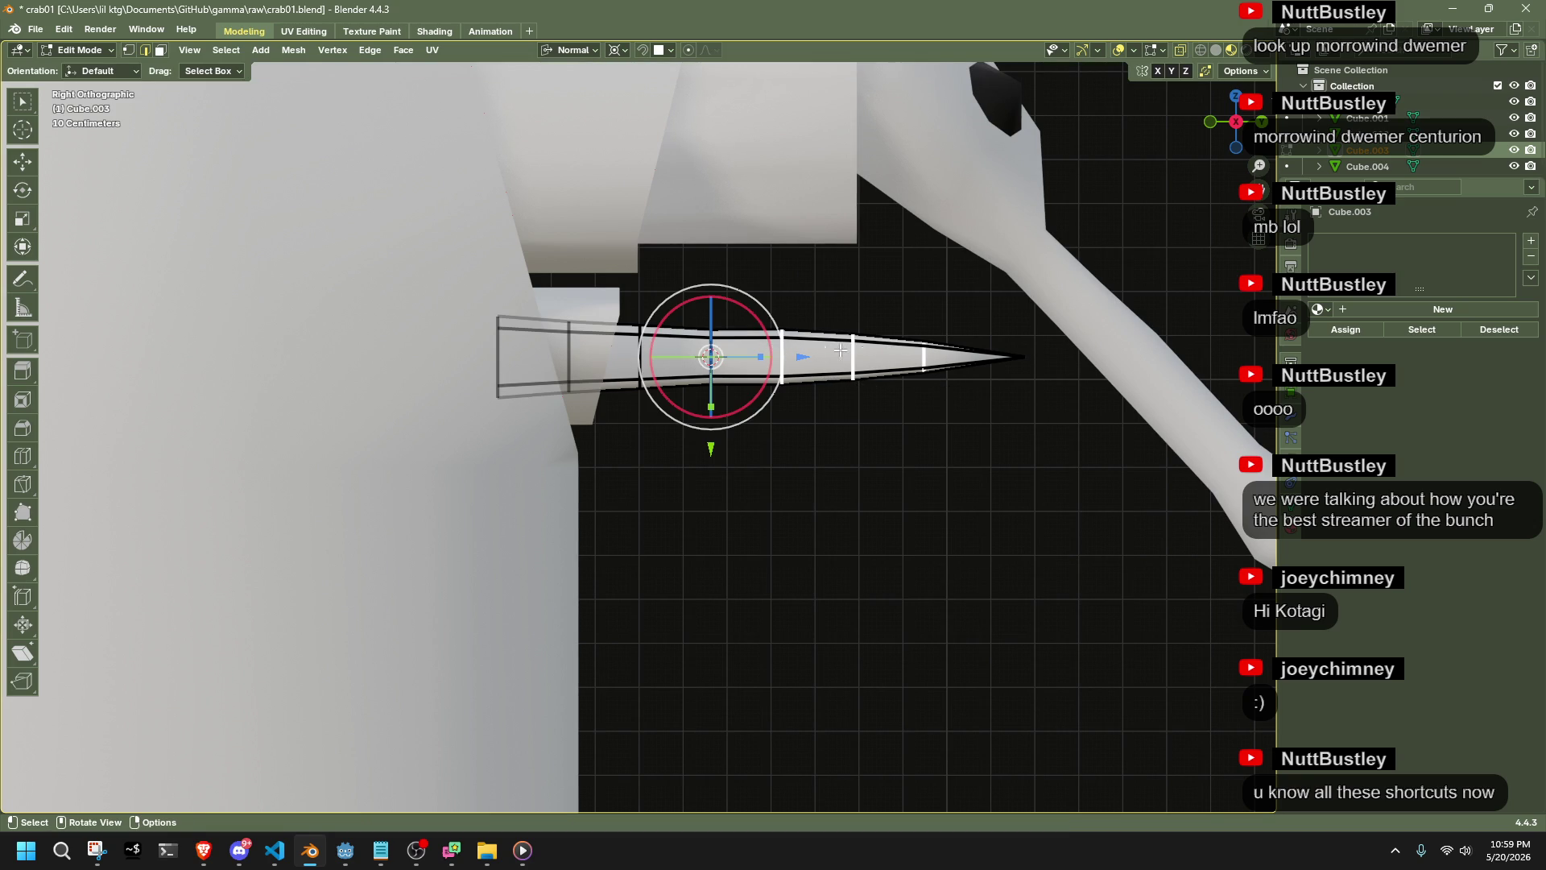
{"action": "left_click", "coordinate": [616, 50]}
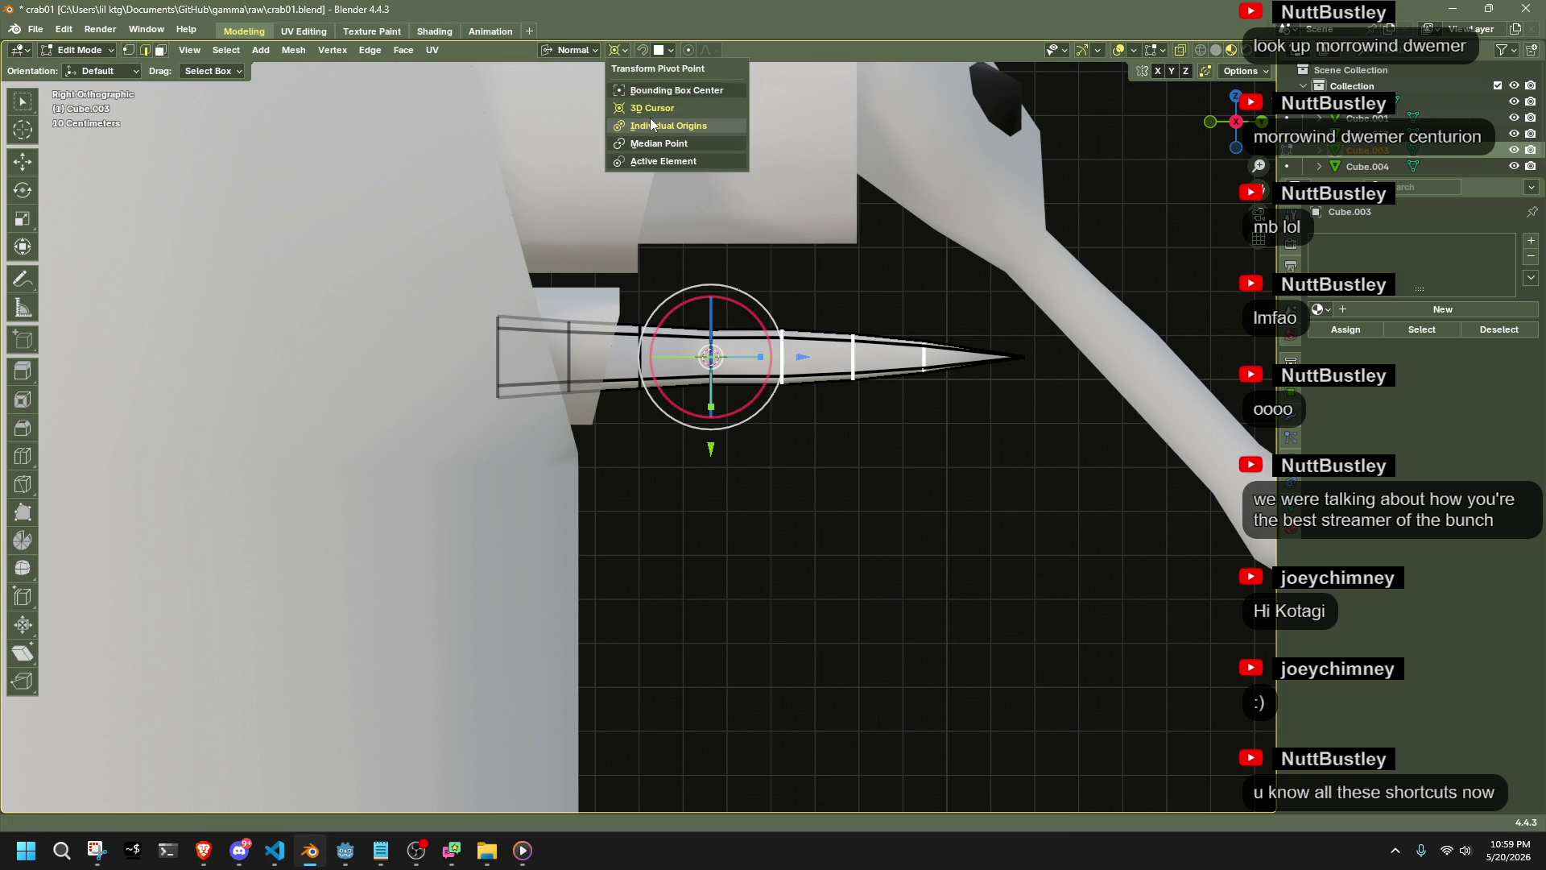
{"action": "left_click", "coordinate": [651, 125]}
{"action": "key", "text": "s"}
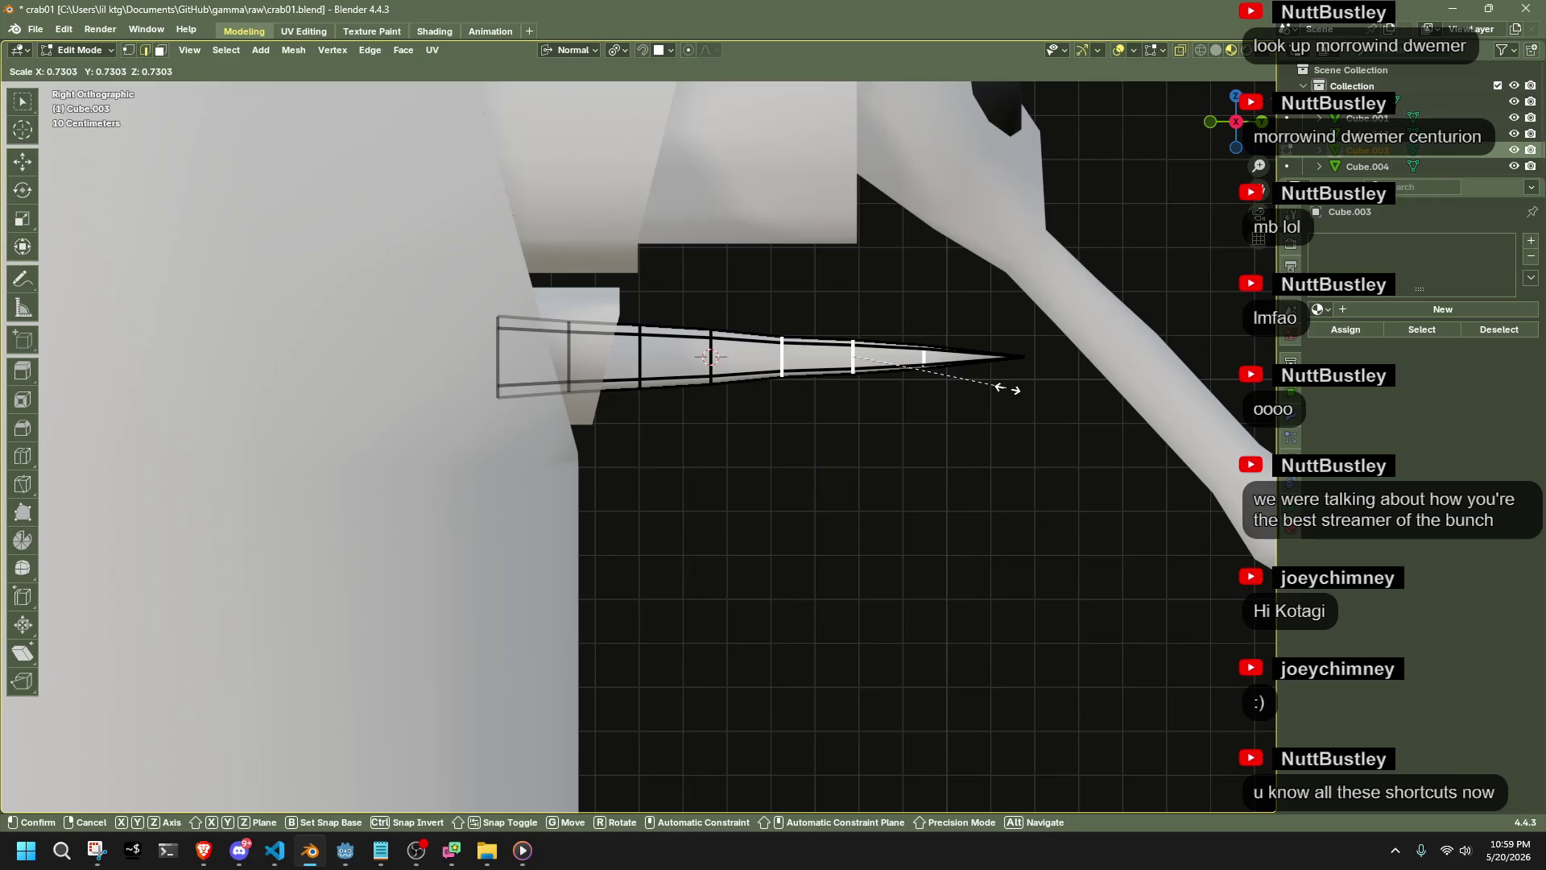
{"action": "left_click", "coordinate": [1029, 389]}
{"action": "key", "text": "Tab"}
Move the whole spike -0.21894 m along its X axis
{"action": "mouse_move", "coordinate": [1030, 467]}
{"action": "middle_mouse_down"}
{"action": "mouse_move", "coordinate": [948, 467]}
{"action": "mouse_move", "coordinate": [875, 441]}
{"action": "mouse_move", "coordinate": [958, 413]}
{"action": "mouse_move", "coordinate": [1045, 480]}
{"action": "middle_mouse_up"}
{"action": "left_click", "coordinate": [801, 386]}
{"action": "key", "text": "Tab"}
{"action": "mouse_move", "coordinate": [652, 357]}
{"action": "middle_mouse_down"}
{"action": "mouse_move", "coordinate": [563, 543]}
{"action": "mouse_move", "coordinate": [853, 406]}
{"action": "middle_mouse_up"}
{"action": "key", "text": "a"}
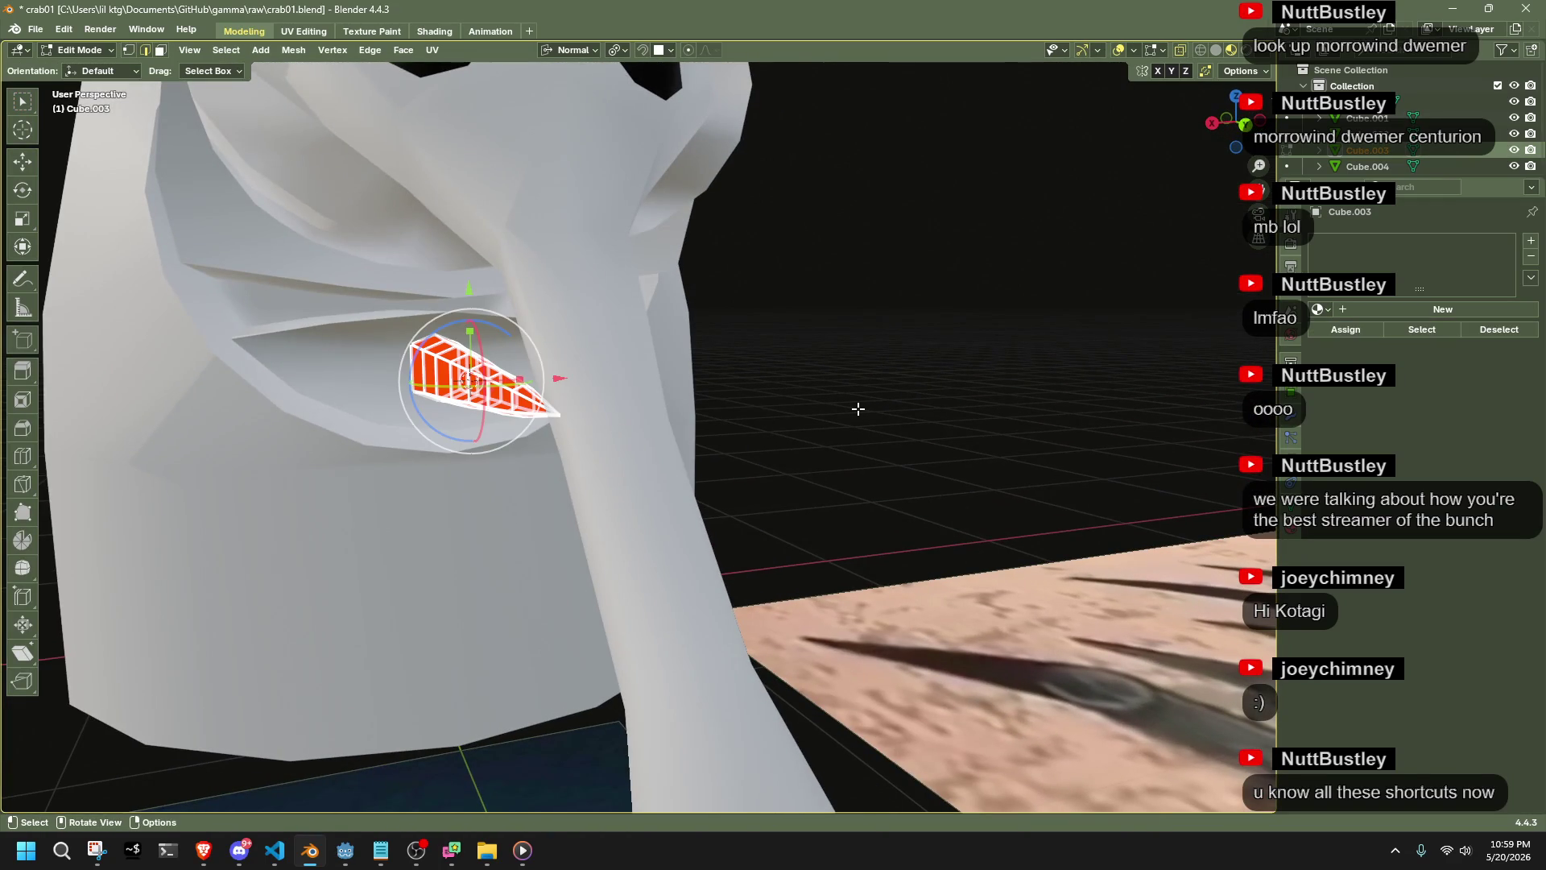
{"action": "key", "text": "g"}
{"action": "key", "text": "x"}
{"action": "left_click", "coordinate": [756, 391]}
Snap the 3D cursor to the ring at the spike's base
{"action": "mouse_move", "coordinate": [756, 392]}
{"action": "middle_mouse_down"}
{"action": "mouse_move", "coordinate": [742, 373]}
{"action": "mouse_move", "coordinate": [668, 430]}
{"action": "mouse_move", "coordinate": [384, 295]}
{"action": "middle_mouse_up"}
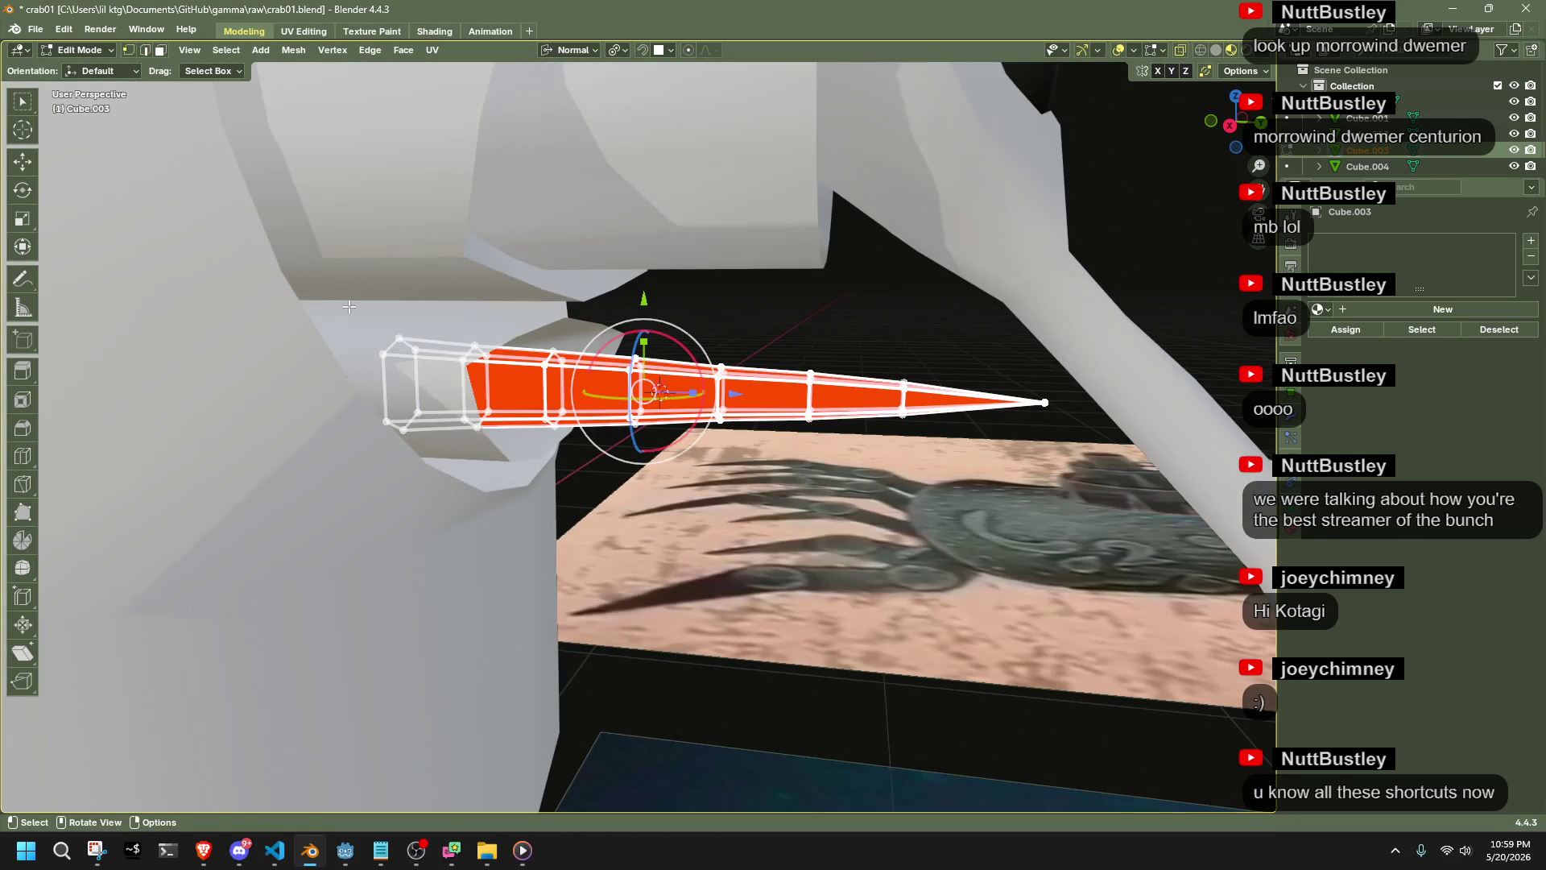
{"action": "left_click_drag", "start_coordinate": [423, 469], "coordinate": [422, 469]}
{"action": "key", "text": "a"}
{"action": "middle_click_drag", "start_coordinate": [1061, 552], "coordinate": [975, 443]}
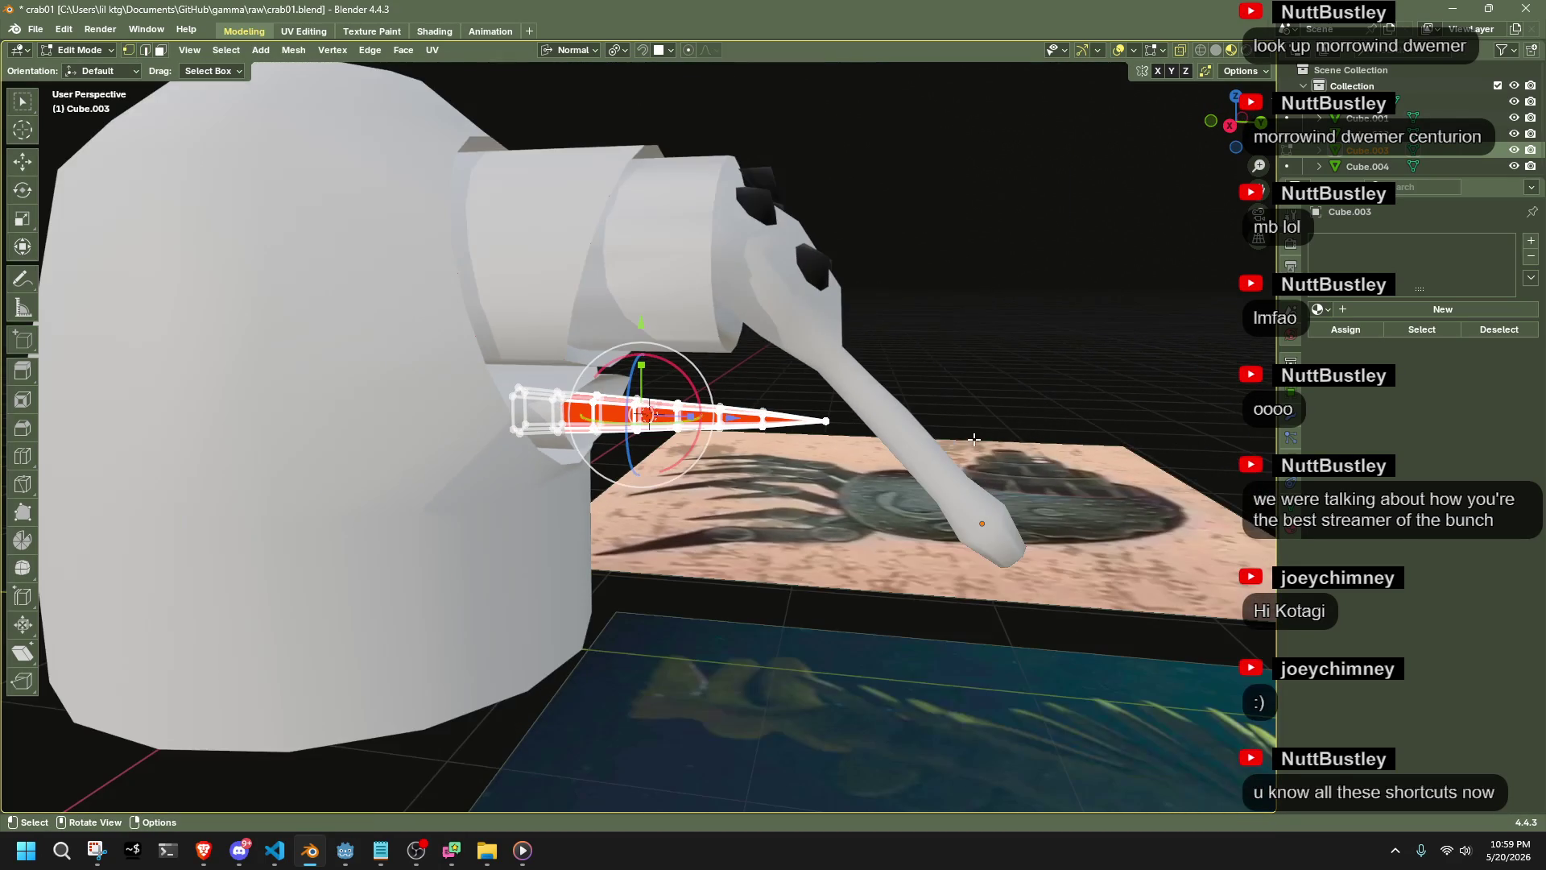
{"action": "left_click_drag", "start_coordinate": [535, 501], "coordinate": [535, 500]}
{"action": "key", "text": "shift+s"}
{"action": "left_click", "coordinate": [534, 591]}
Scale the spike up to 1.169 from its base using the 3D Cursor pivot in right view
{"action": "left_click", "coordinate": [619, 51]}
{"action": "left_click", "coordinate": [637, 108]}
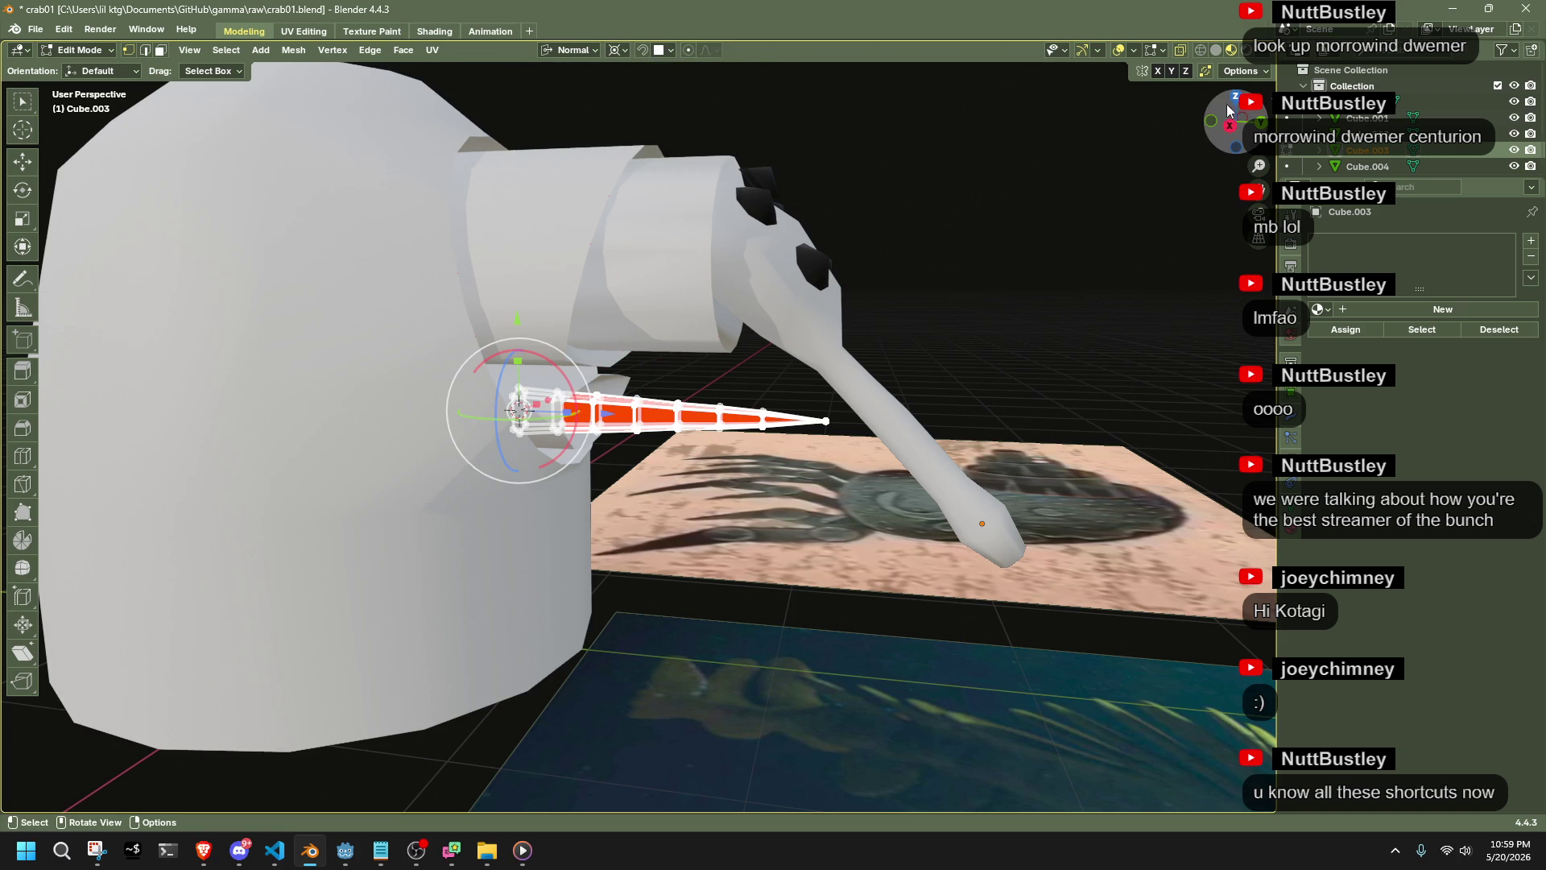
{"action": "left_click", "coordinate": [1230, 125]}
{"action": "key", "text": "s"}
{"action": "left_click", "coordinate": [1081, 373]}
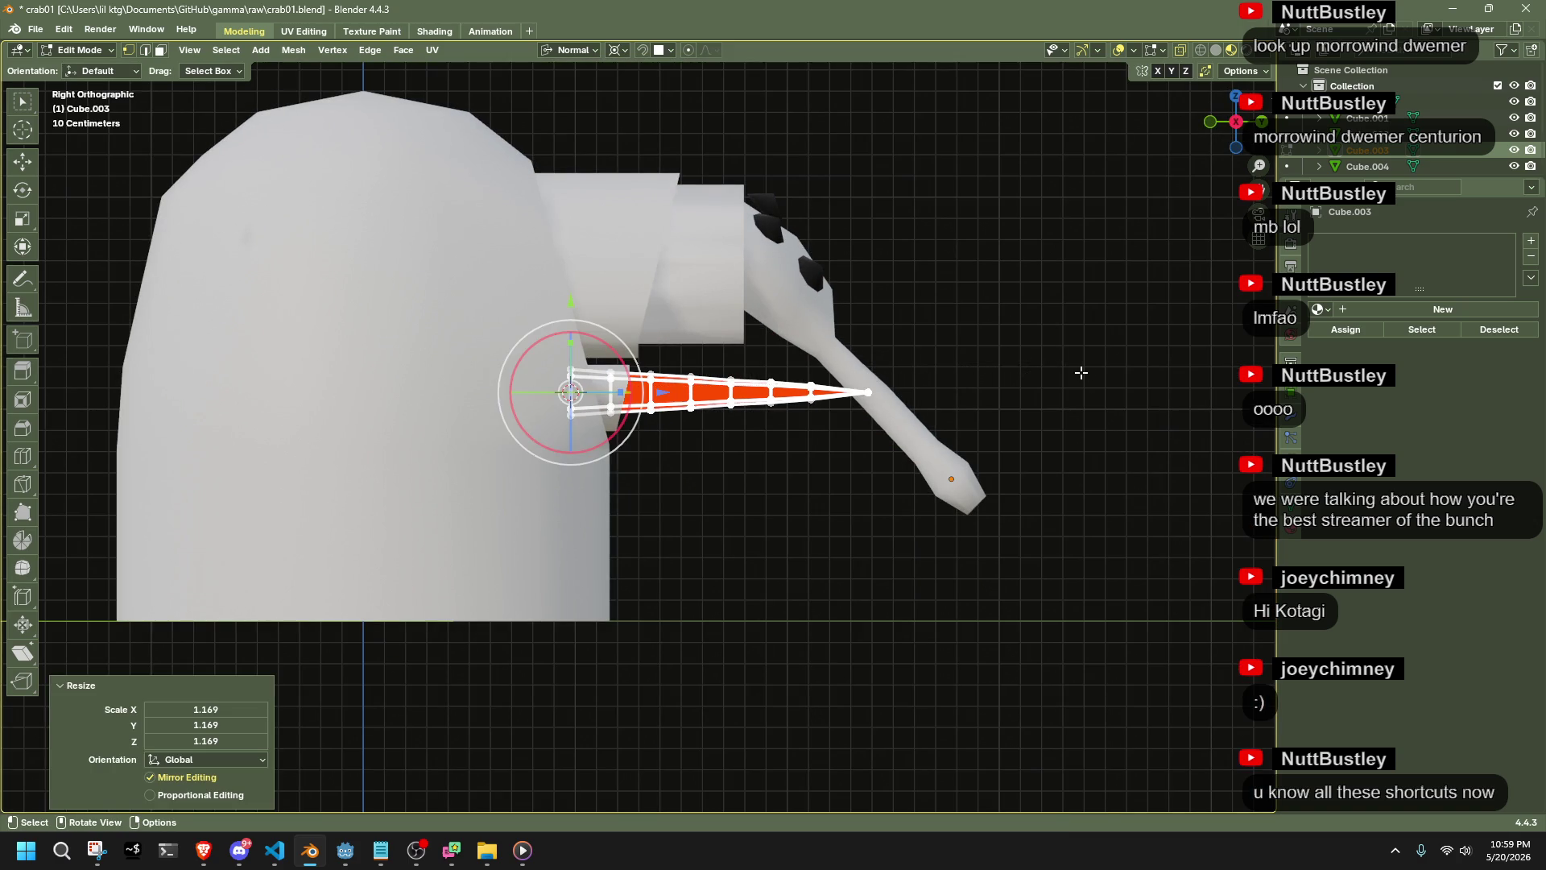
Tilt the spike around its base so it angles outward
{"action": "scroll", "coordinate": [932, 397], "scroll_direction": "up", "scroll_amount": 4}
{"action": "key", "text": "r"}
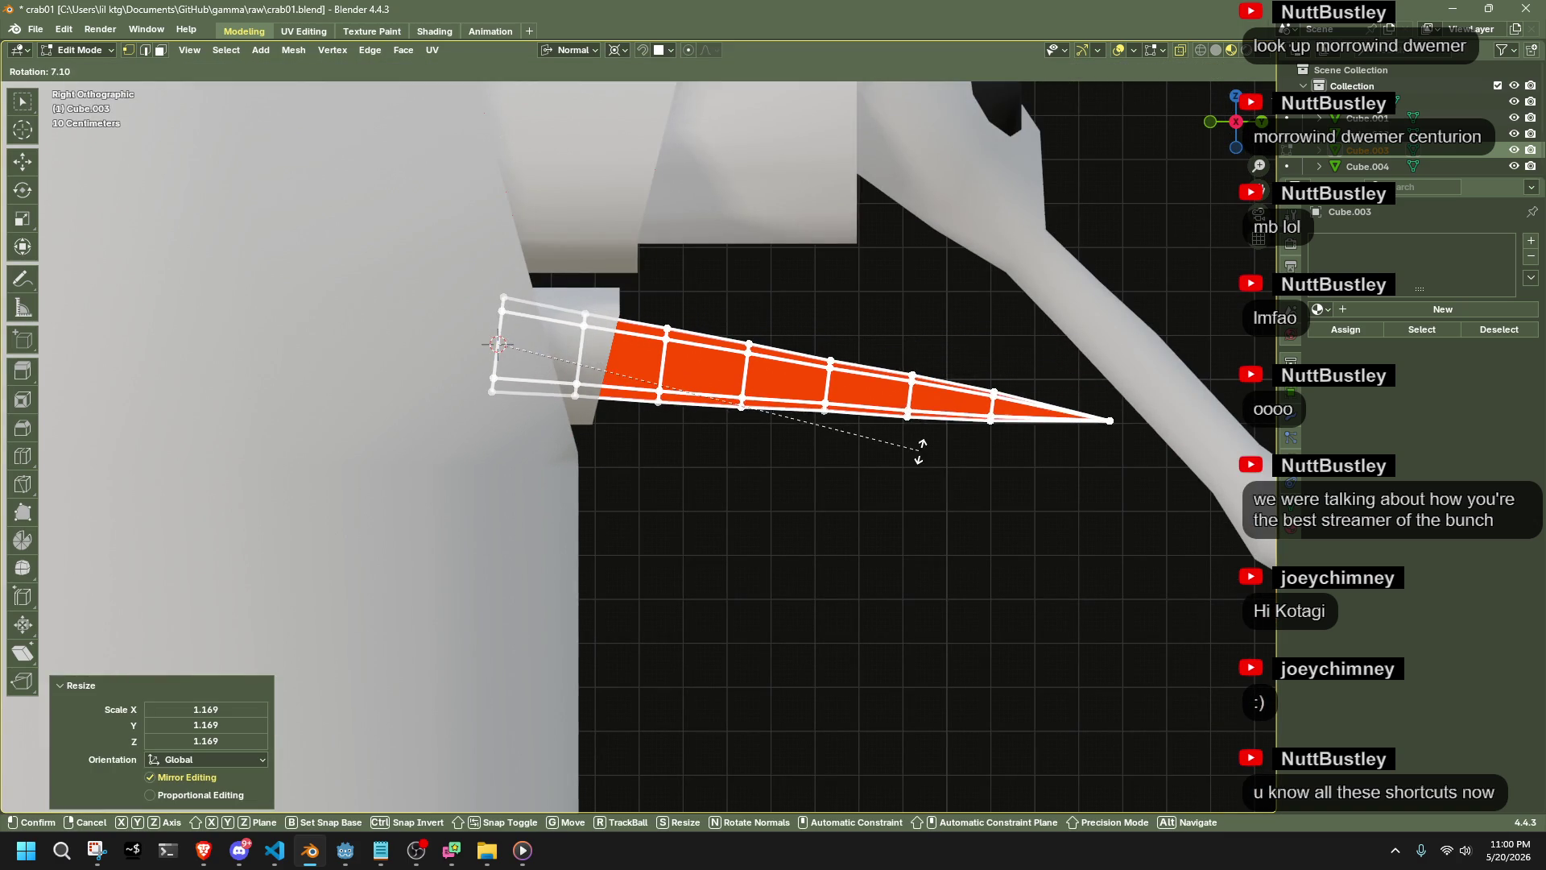
{"action": "left_click", "coordinate": [920, 459]}
{"action": "key", "text": "alt+a"}
{"action": "key", "text": "Tab"}
Rotate the whole spike slightly more from a straight side view
{"action": "mouse_move", "coordinate": [911, 529]}
{"action": "middle_mouse_down"}
{"action": "mouse_move", "coordinate": [804, 549]}
{"action": "mouse_move", "coordinate": [727, 543]}
{"action": "mouse_move", "coordinate": [756, 539]}
{"action": "mouse_move", "coordinate": [516, 422]}
{"action": "middle_mouse_up"}
{"action": "left_click", "coordinate": [501, 418]}
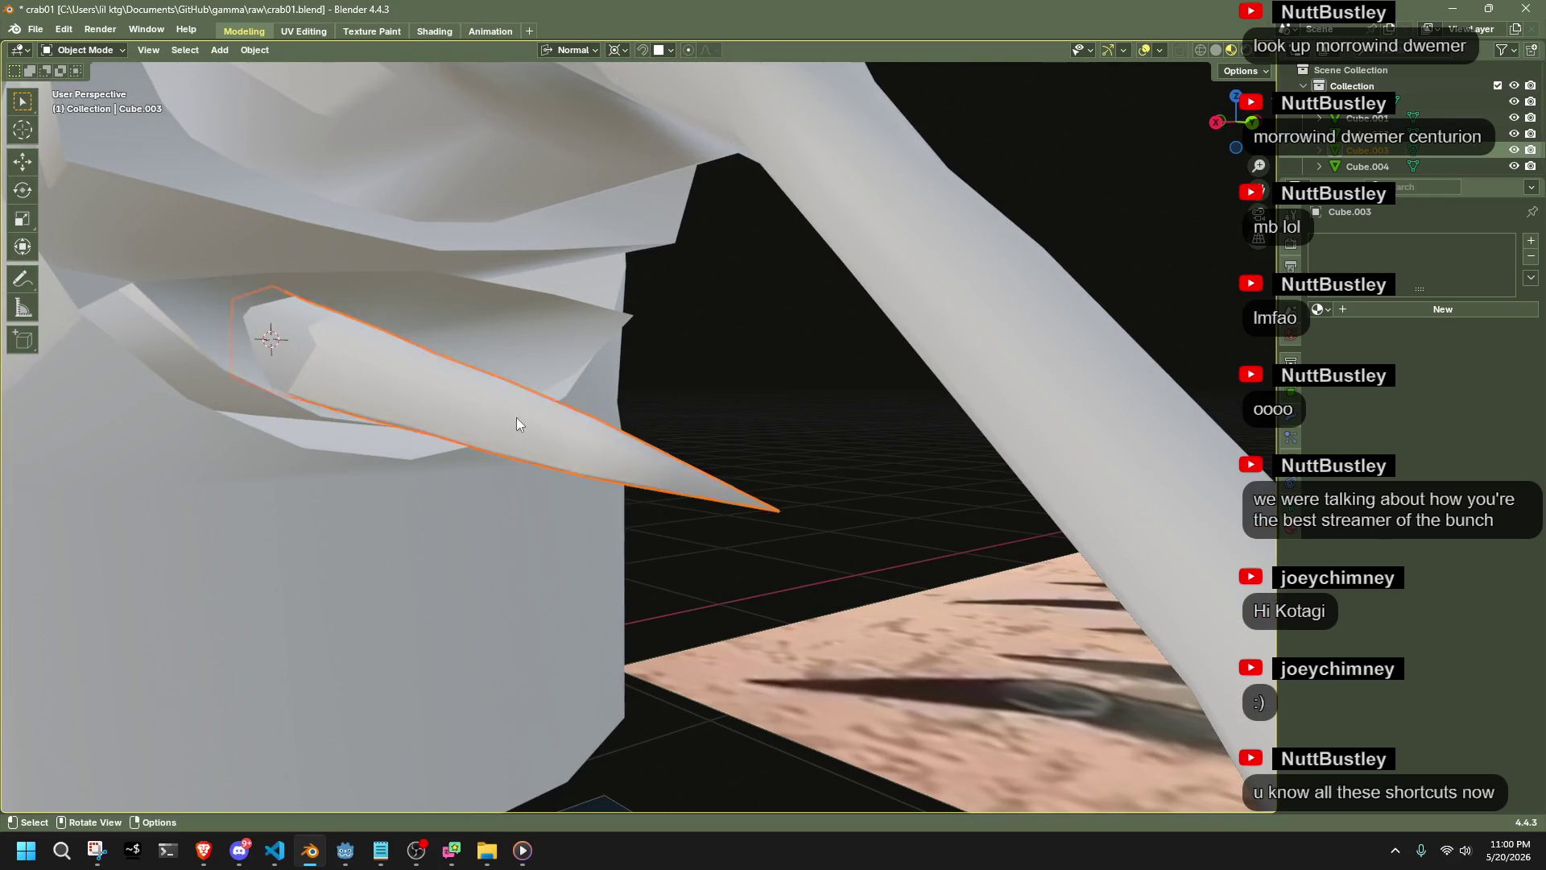
{"action": "key", "text": "Tab"}
{"action": "key", "text": "a"}
{"action": "middle_click_drag", "start_coordinate": [765, 436], "coordinate": [1259, 175]}
{"action": "left_click", "coordinate": [1236, 129]}
{"action": "key", "text": "r"}
{"action": "left_click", "coordinate": [1103, 249]}
Swing the spike toward vertical around its own Y axis
{"action": "middle_click_drag", "start_coordinate": [1103, 248], "coordinate": [768, 566]}
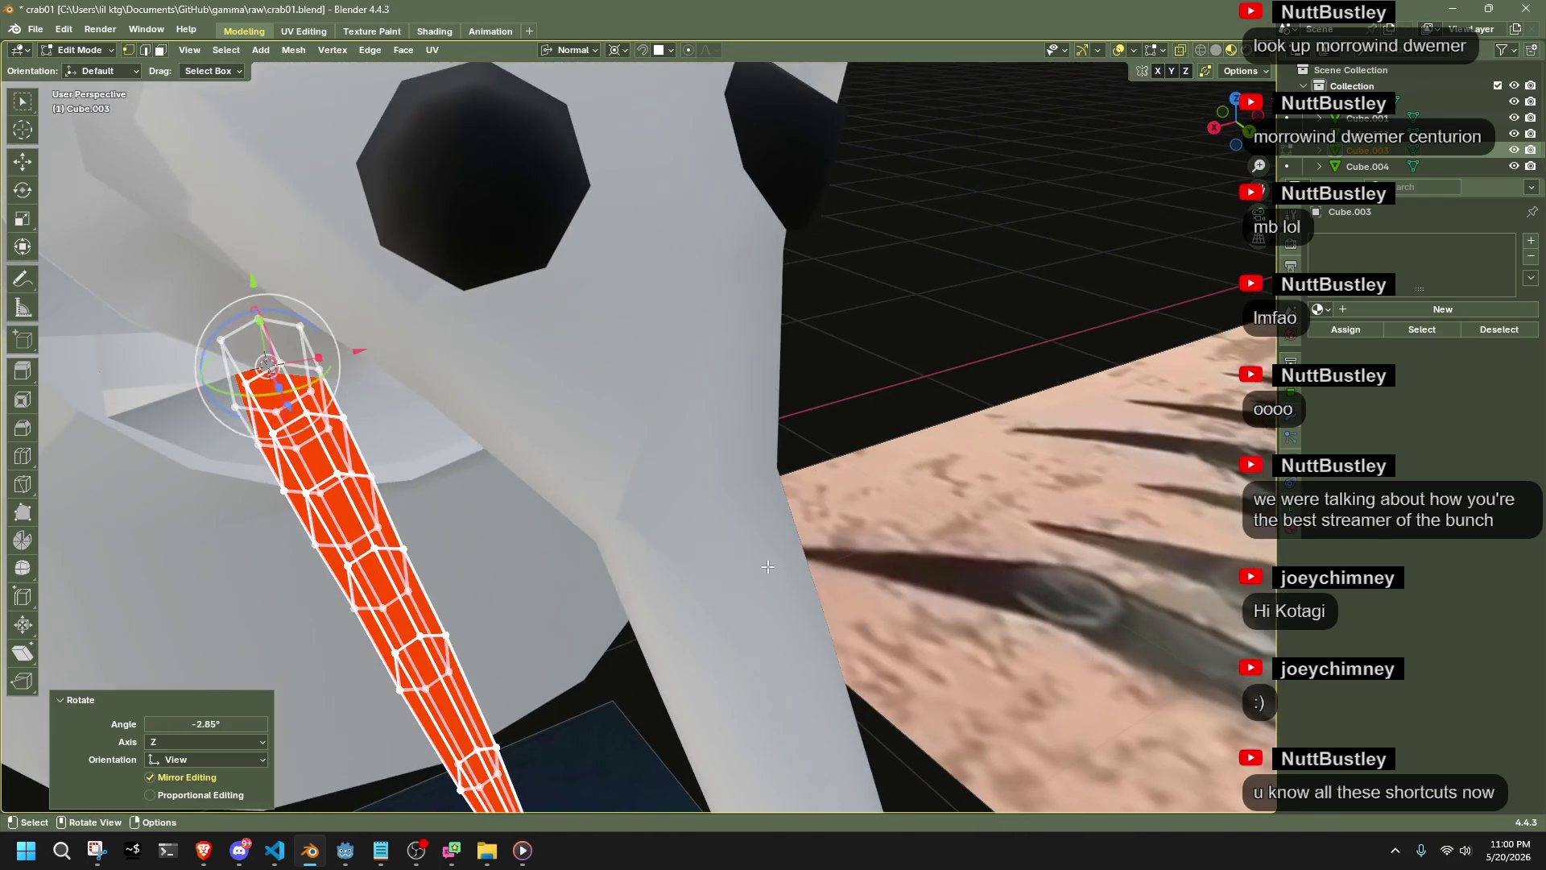
{"action": "key", "text": "r"}
{"action": "key", "text": "y"}
{"action": "key", "text": "y"}
{"action": "mouse_move", "coordinate": [596, 577]}
{"action": "middle_mouse_down"}
{"action": "mouse_move", "coordinate": [676, 521]}
{"action": "mouse_move", "coordinate": [614, 518]}
{"action": "mouse_move", "coordinate": [728, 504]}
{"action": "mouse_move", "coordinate": [605, 561]}
{"action": "mouse_move", "coordinate": [516, 536]}
{"action": "middle_mouse_up"}
{"action": "key", "text": "Tab"}
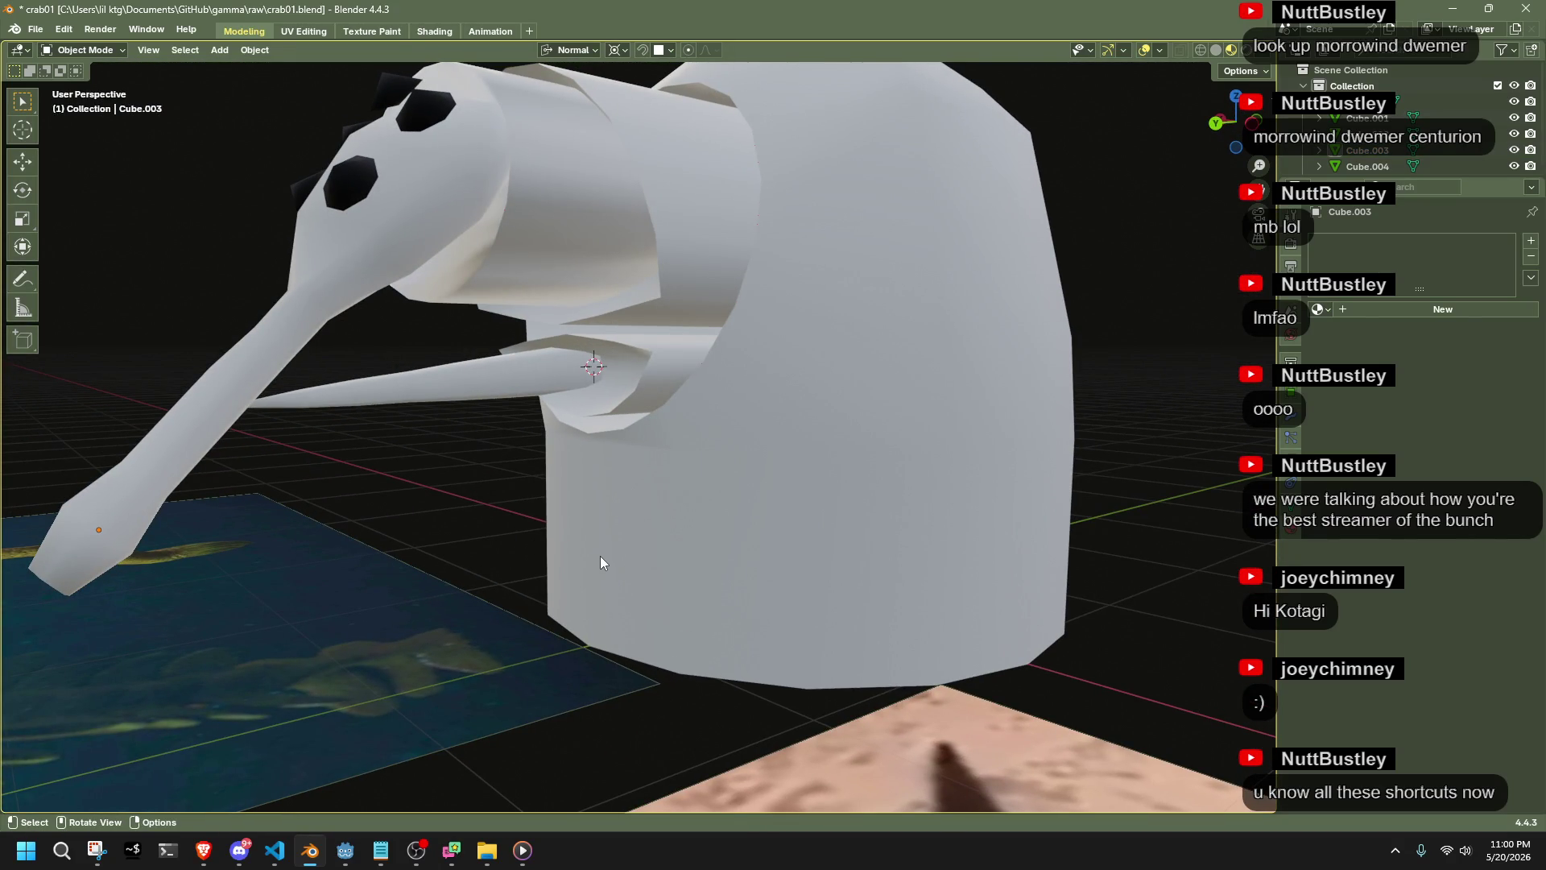
In right view, deselect the faces near the spike's tip
{"action": "mouse_move", "coordinate": [498, 562]}
{"action": "middle_mouse_down"}
{"action": "mouse_move", "coordinate": [565, 578]}
{"action": "mouse_move", "coordinate": [728, 573]}
{"action": "mouse_move", "coordinate": [718, 437]}
{"action": "middle_mouse_up"}
{"action": "key", "text": "Tab"}
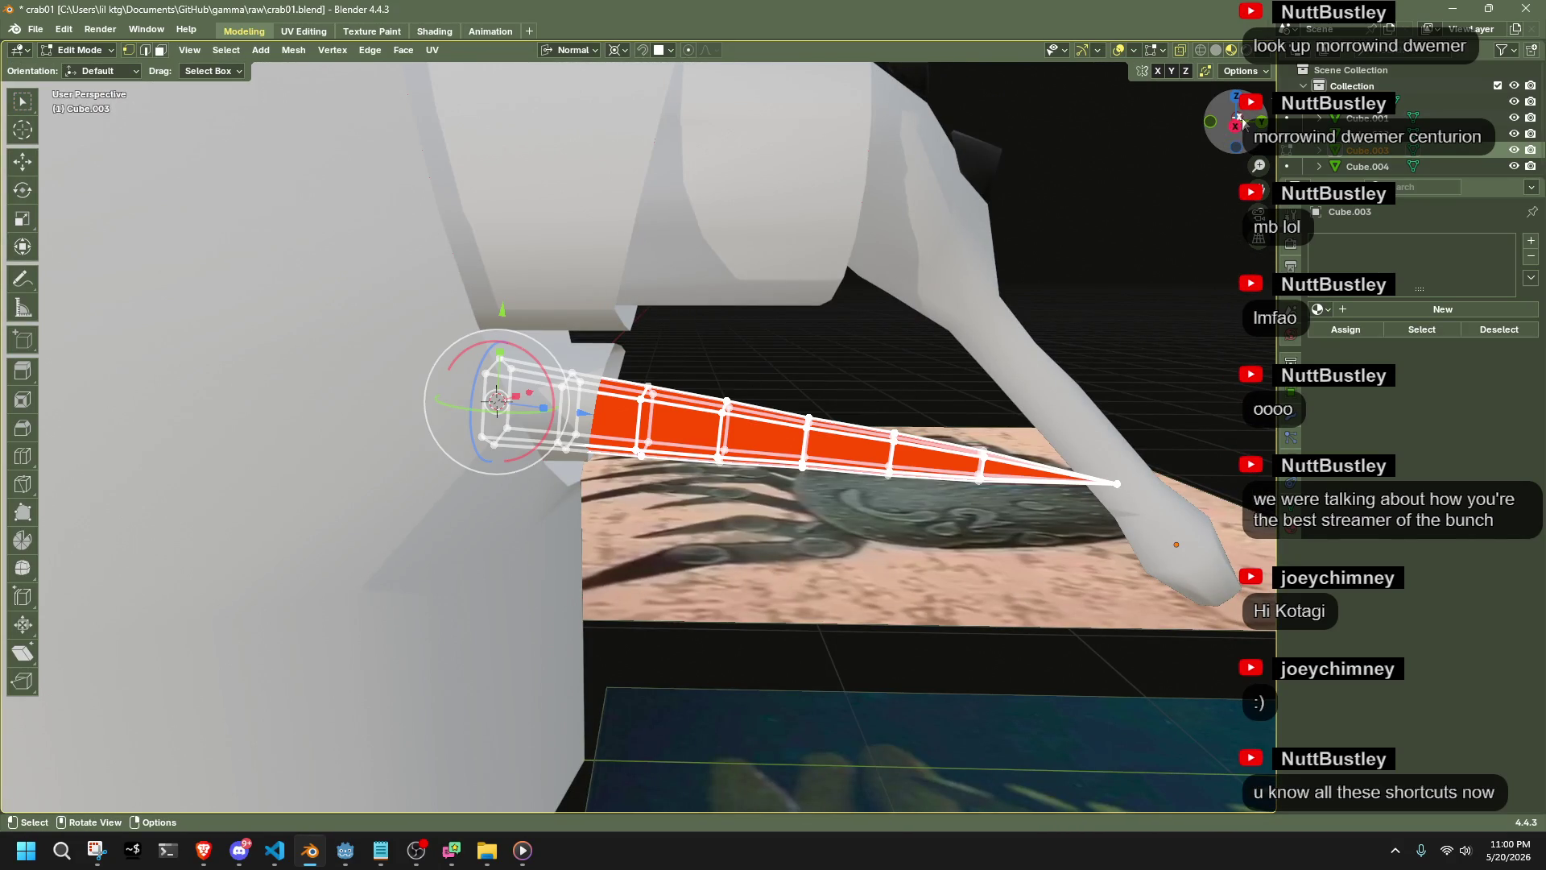
{"action": "left_click", "coordinate": [1238, 131]}
{"action": "left_click_drag", "start_coordinate": [991, 346], "coordinate": [713, 414], "text": "ctrl"}
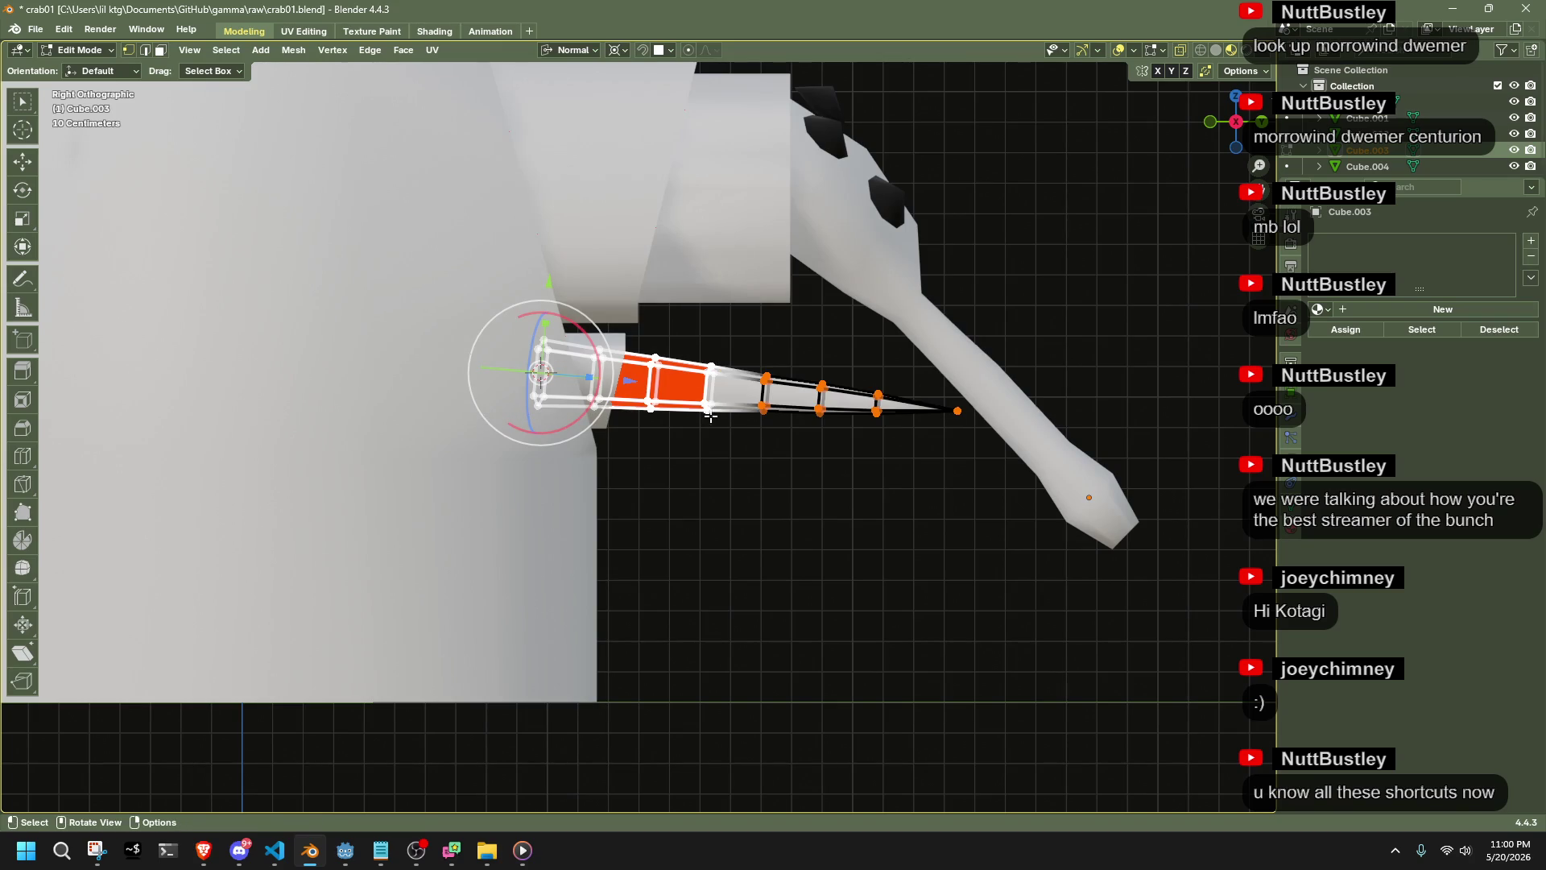
Move the whole spike outward from under the head
{"action": "key", "text": "a"}
{"action": "key", "text": "g"}
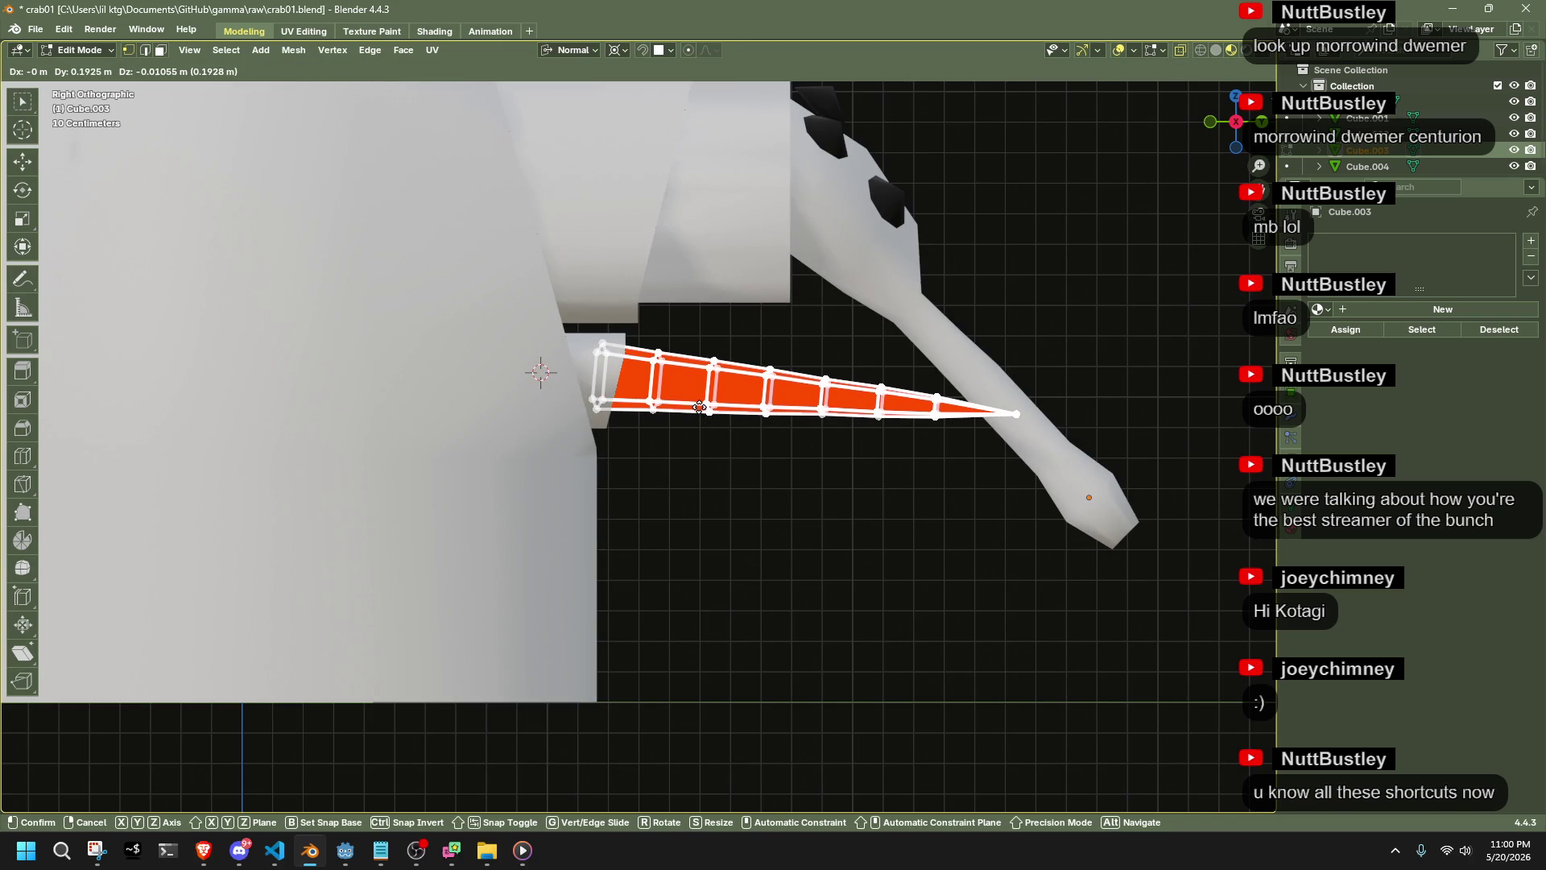
{"action": "left_click", "coordinate": [686, 404]}
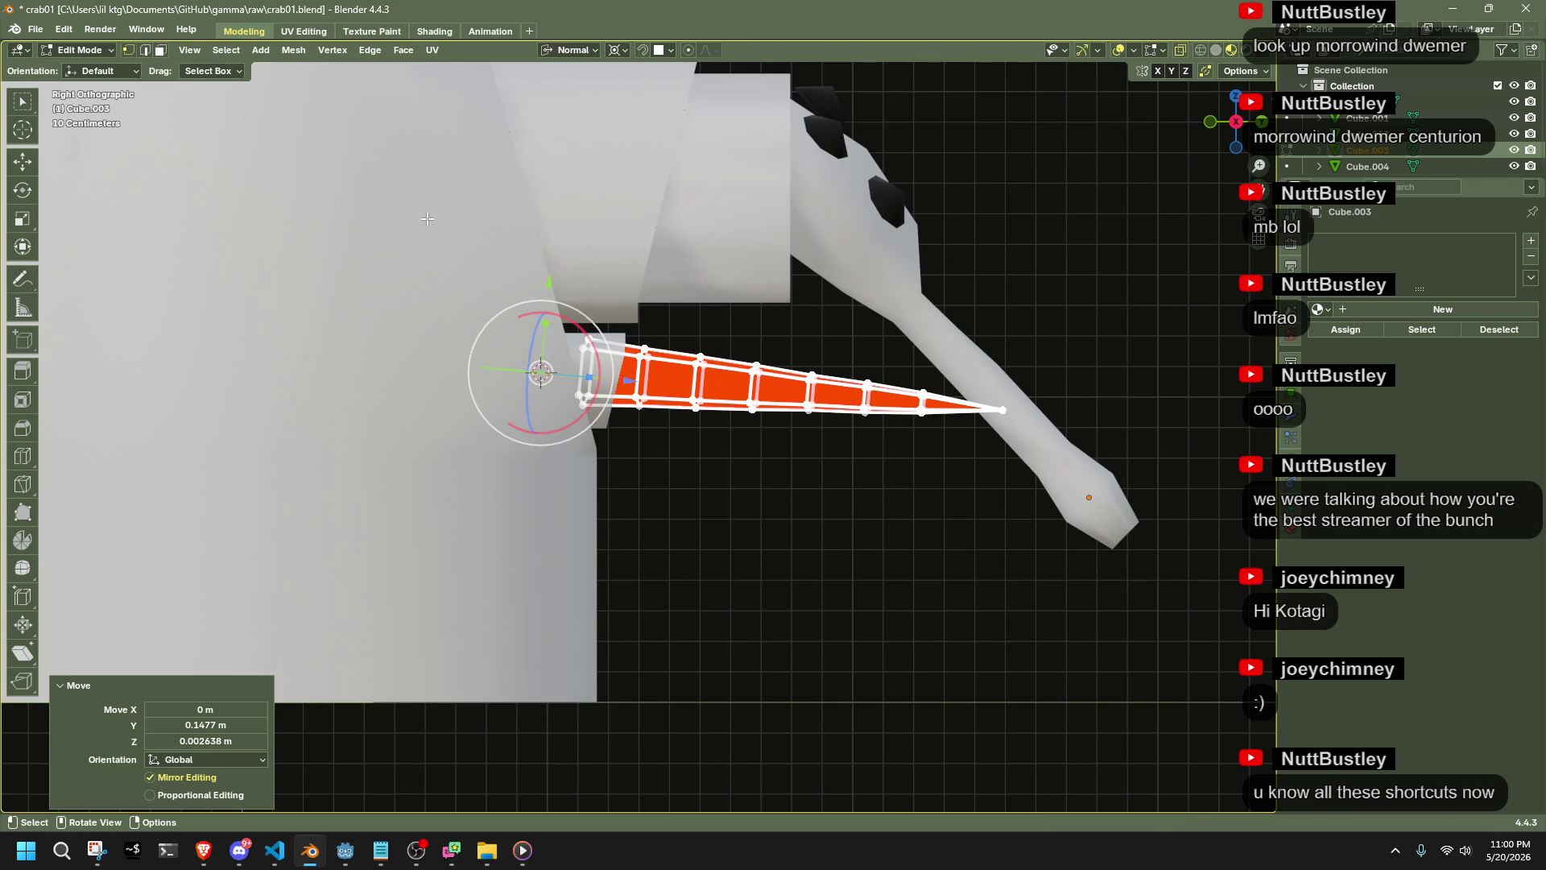
{"action": "left_click", "coordinate": [696, 282]}
{"action": "key", "text": "a"}
{"action": "key", "text": "g"}
{"action": "key", "text": "Escape"}
Try rotating the base ring and first section 8.92°, then undo it
{"action": "key", "text": "b"}
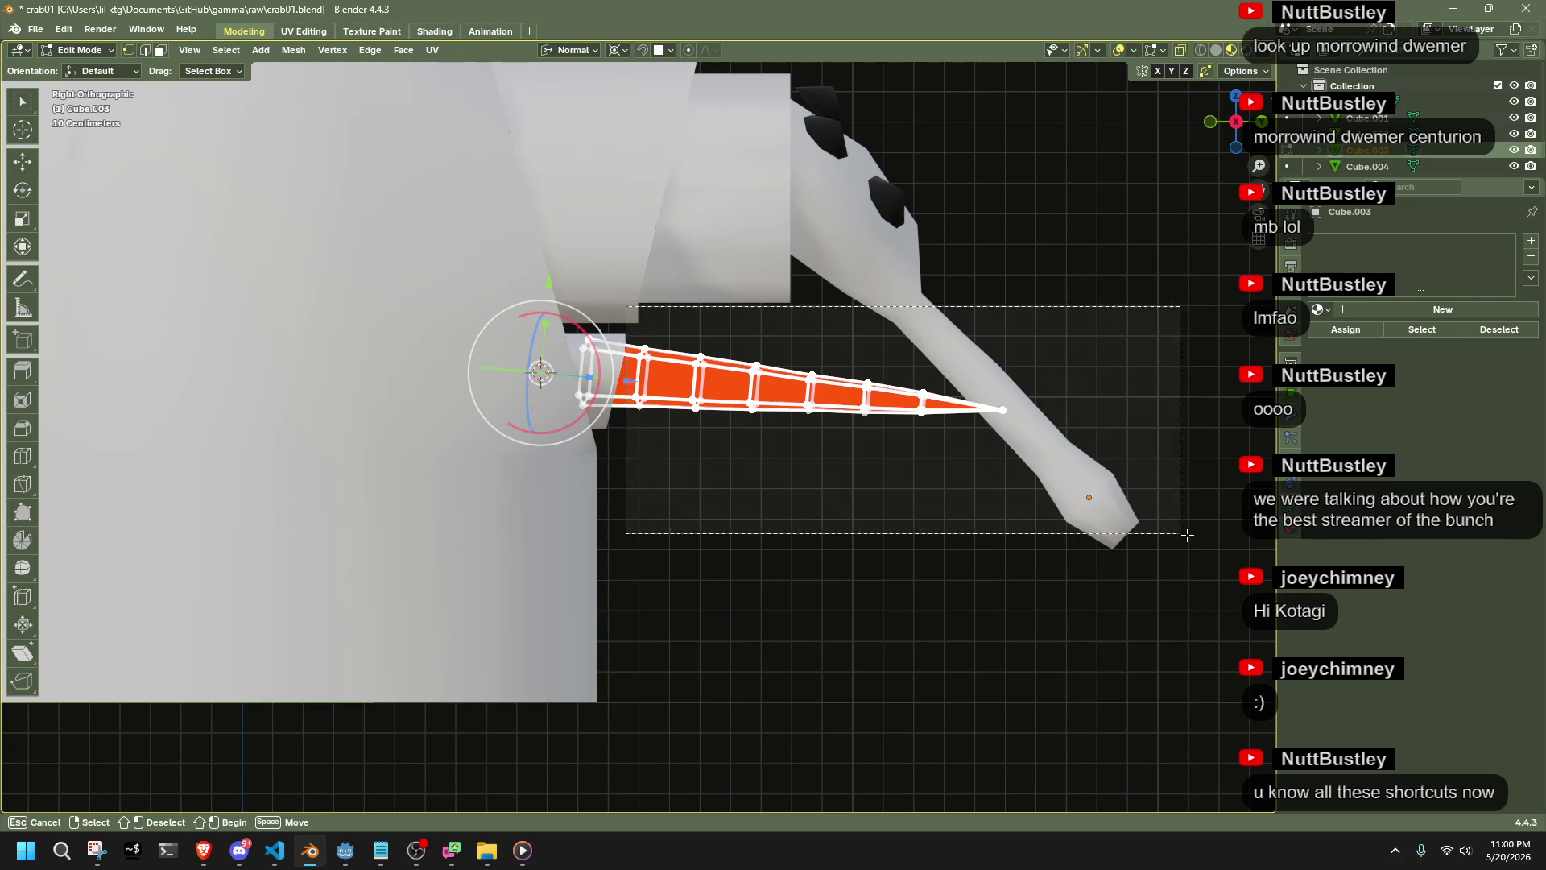
{"action": "middle_click_drag", "start_coordinate": [636, 394], "coordinate": [485, 253]}
{"action": "key", "text": "b"}
{"action": "middle_click_drag", "start_coordinate": [607, 438], "coordinate": [607, 438]}
{"action": "left_click_drag", "start_coordinate": [587, 263], "coordinate": [1118, 580]}
{"action": "key", "text": "r"}
{"action": "left_click", "coordinate": [1079, 406]}
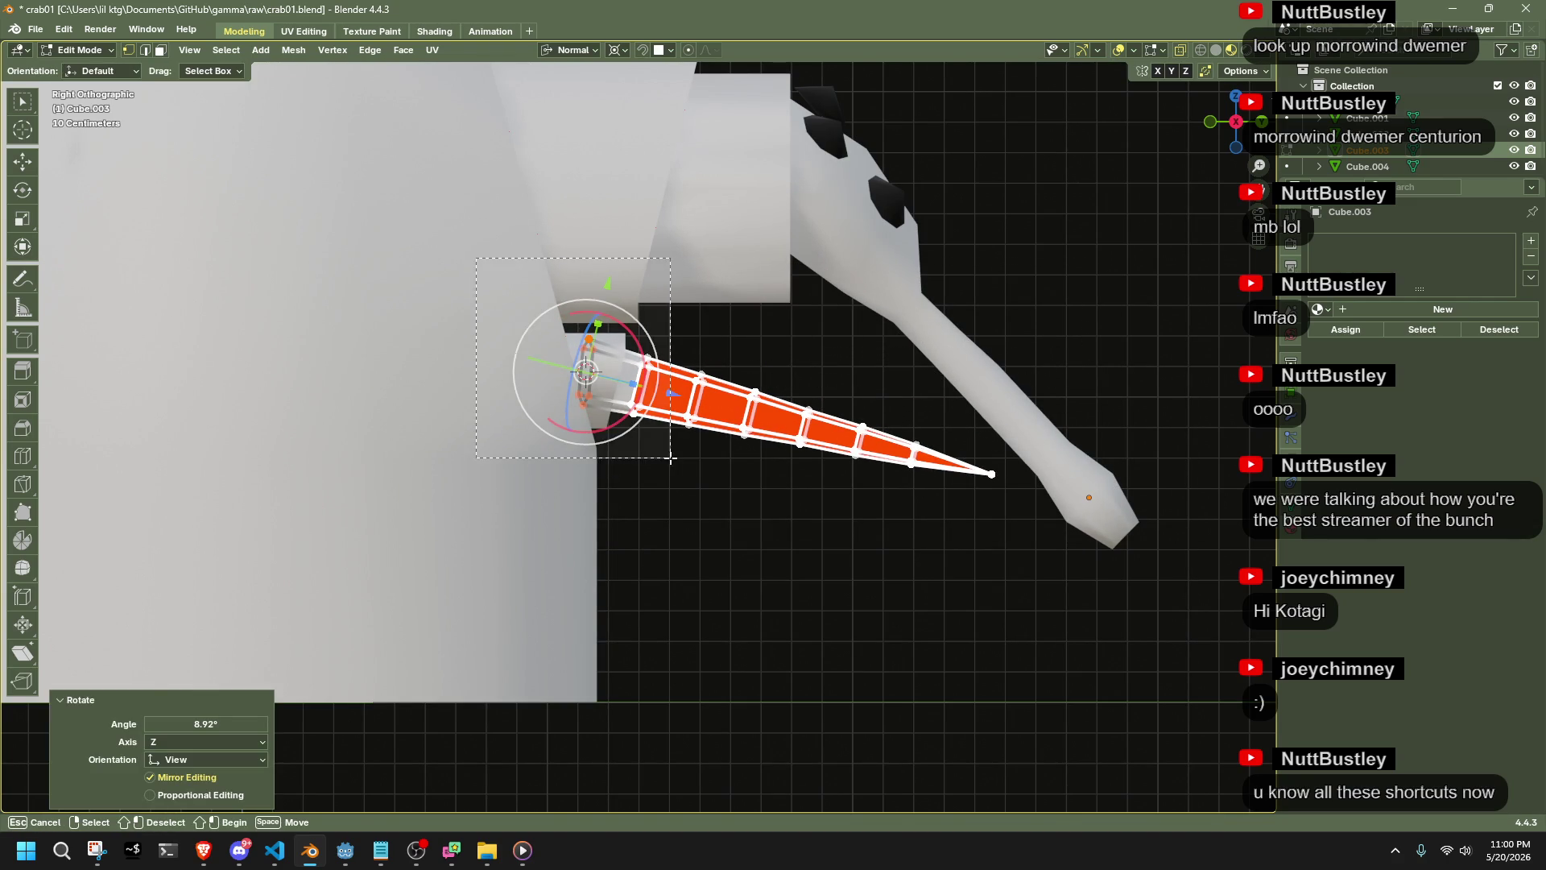
{"action": "middle_click_drag", "start_coordinate": [671, 458], "coordinate": [670, 457]}
{"action": "key", "text": "ctrl+z"}
{"action": "key", "text": "ctrl+z"}
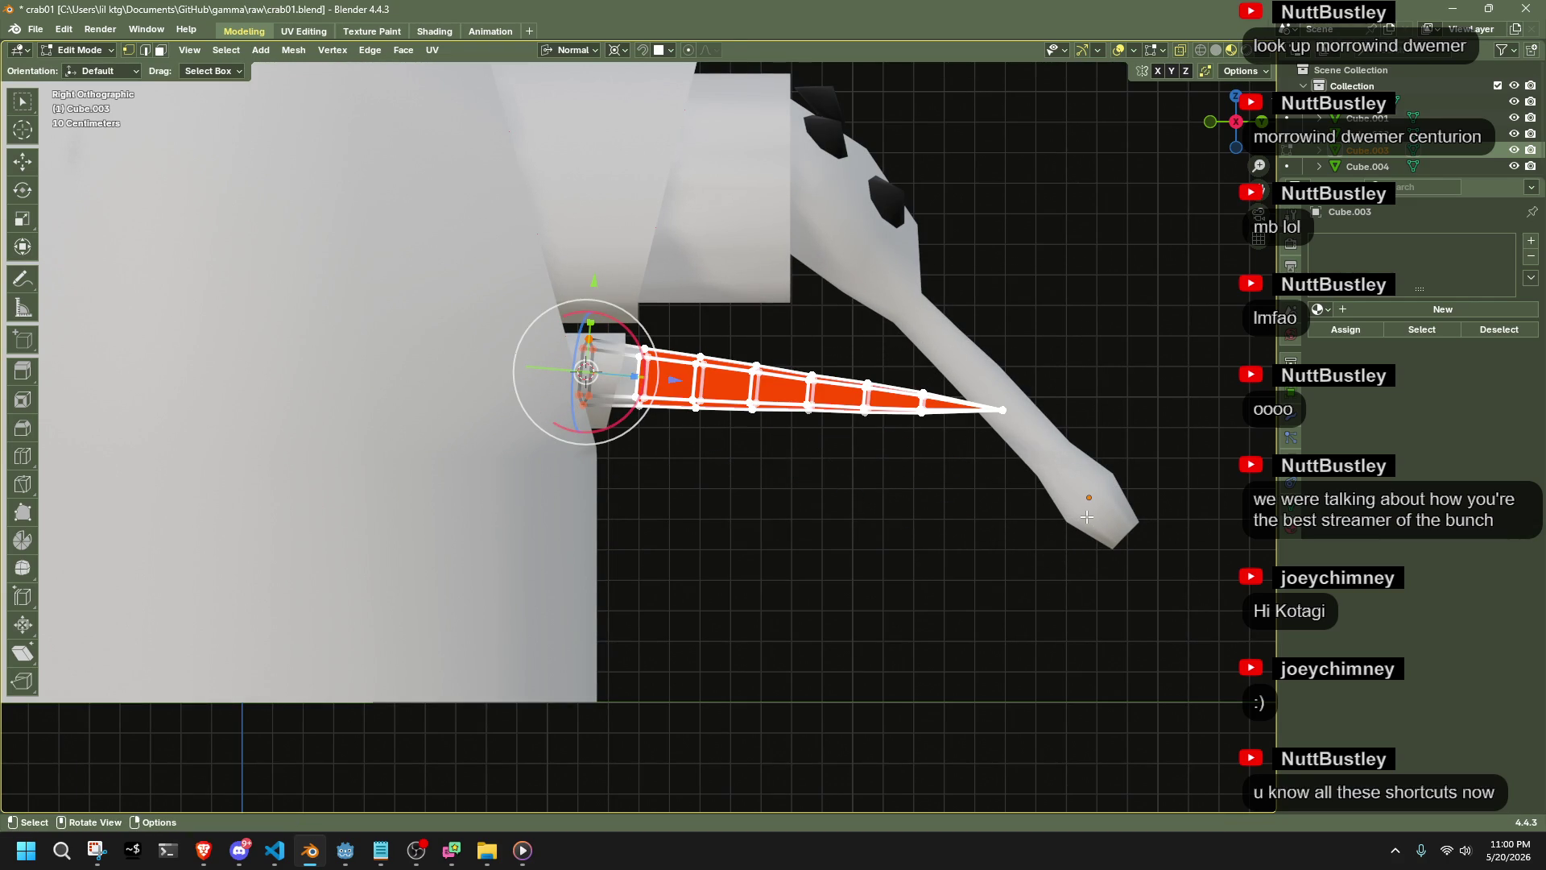
Rotate the spike's base ring slightly, then tilt the whole tapered spike
{"action": "left_click_drag", "start_coordinate": [1079, 529], "coordinate": [562, 256]}
{"action": "left_click_drag", "start_coordinate": [1100, 573], "coordinate": [567, 298]}
{"action": "left_click", "coordinate": [657, 443], "text": "shift"}
{"action": "key", "text": "r"}
{"action": "left_click", "coordinate": [1023, 526]}
{"action": "left_click_drag", "start_coordinate": [1100, 541], "coordinate": [584, 311]}
{"action": "key", "text": "r"}
{"action": "left_click", "coordinate": [1007, 402]}
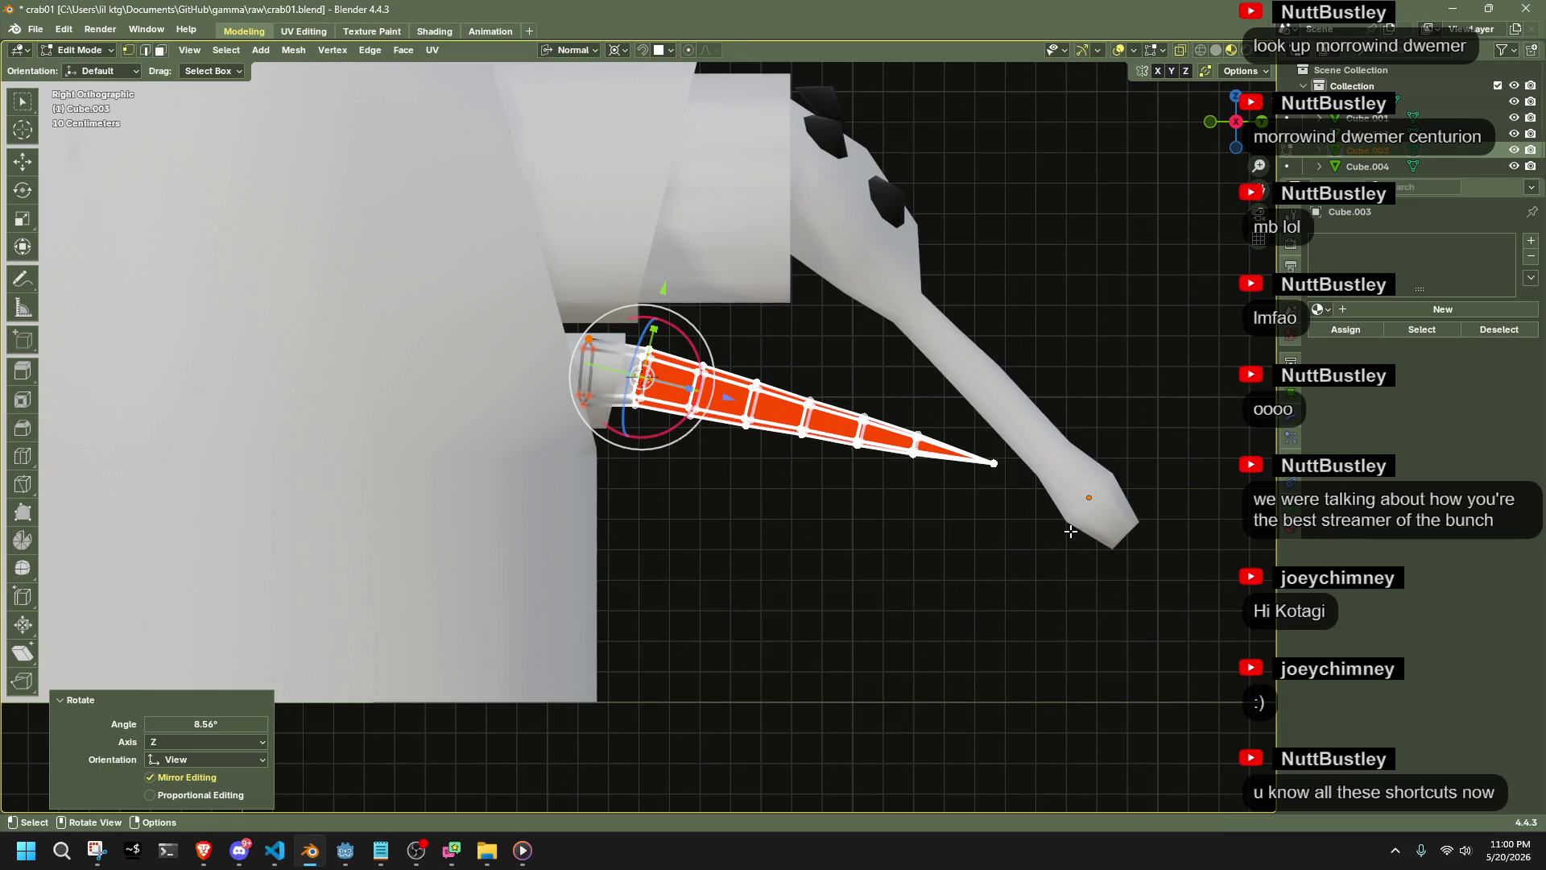
Cancel an edge-loop insertion and check the reference in the browser
{"action": "key", "text": "ctrl+r"}
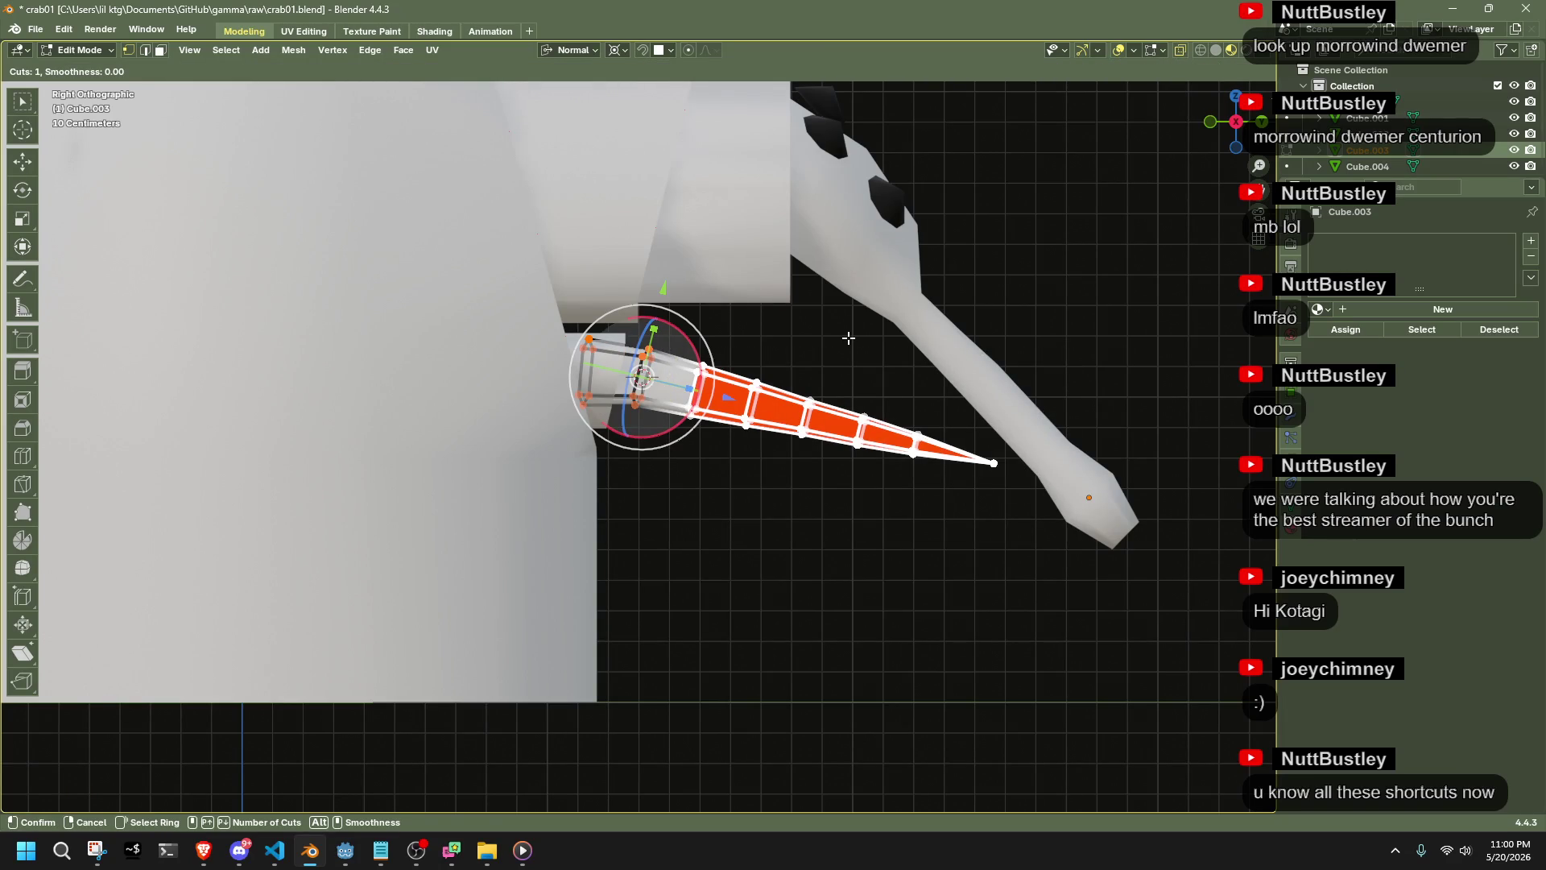
{"action": "key", "text": "Escape"}
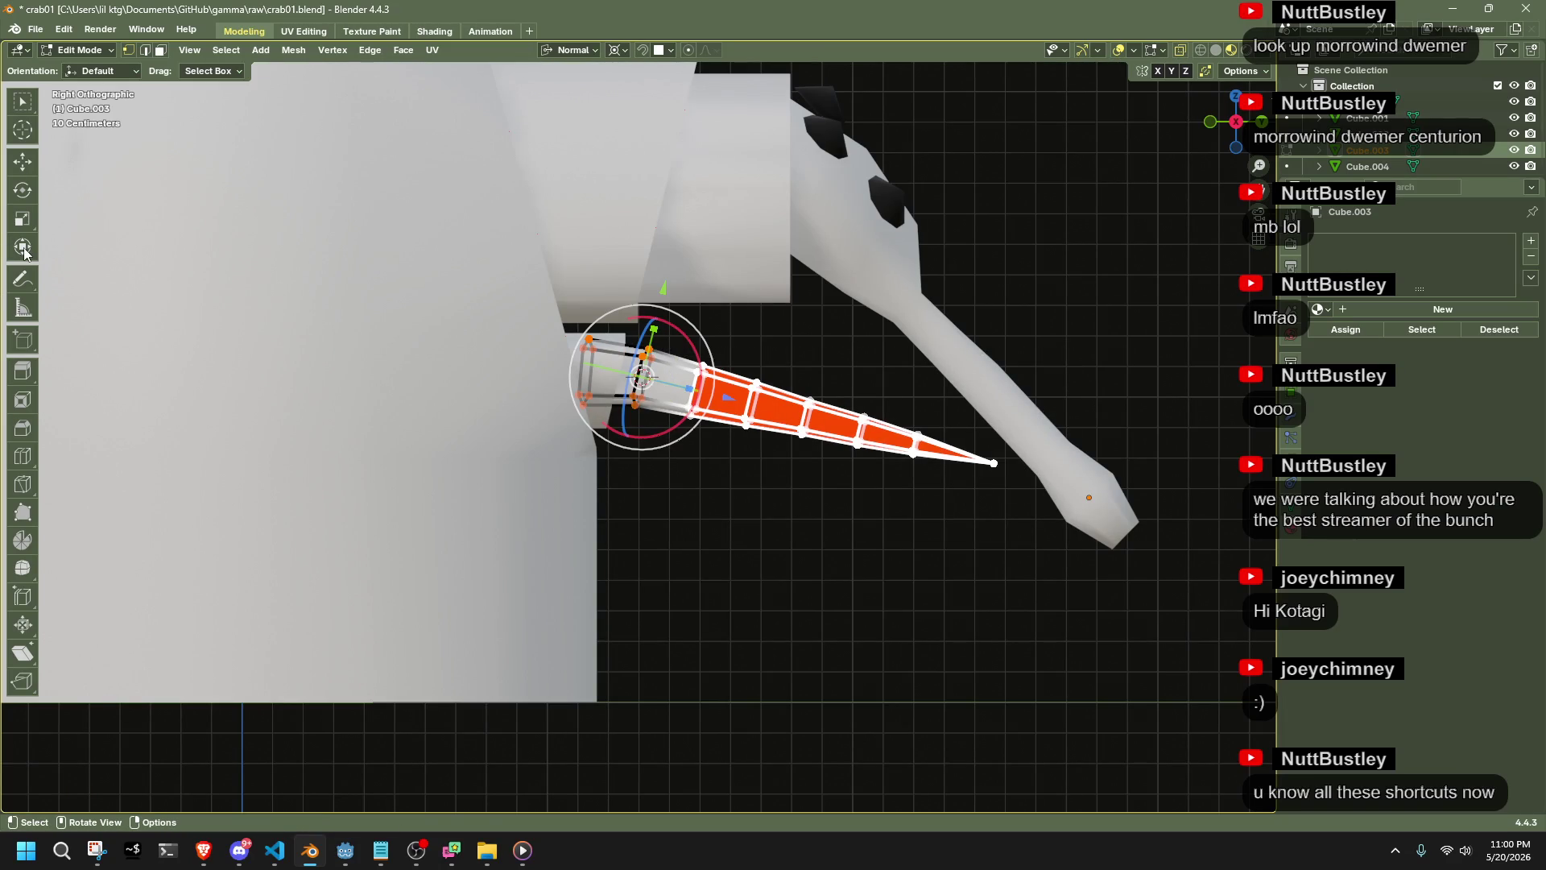
{"action": "key", "text": "alt+Tab"}
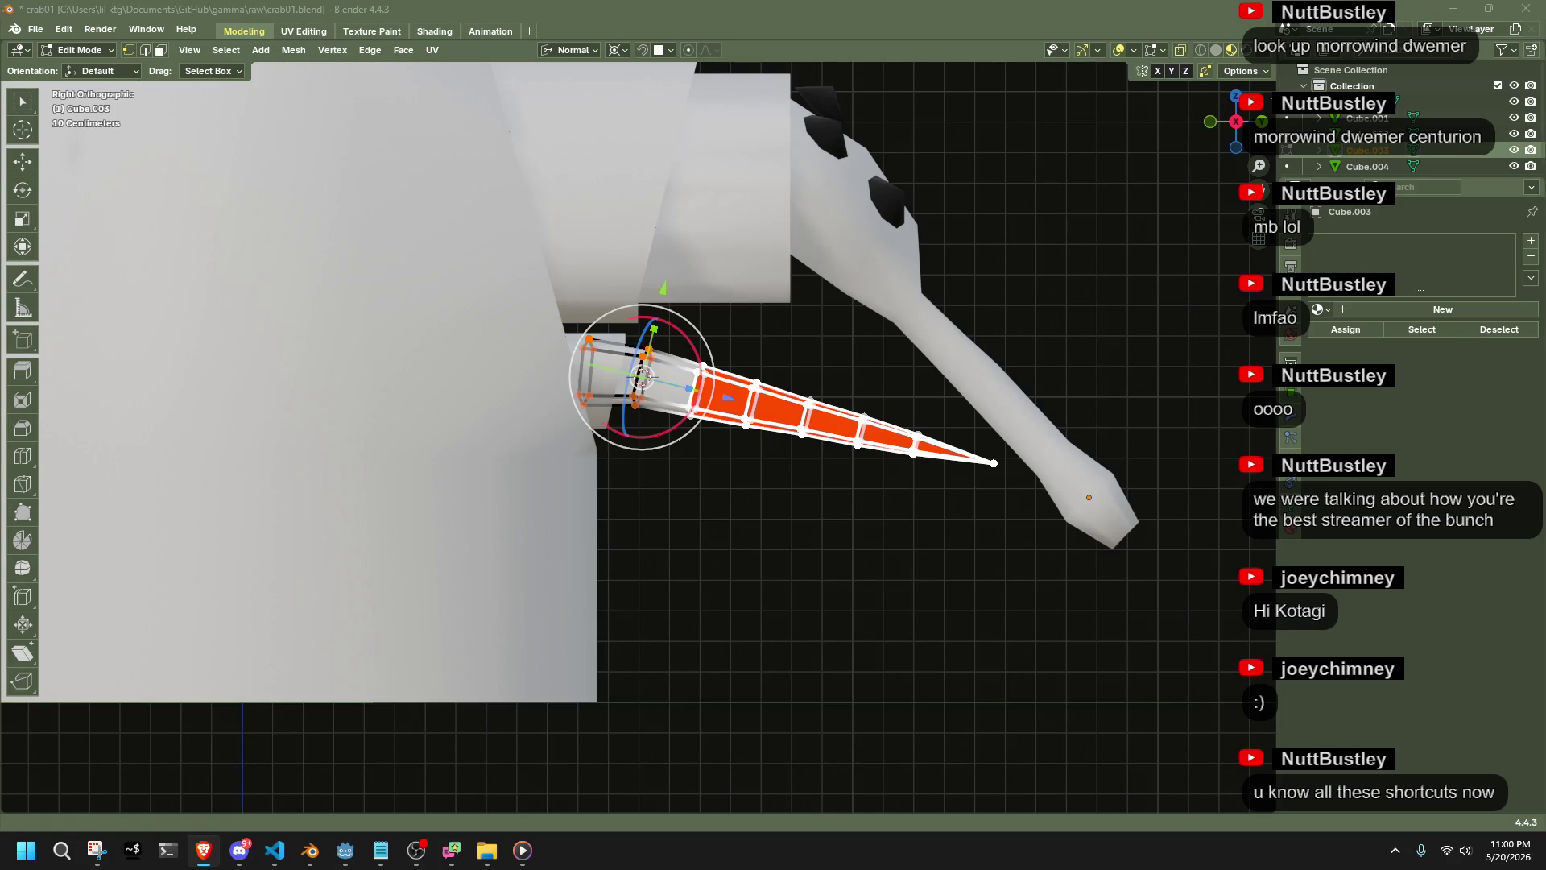
{"action": "left_click", "coordinate": [976, 602]}
Snap the 3D cursor to the ring where the spike's bend begins
{"action": "mouse_move", "coordinate": [1105, 594]}
{"action": "left_mouse_down"}
{"action": "mouse_move", "coordinate": [978, 481]}
{"action": "mouse_move", "coordinate": [683, 329]}
{"action": "left_mouse_up"}
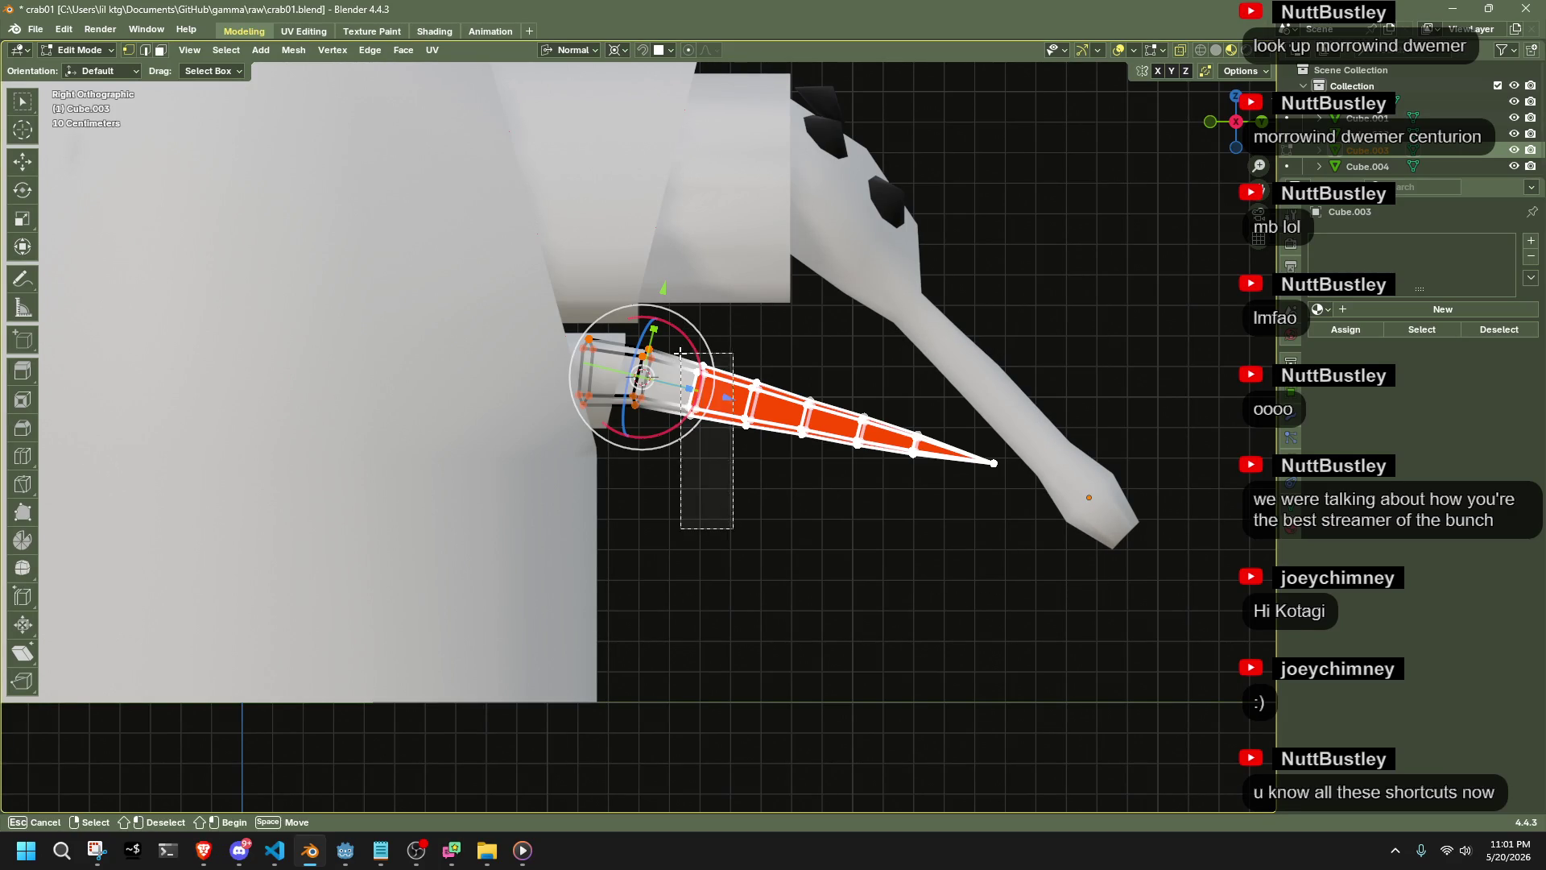
{"action": "left_click", "coordinate": [690, 519]}
{"action": "mouse_move", "coordinate": [1062, 575]}
{"action": "left_mouse_down"}
{"action": "mouse_move", "coordinate": [949, 483]}
{"action": "mouse_move", "coordinate": [678, 326]}
{"action": "left_mouse_up"}
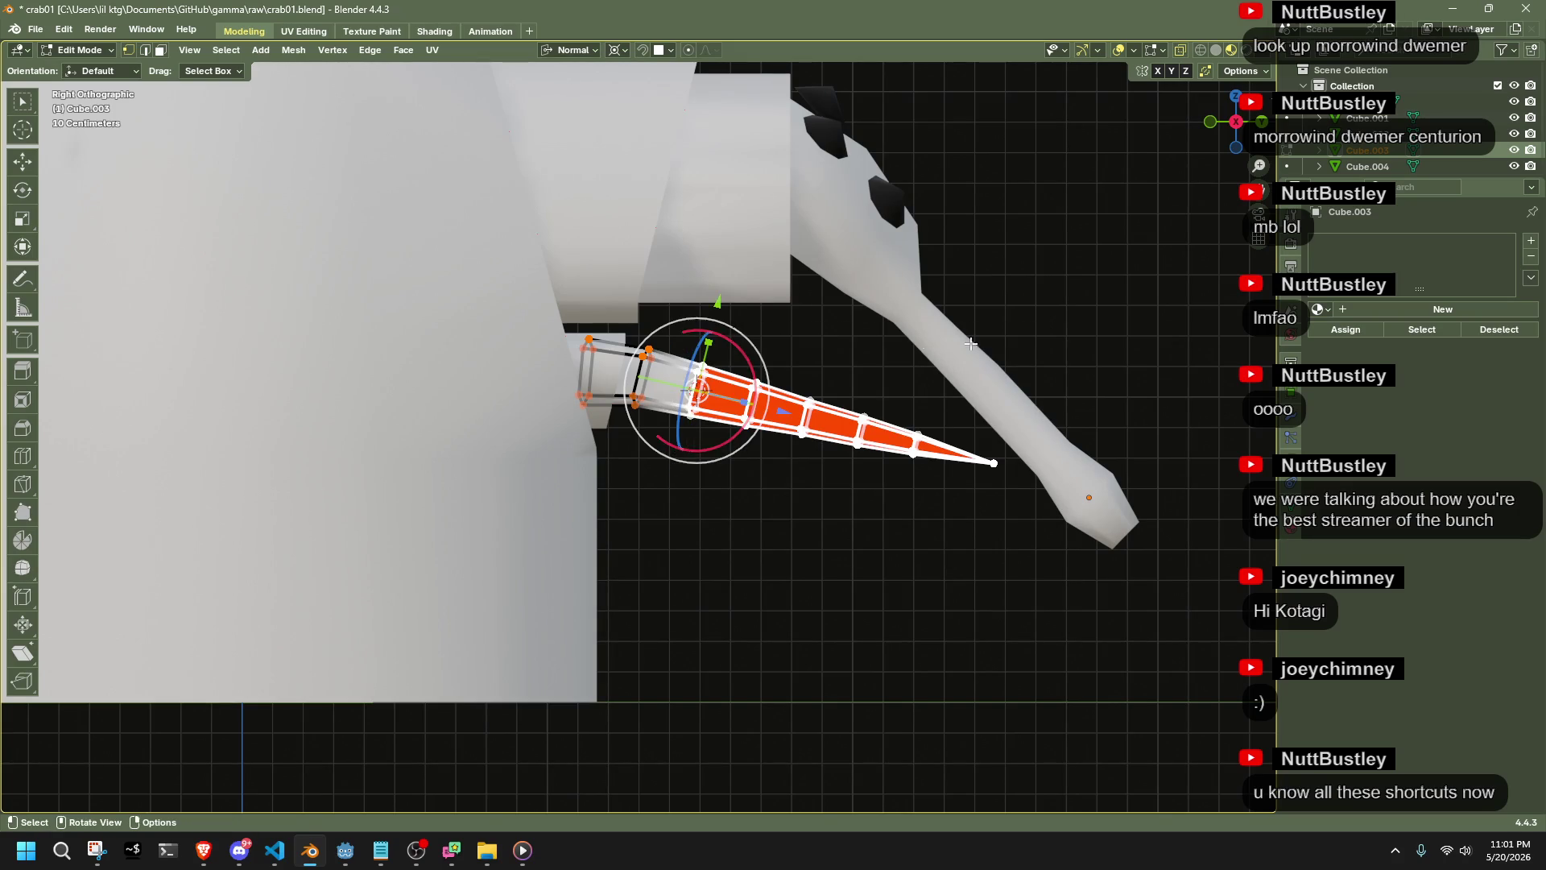
{"action": "key", "text": "ctrl+z"}
{"action": "left_click_drag", "start_coordinate": [717, 435], "coordinate": [716, 435], "text": "shift"}
{"action": "key", "text": "shift+s"}
{"action": "left_click", "coordinate": [724, 467]}
Rotate the spike from that ring outward downward, then bend the next section down
{"action": "left_click_drag", "start_coordinate": [1082, 567], "coordinate": [679, 341]}
{"action": "key", "text": "r"}
{"action": "left_click", "coordinate": [869, 438]}
{"action": "left_click_drag", "start_coordinate": [614, 285], "coordinate": [725, 465]}
{"action": "left_click_drag", "start_coordinate": [699, 396], "coordinate": [709, 379]}
{"action": "left_click_drag", "start_coordinate": [673, 279], "coordinate": [709, 469]}
{"action": "left_click_drag", "start_coordinate": [1014, 633], "coordinate": [715, 380]}
{"action": "key", "text": "r"}
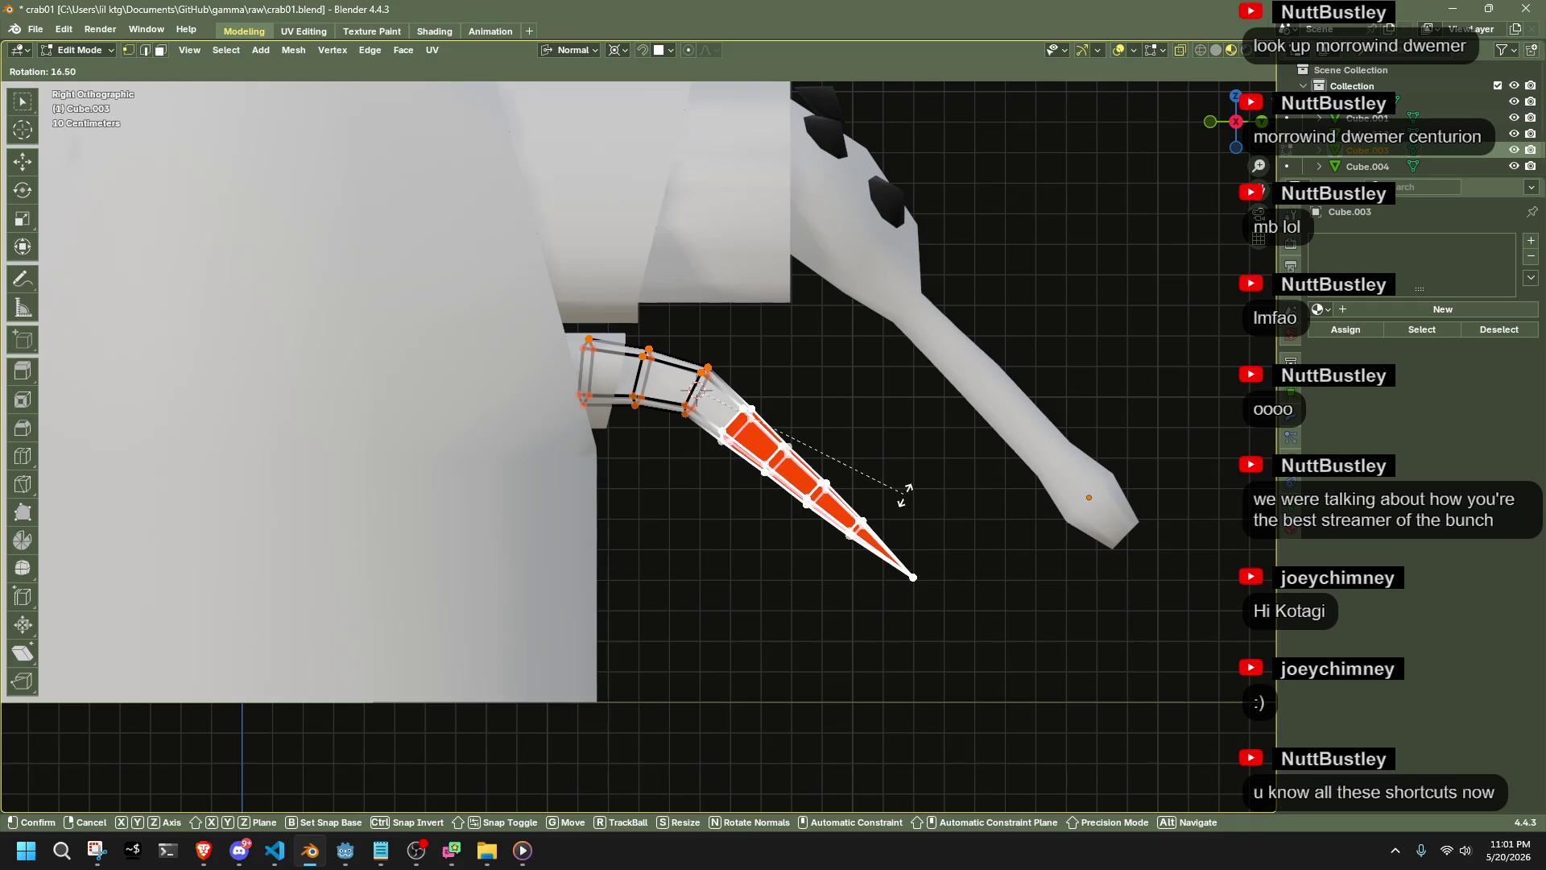
{"action": "left_click", "coordinate": [880, 449]}
Rotate the remaining tip faces further down, undoing an extra move
{"action": "left_click_drag", "start_coordinate": [1002, 686], "coordinate": [750, 429]}
{"action": "key", "text": "r"}
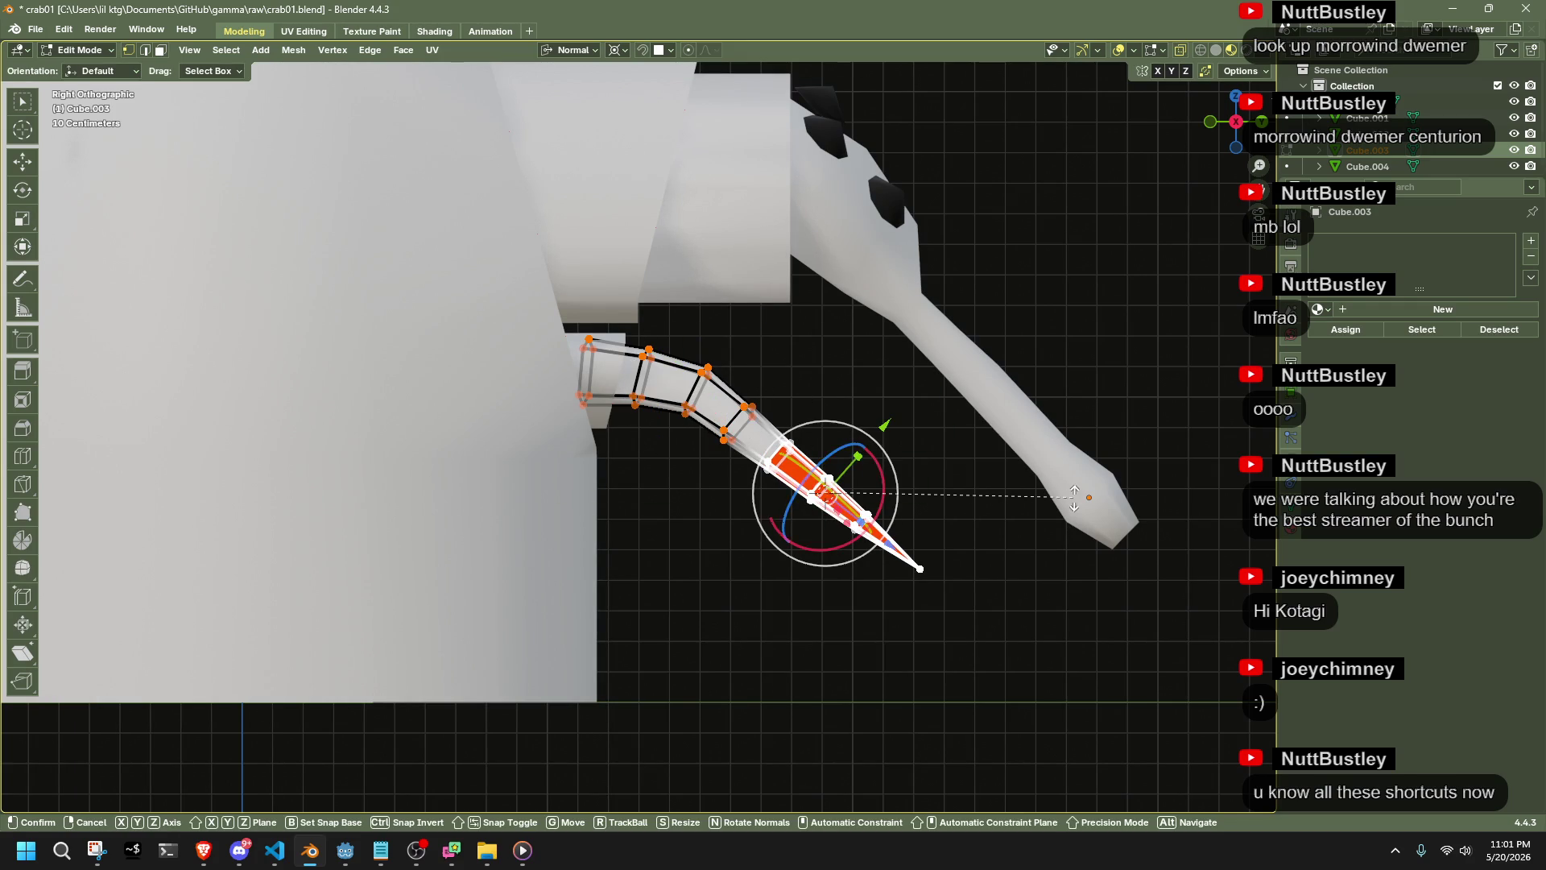
{"action": "left_click", "coordinate": [1024, 528]}
{"action": "key", "text": "g"}
{"action": "left_click", "coordinate": [1013, 543]}
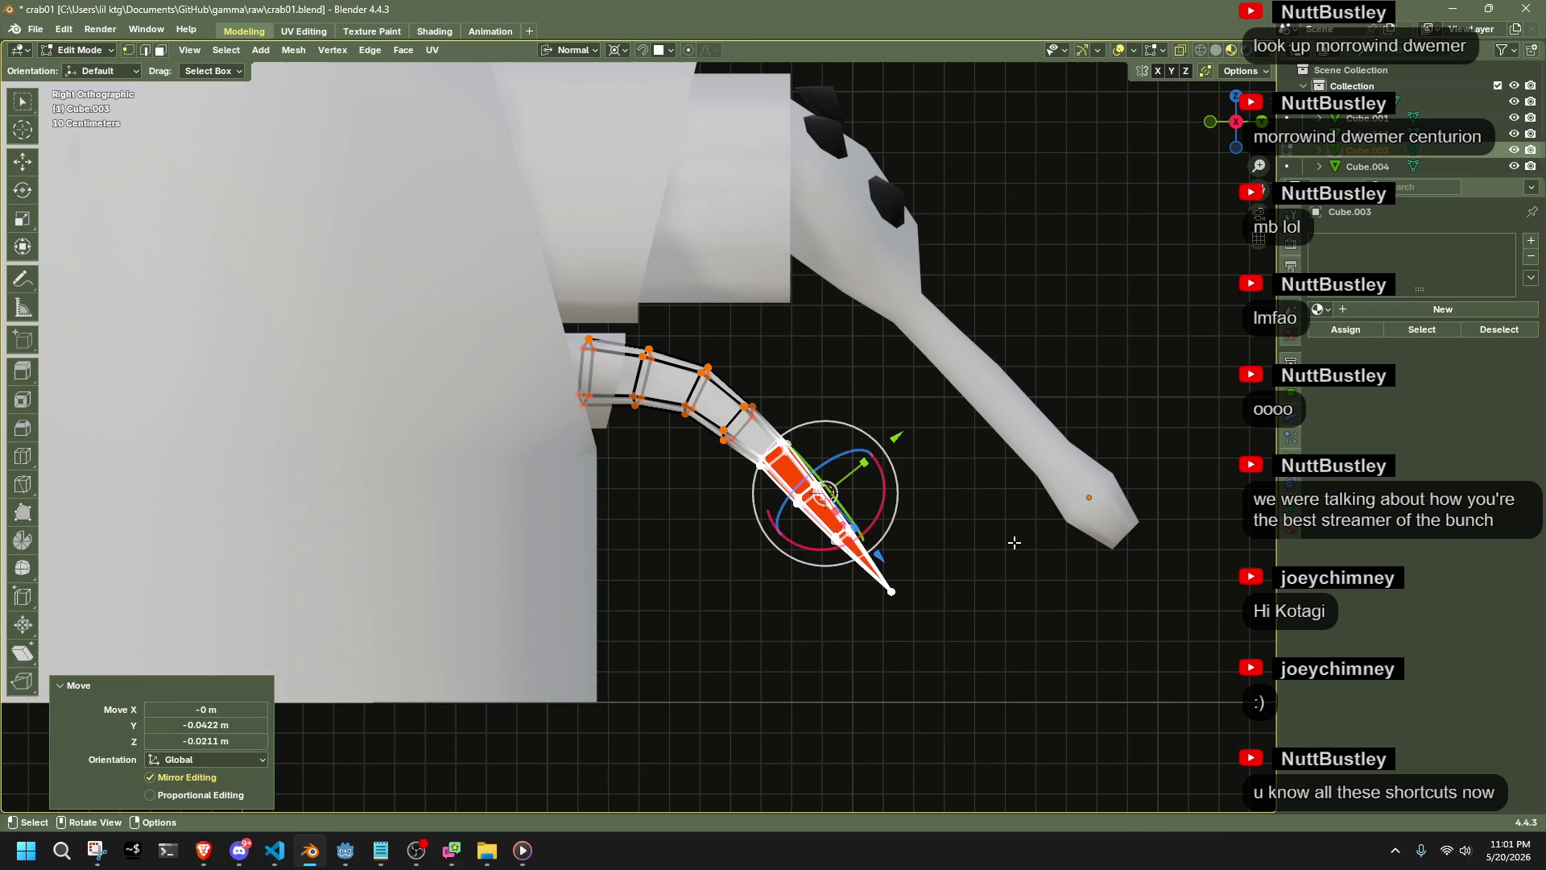
{"action": "key", "text": "ctrl+z"}
{"action": "key", "text": "ctrl+z"}
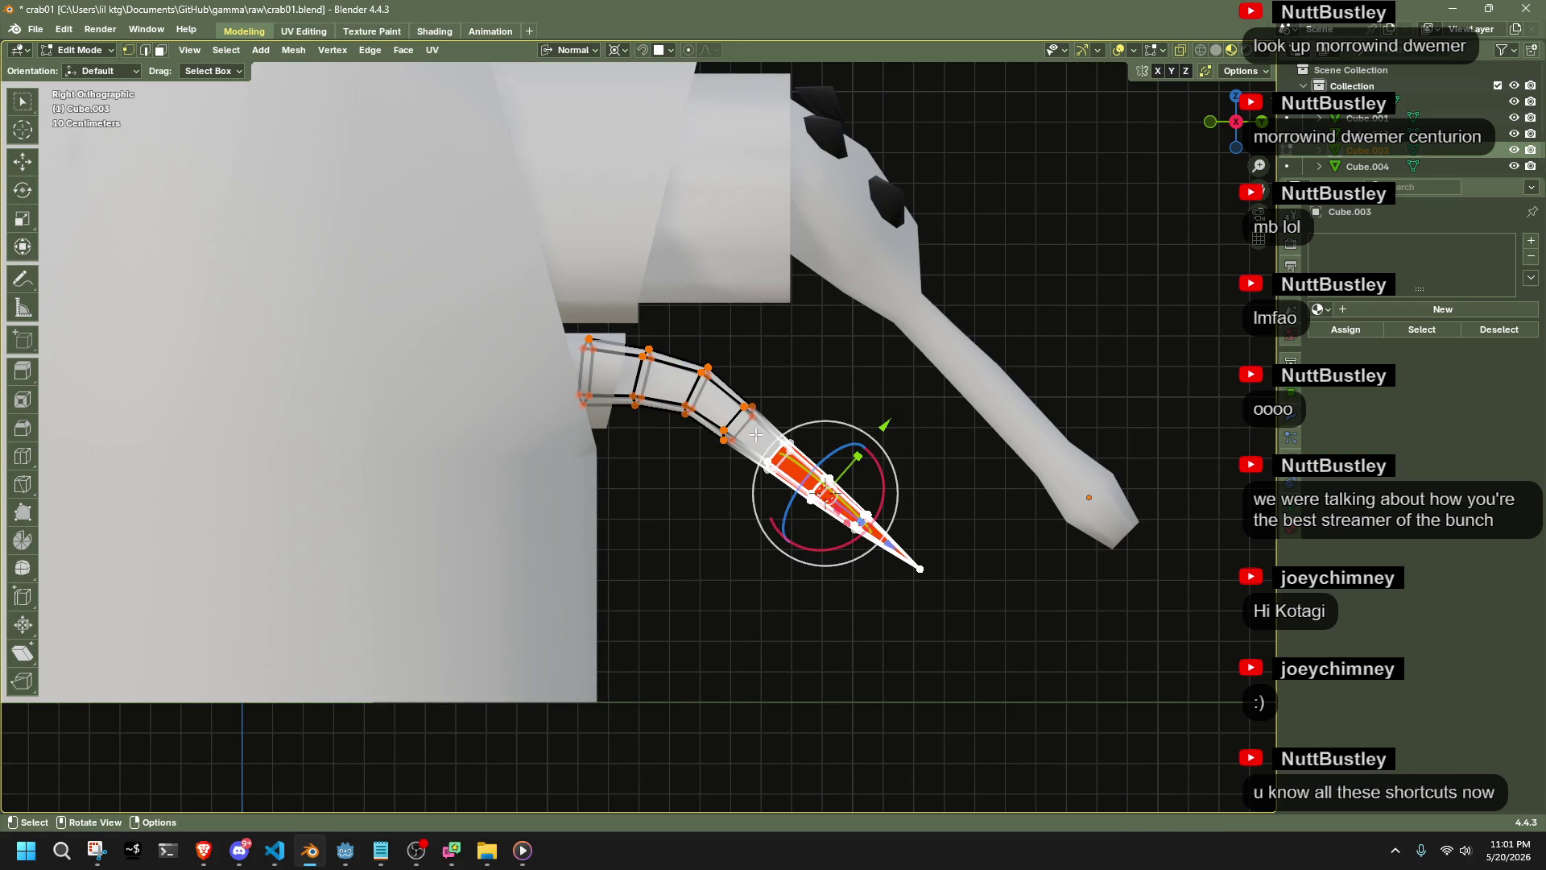
Snap the 3D cursor to the selected faces and bend the outer tip 12.2° downward
{"action": "key", "text": "shift+s"}
{"action": "left_click", "coordinate": [787, 580]}
{"action": "mouse_move", "coordinate": [999, 632]}
{"action": "left_mouse_down"}
{"action": "mouse_move", "coordinate": [748, 447]}
{"action": "mouse_move", "coordinate": [773, 435]}
{"action": "left_mouse_up"}
{"action": "key", "text": "r"}
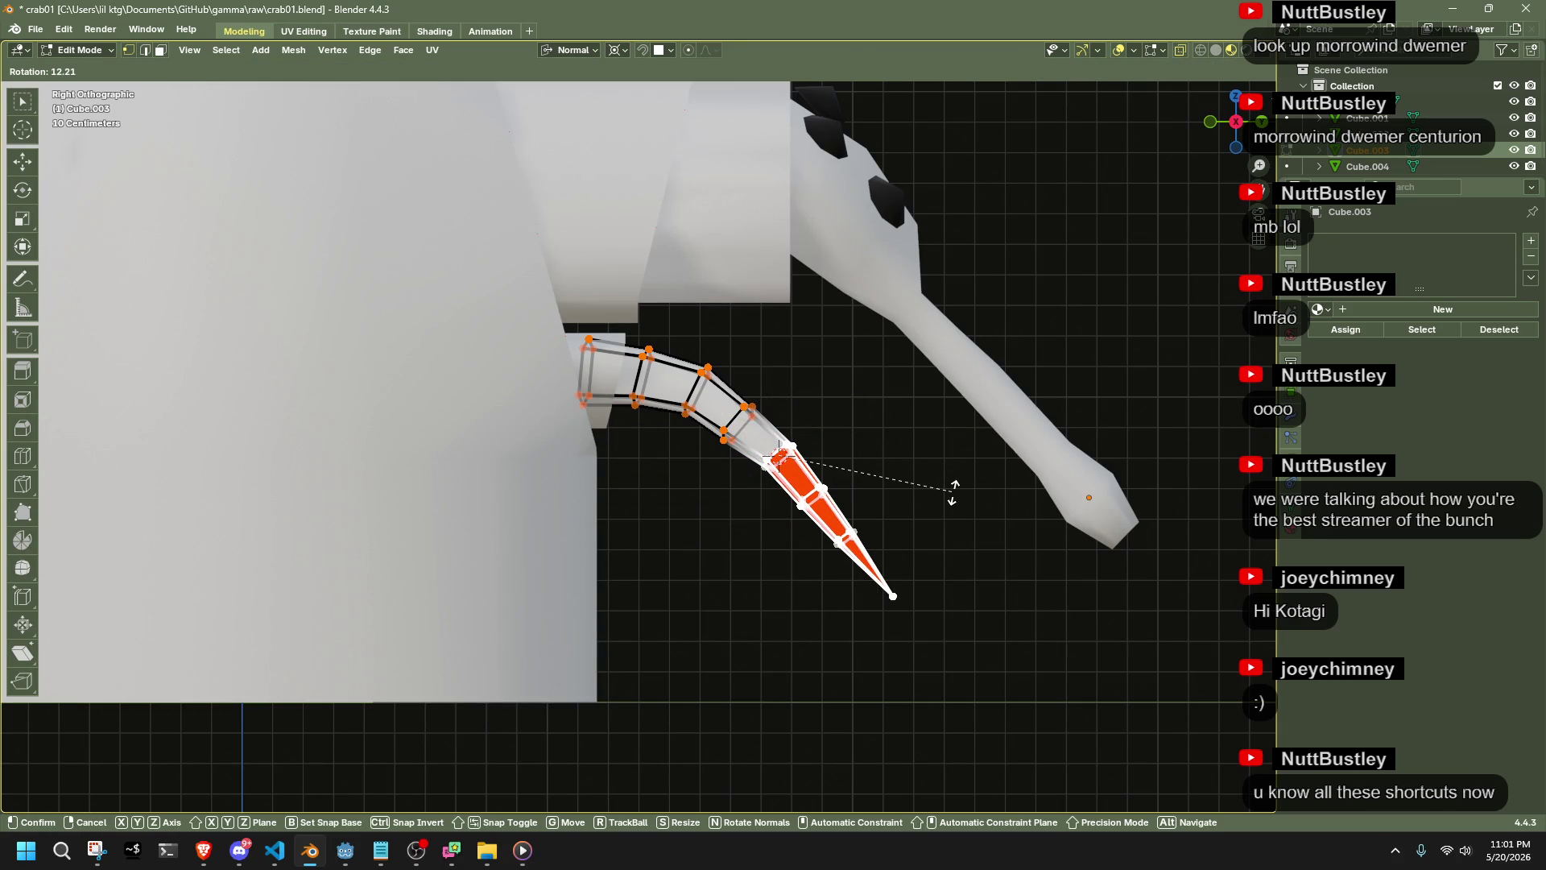
{"action": "left_click", "coordinate": [954, 491]}
{"action": "left_click", "coordinate": [895, 529]}
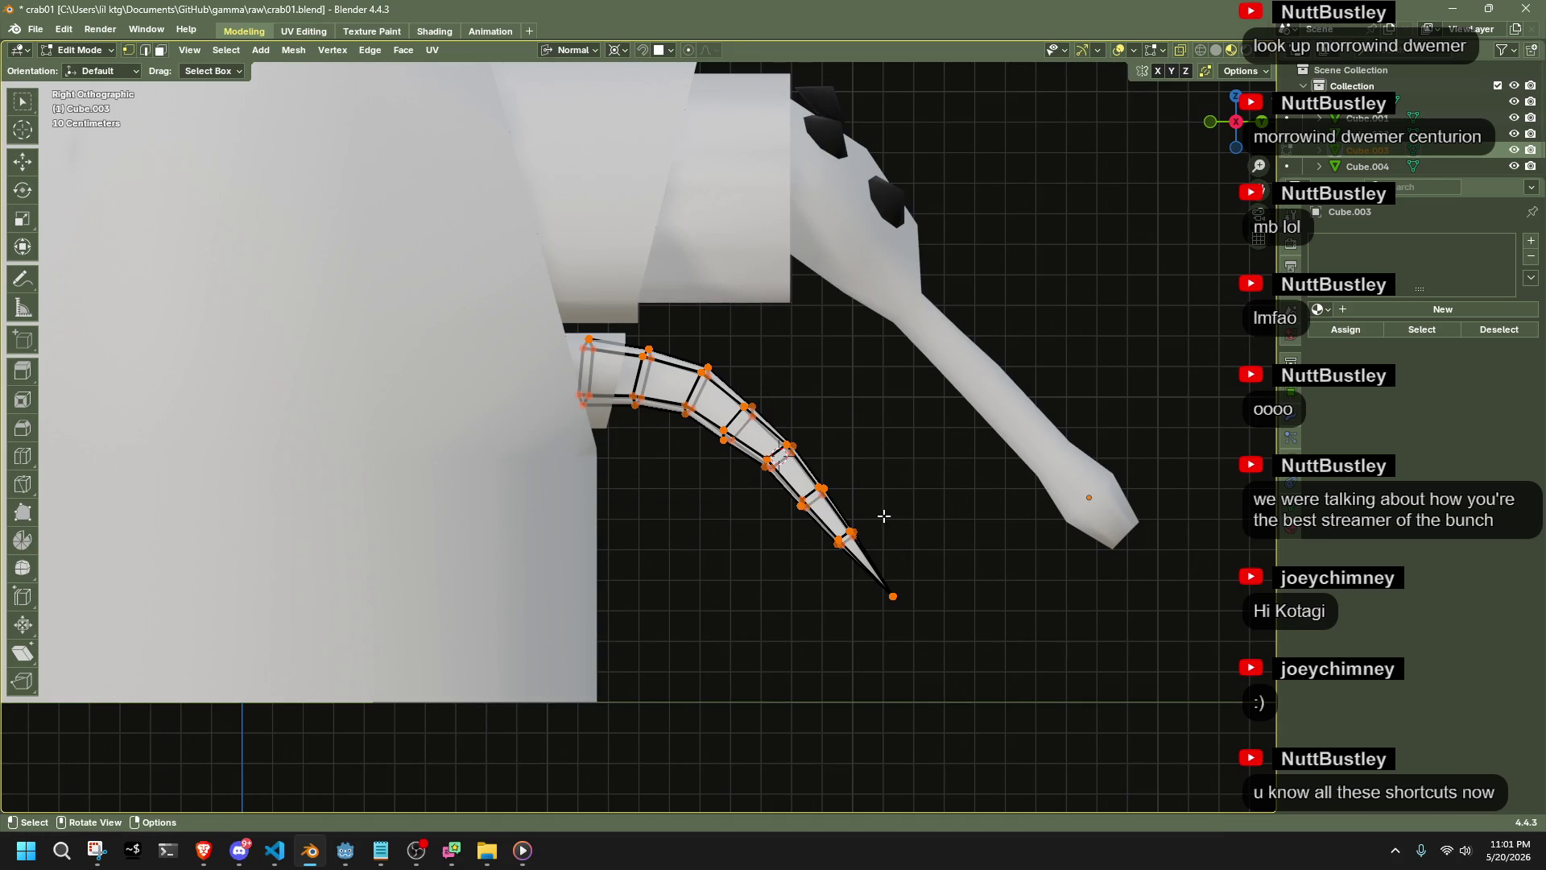
Rotate the last tip segments further downward
{"action": "left_click_drag", "start_coordinate": [797, 475], "coordinate": [973, 689]}
{"action": "key", "text": "r"}
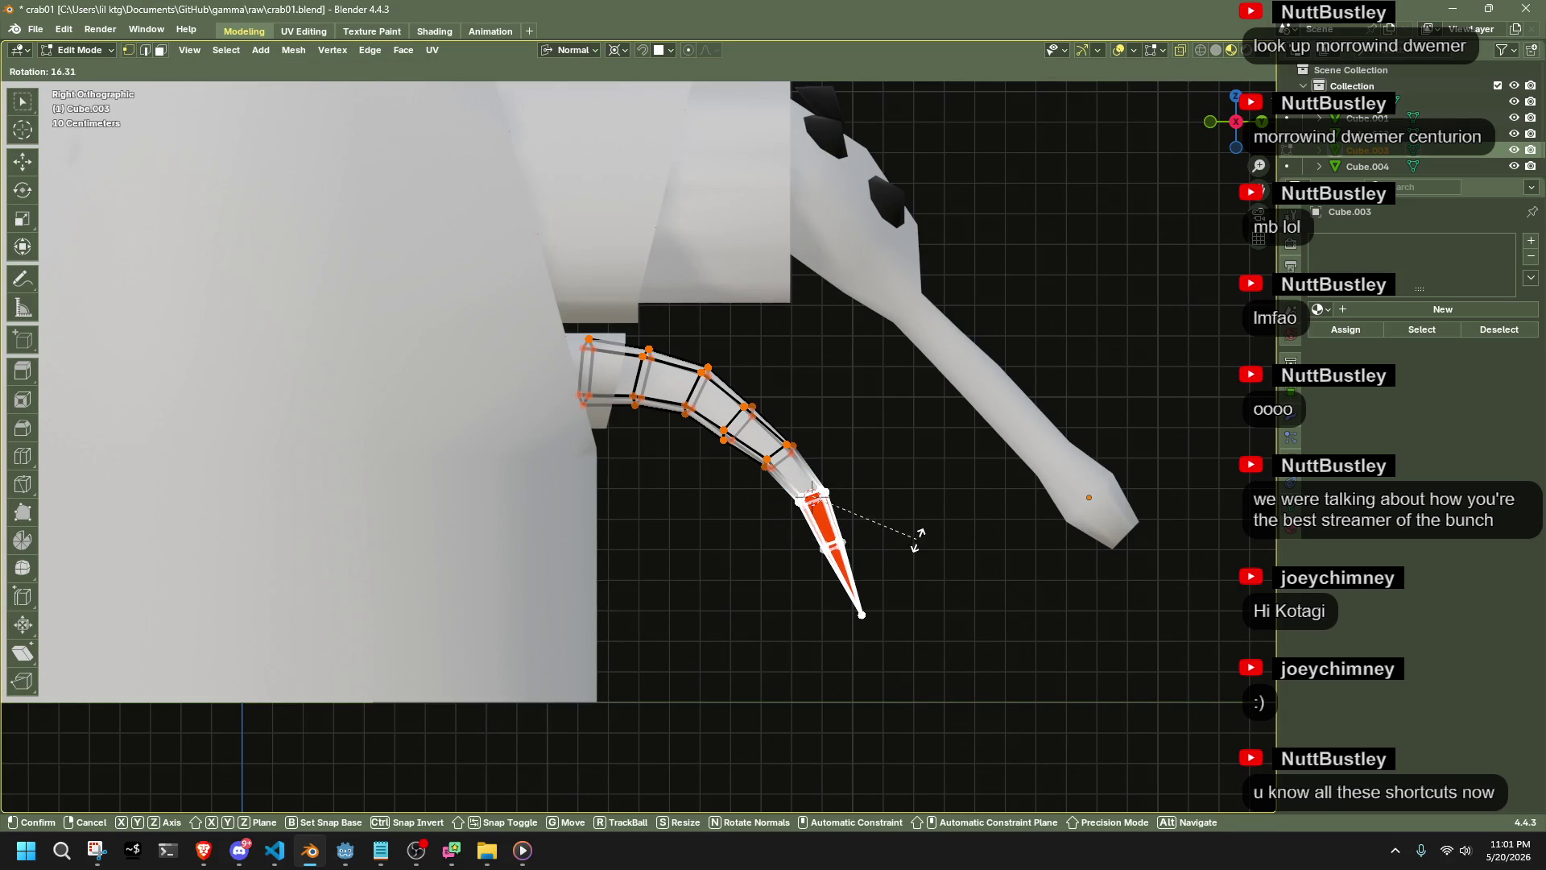
{"action": "left_click", "coordinate": [918, 537]}
{"action": "left_click", "coordinate": [923, 561]}
Bend the final tip section and view the curved tusk in perspective
{"action": "mouse_move", "coordinate": [922, 672]}
{"action": "left_mouse_down"}
{"action": "mouse_move", "coordinate": [804, 524]}
{"action": "mouse_move", "coordinate": [882, 605]}
{"action": "left_mouse_up"}
{"action": "left_click_drag", "start_coordinate": [880, 593], "coordinate": [809, 526]}
{"action": "left_click_drag", "start_coordinate": [958, 665], "coordinate": [794, 553]}
{"action": "key", "text": "r"}
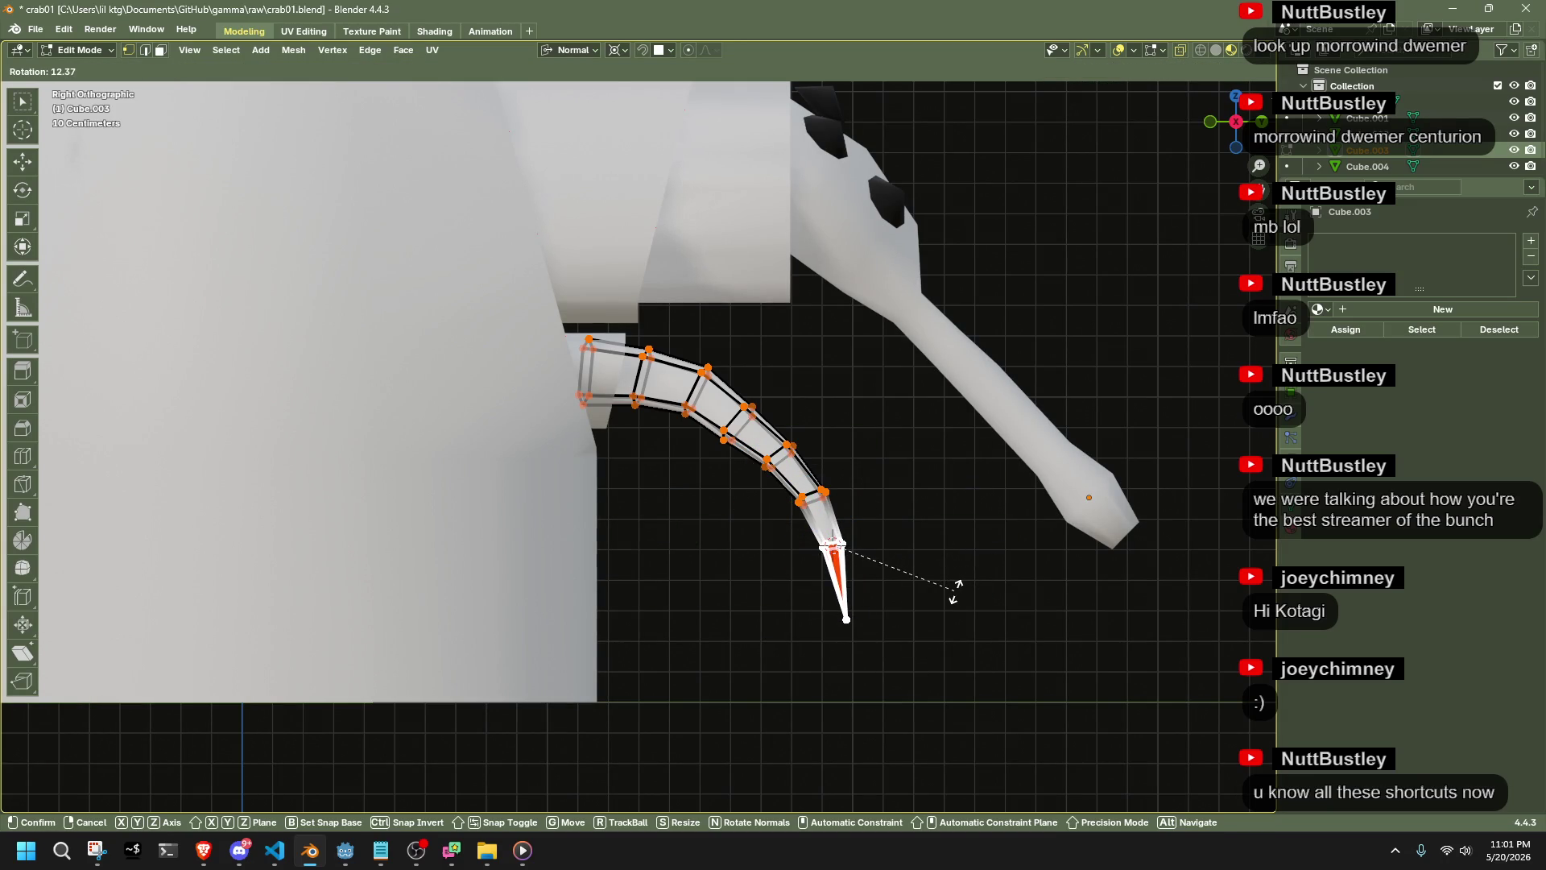
{"action": "left_click", "coordinate": [955, 590]}
{"action": "key", "text": "Tab"}
{"action": "mouse_move", "coordinate": [984, 660]}
{"action": "middle_mouse_down"}
{"action": "mouse_move", "coordinate": [815, 599]}
{"action": "mouse_move", "coordinate": [779, 483]}
{"action": "mouse_move", "coordinate": [857, 520]}
{"action": "mouse_move", "coordinate": [610, 430]}
{"action": "mouse_move", "coordinate": [624, 453]}
{"action": "mouse_move", "coordinate": [593, 480]}
{"action": "mouse_move", "coordinate": [616, 544]}
{"action": "mouse_move", "coordinate": [955, 320]}
{"action": "middle_mouse_up"}
{"action": "key", "text": "Tab"}
In top view, rotate the leg's end vertices around the Z axis
{"action": "key", "text": "KP_7"}
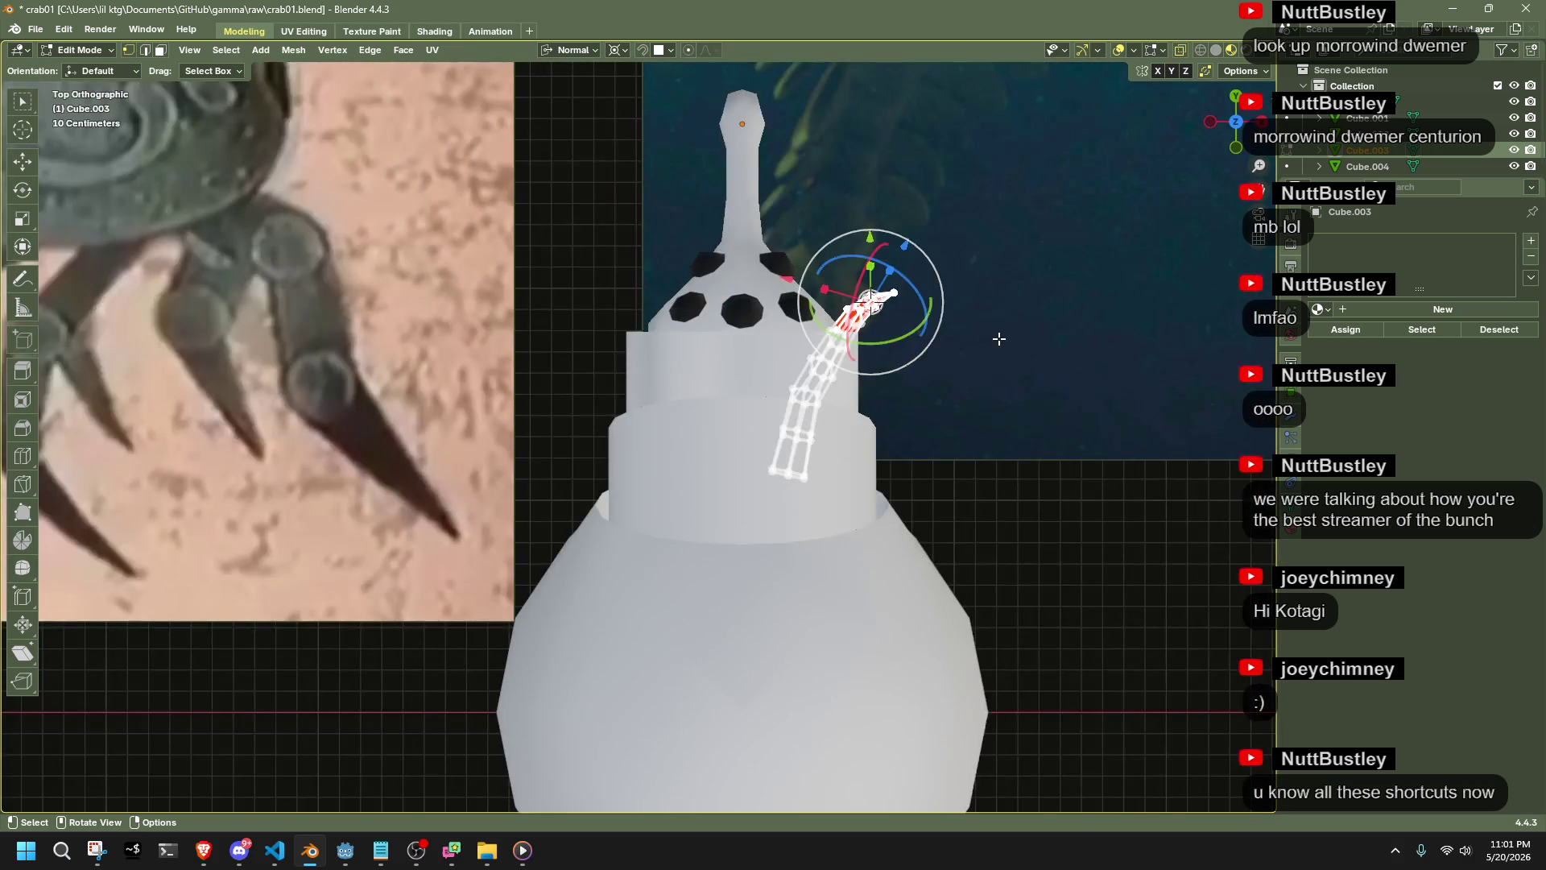
{"action": "scroll", "coordinate": [998, 338], "scroll_direction": "up", "scroll_amount": 1}
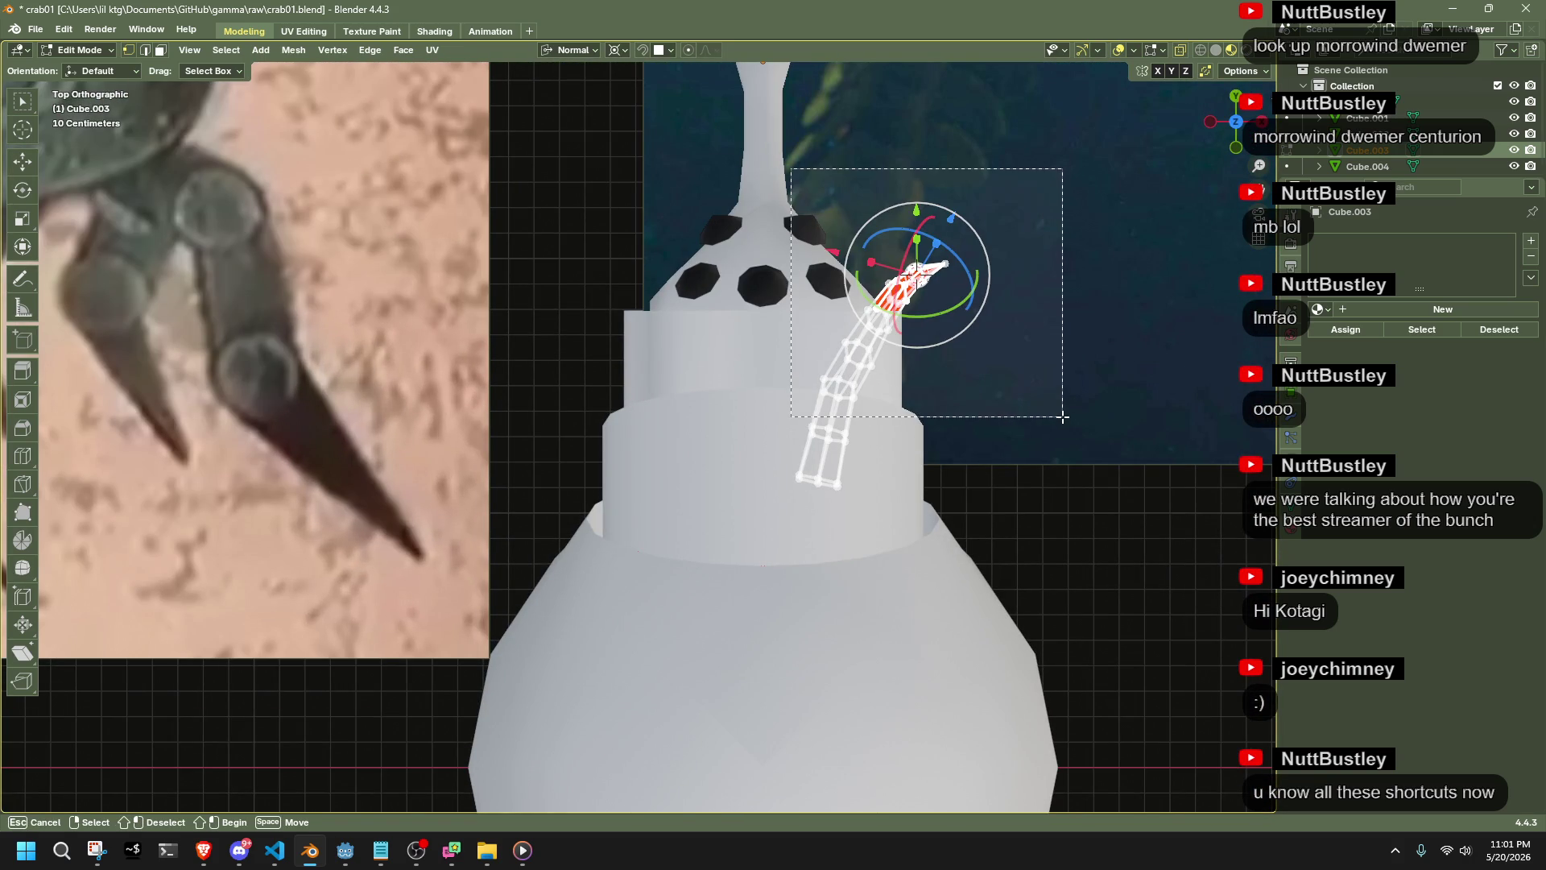
{"action": "left_click_drag", "start_coordinate": [785, 414], "coordinate": [858, 495], "text": "shift"}
{"action": "key", "text": "r"}
{"action": "key", "text": "z"}
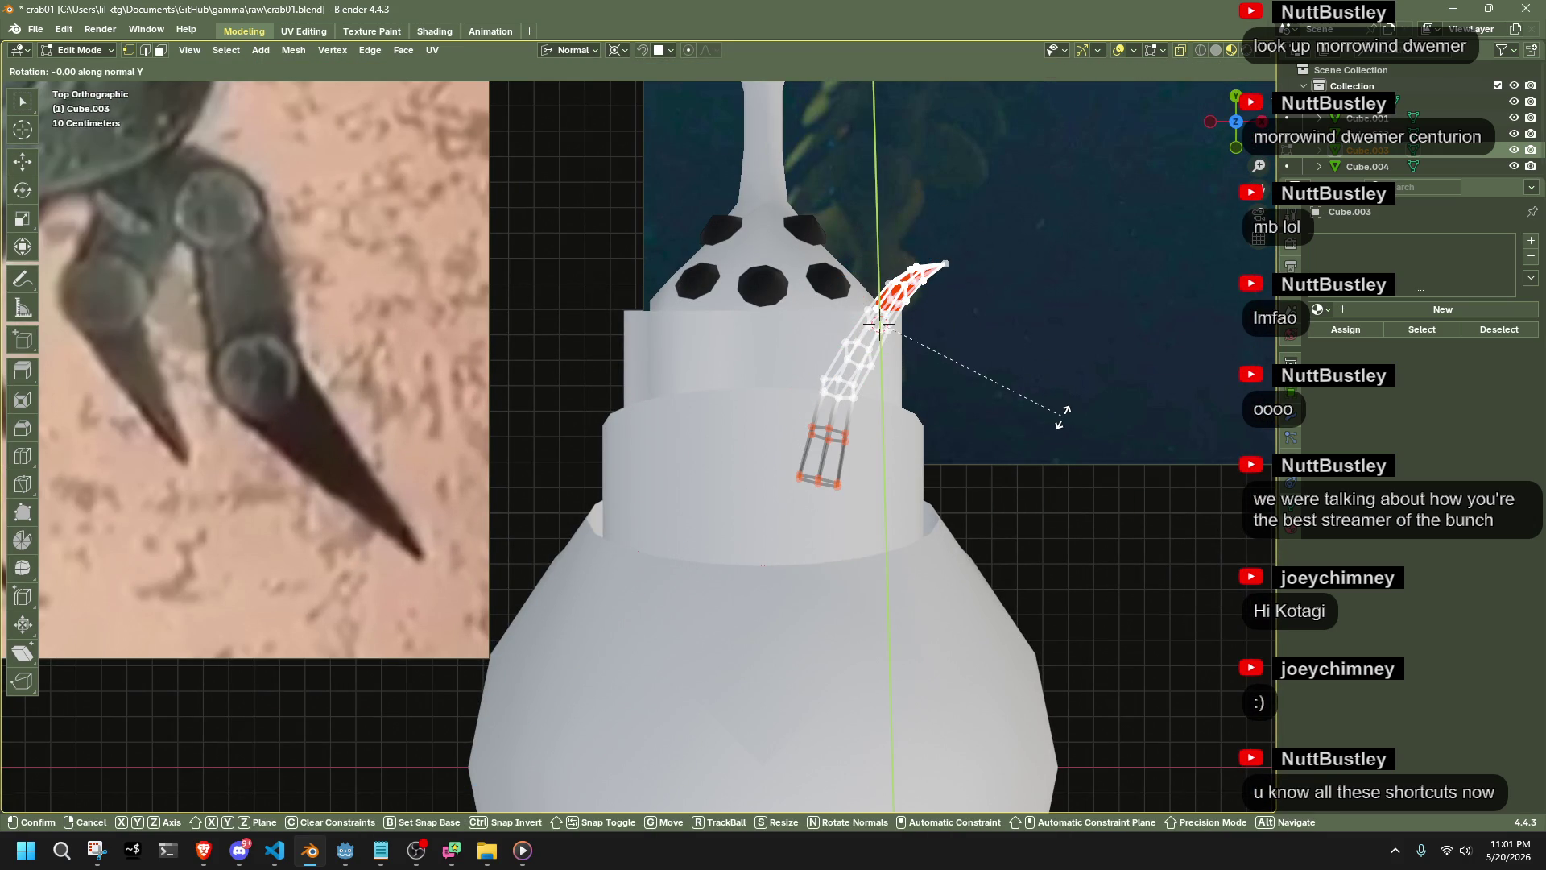
{"action": "left_click", "coordinate": [1062, 416]}
Rotate the tip vertices about 18° on the Y axis and nudge them into place
{"action": "mouse_move", "coordinate": [947, 527]}
{"action": "left_mouse_down"}
{"action": "mouse_move", "coordinate": [751, 368]}
{"action": "mouse_move", "coordinate": [763, 374]}
{"action": "left_mouse_up"}
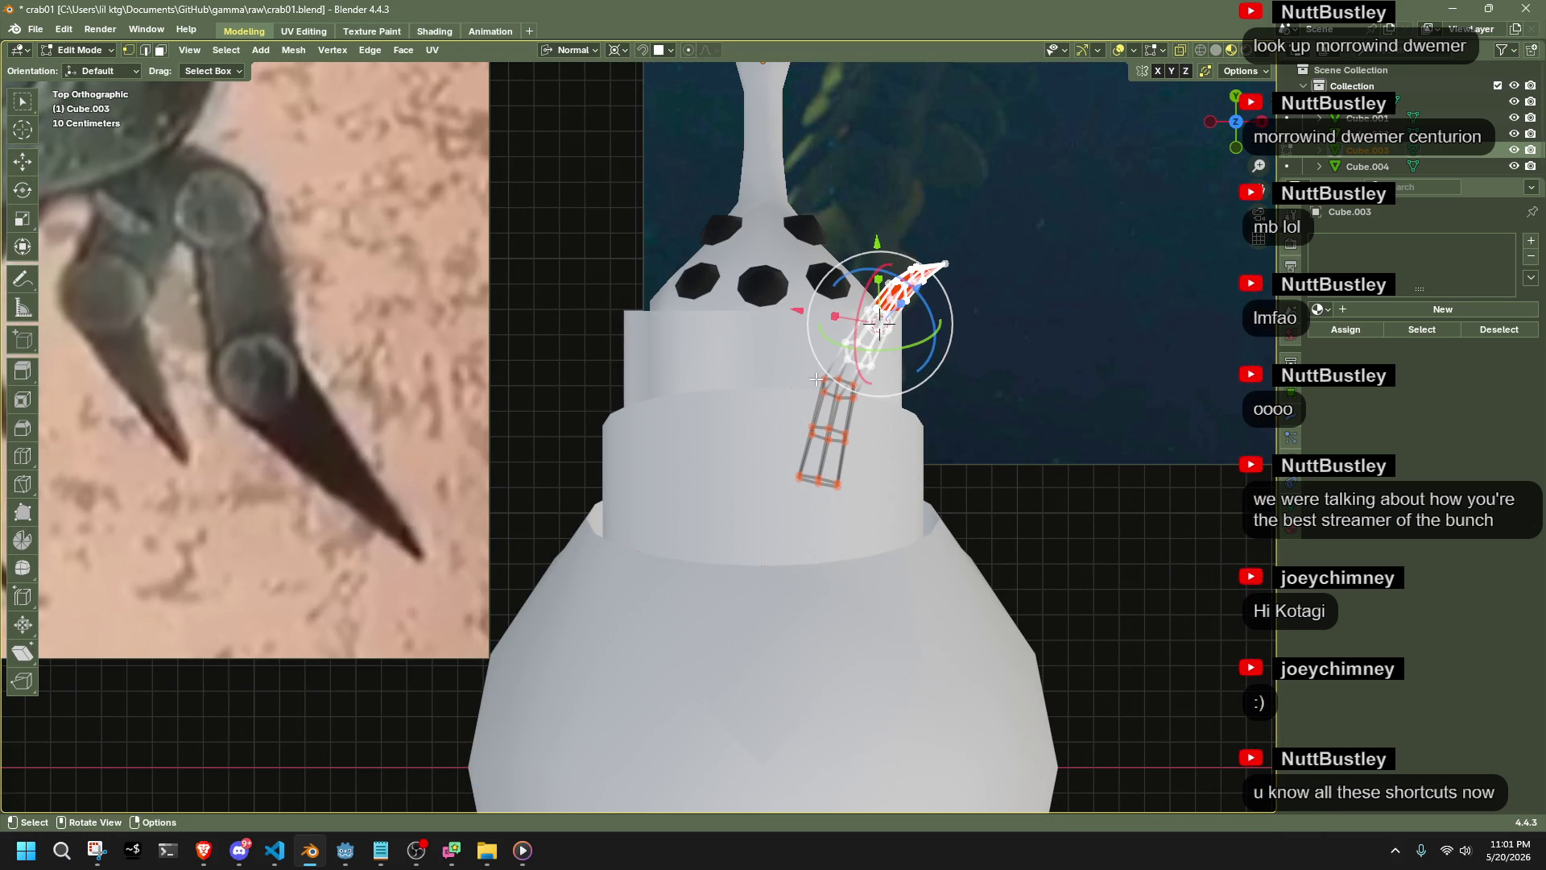
{"action": "key", "text": "r"}
{"action": "key", "text": "y"}
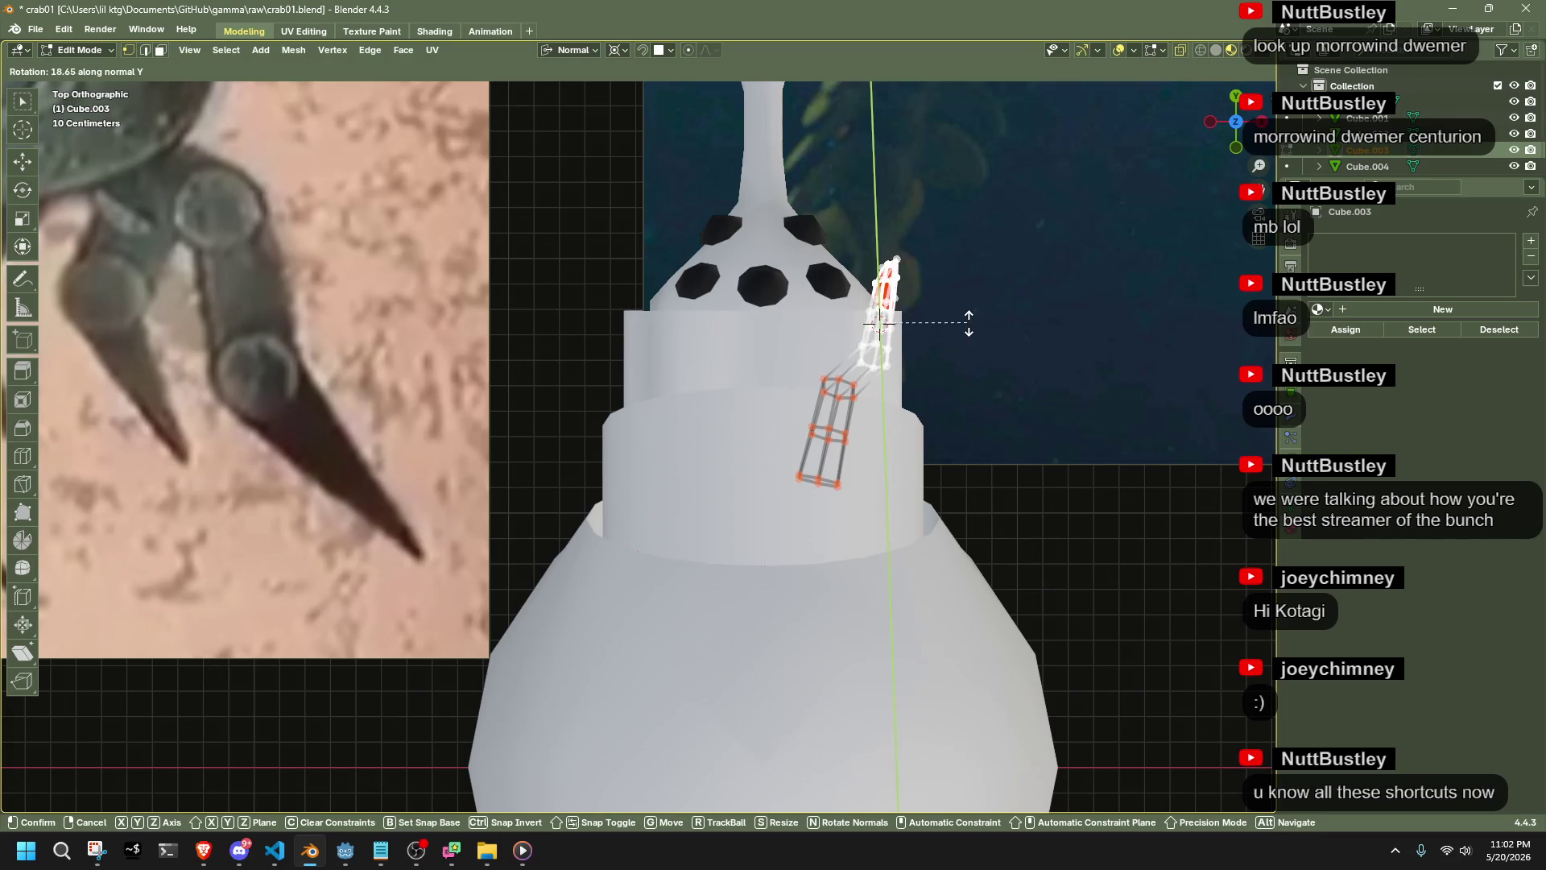
{"action": "left_click", "coordinate": [970, 322]}
{"action": "key", "text": "g"}
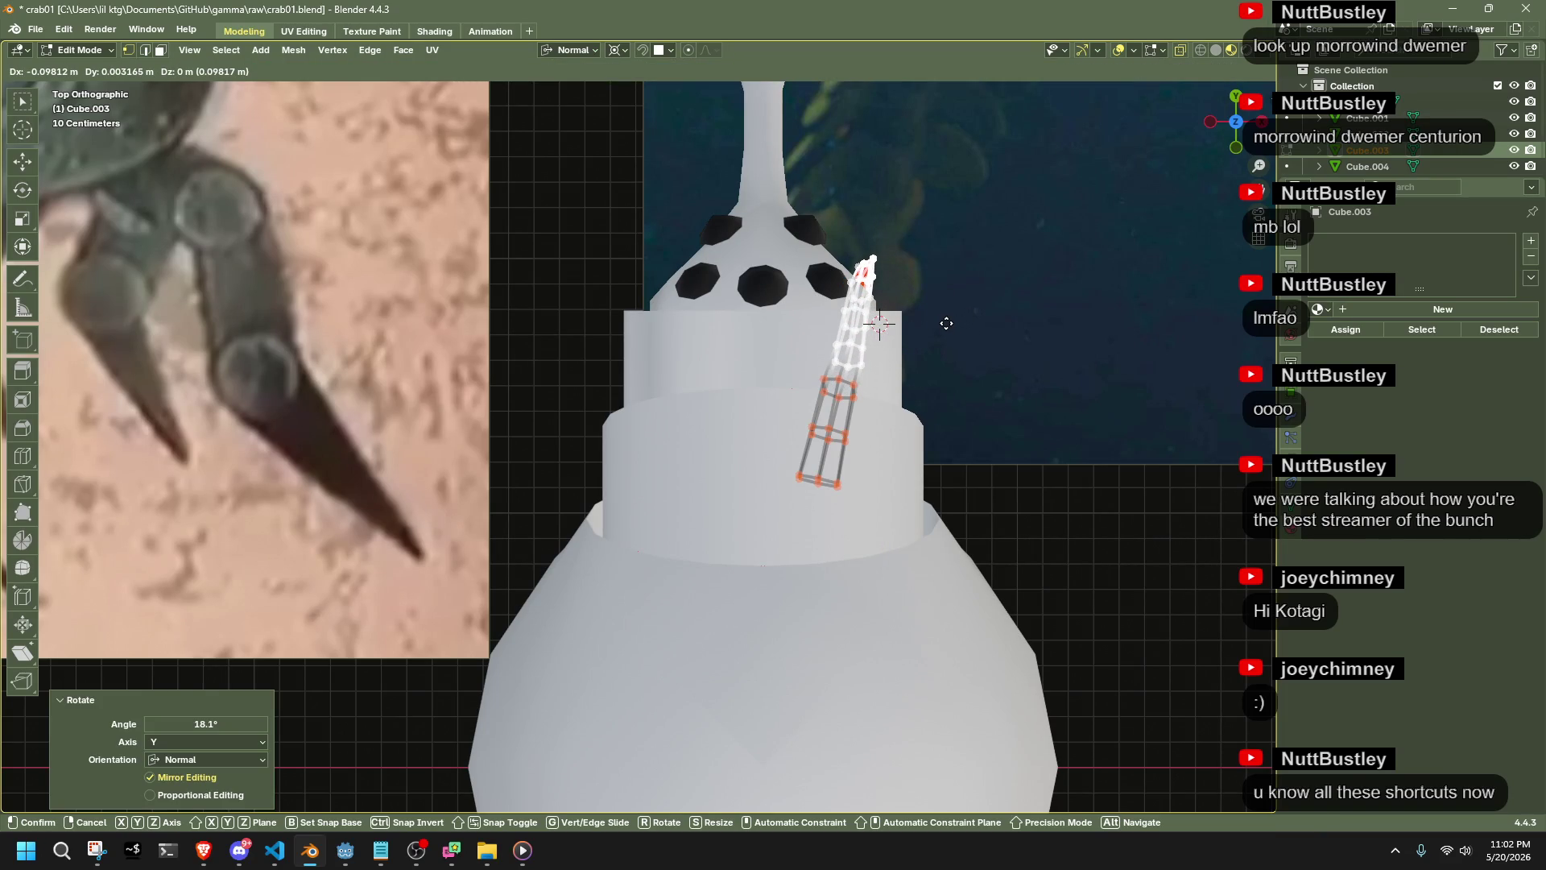
{"action": "left_click", "coordinate": [946, 323]}
{"action": "mouse_move", "coordinate": [946, 323]}
{"action": "middle_mouse_down"}
{"action": "mouse_move", "coordinate": [880, 414]}
{"action": "mouse_move", "coordinate": [832, 576]}
{"action": "mouse_move", "coordinate": [832, 376]}
{"action": "mouse_move", "coordinate": [718, 311]}
{"action": "mouse_move", "coordinate": [698, 380]}
{"action": "mouse_move", "coordinate": [450, 462]}
{"action": "mouse_move", "coordinate": [577, 561]}
{"action": "middle_mouse_up"}
{"action": "key", "text": "Tab"}
{"action": "key", "text": "Tab"}
Rotate the tip faces further about Y, nudge them, and inspect the bent leg
{"action": "key", "text": "r"}
{"action": "key", "text": "y"}
{"action": "key", "text": "y"}
{"action": "left_click", "coordinate": [571, 571]}
{"action": "left_click_drag", "start_coordinate": [448, 559], "coordinate": [452, 553]}
{"action": "middle_click_drag", "start_coordinate": [452, 553], "coordinate": [805, 467]}
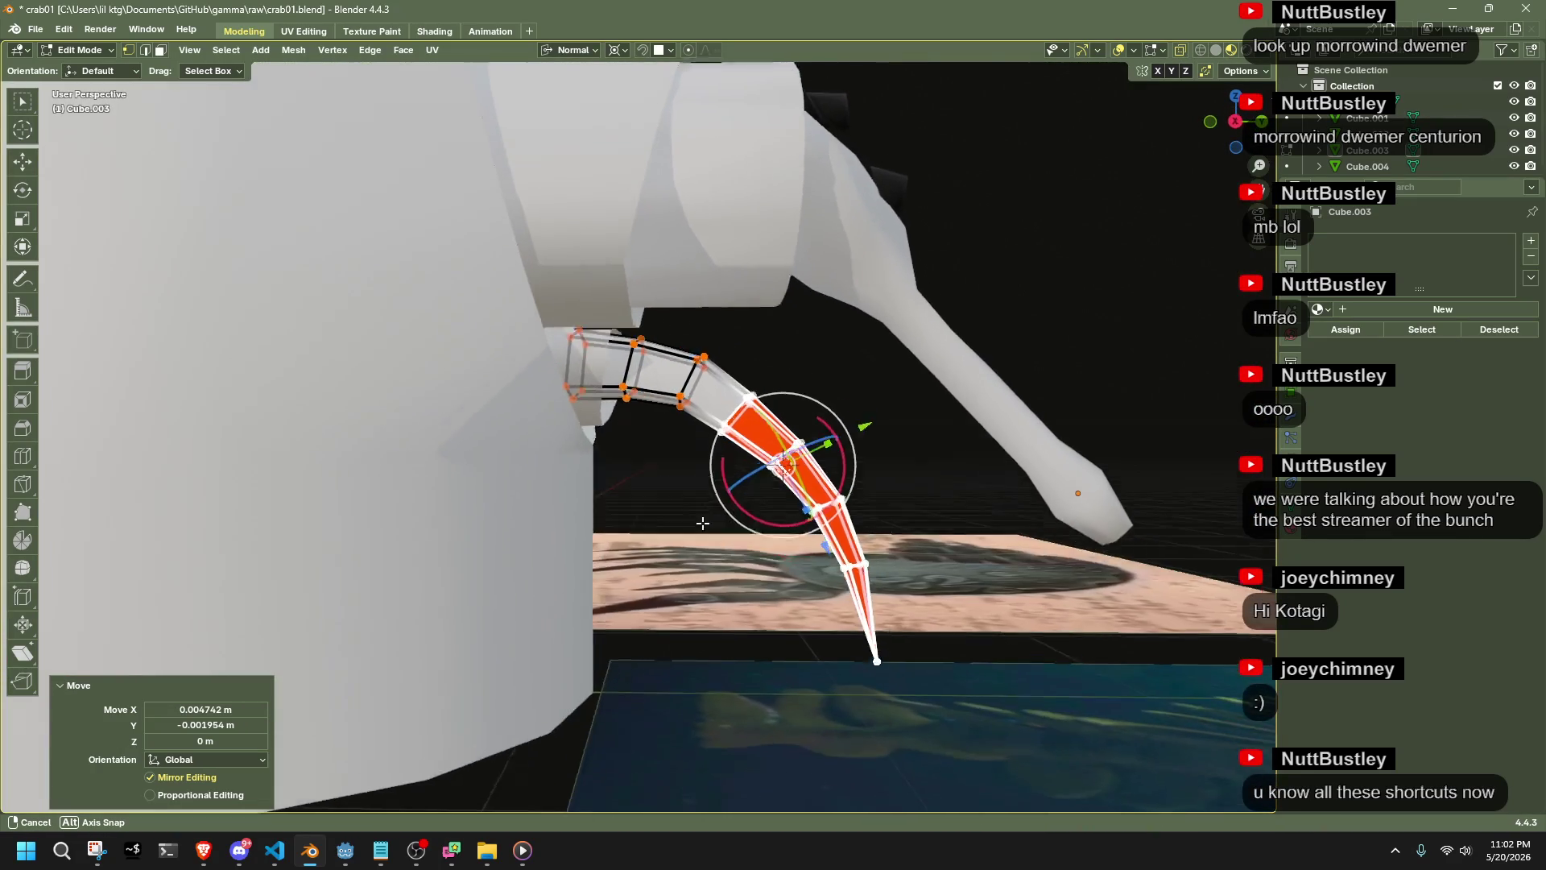
{"action": "key", "text": "Tab"}
{"action": "scroll", "coordinate": [872, 444], "scroll_direction": "up", "scroll_amount": 4}
{"action": "mouse_move", "coordinate": [872, 412]}
{"action": "middle_mouse_down"}
{"action": "mouse_move", "coordinate": [733, 383]}
{"action": "mouse_move", "coordinate": [753, 372]}
{"action": "middle_mouse_up"}
Move the straight claw leg sideways along the global X axis
{"action": "left_click", "coordinate": [376, 389]}
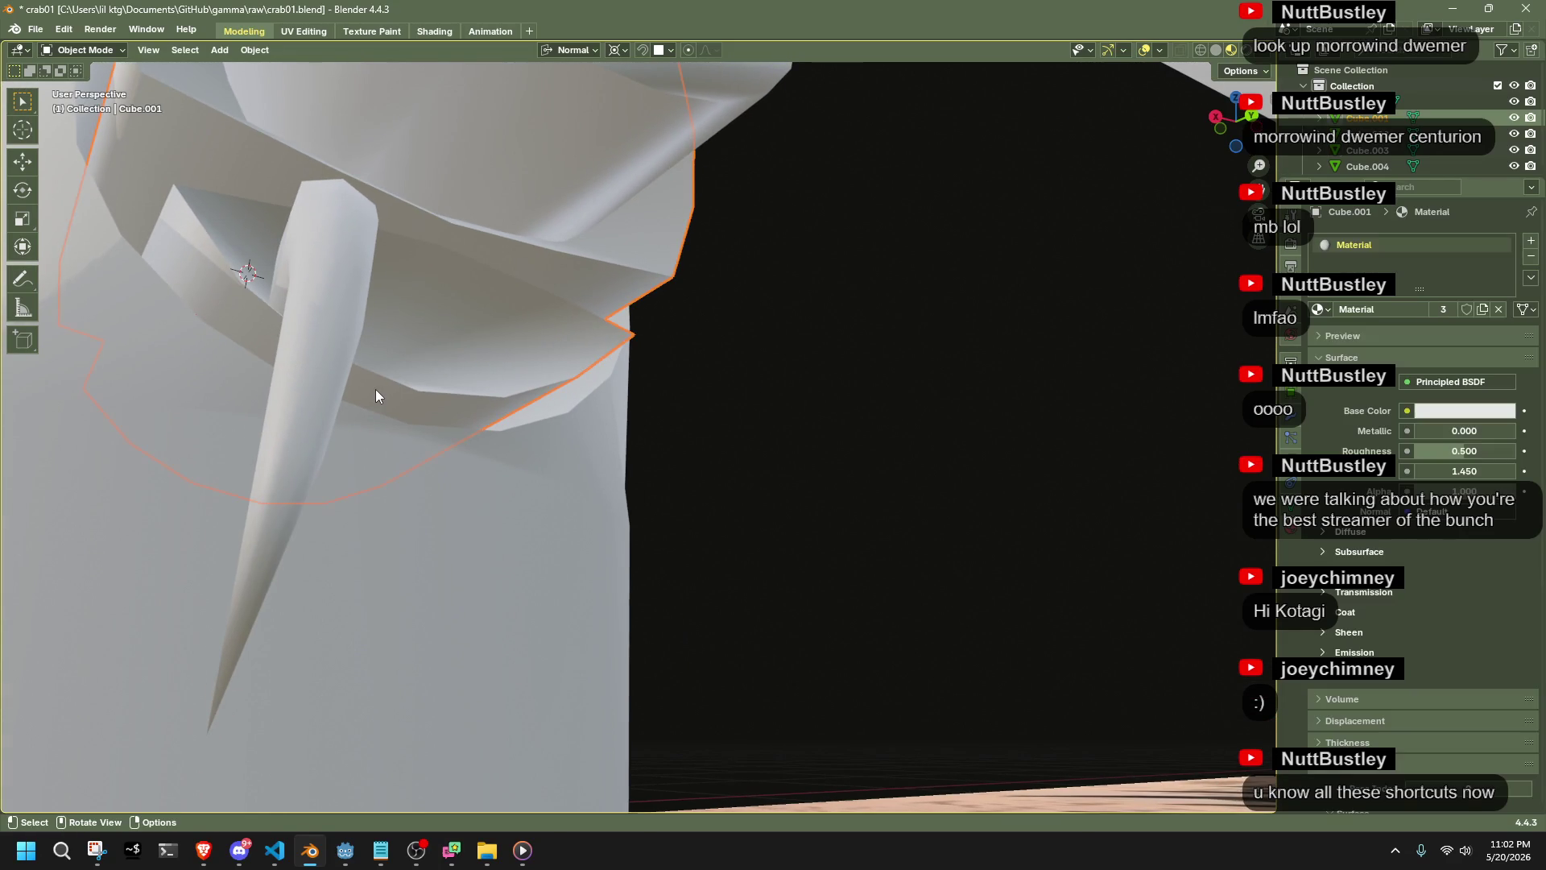
{"action": "left_click", "coordinate": [316, 371]}
{"action": "mouse_move", "coordinate": [315, 370]}
{"action": "middle_mouse_down"}
{"action": "mouse_move", "coordinate": [477, 430]}
{"action": "mouse_move", "coordinate": [483, 697]}
{"action": "middle_mouse_up"}
{"action": "key", "text": "Tab"}
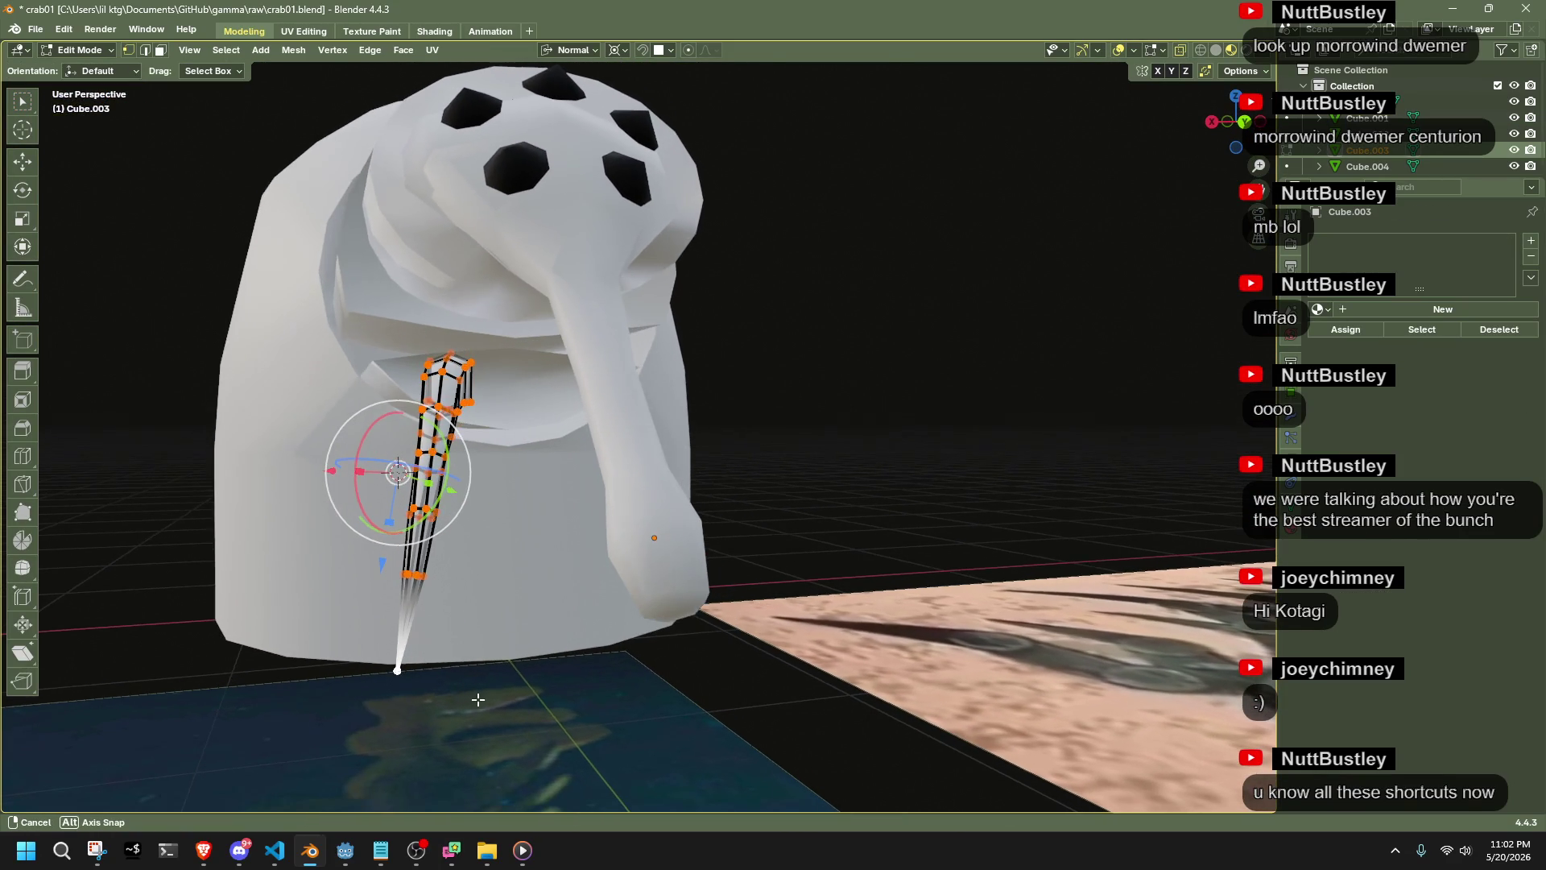
{"action": "left_click", "coordinate": [566, 50]}
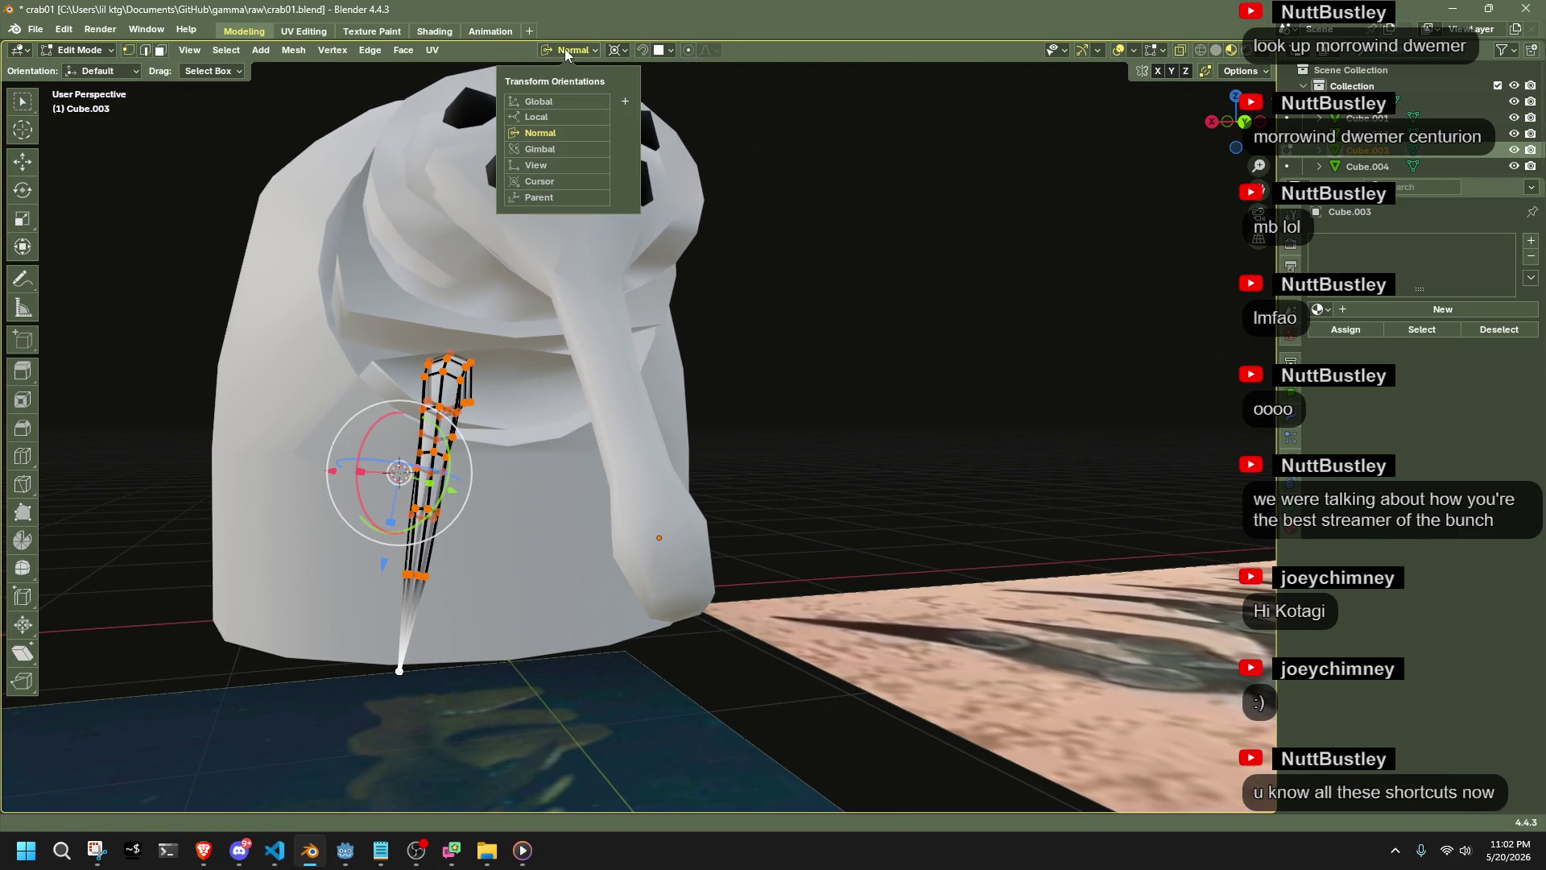
{"action": "left_click", "coordinate": [567, 97]}
{"action": "key", "text": "g"}
{"action": "key", "text": "x"}
{"action": "left_click", "coordinate": [892, 434]}
Tilt the leg about its normal Z axis under the body using Normal orientation
{"action": "mouse_move", "coordinate": [886, 438]}
{"action": "middle_mouse_down"}
{"action": "mouse_move", "coordinate": [824, 483]}
{"action": "mouse_move", "coordinate": [840, 505]}
{"action": "mouse_move", "coordinate": [660, 563]}
{"action": "middle_mouse_up"}
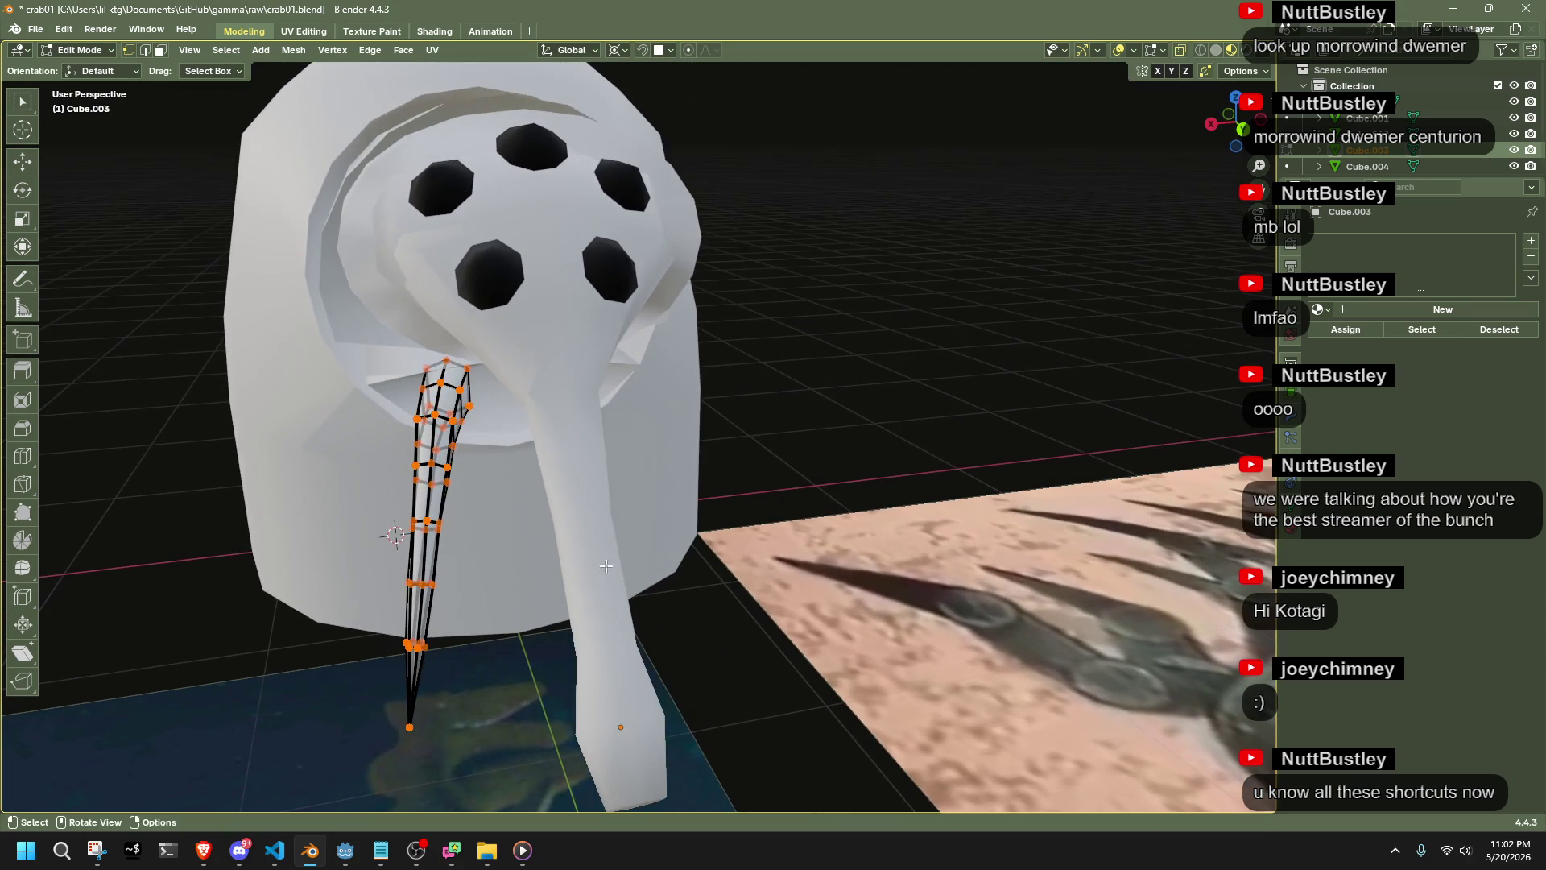
{"action": "middle_click_drag", "start_coordinate": [491, 606], "coordinate": [501, 604]}
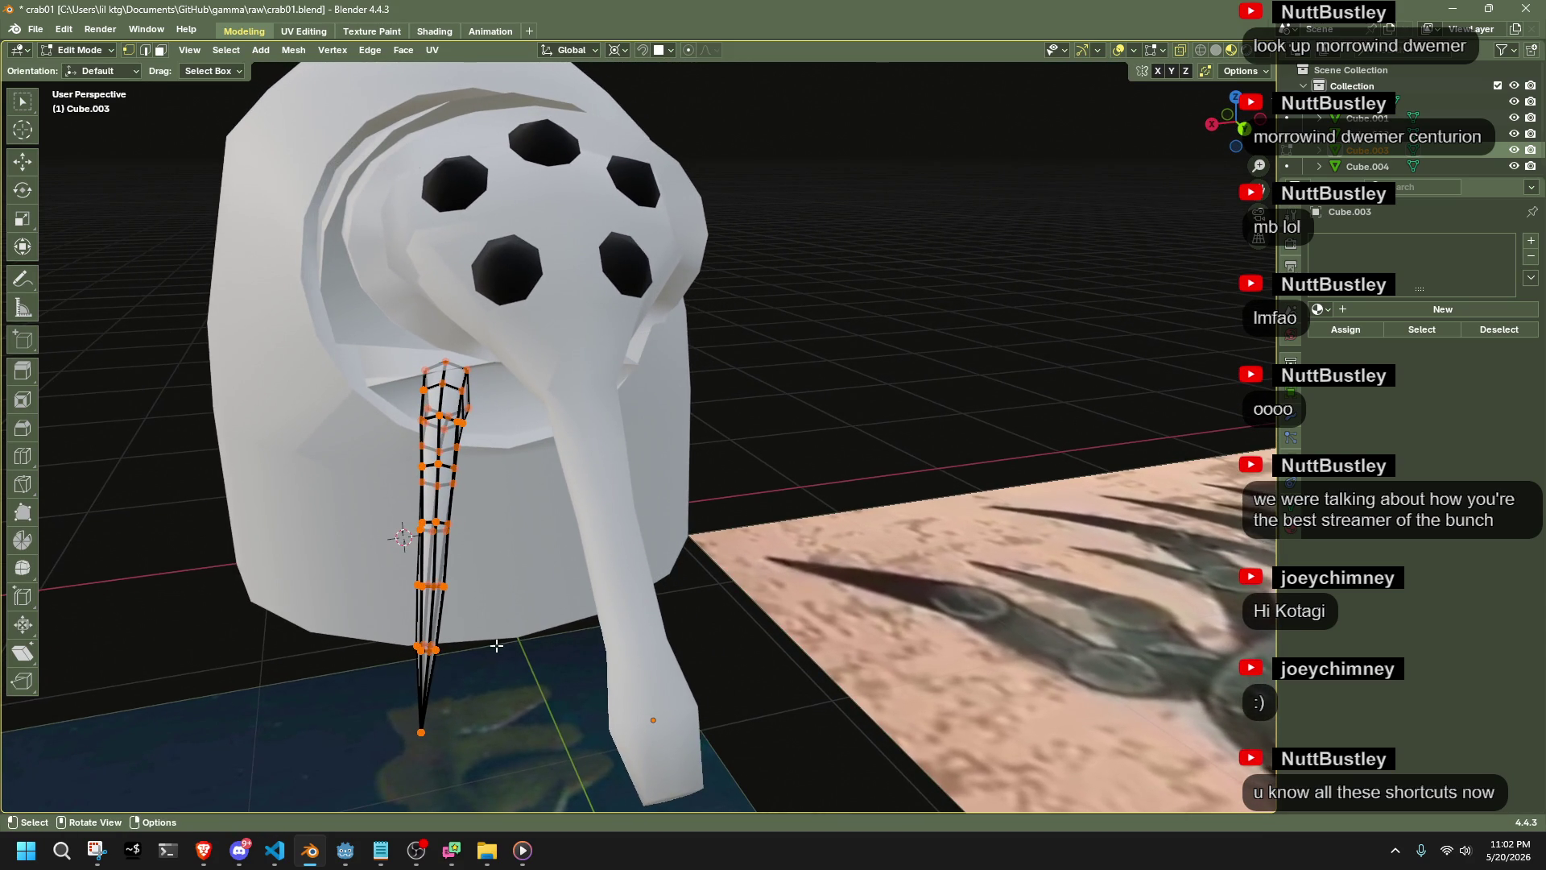
{"action": "key", "text": "shift+space"}
{"action": "key", "text": "r"}
{"action": "left_click", "coordinate": [572, 50]}
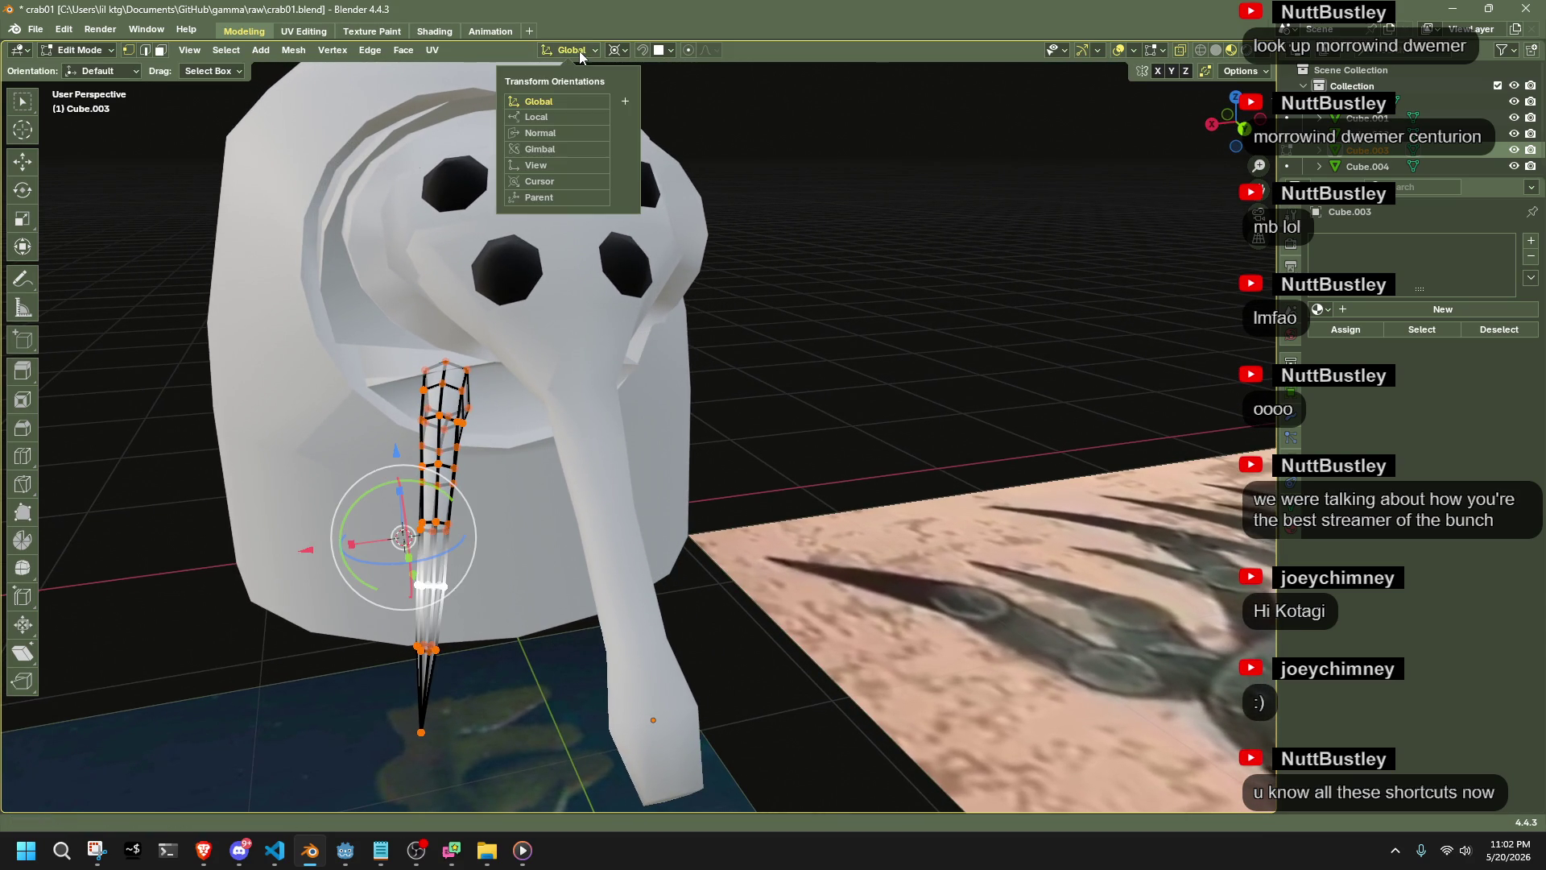
{"action": "left_click", "coordinate": [527, 135]}
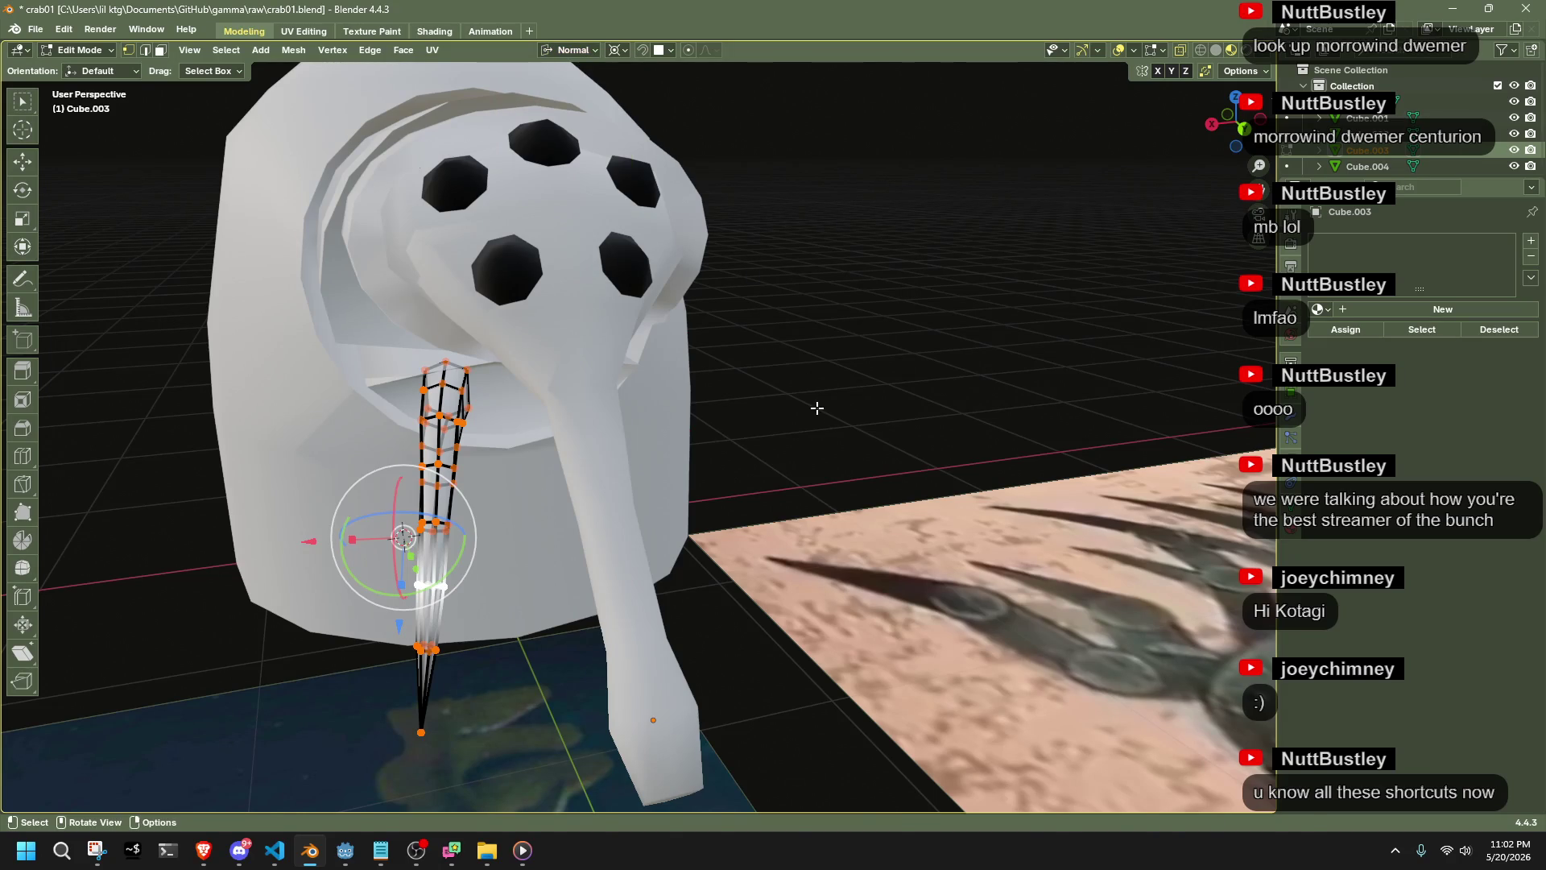
{"action": "key", "text": "r"}
{"action": "key", "text": "z"}
{"action": "left_click", "coordinate": [811, 379]}
{"action": "mouse_move", "coordinate": [814, 431]}
{"action": "middle_mouse_down"}
{"action": "mouse_move", "coordinate": [773, 452]}
{"action": "mouse_move", "coordinate": [791, 471]}
{"action": "mouse_move", "coordinate": [835, 435]}
{"action": "mouse_move", "coordinate": [957, 400]}
{"action": "mouse_move", "coordinate": [925, 390]}
{"action": "mouse_move", "coordinate": [752, 493]}
{"action": "mouse_move", "coordinate": [693, 480]}
{"action": "middle_mouse_up"}
{"action": "key", "text": "Tab"}
On Cube.003, scale the tip ring to zero and extrude it downward into a spike
{"action": "left_click", "coordinate": [314, 530]}
{"action": "key", "text": "Tab"}
{"action": "middle_click_drag", "start_coordinate": [314, 530], "coordinate": [344, 607]}
{"action": "key", "text": "shift+s"}
{"action": "left_click", "coordinate": [279, 687]}
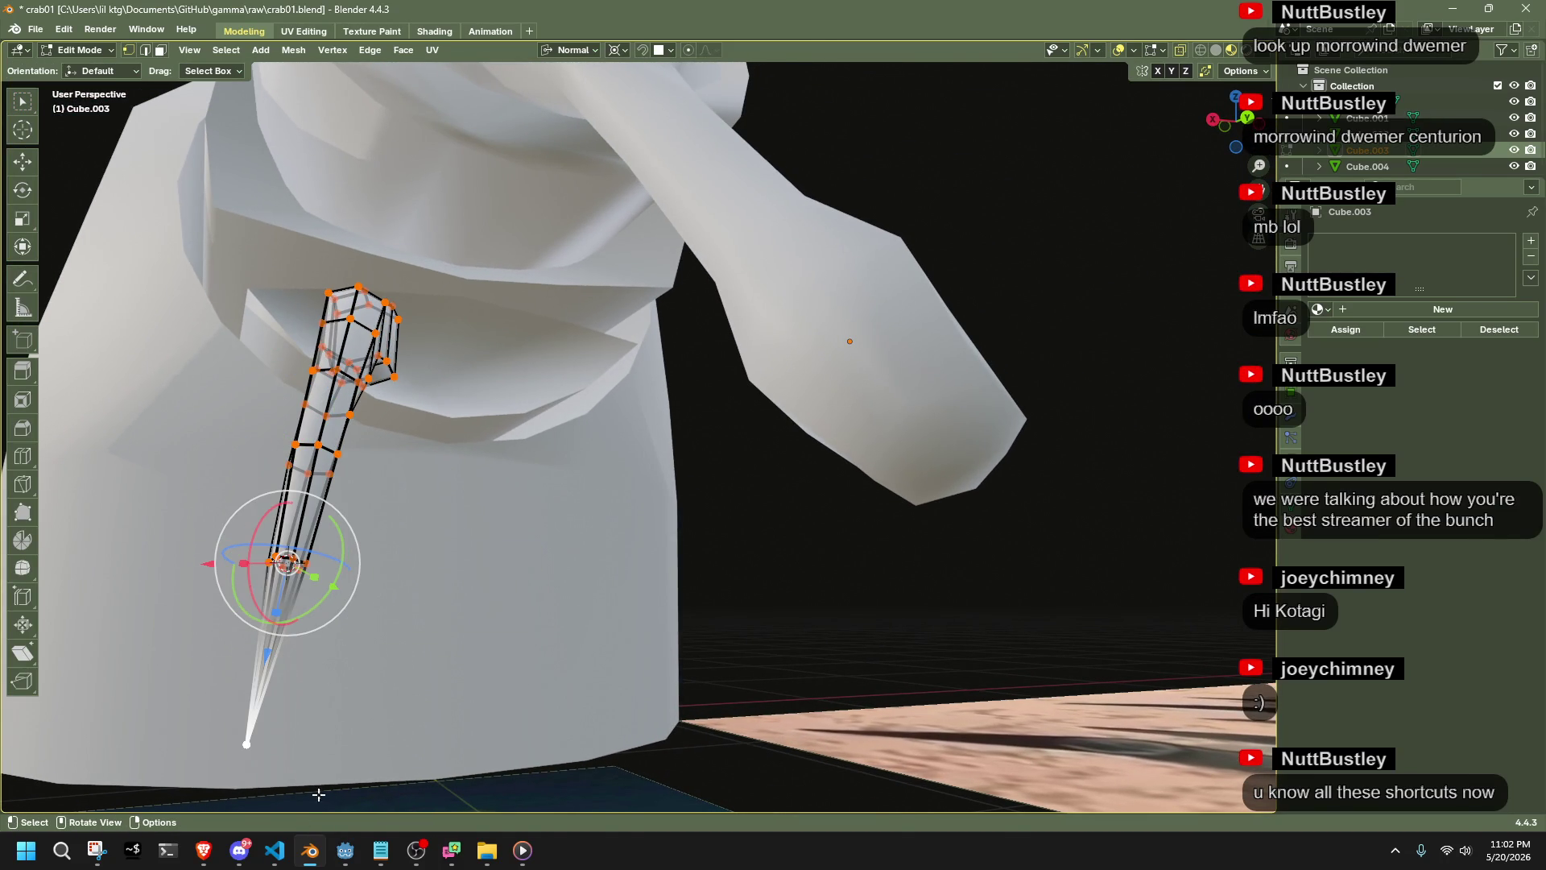
{"action": "type", "text": "s0"}
{"action": "key", "text": "Return"}
{"action": "key", "text": "e"}
{"action": "left_click", "coordinate": [486, 778]}
{"action": "key", "text": "Tab"}
Select the middle section of the curved leg in Edit Mode
{"action": "mouse_move", "coordinate": [753, 597]}
{"action": "middle_mouse_down"}
{"action": "mouse_move", "coordinate": [509, 645]}
{"action": "mouse_move", "coordinate": [736, 665]}
{"action": "middle_mouse_up"}
{"action": "left_click", "coordinate": [539, 509]}
{"action": "key", "text": "Tab"}
{"action": "mouse_move", "coordinate": [703, 442]}
{"action": "middle_mouse_down"}
{"action": "mouse_move", "coordinate": [809, 434]}
{"action": "mouse_move", "coordinate": [669, 353]}
{"action": "middle_mouse_up"}
{"action": "mouse_move", "coordinate": [635, 329]}
{"action": "left_mouse_down"}
{"action": "mouse_move", "coordinate": [872, 565]}
{"action": "mouse_move", "coordinate": [974, 589]}
{"action": "left_mouse_up"}
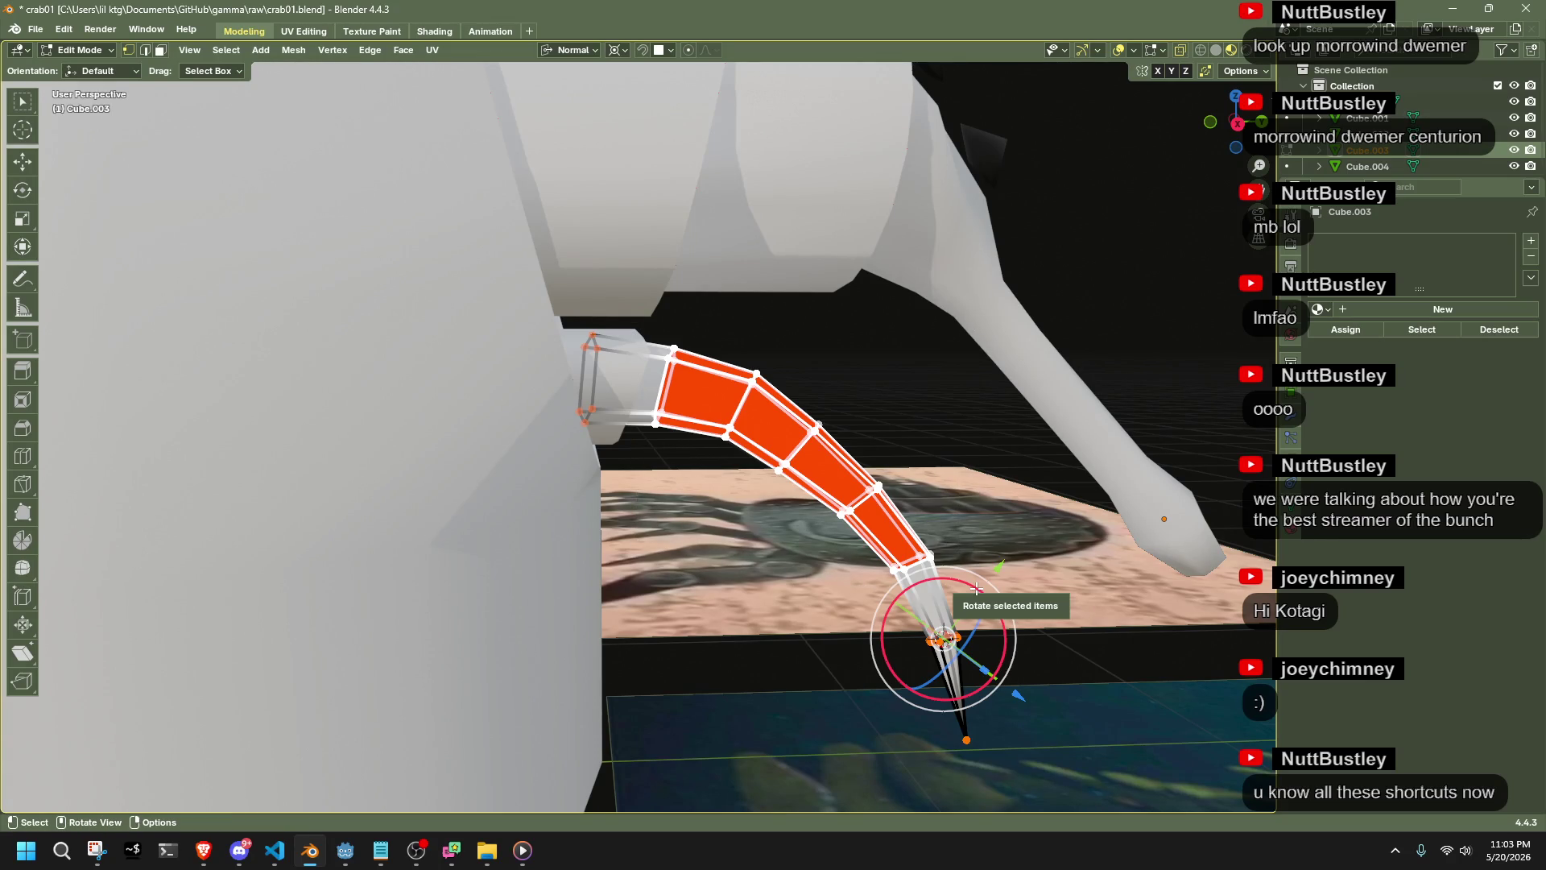
Delete the leg's middle vertices and bridge the two remaining end loops
{"action": "key", "text": "x"}
{"action": "left_click", "coordinate": [950, 553]}
{"action": "key", "text": "a"}
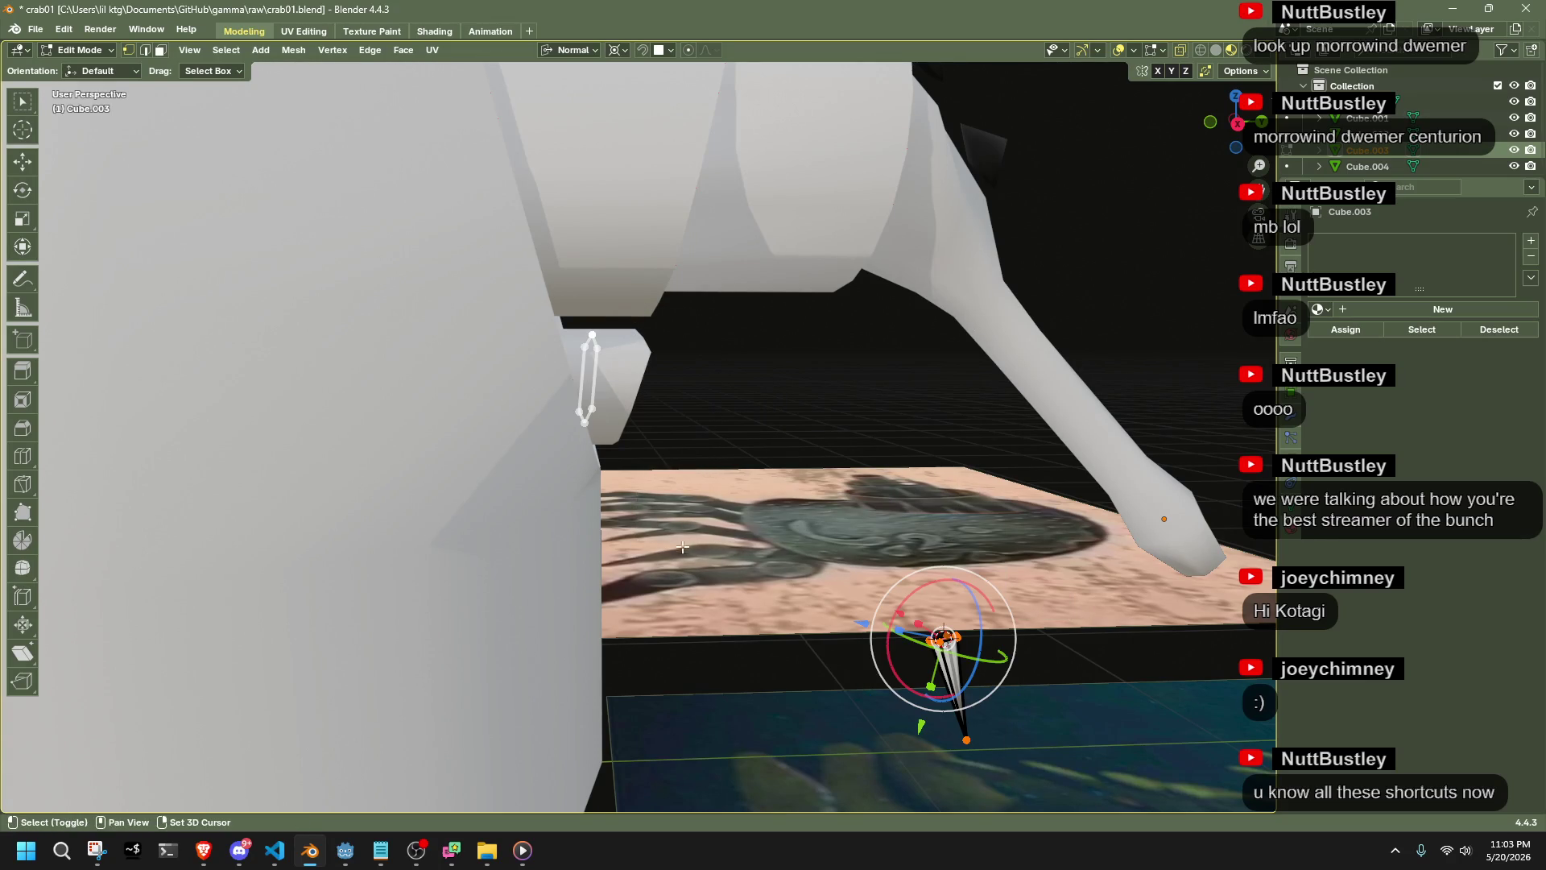
{"action": "key", "text": "ctrl+e"}
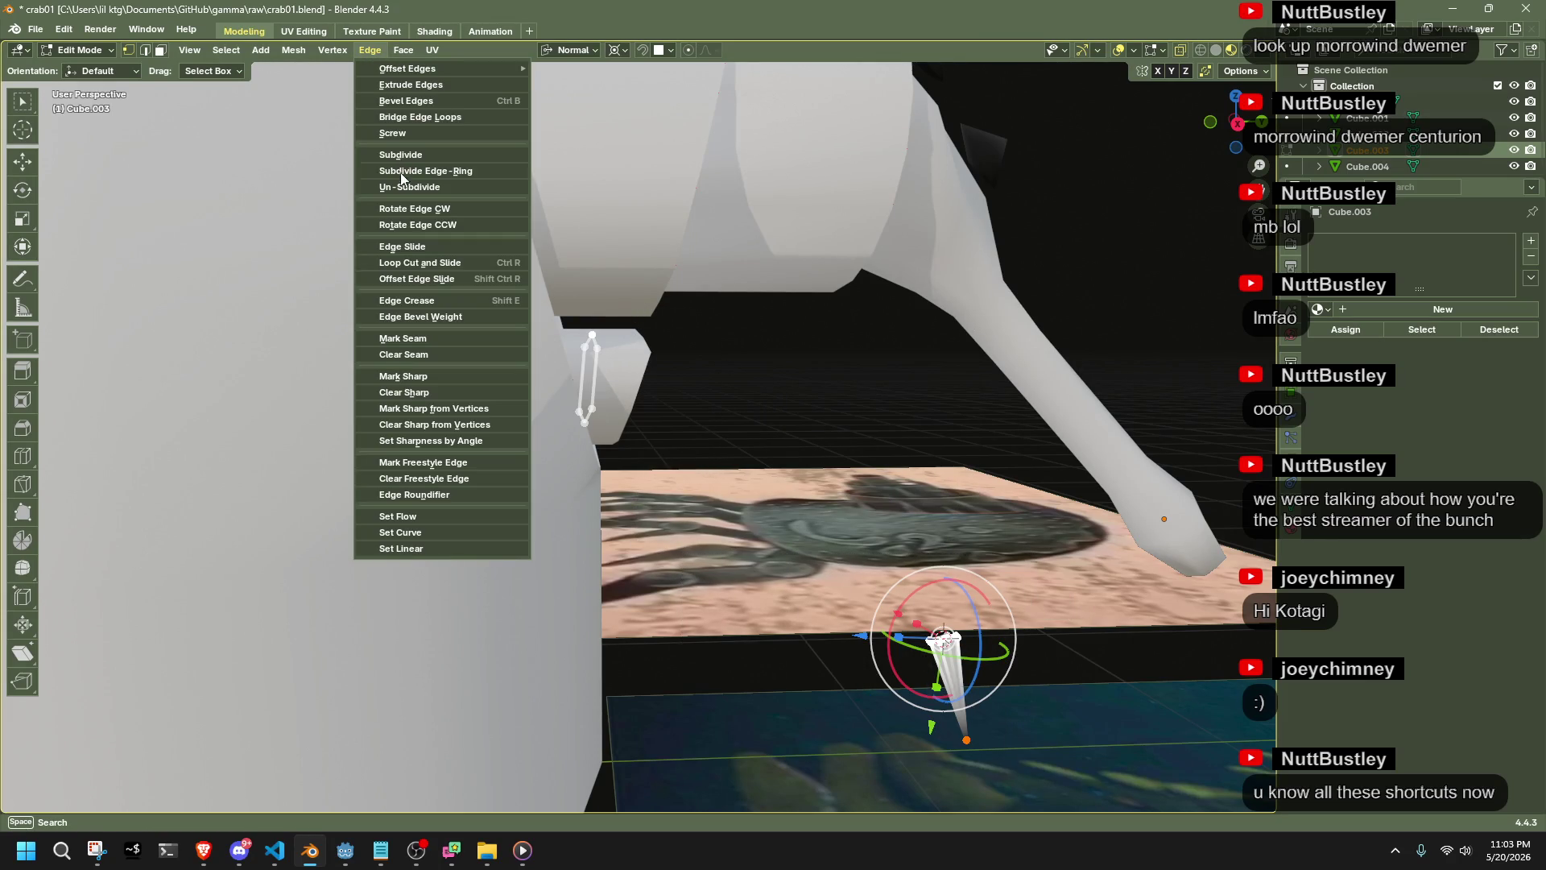
{"action": "left_click", "coordinate": [409, 117]}
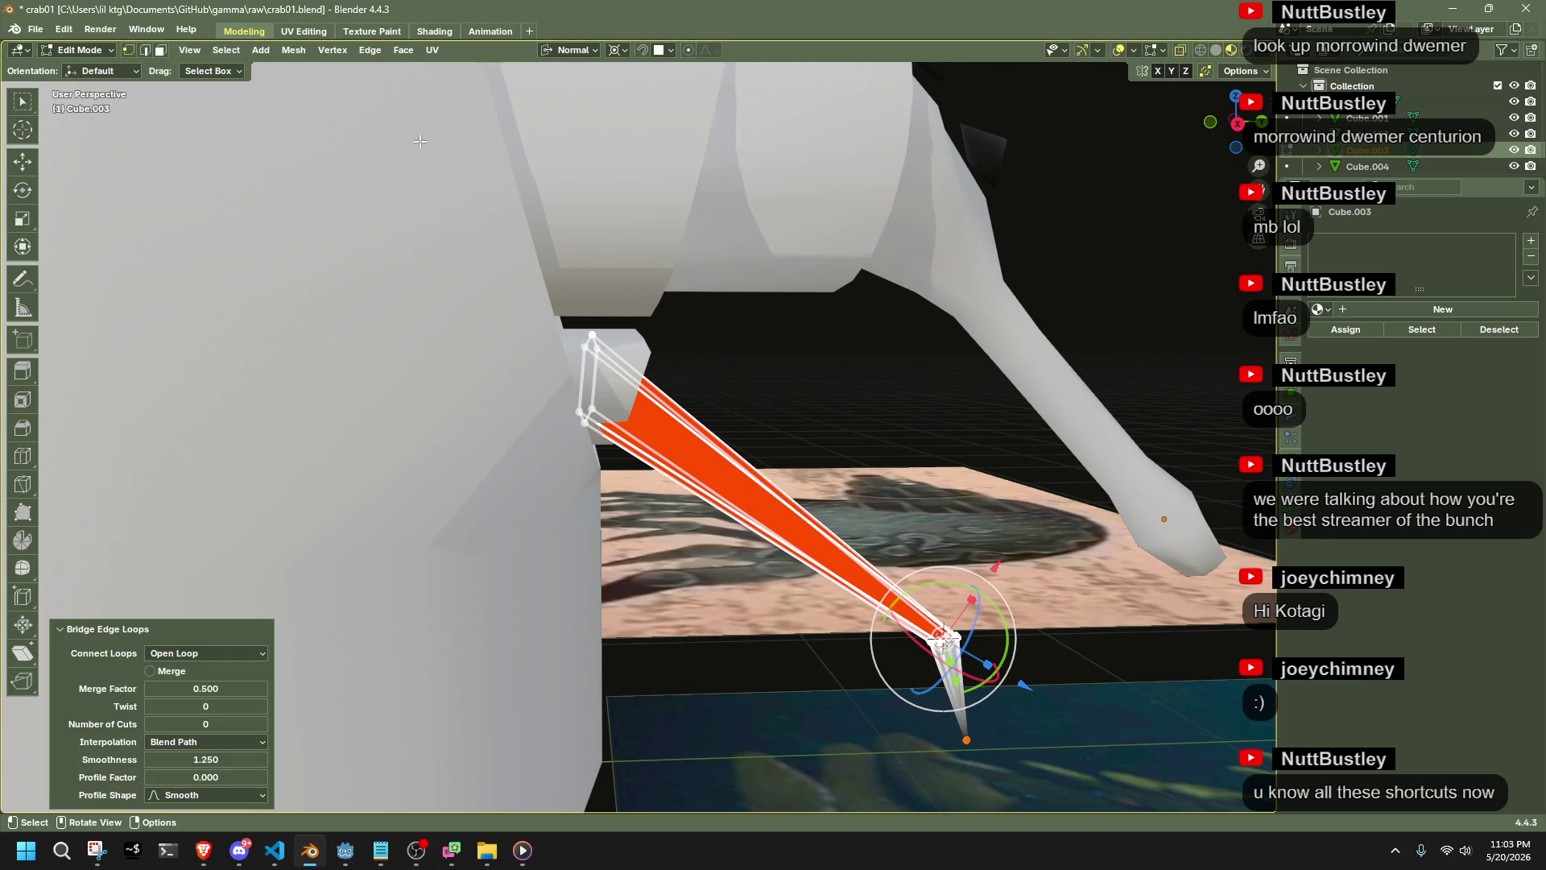
Give the bridge 4 cuts, a Sphere profile shape, and tweak merge factor and smoothness to 0.54
{"action": "left_click", "coordinate": [264, 724]}
{"action": "left_click", "coordinate": [264, 724]}
{"action": "left_click", "coordinate": [264, 724]}
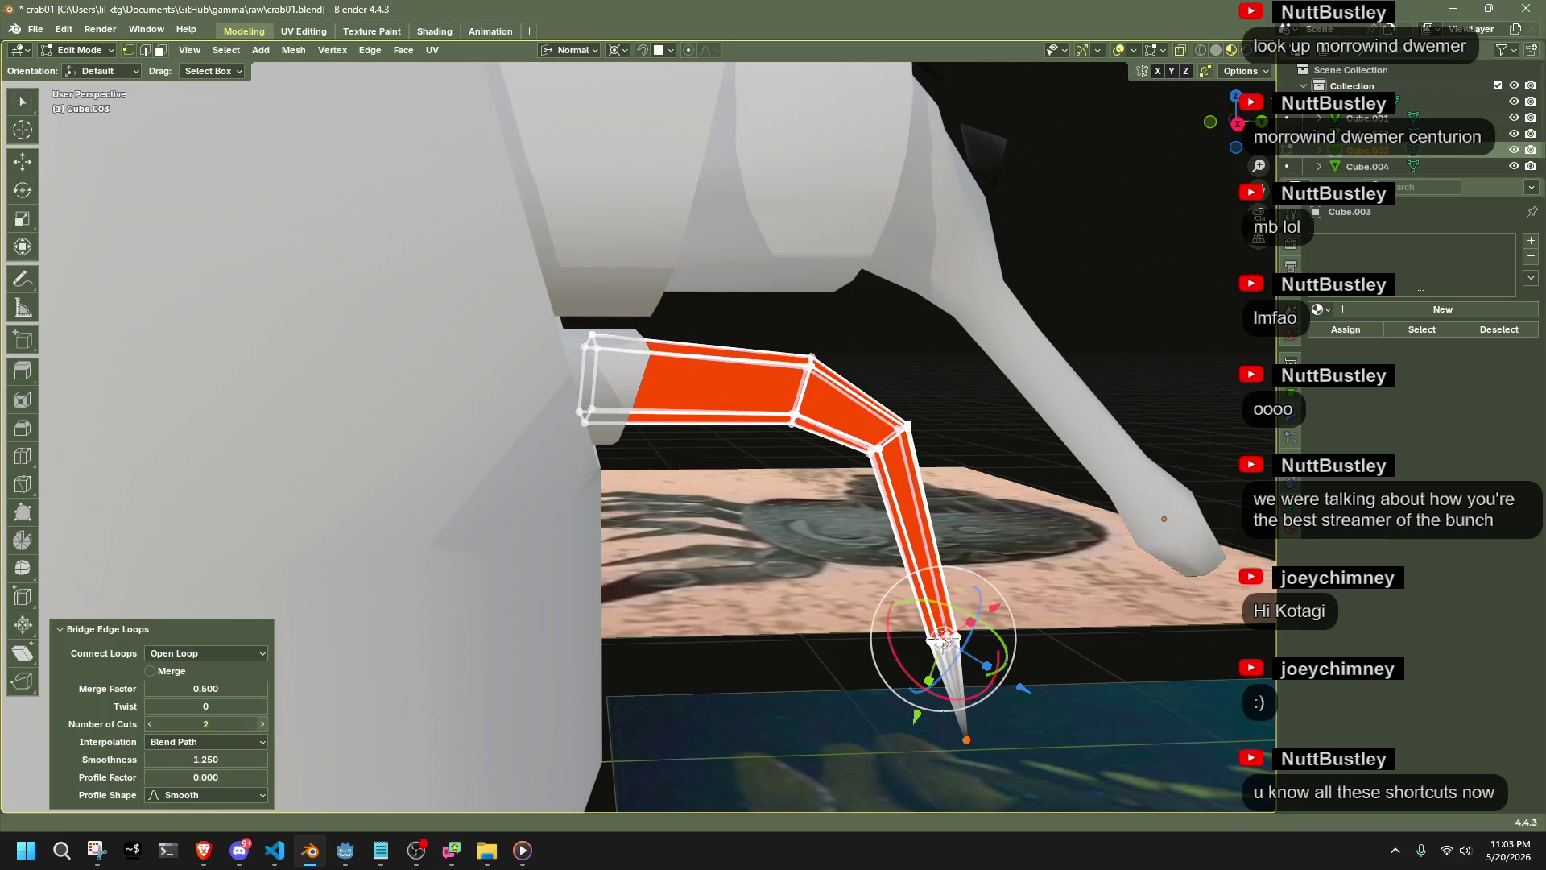
{"action": "left_click", "coordinate": [264, 724]}
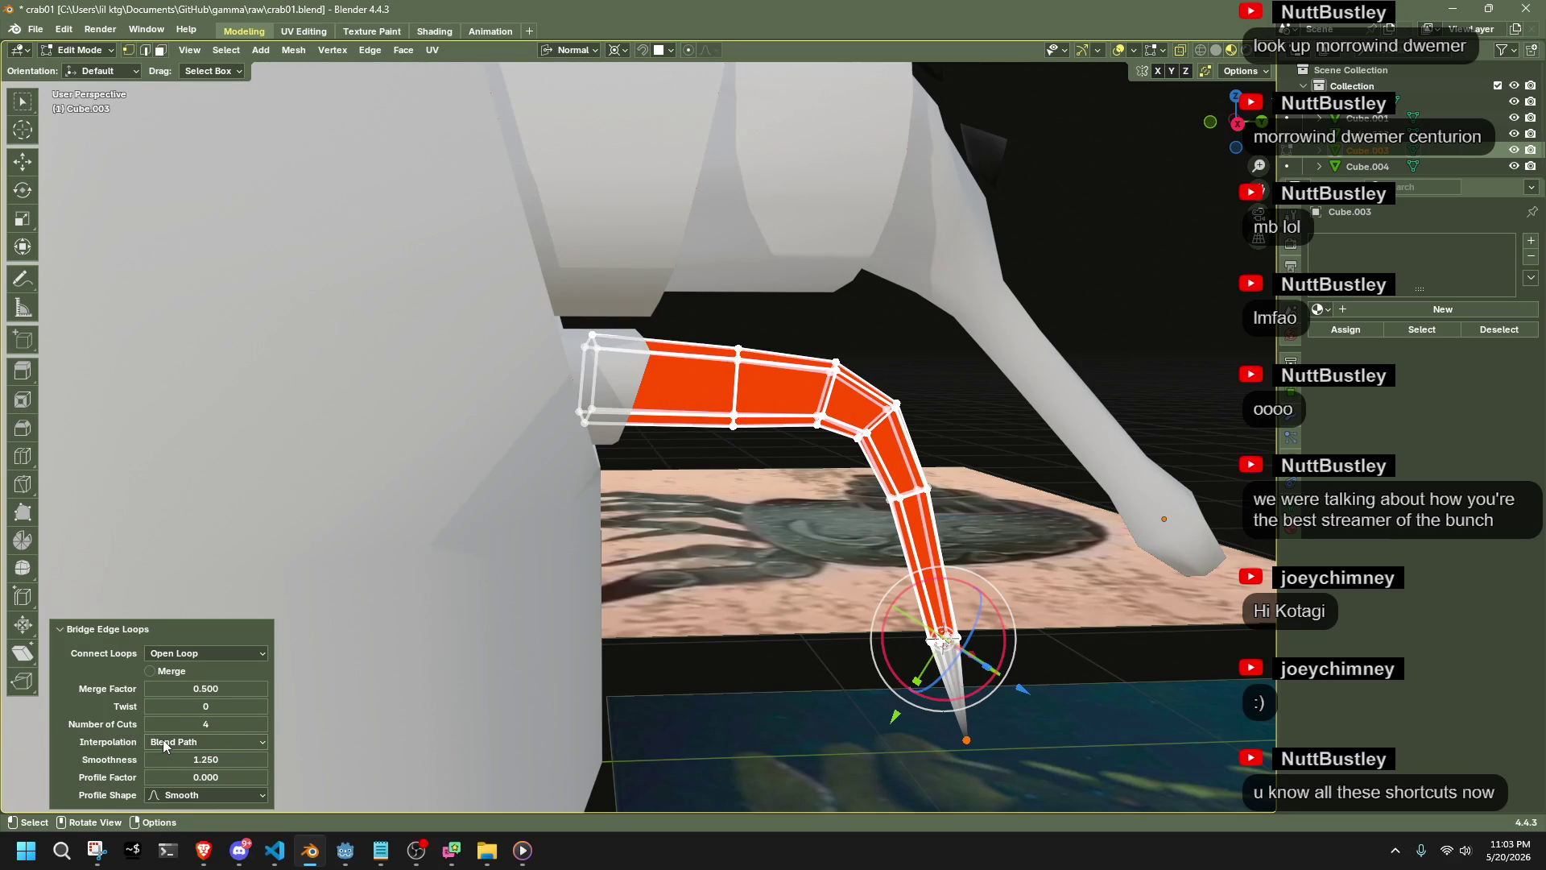
{"action": "left_click", "coordinate": [149, 726]}
{"action": "left_click", "coordinate": [181, 796]}
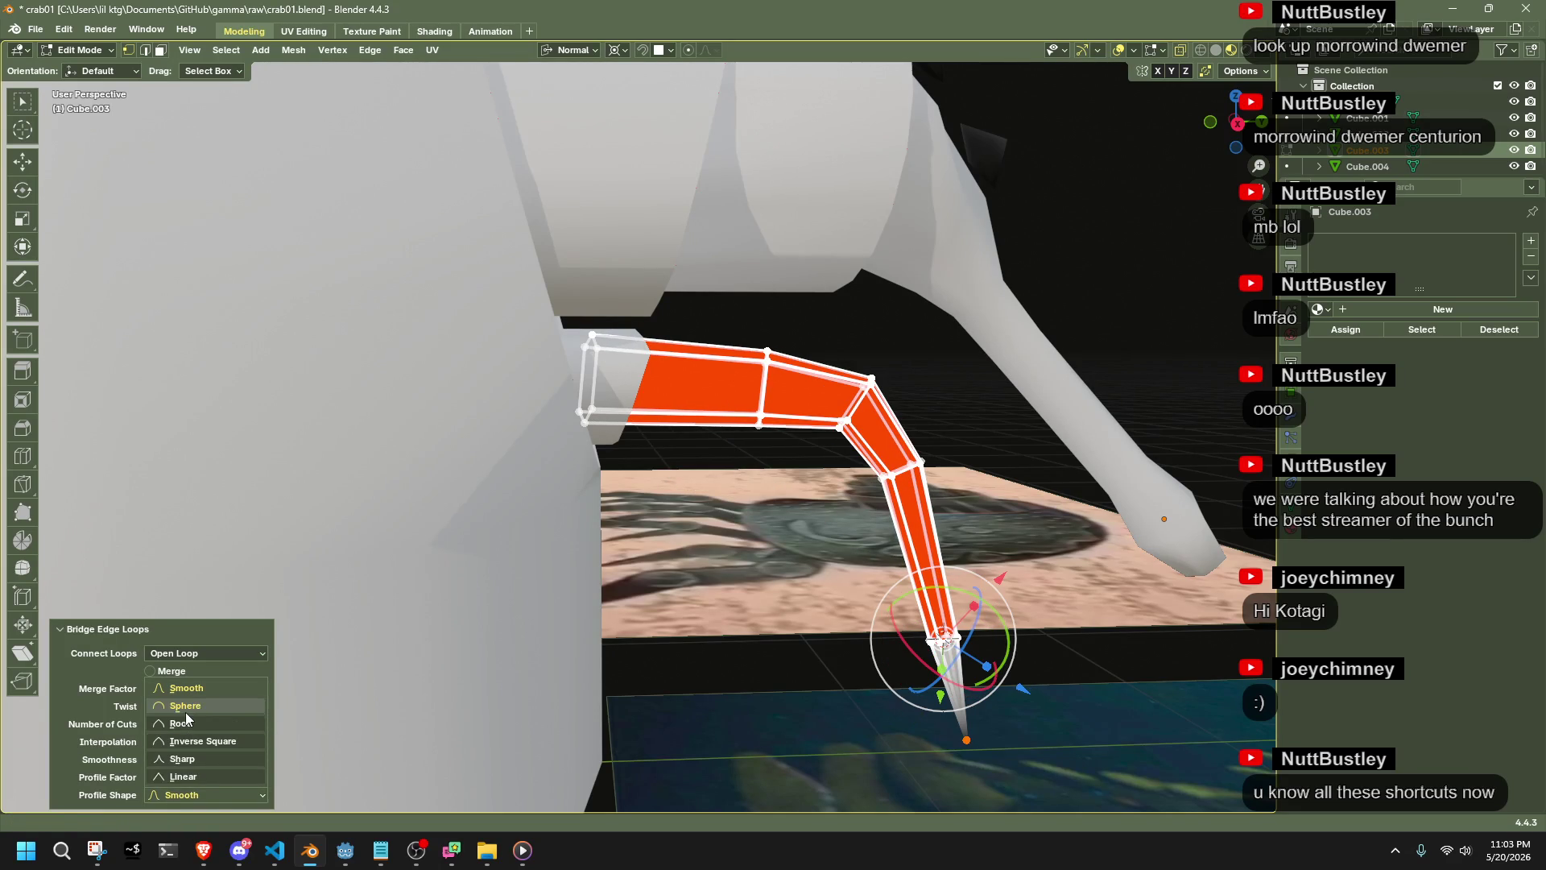
{"action": "left_click", "coordinate": [186, 741]}
{"action": "mouse_move", "coordinate": [205, 689]}
{"action": "left_mouse_down"}
{"action": "mouse_move", "coordinate": [165, 688]}
{"action": "mouse_move", "coordinate": [205, 688]}
{"action": "left_mouse_up"}
{"action": "left_click", "coordinate": [262, 724]}
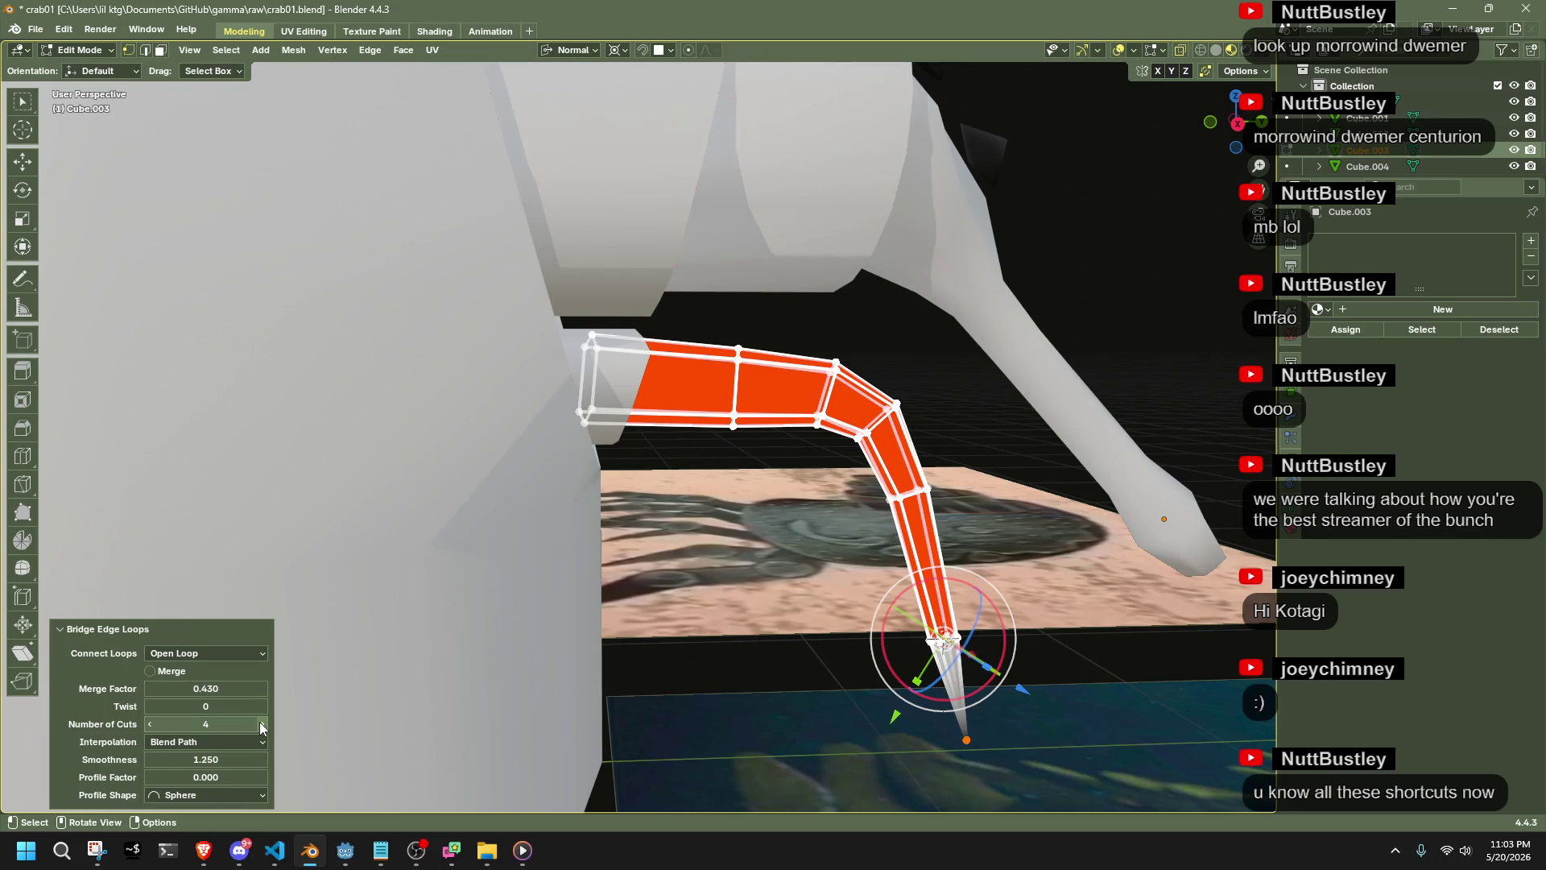
{"action": "mouse_move", "coordinate": [225, 759]}
{"action": "left_mouse_down"}
{"action": "mouse_move", "coordinate": [149, 759]}
{"action": "mouse_move", "coordinate": [194, 759]}
{"action": "left_mouse_up"}
Inspect the curved bridged leg up close and return to object mode
{"action": "mouse_move", "coordinate": [860, 732]}
{"action": "middle_mouse_down"}
{"action": "mouse_move", "coordinate": [728, 714]}
{"action": "mouse_move", "coordinate": [714, 692]}
{"action": "mouse_move", "coordinate": [766, 607]}
{"action": "middle_mouse_up"}
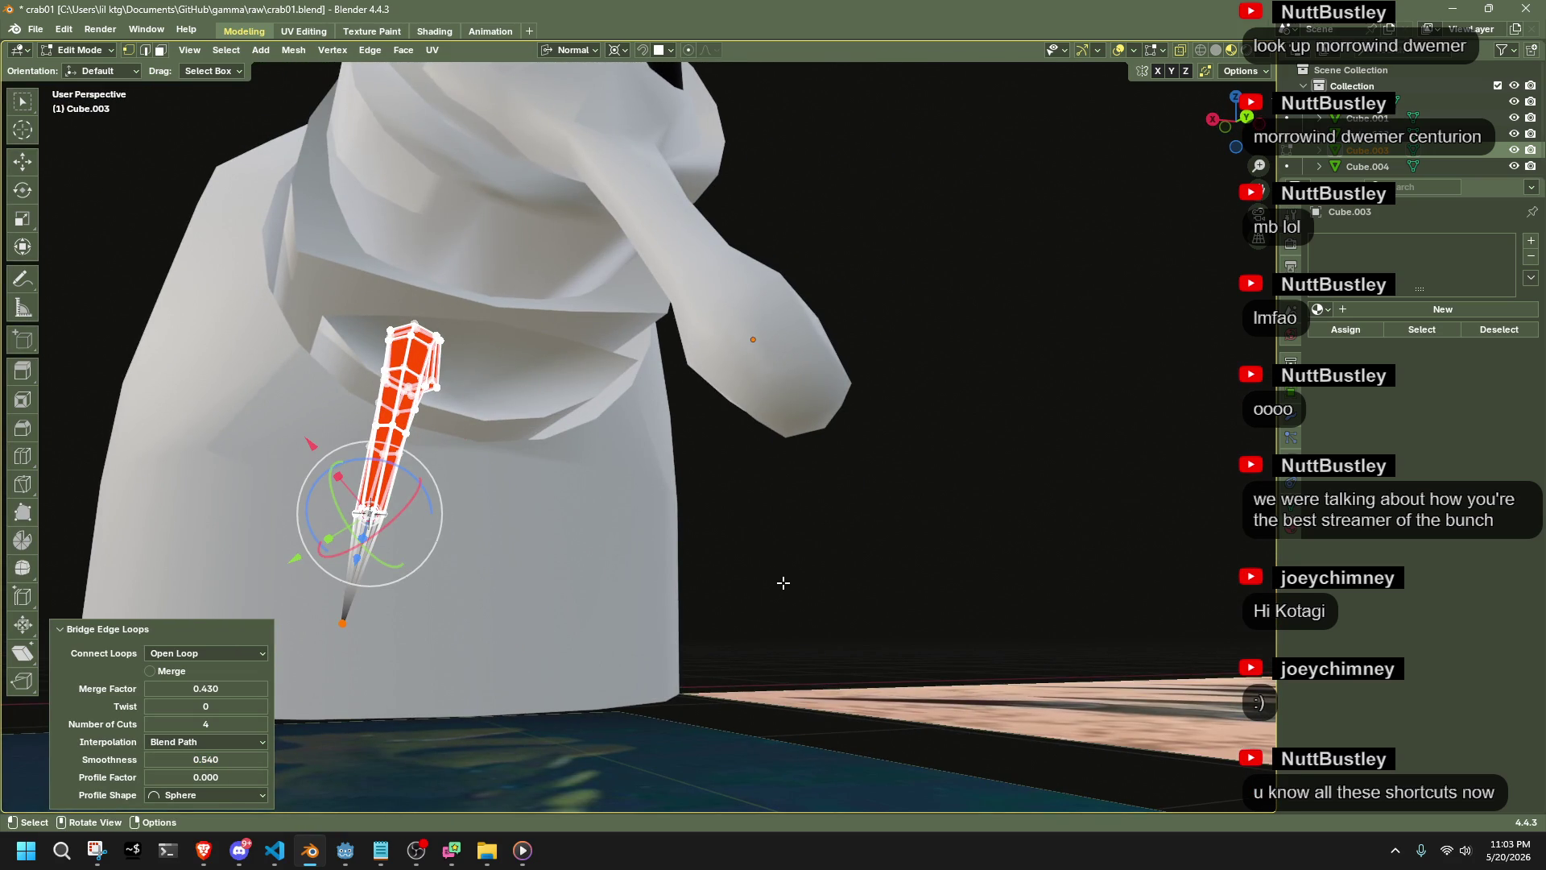
{"action": "key", "text": "KP_Decimal"}
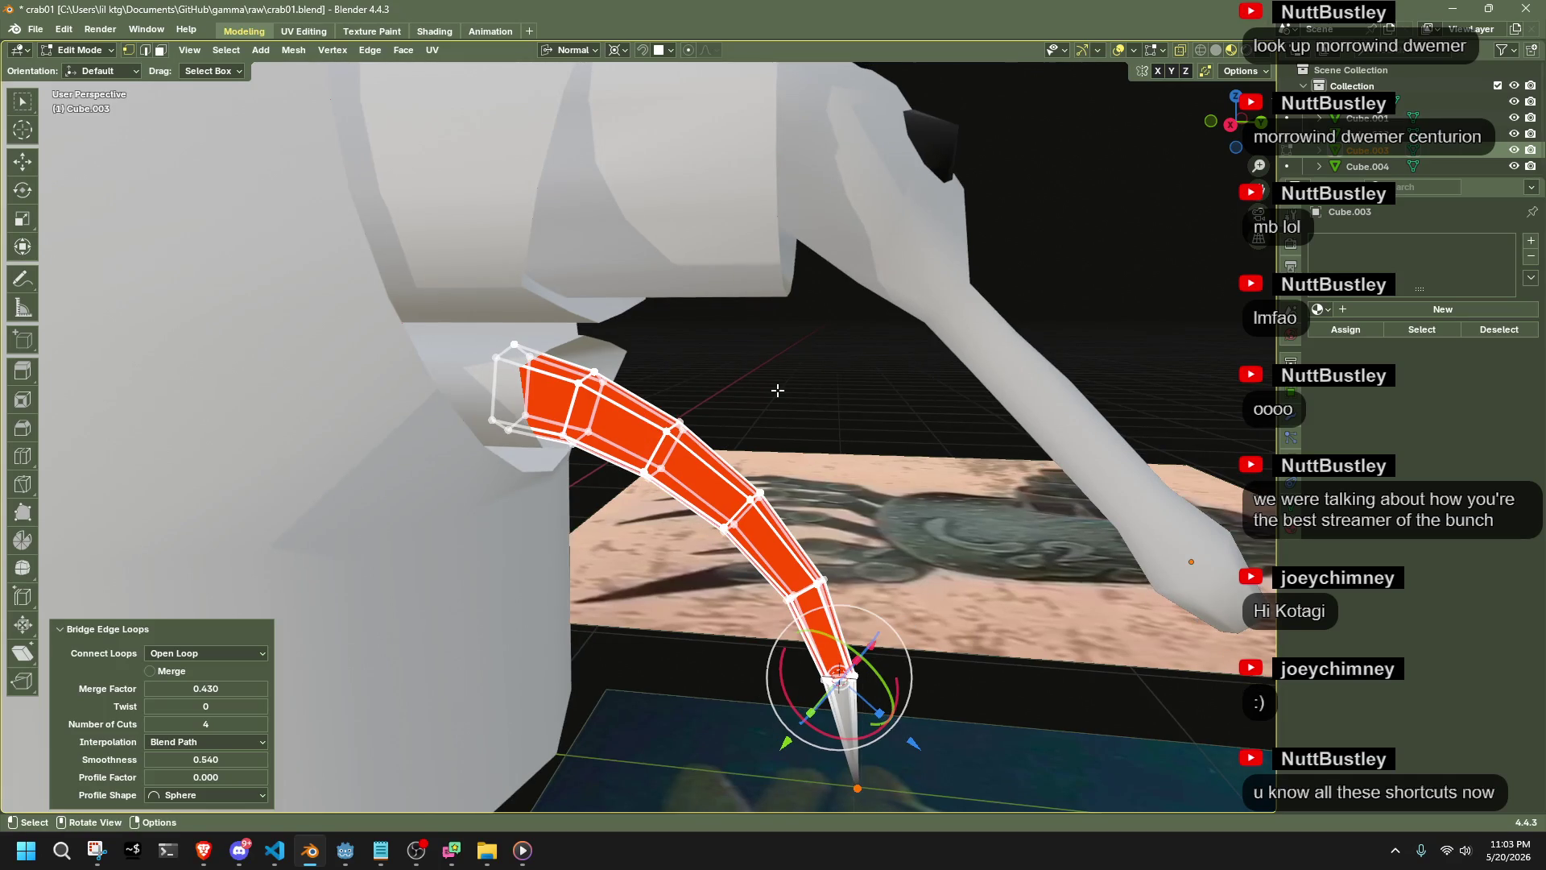
{"action": "scroll", "coordinate": [733, 400], "scroll_direction": "down", "scroll_amount": 3}
{"action": "key", "text": "Tab"}
{"action": "key", "text": "ctrl+a"}
Apply all transforms to the leg and symmetrize it to the other side of the body
{"action": "left_click", "coordinate": [708, 415]}
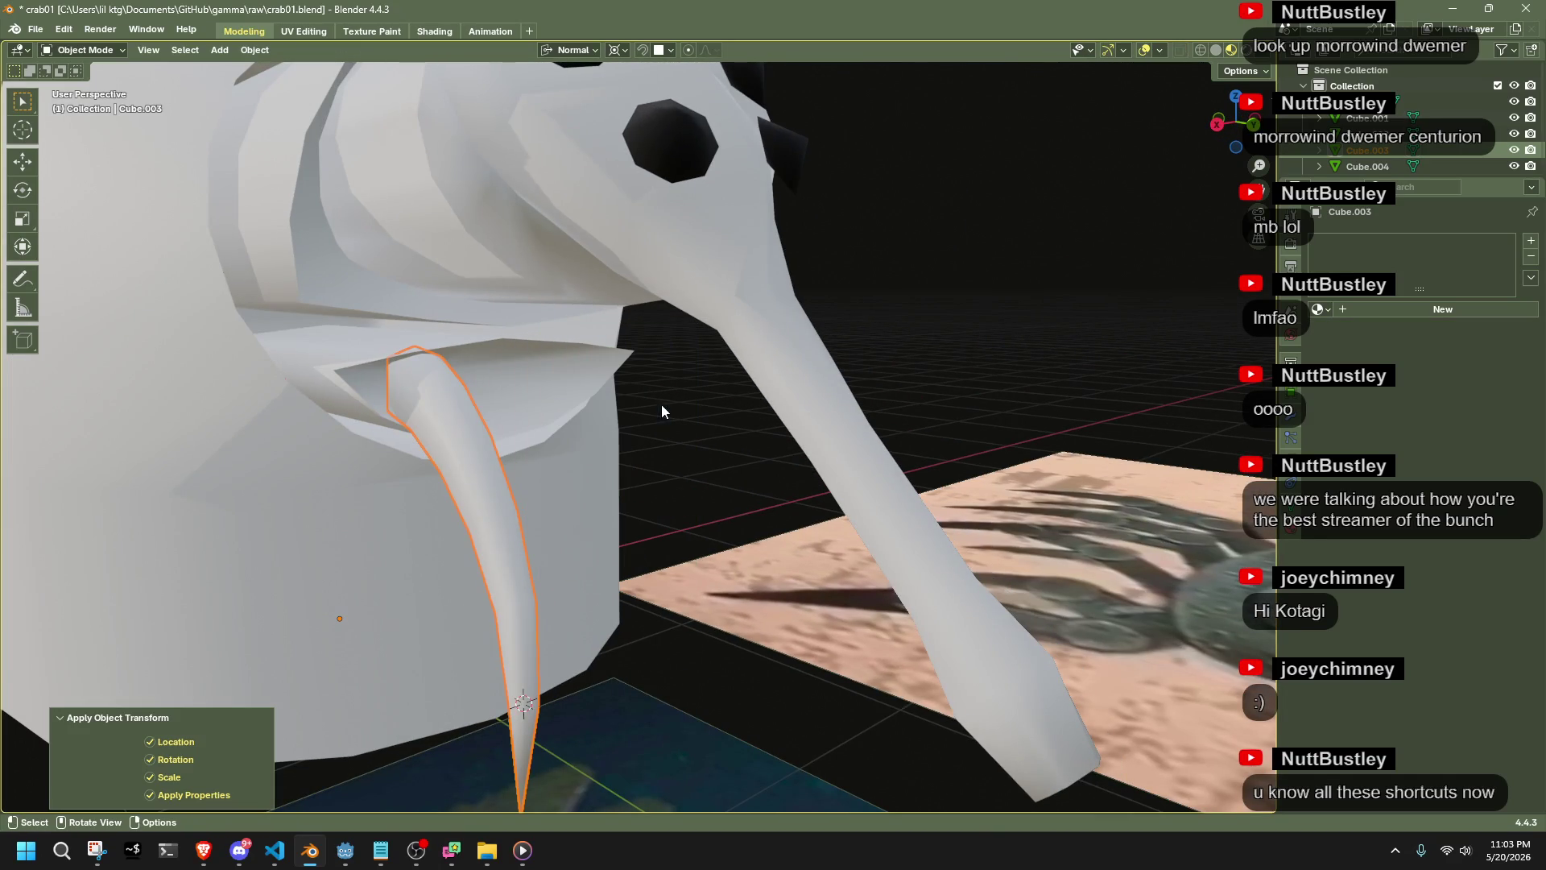
{"action": "key", "text": "Tab"}
{"action": "left_click", "coordinate": [293, 50]}
{"action": "left_click", "coordinate": [344, 308]}
{"action": "key", "text": "Tab"}
Clear the selection and view the whole robot before switching to the browser
{"action": "key", "text": "alt+a"}
{"action": "mouse_move", "coordinate": [707, 380]}
{"action": "middle_mouse_down"}
{"action": "mouse_move", "coordinate": [636, 493]}
{"action": "mouse_move", "coordinate": [492, 511]}
{"action": "mouse_move", "coordinate": [417, 475]}
{"action": "mouse_move", "coordinate": [602, 414]}
{"action": "mouse_move", "coordinate": [694, 455]}
{"action": "middle_mouse_up"}
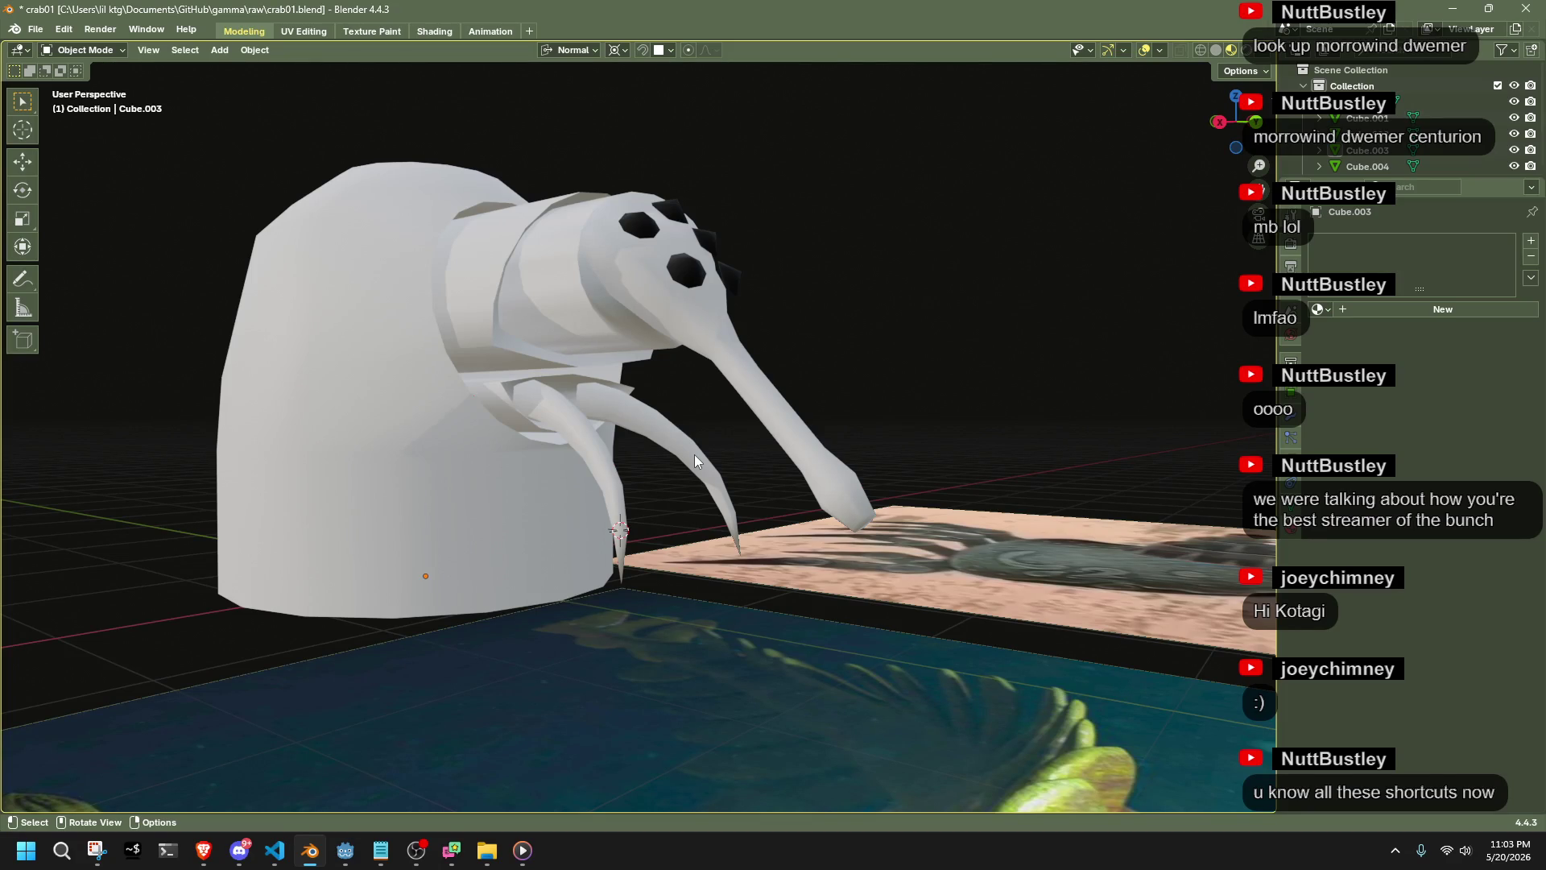
{"action": "key", "text": "alt+Tab"}
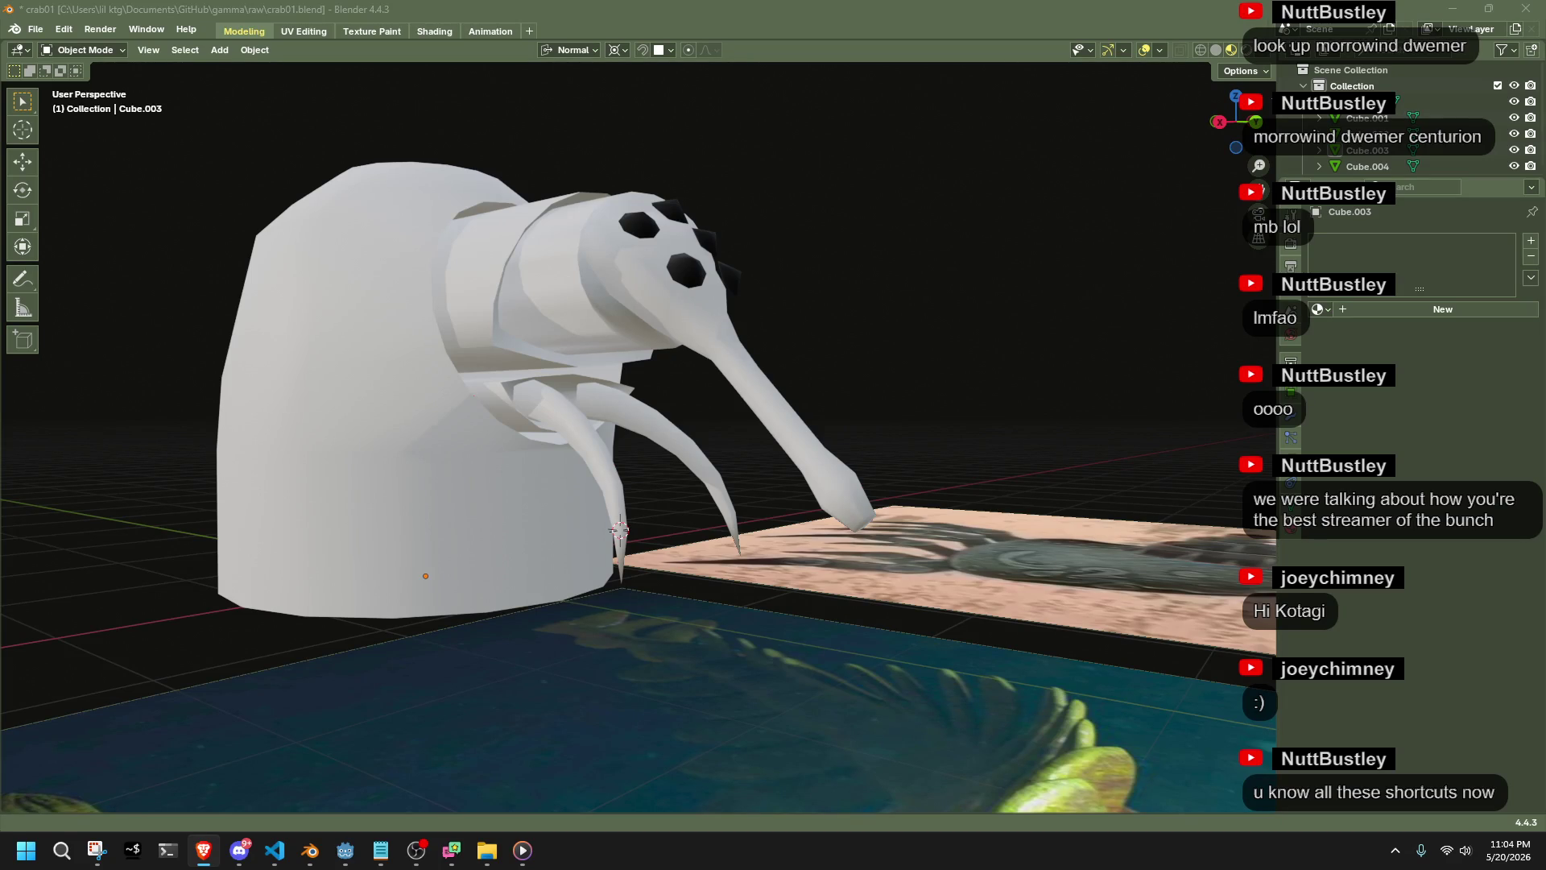
Check the undo and repeat history lists, then save crab01.blend
{"action": "left_click", "coordinate": [62, 29]}
{"action": "mouse_move", "coordinate": [107, 82]}
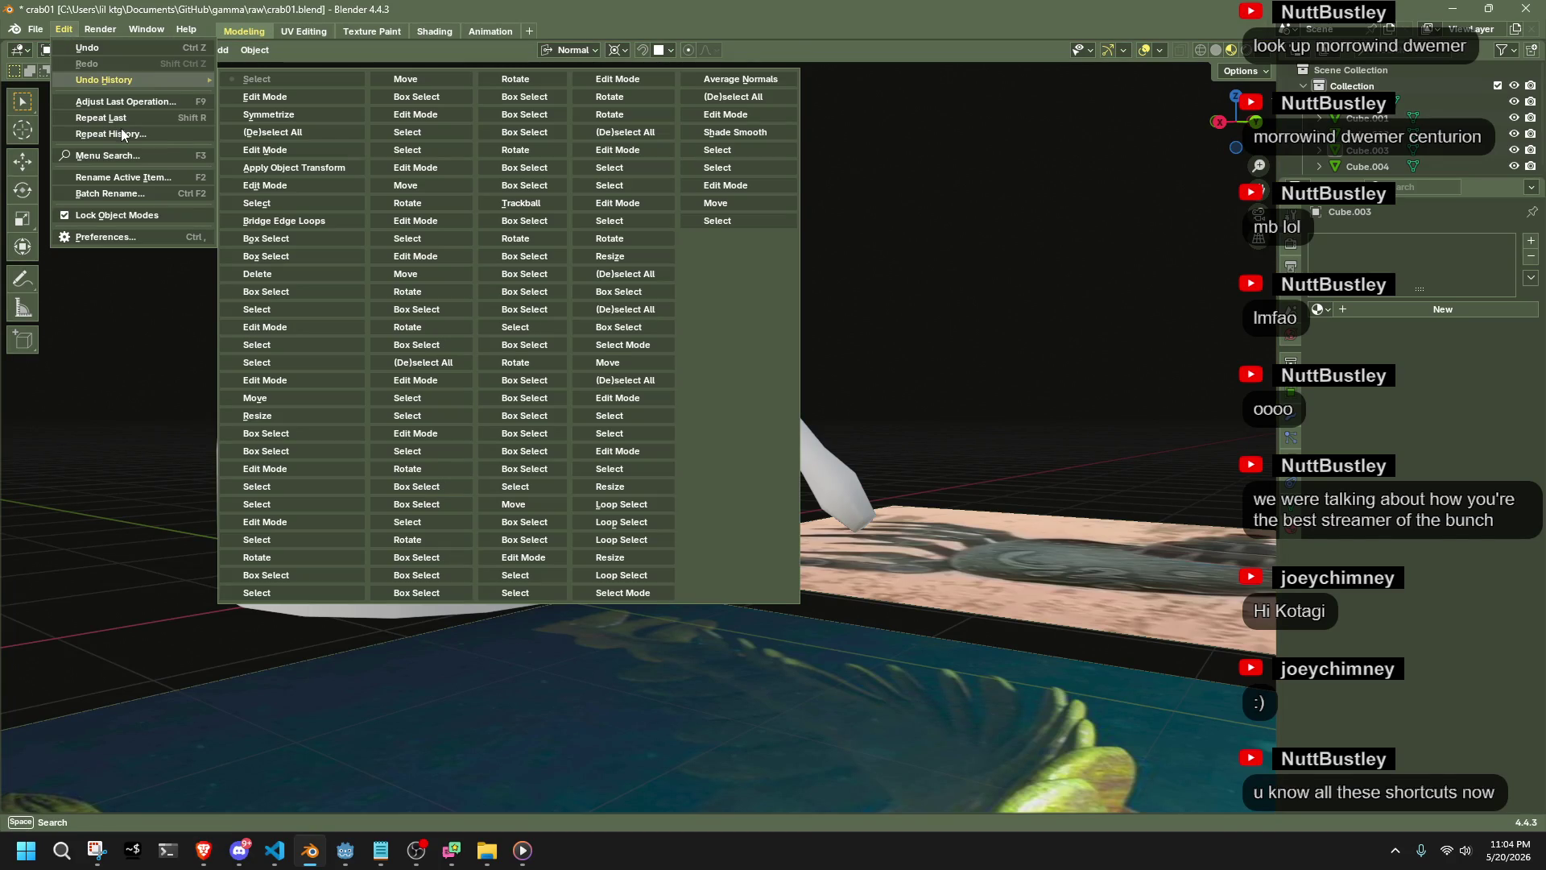
{"action": "left_click", "coordinate": [94, 135]}
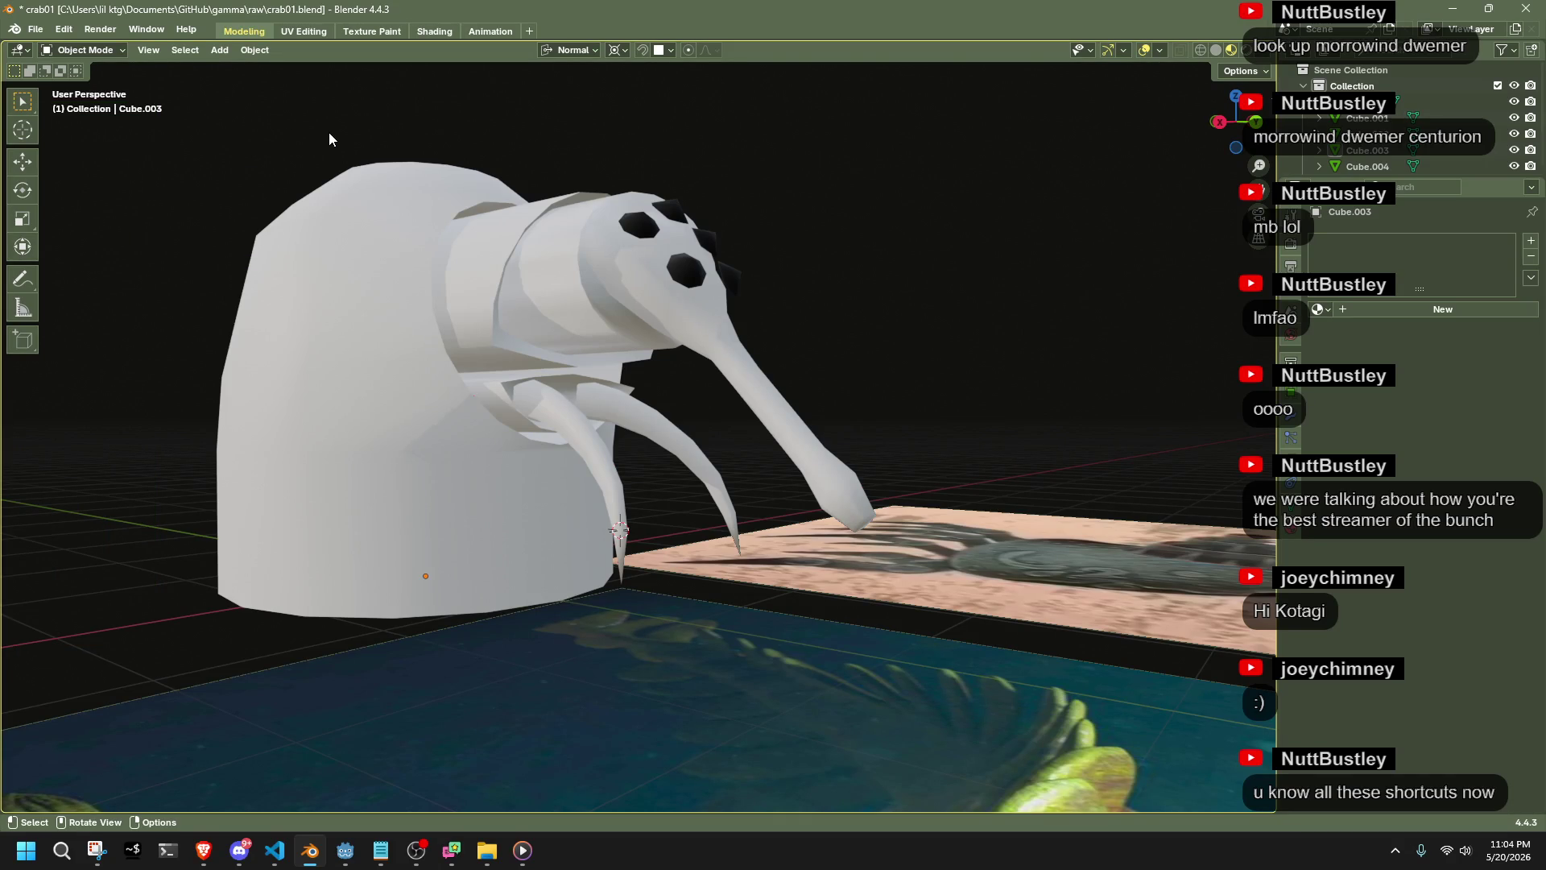
{"action": "key", "text": "ctrl+s"}
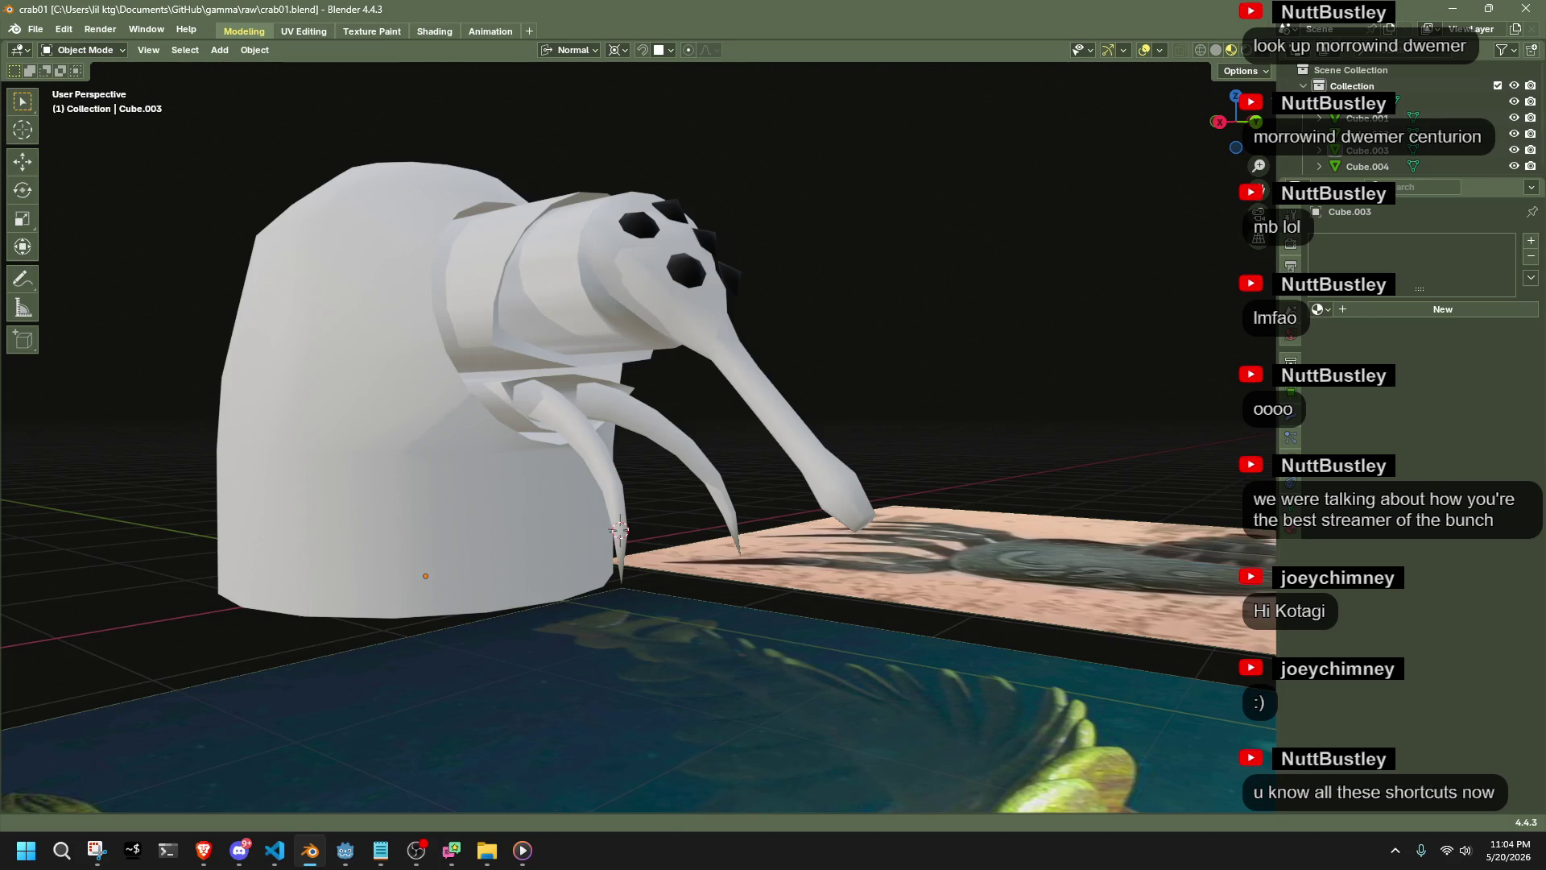
{"action": "key", "text": "alt+Tab"}
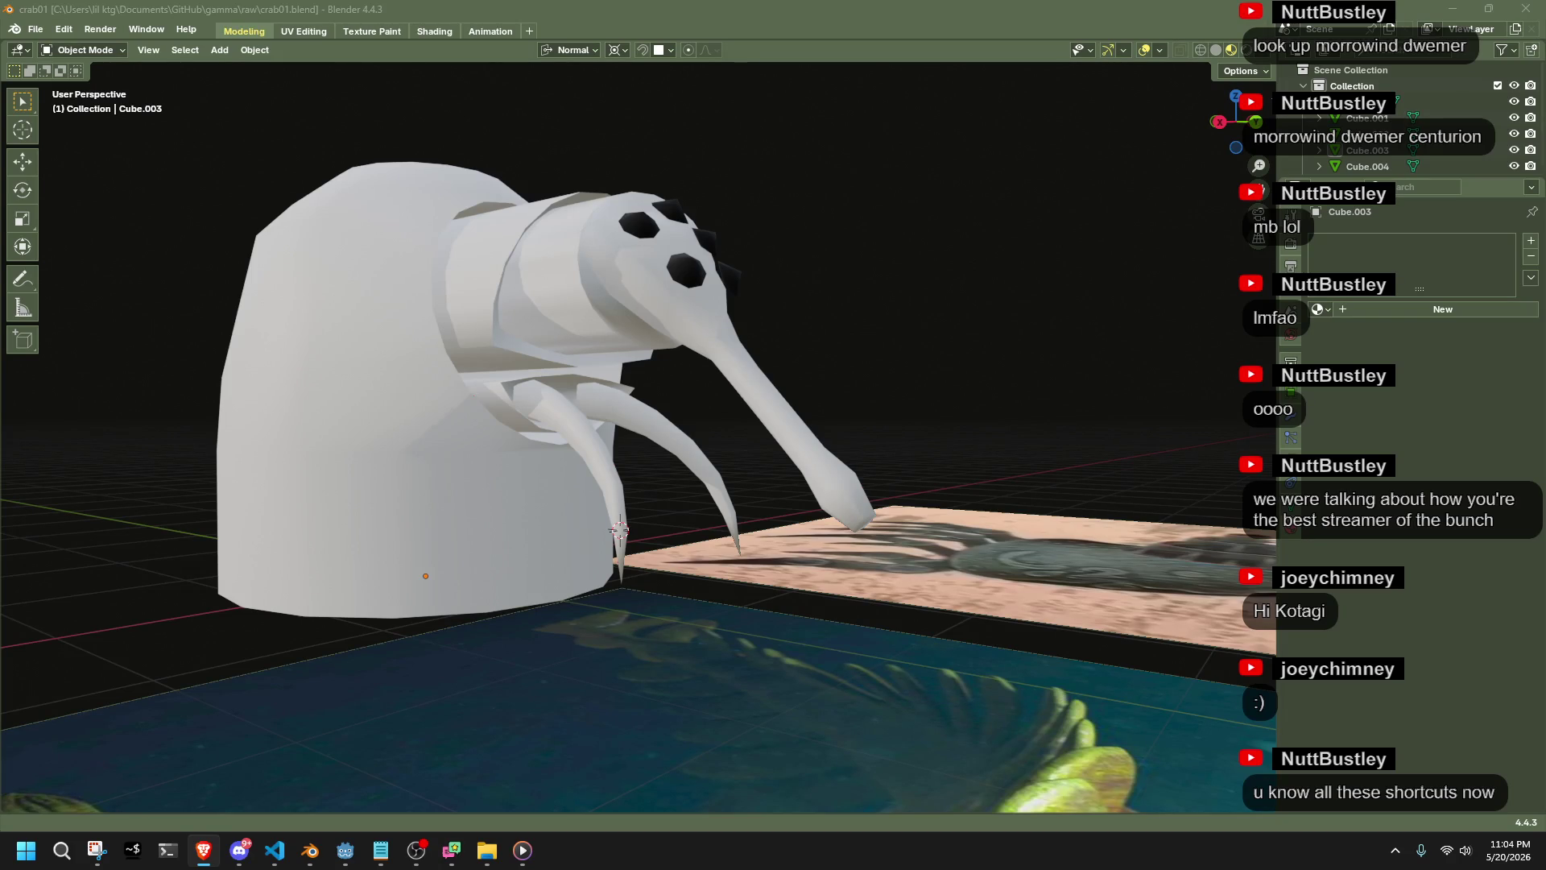
{"action": "key", "text": "alt+Tab"}
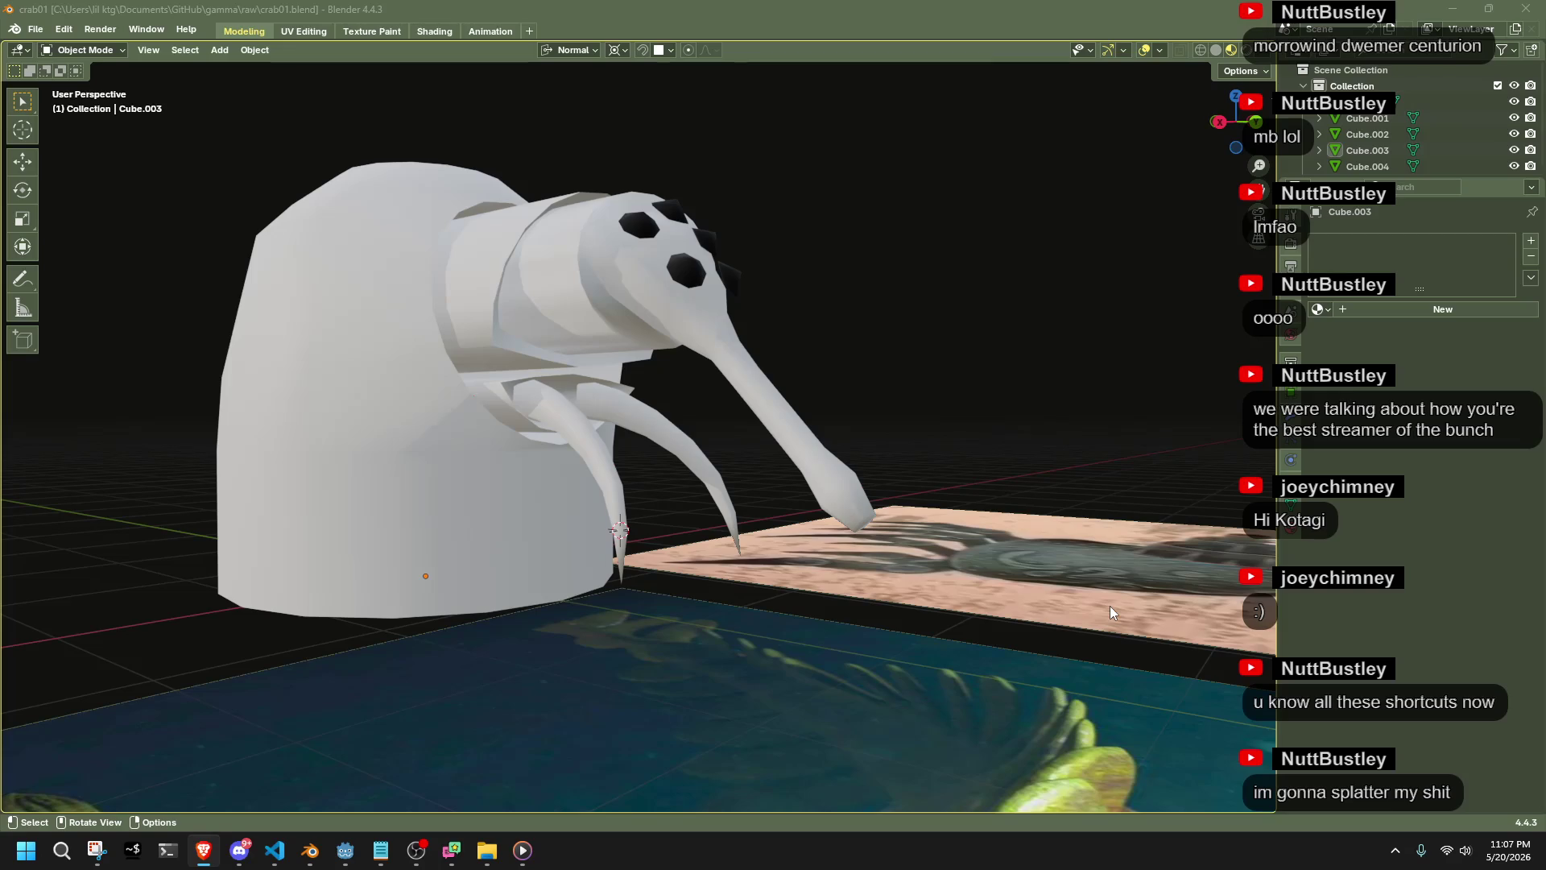
Orbit and zoom around the robot to inspect its legs and body from below and the far side
{"action": "mouse_move", "coordinate": [922, 423]}
{"action": "middle_mouse_down"}
{"action": "mouse_move", "coordinate": [504, 433]}
{"action": "mouse_move", "coordinate": [602, 454]}
{"action": "mouse_move", "coordinate": [679, 404]}
{"action": "mouse_move", "coordinate": [809, 382]}
{"action": "mouse_move", "coordinate": [953, 386]}
{"action": "mouse_move", "coordinate": [988, 443]}
{"action": "mouse_move", "coordinate": [868, 601]}
{"action": "middle_mouse_up"}
{"action": "scroll", "coordinate": [867, 600], "scroll_direction": "down", "scroll_amount": 3}
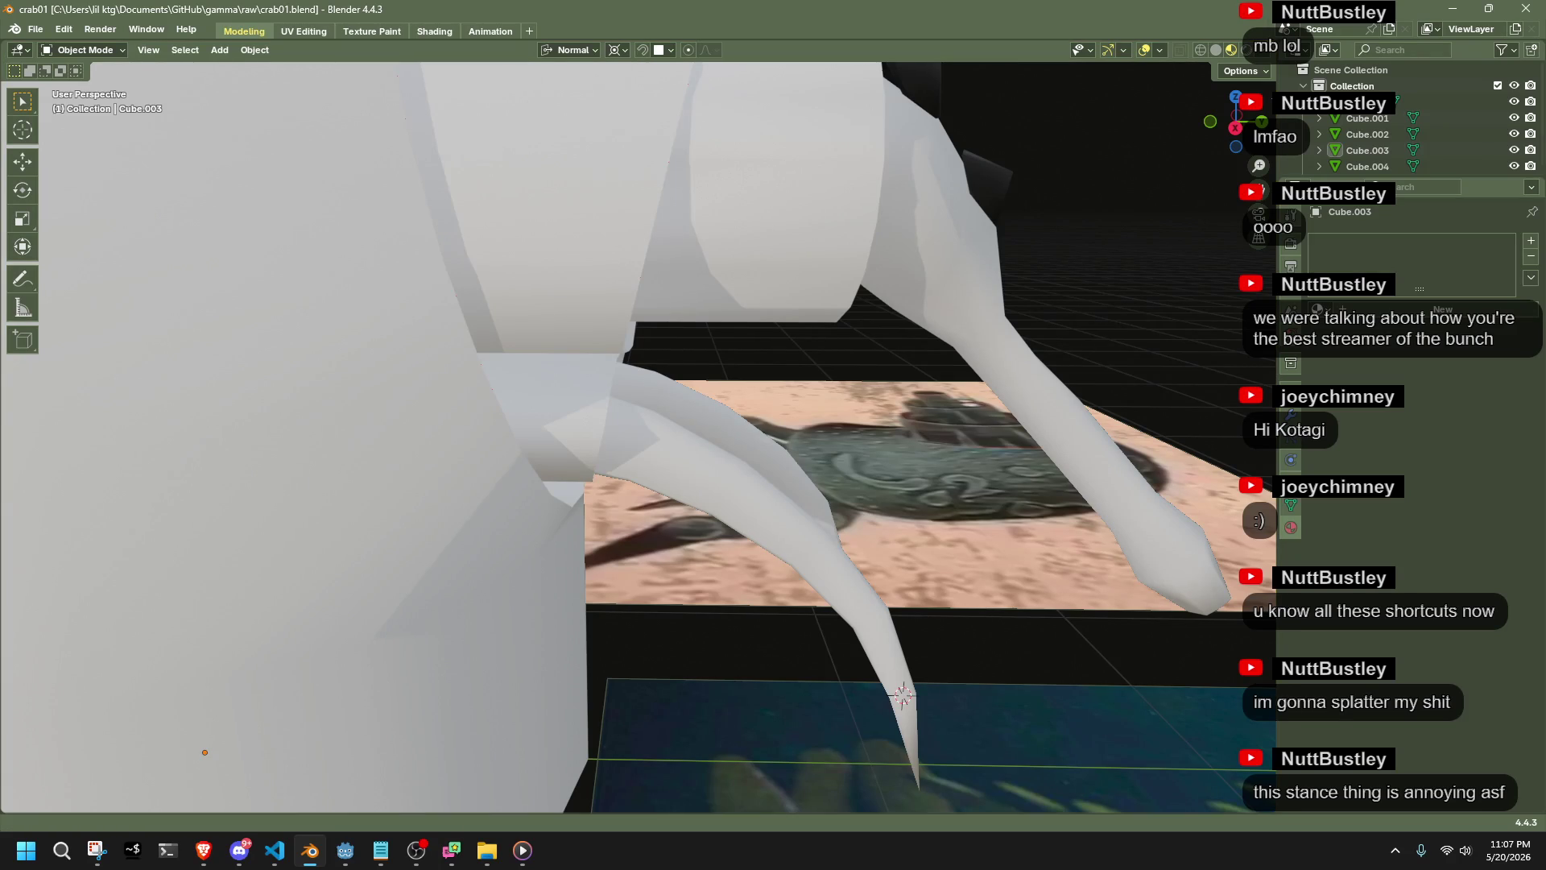
{"action": "mouse_move", "coordinate": [925, 703]}
{"action": "middle_mouse_down"}
{"action": "mouse_move", "coordinate": [524, 614]}
{"action": "mouse_move", "coordinate": [732, 702]}
{"action": "mouse_move", "coordinate": [869, 706]}
{"action": "mouse_move", "coordinate": [949, 625]}
{"action": "mouse_move", "coordinate": [900, 590]}
{"action": "mouse_move", "coordinate": [1056, 652]}
{"action": "mouse_move", "coordinate": [1064, 594]}
{"action": "middle_mouse_up"}
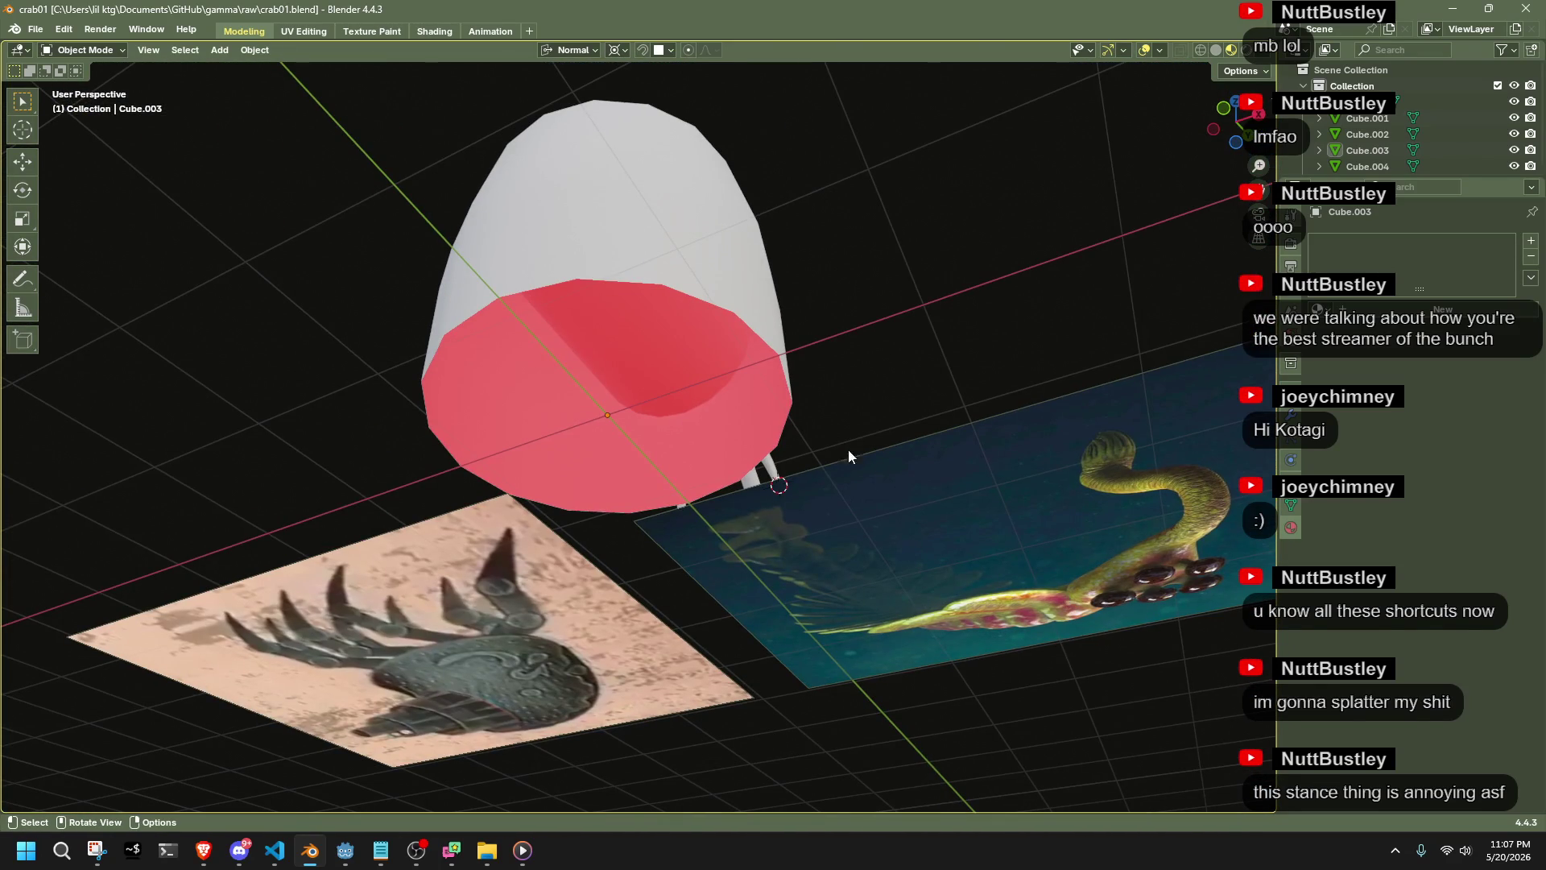
{"action": "scroll", "coordinate": [876, 427], "scroll_direction": "down", "scroll_amount": 5}
{"action": "middle_click_drag", "start_coordinate": [676, 311], "coordinate": [923, 427]}
{"action": "scroll", "coordinate": [804, 461], "scroll_direction": "up", "scroll_amount": 8}
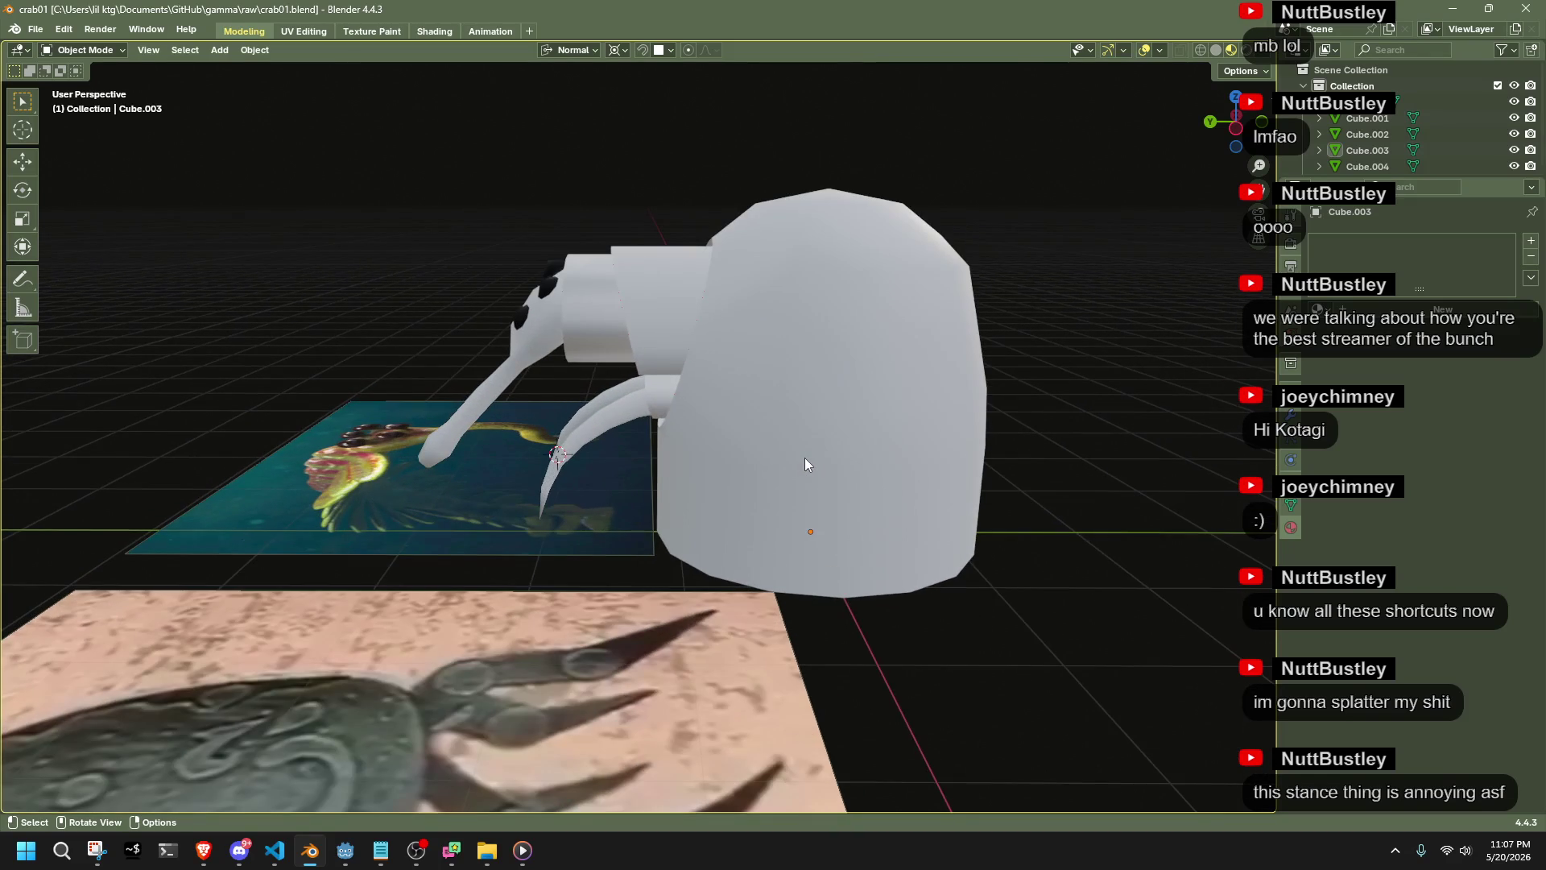
{"action": "middle_click_drag", "start_coordinate": [813, 451], "coordinate": [813, 451]}
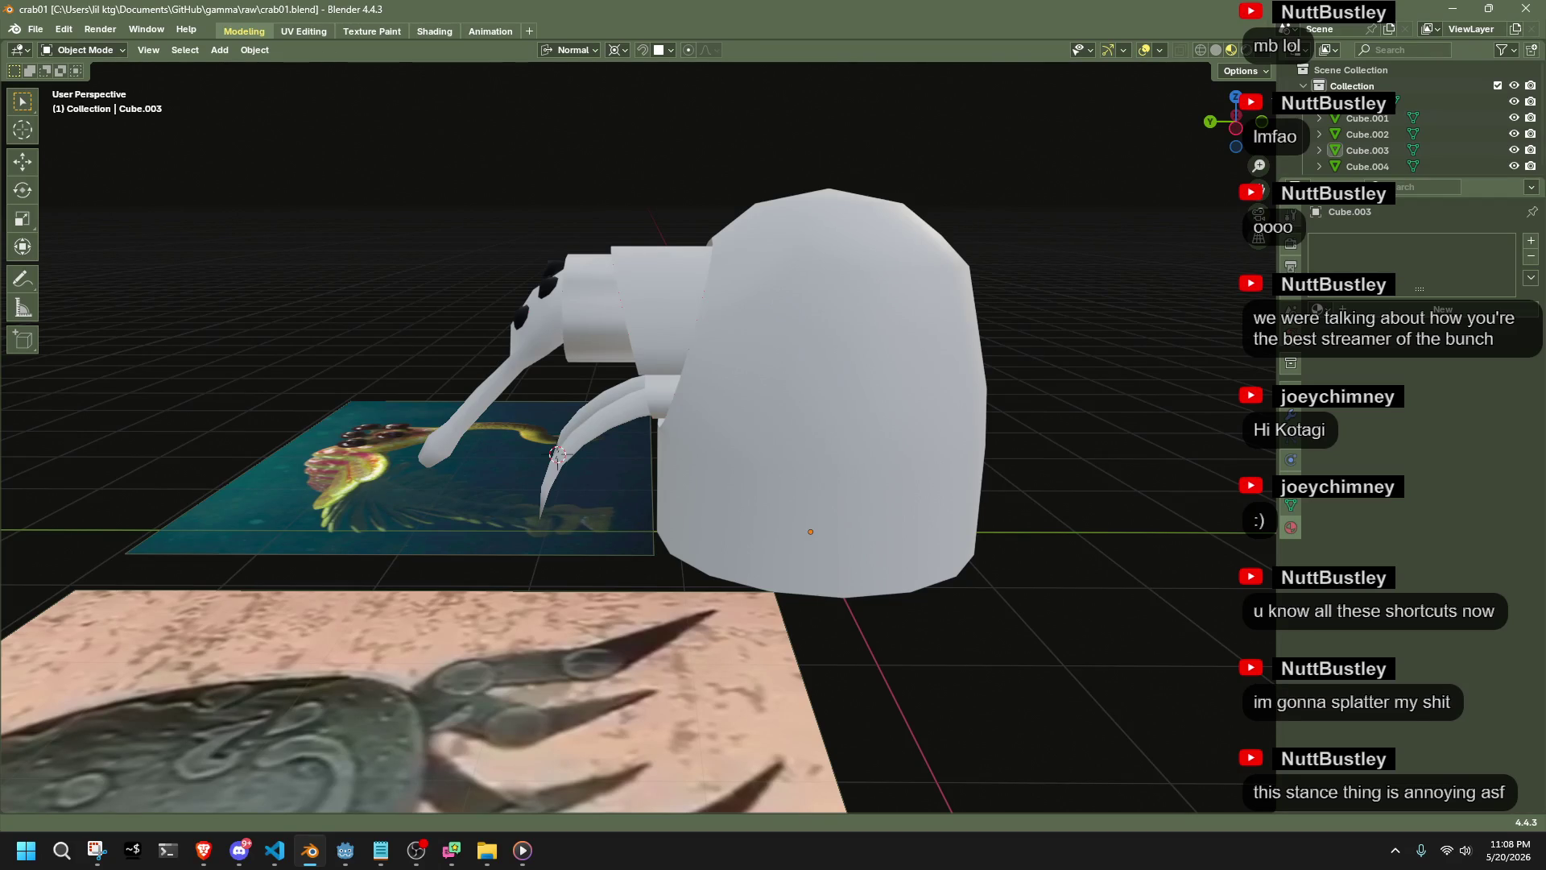
{"action": "key", "text": "alt+Tab"}
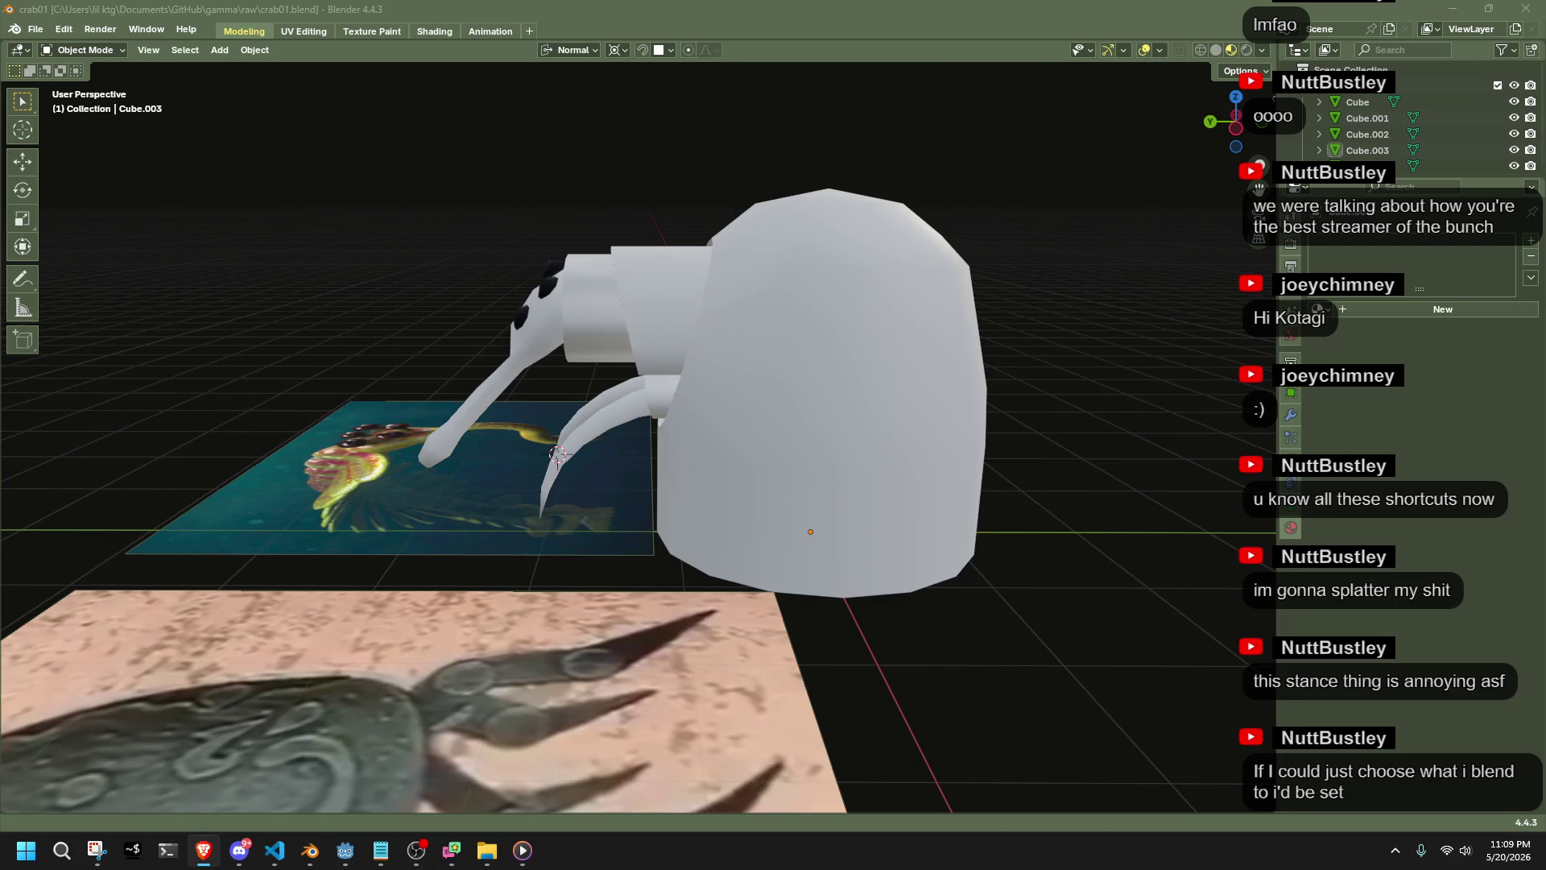
{"action": "mouse_move", "coordinate": [799, 375]}
{"action": "middle_mouse_down"}
{"action": "mouse_move", "coordinate": [876, 400]}
{"action": "mouse_move", "coordinate": [979, 394]}
{"action": "mouse_move", "coordinate": [1088, 366]}
{"action": "mouse_move", "coordinate": [1098, 349]}
{"action": "middle_mouse_up"}
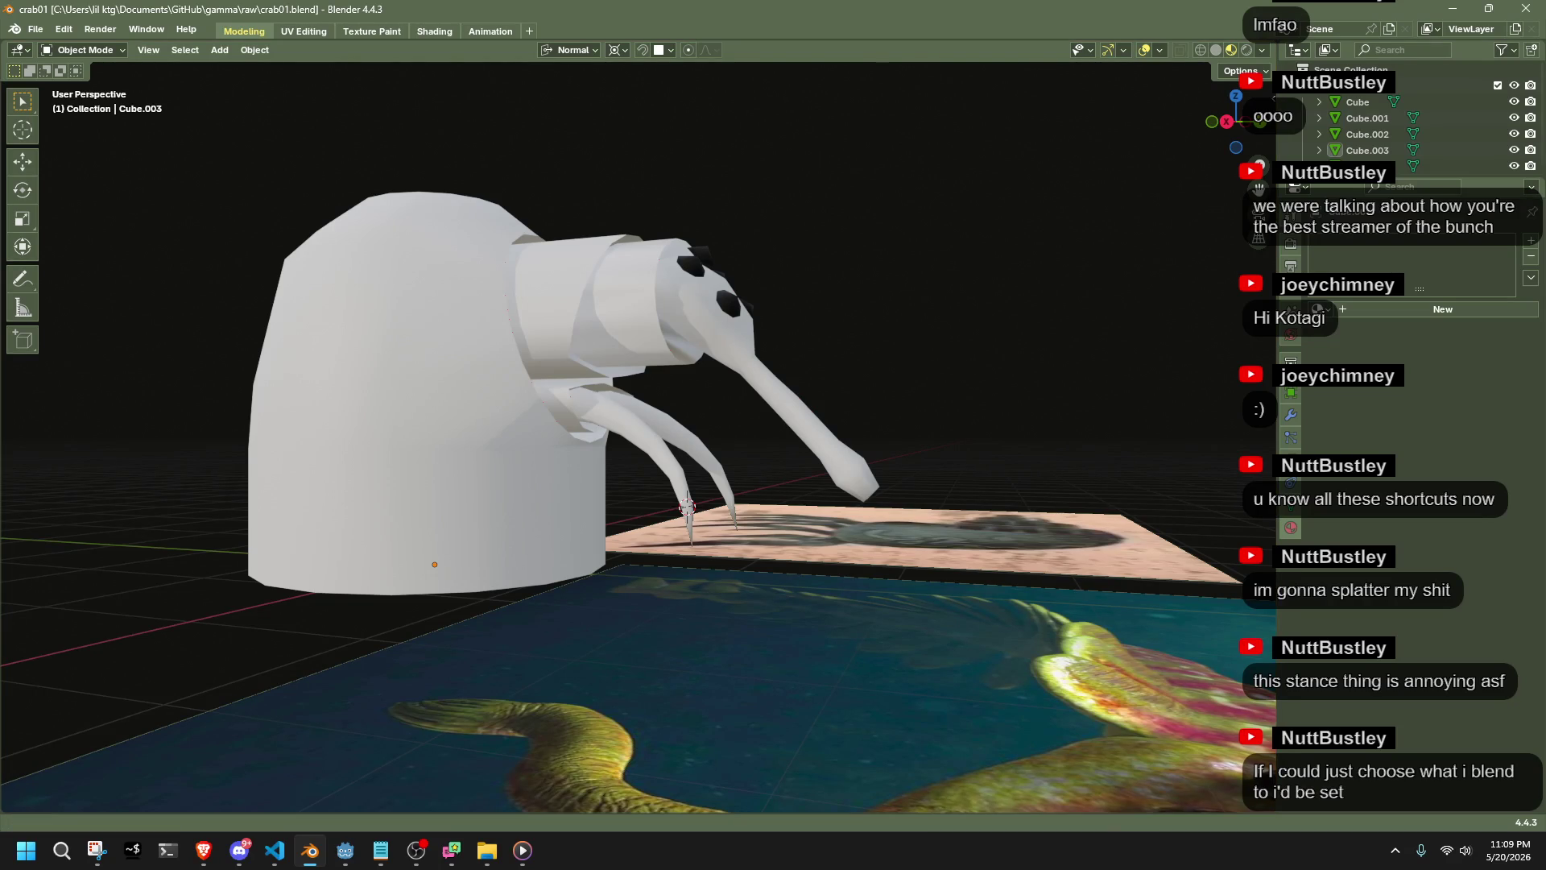
{"action": "key", "text": "alt+Tab"}
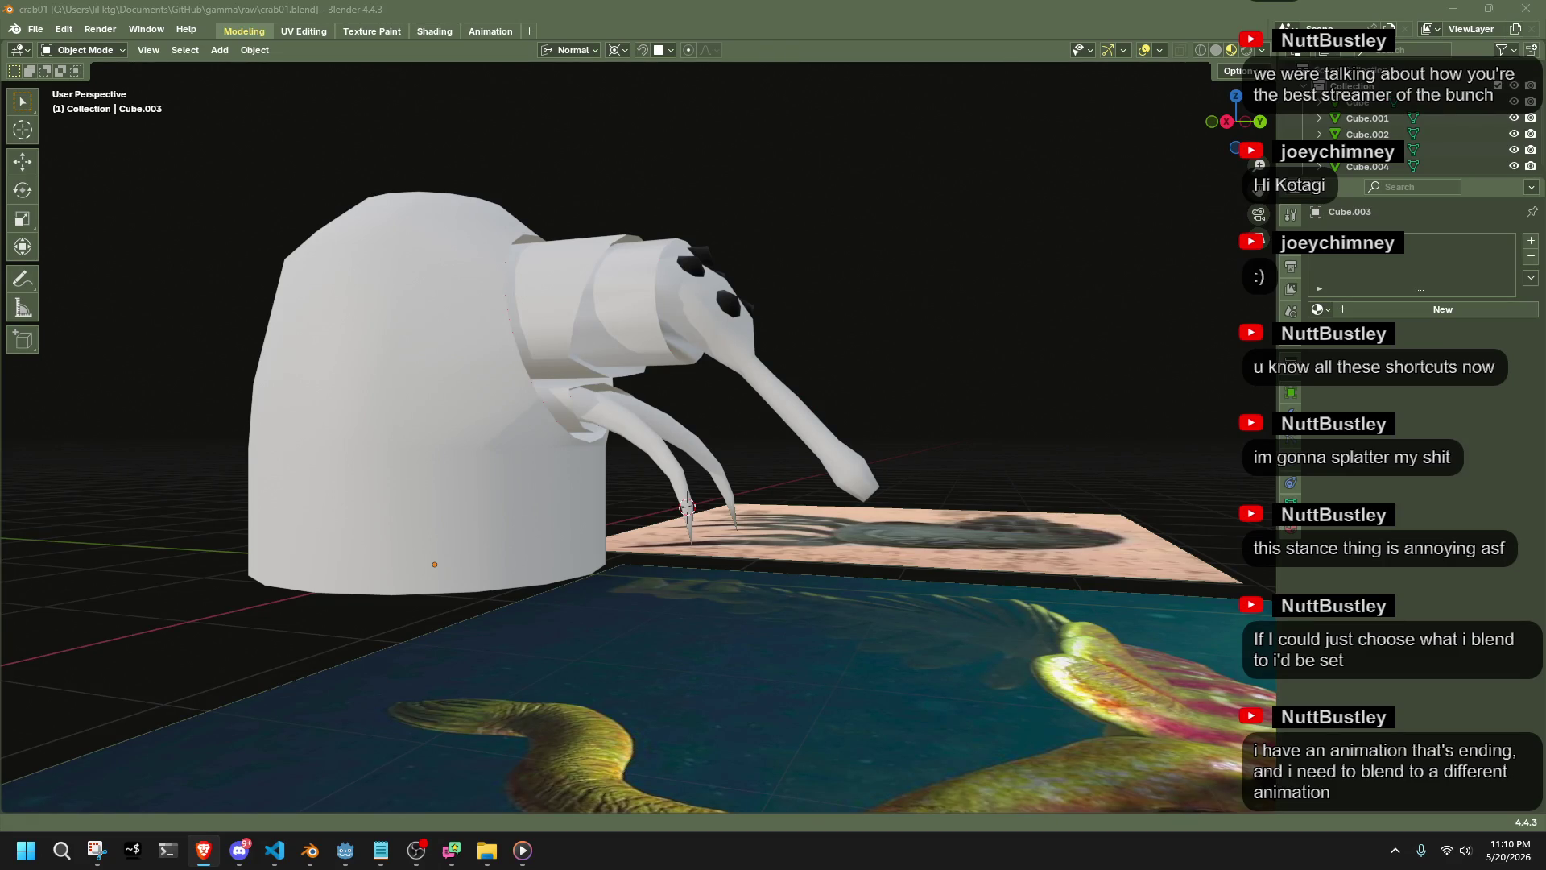
{"action": "mouse_move", "coordinate": [837, 390]}
{"action": "middle_mouse_down"}
{"action": "mouse_move", "coordinate": [678, 369]}
{"action": "mouse_move", "coordinate": [567, 279]}
{"action": "mouse_move", "coordinate": [812, 357]}
{"action": "mouse_move", "coordinate": [963, 357]}
{"action": "mouse_move", "coordinate": [968, 399]}
{"action": "mouse_move", "coordinate": [889, 417]}
{"action": "middle_mouse_up"}
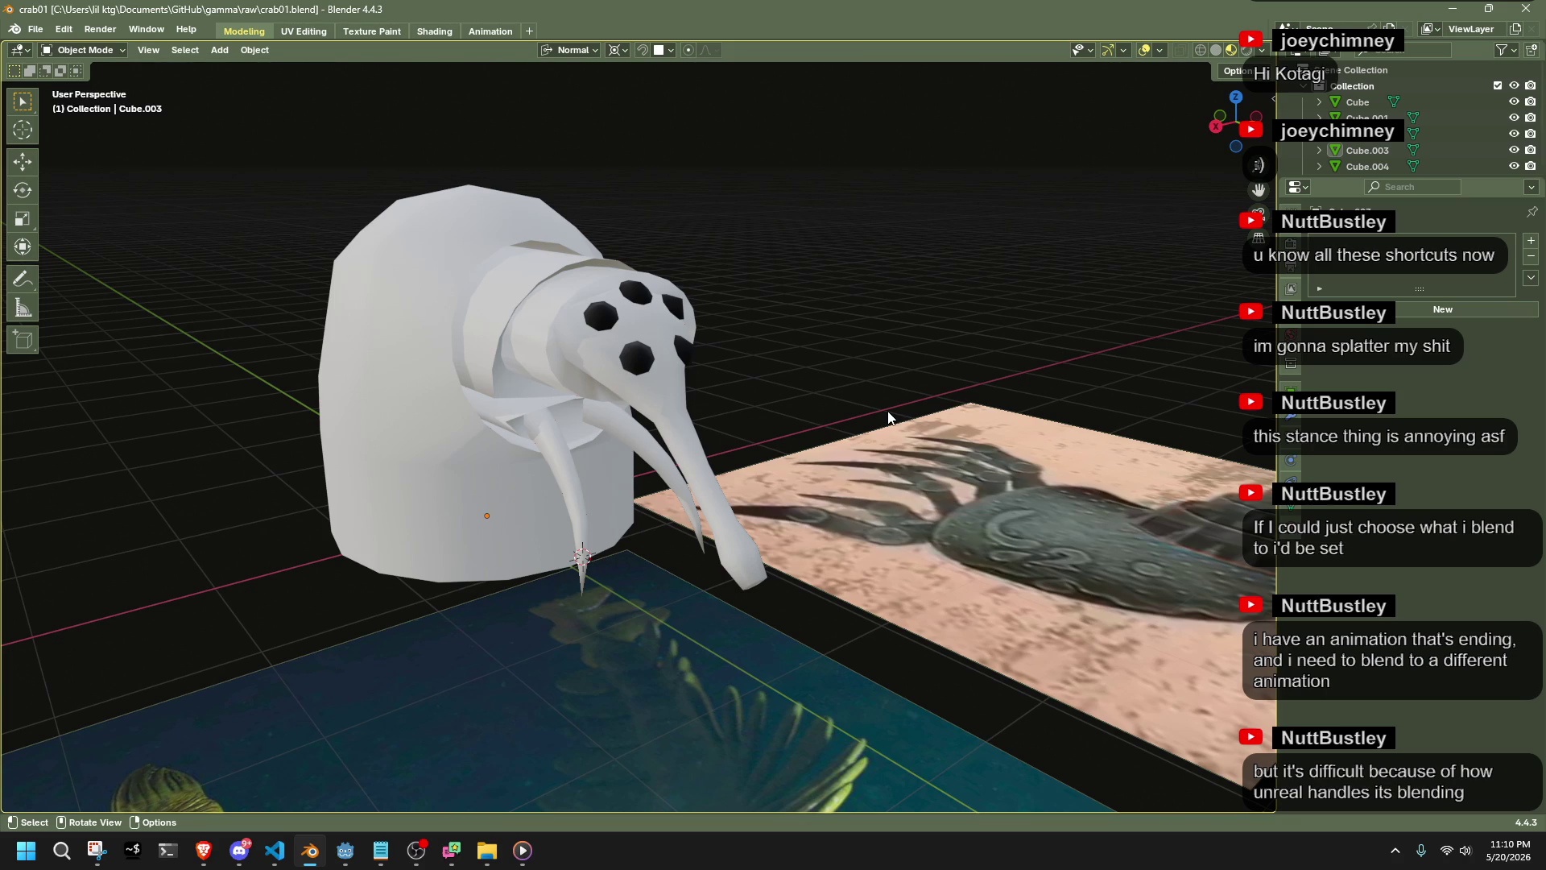
{"action": "mouse_move", "coordinate": [914, 423]}
{"action": "middle_mouse_down"}
{"action": "mouse_move", "coordinate": [1090, 520]}
{"action": "mouse_move", "coordinate": [1121, 420]}
{"action": "mouse_move", "coordinate": [722, 541]}
{"action": "mouse_move", "coordinate": [891, 572]}
{"action": "mouse_move", "coordinate": [1050, 576]}
{"action": "mouse_move", "coordinate": [1022, 539]}
{"action": "middle_mouse_up"}
{"action": "left_click", "coordinate": [802, 364]}
Extrude the dome body's top cap faces slightly inward
{"action": "key", "text": "Tab"}
{"action": "scroll", "coordinate": [777, 344], "scroll_direction": "up", "scroll_amount": 2}
{"action": "mouse_move", "coordinate": [777, 344]}
{"action": "middle_mouse_down"}
{"action": "mouse_move", "coordinate": [793, 304]}
{"action": "mouse_move", "coordinate": [870, 239]}
{"action": "mouse_move", "coordinate": [598, 239]}
{"action": "middle_mouse_up"}
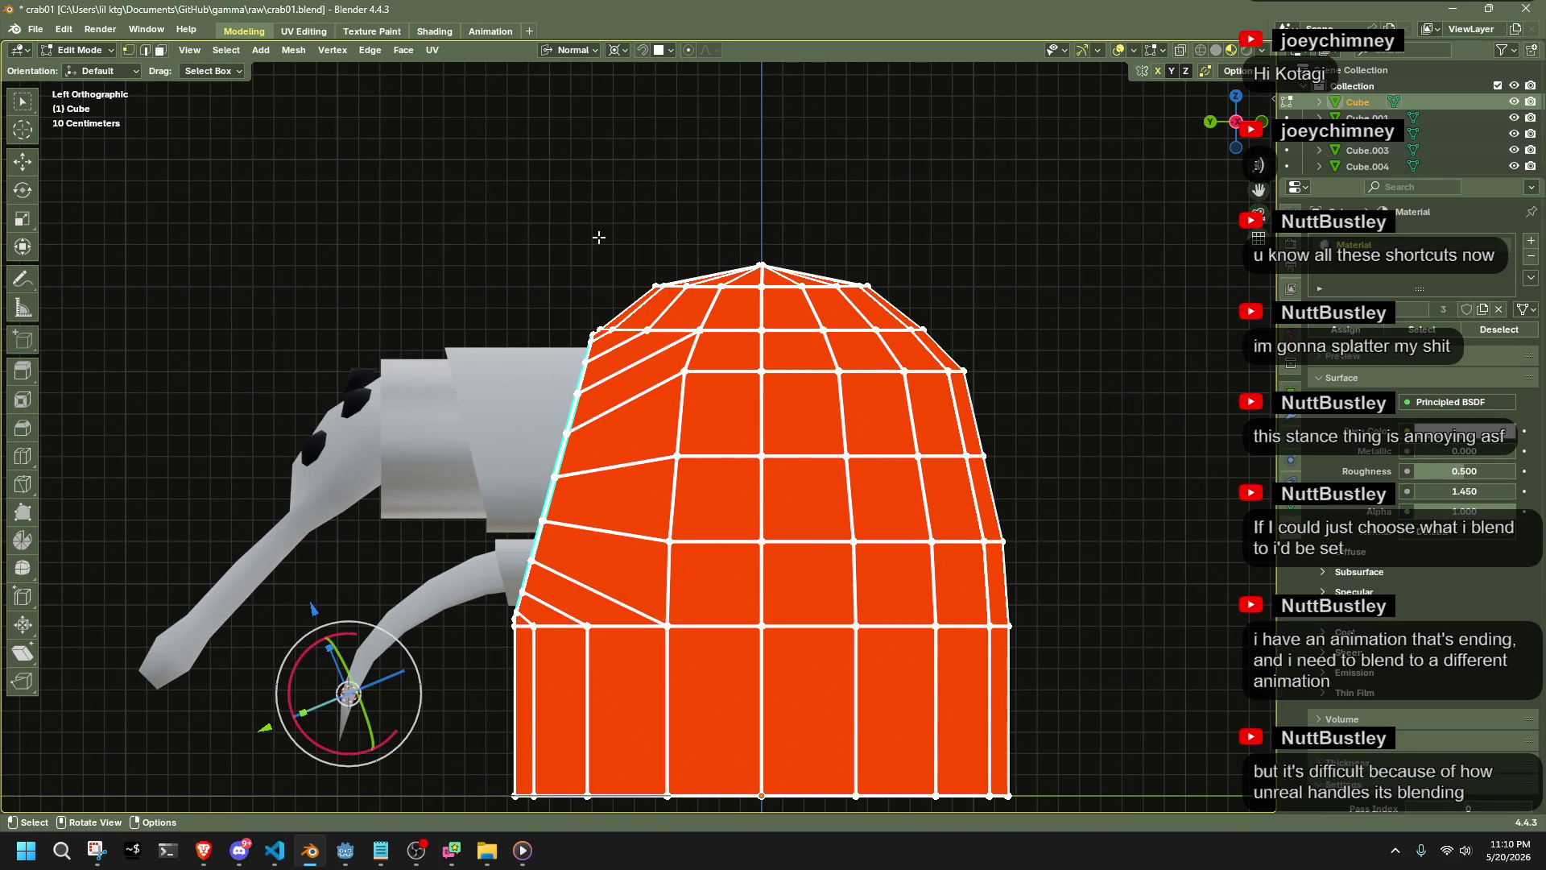
{"action": "left_click_drag", "start_coordinate": [601, 225], "coordinate": [956, 309]}
{"action": "key", "text": "e"}
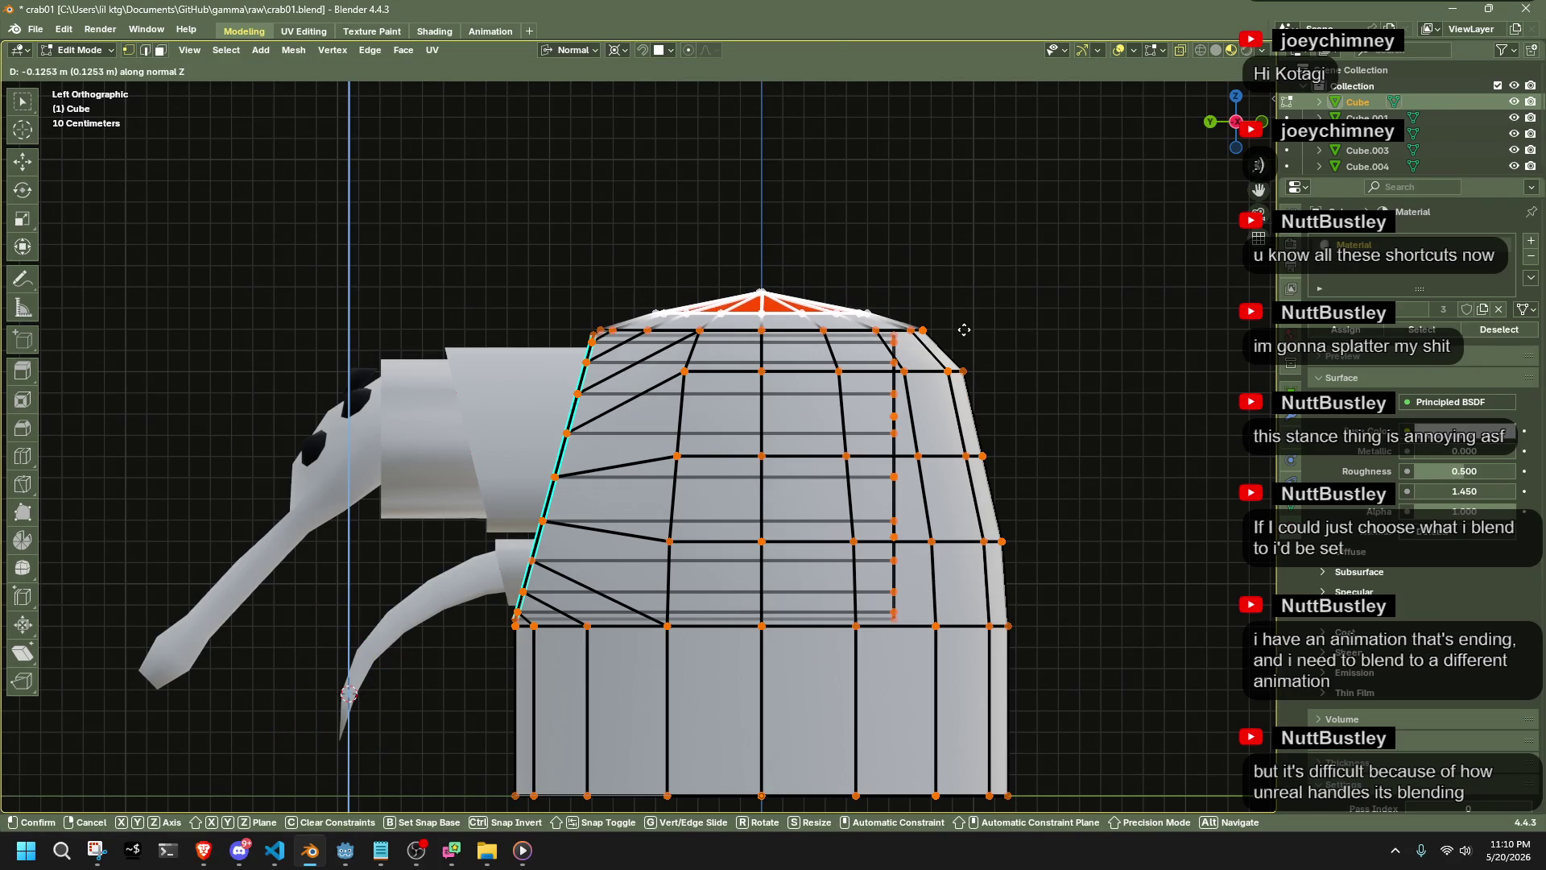
{"action": "left_click", "coordinate": [964, 329]}
{"action": "key", "text": "Tab"}
{"action": "mouse_move", "coordinate": [790, 438]}
{"action": "middle_mouse_down"}
{"action": "mouse_move", "coordinate": [937, 471]}
{"action": "mouse_move", "coordinate": [973, 431]}
{"action": "mouse_move", "coordinate": [1036, 480]}
{"action": "mouse_move", "coordinate": [374, 357]}
{"action": "middle_mouse_up"}
{"action": "key", "text": "Tab"}
{"action": "key", "text": "Tab"}
{"action": "key", "text": "Tab"}
Turn off X-ray and select a vertical strip of faces on the dome's back
{"action": "mouse_move", "coordinate": [537, 412]}
{"action": "middle_mouse_down"}
{"action": "mouse_move", "coordinate": [805, 435]}
{"action": "mouse_move", "coordinate": [988, 408]}
{"action": "mouse_move", "coordinate": [898, 458]}
{"action": "mouse_move", "coordinate": [701, 427]}
{"action": "middle_mouse_up"}
{"action": "key", "text": "alt+z"}
{"action": "left_click_drag", "start_coordinate": [688, 418], "coordinate": [815, 567]}
{"action": "left_click", "coordinate": [657, 572], "text": "shift"}
{"action": "mouse_move", "coordinate": [657, 572]}
{"action": "middle_mouse_down"}
{"action": "mouse_move", "coordinate": [548, 546]}
{"action": "mouse_move", "coordinate": [518, 488]}
{"action": "middle_mouse_up"}
{"action": "middle_click_drag", "start_coordinate": [830, 563], "coordinate": [812, 533]}
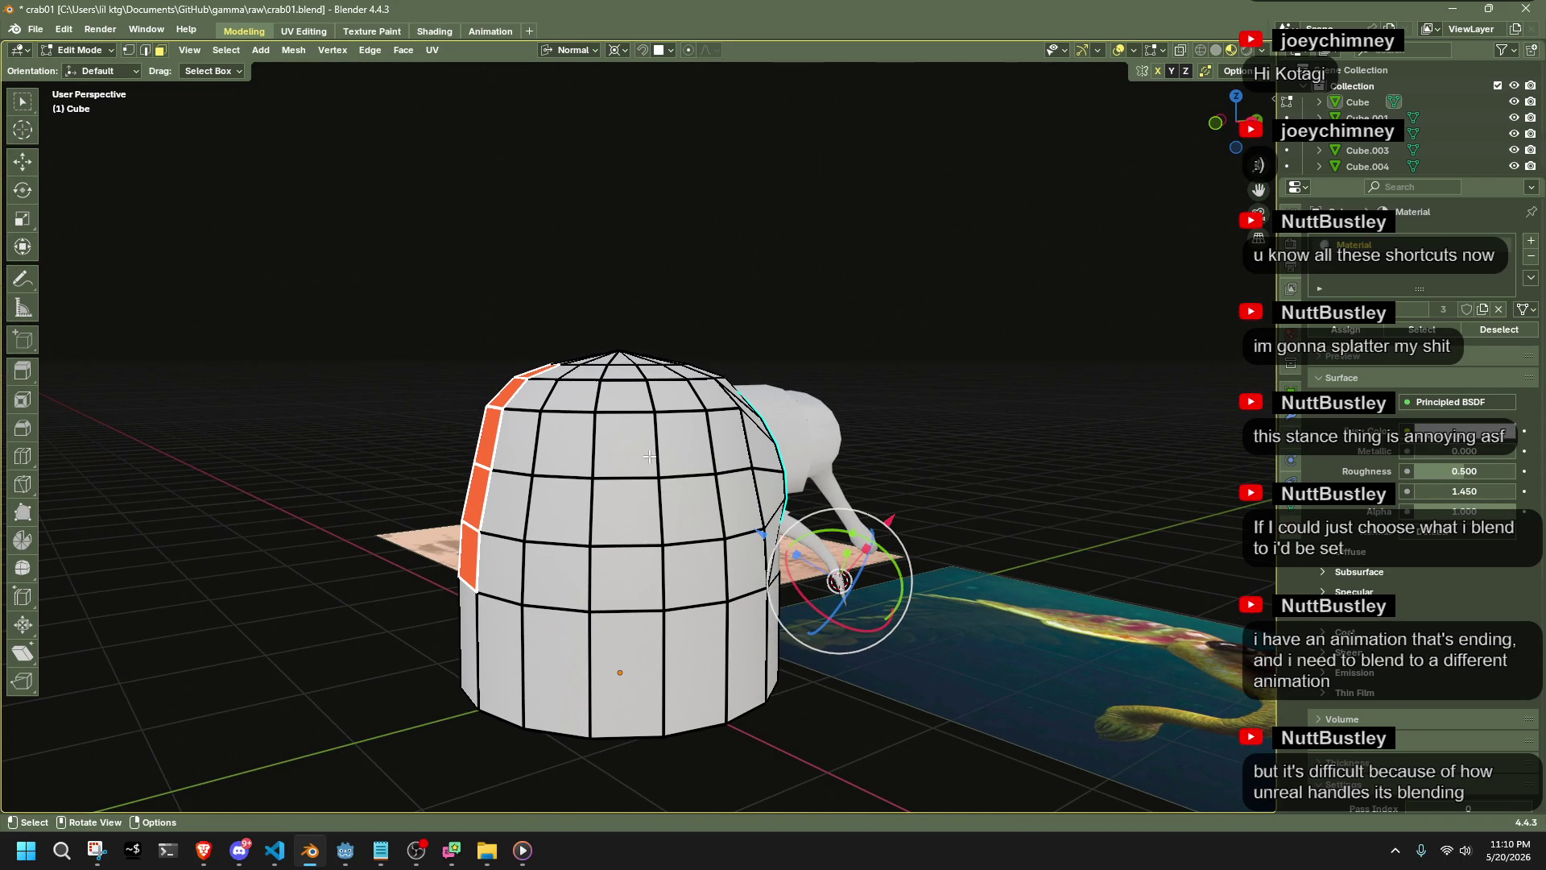
{"action": "mouse_move", "coordinate": [649, 457]}
{"action": "middle_mouse_down"}
{"action": "mouse_move", "coordinate": [692, 581]}
{"action": "mouse_move", "coordinate": [690, 478]}
{"action": "mouse_move", "coordinate": [805, 467]}
{"action": "mouse_move", "coordinate": [915, 370]}
{"action": "mouse_move", "coordinate": [997, 414]}
{"action": "mouse_move", "coordinate": [1057, 492]}
{"action": "middle_mouse_up"}
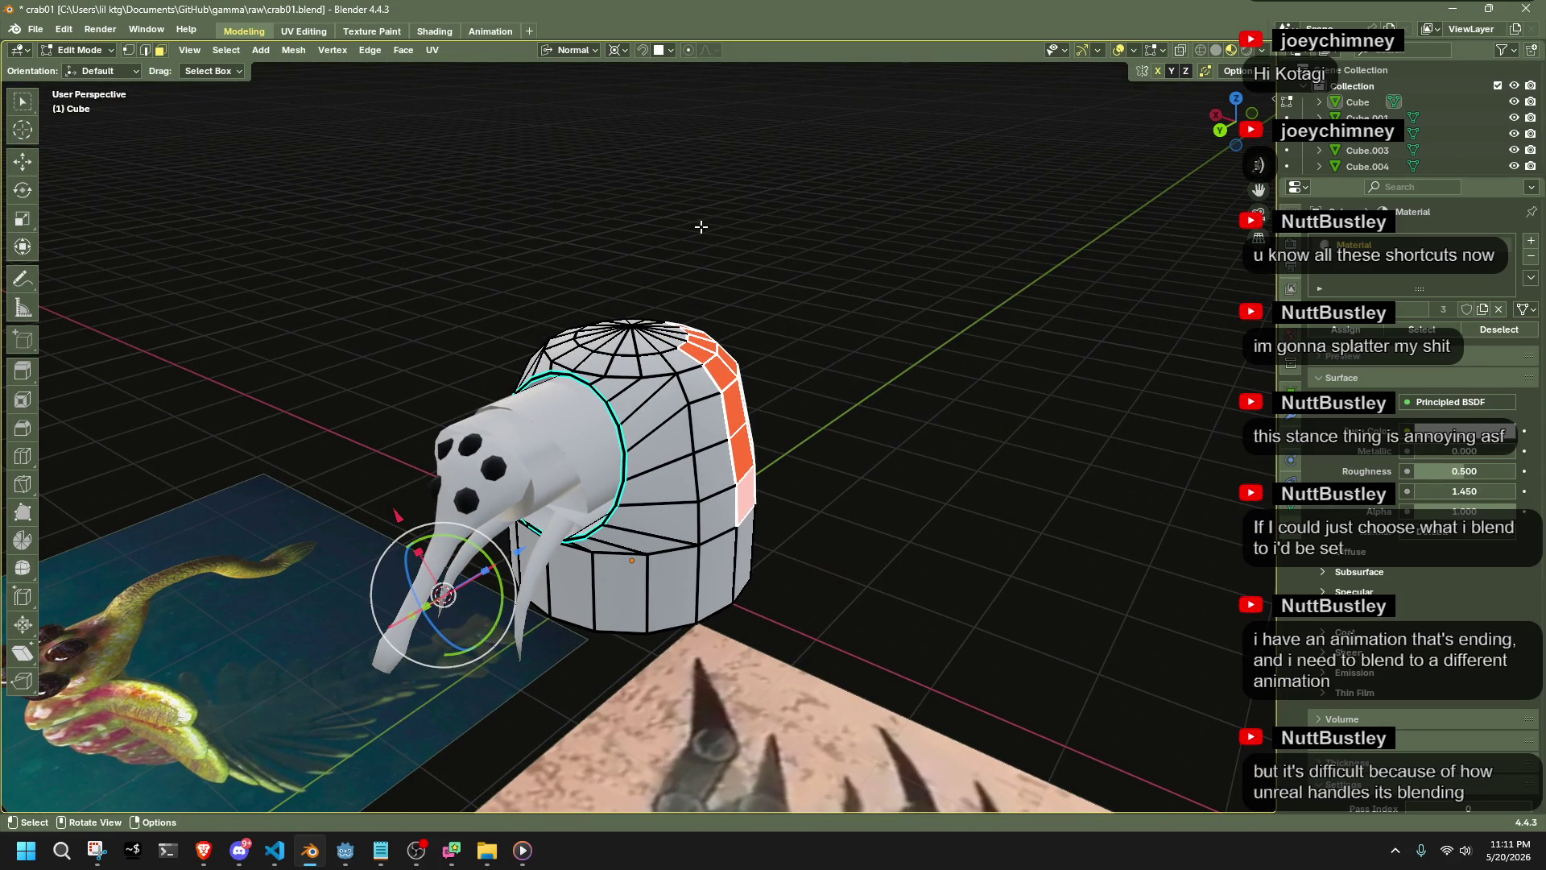
Copy the dome face strip 0.222 m outward along its normal Z
{"action": "key", "text": "g"}
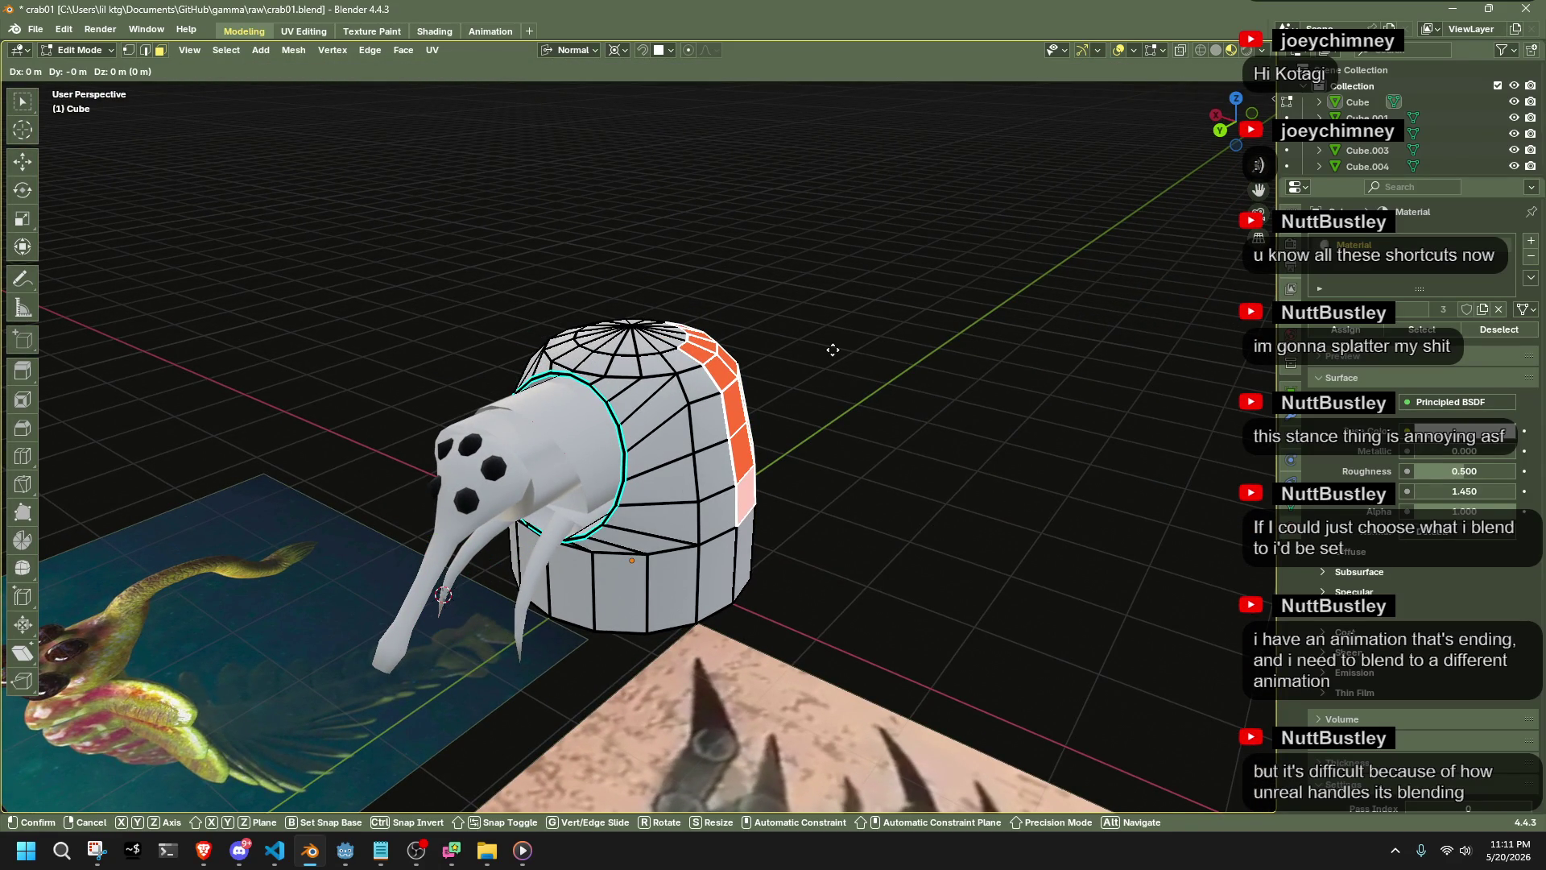
{"action": "key", "text": "z"}
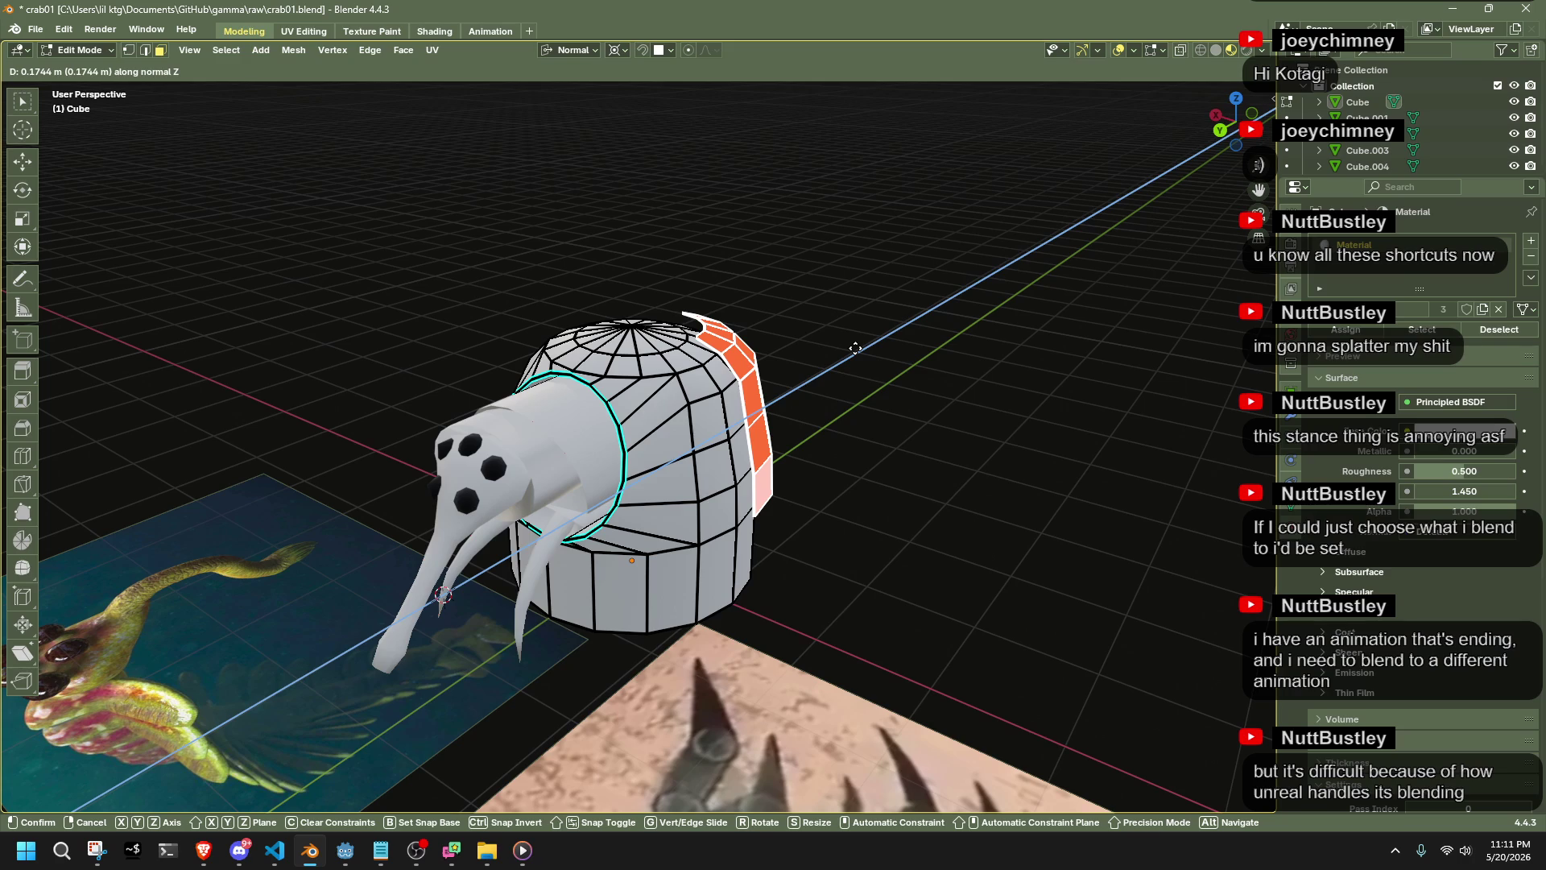
{"action": "left_click", "coordinate": [862, 348]}
Extrude the copied strip along its normal for plate thickness, then select a face inside the plate
{"action": "key", "text": "shift+d"}
{"action": "key", "text": "z"}
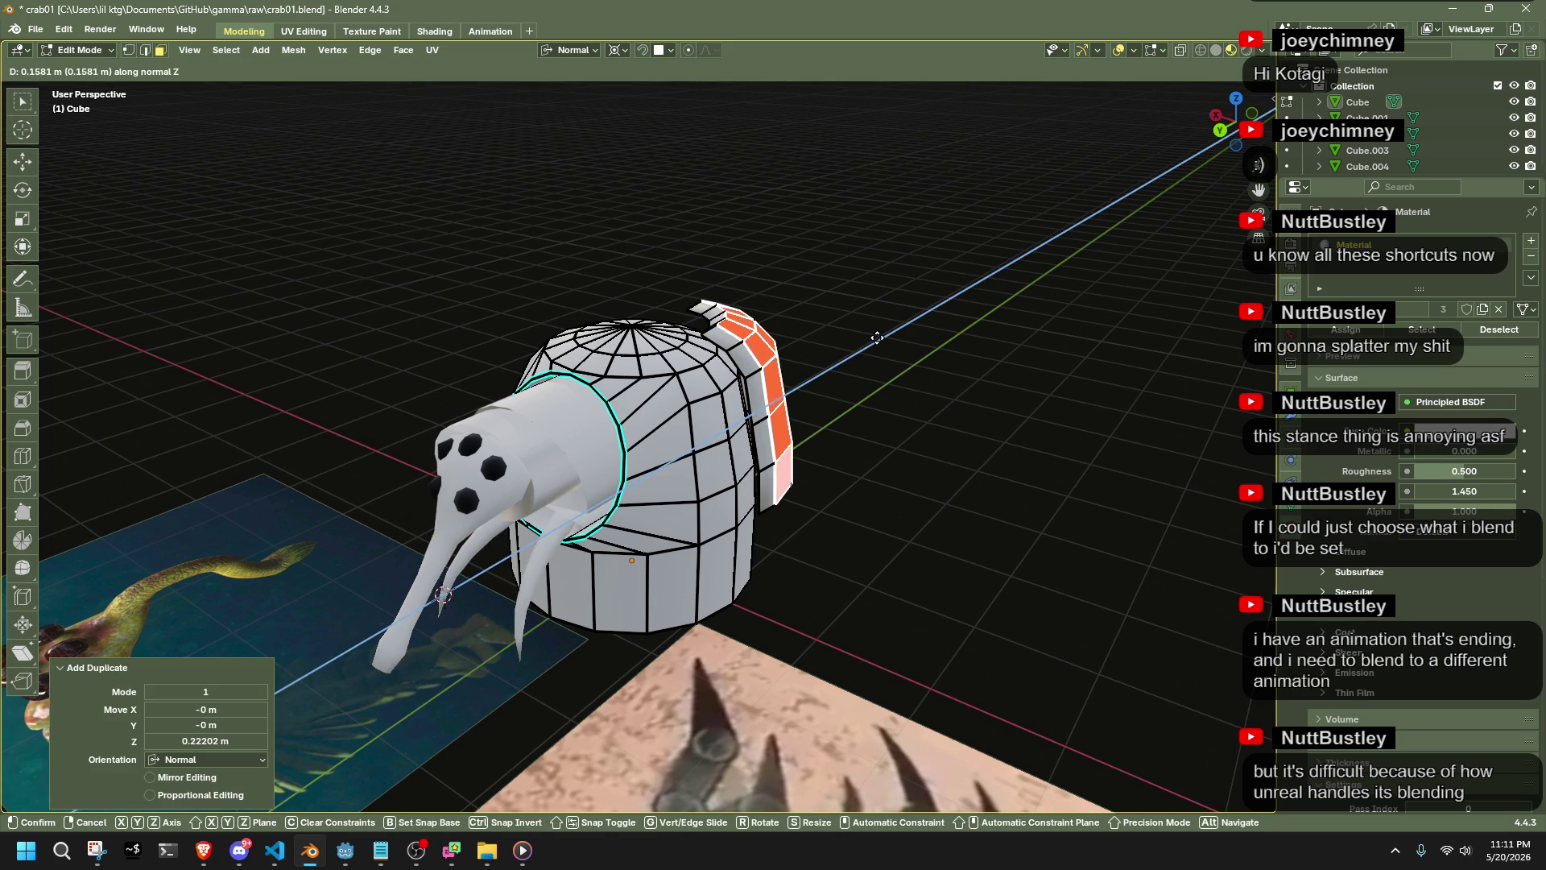
{"action": "right_click", "coordinate": [882, 335]}
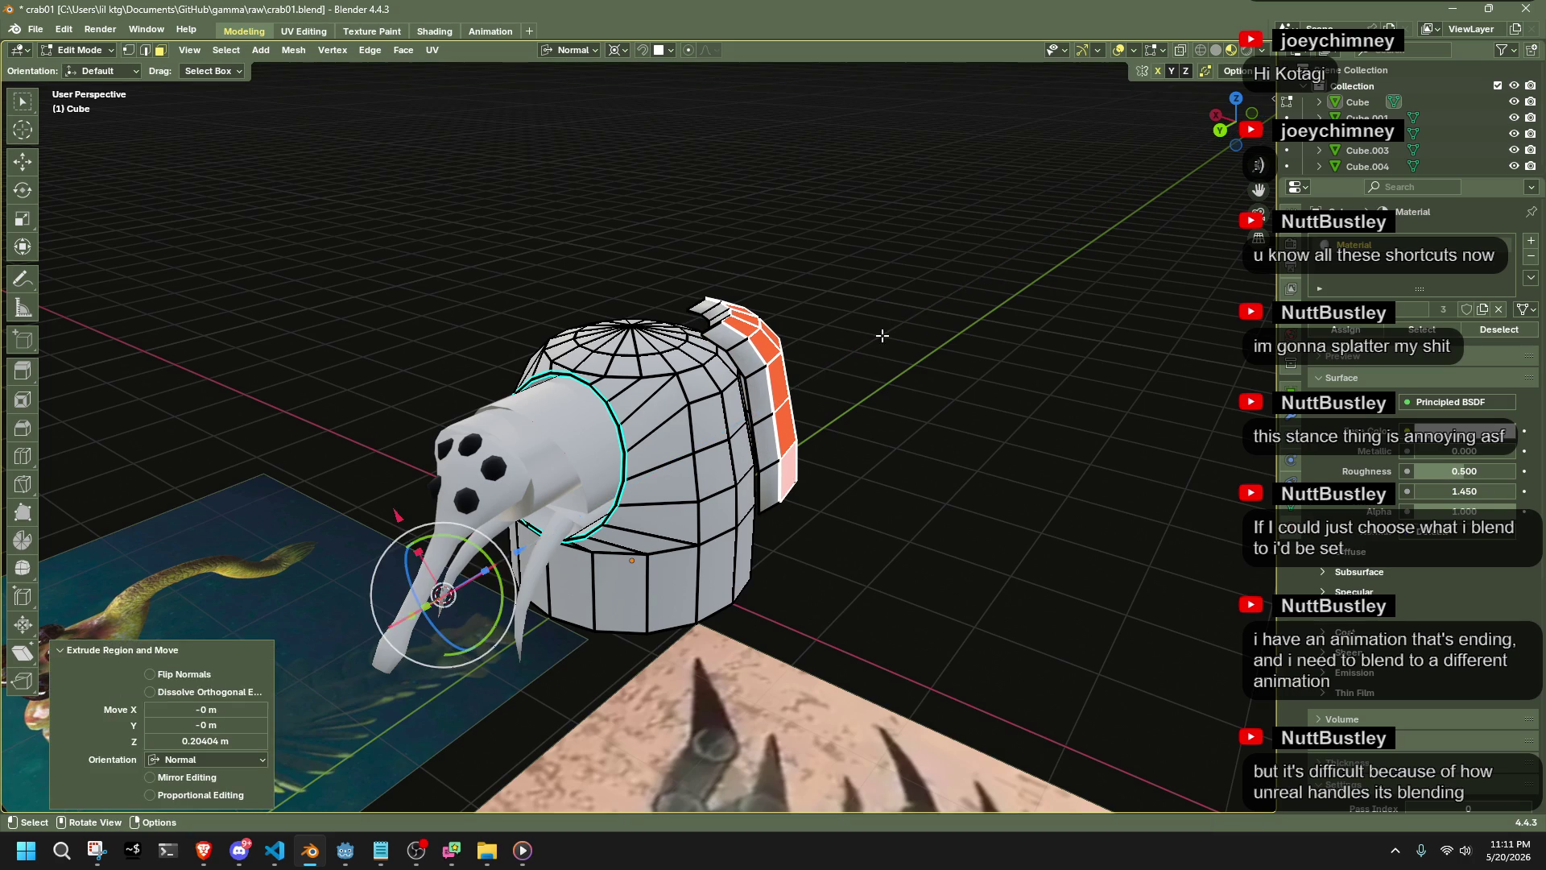
{"action": "scroll", "coordinate": [564, 451], "scroll_direction": "up", "scroll_amount": 5}
{"action": "middle_click_drag", "start_coordinate": [563, 451], "coordinate": [556, 512]}
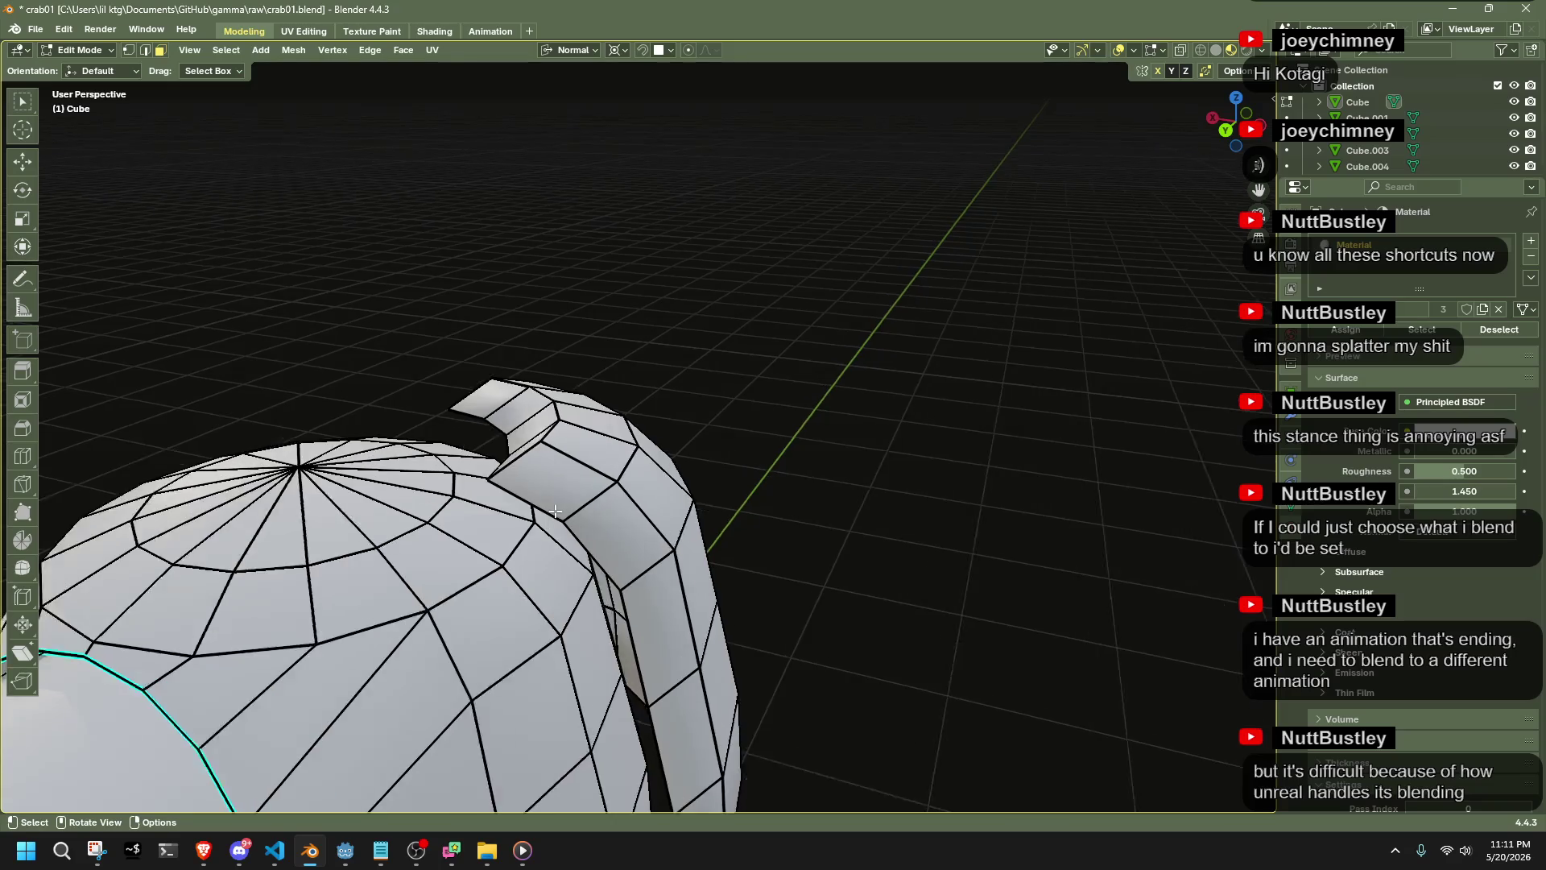
{"action": "scroll", "coordinate": [706, 511], "scroll_direction": "up", "scroll_amount": 5}
{"action": "mouse_move", "coordinate": [707, 511]}
{"action": "middle_mouse_down"}
{"action": "mouse_move", "coordinate": [769, 555]}
{"action": "mouse_move", "coordinate": [584, 582]}
{"action": "mouse_move", "coordinate": [391, 270]}
{"action": "middle_mouse_up"}
{"action": "left_click", "coordinate": [584, 582]}
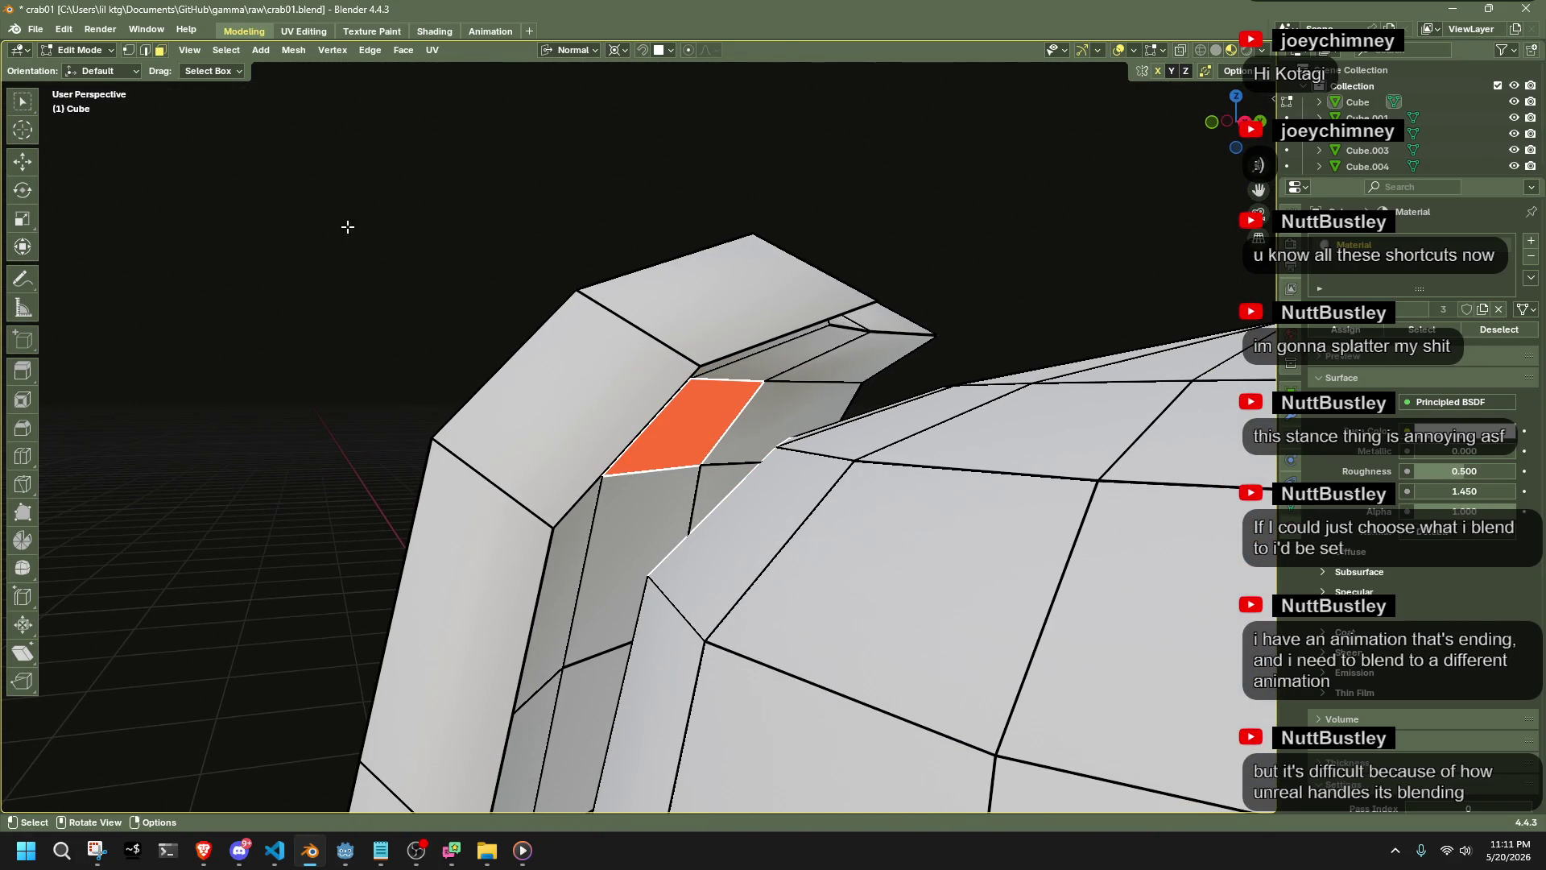
Bridge edge loops to join the armor plate to the dome with a strut
{"action": "left_click", "coordinate": [370, 50]}
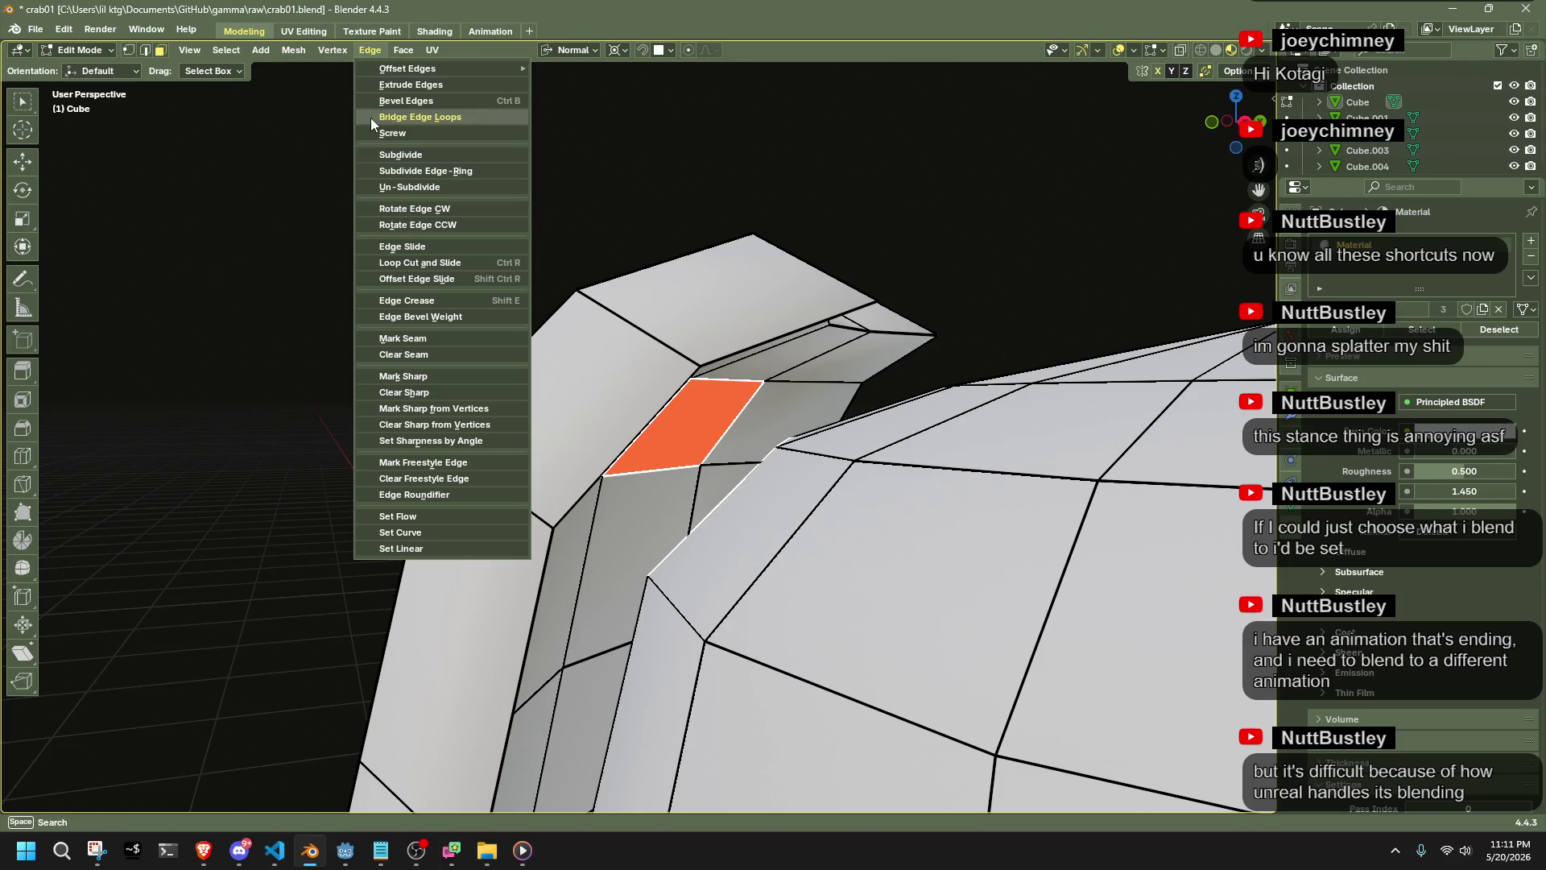
{"action": "left_click", "coordinate": [399, 118]}
{"action": "mouse_move", "coordinate": [542, 156]}
{"action": "middle_mouse_down"}
{"action": "mouse_move", "coordinate": [781, 338]}
{"action": "mouse_move", "coordinate": [610, 389]}
{"action": "mouse_move", "coordinate": [456, 310]}
{"action": "mouse_move", "coordinate": [794, 493]}
{"action": "mouse_move", "coordinate": [615, 448]}
{"action": "middle_mouse_up"}
Select four top-ring faces and lower them along global Z by about 0.3 m
{"action": "left_click", "coordinate": [588, 459]}
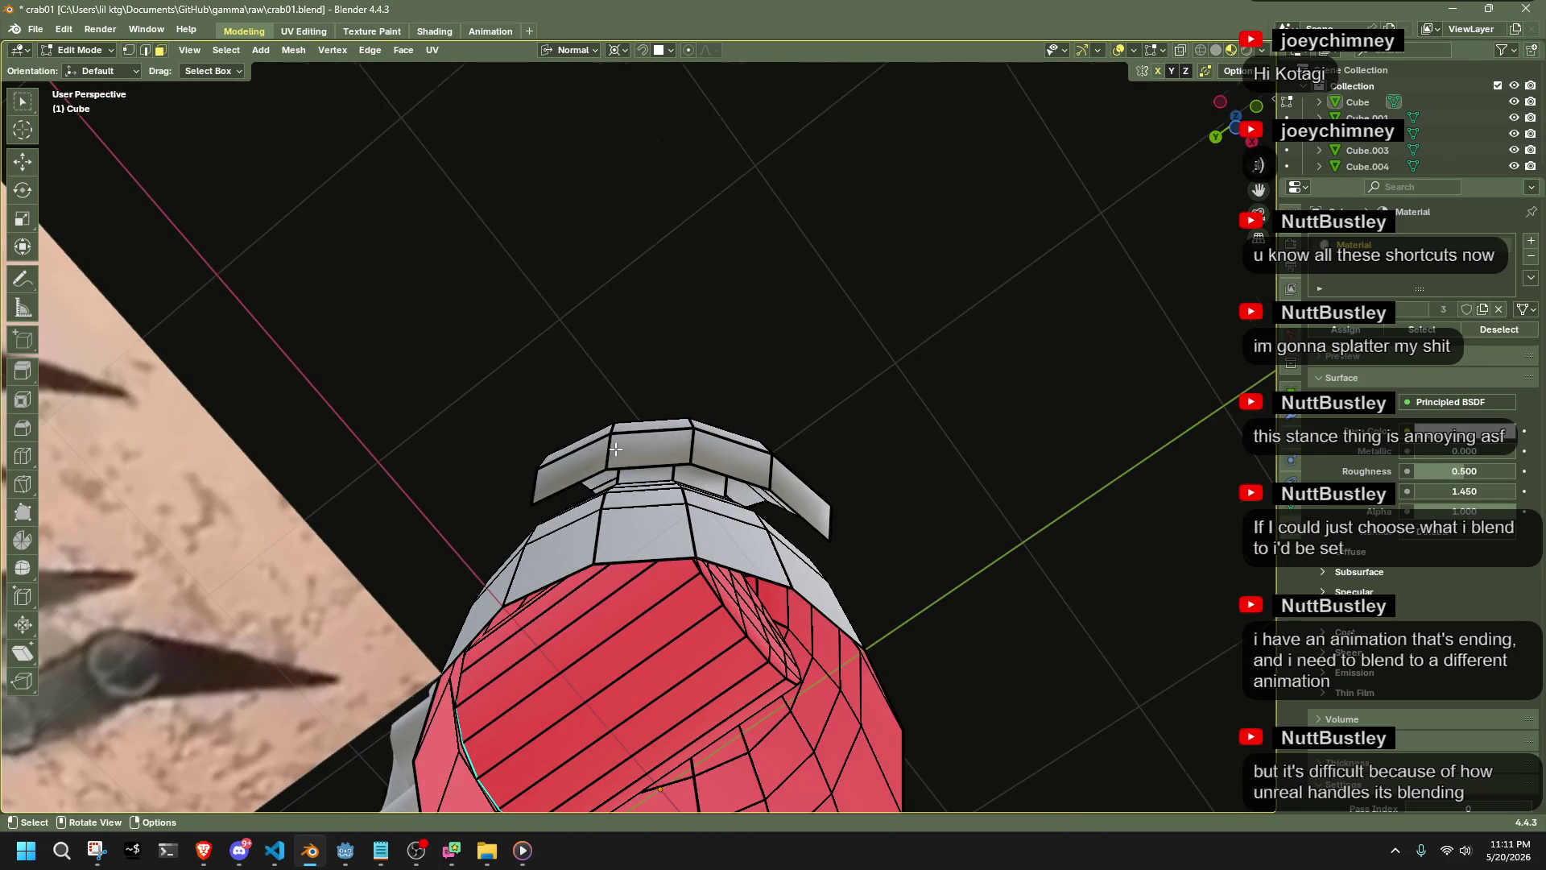
{"action": "left_click", "coordinate": [649, 443], "text": "shift"}
{"action": "left_click", "coordinate": [712, 445], "text": "shift"}
{"action": "left_click", "coordinate": [764, 475], "text": "shift"}
{"action": "mouse_move", "coordinate": [765, 475]}
{"action": "middle_mouse_down"}
{"action": "mouse_move", "coordinate": [826, 578]}
{"action": "mouse_move", "coordinate": [1101, 765]}
{"action": "mouse_move", "coordinate": [956, 655]}
{"action": "mouse_move", "coordinate": [1104, 625]}
{"action": "middle_mouse_up"}
{"action": "key", "text": "e"}
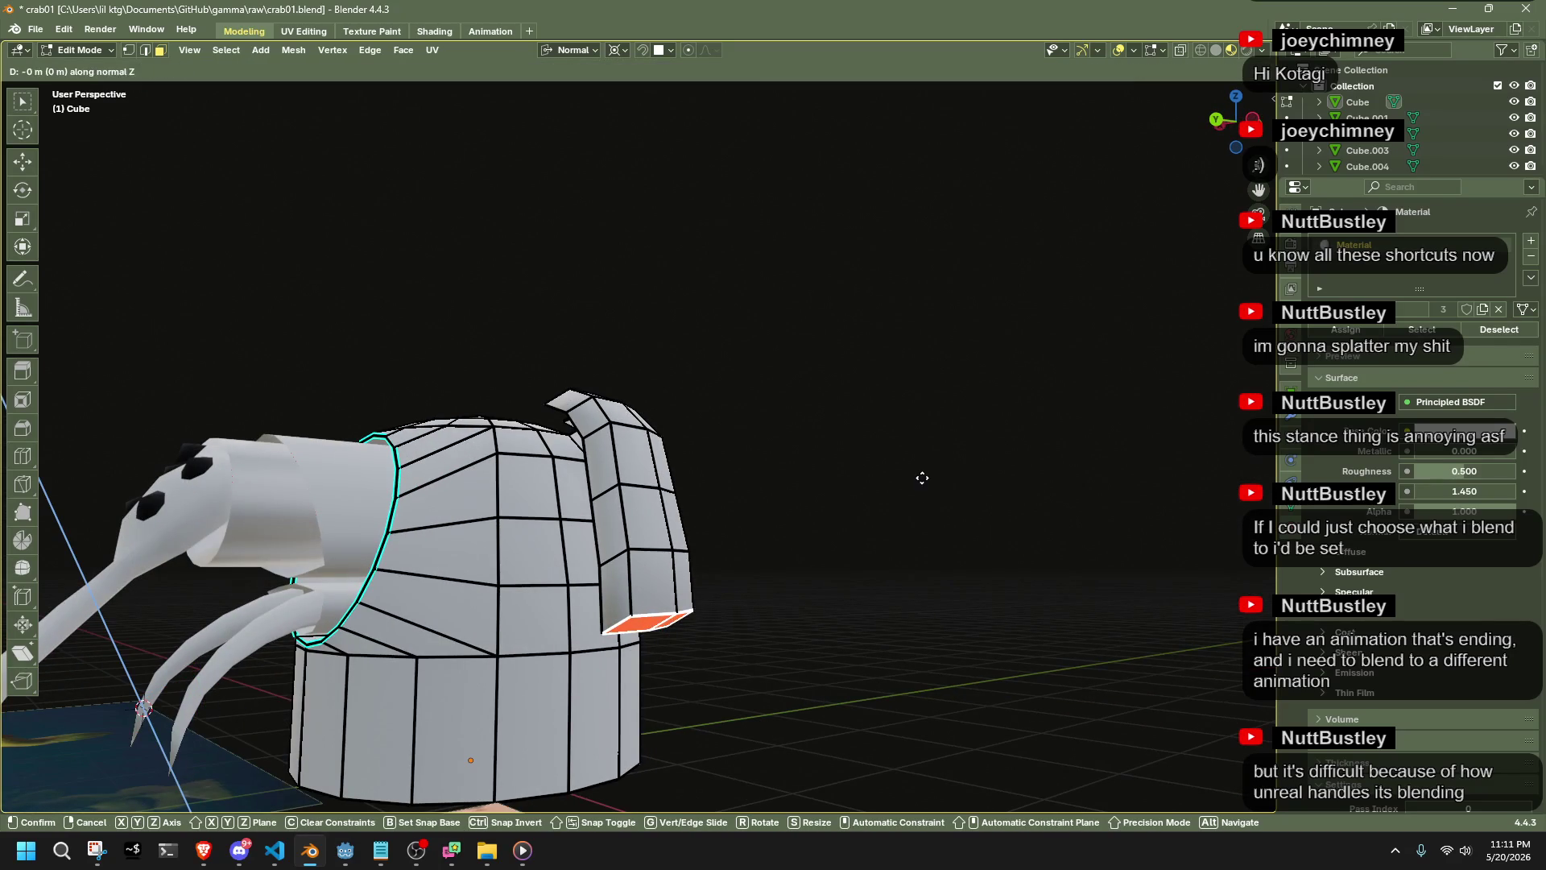
{"action": "right_click", "coordinate": [932, 555]}
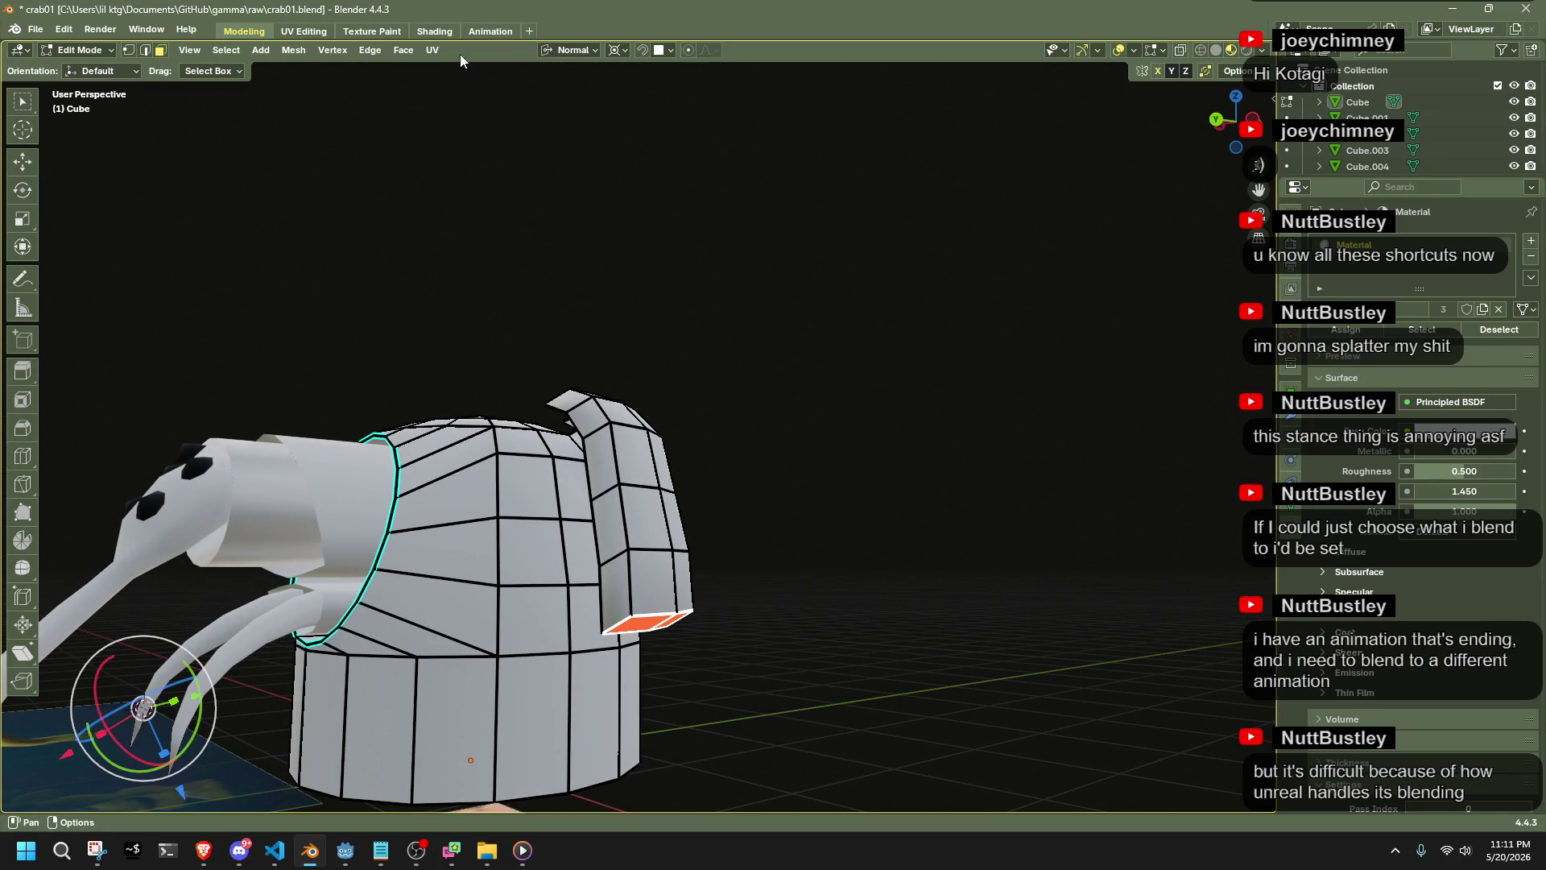
{"action": "left_click", "coordinate": [571, 50]}
{"action": "left_click", "coordinate": [578, 90]}
{"action": "key", "text": "g"}
{"action": "key", "text": "z"}
{"action": "left_click", "coordinate": [927, 313]}
{"action": "mouse_move", "coordinate": [932, 359]}
{"action": "middle_mouse_down"}
{"action": "mouse_move", "coordinate": [873, 510]}
{"action": "mouse_move", "coordinate": [557, 563]}
{"action": "mouse_move", "coordinate": [515, 419]}
{"action": "middle_mouse_up"}
Select the whole body mesh, symmetrize it +X to -X, and return to object mode
{"action": "key", "text": "a"}
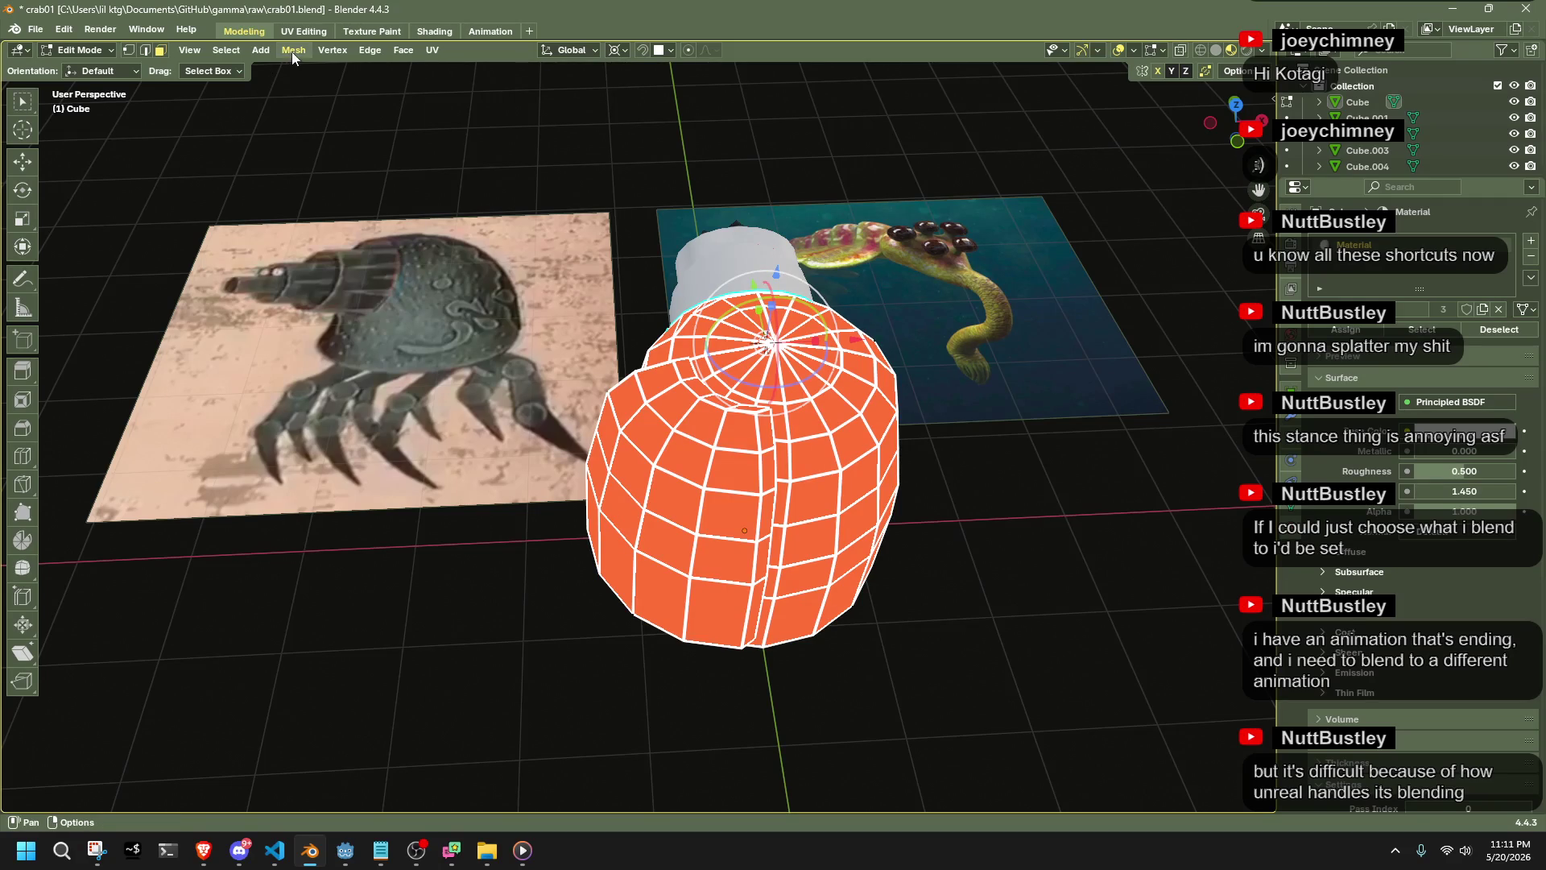
{"action": "left_click", "coordinate": [292, 50]}
{"action": "left_click", "coordinate": [366, 302]}
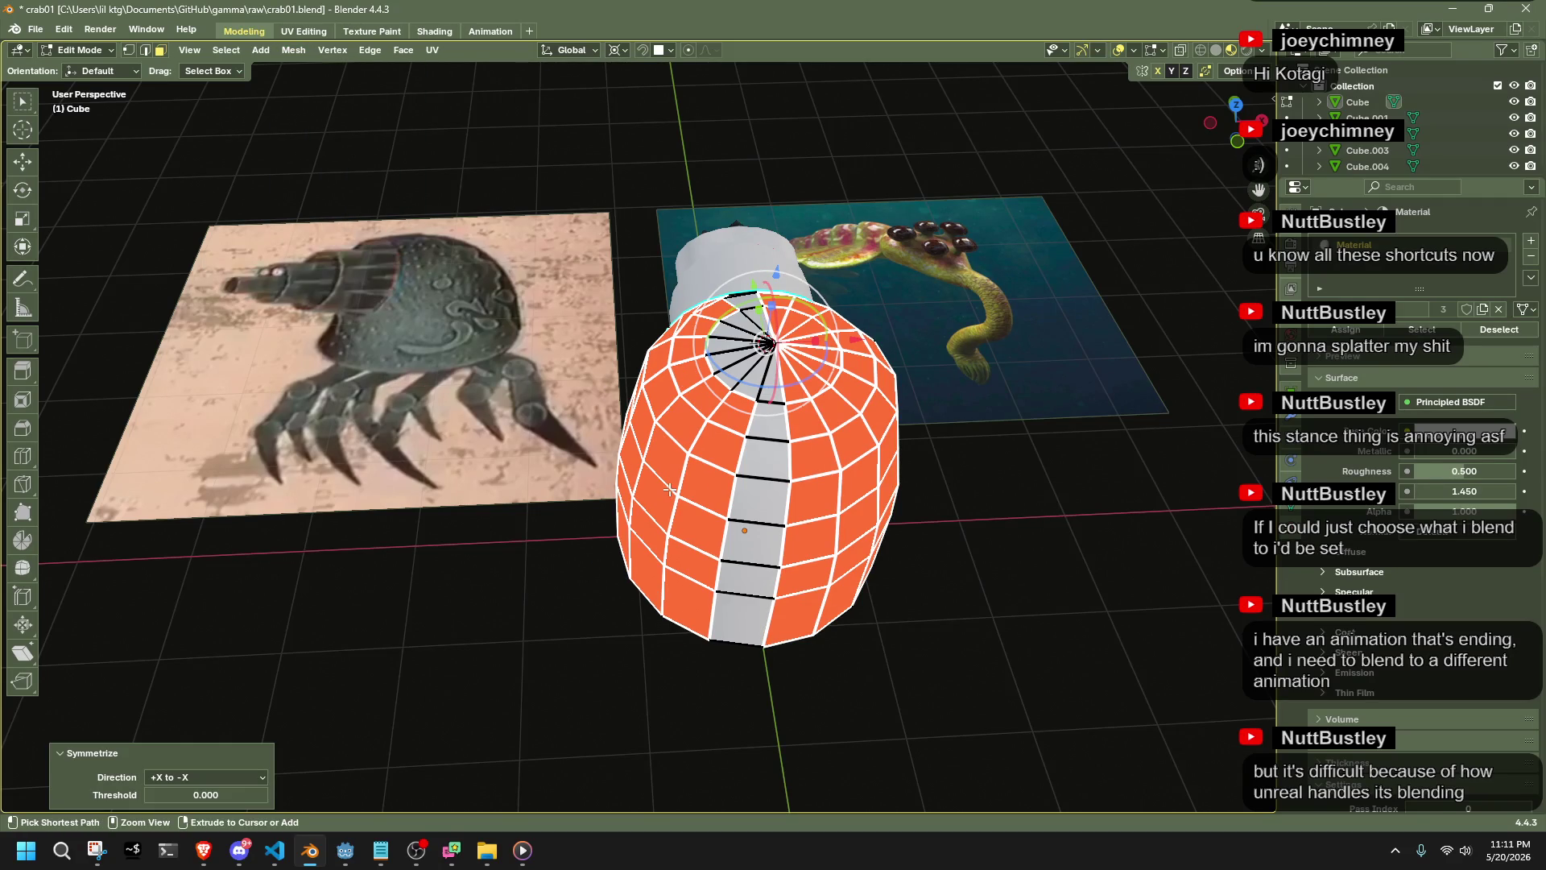
{"action": "key", "text": "Tab"}
{"action": "mouse_move", "coordinate": [952, 682]}
{"action": "middle_mouse_down"}
{"action": "mouse_move", "coordinate": [761, 650]}
{"action": "mouse_move", "coordinate": [727, 612]}
{"action": "mouse_move", "coordinate": [786, 520]}
{"action": "mouse_move", "coordinate": [636, 602]}
{"action": "mouse_move", "coordinate": [534, 597]}
{"action": "mouse_move", "coordinate": [481, 559]}
{"action": "mouse_move", "coordinate": [408, 547]}
{"action": "mouse_move", "coordinate": [539, 614]}
{"action": "mouse_move", "coordinate": [301, 496]}
{"action": "mouse_move", "coordinate": [190, 474]}
{"action": "mouse_move", "coordinate": [135, 544]}
{"action": "mouse_move", "coordinate": [84, 554]}
{"action": "middle_mouse_up"}
{"action": "scroll", "coordinate": [406, 540], "scroll_direction": "up", "scroll_amount": 5}
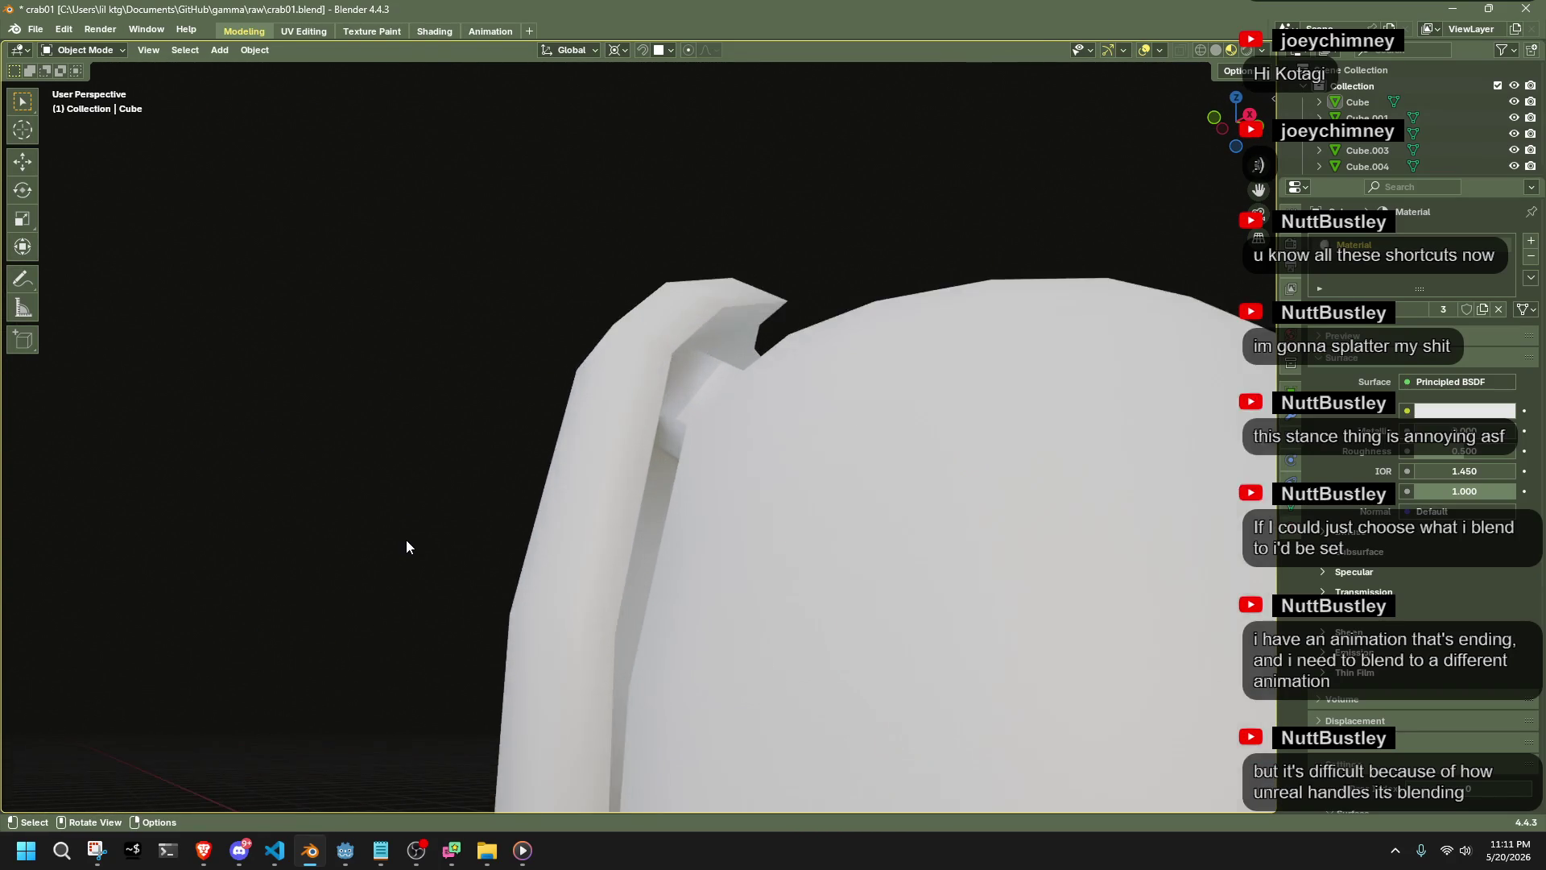
Select the entire armor plate piece and extrude it along normal X for thickness
{"action": "scroll", "coordinate": [403, 535], "scroll_direction": "down", "scroll_amount": 3}
{"action": "key", "text": "Tab"}
{"action": "key", "text": "ctrl+z"}
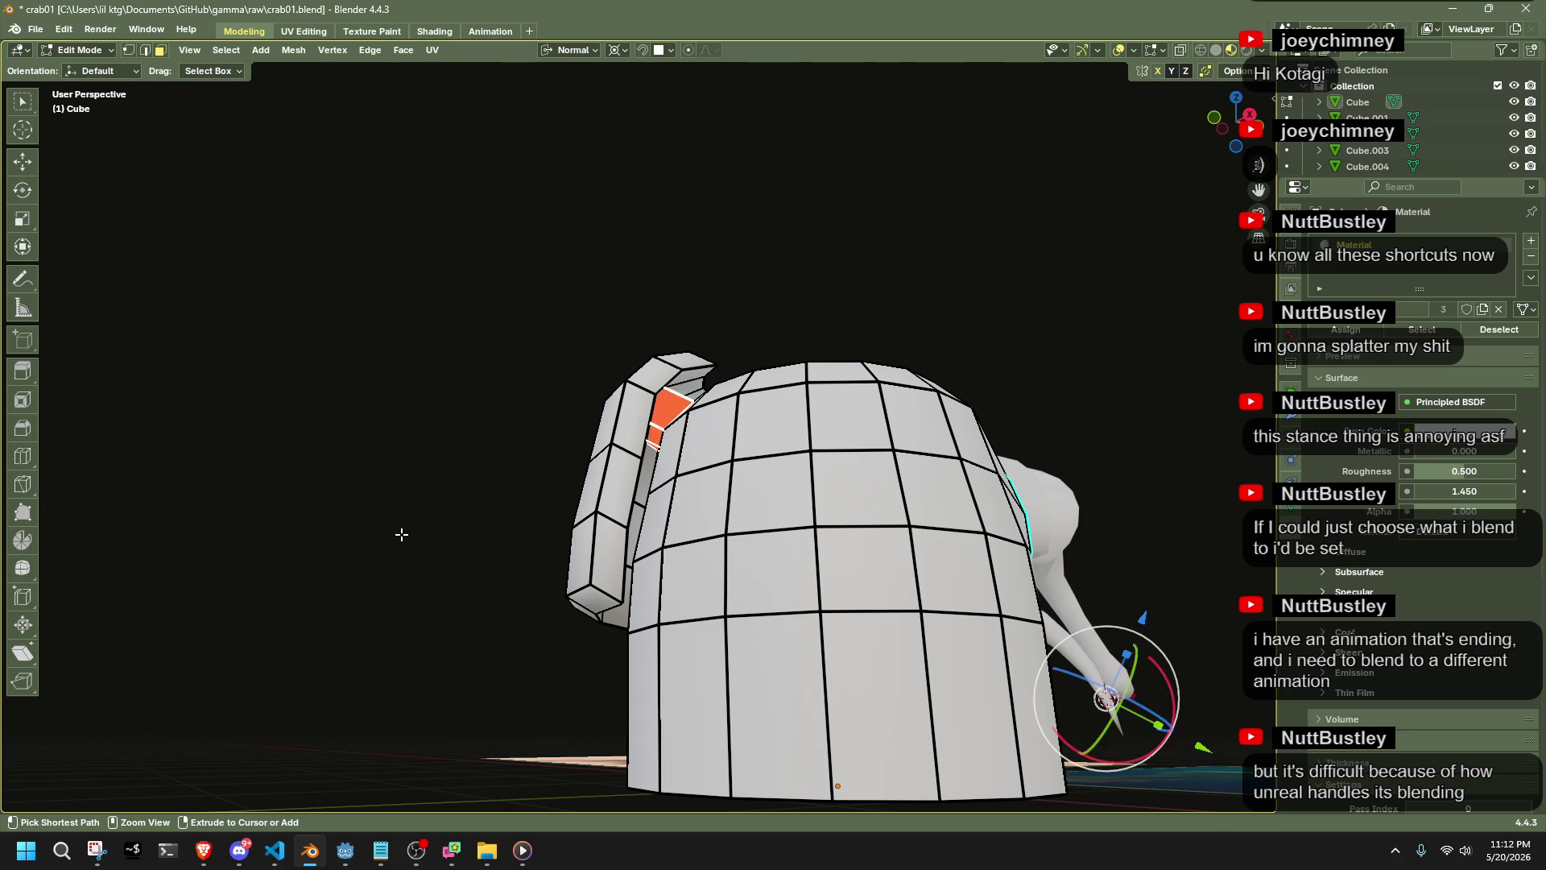
{"action": "mouse_move", "coordinate": [465, 553]}
{"action": "middle_mouse_down"}
{"action": "mouse_move", "coordinate": [537, 569]}
{"action": "mouse_move", "coordinate": [660, 428]}
{"action": "middle_mouse_up"}
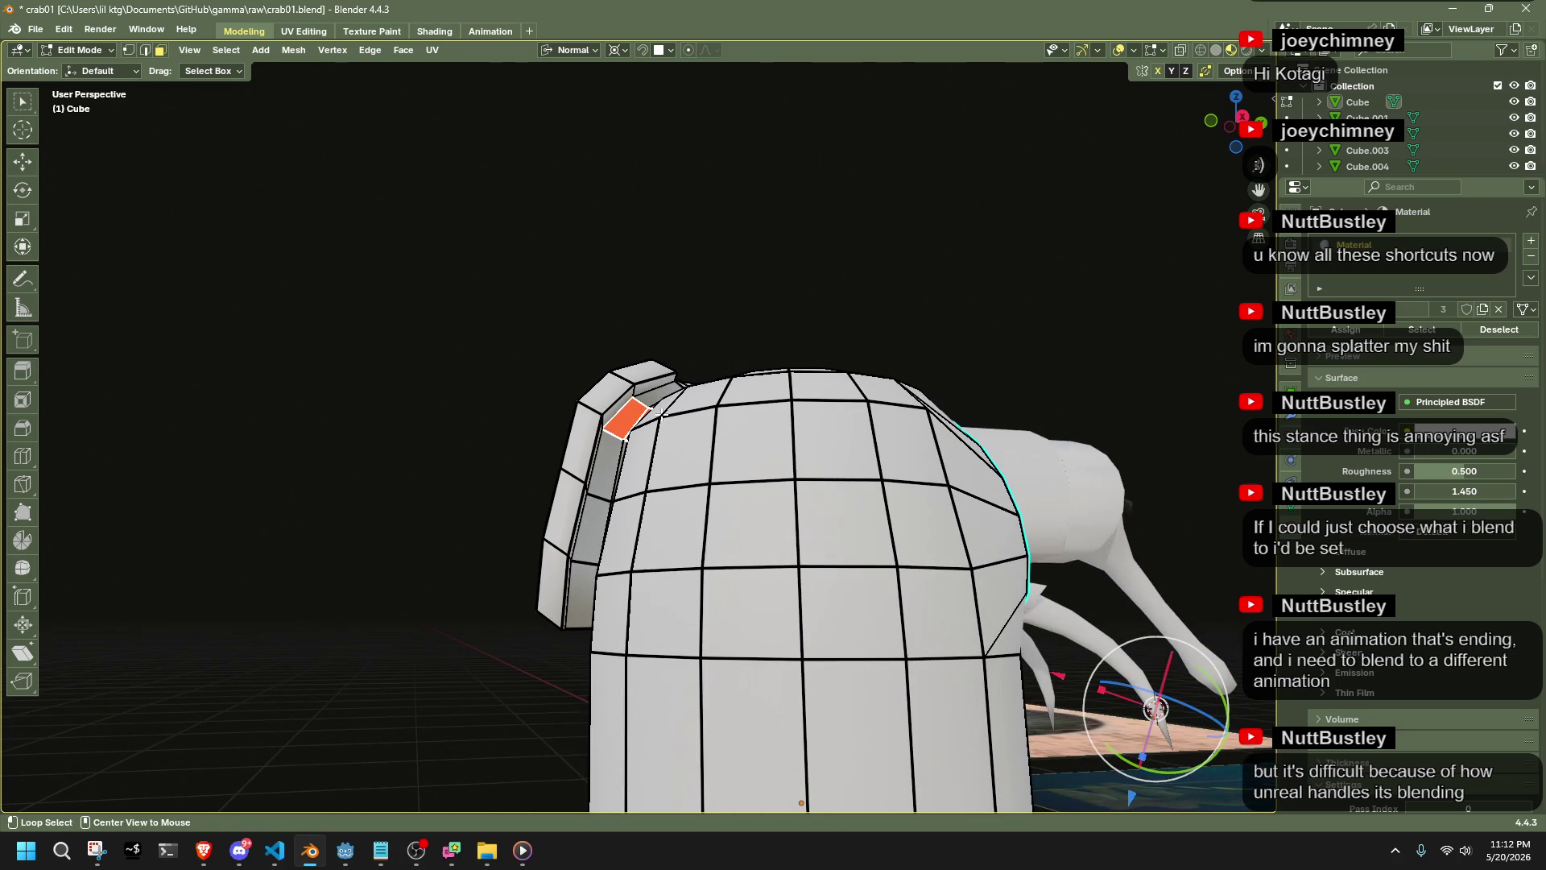
{"action": "key", "text": "ctrl+l"}
{"action": "key", "text": "ctrl+z"}
{"action": "key", "text": "l"}
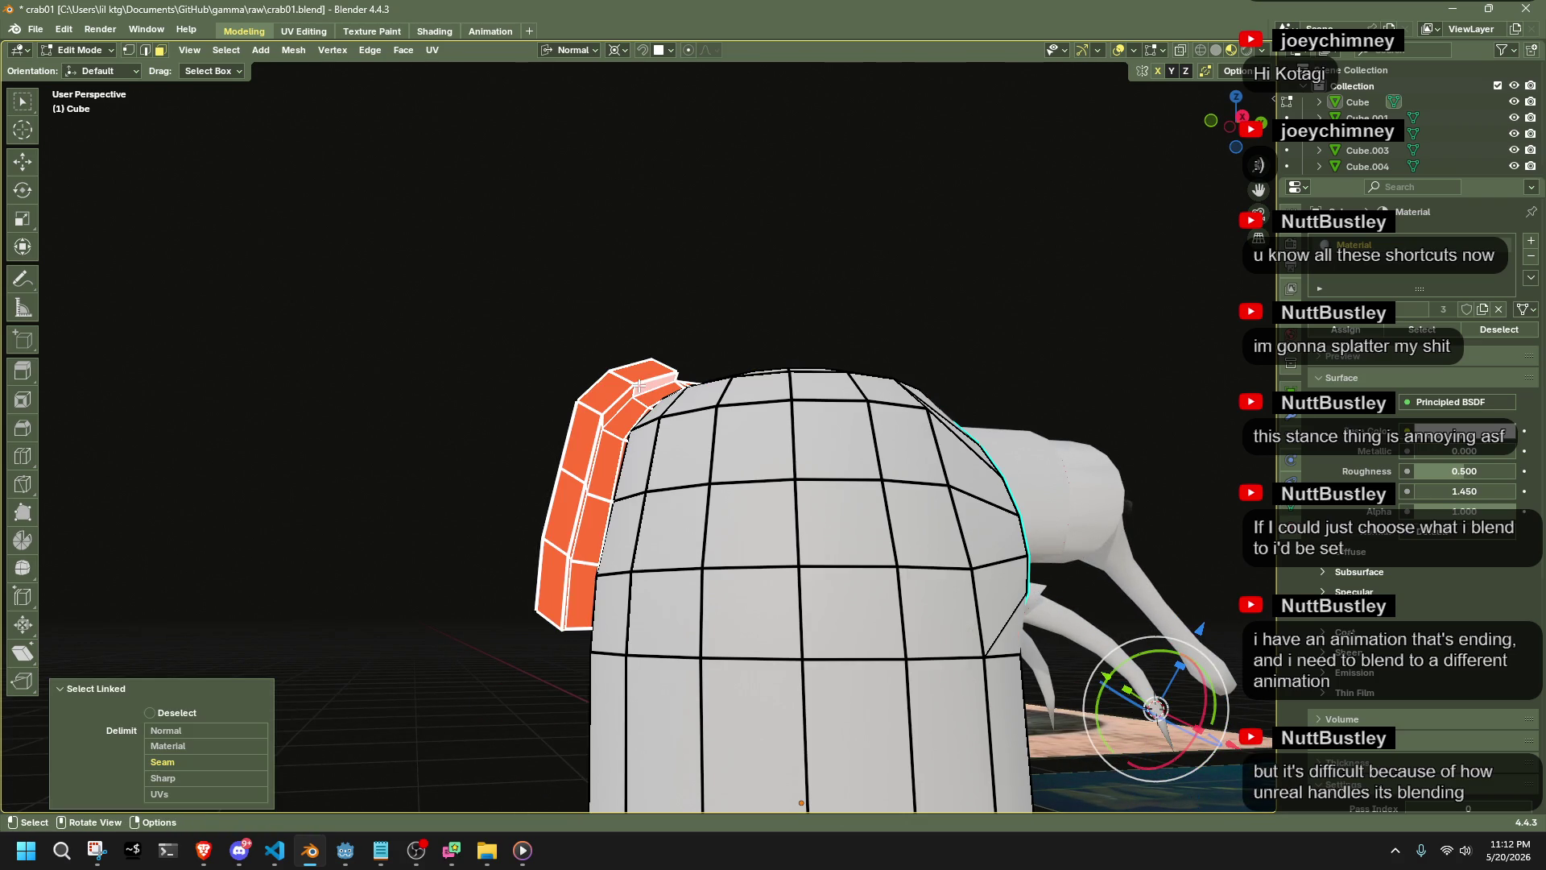
{"action": "middle_click_drag", "start_coordinate": [752, 529], "coordinate": [760, 534]}
{"action": "key", "text": "e"}
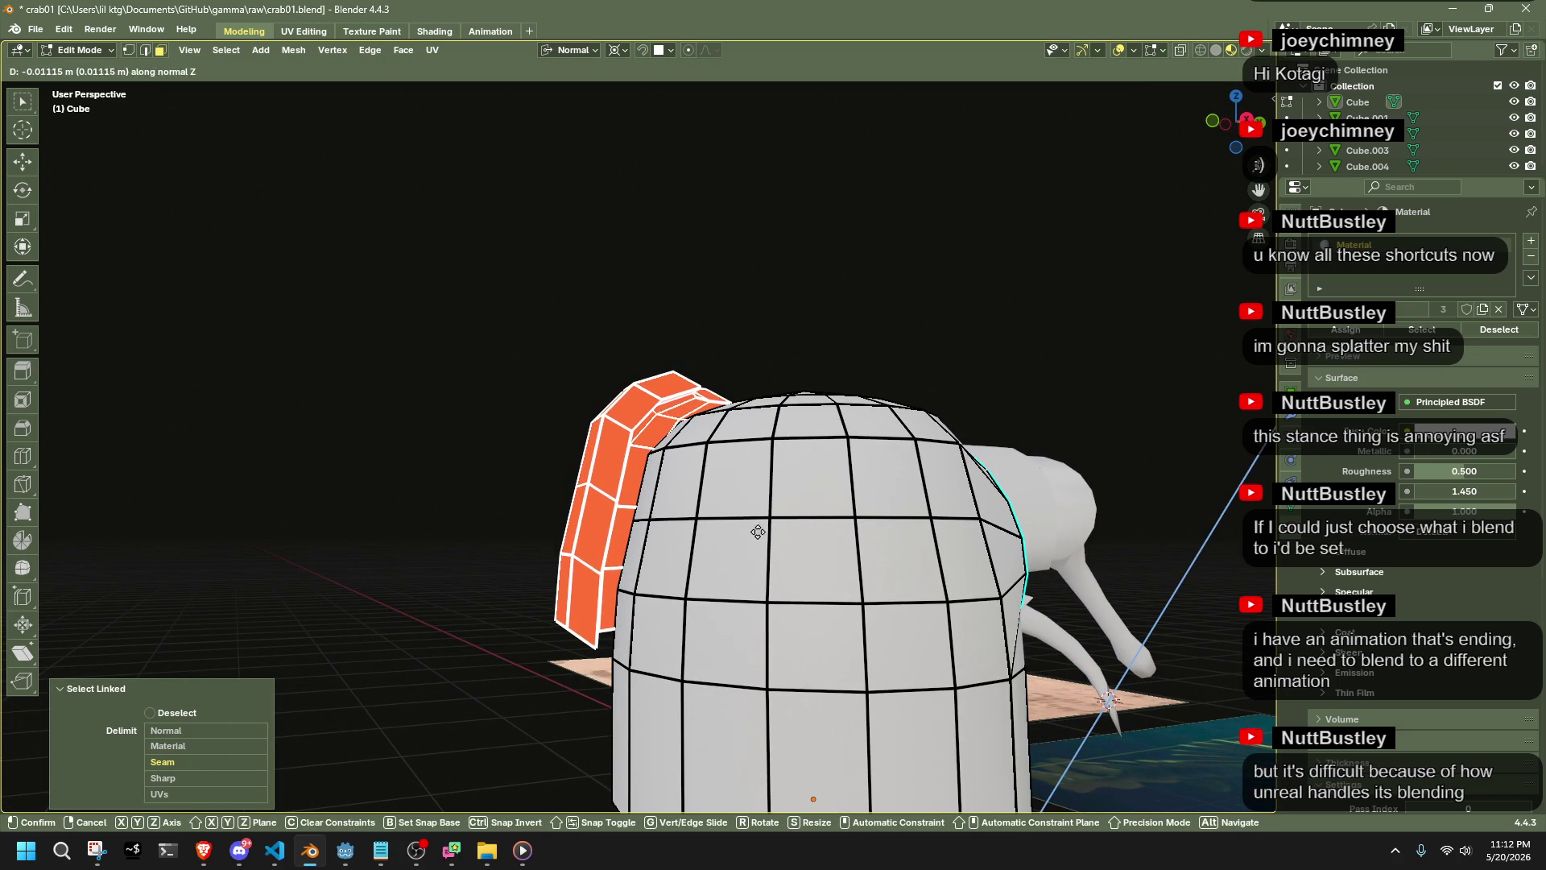
{"action": "key", "text": "x"}
{"action": "left_click", "coordinate": [710, 481]}
Shift the armor plate sideways and down along its normal X and Y axes
{"action": "mouse_move", "coordinate": [709, 481]}
{"action": "middle_mouse_down"}
{"action": "mouse_move", "coordinate": [545, 627]}
{"action": "mouse_move", "coordinate": [556, 620]}
{"action": "middle_mouse_up"}
{"action": "key", "text": "g"}
{"action": "key", "text": "y"}
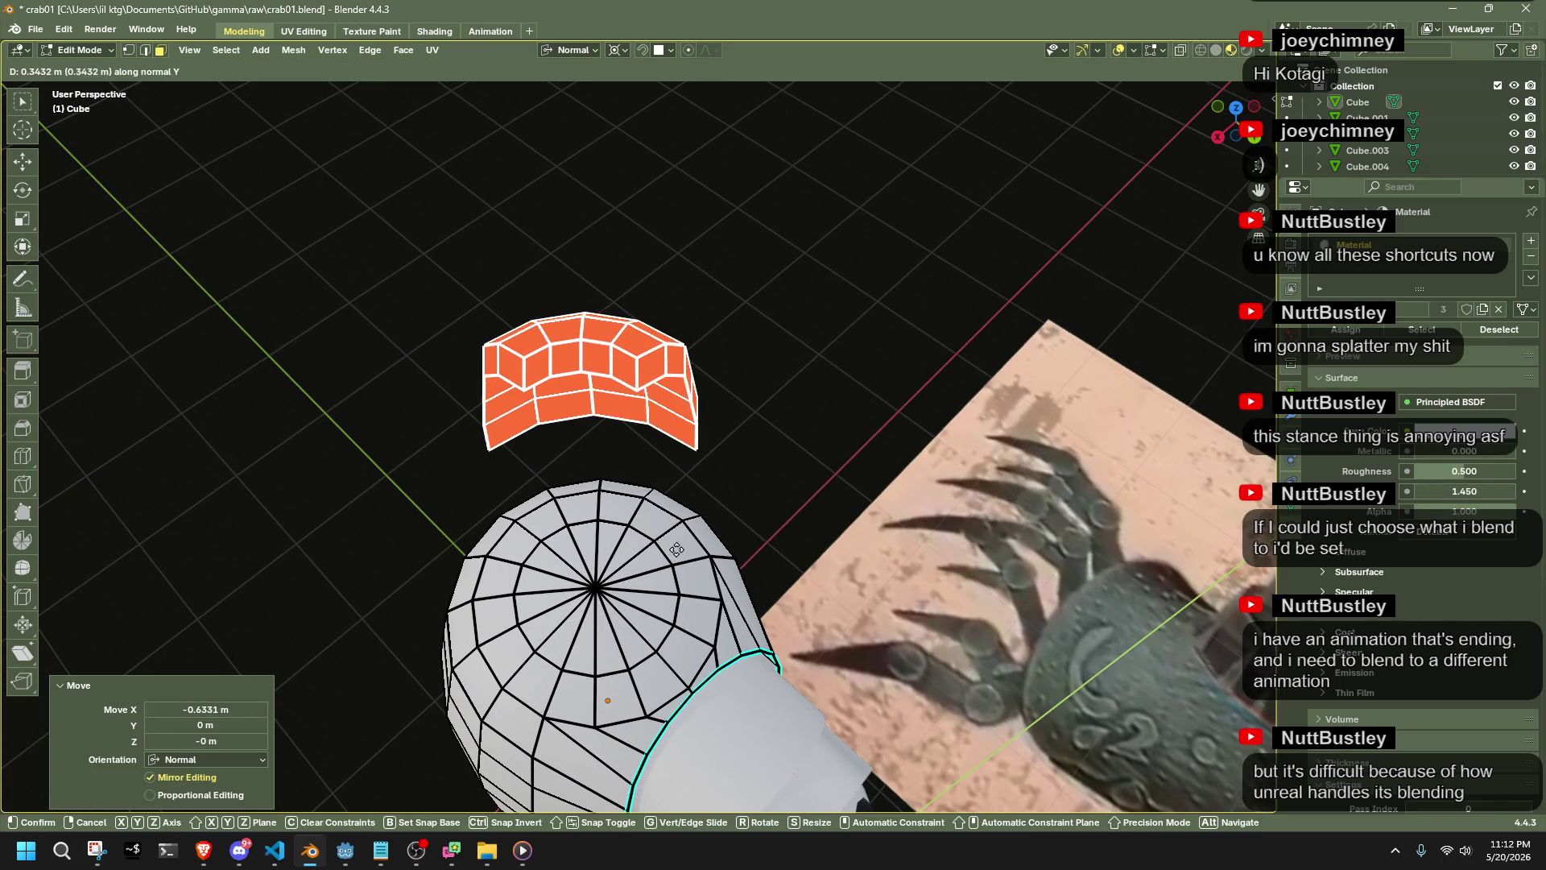
{"action": "key", "text": "x"}
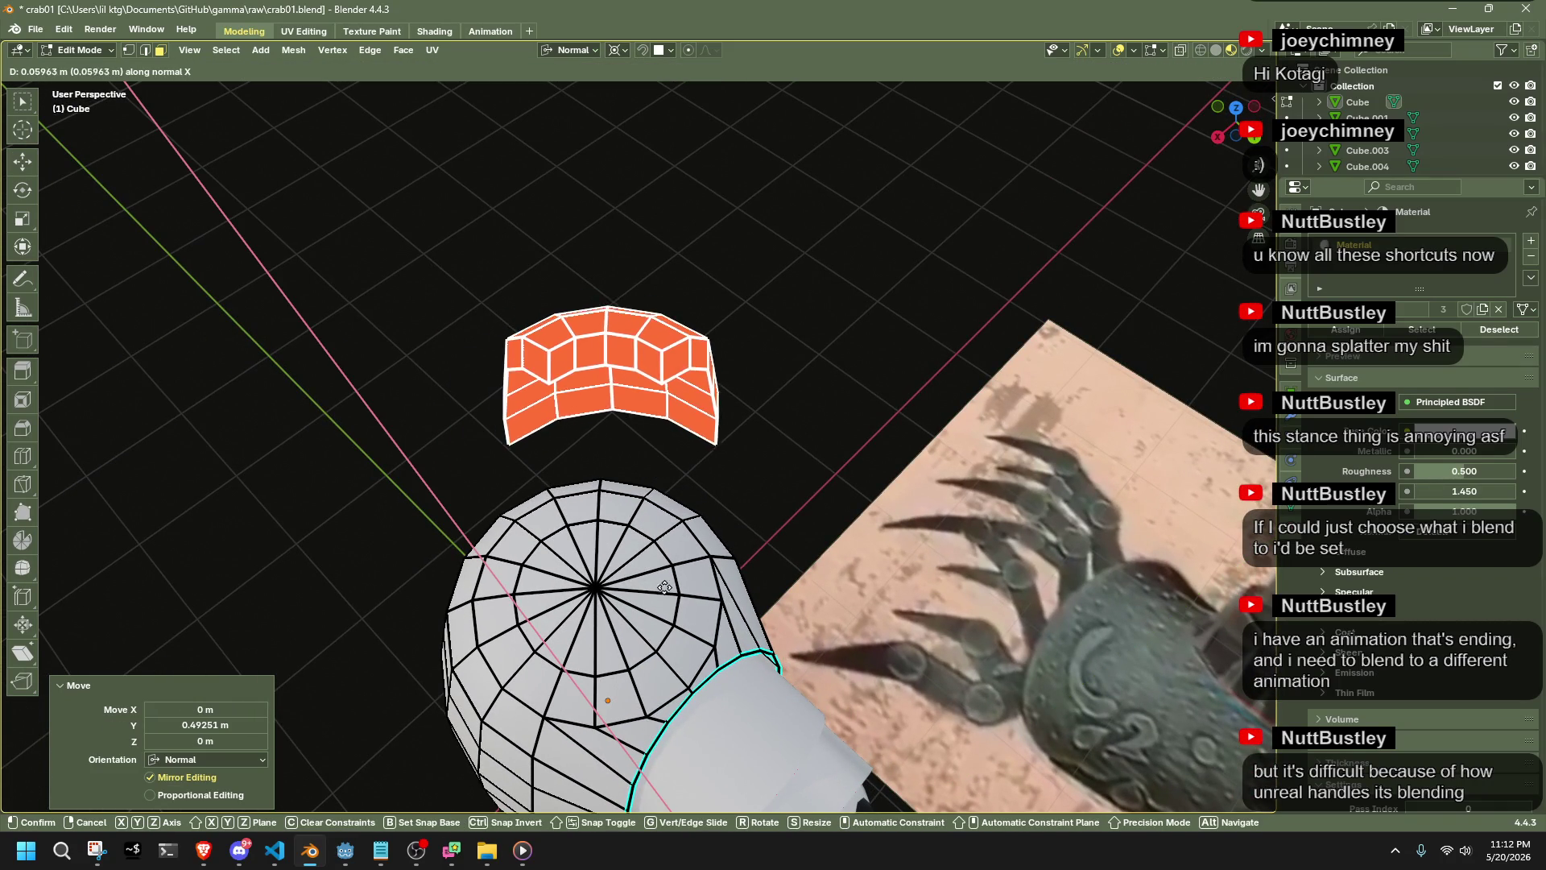
{"action": "left_click", "coordinate": [702, 620]}
{"action": "key", "text": "g"}
{"action": "key", "text": "y"}
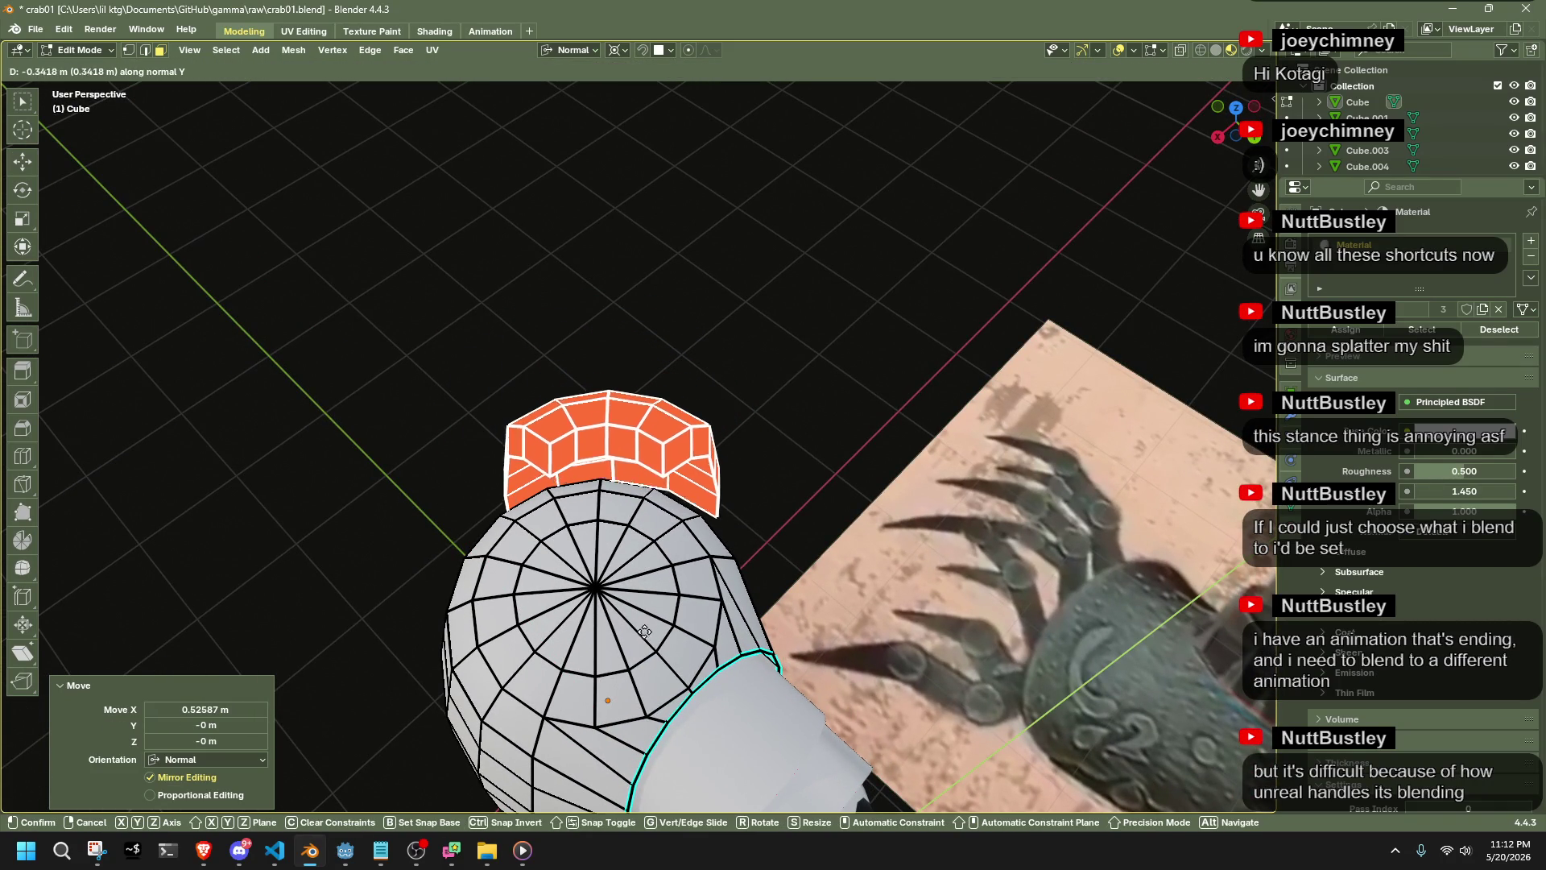
{"action": "left_click", "coordinate": [637, 632]}
{"action": "middle_click_drag", "start_coordinate": [637, 632], "coordinate": [807, 499]}
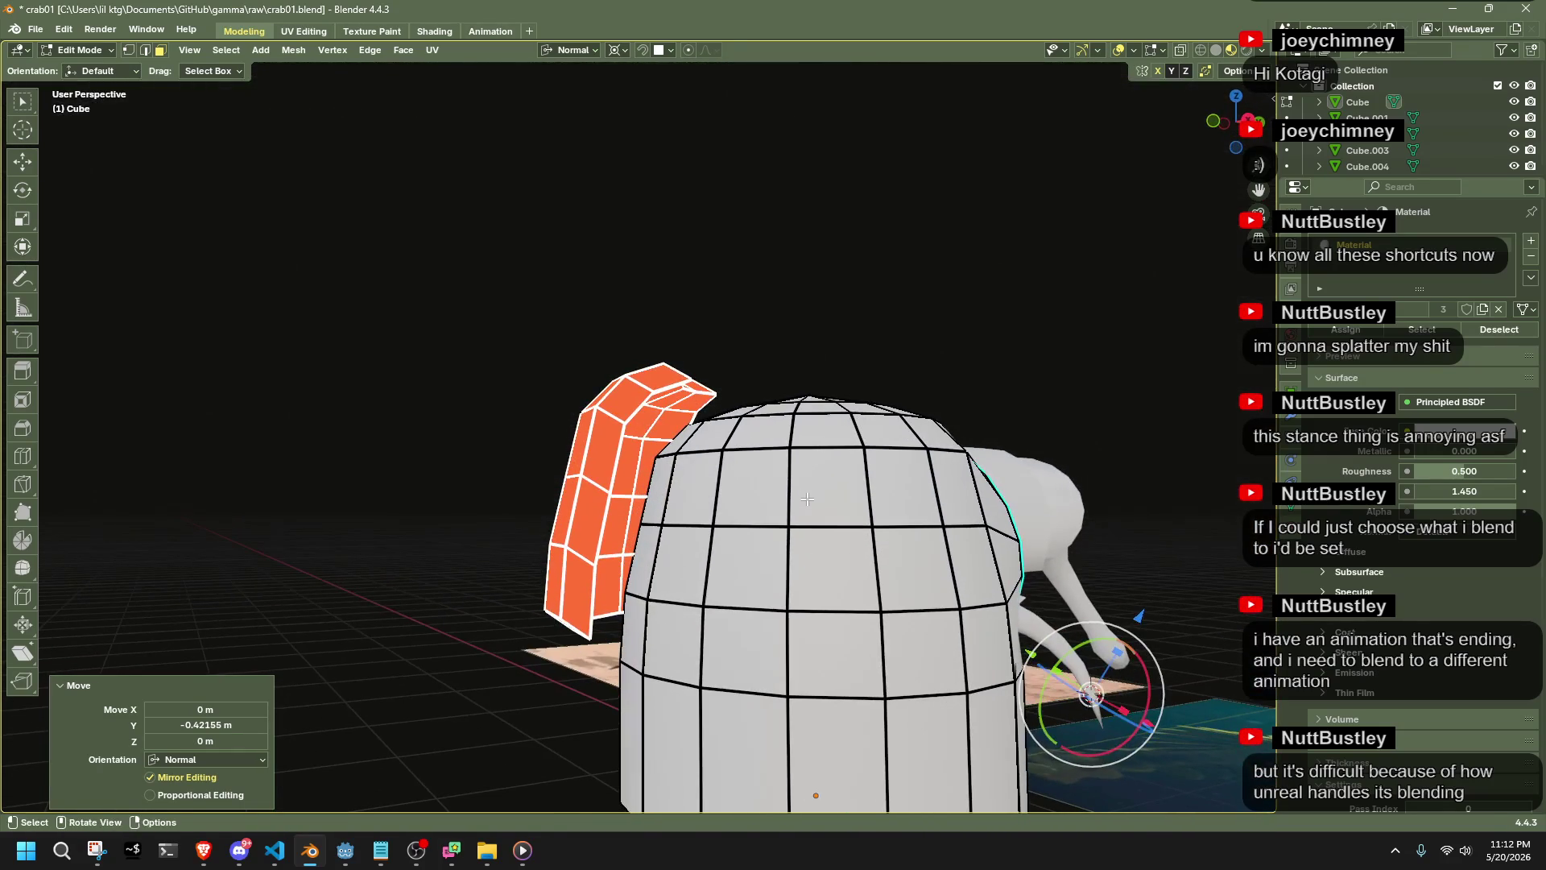
{"action": "key", "text": "g"}
{"action": "key", "text": "z"}
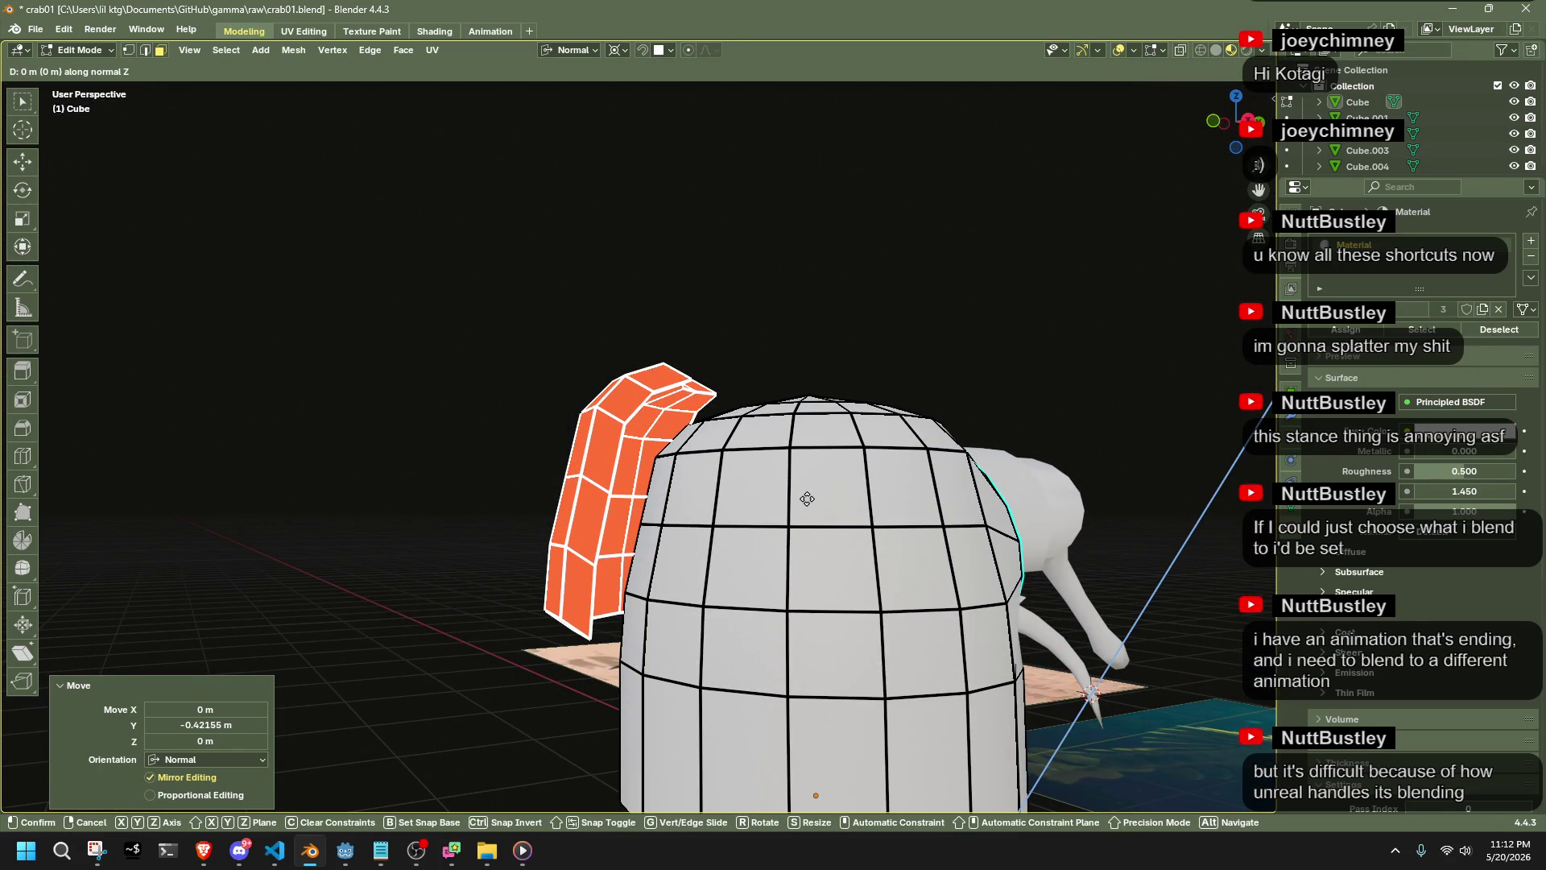
{"action": "left_click", "coordinate": [807, 499]}
From top view, nudge the plate along X and Y into place beside the dome, then deselect
{"action": "mouse_move", "coordinate": [1240, 121]}
{"action": "left_mouse_down"}
{"action": "mouse_move", "coordinate": [1237, 166]}
{"action": "mouse_move", "coordinate": [1212, 159]}
{"action": "left_mouse_up"}
{"action": "key", "text": "KP_7"}
{"action": "key", "text": "g"}
{"action": "key", "text": "x"}
{"action": "left_click", "coordinate": [1021, 371]}
{"action": "key", "text": "g"}
{"action": "key", "text": "y"}
{"action": "left_click", "coordinate": [1004, 366]}
{"action": "mouse_move", "coordinate": [1004, 365]}
{"action": "middle_mouse_down"}
{"action": "mouse_move", "coordinate": [926, 477]}
{"action": "mouse_move", "coordinate": [845, 328]}
{"action": "middle_mouse_up"}
{"action": "left_click", "coordinate": [805, 391]}
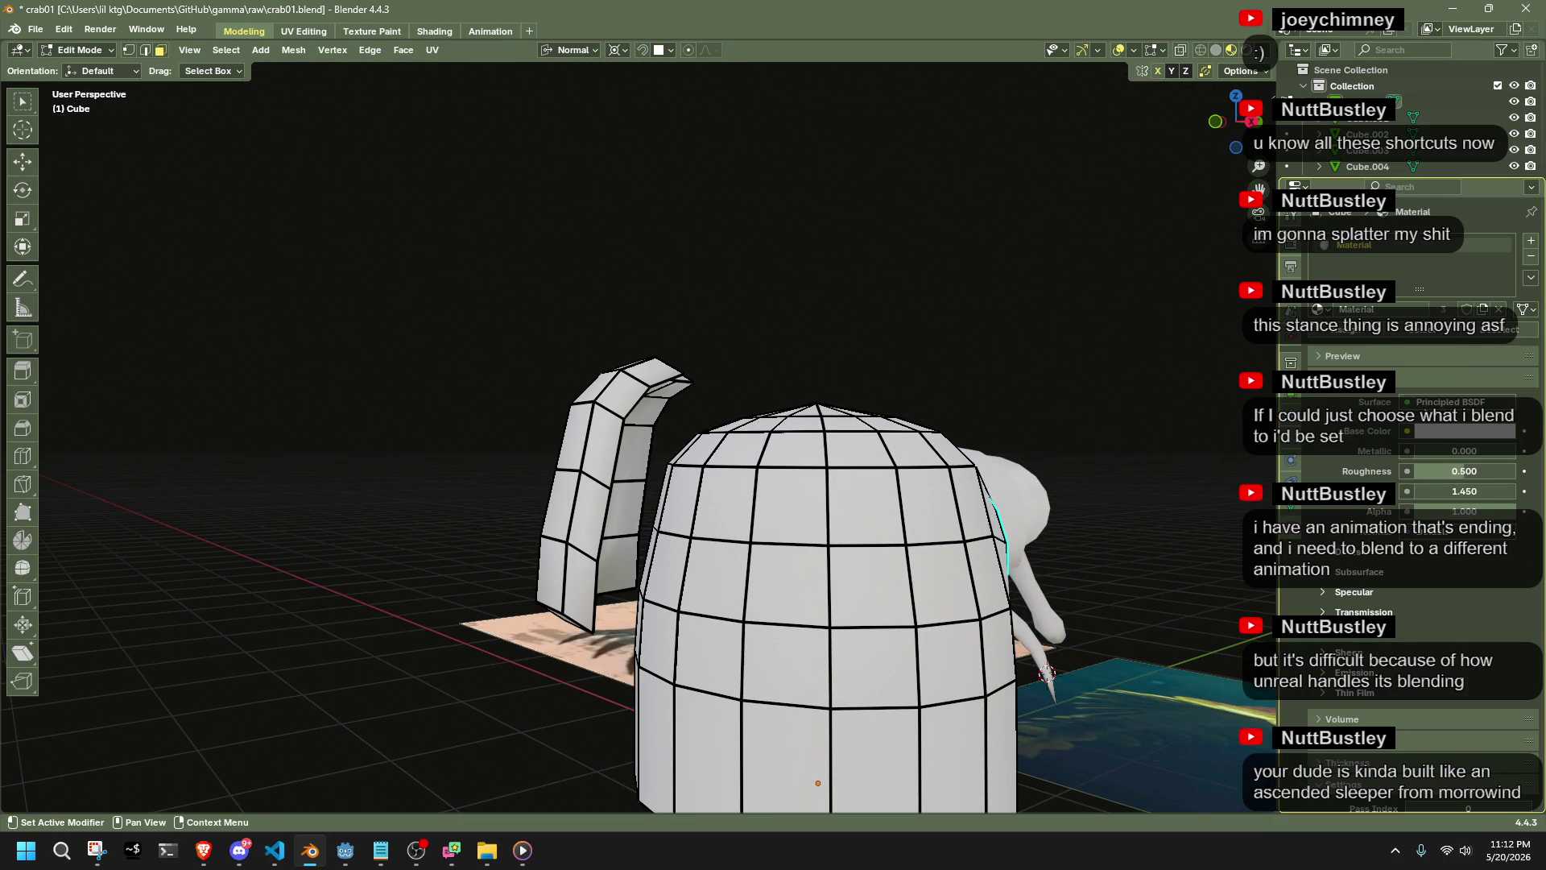
Switch to Brave and drag the Ascended Sleeper image window over the viewport
{"action": "key", "text": "alt+Tab"}
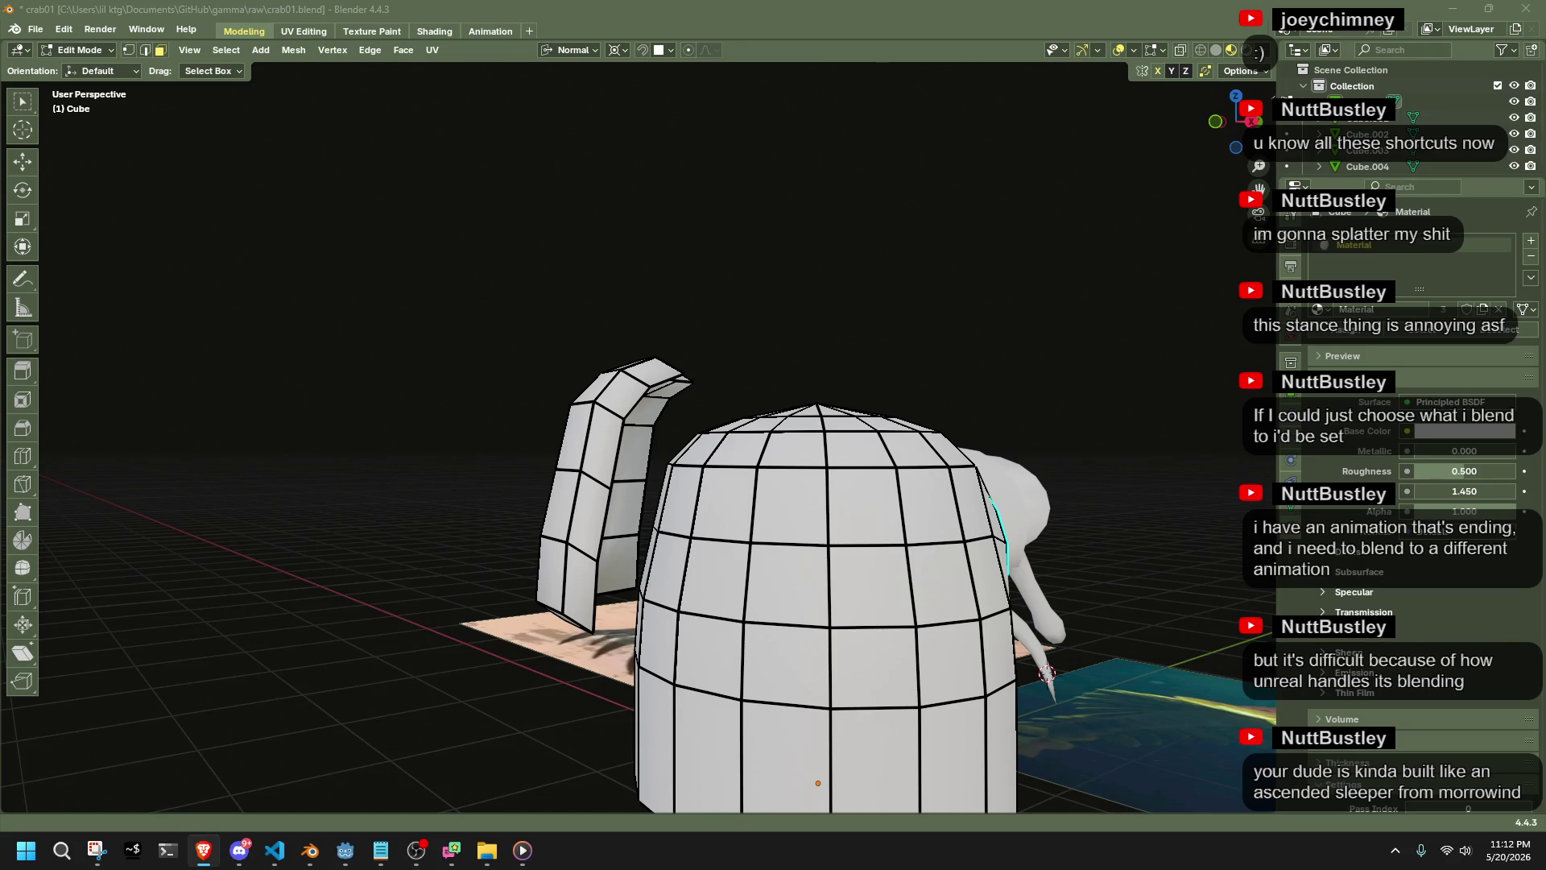
{"action": "mouse_move", "coordinate": [1545, 386]}
{"action": "left_mouse_down"}
{"action": "mouse_move", "coordinate": [1436, 342]}
{"action": "mouse_move", "coordinate": [1340, 231]}
{"action": "mouse_move", "coordinate": [1271, 111]}
{"action": "mouse_move", "coordinate": [1303, 97]}
{"action": "left_mouse_up"}
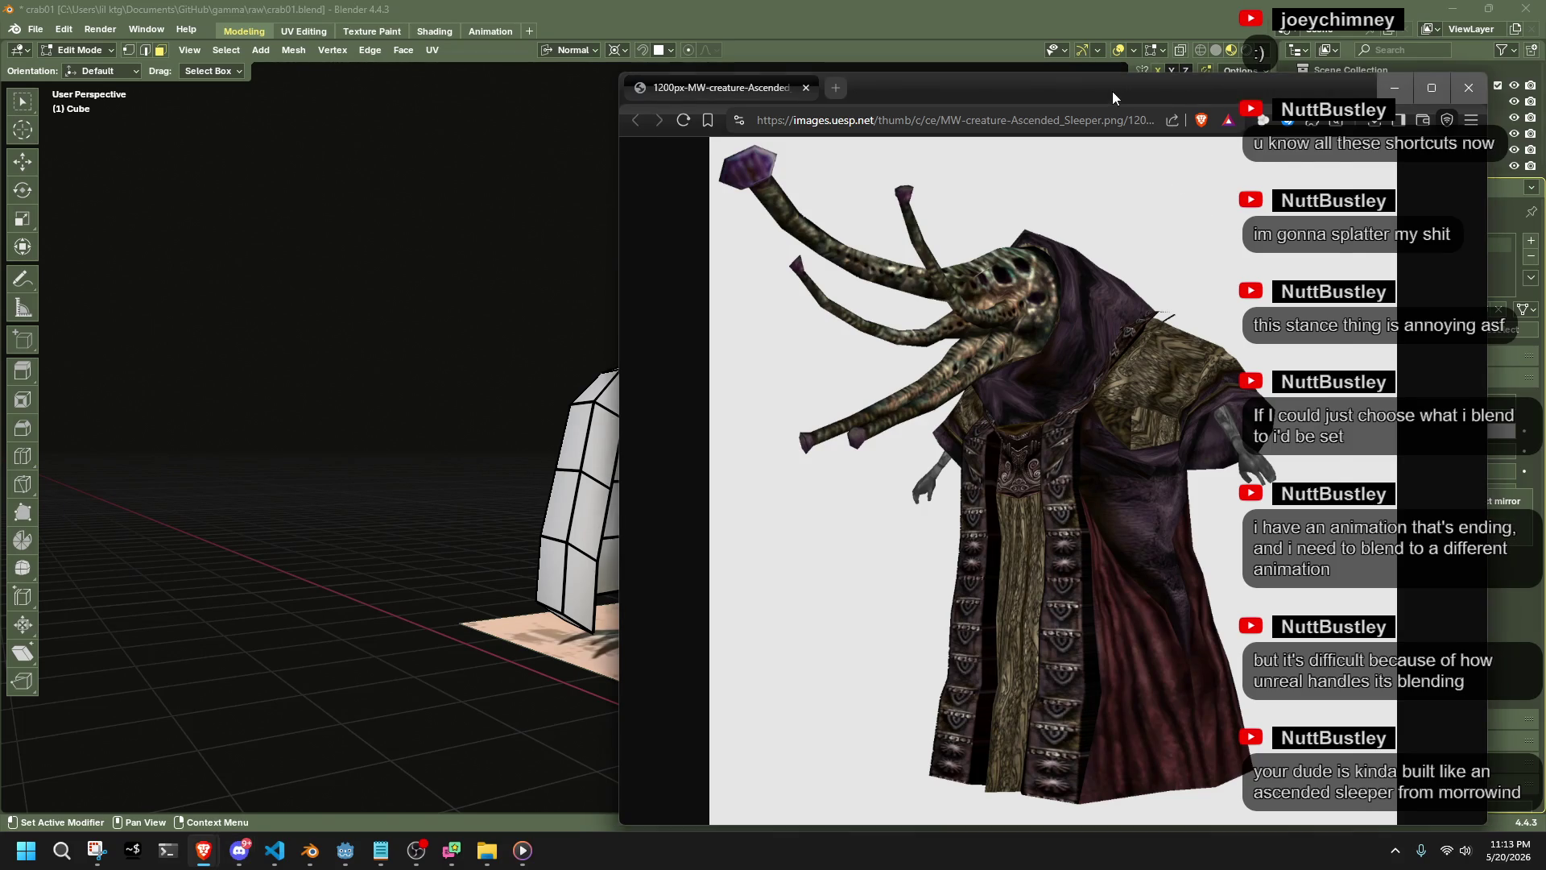
Move the Brave window up-left and view the Ascended Sleeper image at full size
{"action": "left_click_drag", "start_coordinate": [1112, 92], "coordinate": [1067, 46]}
{"action": "mouse_move", "coordinate": [890, 50]}
{"action": "left_mouse_down"}
{"action": "mouse_move", "coordinate": [811, 83]}
{"action": "mouse_move", "coordinate": [818, 109]}
{"action": "mouse_move", "coordinate": [855, 33]}
{"action": "left_mouse_up"}
{"action": "left_click", "coordinate": [973, 549]}
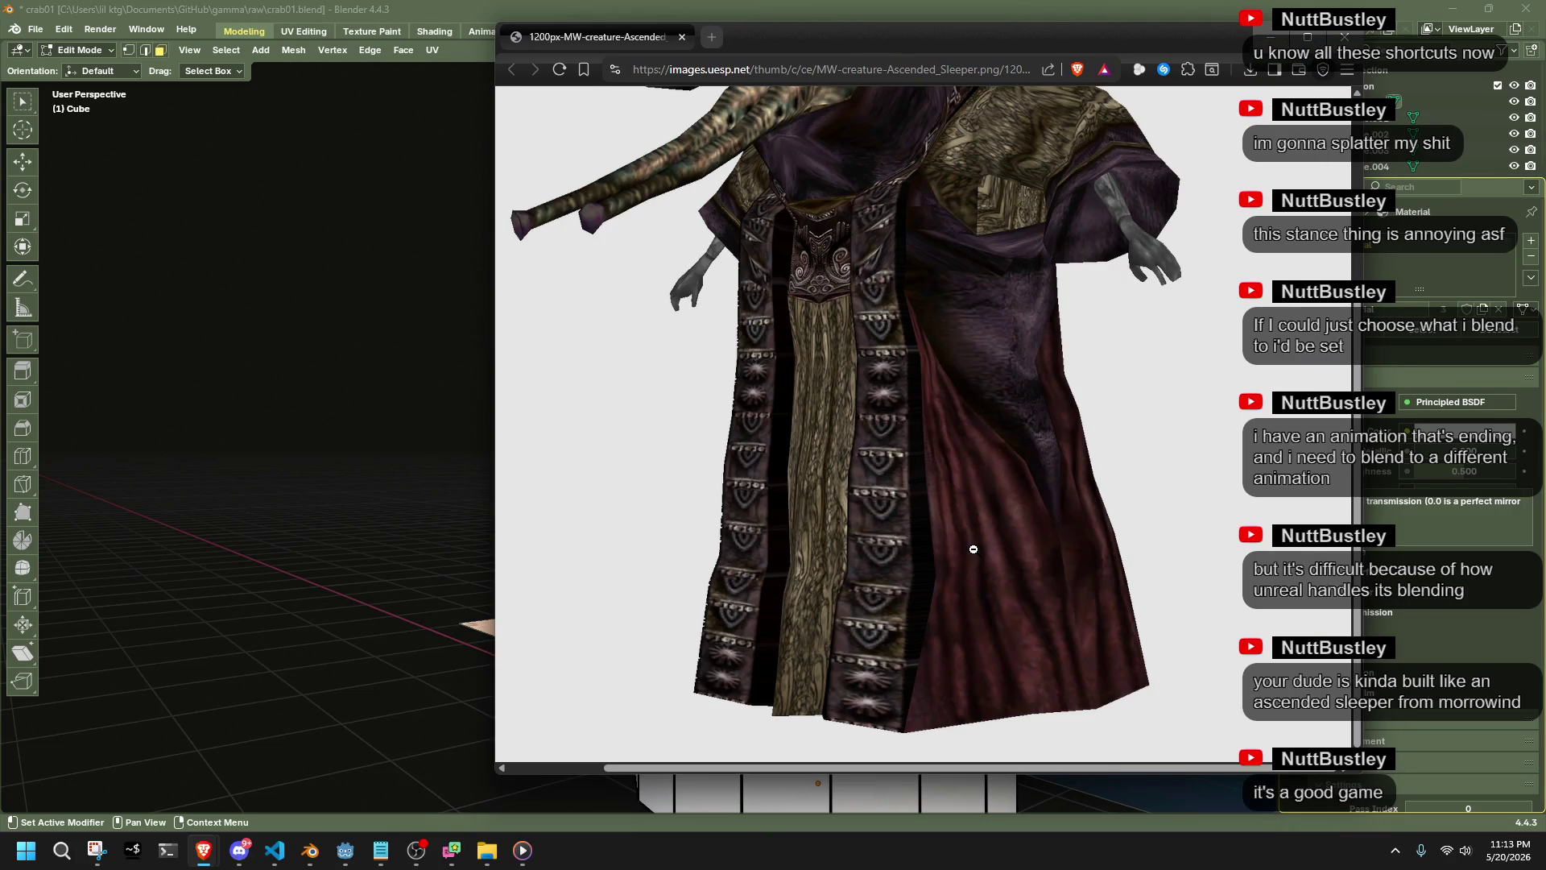
{"action": "scroll", "coordinate": [973, 548], "scroll_direction": "up", "scroll_amount": 3}
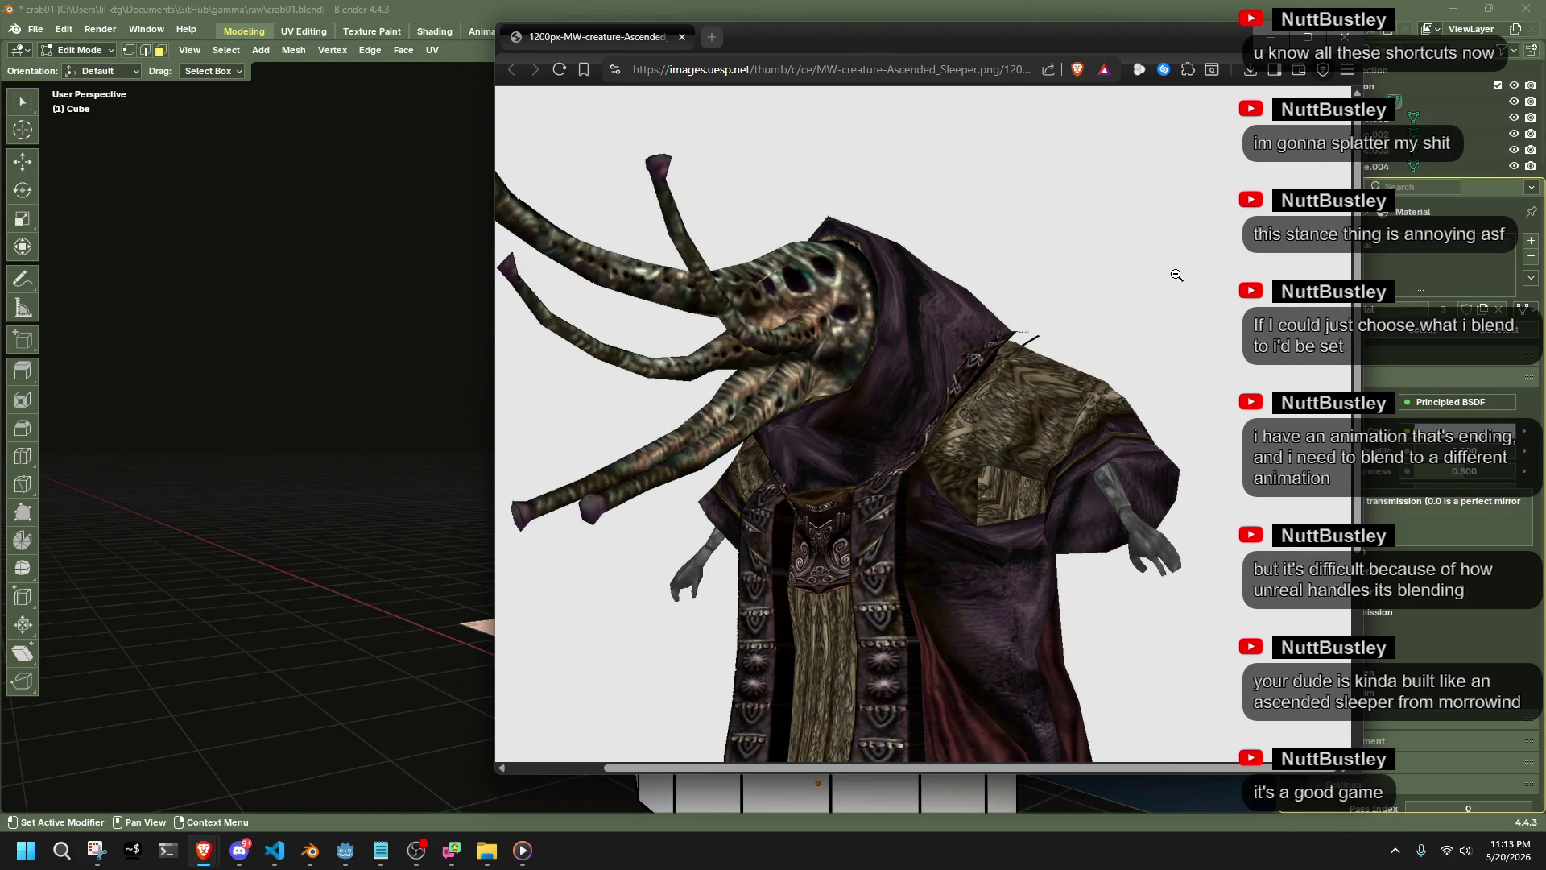
Back in Blender, select the four bottom rim faces of the armor plate
{"action": "left_click", "coordinate": [310, 850]}
{"action": "mouse_move", "coordinate": [564, 451]}
{"action": "middle_mouse_down"}
{"action": "mouse_move", "coordinate": [614, 474]}
{"action": "mouse_move", "coordinate": [338, 472]}
{"action": "mouse_move", "coordinate": [227, 397]}
{"action": "mouse_move", "coordinate": [342, 306]}
{"action": "mouse_move", "coordinate": [536, 385]}
{"action": "middle_mouse_up"}
{"action": "left_click", "coordinate": [595, 383]}
{"action": "left_click", "coordinate": [668, 377], "text": "shift"}
{"action": "left_click", "coordinate": [739, 401], "text": "shift"}
{"action": "left_click", "coordinate": [801, 442], "text": "shift"}
{"action": "mouse_move", "coordinate": [802, 442]}
{"action": "middle_mouse_down"}
{"action": "mouse_move", "coordinate": [980, 371]}
{"action": "mouse_move", "coordinate": [1066, 525]}
{"action": "middle_mouse_up"}
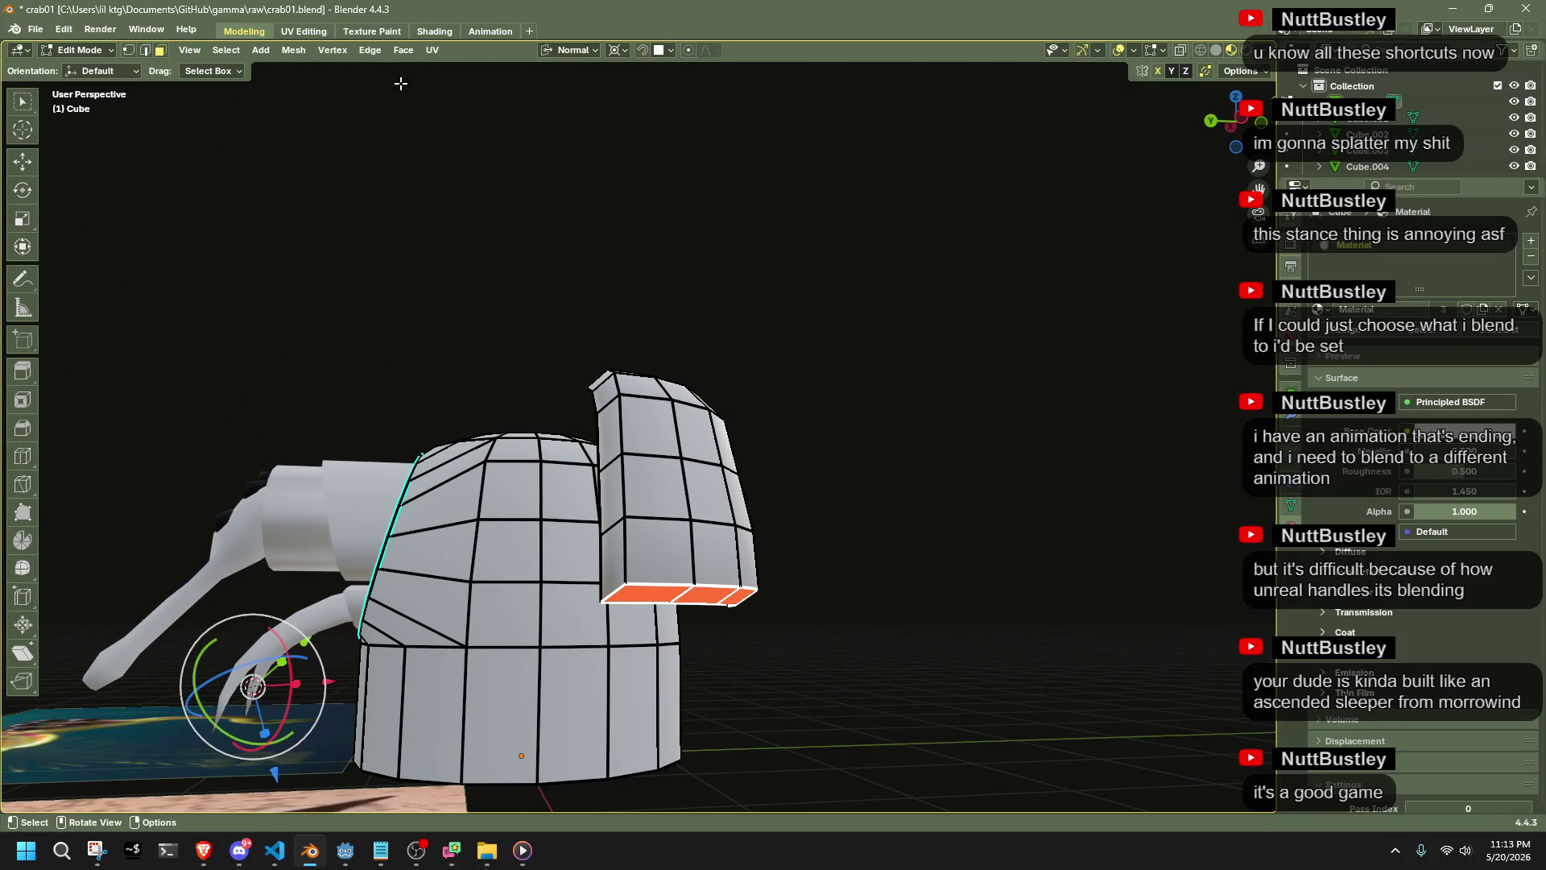
Switch to Global orientation and extrude the plate's bottom rim faces straight down
{"action": "left_click", "coordinate": [574, 51]}
{"action": "left_click", "coordinate": [555, 103]}
{"action": "key", "text": "e"}
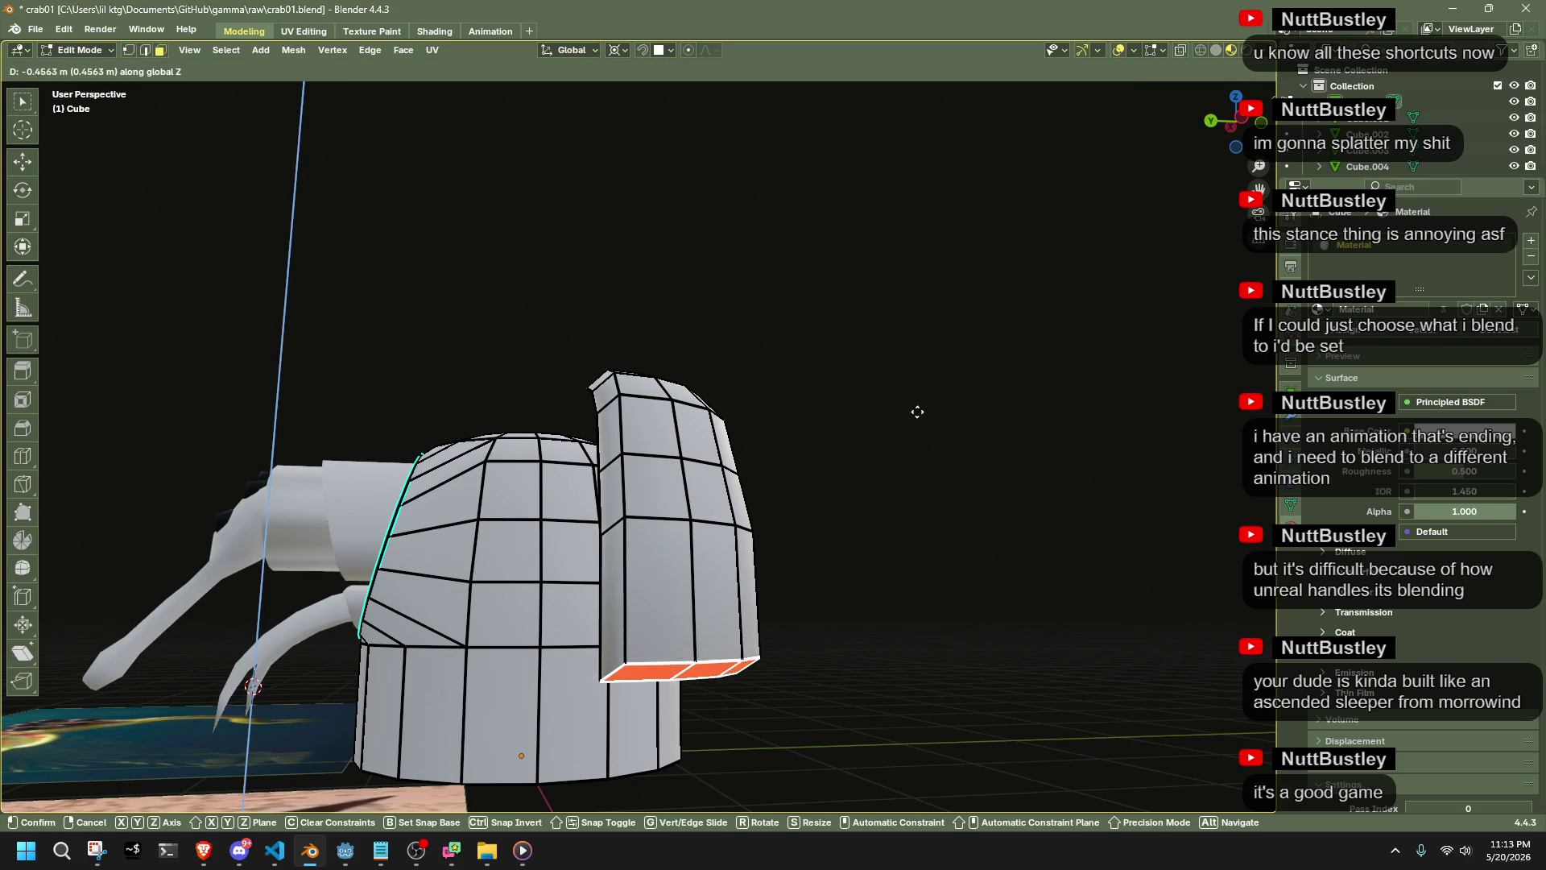
{"action": "left_click", "coordinate": [926, 451]}
{"action": "key", "text": "Tab"}
{"action": "mouse_move", "coordinate": [934, 505]}
{"action": "middle_mouse_down"}
{"action": "mouse_move", "coordinate": [465, 622]}
{"action": "mouse_move", "coordinate": [596, 563]}
{"action": "mouse_move", "coordinate": [593, 392]}
{"action": "middle_mouse_up"}
{"action": "key", "text": "Tab"}
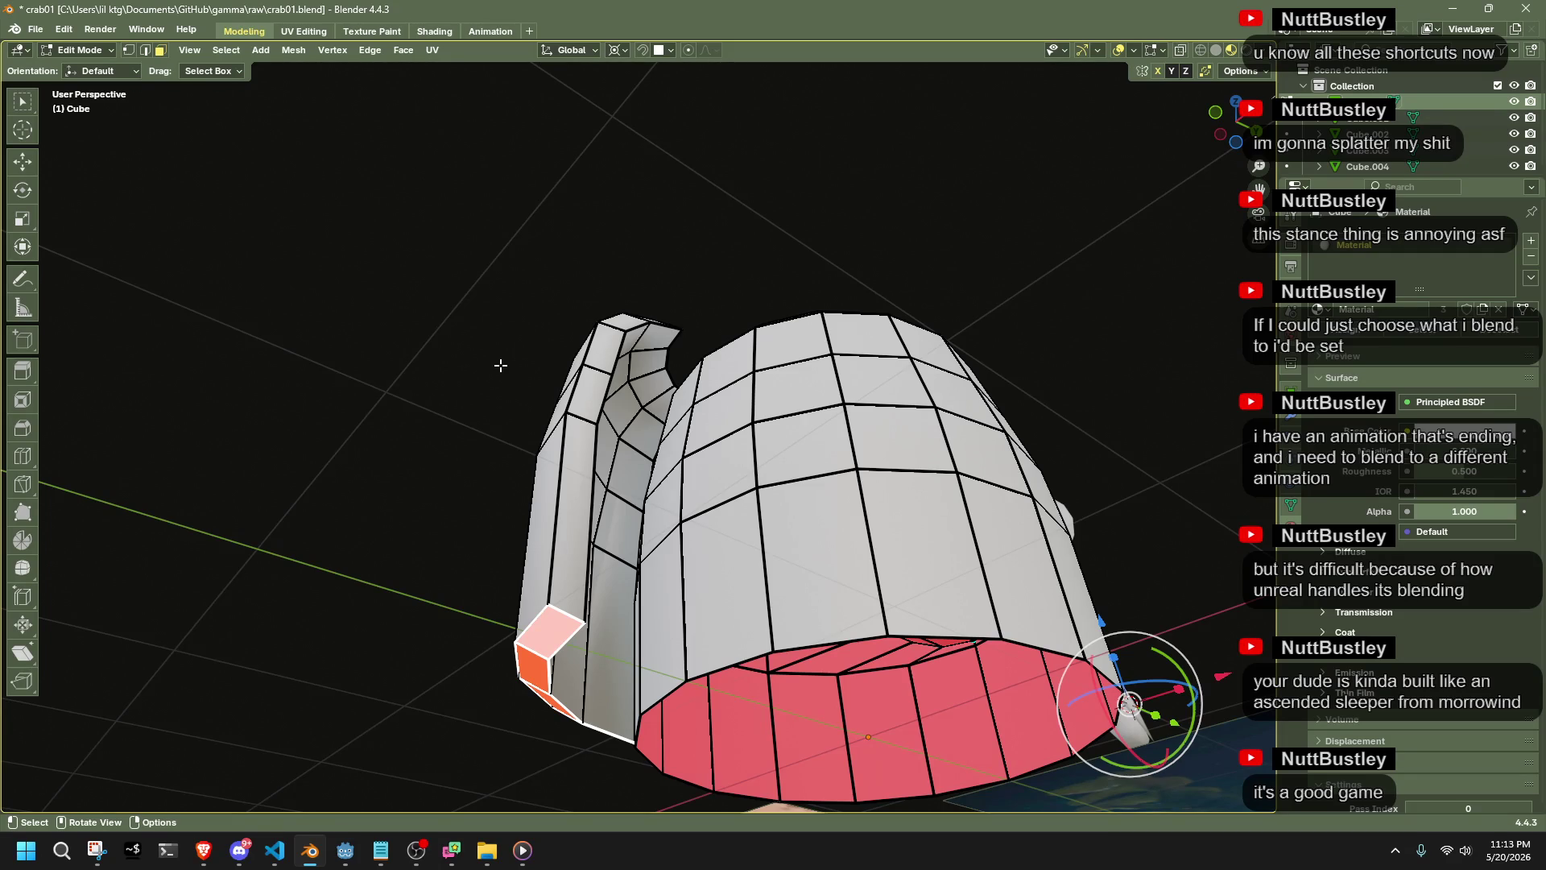
Raise a strip of three plate faces 0.4932 m along Z
{"action": "left_click", "coordinate": [500, 364]}
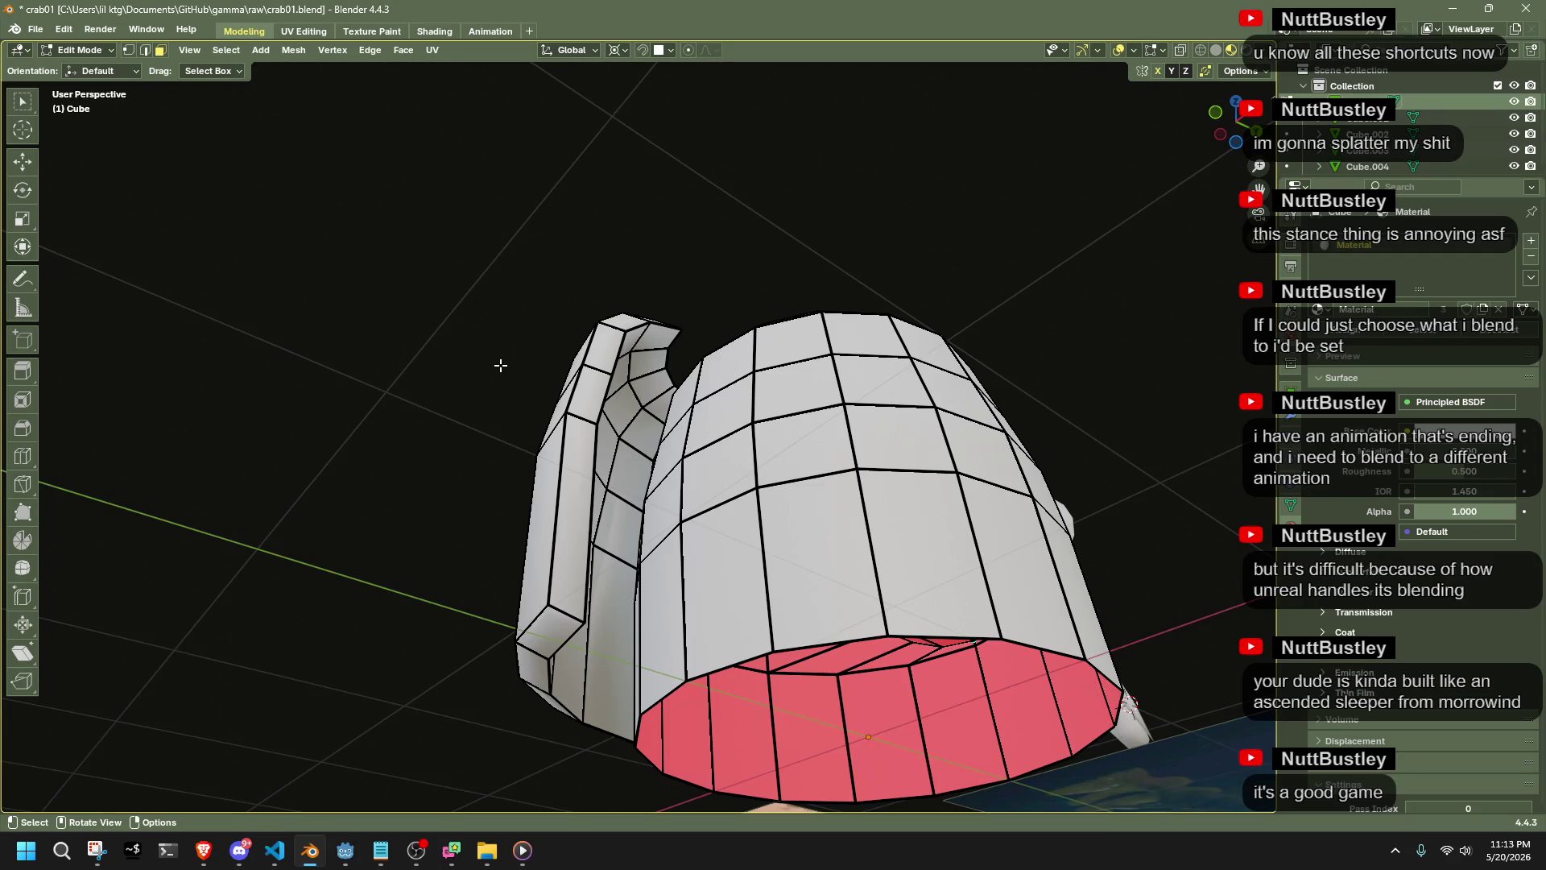
{"action": "middle_click_drag", "start_coordinate": [510, 427], "coordinate": [517, 599]}
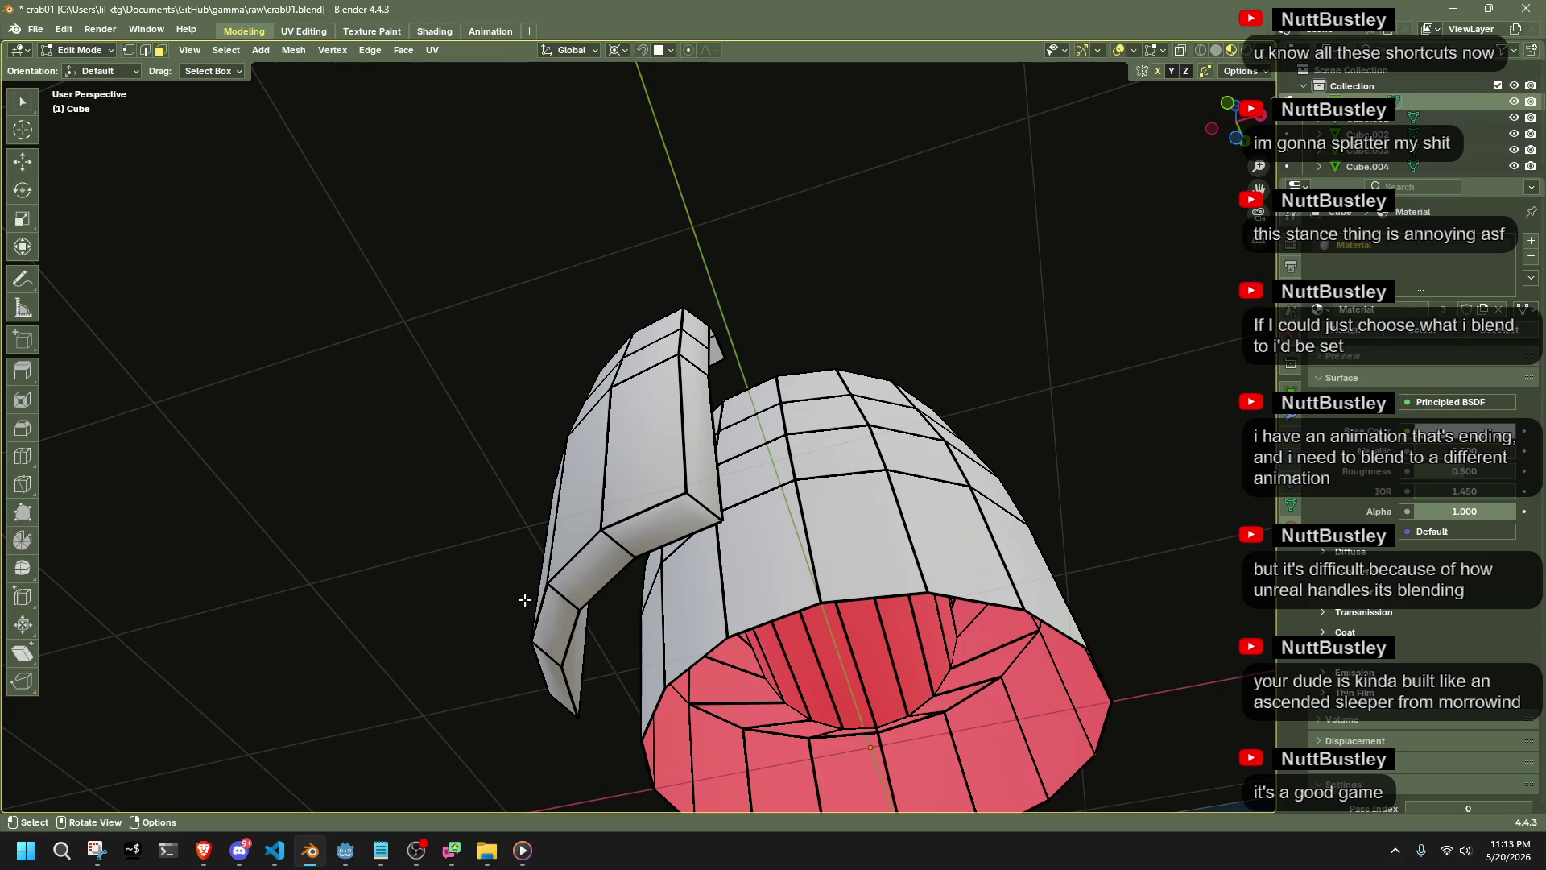
{"action": "left_click", "coordinate": [553, 641]}
{"action": "left_click", "coordinate": [596, 564], "text": "shift"}
{"action": "left_click", "coordinate": [660, 521], "text": "shift"}
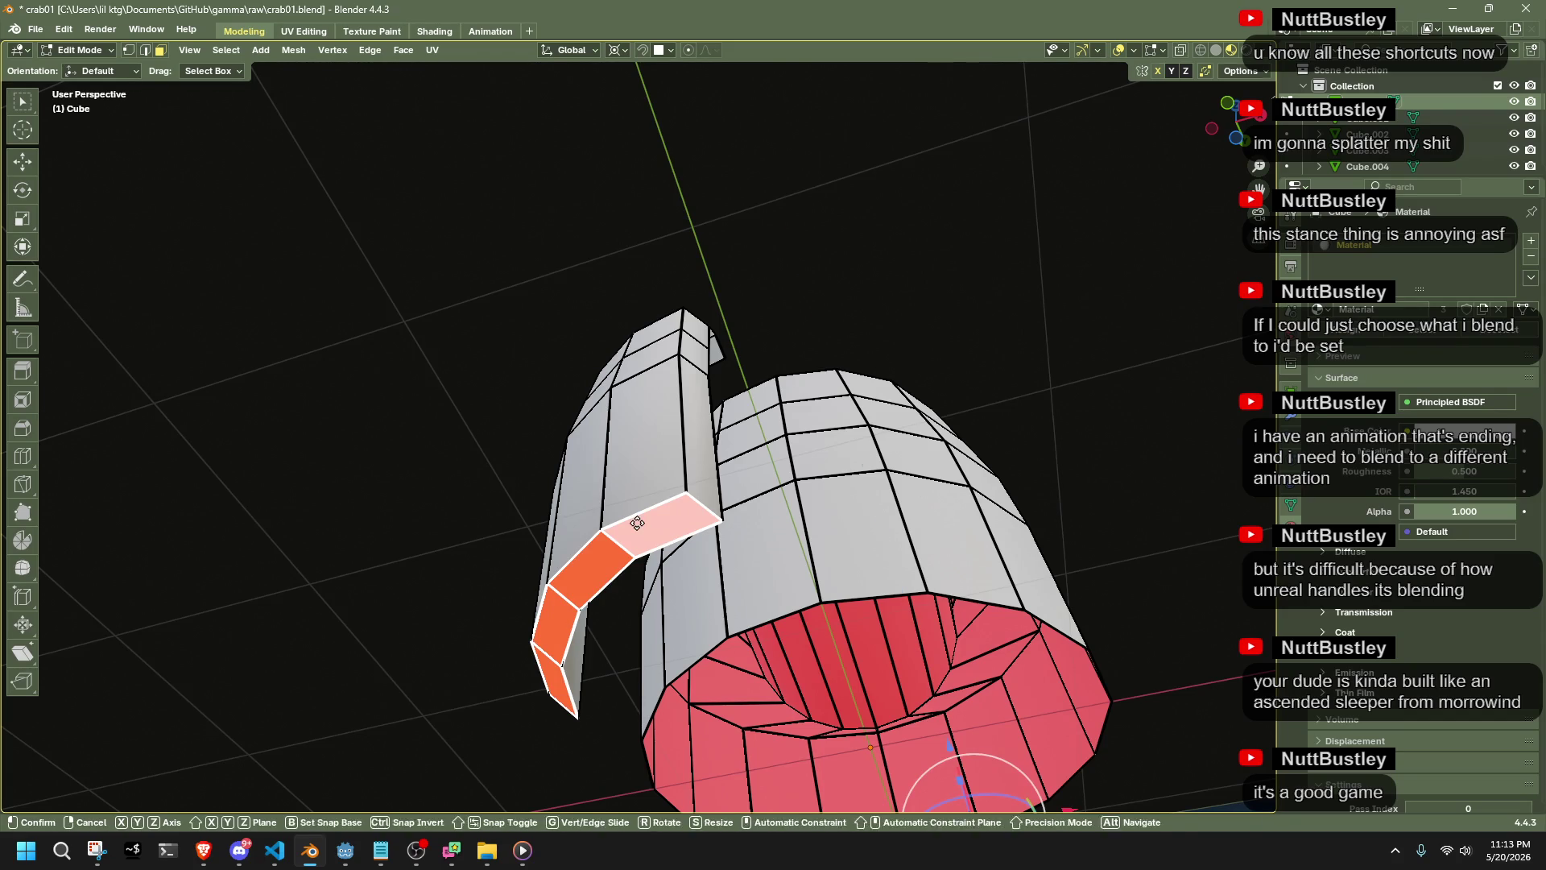
{"action": "key", "text": "g"}
{"action": "key", "text": "z"}
{"action": "left_click", "coordinate": [636, 459]}
Dissolve an unneeded vertical edge loop on the plate and return to object mode
{"action": "middle_click_drag", "start_coordinate": [636, 459], "coordinate": [536, 598]}
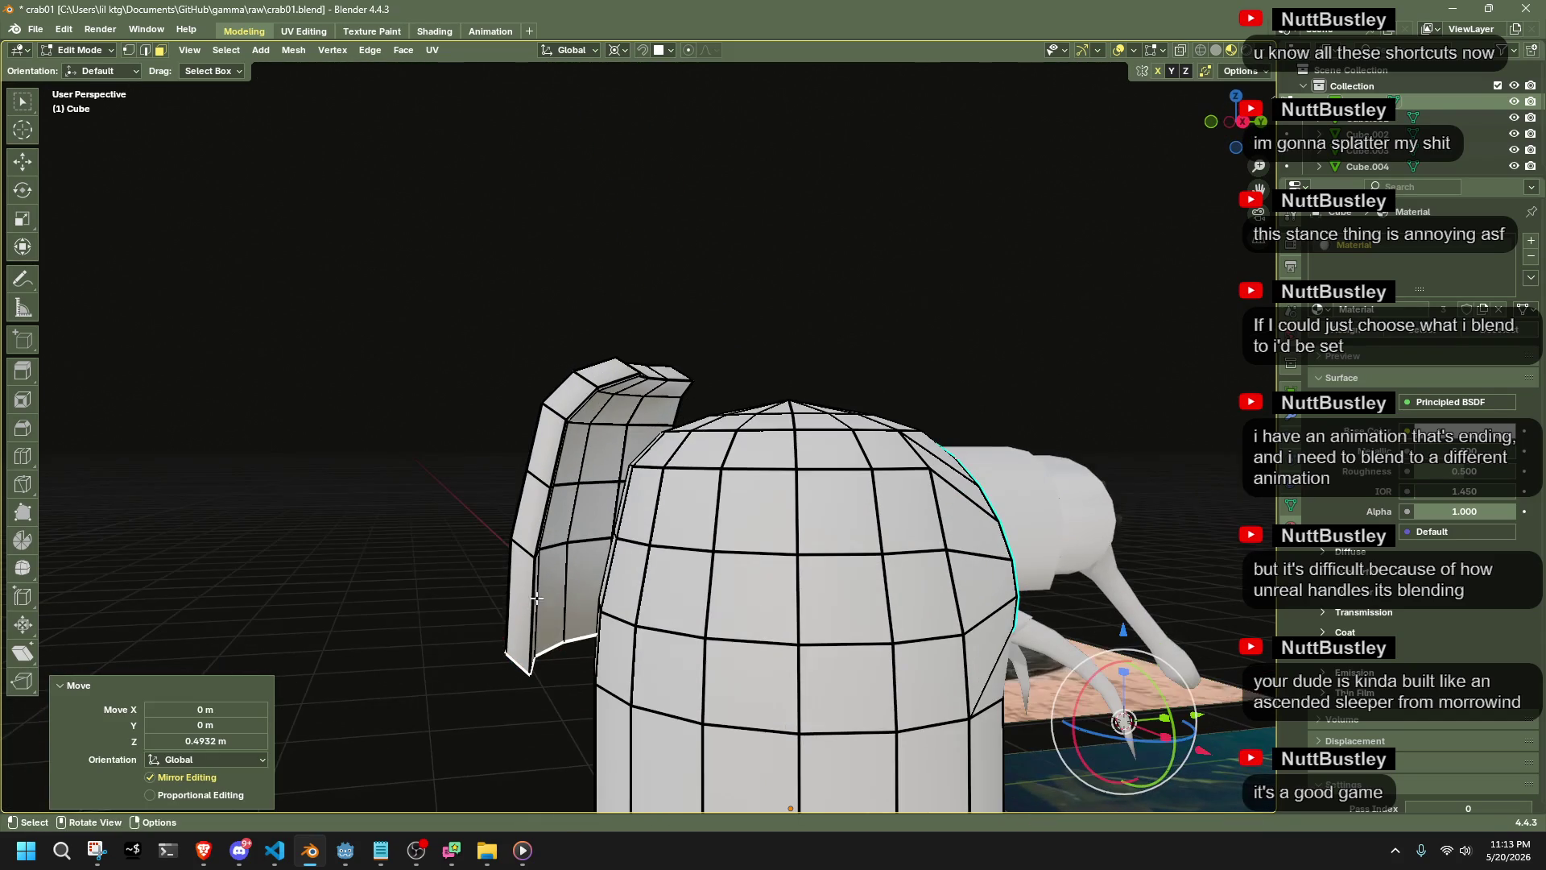
{"action": "left_click", "coordinate": [557, 487], "text": "alt"}
{"action": "middle_click_drag", "start_coordinate": [571, 488], "coordinate": [637, 530]}
{"action": "left_click", "coordinate": [571, 559], "text": "alt"}
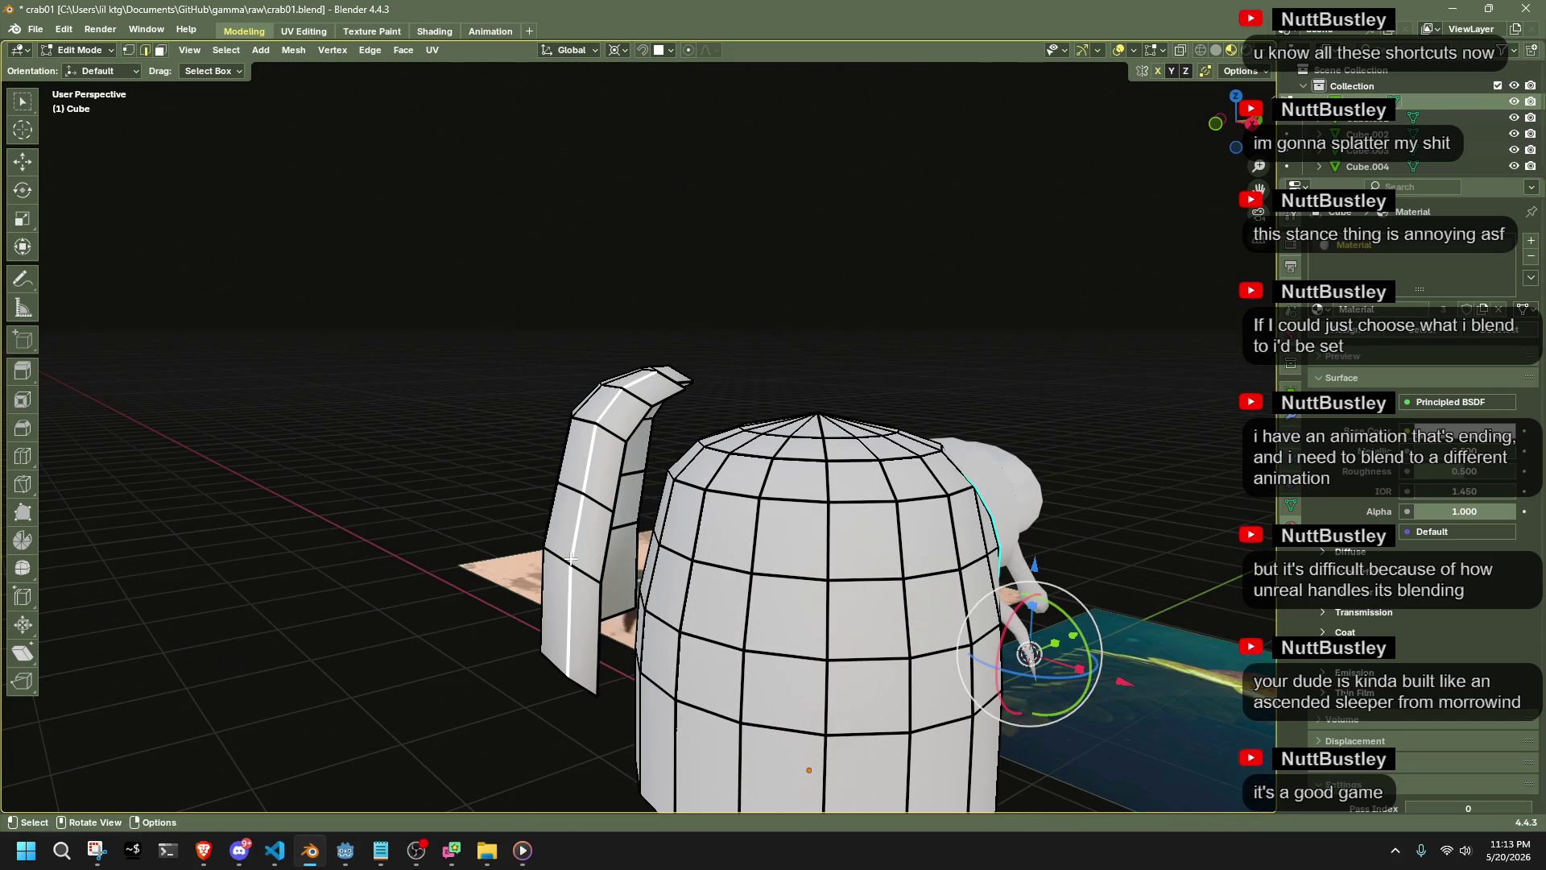
{"action": "left_click", "coordinate": [566, 561], "text": "alt"}
{"action": "key", "text": "x"}
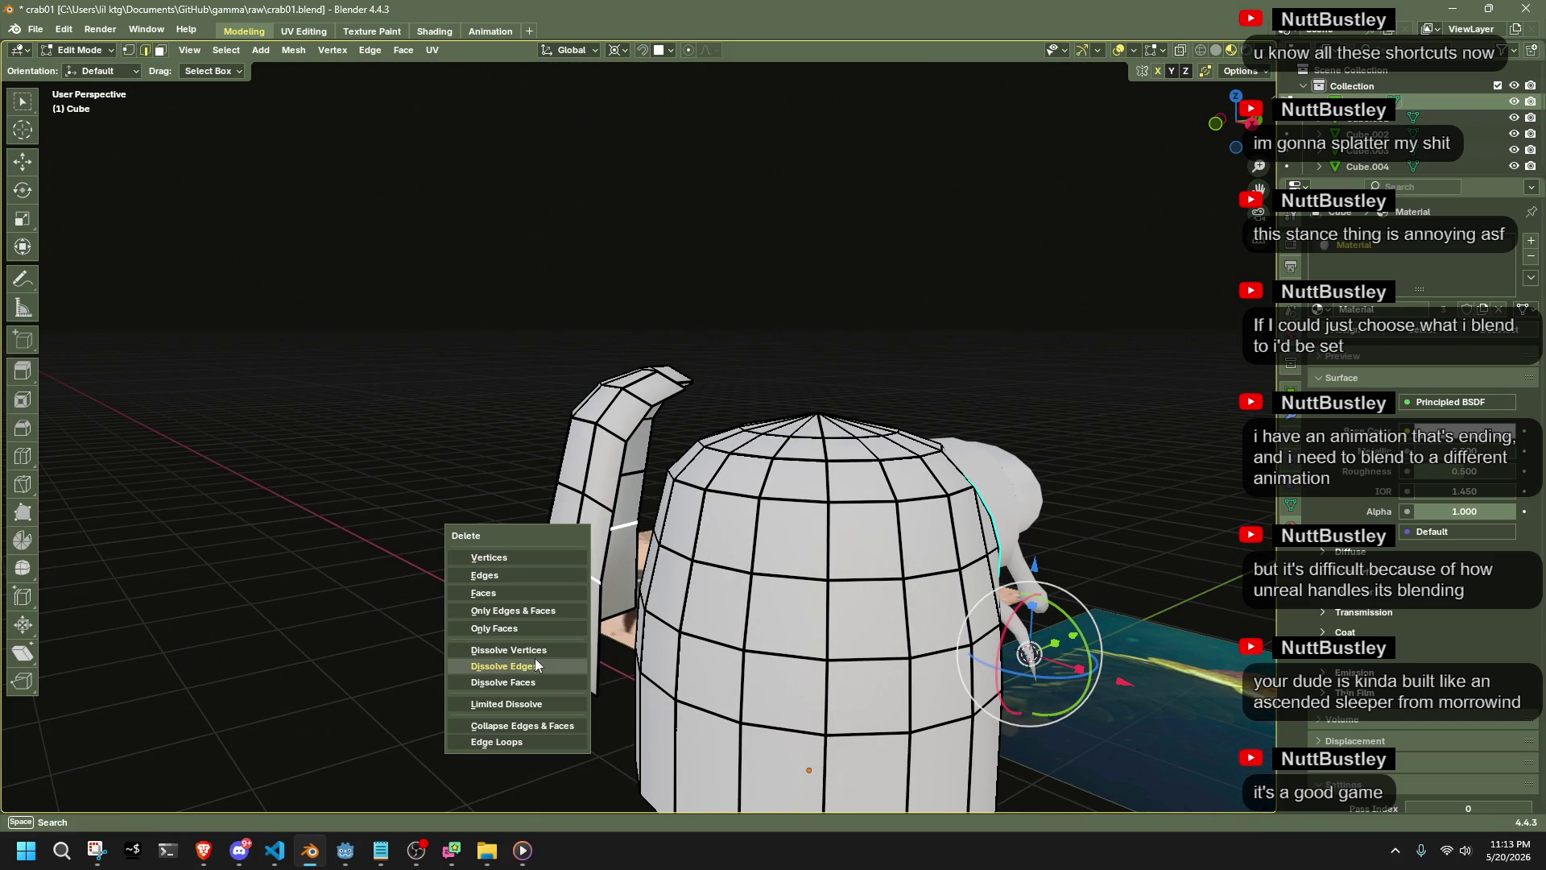
{"action": "left_click", "coordinate": [534, 667]}
{"action": "mouse_move", "coordinate": [534, 667]}
{"action": "middle_mouse_down"}
{"action": "mouse_move", "coordinate": [724, 563]}
{"action": "mouse_move", "coordinate": [894, 426]}
{"action": "mouse_move", "coordinate": [840, 610]}
{"action": "mouse_move", "coordinate": [925, 645]}
{"action": "mouse_move", "coordinate": [985, 575]}
{"action": "mouse_move", "coordinate": [947, 520]}
{"action": "mouse_move", "coordinate": [919, 633]}
{"action": "mouse_move", "coordinate": [663, 570]}
{"action": "mouse_move", "coordinate": [760, 600]}
{"action": "mouse_move", "coordinate": [814, 753]}
{"action": "middle_mouse_up"}
{"action": "key", "text": "Tab"}
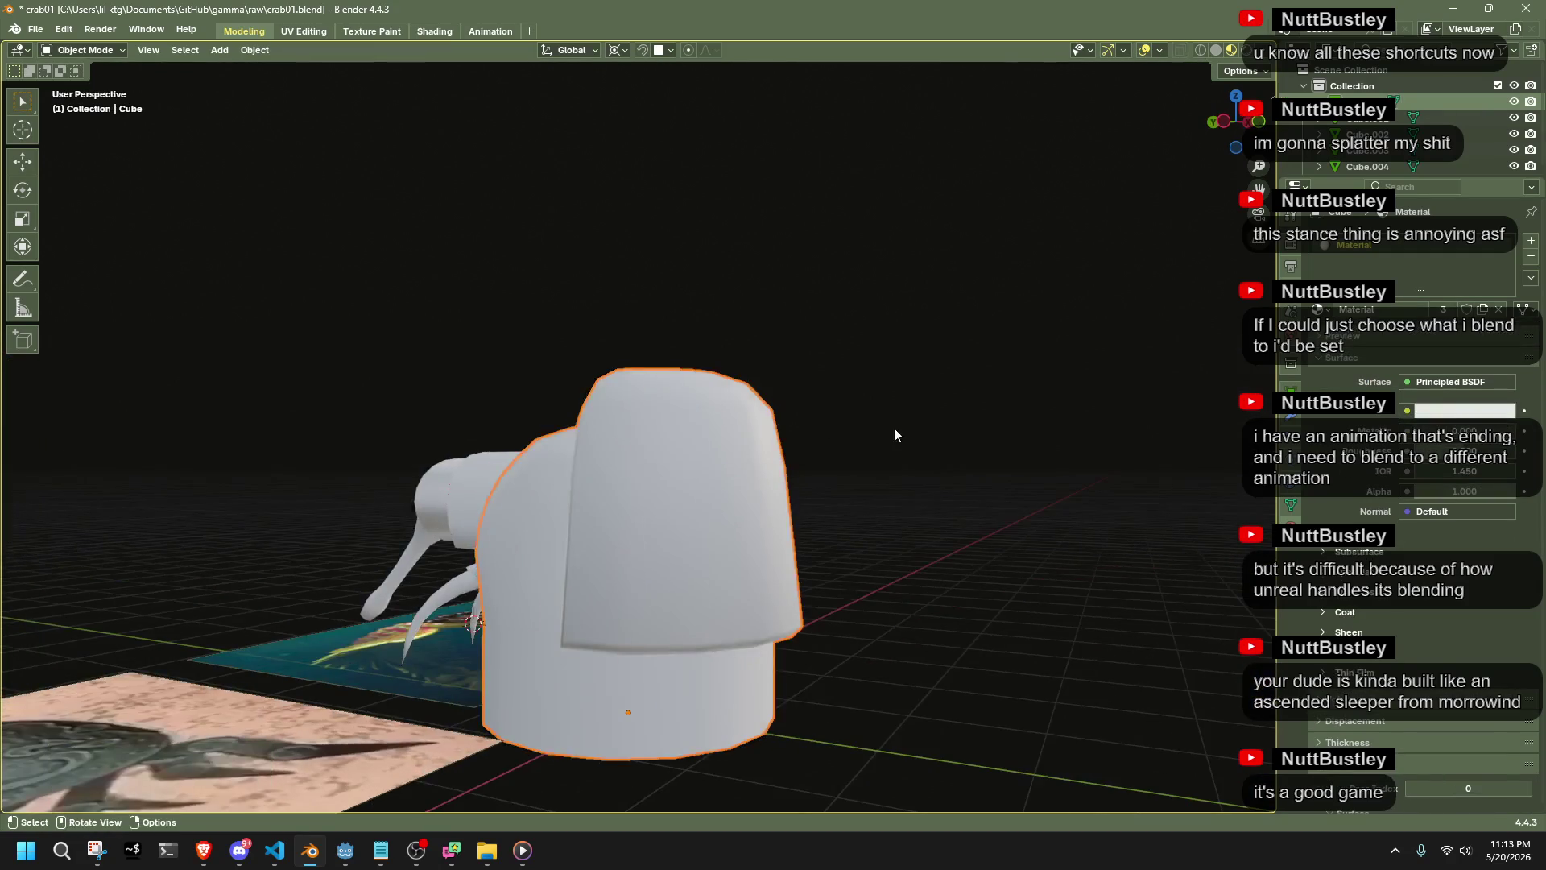
Select the linked armor plate piece and rotate it 12.1° about Z in top view
{"action": "left_click", "coordinate": [694, 572]}
{"action": "key", "text": "Tab"}
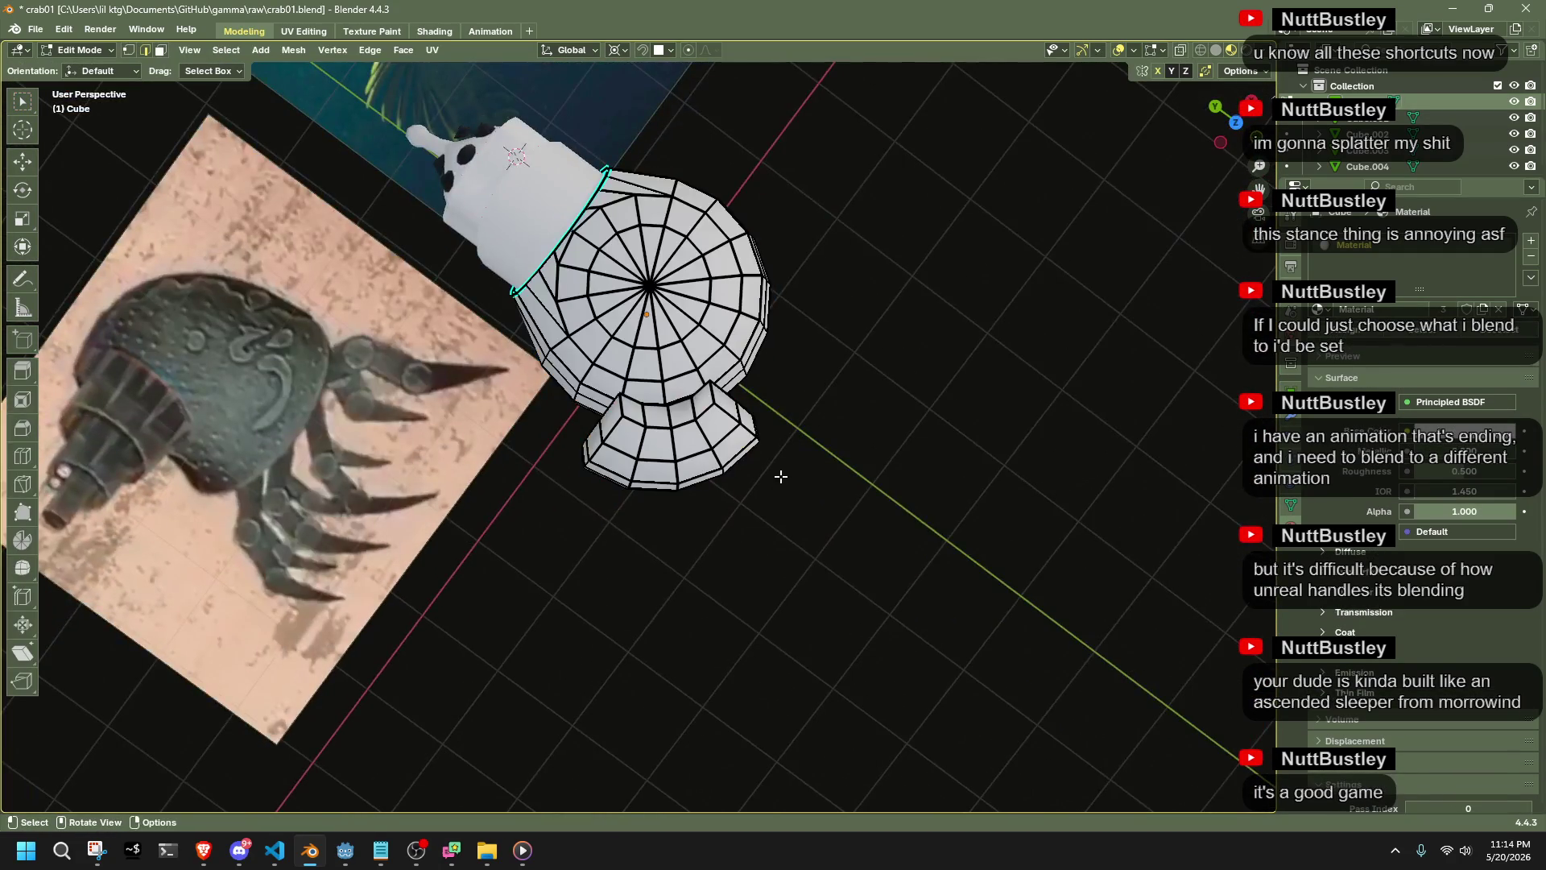
{"action": "scroll", "coordinate": [745, 515], "scroll_direction": "up", "scroll_amount": 3}
{"action": "key", "text": "a"}
{"action": "mouse_move", "coordinate": [745, 514]}
{"action": "middle_mouse_down"}
{"action": "mouse_move", "coordinate": [959, 504]}
{"action": "mouse_move", "coordinate": [634, 435]}
{"action": "middle_mouse_up"}
{"action": "key", "text": "l"}
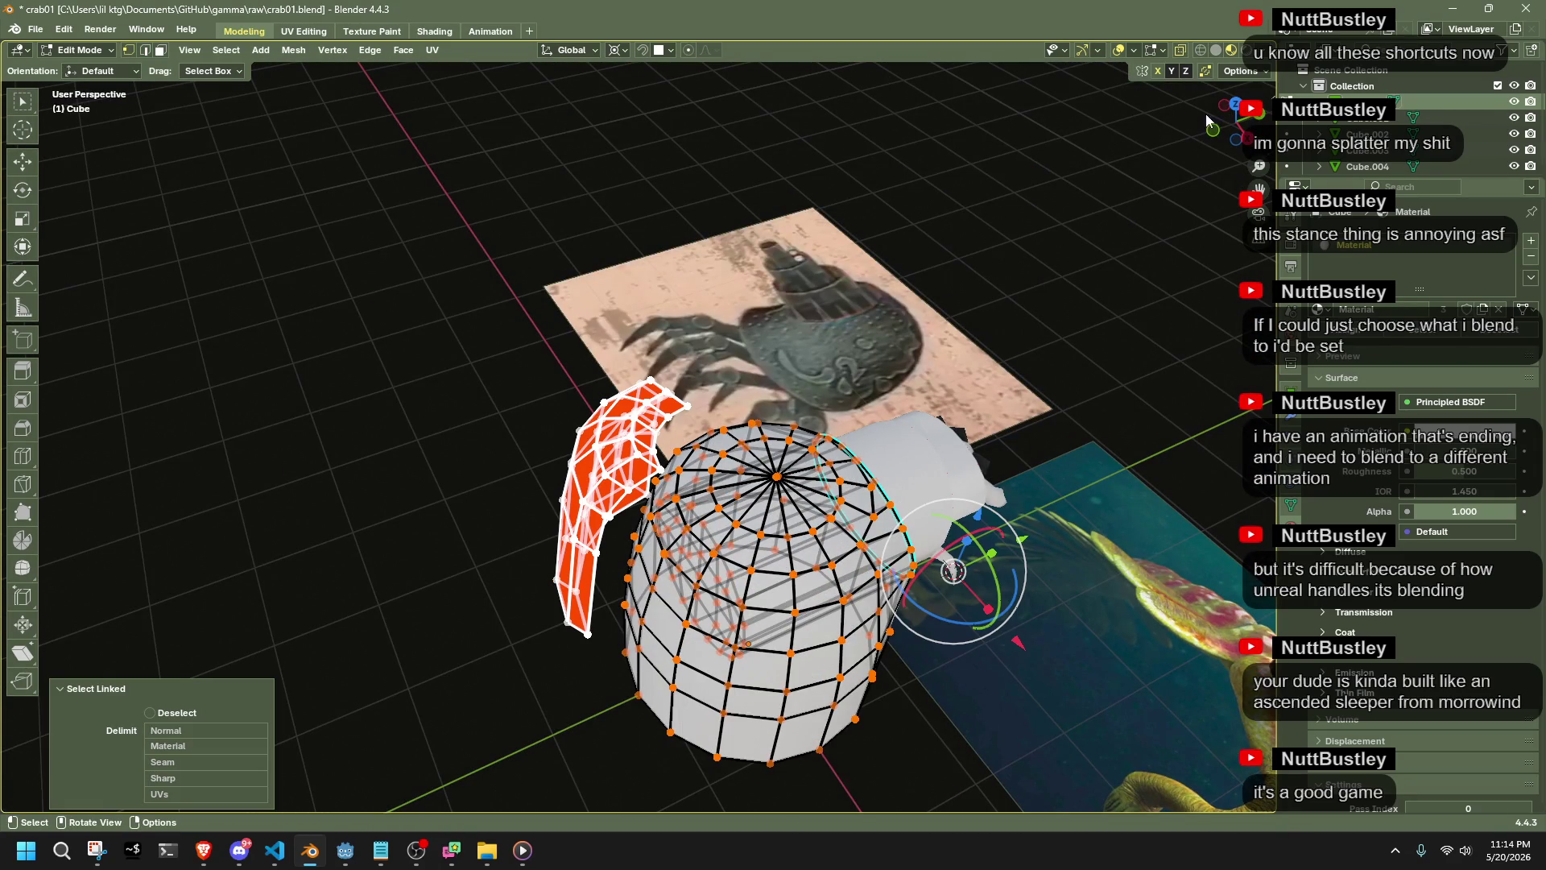
{"action": "left_click", "coordinate": [1235, 104]}
{"action": "key", "text": "r"}
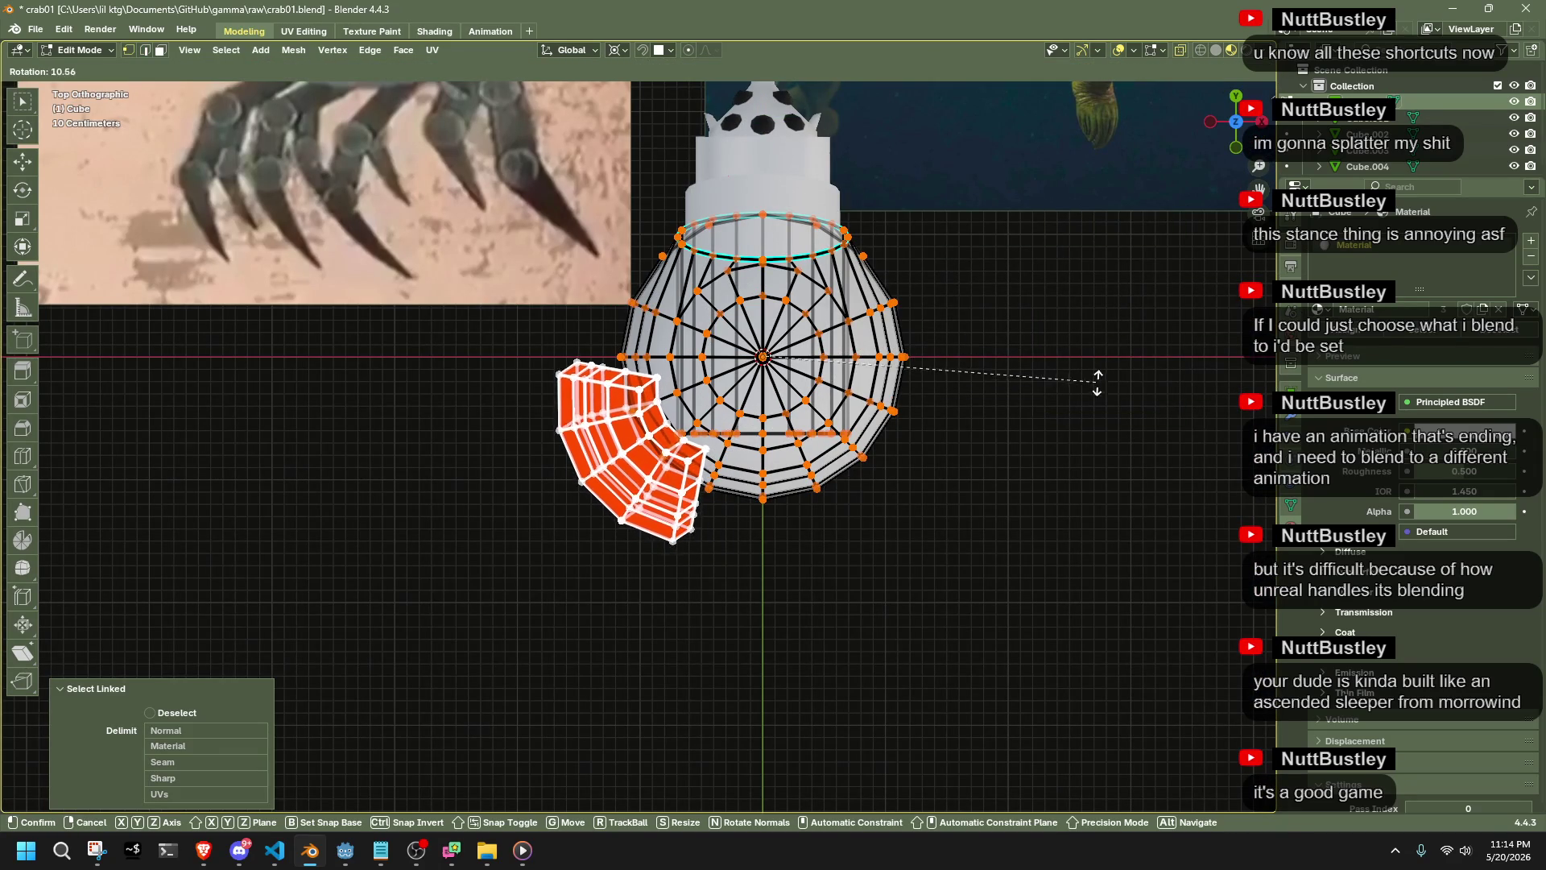
{"action": "left_click", "coordinate": [1063, 421]}
{"action": "mouse_move", "coordinate": [1062, 422]}
{"action": "middle_mouse_down"}
{"action": "mouse_move", "coordinate": [980, 373]}
{"action": "mouse_move", "coordinate": [891, 475]}
{"action": "mouse_move", "coordinate": [1022, 435]}
{"action": "mouse_move", "coordinate": [1085, 461]}
{"action": "middle_mouse_up"}
{"action": "key", "text": "Tab"}
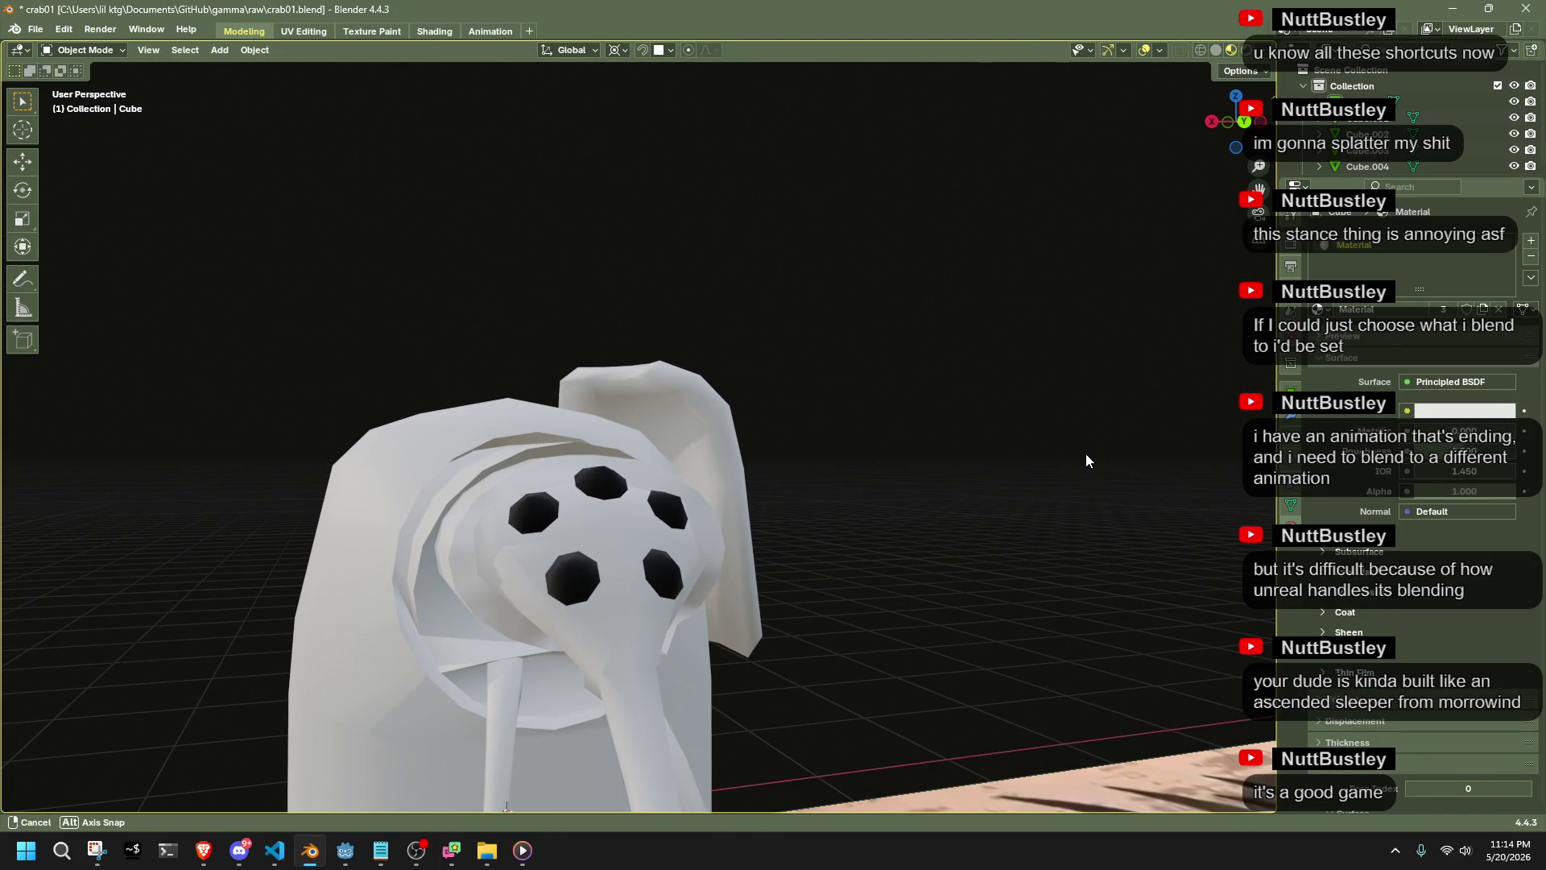
{"action": "mouse_move", "coordinate": [1085, 460]}
{"action": "middle_mouse_down"}
{"action": "mouse_move", "coordinate": [440, 541]}
{"action": "mouse_move", "coordinate": [249, 439]}
{"action": "mouse_move", "coordinate": [475, 536]}
{"action": "mouse_move", "coordinate": [549, 606]}
{"action": "mouse_move", "coordinate": [560, 717]}
{"action": "mouse_move", "coordinate": [714, 621]}
{"action": "mouse_move", "coordinate": [900, 545]}
{"action": "mouse_move", "coordinate": [992, 607]}
{"action": "mouse_move", "coordinate": [1116, 639]}
{"action": "middle_mouse_up"}
{"action": "scroll", "coordinate": [752, 487], "scroll_direction": "up", "scroll_amount": 3}
{"action": "mouse_move", "coordinate": [752, 487]}
{"action": "middle_mouse_down"}
{"action": "mouse_move", "coordinate": [609, 483]}
{"action": "mouse_move", "coordinate": [771, 488]}
{"action": "mouse_move", "coordinate": [757, 479]}
{"action": "middle_mouse_up"}
{"action": "left_click", "coordinate": [218, 52]}
{"action": "mouse_move", "coordinate": [238, 75]}
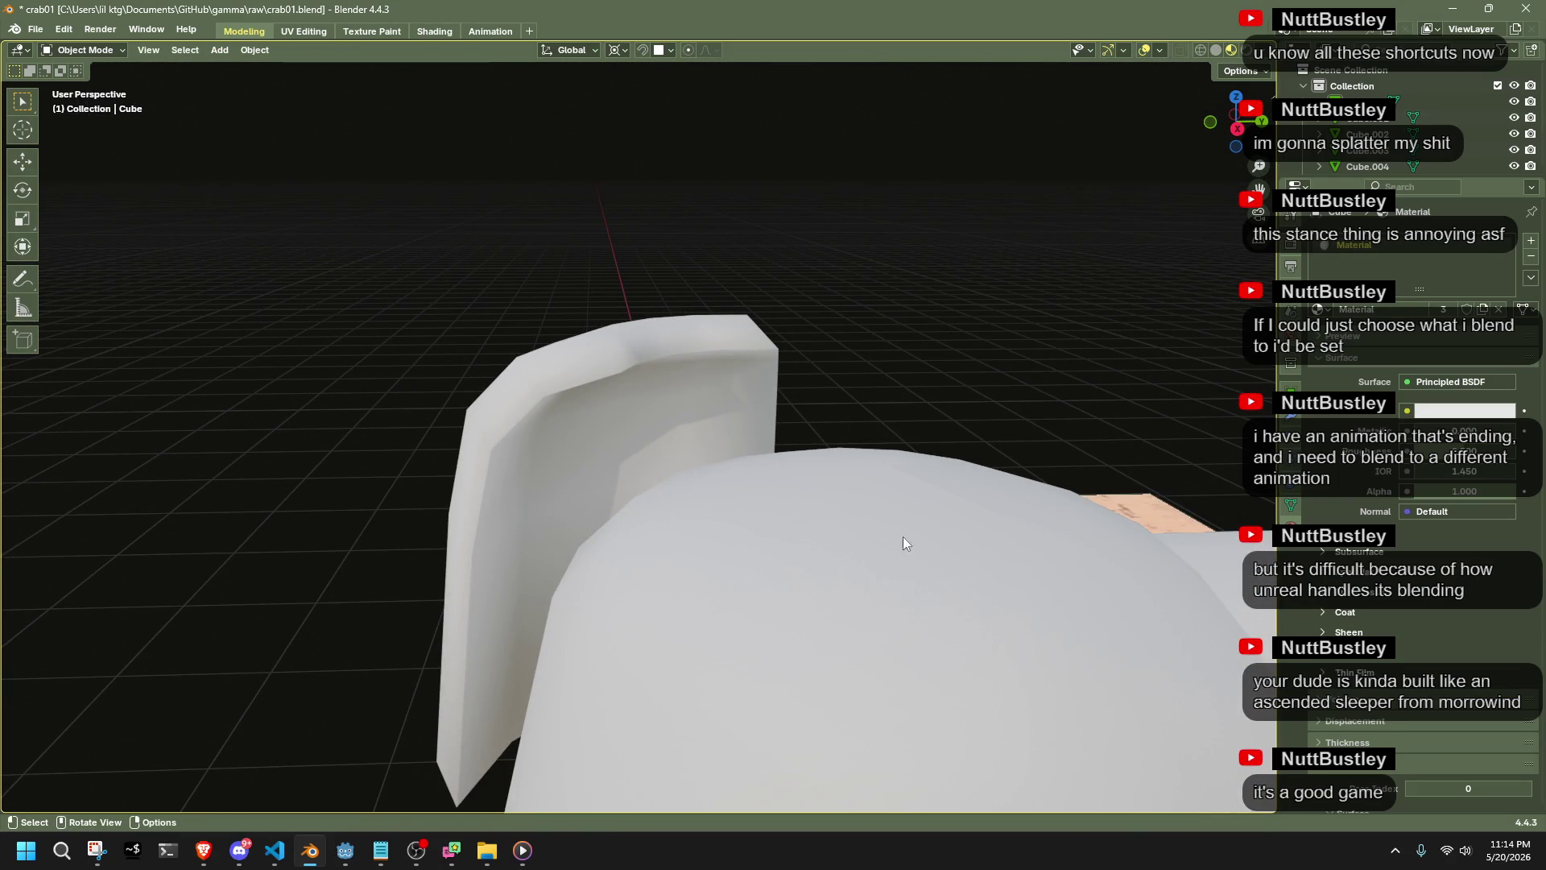
{"action": "middle_click_drag", "start_coordinate": [869, 306], "coordinate": [706, 452]}
{"action": "left_click", "coordinate": [685, 592]}
{"action": "key", "text": "Tab"}
{"action": "mouse_move", "coordinate": [685, 592]}
{"action": "middle_mouse_down"}
{"action": "mouse_move", "coordinate": [803, 616]}
{"action": "mouse_move", "coordinate": [885, 483]}
{"action": "mouse_move", "coordinate": [851, 570]}
{"action": "mouse_move", "coordinate": [740, 489]}
{"action": "middle_mouse_up"}
{"action": "key", "text": "Tab"}
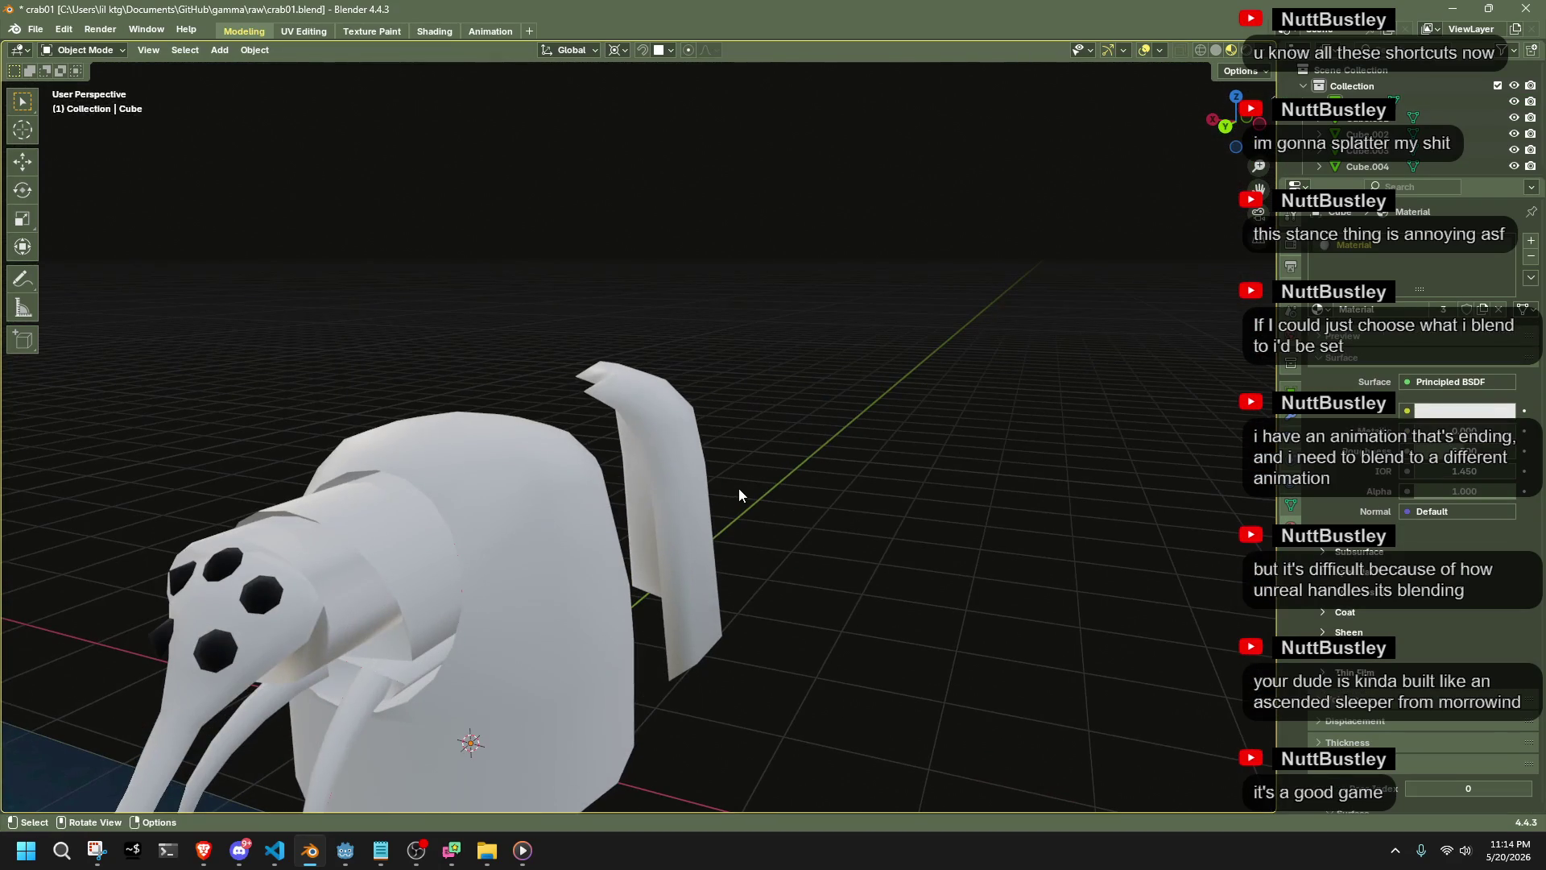
{"action": "left_click", "coordinate": [220, 50]}
Add a cube, shrink it, and place it on top of the dome body
{"action": "mouse_move", "coordinate": [250, 71]}
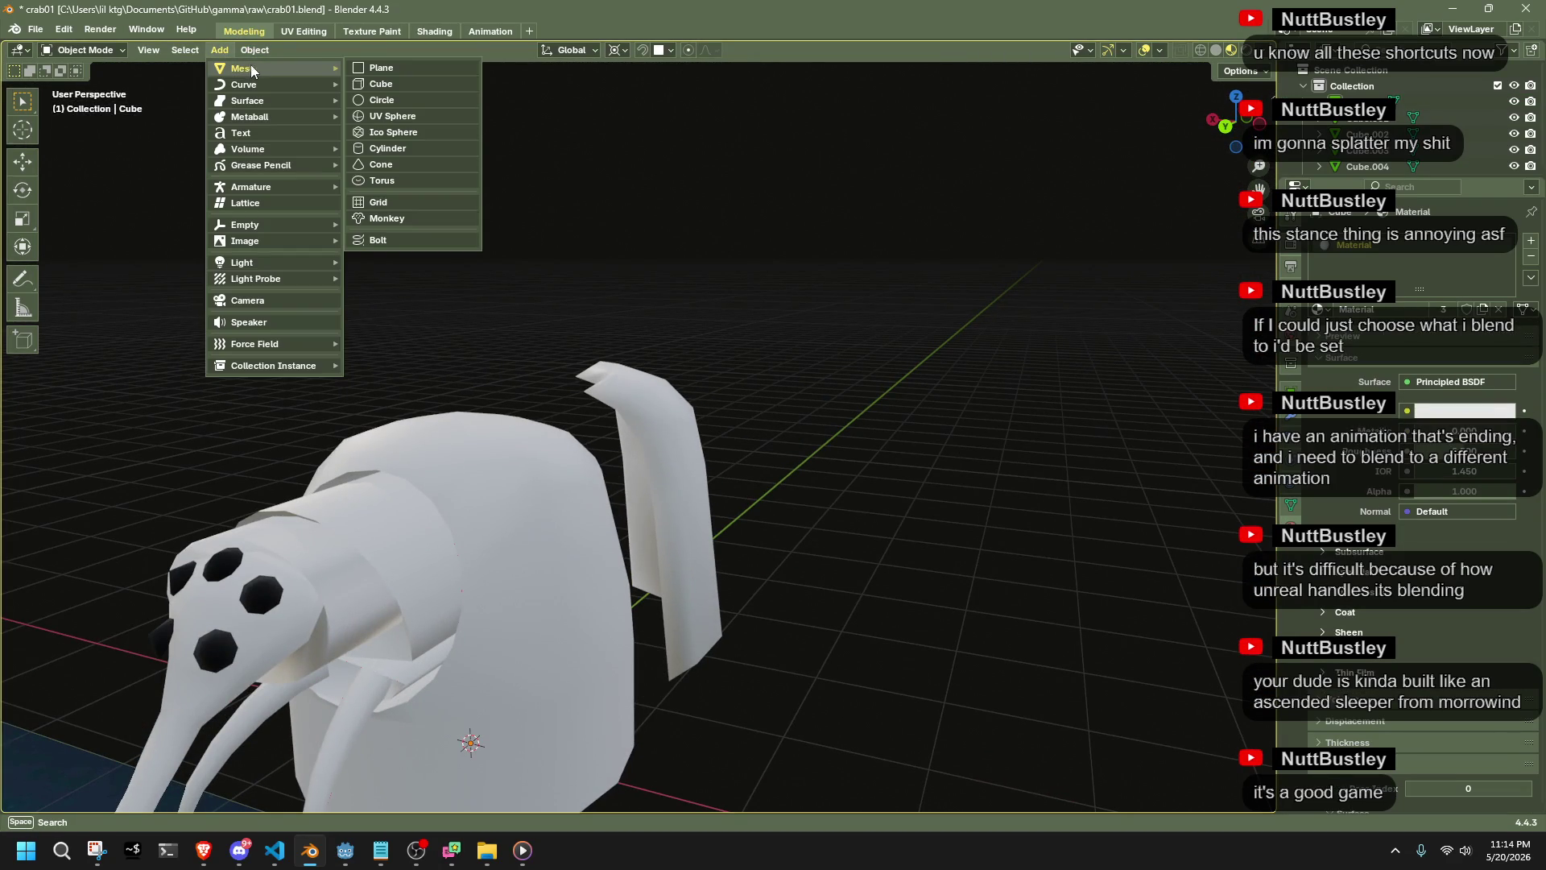
{"action": "left_click", "coordinate": [398, 85]}
{"action": "scroll", "coordinate": [827, 584], "scroll_direction": "down", "scroll_amount": 3}
{"action": "key", "text": "s"}
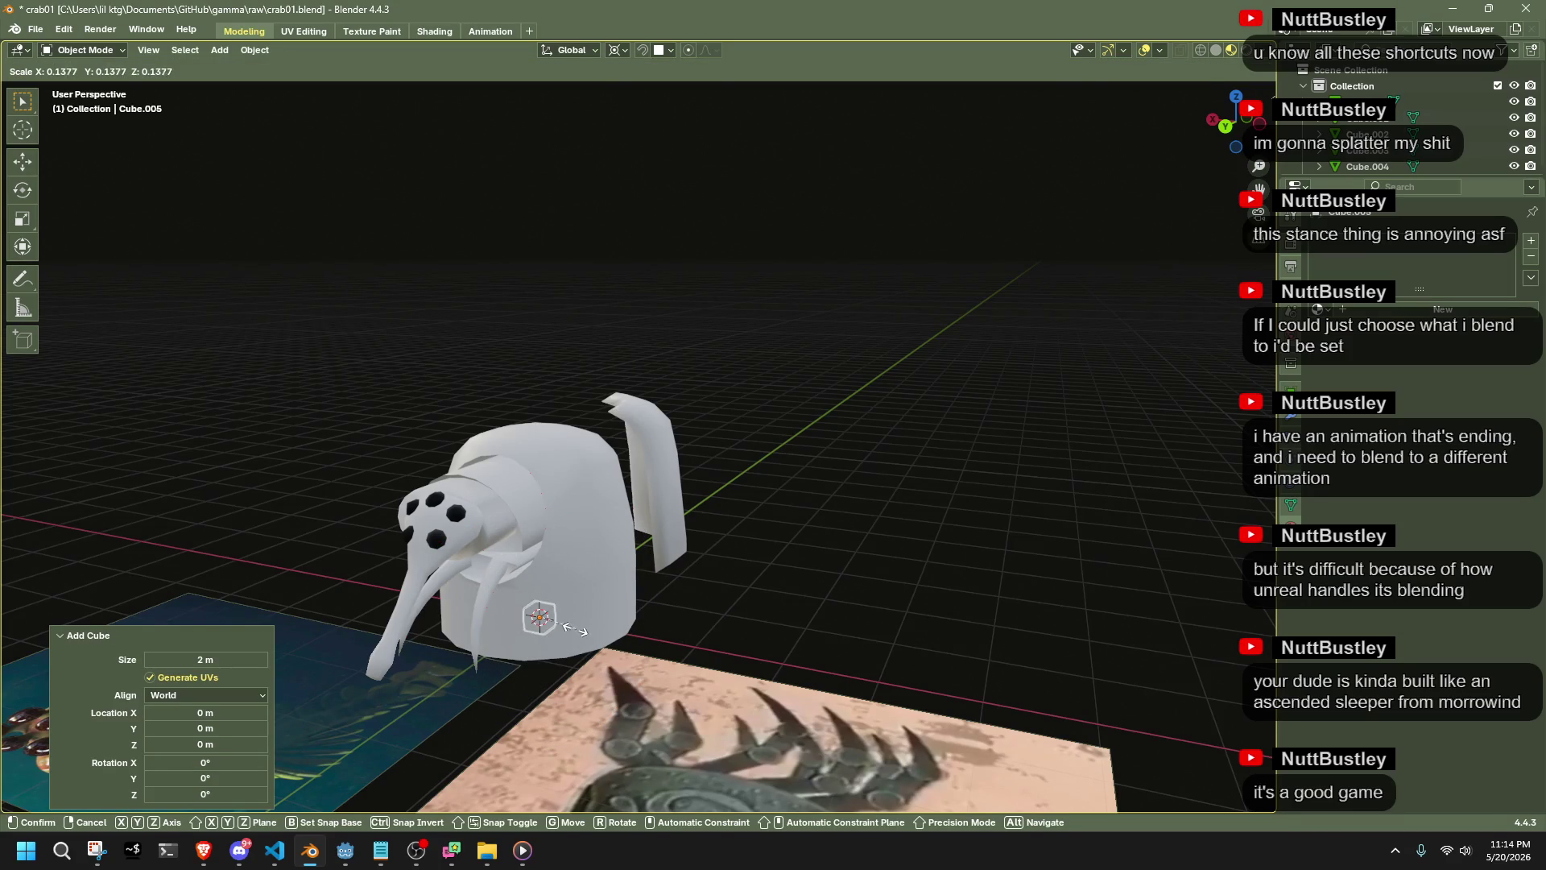
{"action": "left_click", "coordinate": [568, 611]}
{"action": "key", "text": "g"}
{"action": "left_click", "coordinate": [637, 487]}
{"action": "scroll", "coordinate": [655, 459], "scroll_direction": "up", "scroll_amount": 5}
{"action": "middle_click_drag", "start_coordinate": [656, 459], "coordinate": [738, 504]}
Extrude the small cube's top face up 1.181 m into a thin post
{"action": "key", "text": "Tab"}
{"action": "left_click", "coordinate": [515, 447]}
{"action": "key", "text": "3"}
{"action": "key", "text": "alt+a"}
{"action": "left_click", "coordinate": [531, 467]}
{"action": "key", "text": "e"}
{"action": "left_click", "coordinate": [530, 299]}
{"action": "mouse_move", "coordinate": [776, 447]}
{"action": "middle_mouse_down"}
{"action": "mouse_move", "coordinate": [753, 380]}
{"action": "mouse_move", "coordinate": [518, 442]}
{"action": "mouse_move", "coordinate": [538, 257]}
{"action": "middle_mouse_up"}
{"action": "left_click", "coordinate": [518, 442], "text": "shift"}
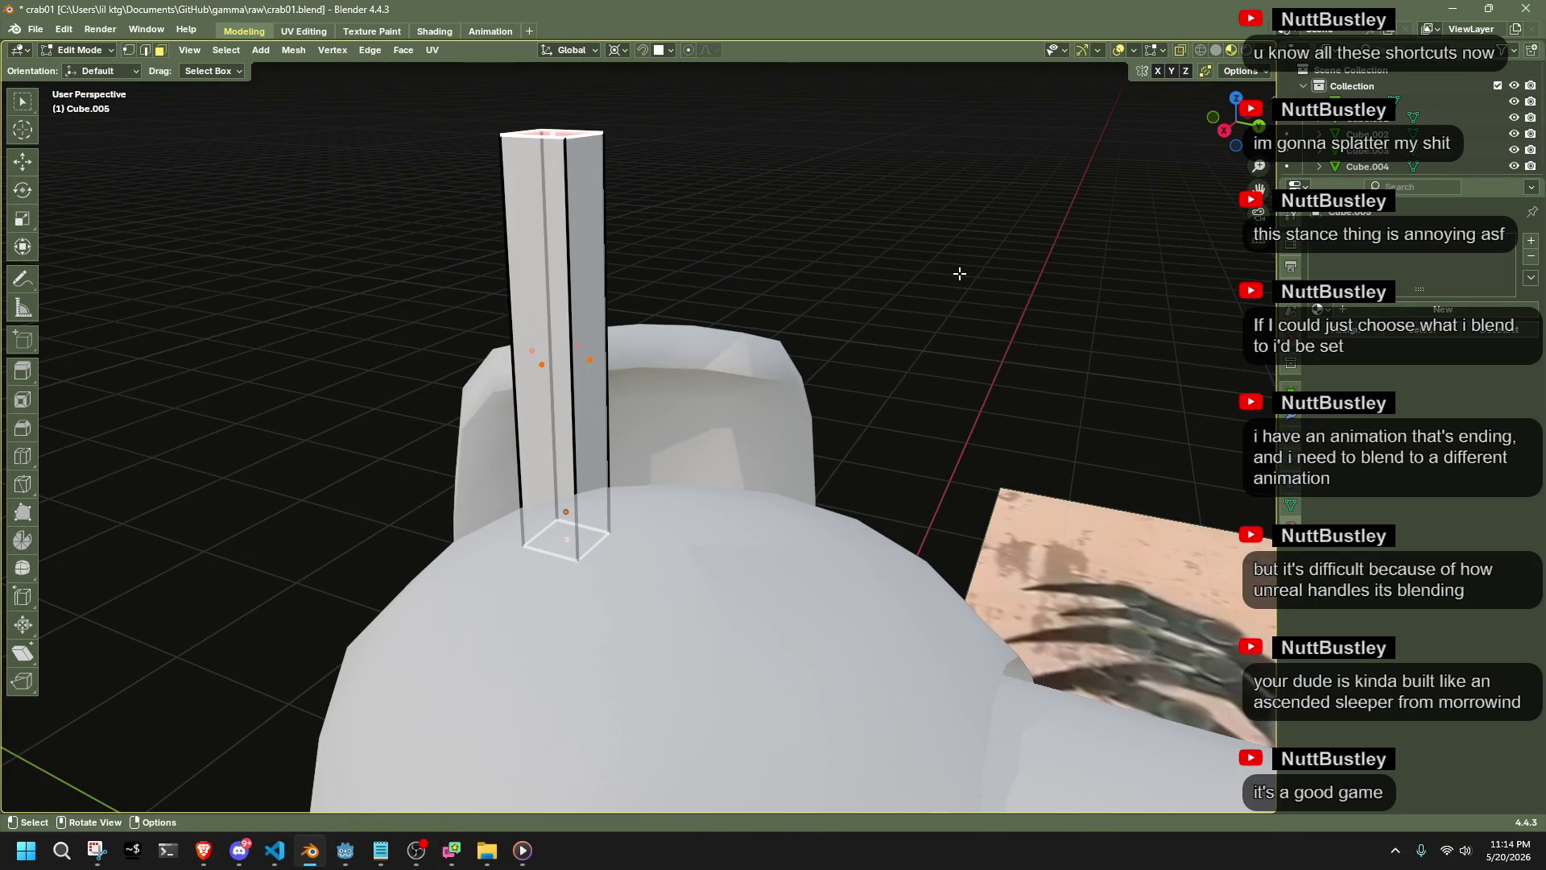
Delete the post's bottom face and select the whole post
{"action": "key", "text": "x"}
{"action": "left_click", "coordinate": [882, 203]}
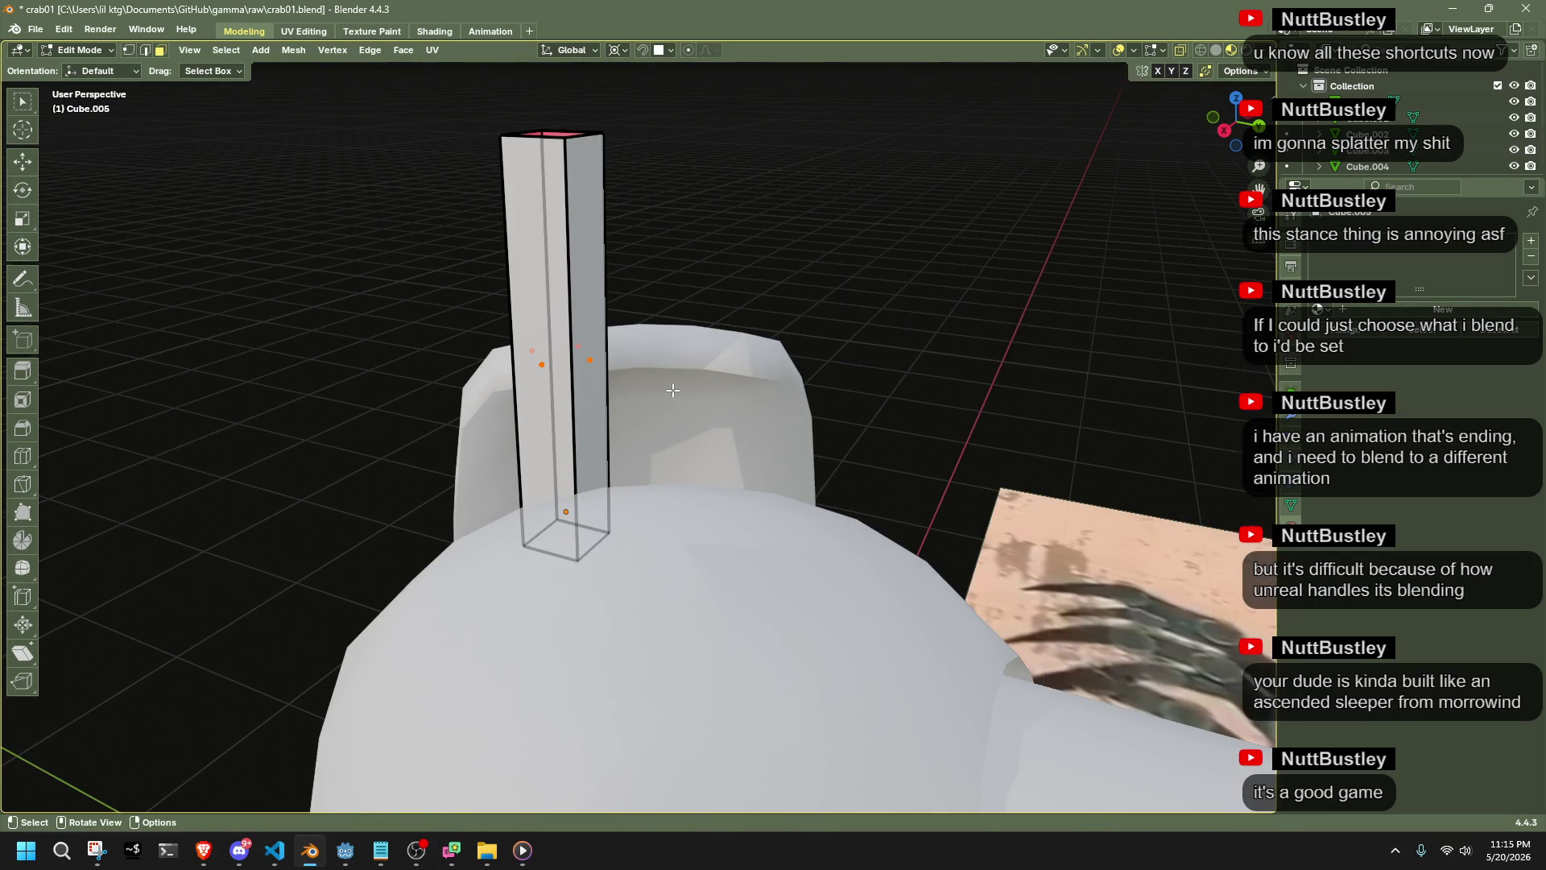
{"action": "middle_click_drag", "start_coordinate": [670, 389], "coordinate": [838, 373]}
{"action": "key", "text": "a"}
Tilt the post about -50° in front view, then rotate it further in top view
{"action": "left_click", "coordinate": [1224, 139]}
{"action": "key", "text": "r"}
{"action": "left_click", "coordinate": [918, 214]}
{"action": "key", "text": "ctrl+z"}
{"action": "key", "text": "r"}
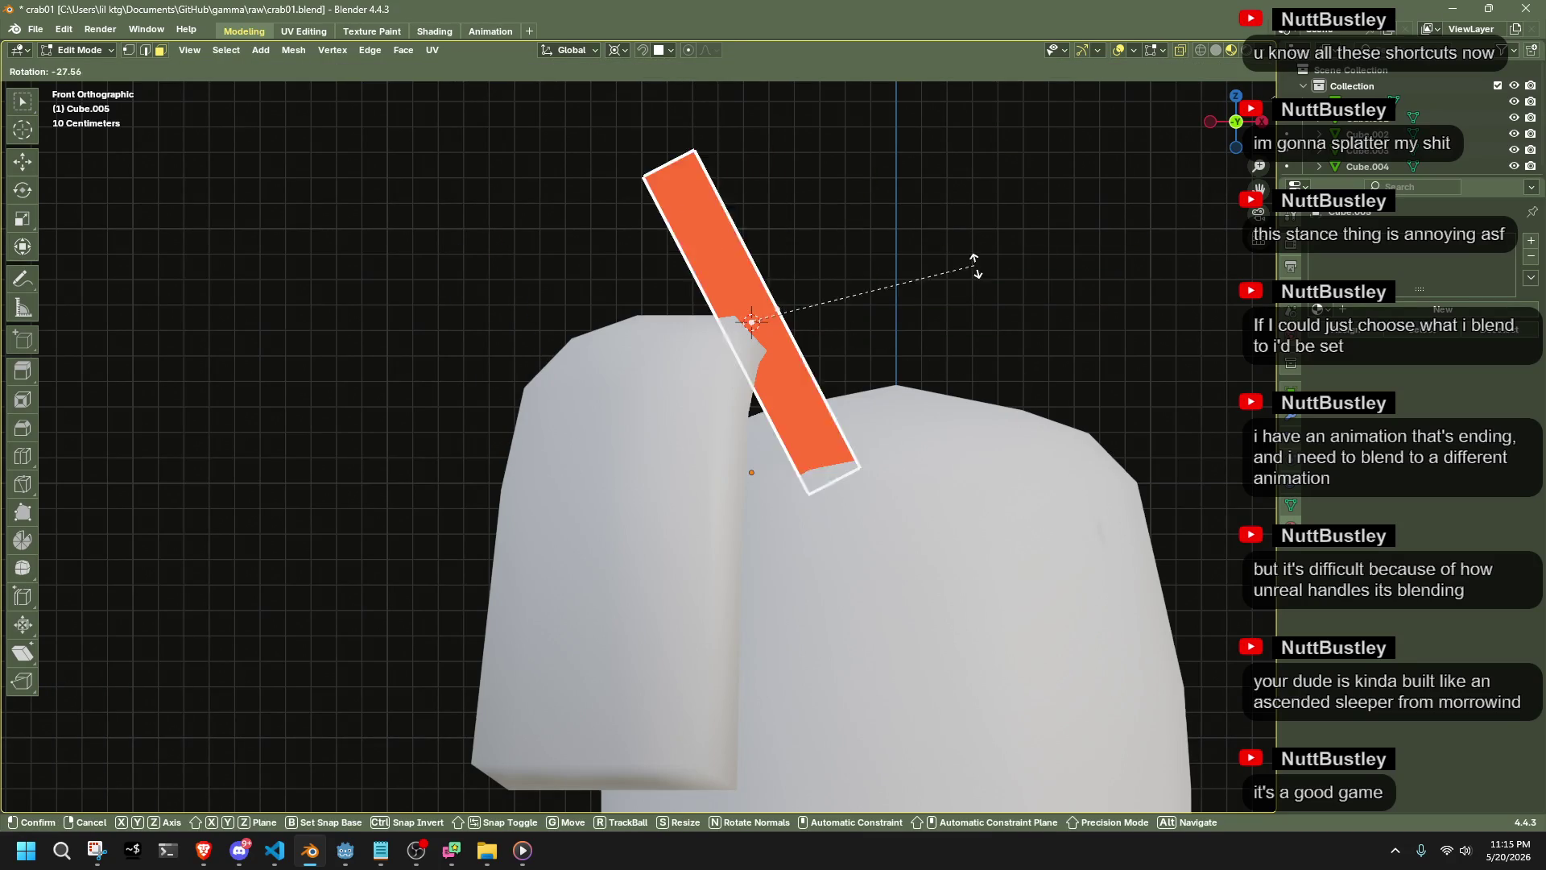
{"action": "left_click", "coordinate": [910, 196]}
{"action": "mouse_move", "coordinate": [916, 202]}
{"action": "middle_mouse_down"}
{"action": "mouse_move", "coordinate": [845, 397]}
{"action": "mouse_move", "coordinate": [1214, 165]}
{"action": "middle_mouse_up"}
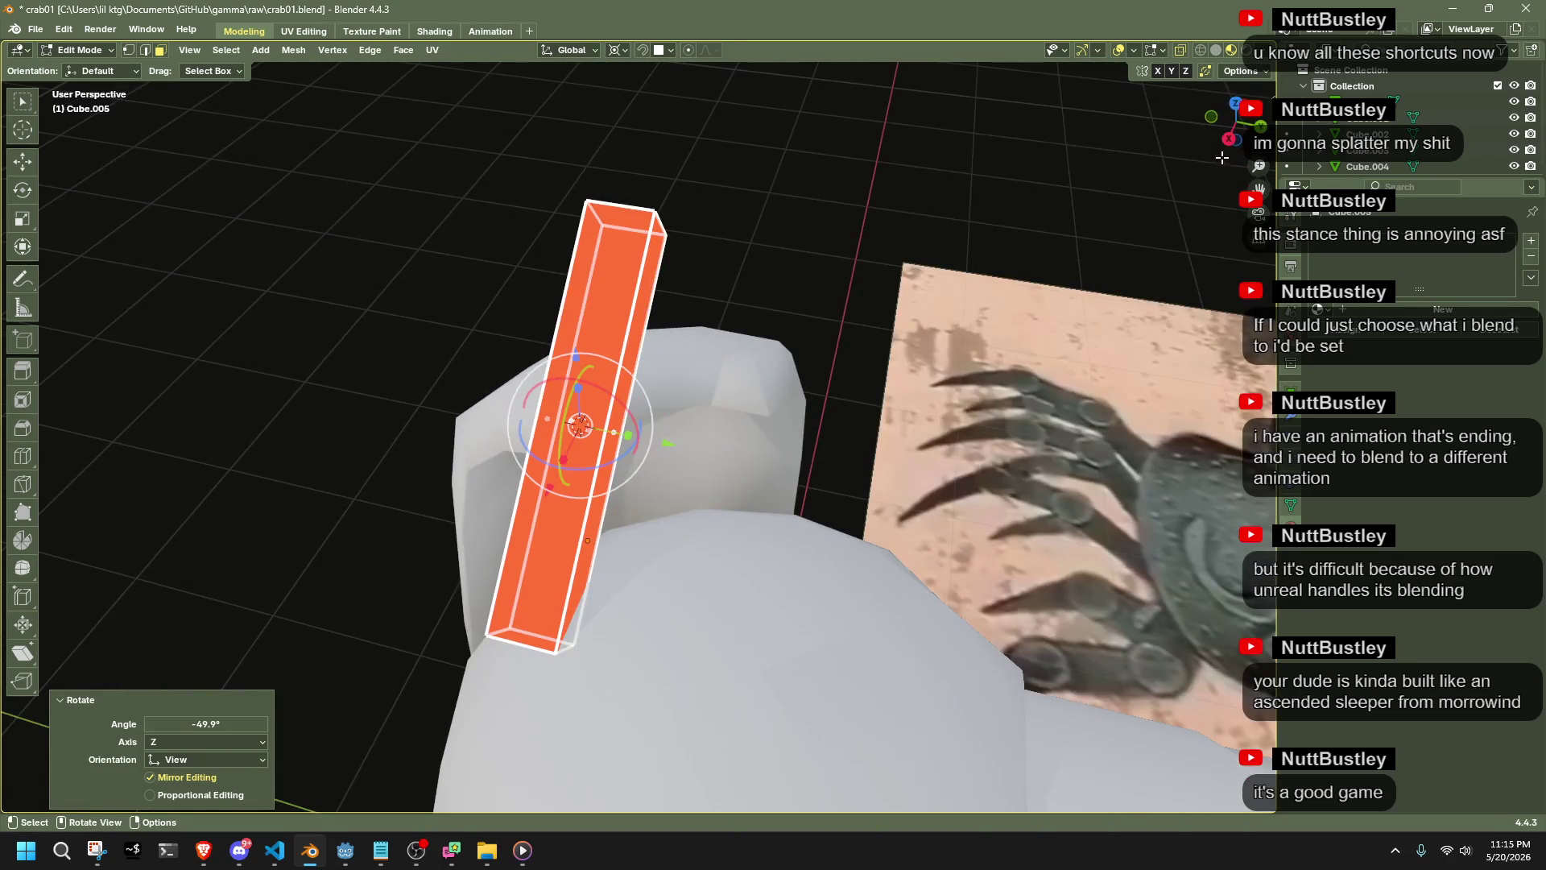
{"action": "left_click", "coordinate": [1235, 103]}
{"action": "key", "text": "r"}
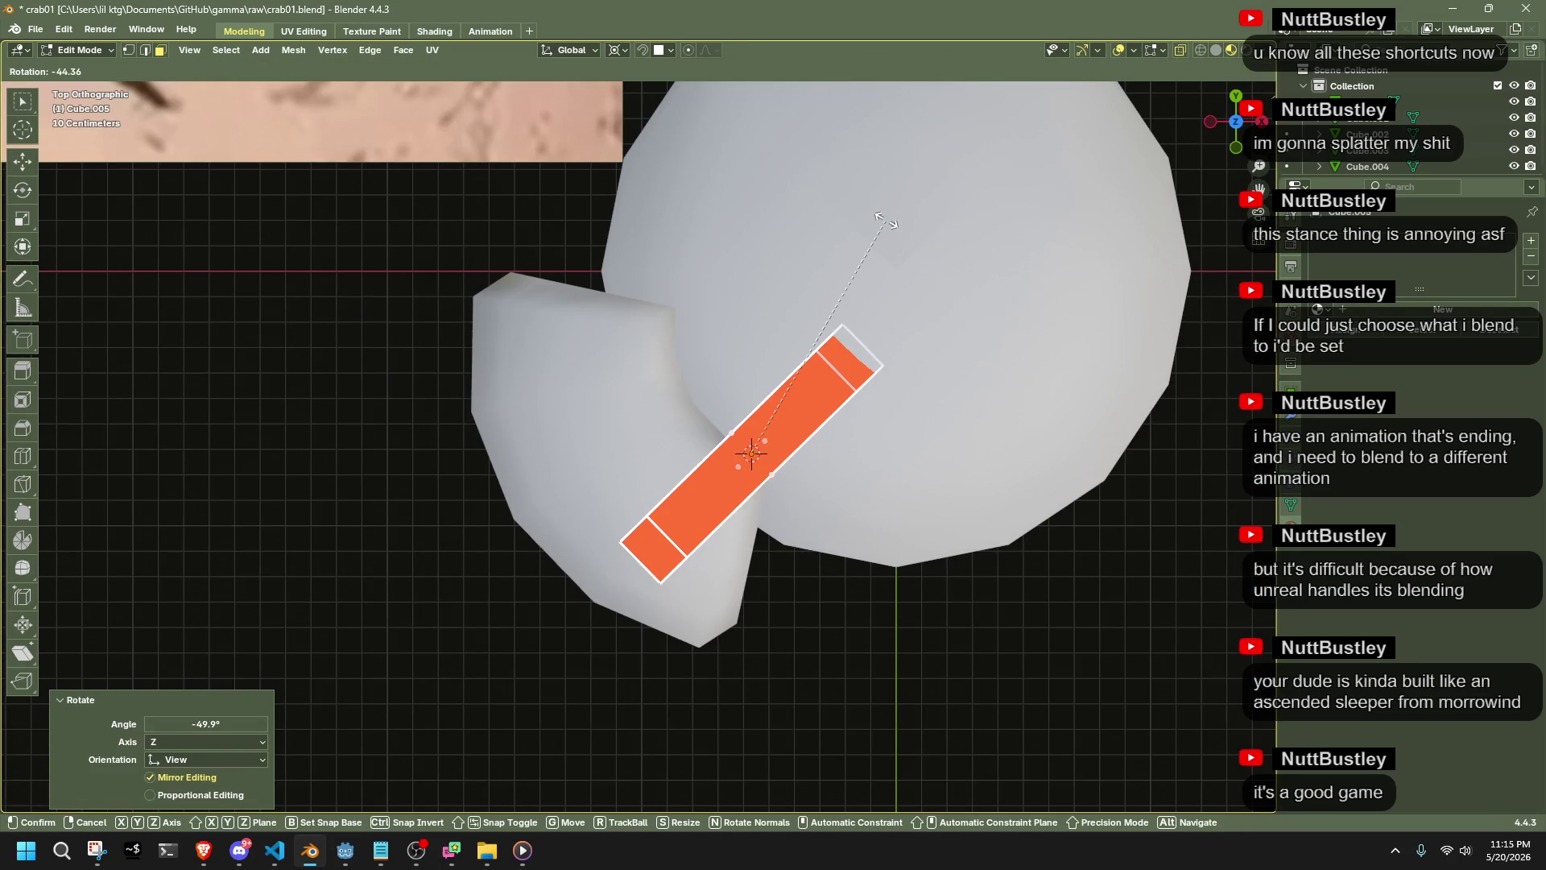
{"action": "left_click", "coordinate": [886, 222]}
Shift the post up-left and lower it about 0.43 m along Z toward the plate
{"action": "key", "text": "g"}
{"action": "left_click", "coordinate": [841, 161]}
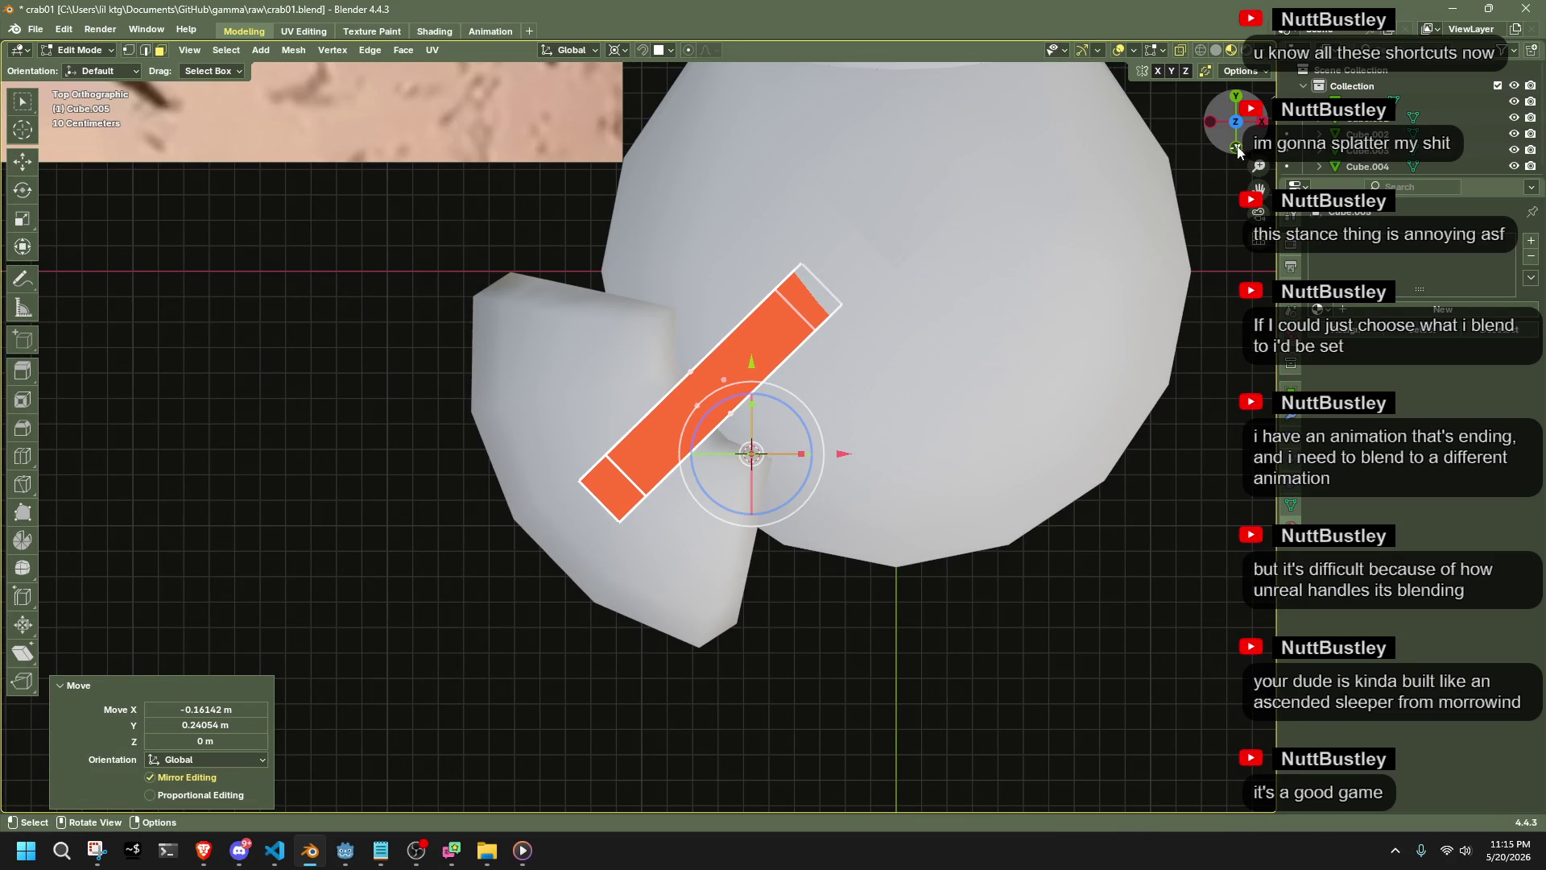
{"action": "left_click", "coordinate": [1237, 148]}
{"action": "key", "text": "g"}
{"action": "left_click", "coordinate": [1000, 231]}
{"action": "mouse_move", "coordinate": [1001, 232]}
{"action": "middle_mouse_down"}
{"action": "mouse_move", "coordinate": [869, 362]}
{"action": "mouse_move", "coordinate": [947, 400]}
{"action": "mouse_move", "coordinate": [963, 363]}
{"action": "mouse_move", "coordinate": [877, 458]}
{"action": "middle_mouse_up"}
{"action": "key", "text": "s"}
{"action": "right_click", "coordinate": [873, 362]}
{"action": "key", "text": "s"}
{"action": "right_click", "coordinate": [873, 363]}
{"action": "key", "text": "g"}
{"action": "key", "text": "z"}
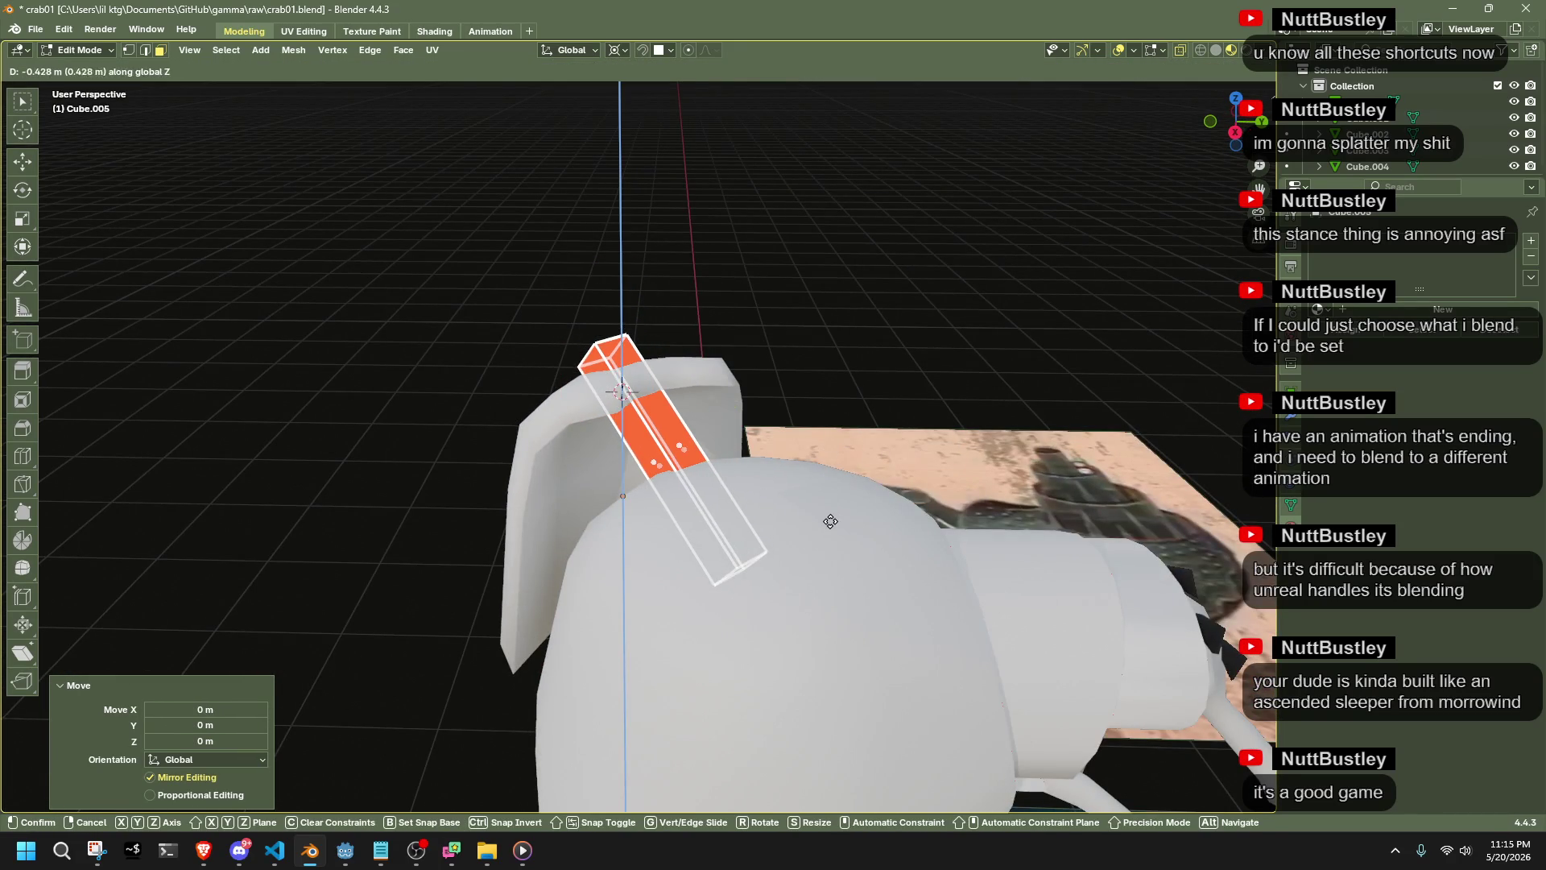
{"action": "left_click", "coordinate": [835, 519]}
Switch to vertex selection and set the transform orientation to Normal
{"action": "middle_click_drag", "start_coordinate": [835, 520], "coordinate": [946, 488]}
{"action": "middle_click_drag", "start_coordinate": [910, 473], "coordinate": [865, 465]}
{"action": "key", "text": "1"}
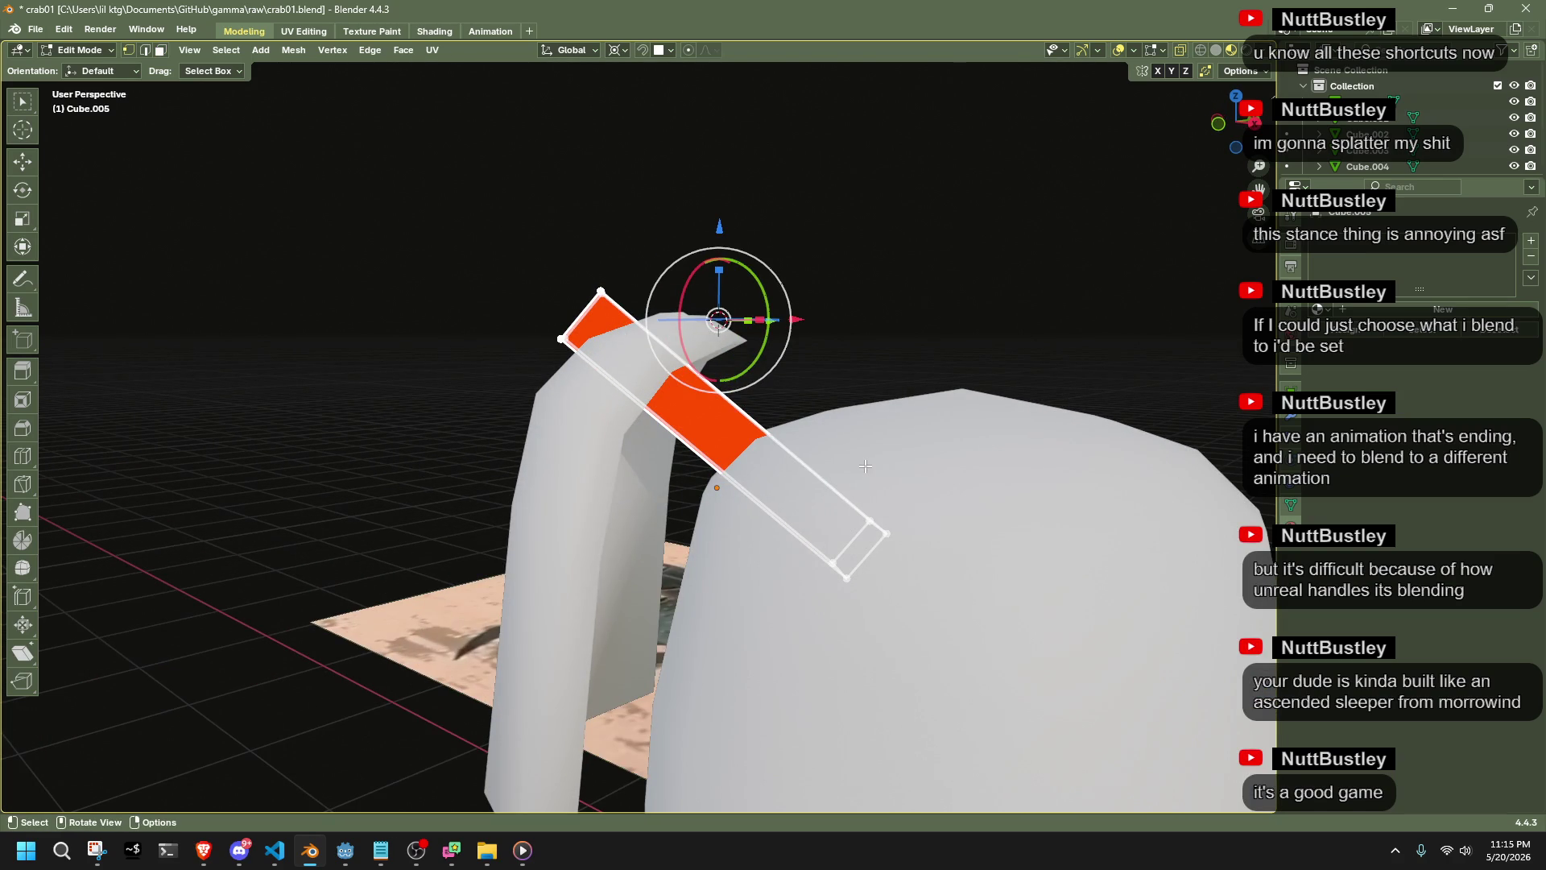
{"action": "left_click", "coordinate": [572, 50]}
{"action": "left_click", "coordinate": [556, 133]}
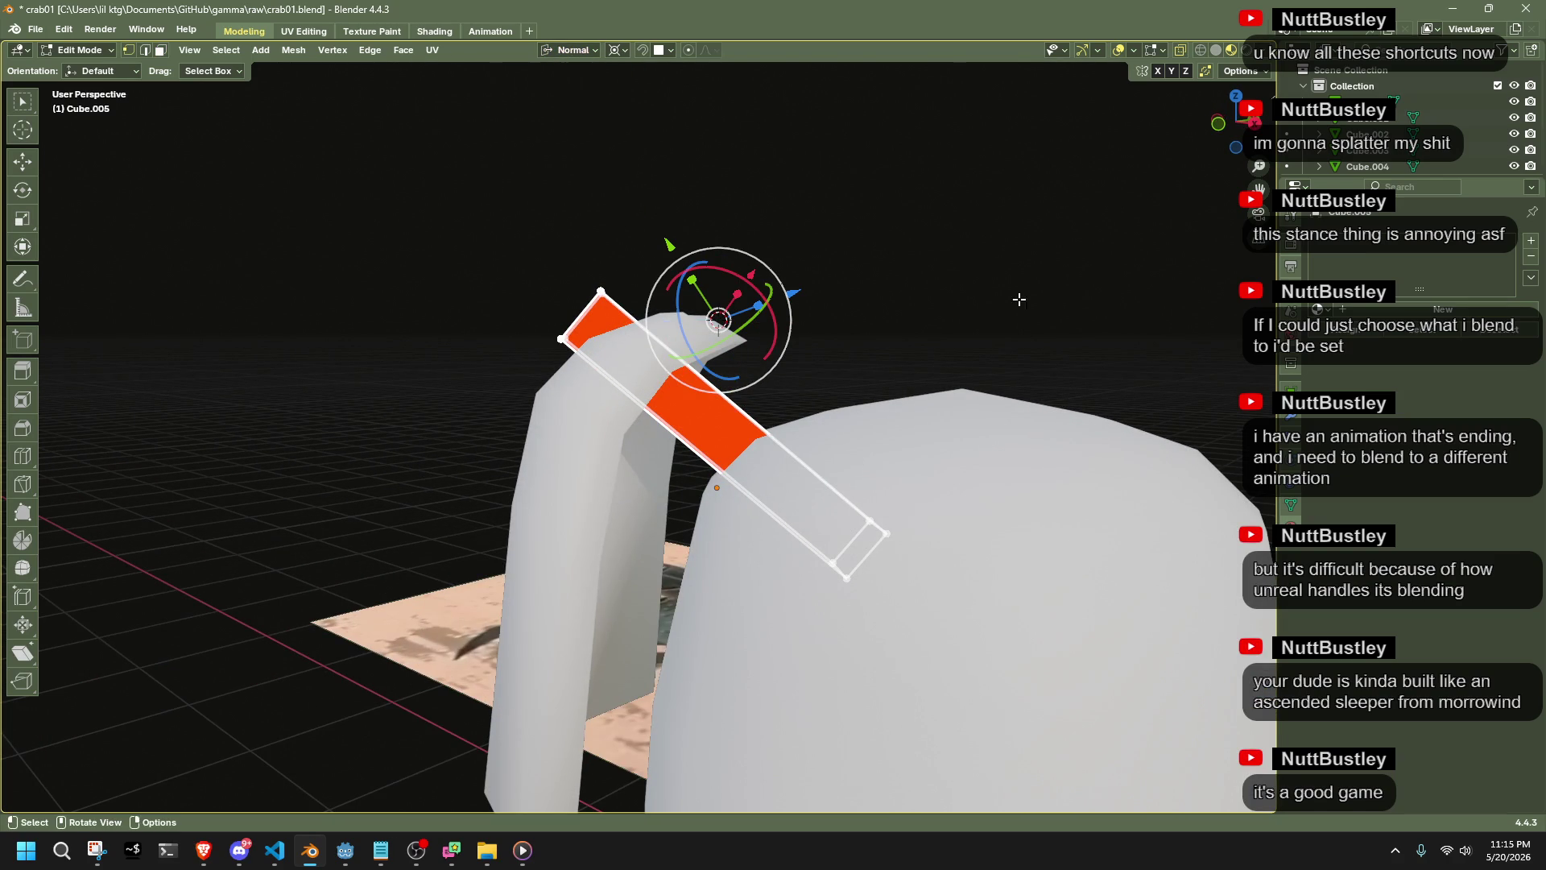
Average the selection's normals and extrude the strut block outward
{"action": "middle_click_drag", "start_coordinate": [1087, 393], "coordinate": [977, 421]}
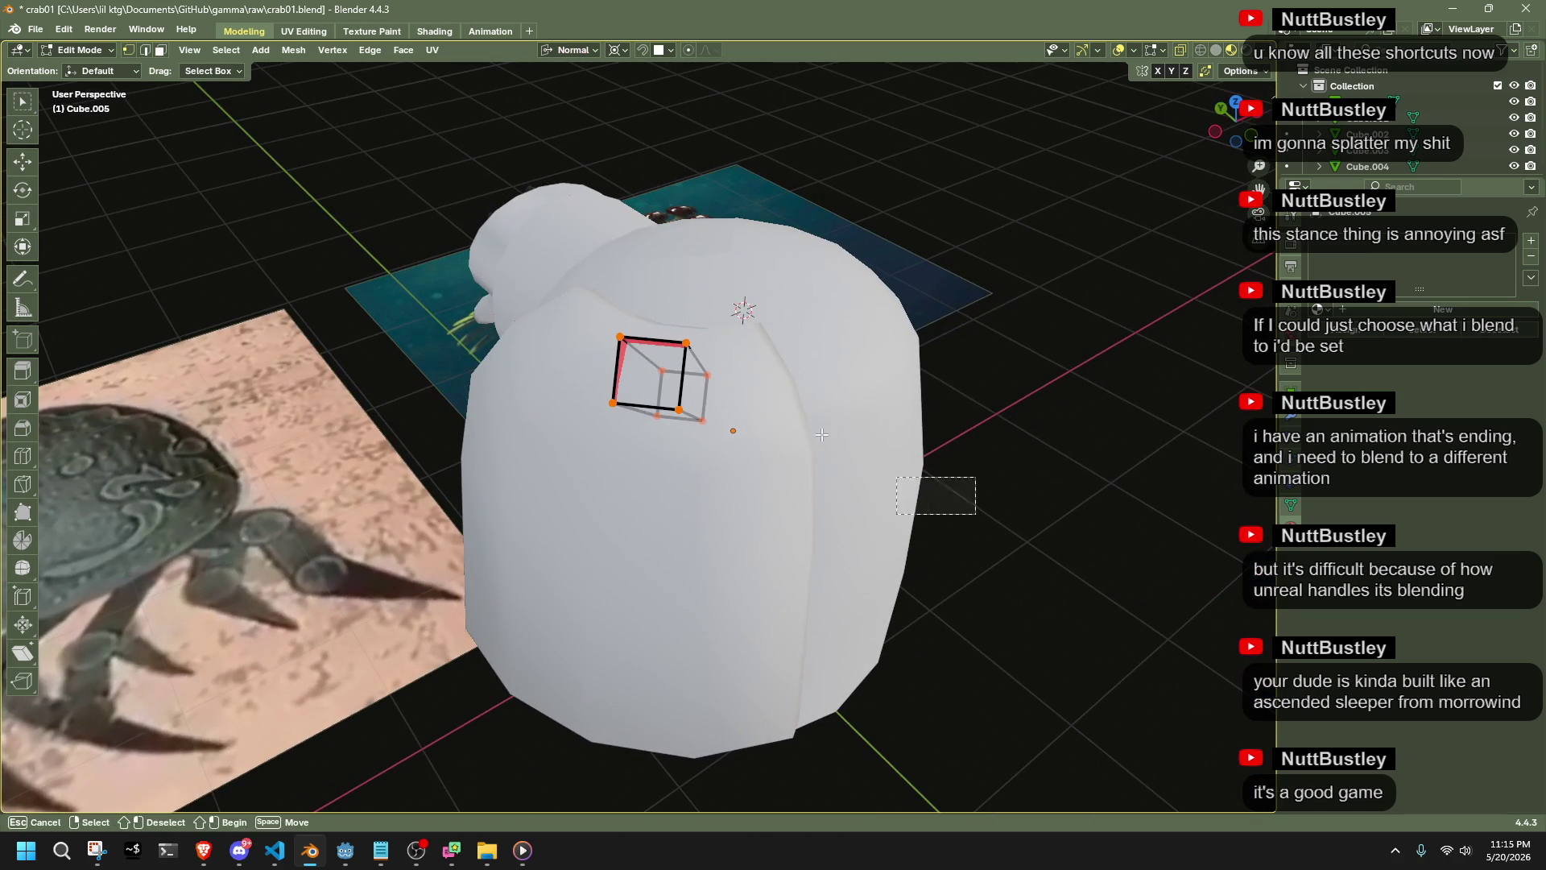
{"action": "mouse_move", "coordinate": [782, 376]}
{"action": "middle_mouse_down"}
{"action": "mouse_move", "coordinate": [849, 407]}
{"action": "mouse_move", "coordinate": [895, 390]}
{"action": "mouse_move", "coordinate": [884, 321]}
{"action": "mouse_move", "coordinate": [911, 256]}
{"action": "mouse_move", "coordinate": [928, 297]}
{"action": "middle_mouse_up"}
{"action": "key", "text": "alt+n"}
{"action": "left_click", "coordinate": [901, 424]}
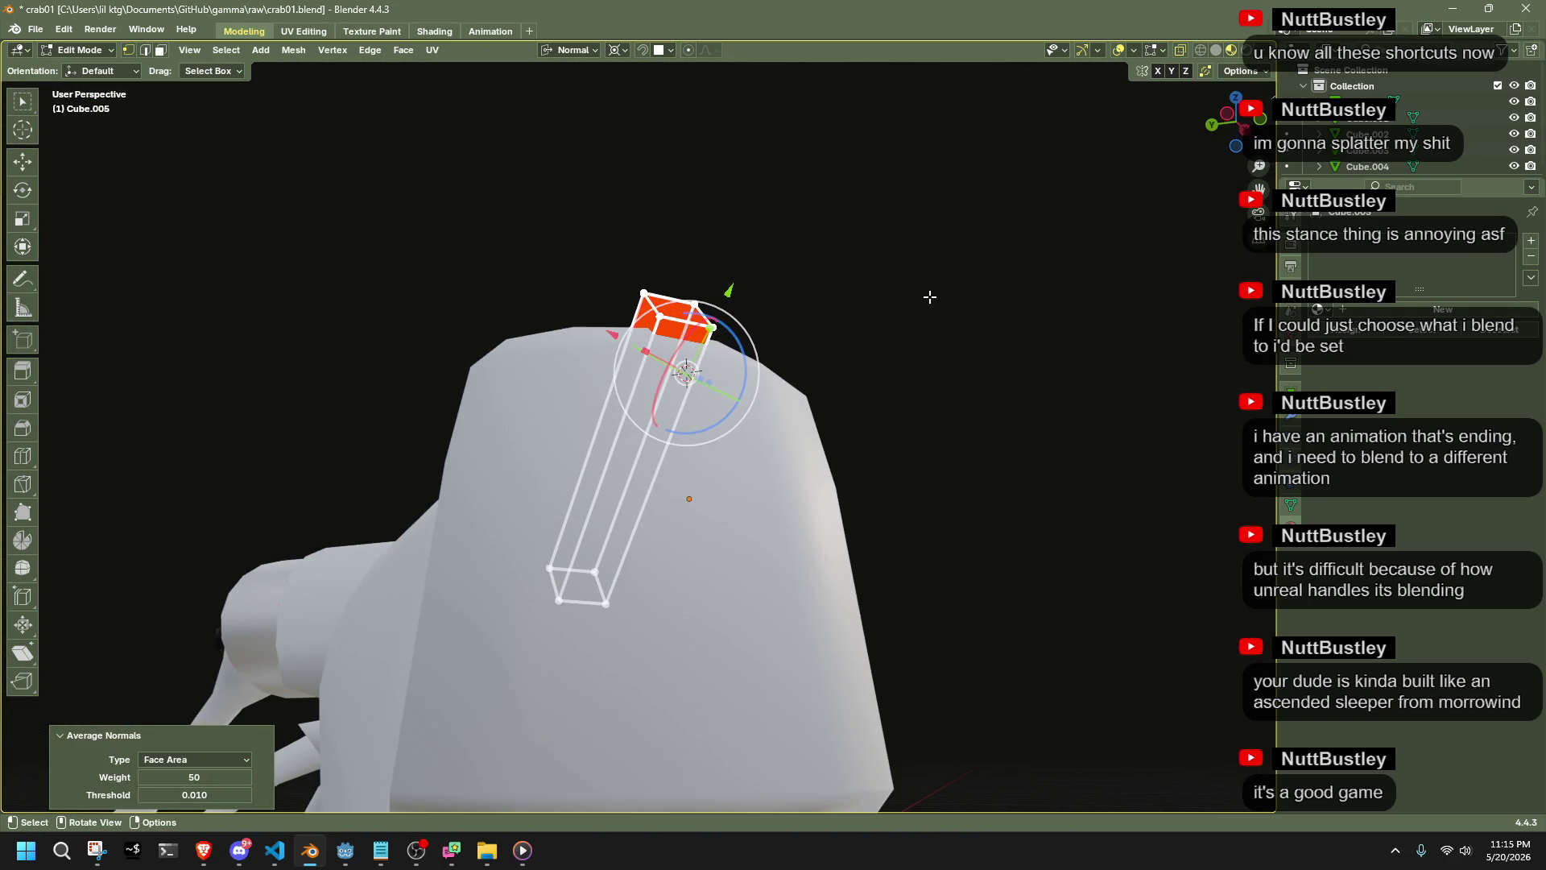
{"action": "middle_click_drag", "start_coordinate": [831, 452], "coordinate": [818, 600]}
{"action": "middle_click_drag", "start_coordinate": [944, 502], "coordinate": [914, 561]}
{"action": "key", "text": "Escape"}
{"action": "middle_click_drag", "start_coordinate": [903, 410], "coordinate": [908, 374]}
{"action": "key", "text": "e"}
{"action": "left_click", "coordinate": [1047, 256]}
Rotate the extruded strip about 11° clockwise and shift it right and down in top view
{"action": "left_click", "coordinate": [1240, 119]}
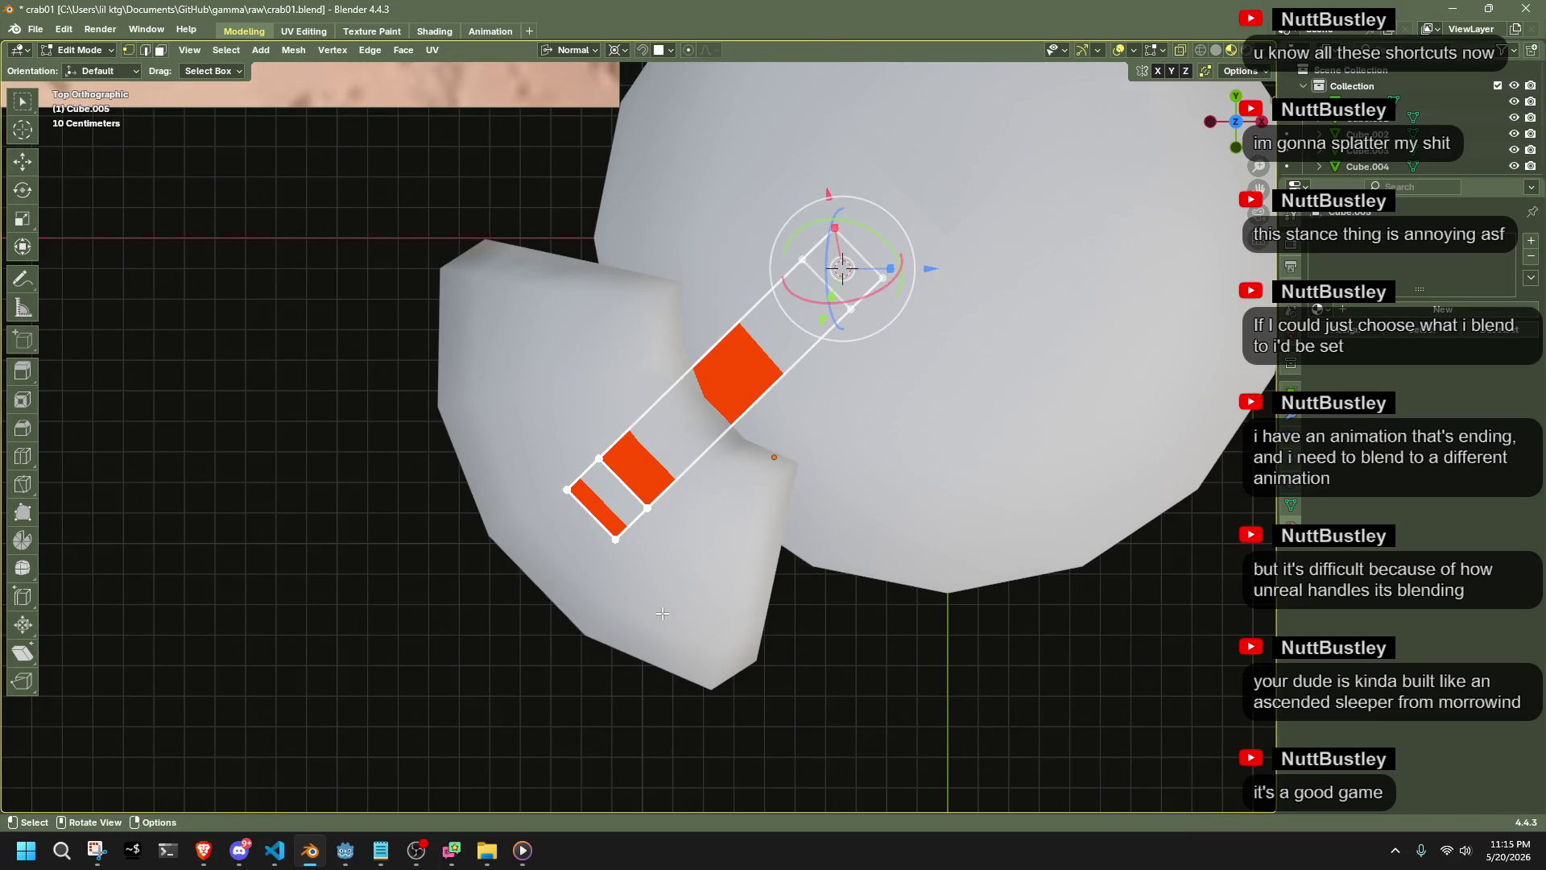
{"action": "left_click_drag", "start_coordinate": [909, 297], "coordinate": [903, 310]}
{"action": "key", "text": "g"}
{"action": "left_click", "coordinate": [918, 313]}
{"action": "mouse_move", "coordinate": [918, 313]}
{"action": "middle_mouse_down"}
{"action": "mouse_move", "coordinate": [862, 398]}
{"action": "mouse_move", "coordinate": [883, 355]}
{"action": "mouse_move", "coordinate": [442, 221]}
{"action": "mouse_move", "coordinate": [403, 425]}
{"action": "mouse_move", "coordinate": [741, 384]}
{"action": "middle_mouse_up"}
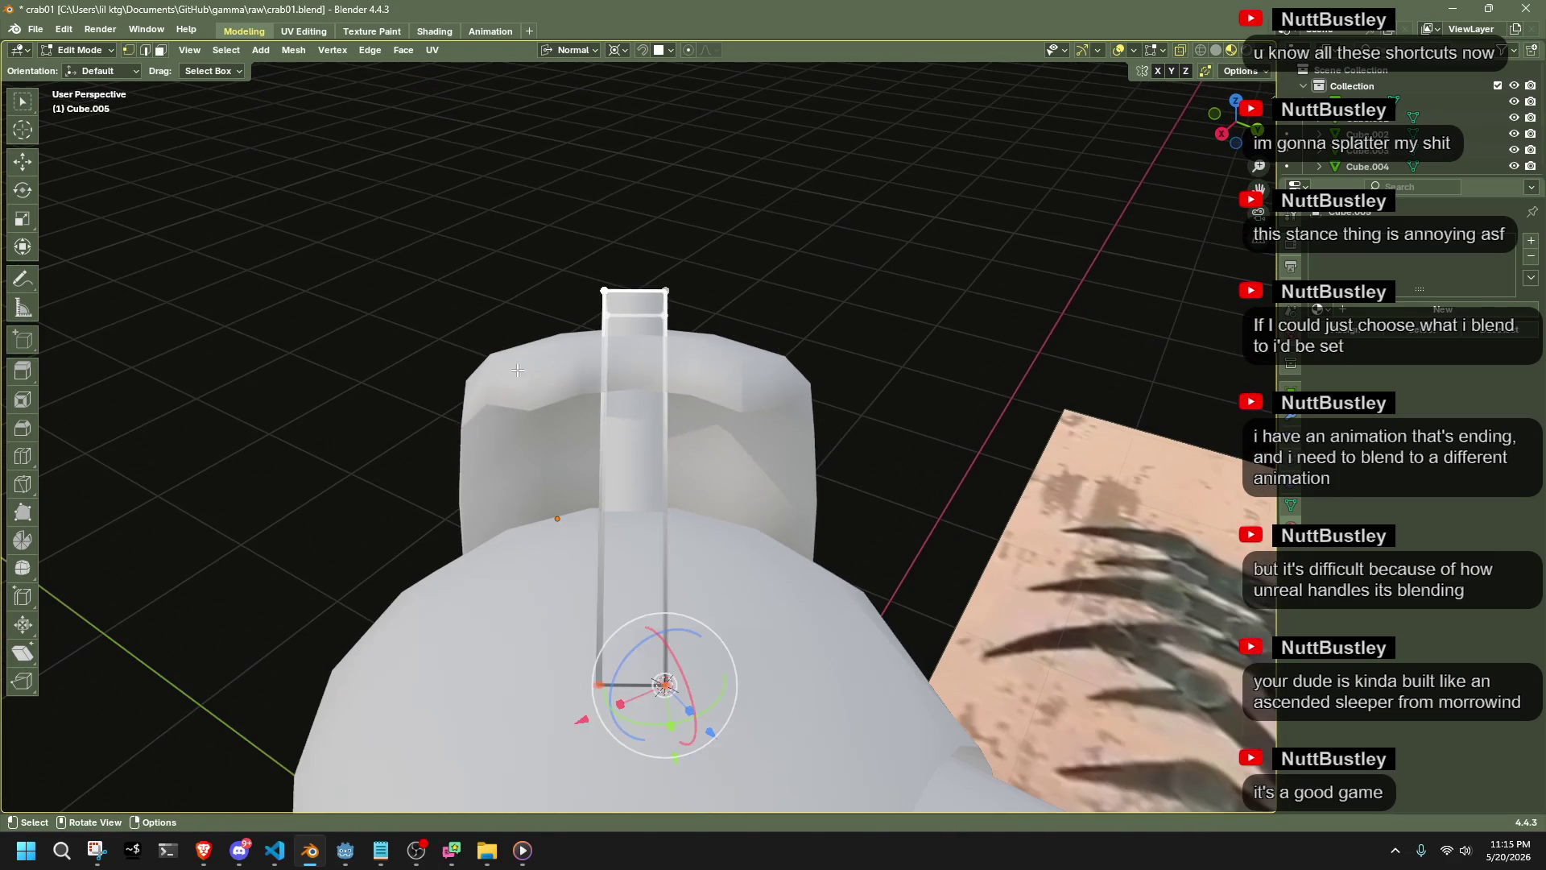
{"action": "key", "text": "g"}
{"action": "left_click", "coordinate": [744, 382]}
{"action": "key", "text": "ctrl+z"}
Reposition the faces from the top view and lower the end face into place from the front
{"action": "left_click", "coordinate": [1236, 105]}
{"action": "key", "text": "g"}
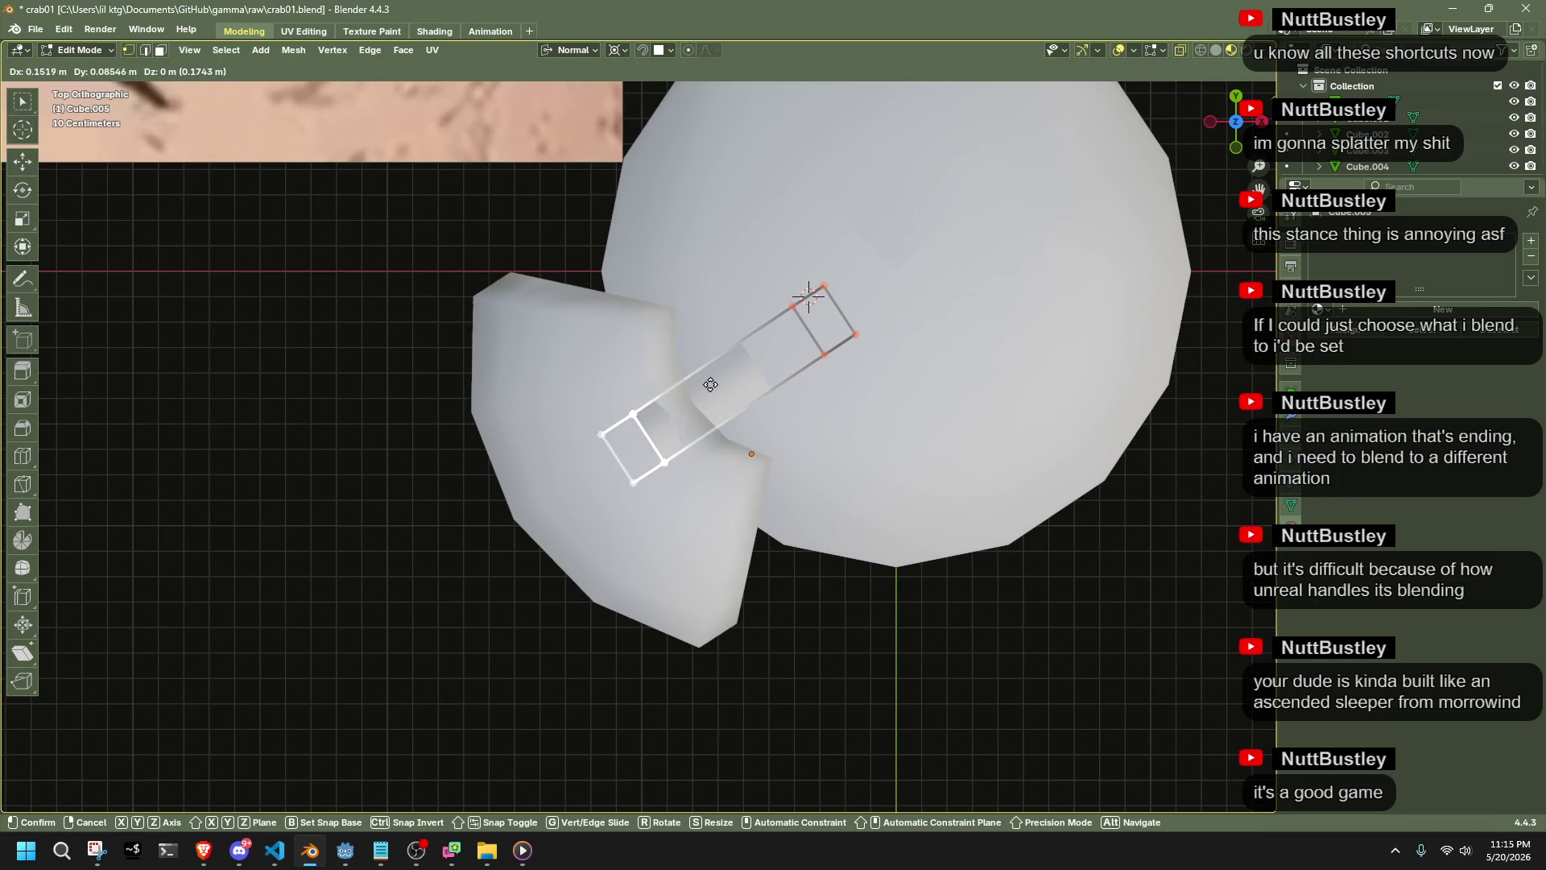
{"action": "left_click", "coordinate": [736, 367]}
{"action": "left_click", "coordinate": [1236, 147]}
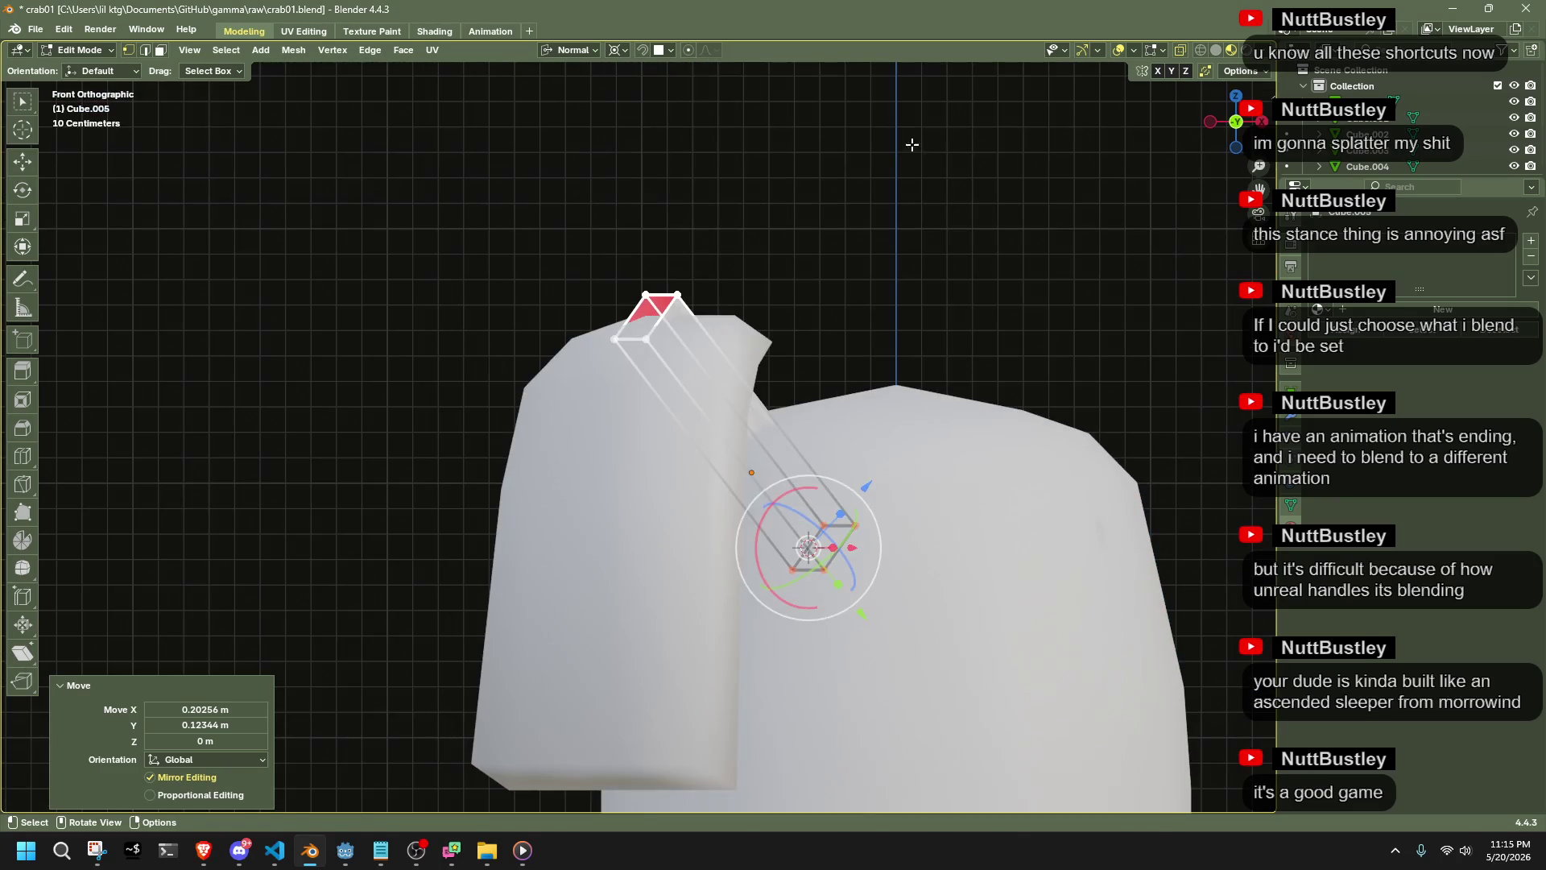
{"action": "key", "text": "g"}
{"action": "left_click", "coordinate": [810, 235]}
Shrink a band of faces on the strut to about 0.57 scale
{"action": "mouse_move", "coordinate": [883, 322]}
{"action": "middle_mouse_down"}
{"action": "mouse_move", "coordinate": [634, 393]}
{"action": "mouse_move", "coordinate": [695, 369]}
{"action": "mouse_move", "coordinate": [458, 340]}
{"action": "middle_mouse_up"}
{"action": "left_click", "coordinate": [538, 347]}
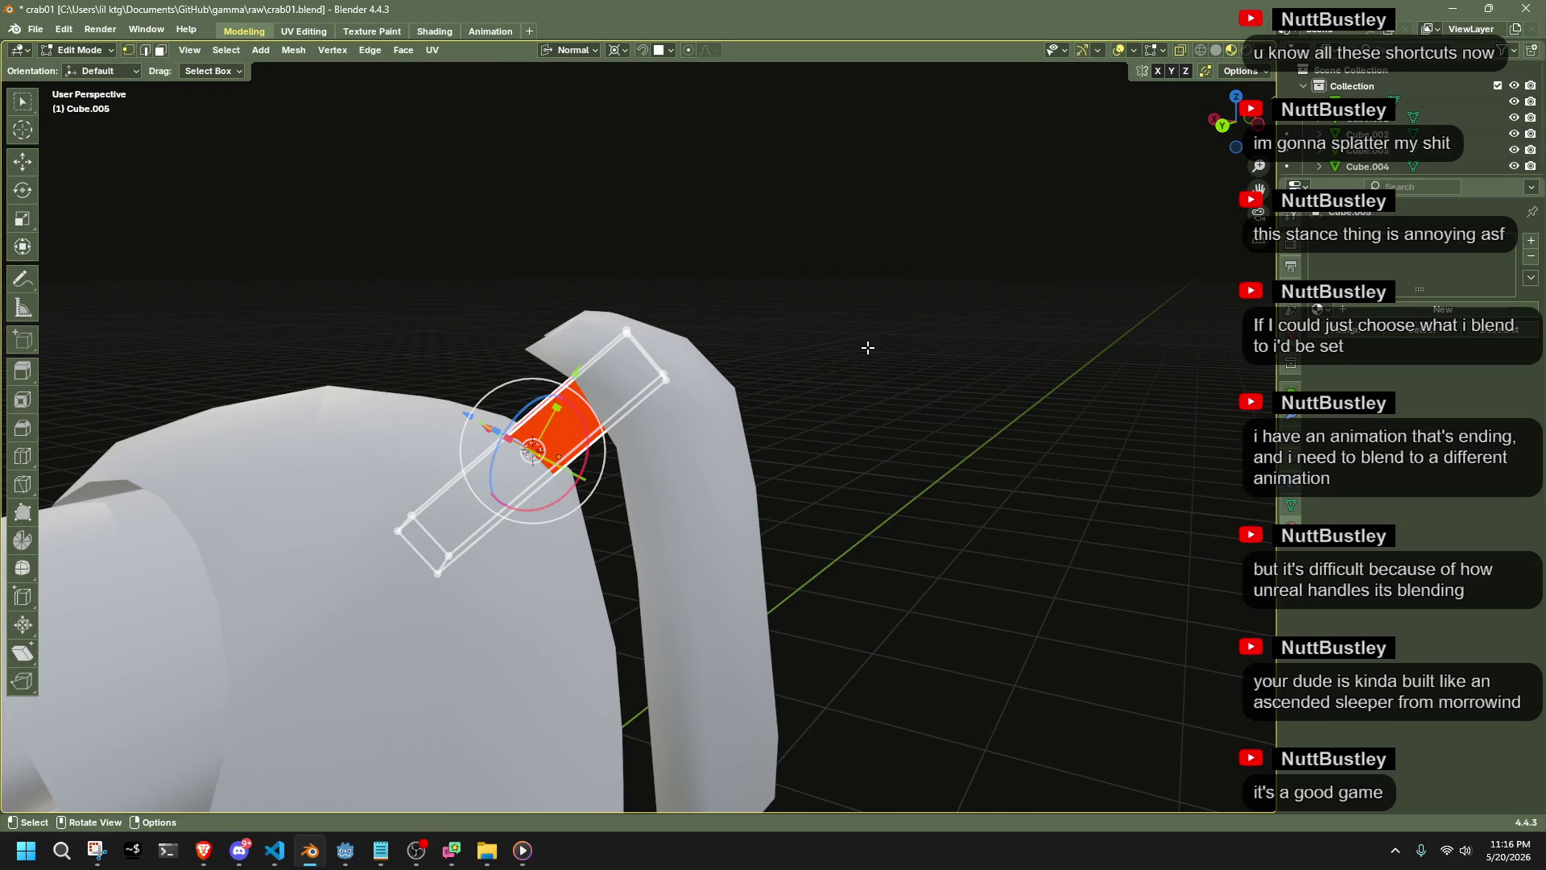
{"action": "key", "text": "s"}
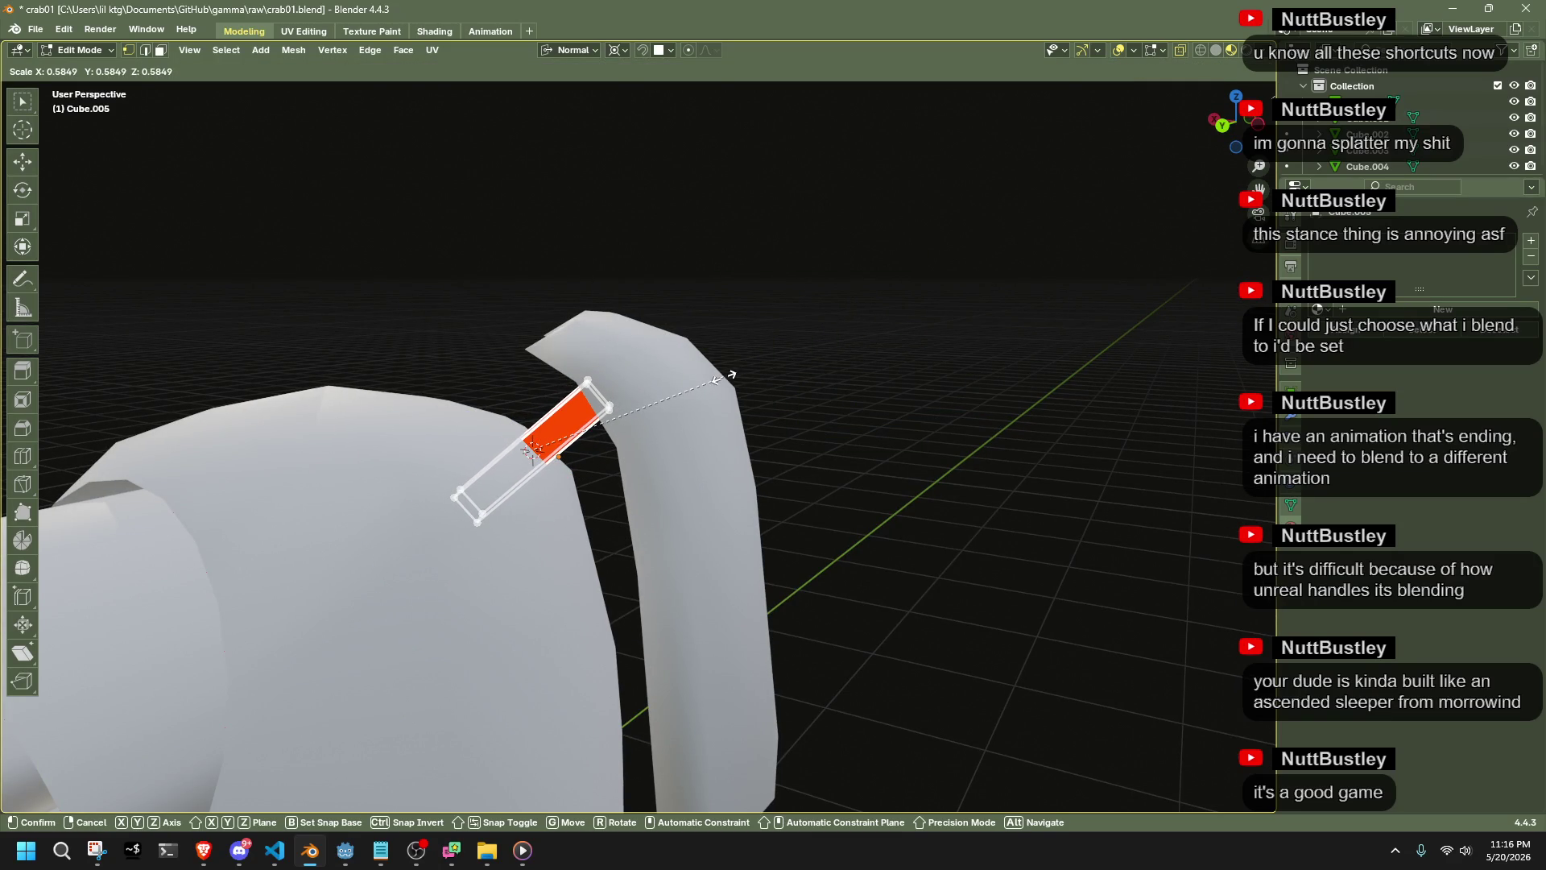
{"action": "left_click", "coordinate": [718, 379]}
Push the strut's top face up into the armor plate
{"action": "left_click", "coordinate": [1224, 128]}
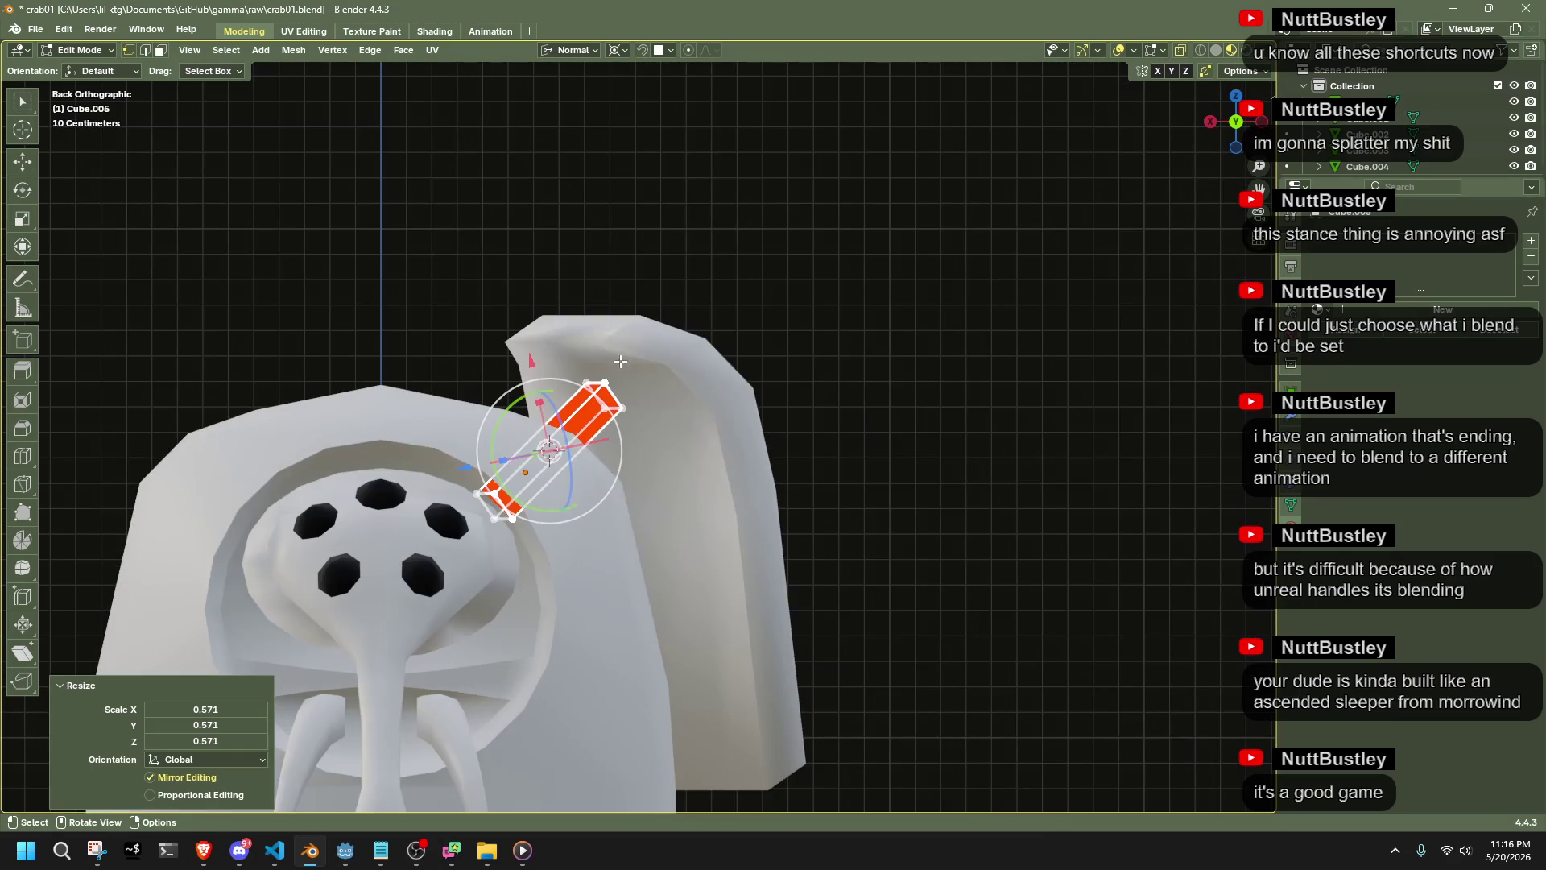
{"action": "key", "text": "ctrl+z"}
{"action": "key", "text": "g"}
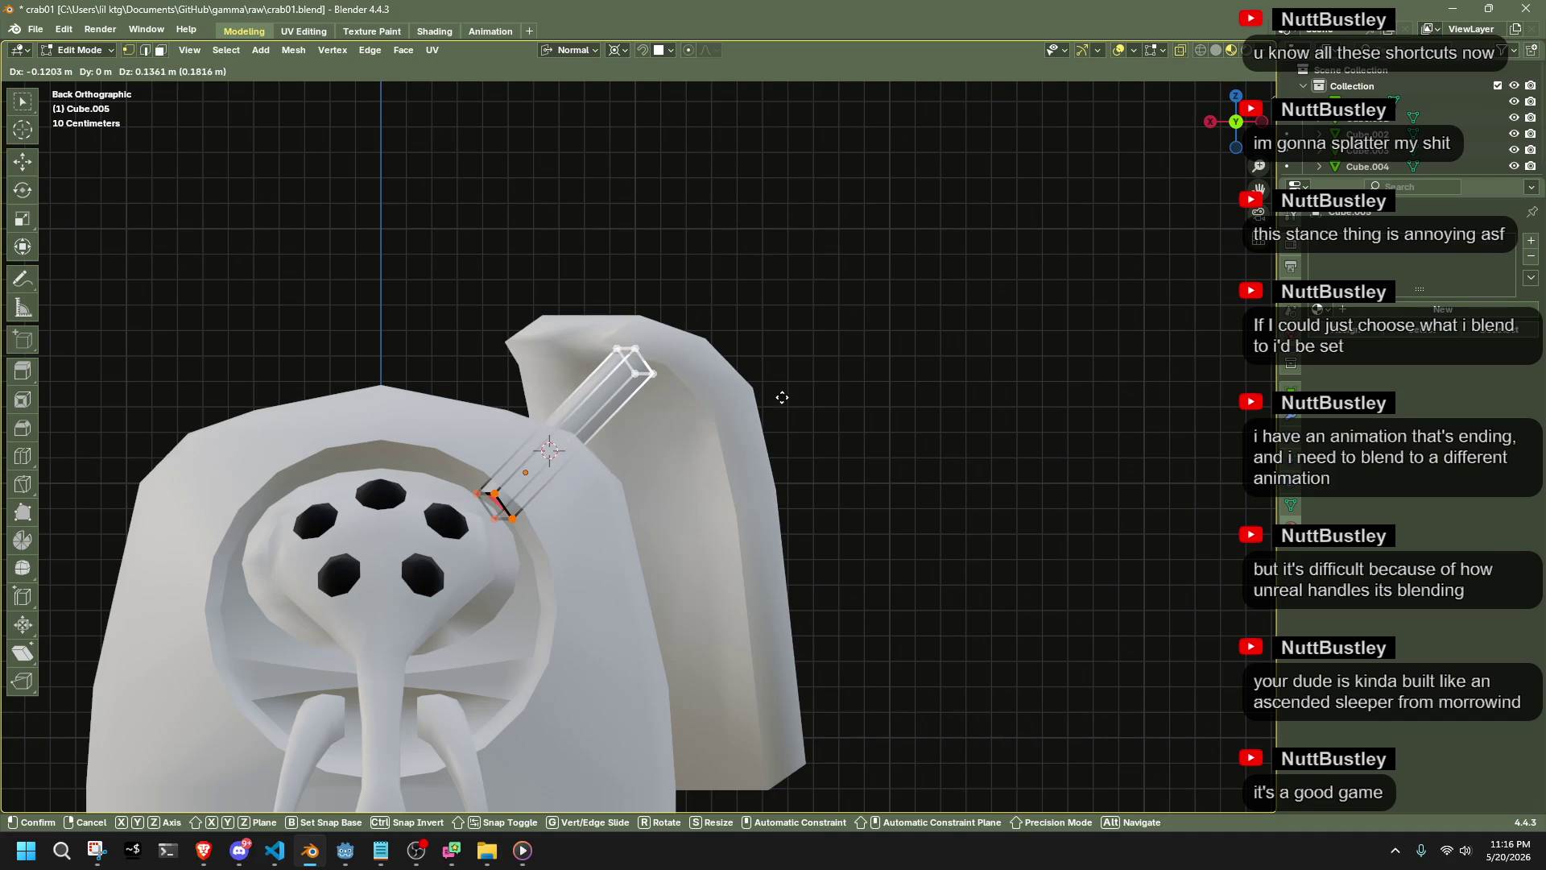
{"action": "left_click", "coordinate": [778, 381]}
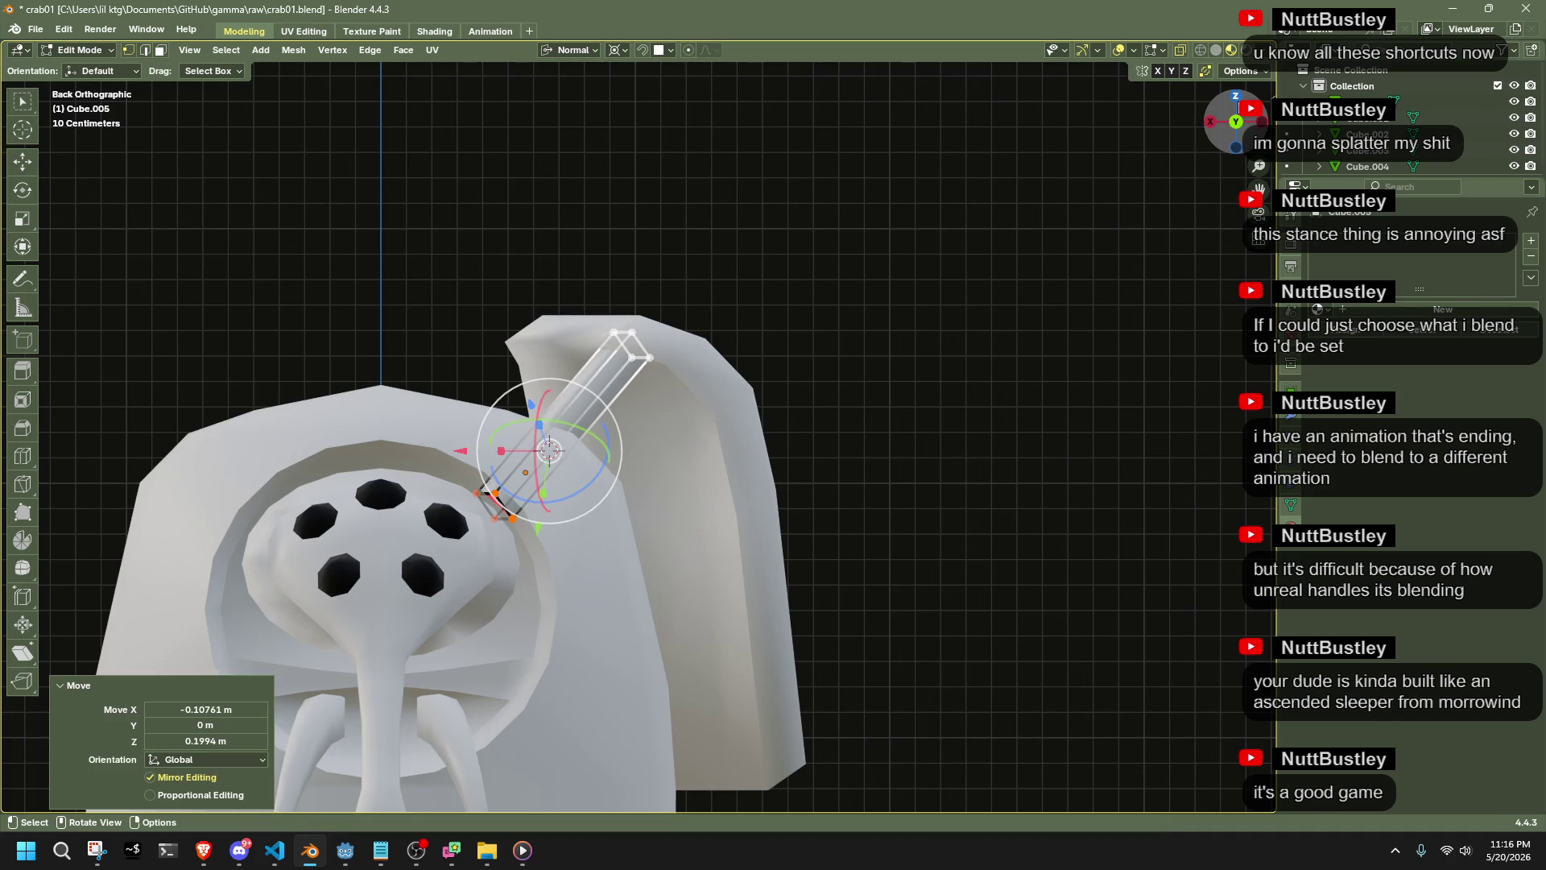
{"action": "key", "text": "KP_7"}
{"action": "key", "text": "g"}
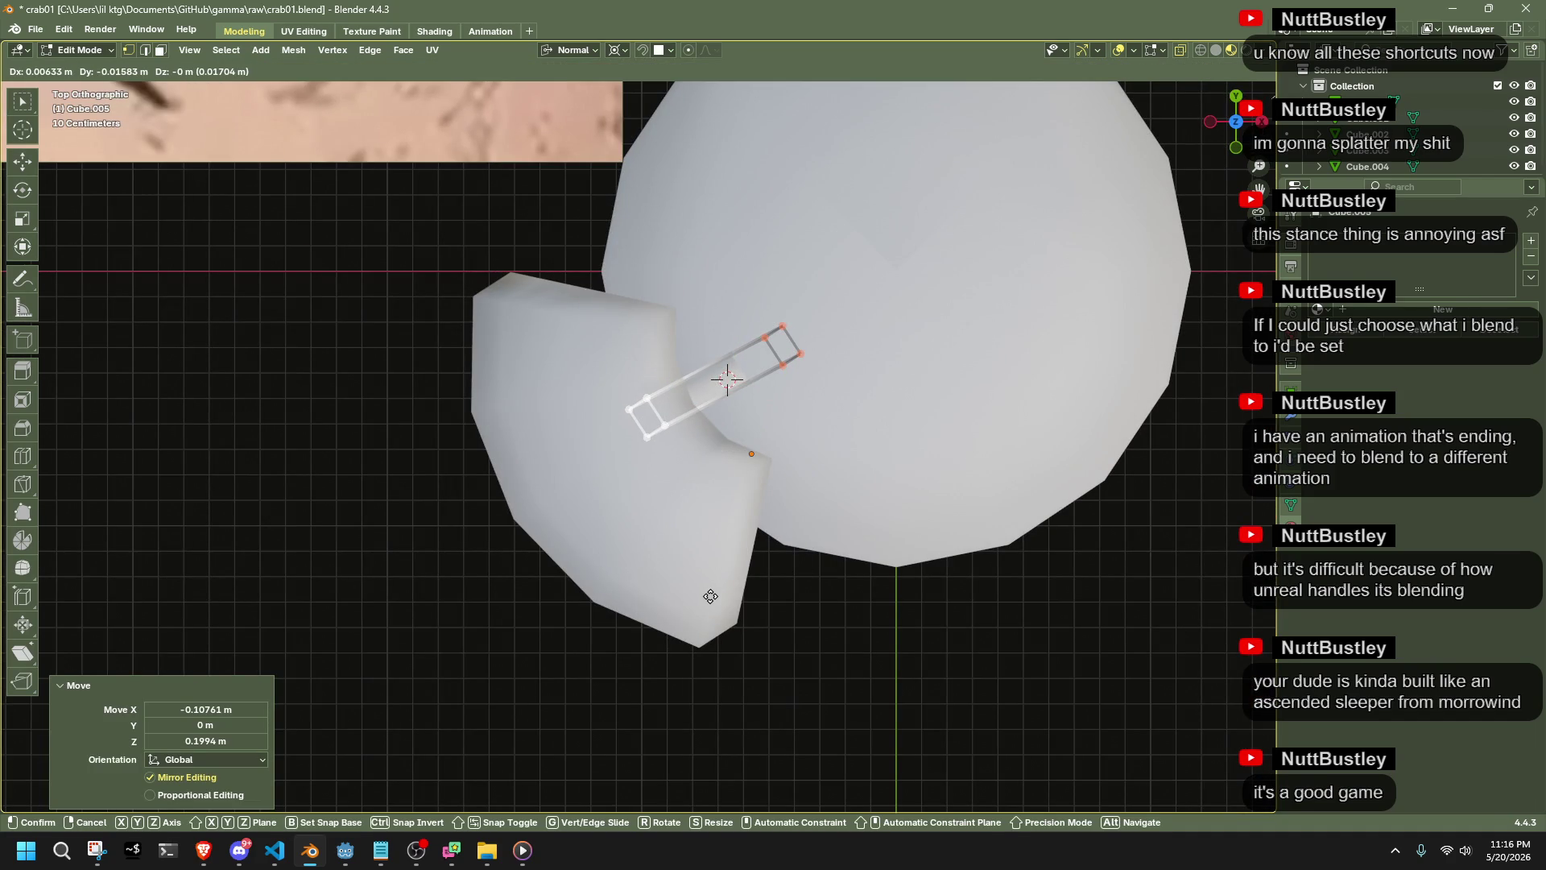
{"action": "right_click", "coordinate": [709, 596]}
Re-enter edit mode in face select and select the strut's long strip face
{"action": "key", "text": "Tab"}
{"action": "mouse_move", "coordinate": [800, 653]}
{"action": "middle_mouse_down"}
{"action": "mouse_move", "coordinate": [667, 494]}
{"action": "mouse_move", "coordinate": [601, 466]}
{"action": "mouse_move", "coordinate": [388, 471]}
{"action": "mouse_move", "coordinate": [363, 451]}
{"action": "mouse_move", "coordinate": [475, 489]}
{"action": "mouse_move", "coordinate": [624, 376]}
{"action": "middle_mouse_up"}
{"action": "key", "text": "Tab"}
{"action": "key", "text": "ctrl+Tab"}
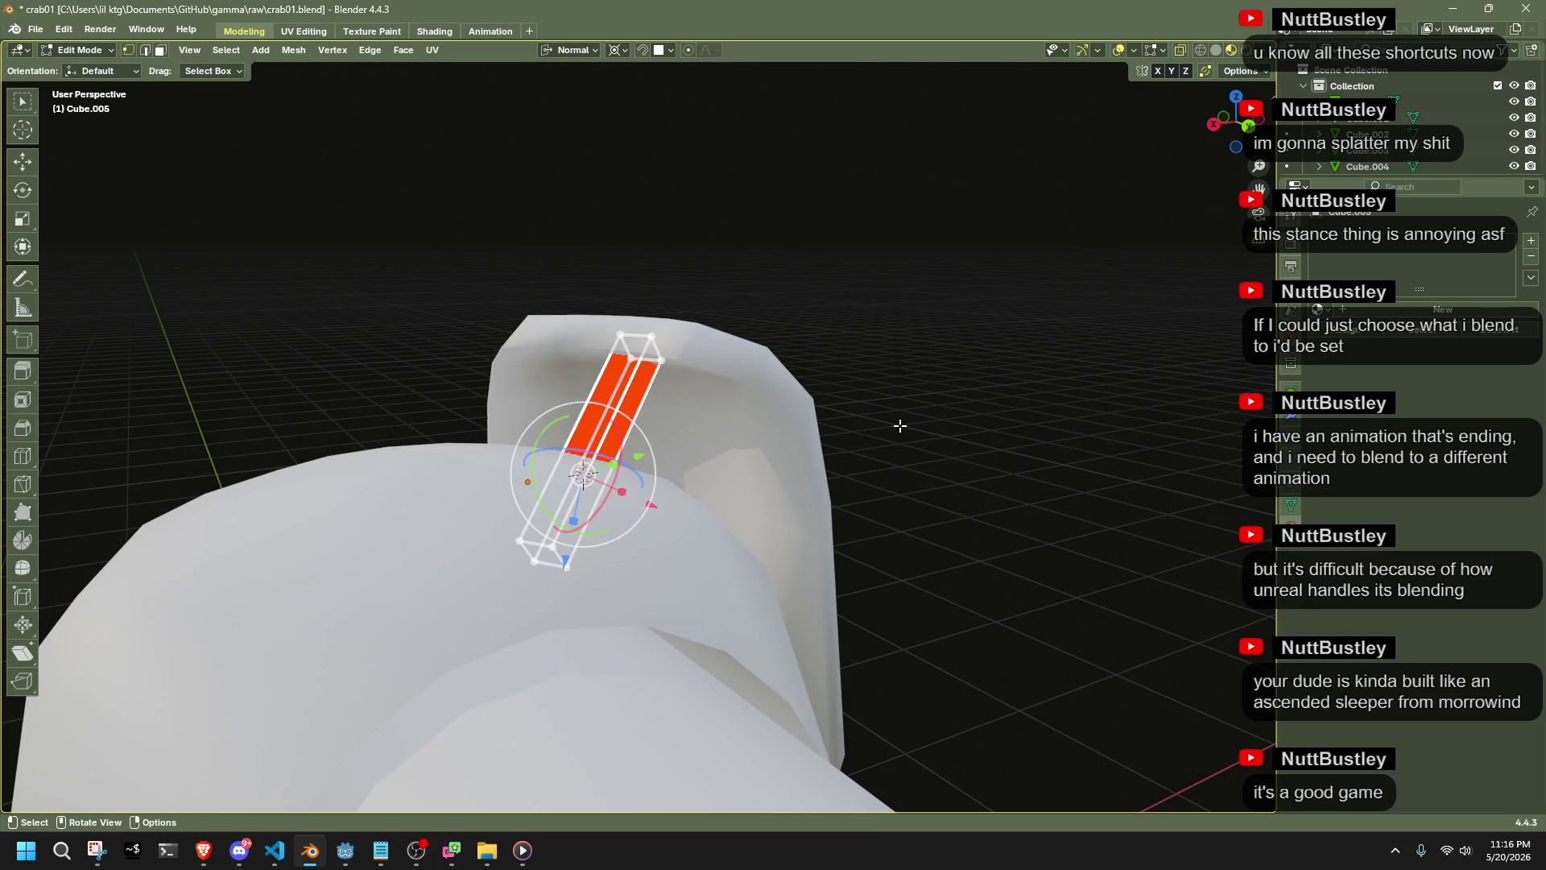
{"action": "mouse_move", "coordinate": [893, 427]}
{"action": "middle_mouse_down"}
{"action": "mouse_move", "coordinate": [910, 445]}
{"action": "mouse_move", "coordinate": [727, 387]}
{"action": "middle_mouse_up"}
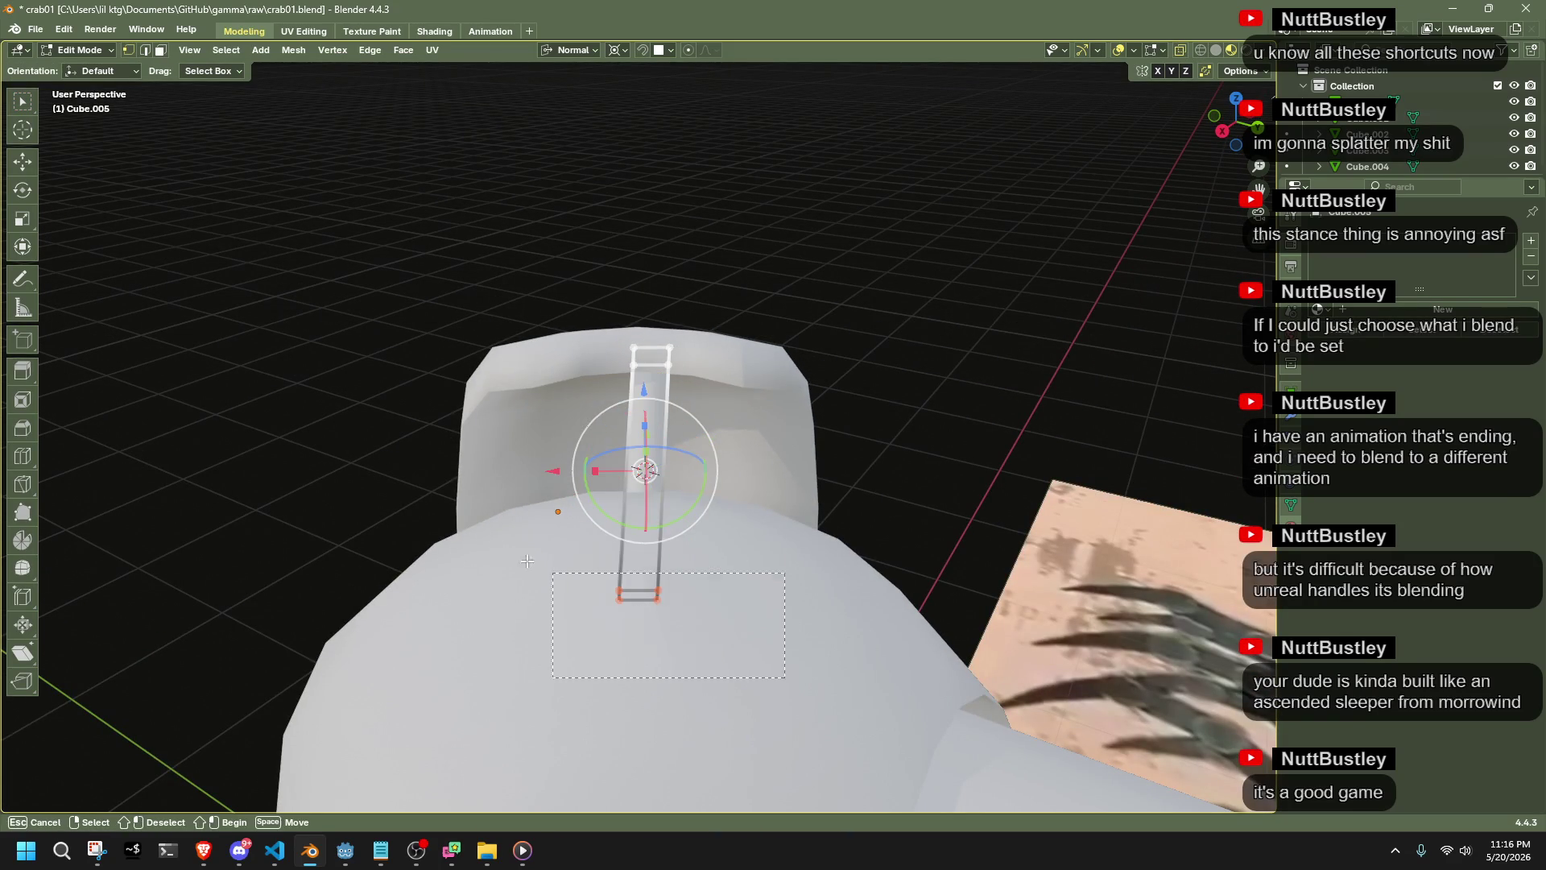
{"action": "left_click_drag", "start_coordinate": [486, 273], "coordinate": [780, 636]}
{"action": "mouse_move", "coordinate": [954, 478]}
{"action": "middle_mouse_down"}
{"action": "mouse_move", "coordinate": [878, 478]}
{"action": "mouse_move", "coordinate": [563, 318]}
{"action": "mouse_move", "coordinate": [748, 435]}
{"action": "mouse_move", "coordinate": [867, 445]}
{"action": "mouse_move", "coordinate": [703, 418]}
{"action": "mouse_move", "coordinate": [773, 372]}
{"action": "mouse_move", "coordinate": [821, 379]}
{"action": "mouse_move", "coordinate": [949, 460]}
{"action": "middle_mouse_up"}
Flatten the selected strip face to zero thickness with S Z 0
{"action": "right_click", "coordinate": [950, 460]}
{"action": "left_click", "coordinate": [950, 460]}
{"action": "key", "text": "s"}
{"action": "key", "text": "z"}
{"action": "key", "text": "0"}
{"action": "key", "text": "Return"}
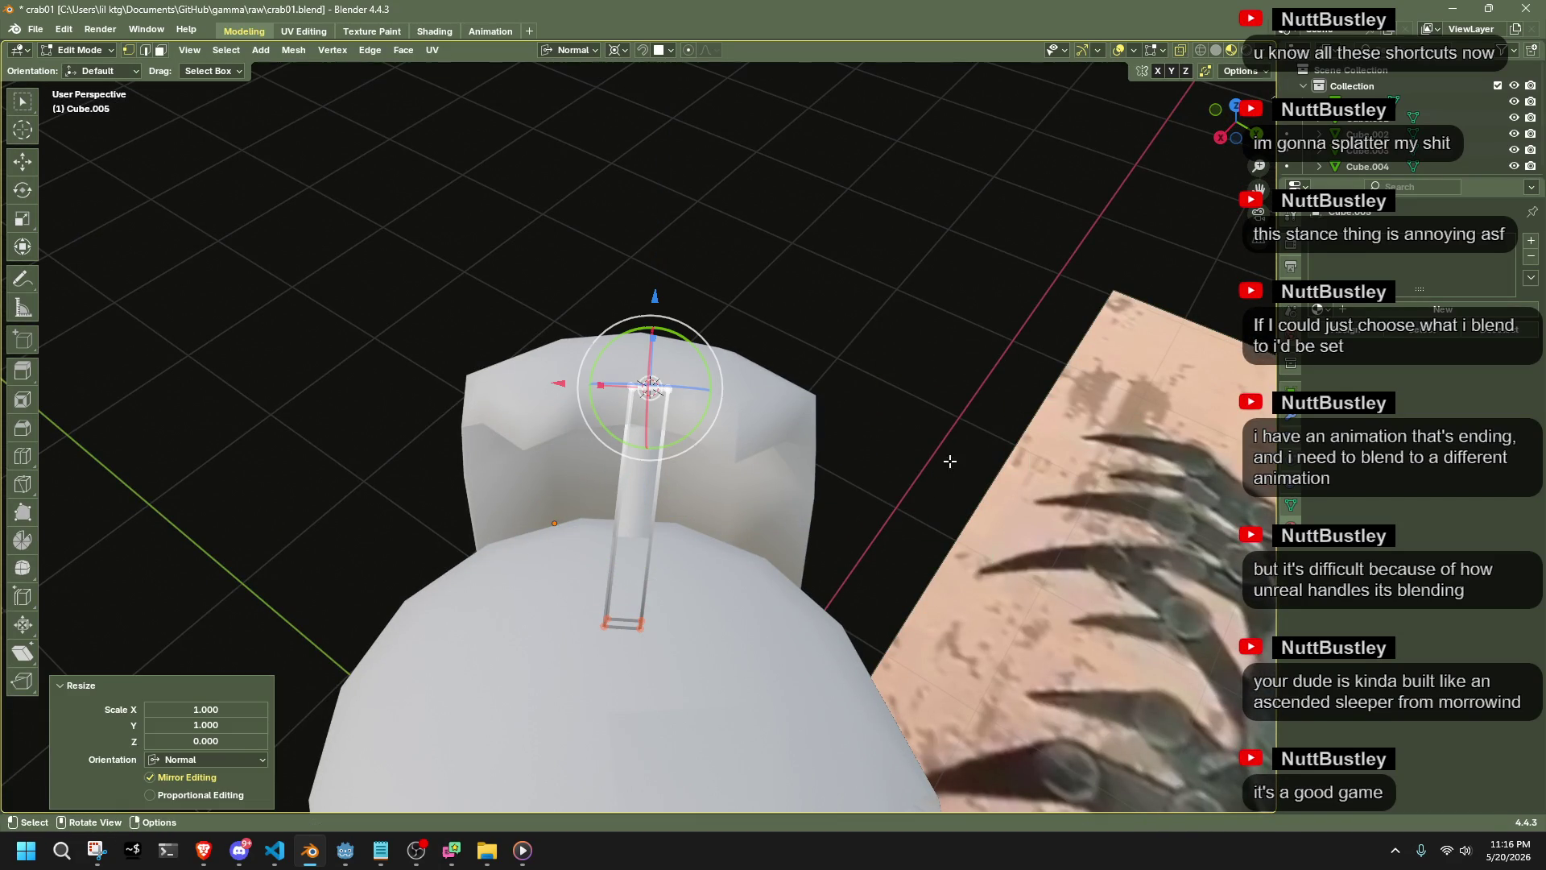
Flatten the strut's bottom end along Z, then return to object mode
{"action": "left_click_drag", "start_coordinate": [543, 553], "coordinate": [543, 553]}
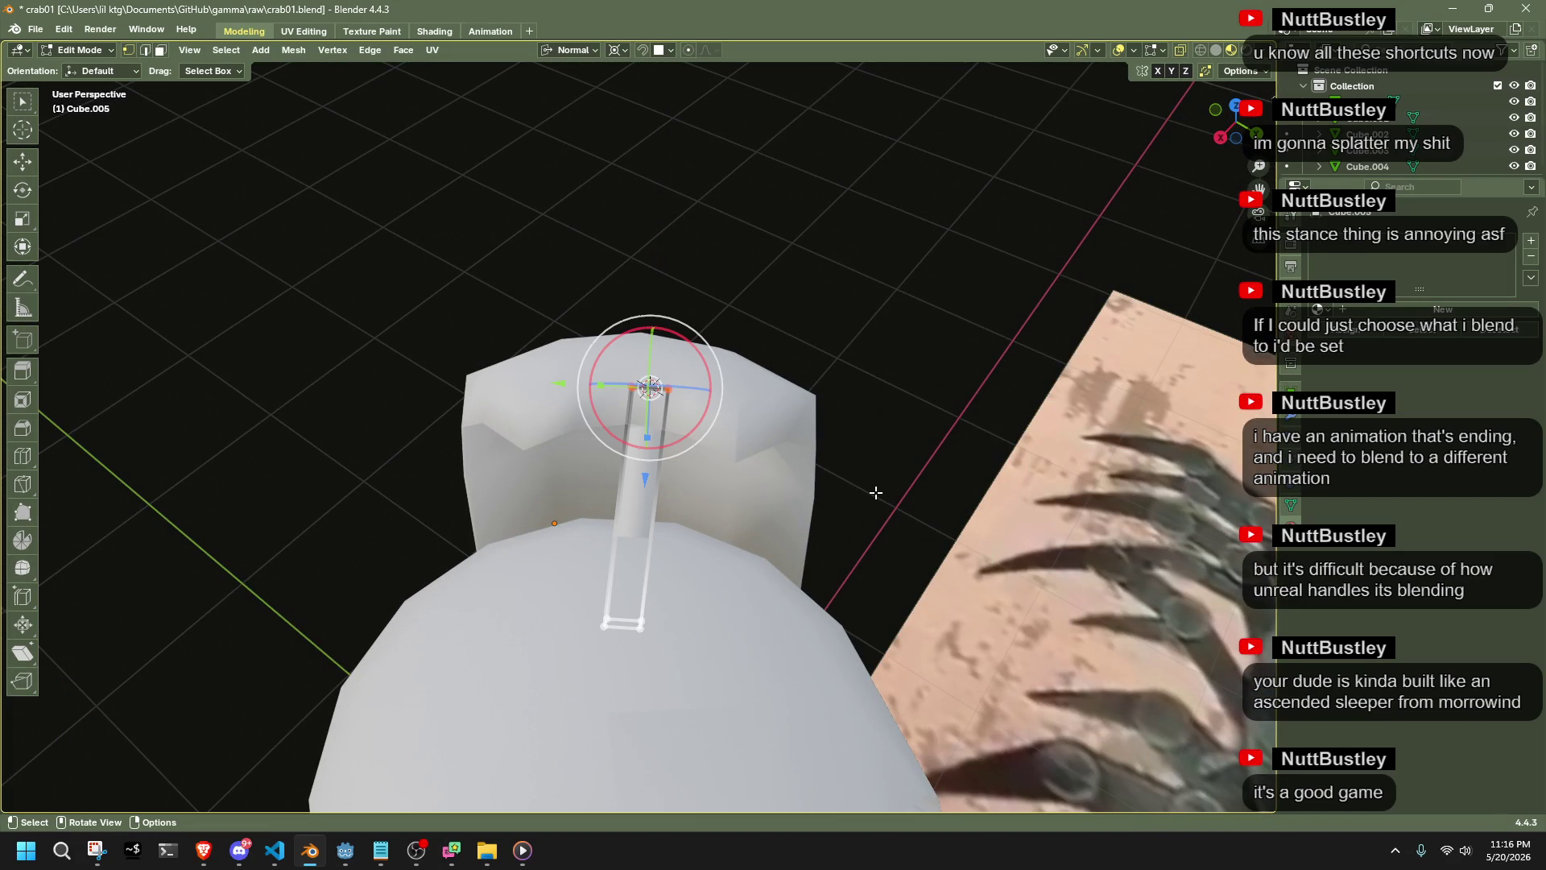
{"action": "key", "text": "s"}
{"action": "key", "text": "z"}
{"action": "key", "text": "Return"}
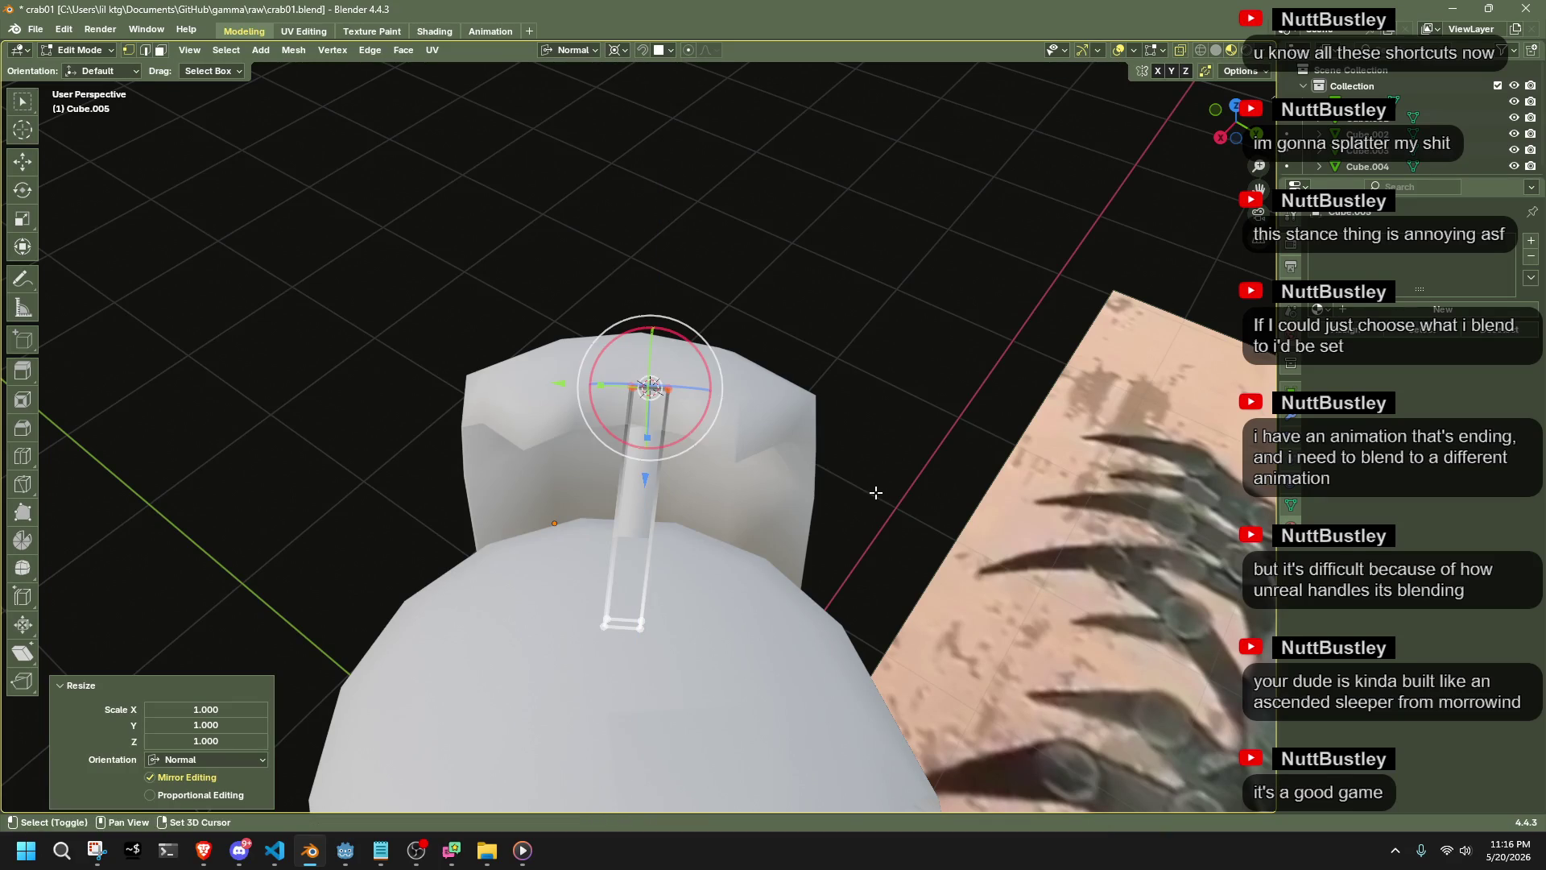
{"action": "key", "text": "s"}
{"action": "key", "text": "z"}
{"action": "key", "text": "Escape"}
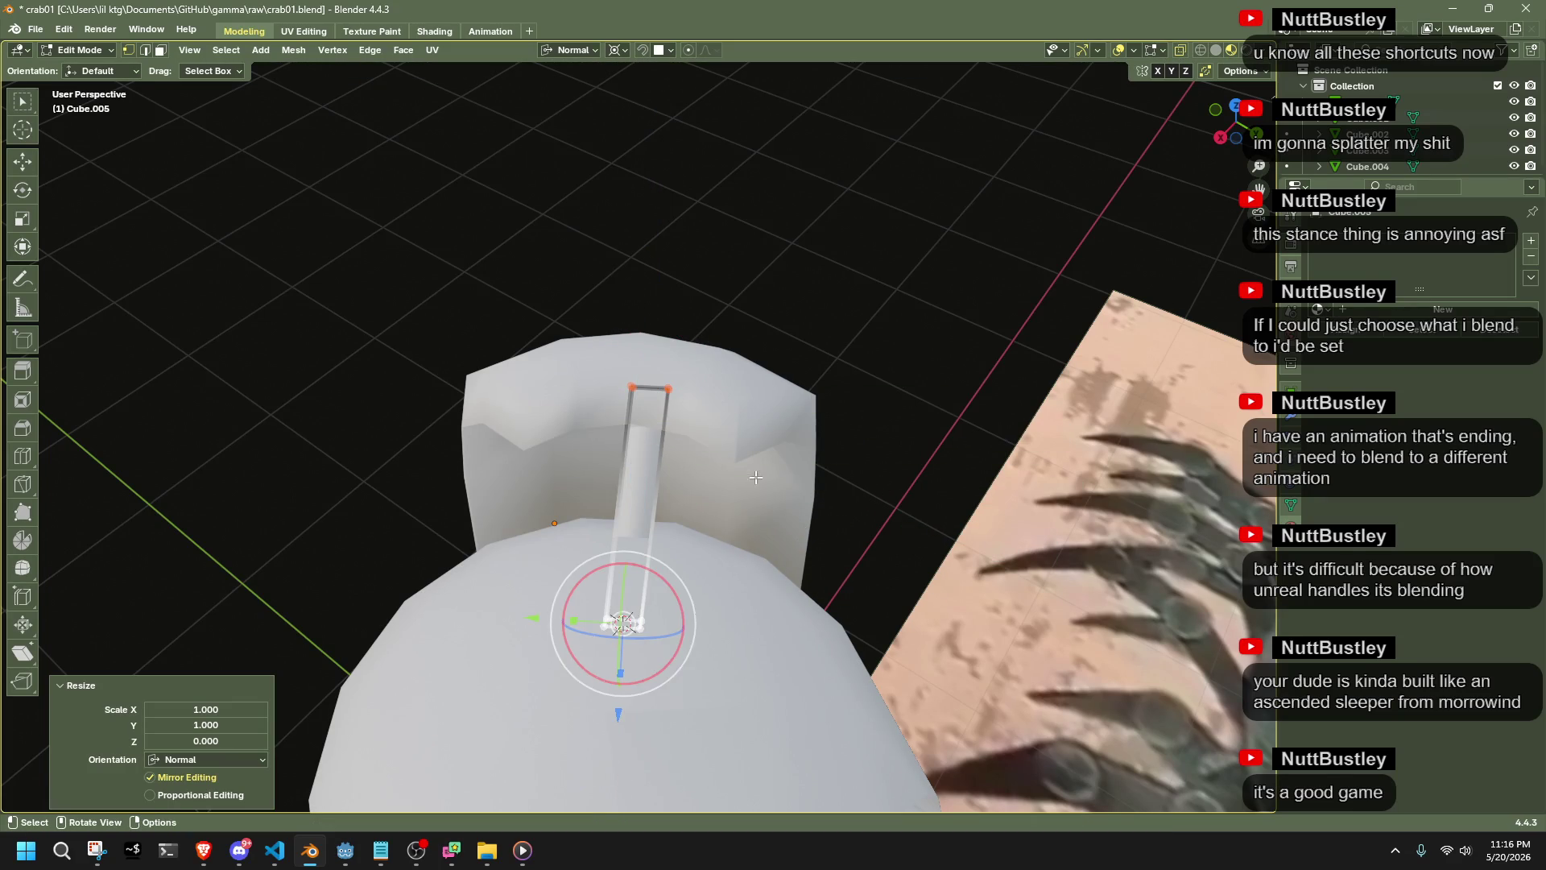
{"action": "middle_click_drag", "start_coordinate": [774, 467], "coordinate": [745, 369]}
{"action": "key", "text": "Tab"}
{"action": "left_click", "coordinate": [746, 369]}
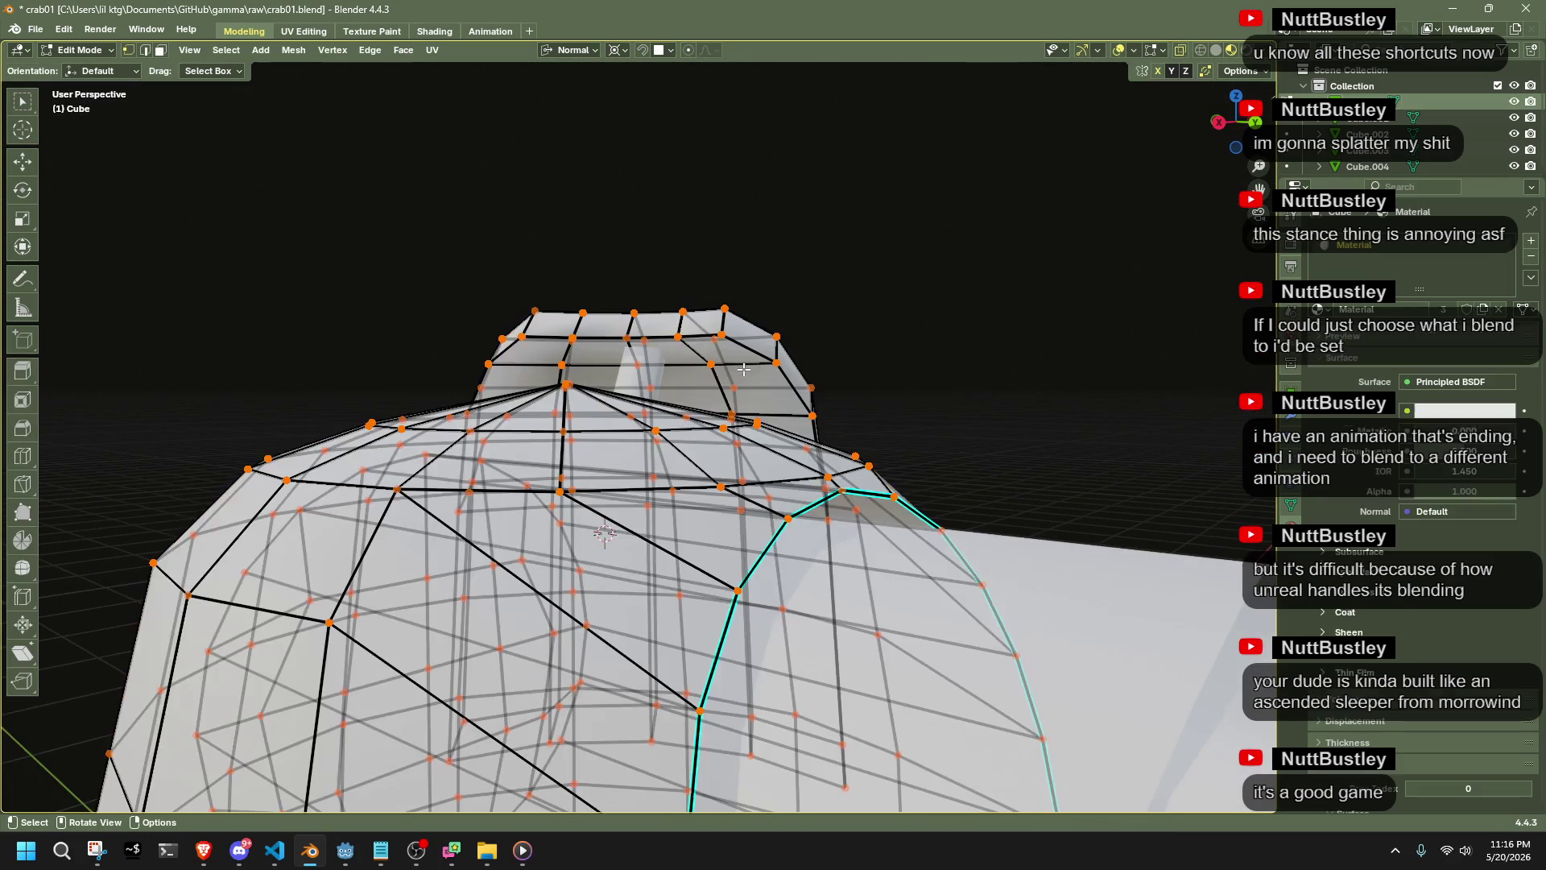
Select the small bar Cube.005 and snap its geometry to the 3D cursor
{"action": "key", "text": "Tab"}
{"action": "scroll", "coordinate": [746, 369], "scroll_direction": "up", "scroll_amount": 3}
{"action": "key", "text": "ctrl+Tab"}
{"action": "left_click", "coordinate": [655, 337]}
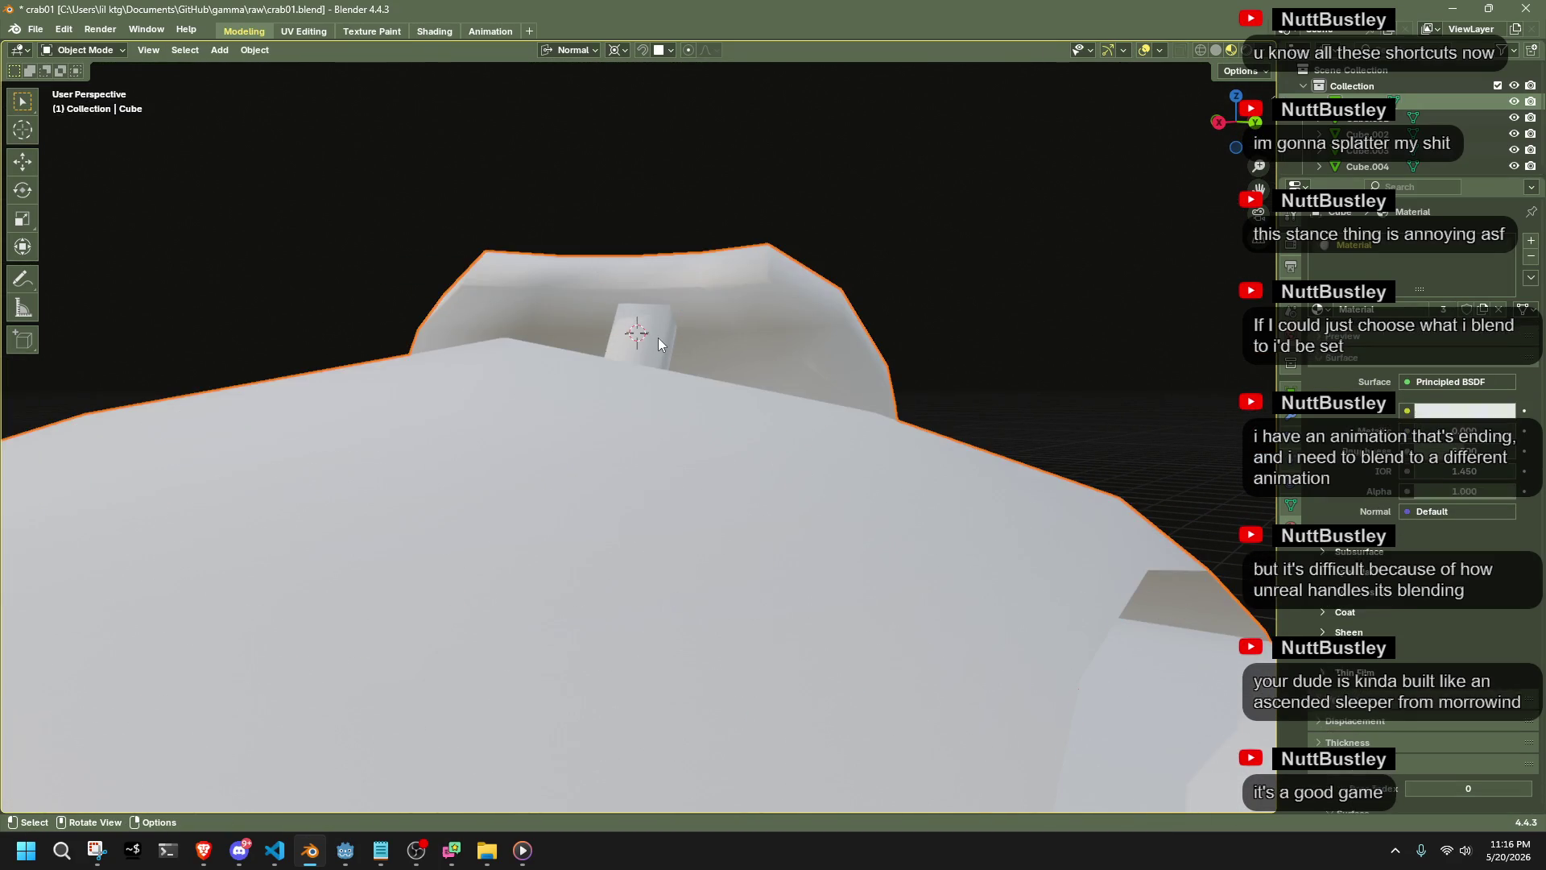
{"action": "left_click", "coordinate": [655, 337]}
{"action": "key", "text": "Tab"}
{"action": "key", "text": "shift+s"}
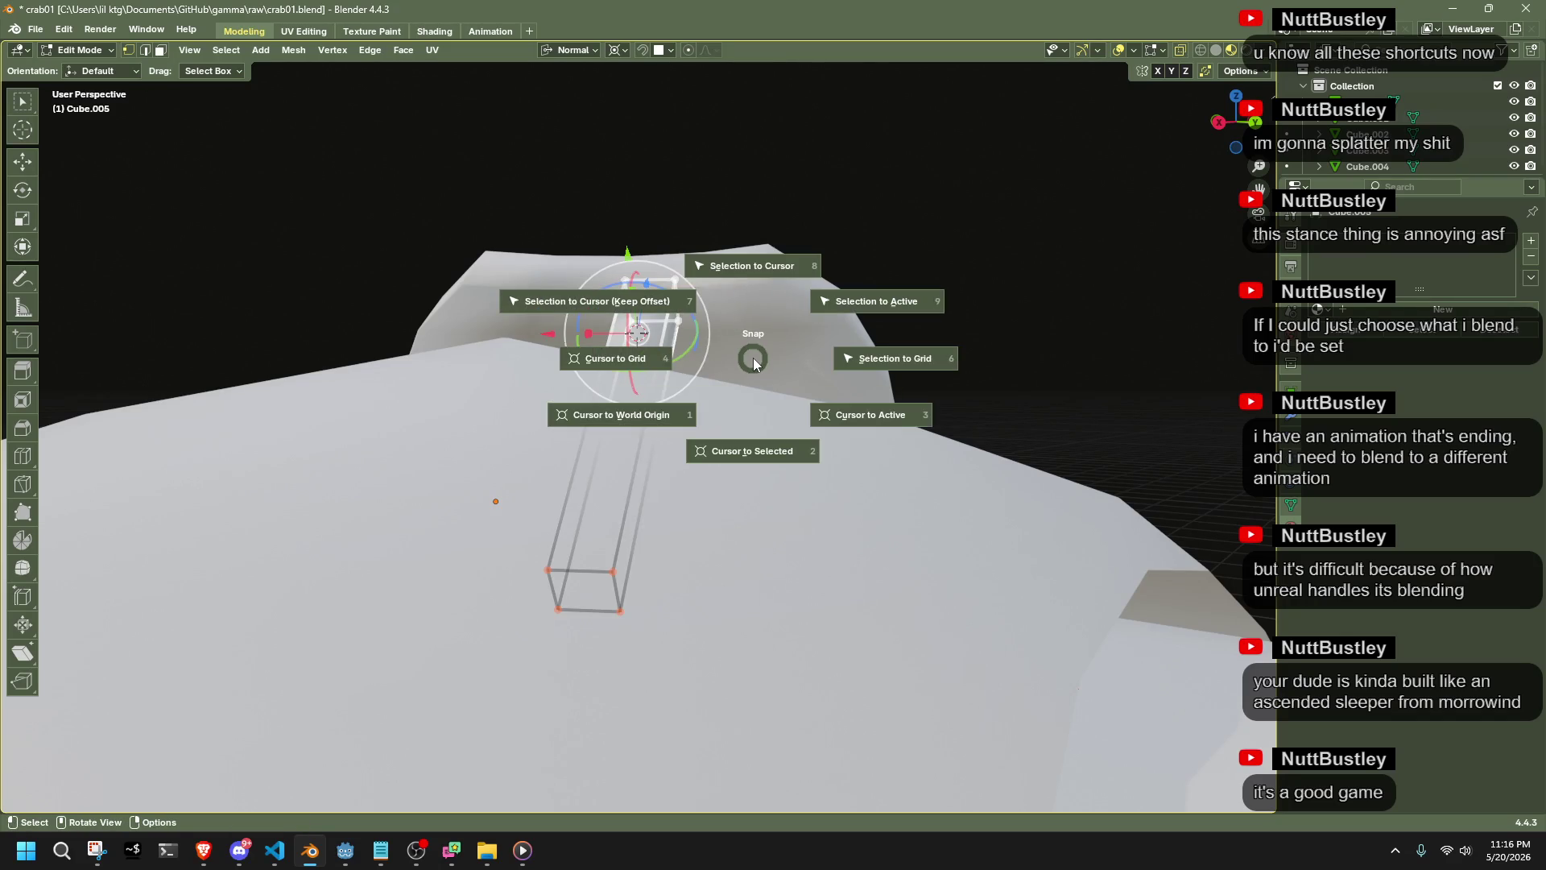
{"action": "left_click", "coordinate": [753, 357]}
Extrude and shrink the bar's end face, then delete the extra geometry
{"action": "mouse_move", "coordinate": [753, 358]}
{"action": "middle_mouse_down"}
{"action": "mouse_move", "coordinate": [848, 373]}
{"action": "mouse_move", "coordinate": [934, 341]}
{"action": "mouse_move", "coordinate": [902, 331]}
{"action": "mouse_move", "coordinate": [1238, 172]}
{"action": "middle_mouse_up"}
{"action": "mouse_move", "coordinate": [961, 413]}
{"action": "middle_mouse_down"}
{"action": "mouse_move", "coordinate": [976, 428]}
{"action": "mouse_move", "coordinate": [905, 349]}
{"action": "mouse_move", "coordinate": [488, 235]}
{"action": "mouse_move", "coordinate": [797, 422]}
{"action": "middle_mouse_up"}
{"action": "key", "text": "e"}
{"action": "left_click", "coordinate": [961, 415]}
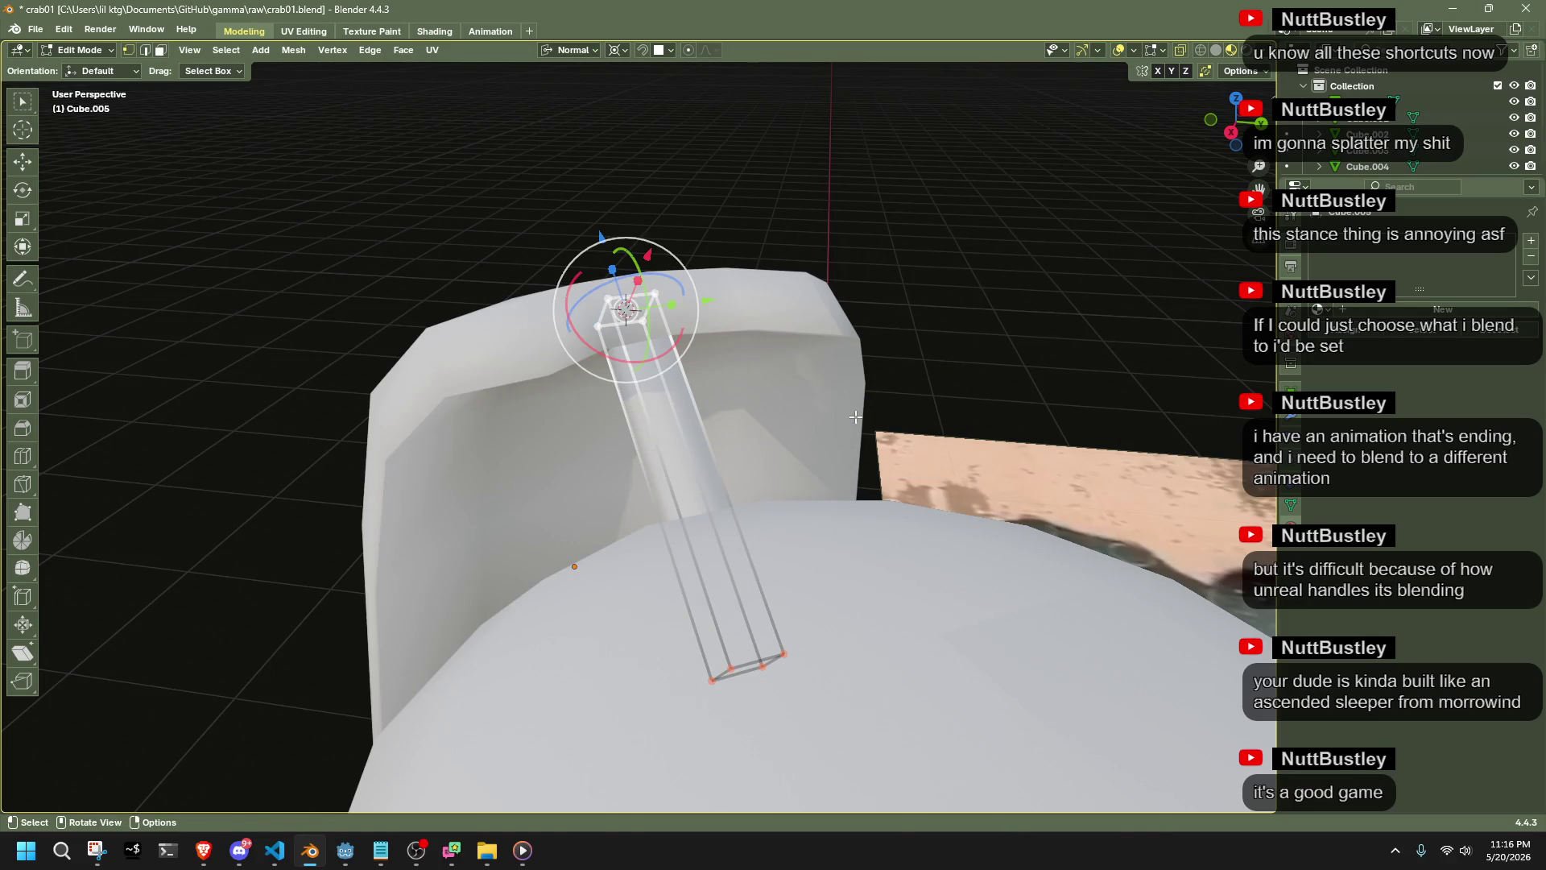
{"action": "key", "text": "s"}
{"action": "key", "text": "shift+z"}
{"action": "left_click", "coordinate": [777, 394]}
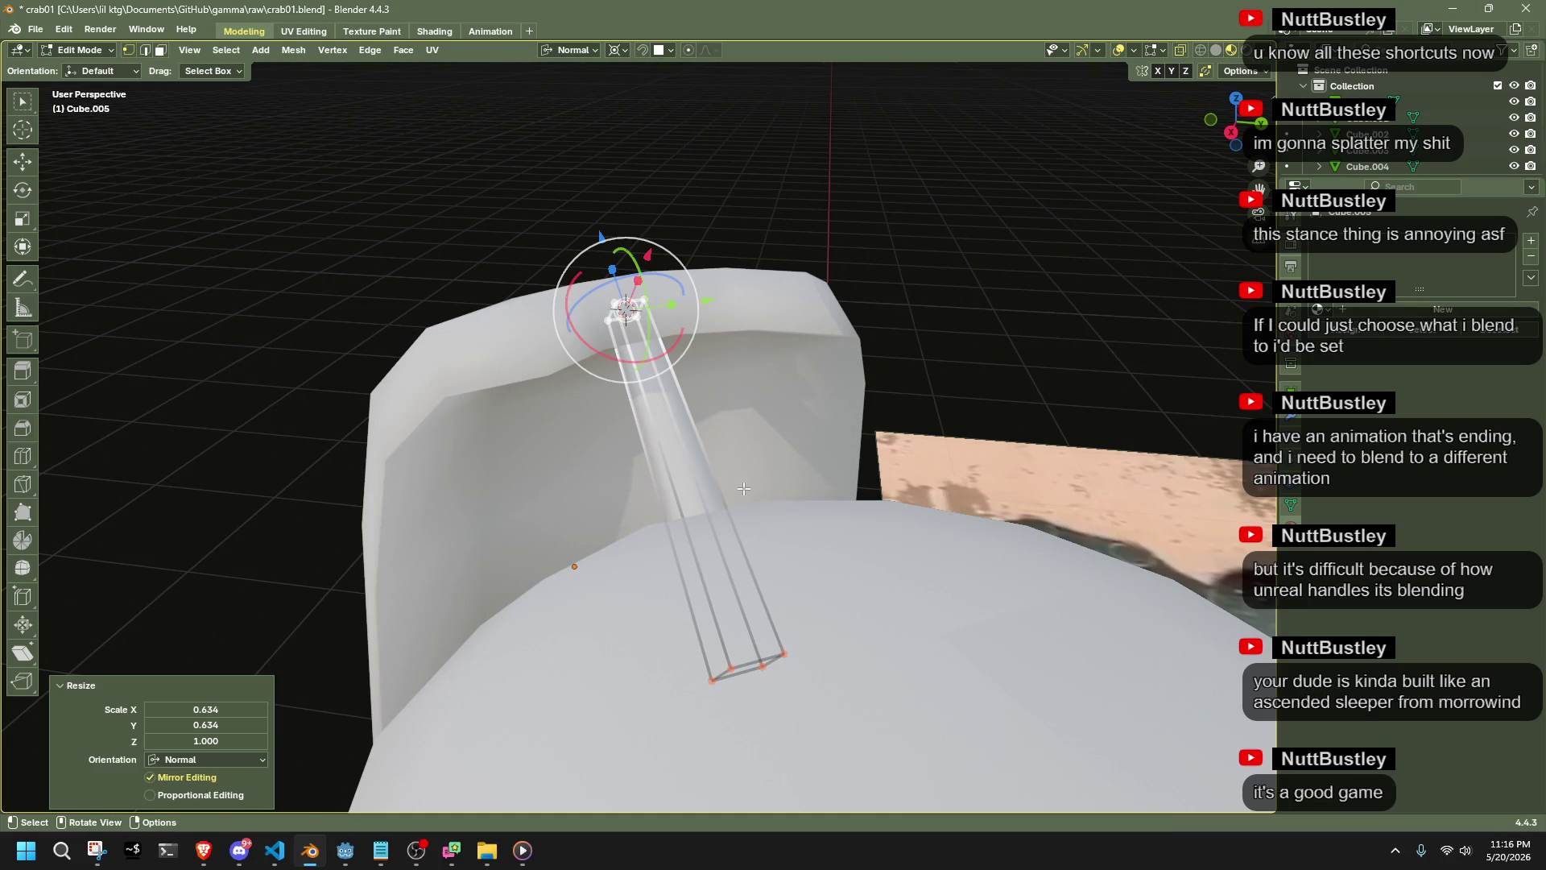
{"action": "key", "text": "x"}
{"action": "left_click", "coordinate": [813, 663]}
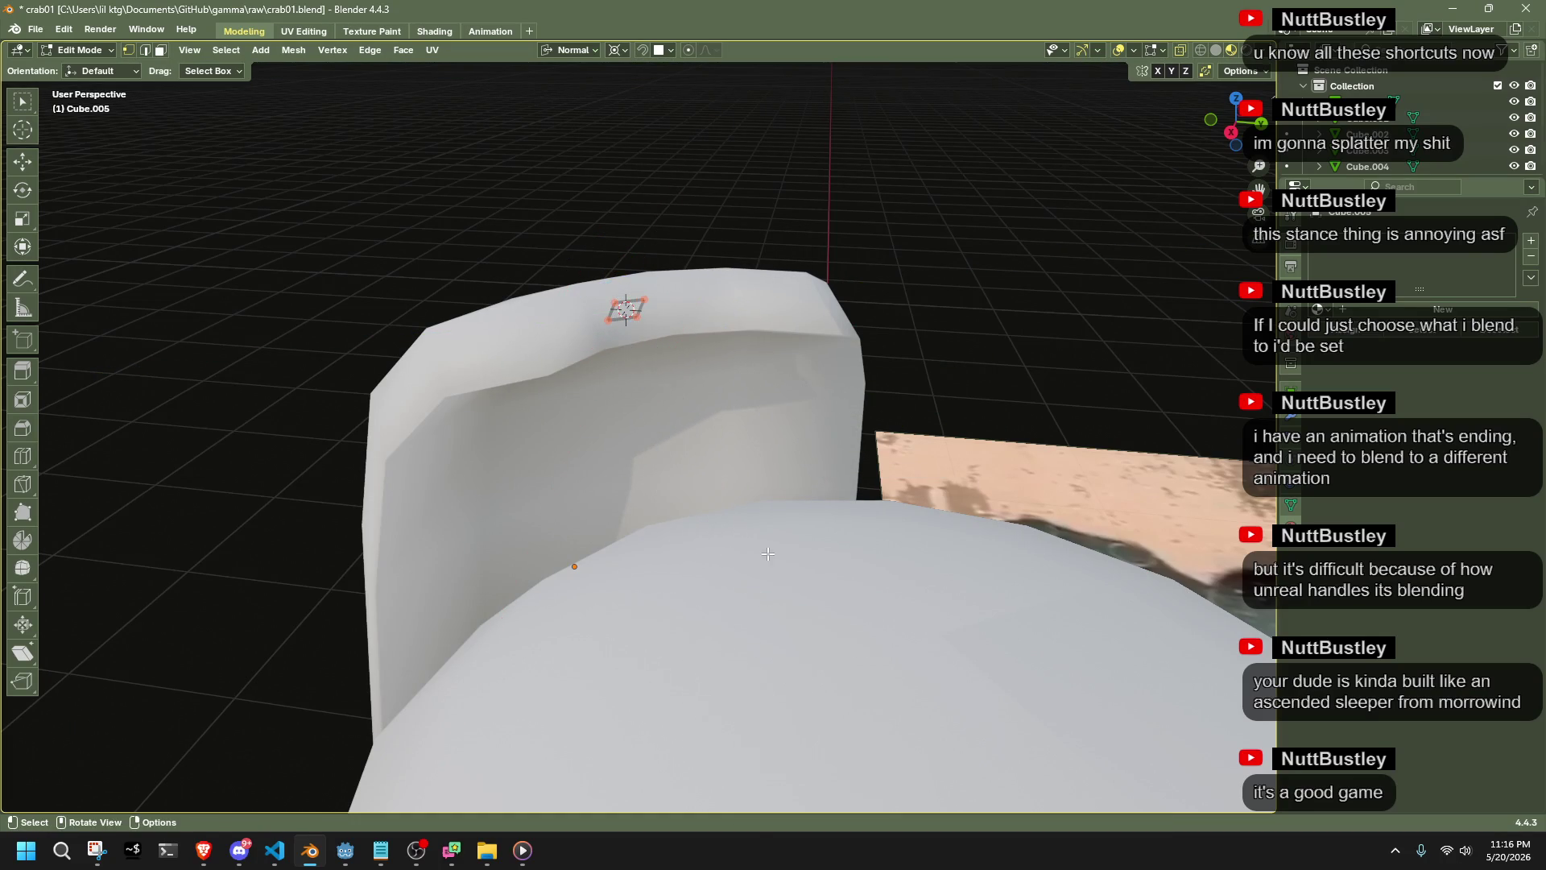
Extrude the bar's top face toward the body and flip its face normals
{"action": "middle_click_drag", "start_coordinate": [813, 663], "coordinate": [753, 362]}
{"action": "key", "text": "e"}
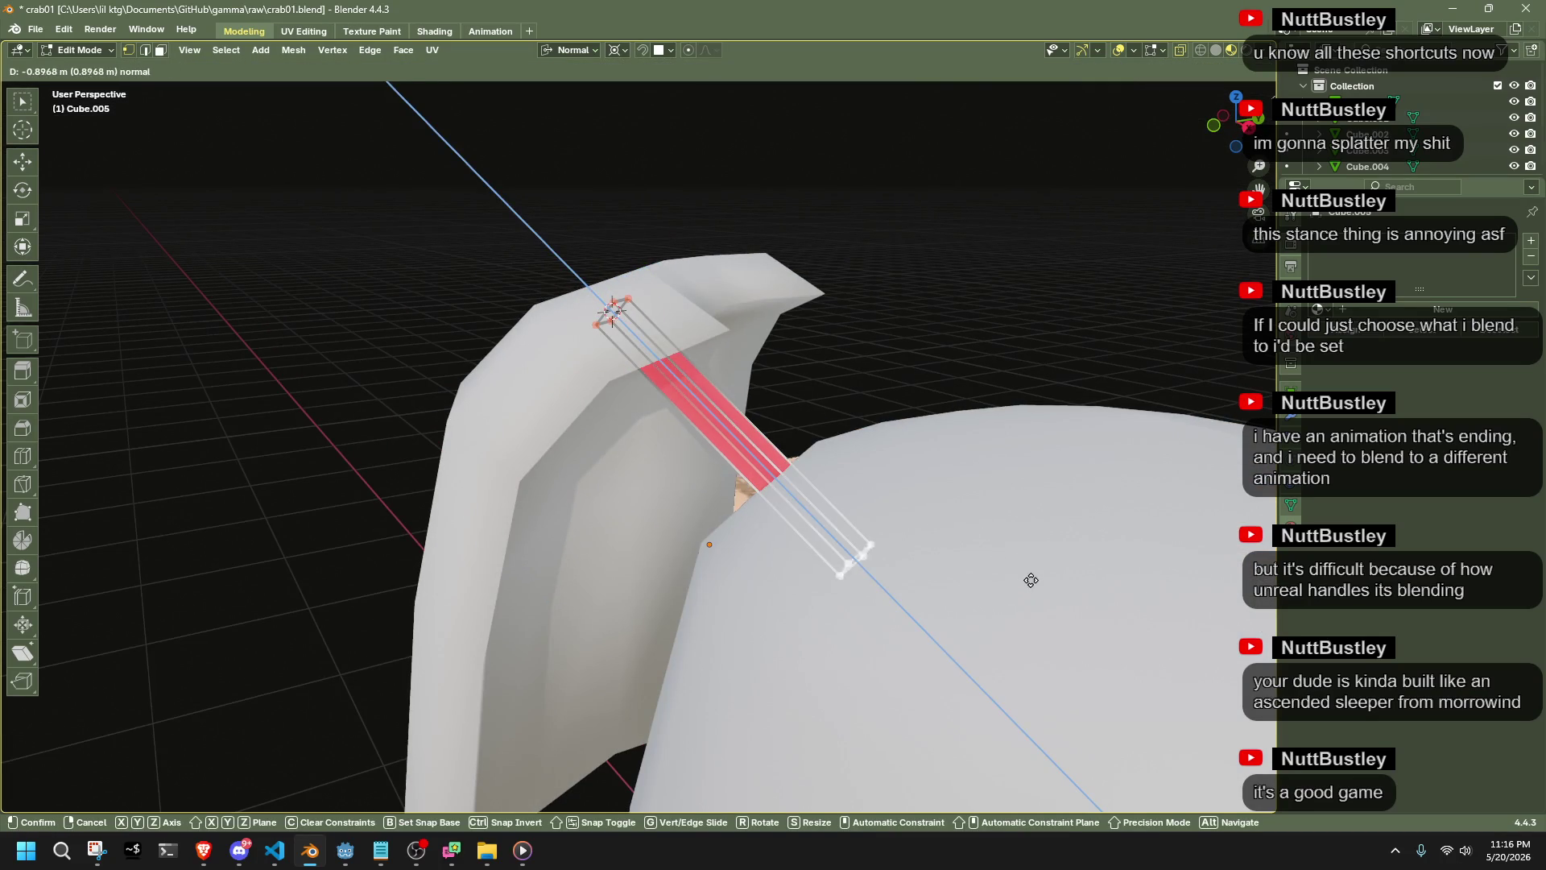
{"action": "left_click", "coordinate": [879, 486]}
{"action": "left_click", "coordinate": [685, 400]}
{"action": "key", "text": "ctrl+f"}
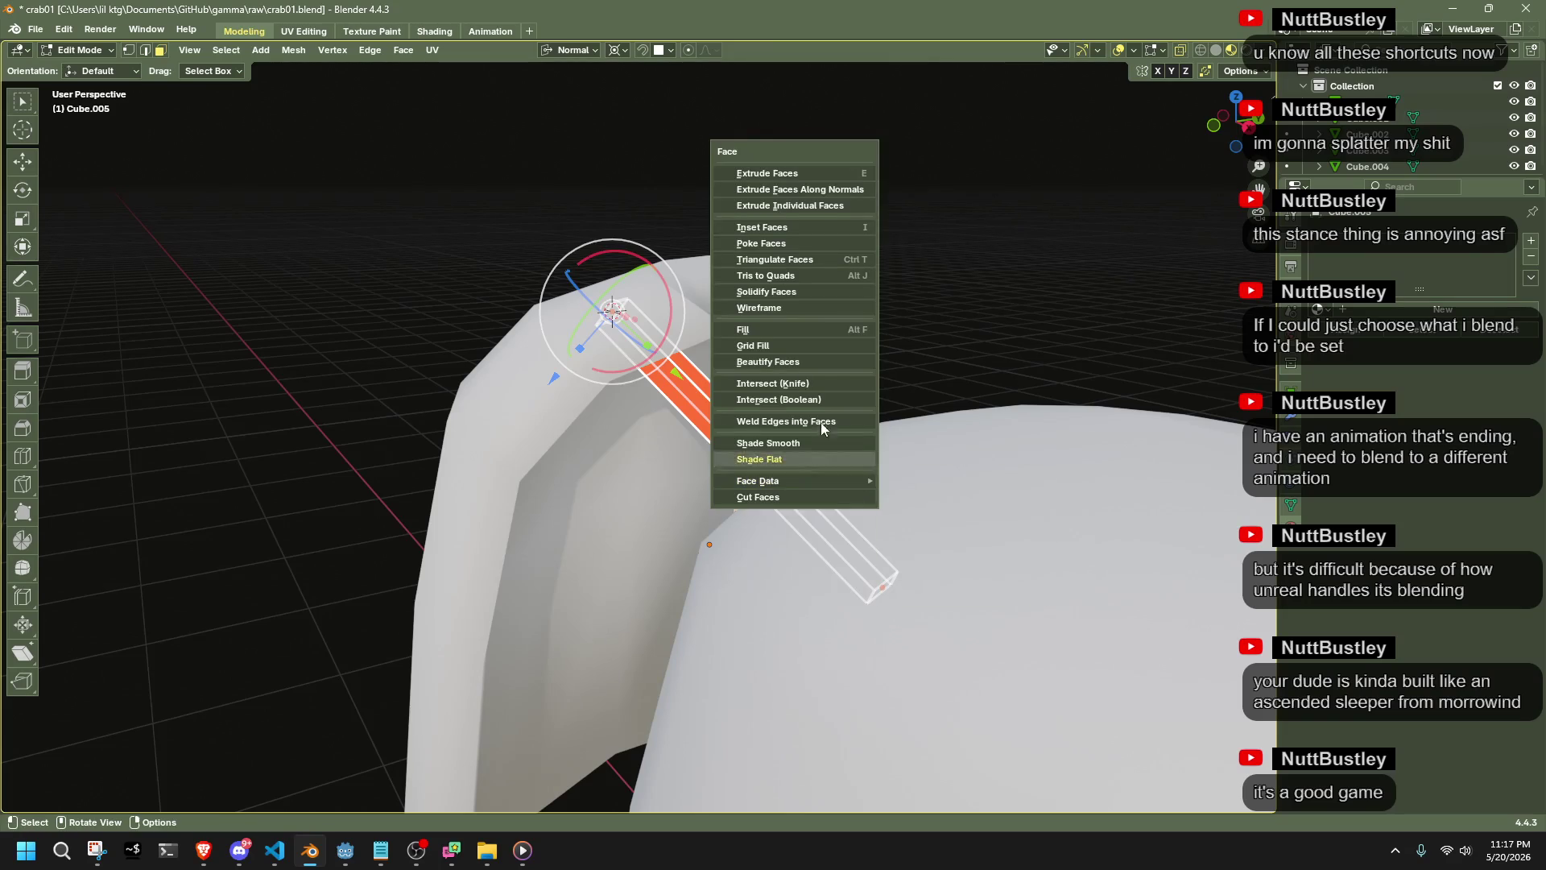
{"action": "key", "text": "m"}
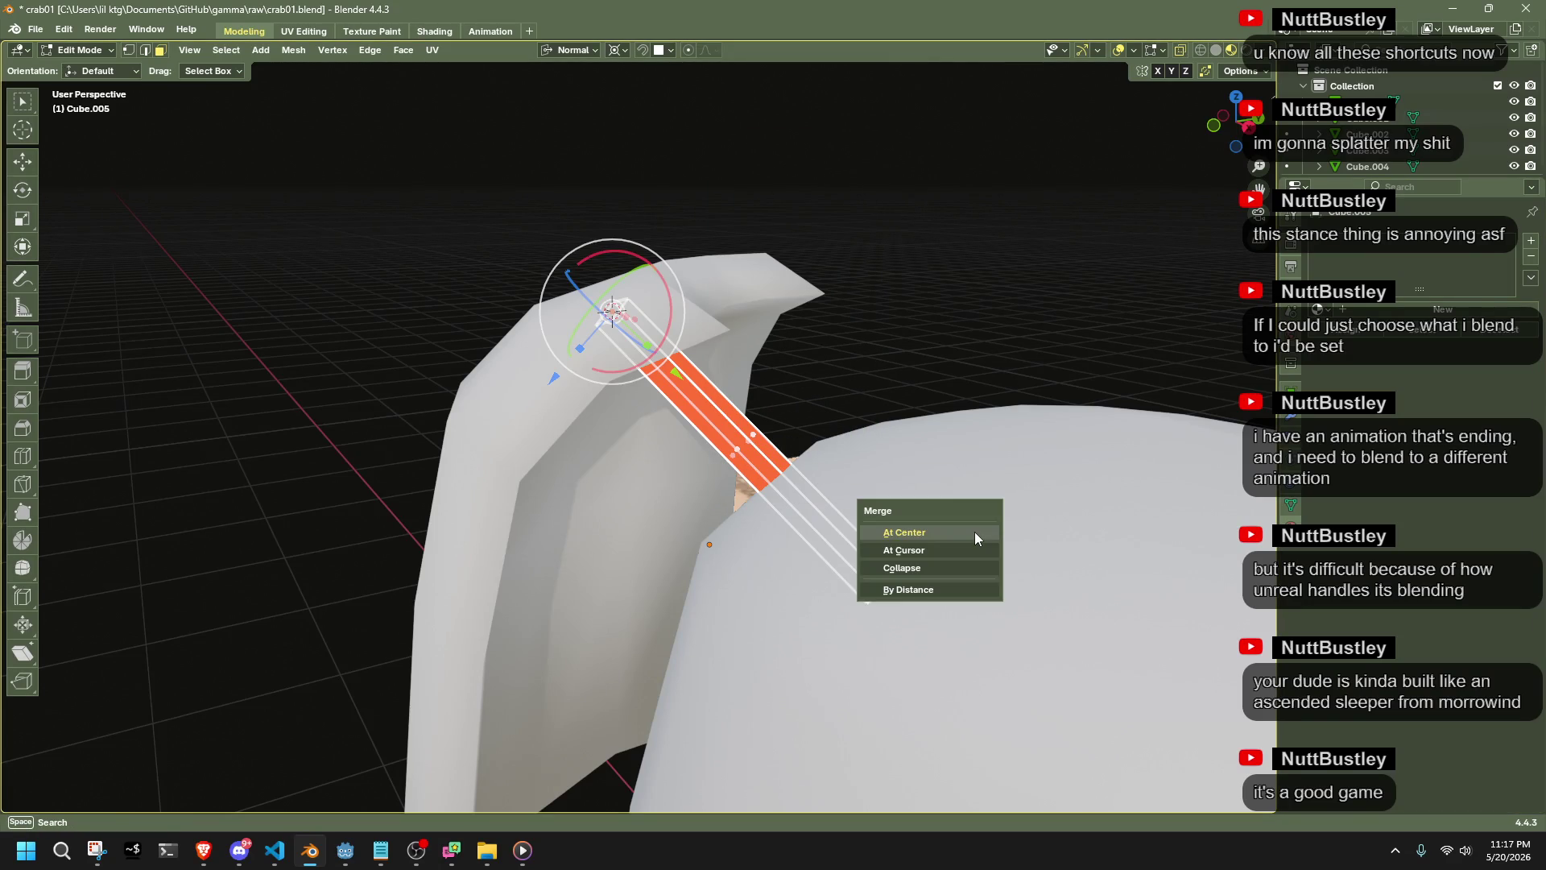
{"action": "key", "text": "alt+n"}
{"action": "left_click", "coordinate": [832, 242]}
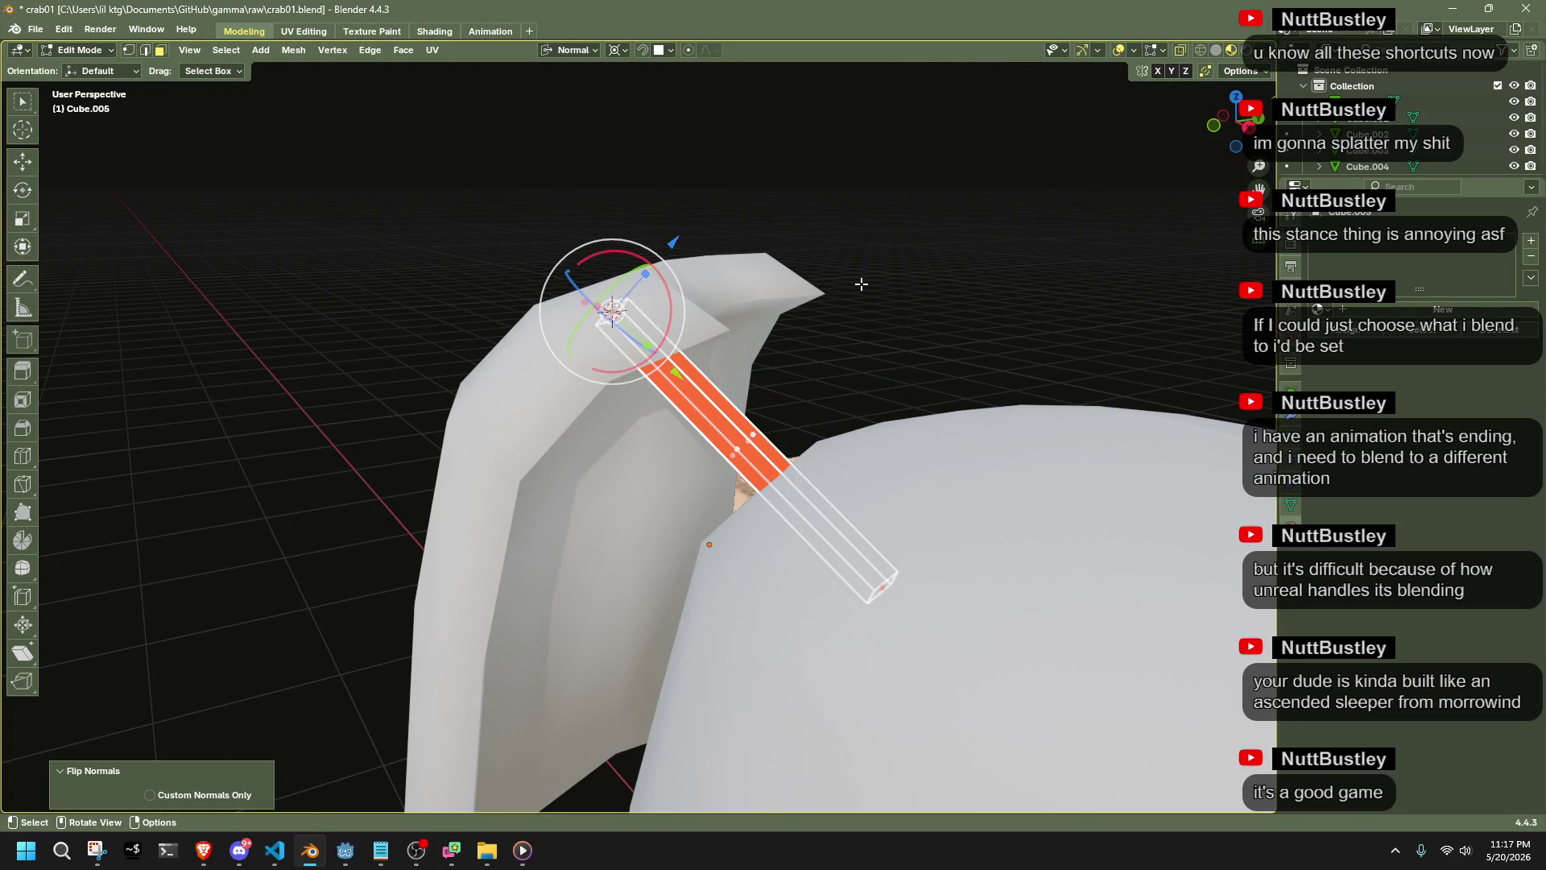
Delete the bar's inner end face
{"action": "mouse_move", "coordinate": [906, 380]}
{"action": "middle_mouse_down"}
{"action": "mouse_move", "coordinate": [699, 456]}
{"action": "mouse_move", "coordinate": [1004, 539]}
{"action": "mouse_move", "coordinate": [908, 303]}
{"action": "mouse_move", "coordinate": [976, 273]}
{"action": "mouse_move", "coordinate": [797, 808]}
{"action": "mouse_move", "coordinate": [842, 459]}
{"action": "mouse_move", "coordinate": [807, 449]}
{"action": "middle_mouse_up"}
{"action": "scroll", "coordinate": [640, 419], "scroll_direction": "up", "scroll_amount": 5}
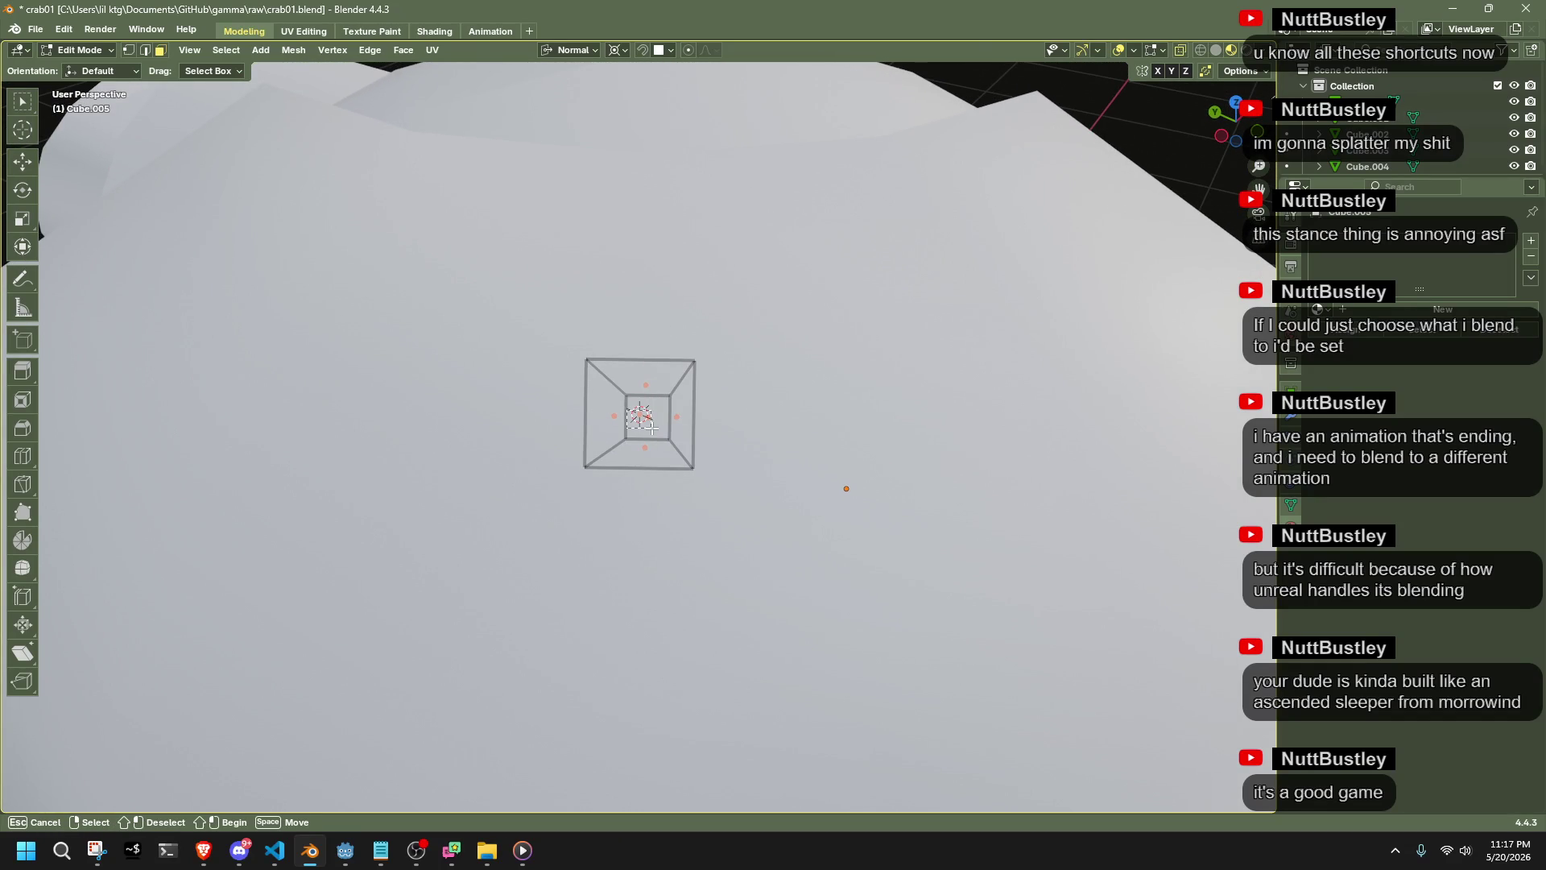
{"action": "left_click_drag", "start_coordinate": [649, 427], "coordinate": [650, 428]}
{"action": "key", "text": "x"}
{"action": "left_click", "coordinate": [896, 463]}
Apply all transforms to Cube.005 in object mode
{"action": "key", "text": "Tab"}
{"action": "mouse_move", "coordinate": [964, 509]}
{"action": "middle_mouse_down"}
{"action": "mouse_move", "coordinate": [884, 417]}
{"action": "mouse_move", "coordinate": [687, 372]}
{"action": "mouse_move", "coordinate": [859, 438]}
{"action": "middle_mouse_up"}
{"action": "key", "text": "ctrl+a"}
{"action": "left_click", "coordinate": [993, 431]}
{"action": "left_click", "coordinate": [1031, 436]}
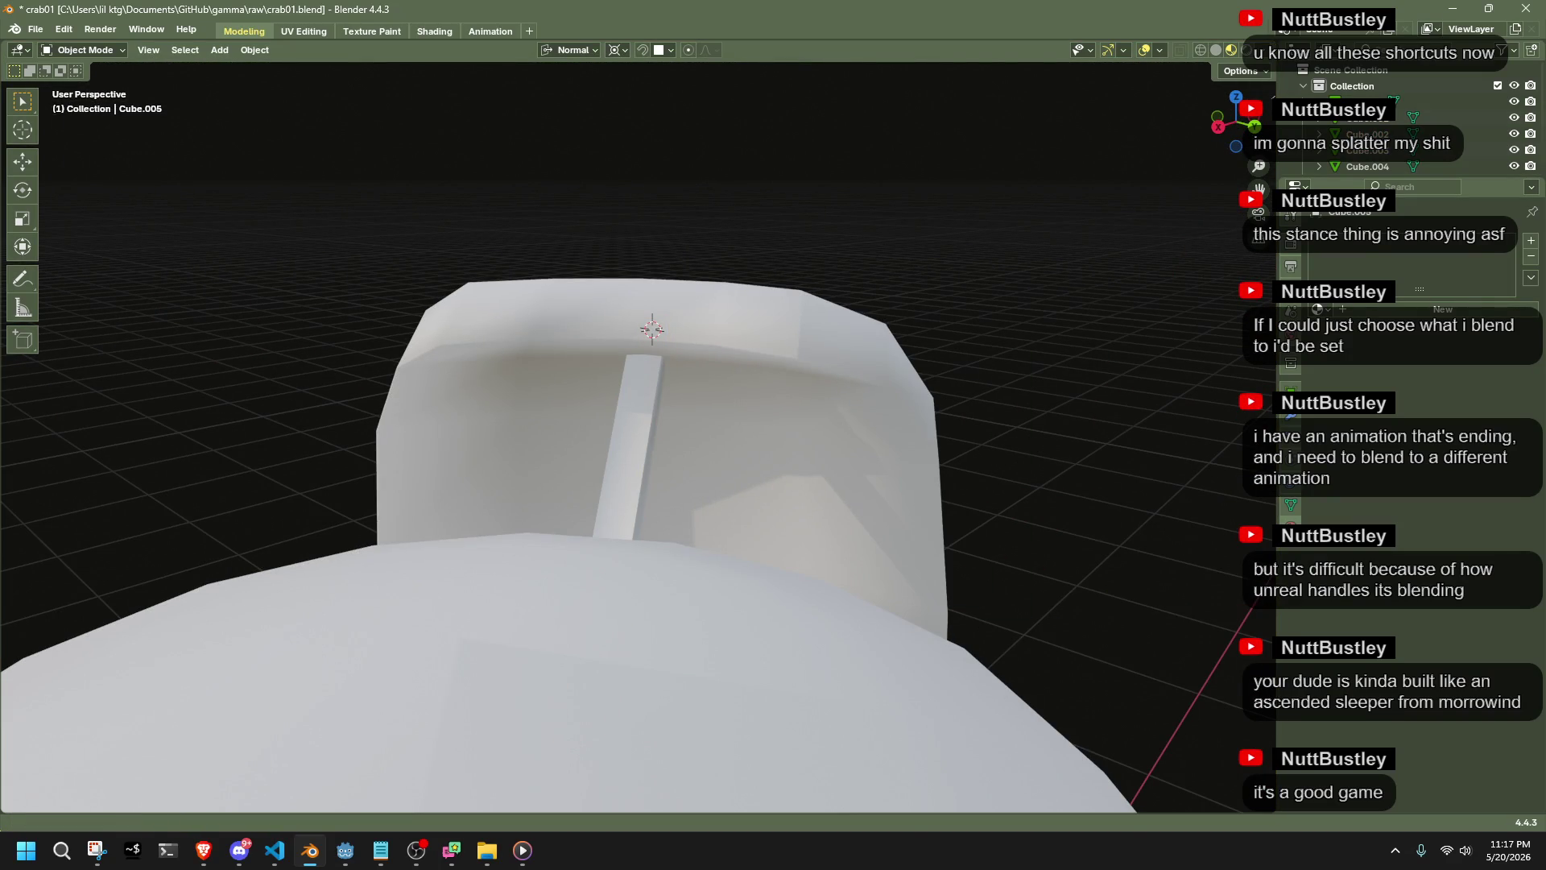
{"action": "mouse_move", "coordinate": [875, 549]}
{"action": "middle_mouse_down"}
{"action": "mouse_move", "coordinate": [768, 492]}
{"action": "mouse_move", "coordinate": [378, 387]}
{"action": "middle_mouse_up"}
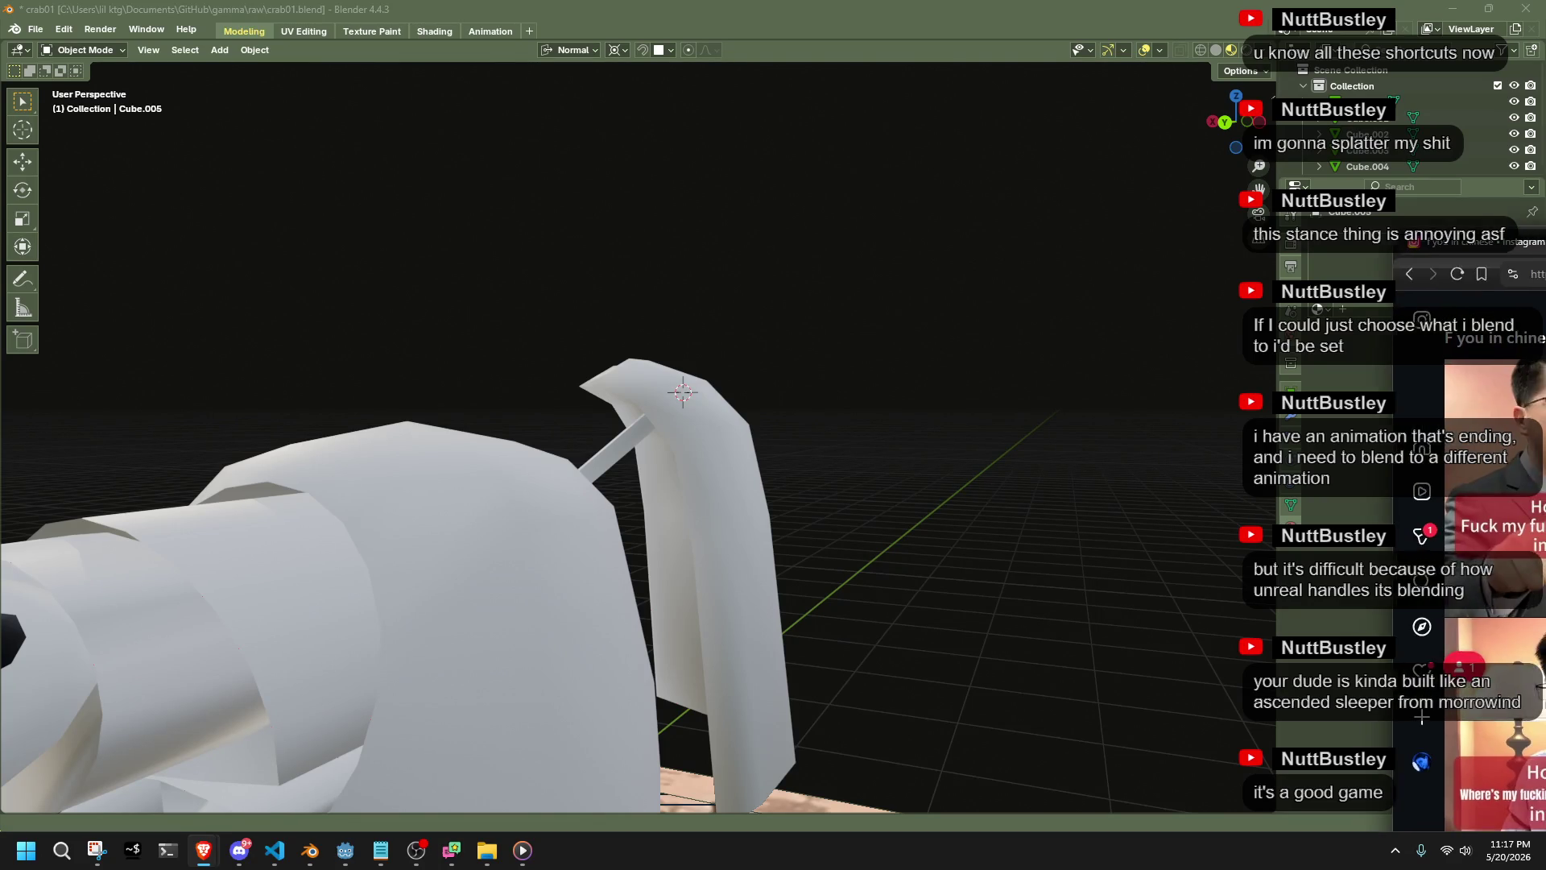
Bring the Brave browser into view and open the third video post
{"action": "mouse_move", "coordinate": [1545, 212]}
{"action": "left_mouse_down"}
{"action": "mouse_move", "coordinate": [1342, 214]}
{"action": "mouse_move", "coordinate": [1129, 177]}
{"action": "mouse_move", "coordinate": [1025, 129]}
{"action": "left_mouse_up"}
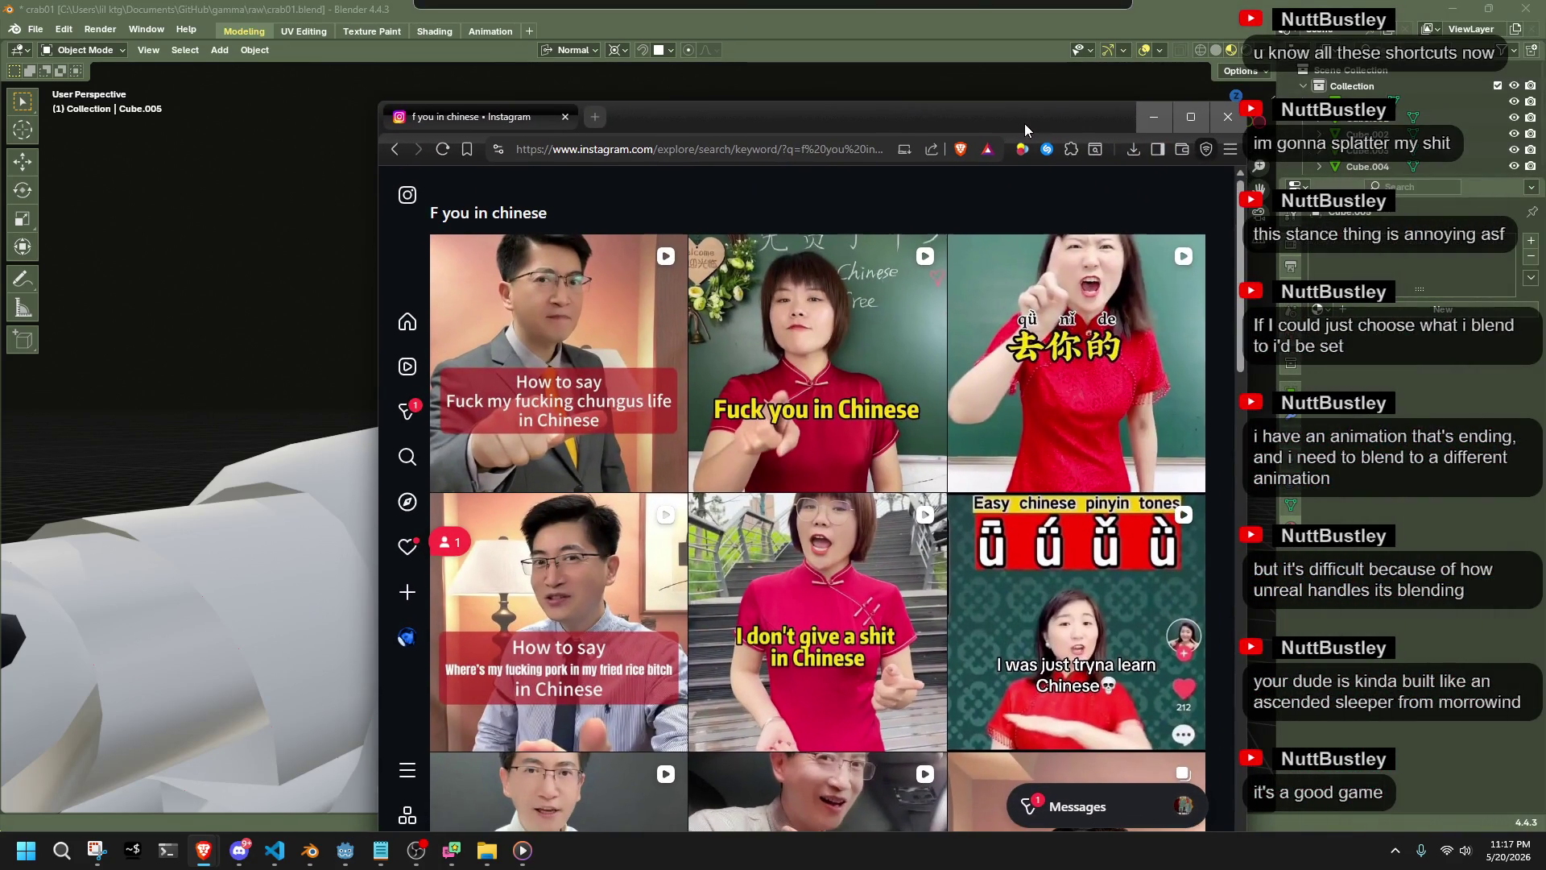
{"action": "left_click", "coordinate": [1043, 287]}
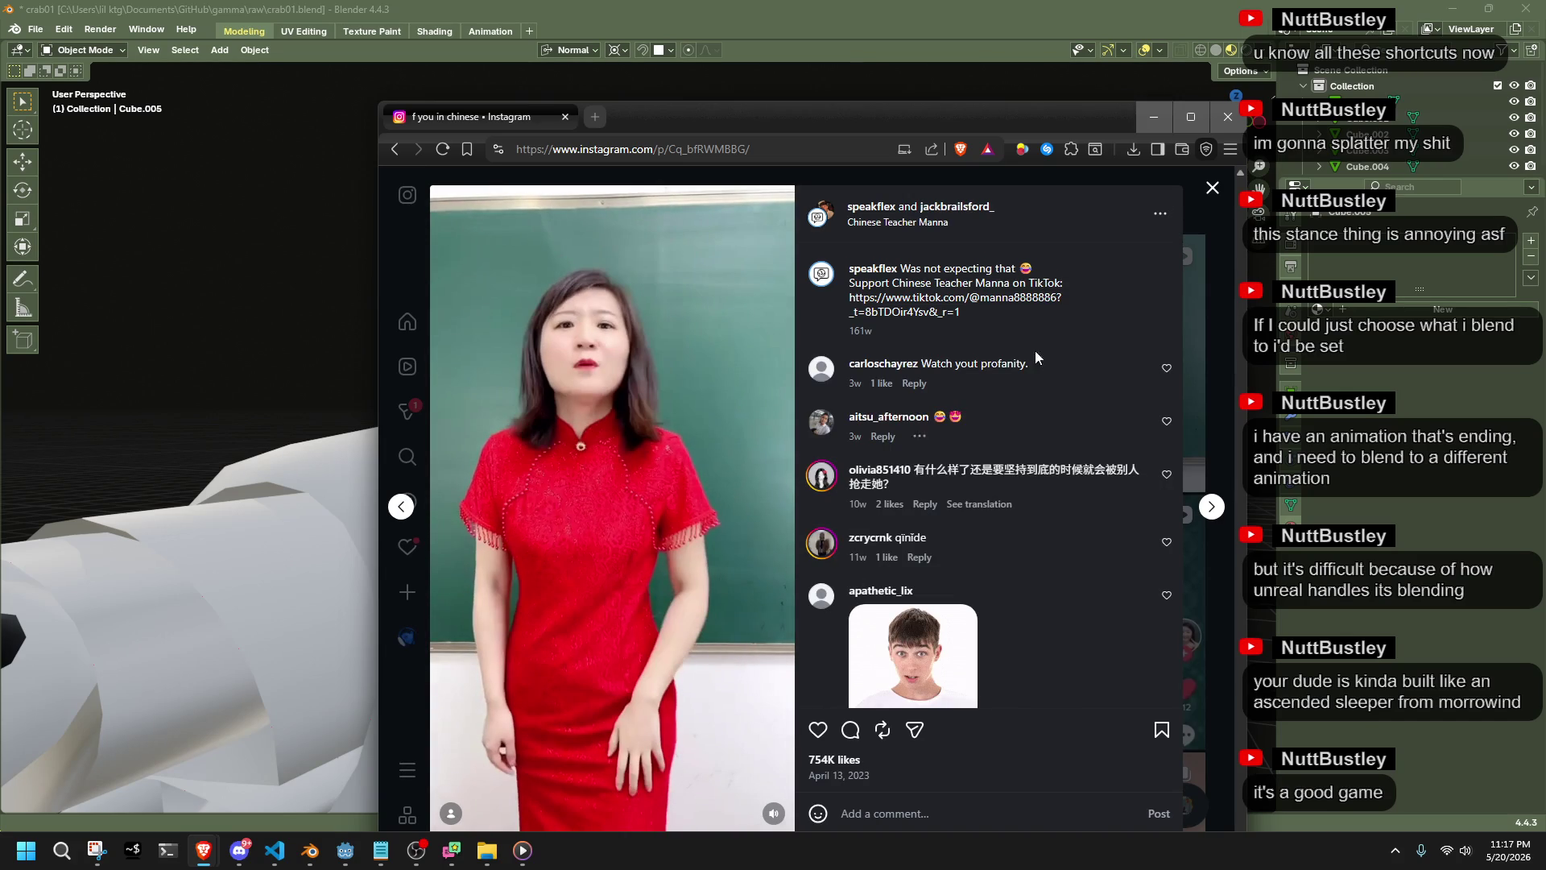
{"action": "left_click", "coordinate": [1213, 193]}
{"action": "left_click", "coordinate": [1125, 394]}
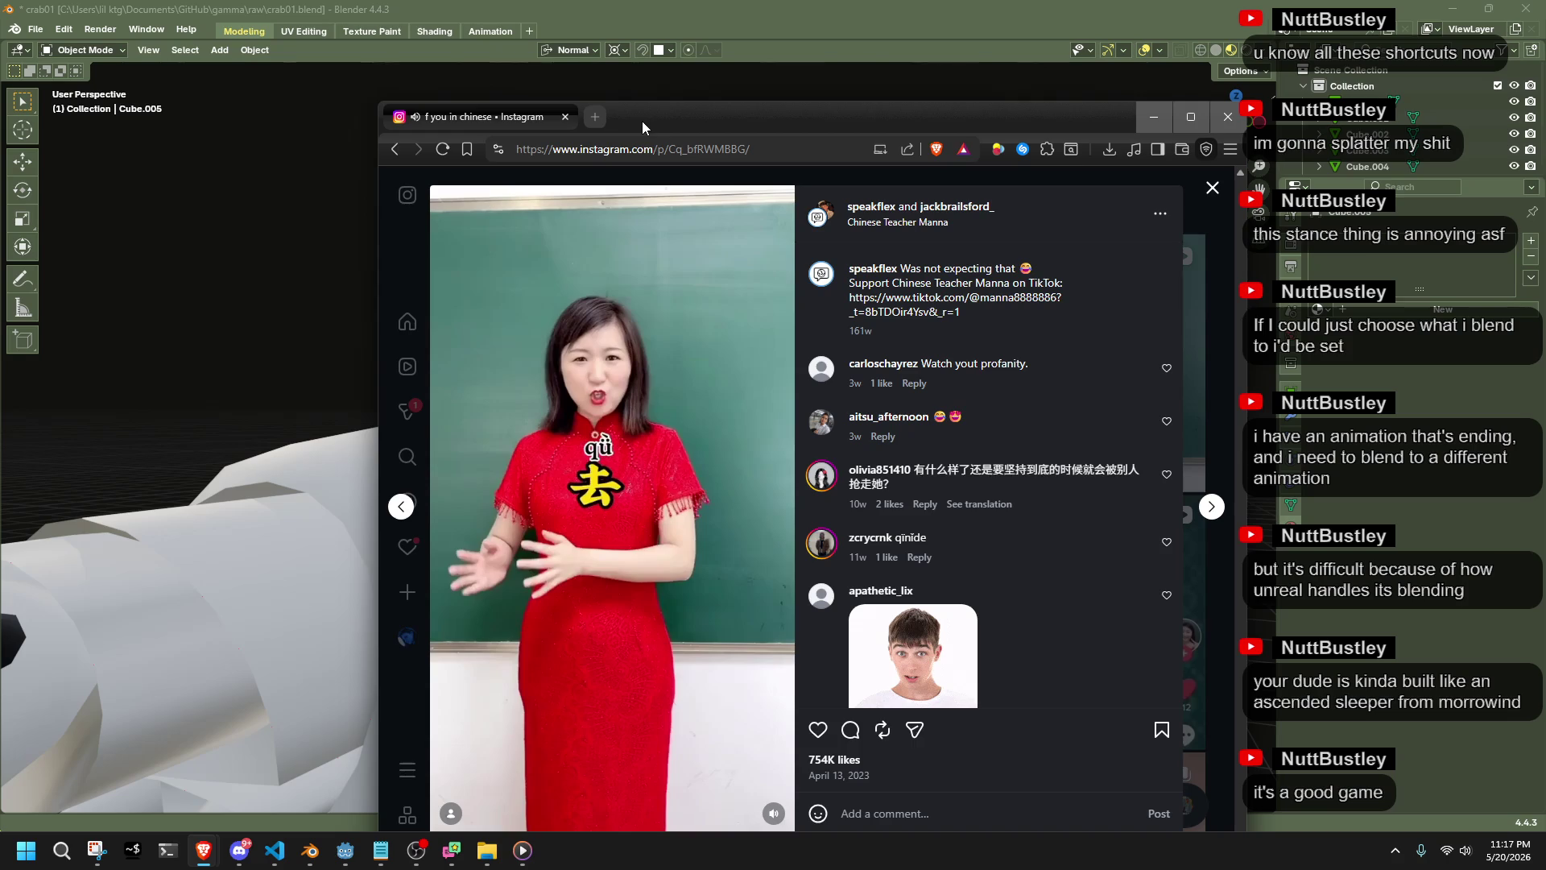
Move the browser off to the lower right, then orbit and box-select the robot's top
{"action": "left_click_drag", "start_coordinate": [644, 122], "coordinate": [632, 122]}
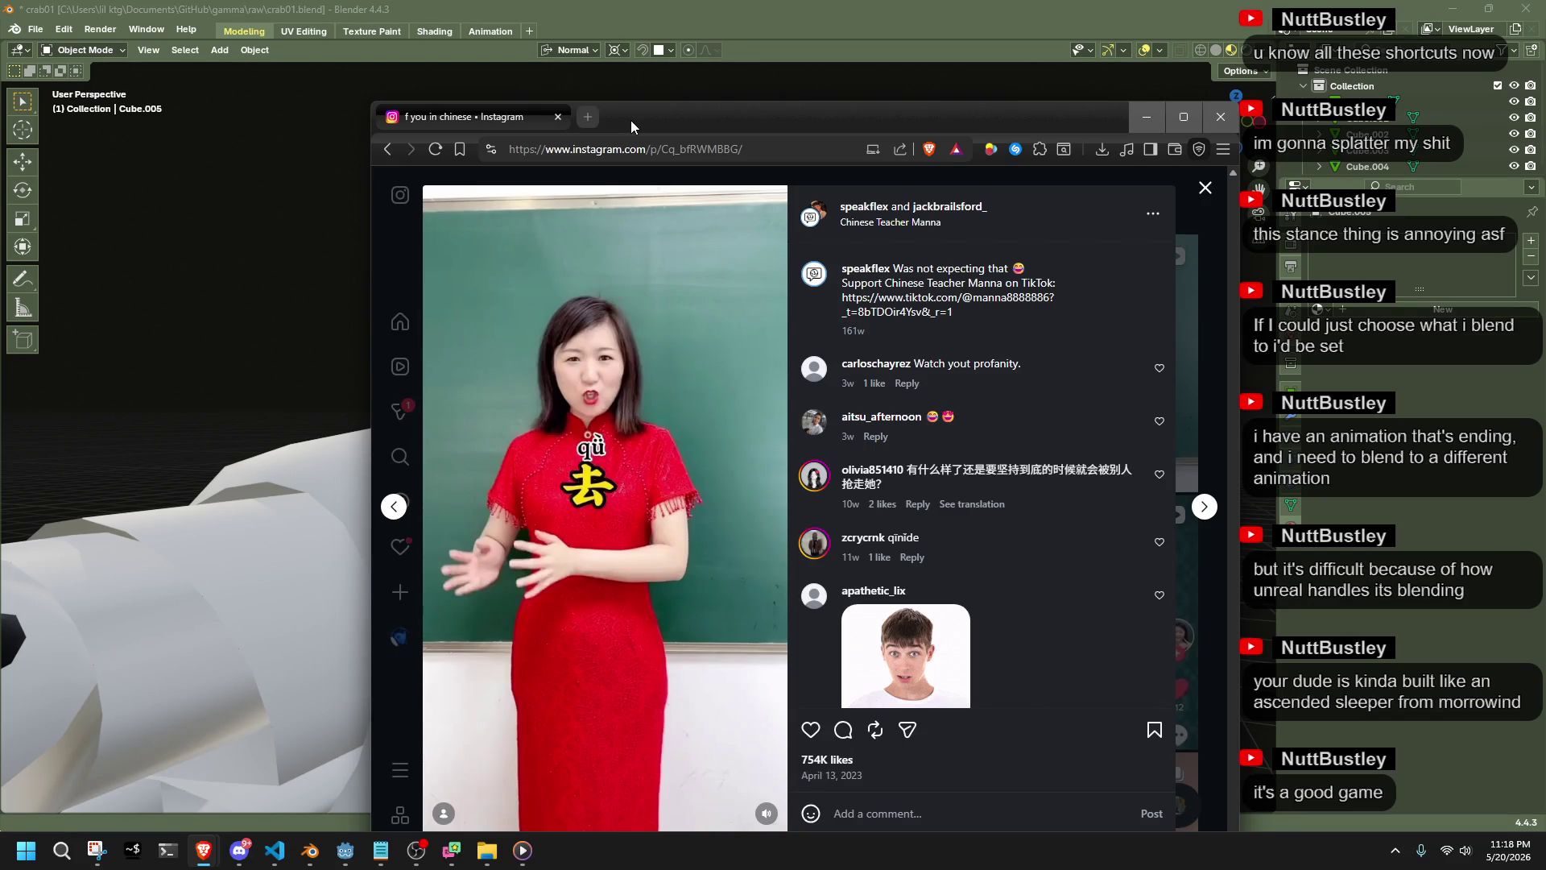
{"action": "mouse_move", "coordinate": [631, 119]}
{"action": "left_mouse_down"}
{"action": "mouse_move", "coordinate": [1297, 320]}
{"action": "mouse_move", "coordinate": [1542, 322]}
{"action": "left_mouse_up"}
{"action": "mouse_move", "coordinate": [1167, 363]}
{"action": "middle_mouse_down"}
{"action": "mouse_move", "coordinate": [931, 461]}
{"action": "mouse_move", "coordinate": [639, 404]}
{"action": "mouse_move", "coordinate": [646, 374]}
{"action": "mouse_move", "coordinate": [825, 298]}
{"action": "mouse_move", "coordinate": [992, 421]}
{"action": "mouse_move", "coordinate": [1008, 465]}
{"action": "mouse_move", "coordinate": [746, 508]}
{"action": "mouse_move", "coordinate": [678, 486]}
{"action": "mouse_move", "coordinate": [620, 429]}
{"action": "mouse_move", "coordinate": [267, 516]}
{"action": "mouse_move", "coordinate": [610, 404]}
{"action": "middle_mouse_up"}
{"action": "left_click_drag", "start_coordinate": [572, 362], "coordinate": [757, 444]}
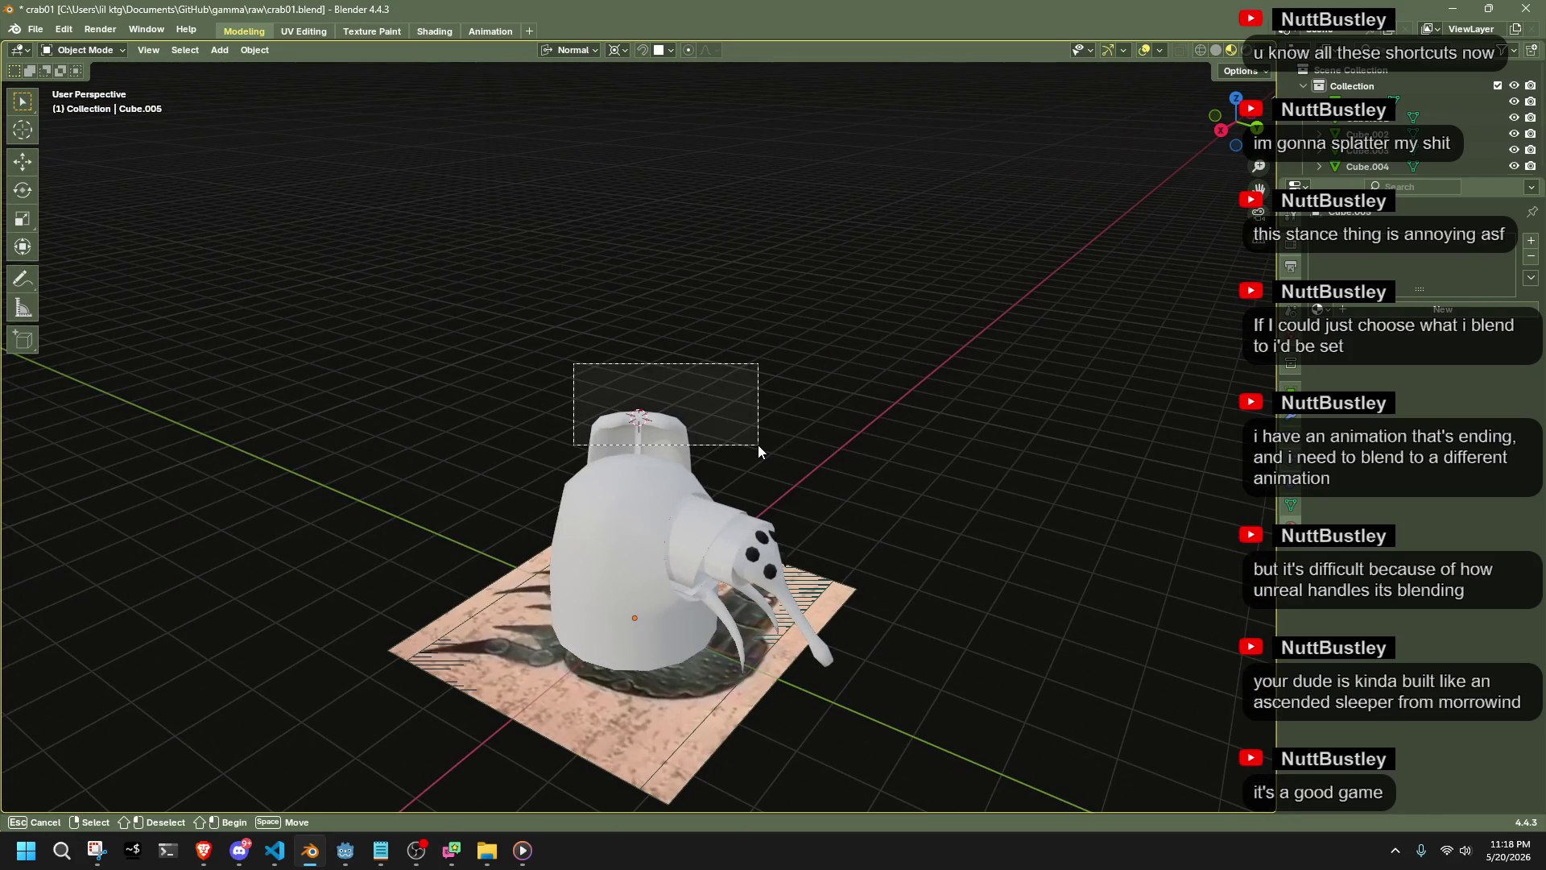
Symmetrize the selected object's mesh in edit mode
{"action": "key", "text": "Tab"}
{"action": "left_click", "coordinate": [292, 50]}
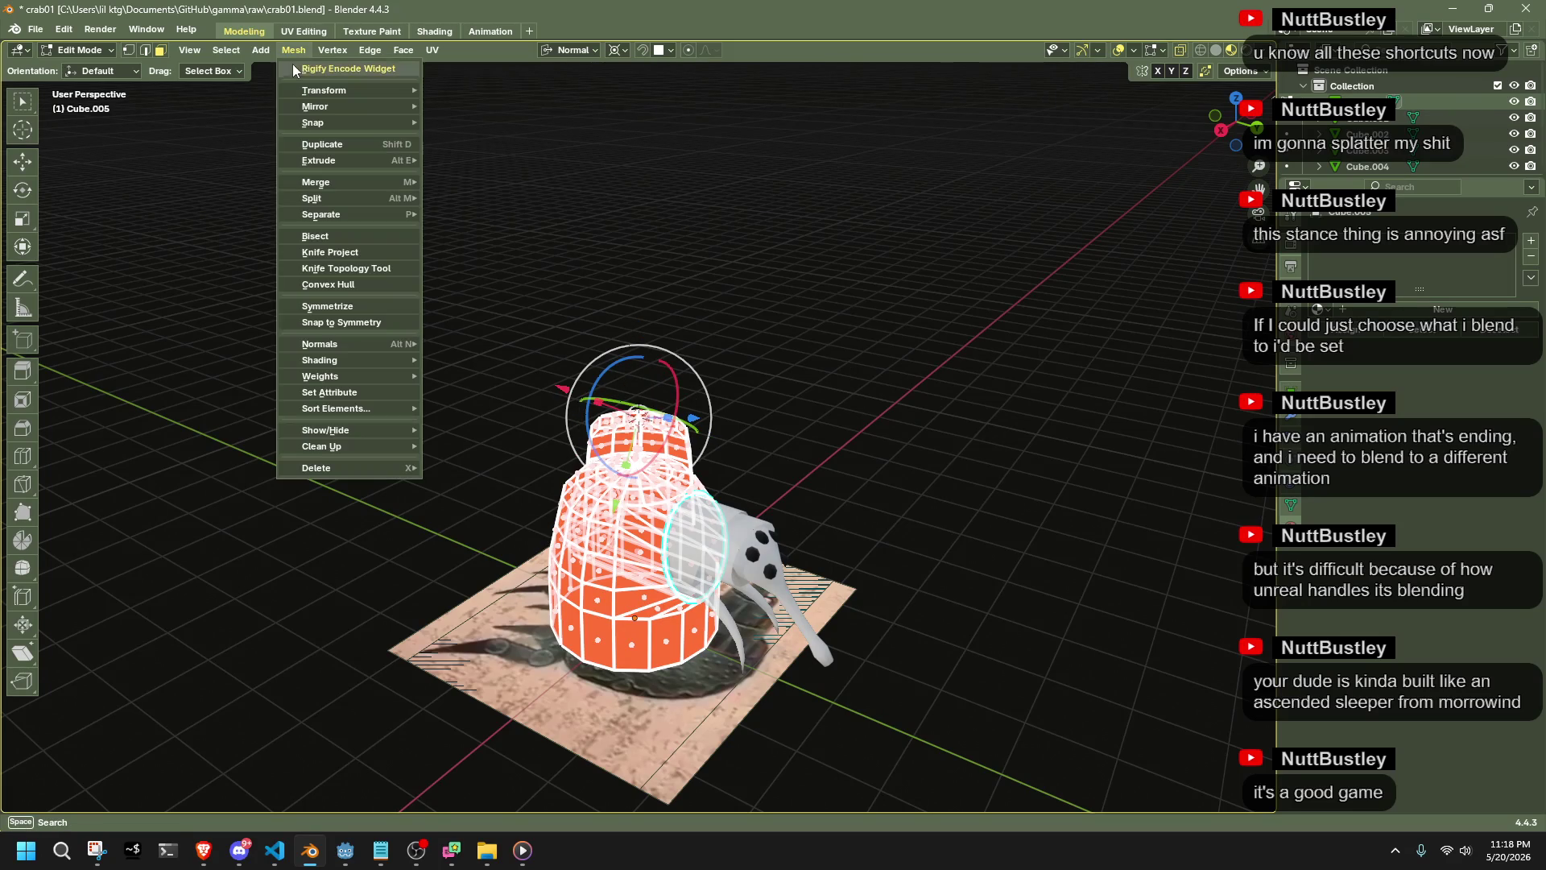
{"action": "left_click", "coordinate": [307, 305]}
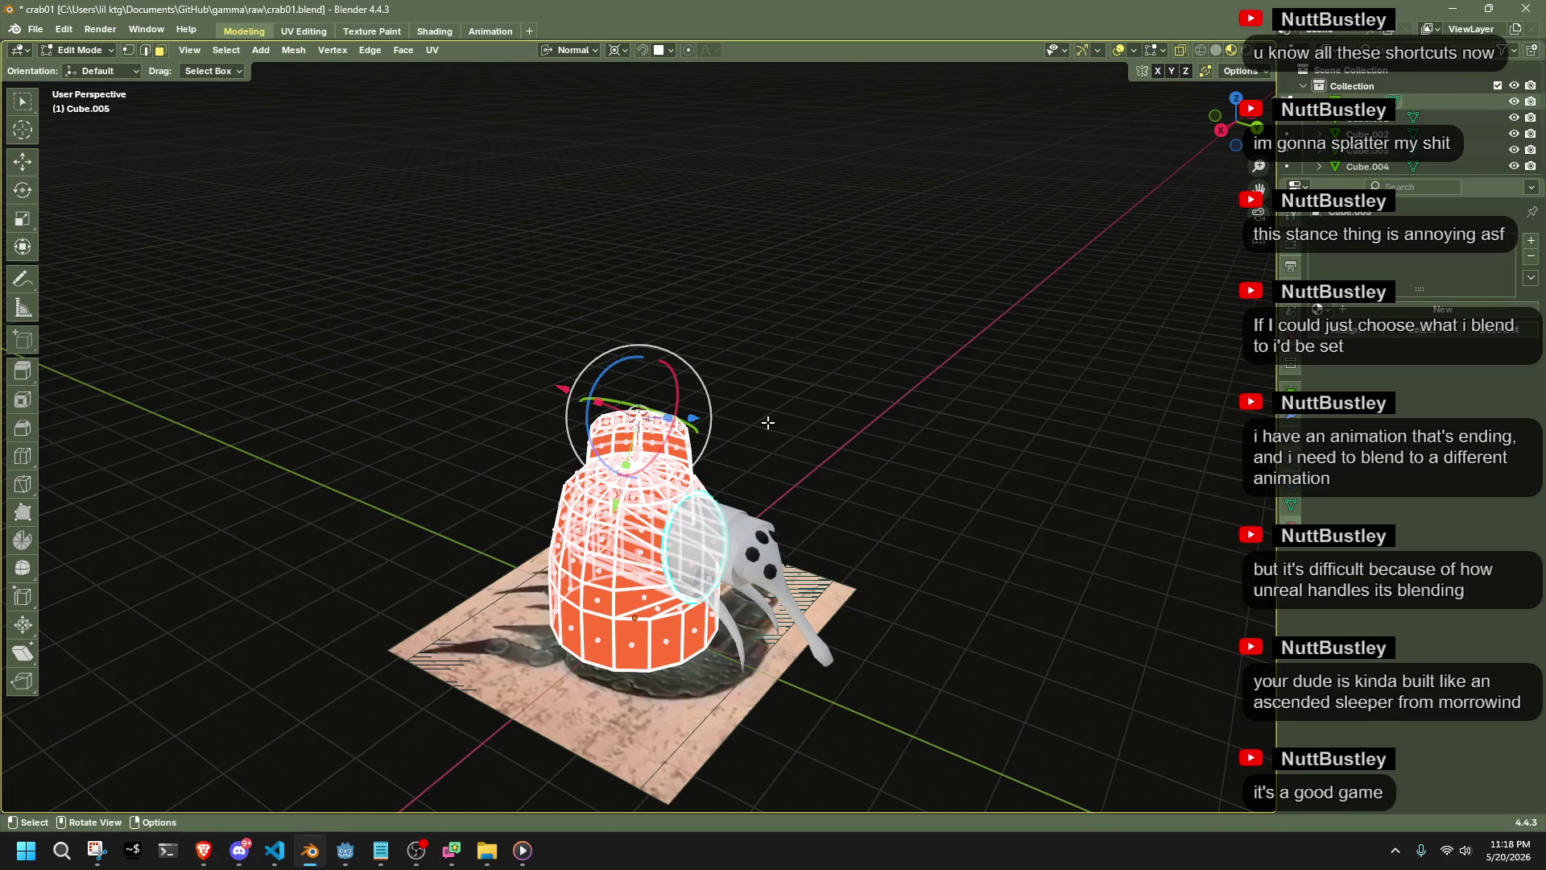
{"action": "key", "text": "Tab"}
{"action": "key", "text": "Tab"}
Select the linked armor plate and strut and separate them into Cube.006
{"action": "scroll", "coordinate": [684, 430], "scroll_direction": "up", "scroll_amount": 3}
{"action": "left_click", "coordinate": [684, 430]}
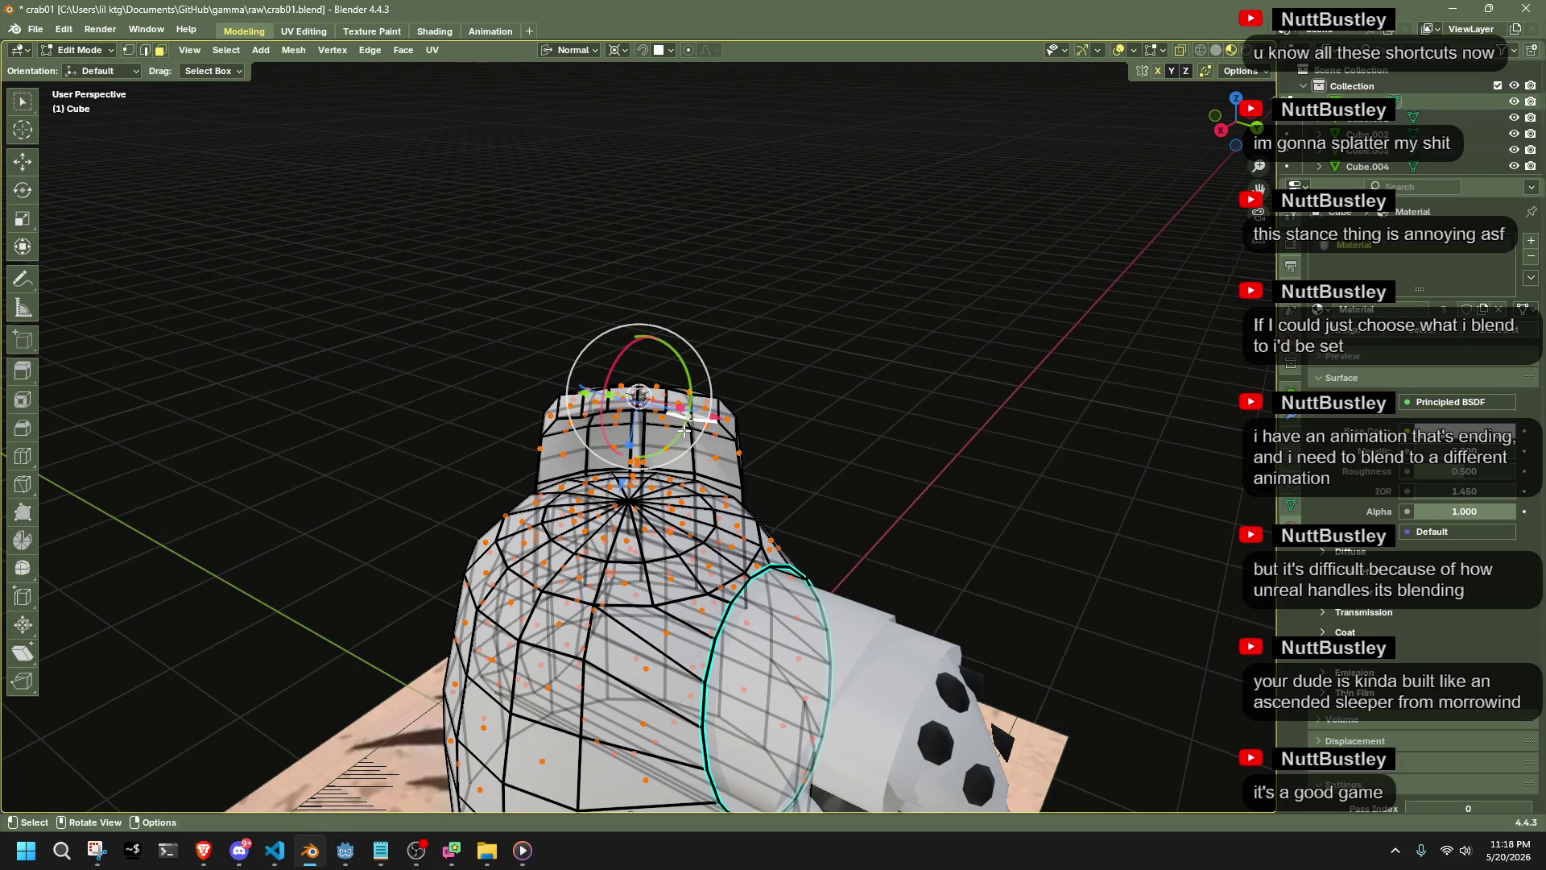
{"action": "key", "text": "l"}
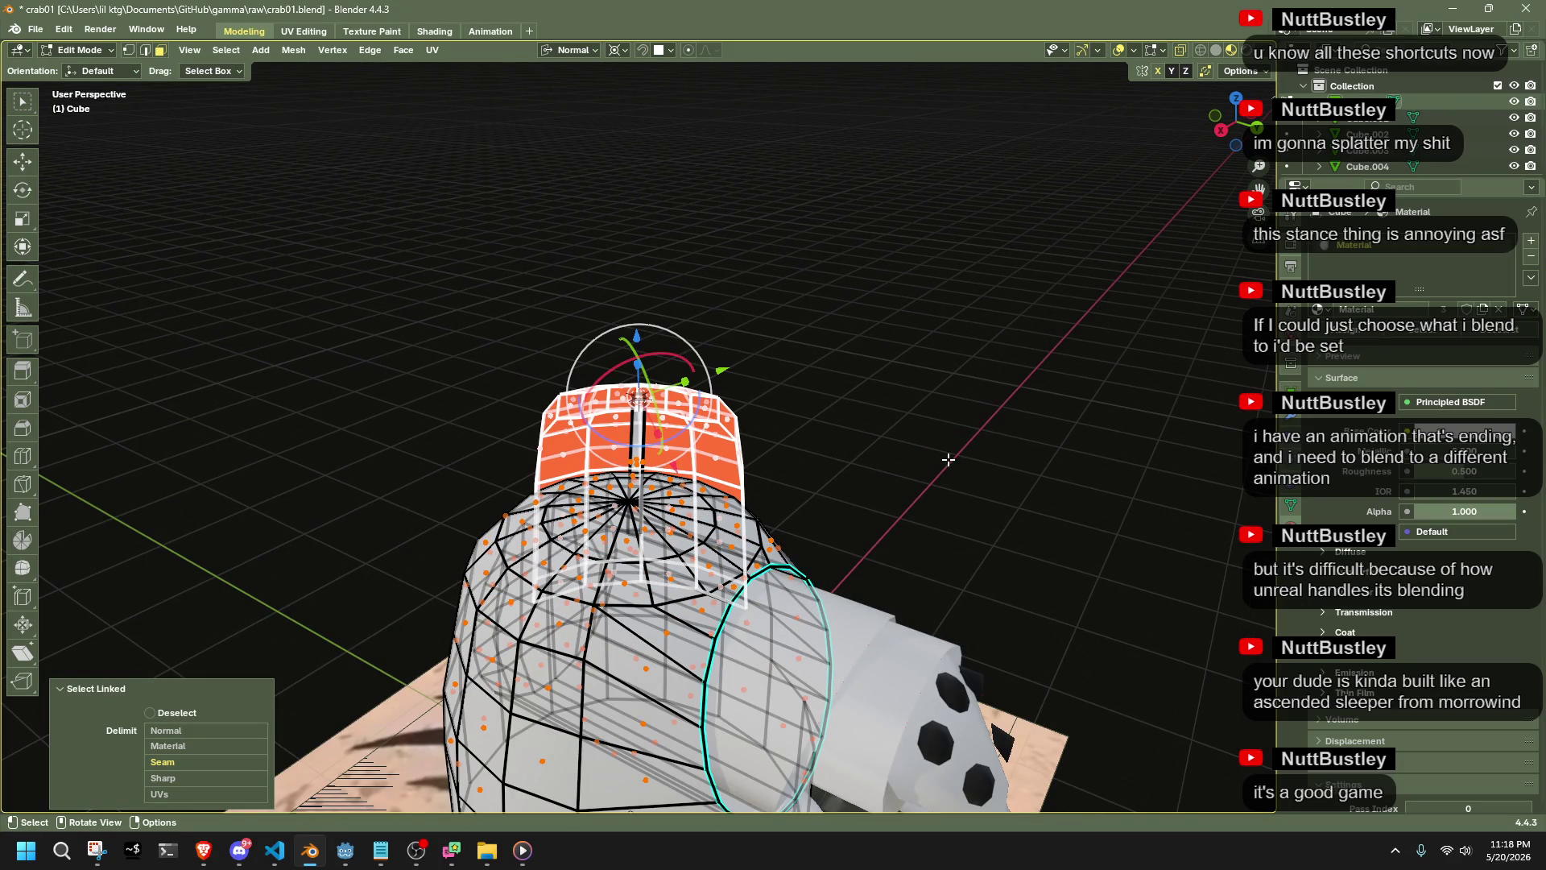
{"action": "scroll", "coordinate": [950, 459], "scroll_direction": "up", "scroll_amount": 2}
{"action": "mouse_move", "coordinate": [915, 466]}
{"action": "middle_mouse_down"}
{"action": "mouse_move", "coordinate": [448, 349]}
{"action": "mouse_move", "coordinate": [741, 422]}
{"action": "middle_mouse_up"}
{"action": "scroll", "coordinate": [925, 406], "scroll_direction": "down", "scroll_amount": 3}
{"action": "mouse_move", "coordinate": [1025, 470]}
{"action": "middle_mouse_down"}
{"action": "mouse_move", "coordinate": [657, 615]}
{"action": "mouse_move", "coordinate": [578, 605]}
{"action": "middle_mouse_up"}
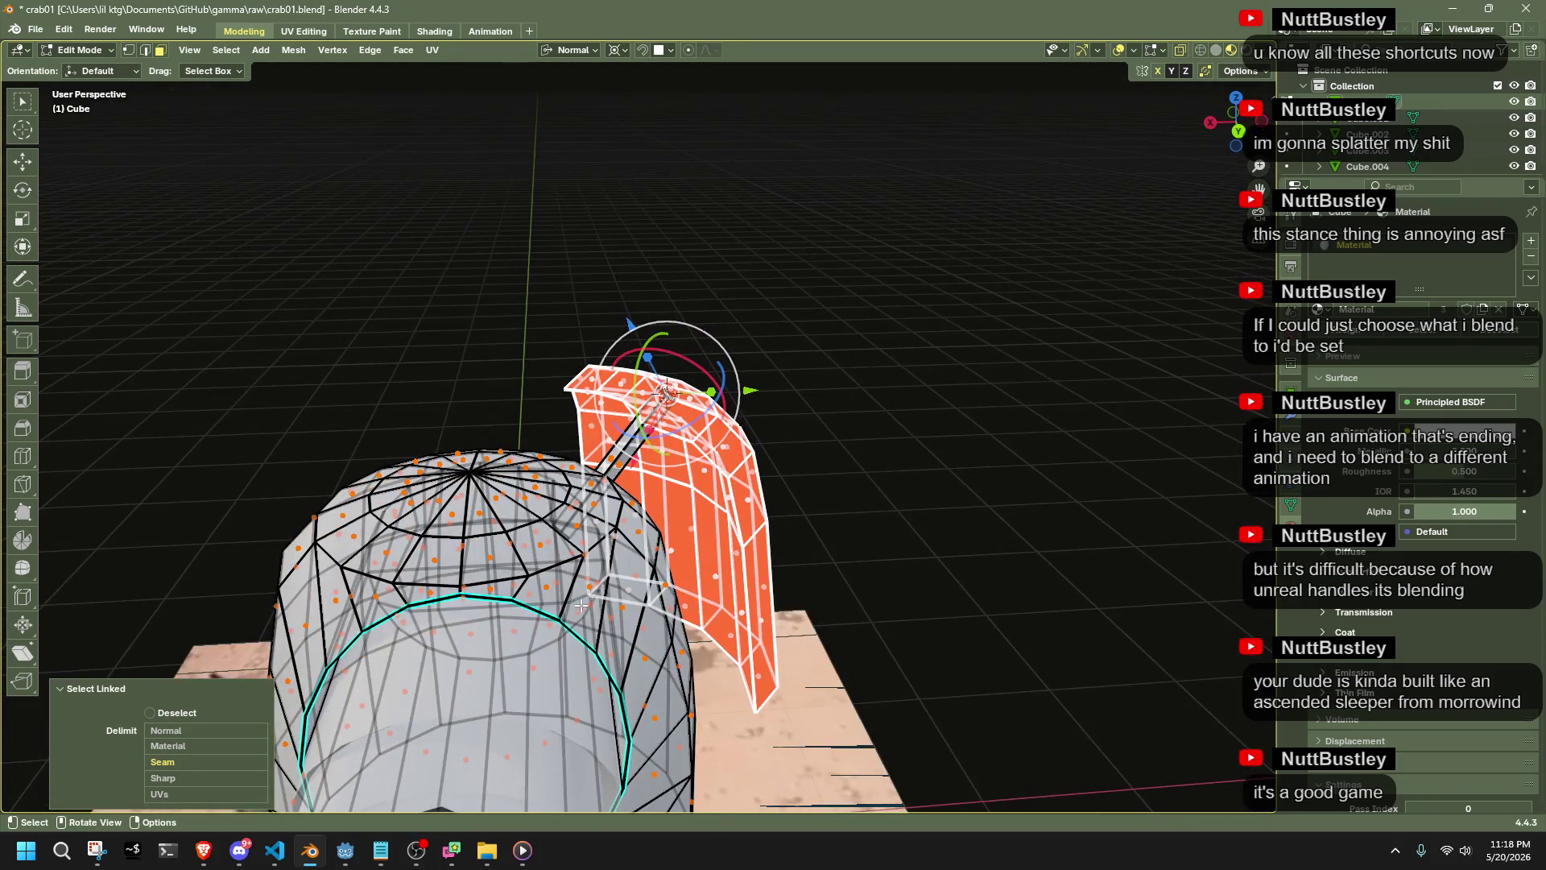
{"action": "key", "text": "p"}
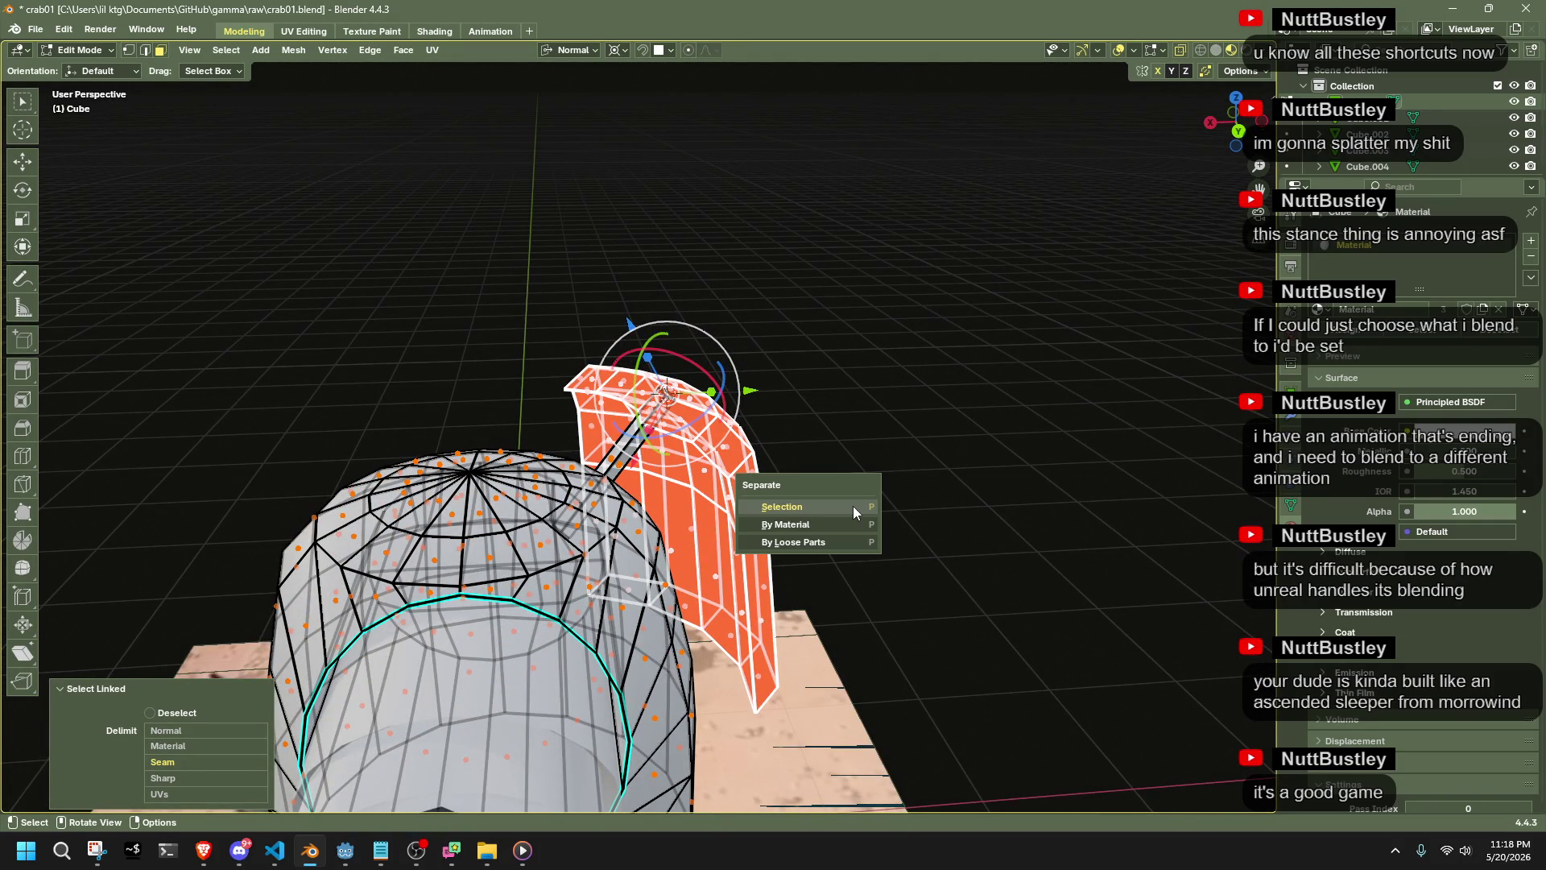
{"action": "left_click", "coordinate": [853, 505]}
{"action": "left_click", "coordinate": [645, 448]}
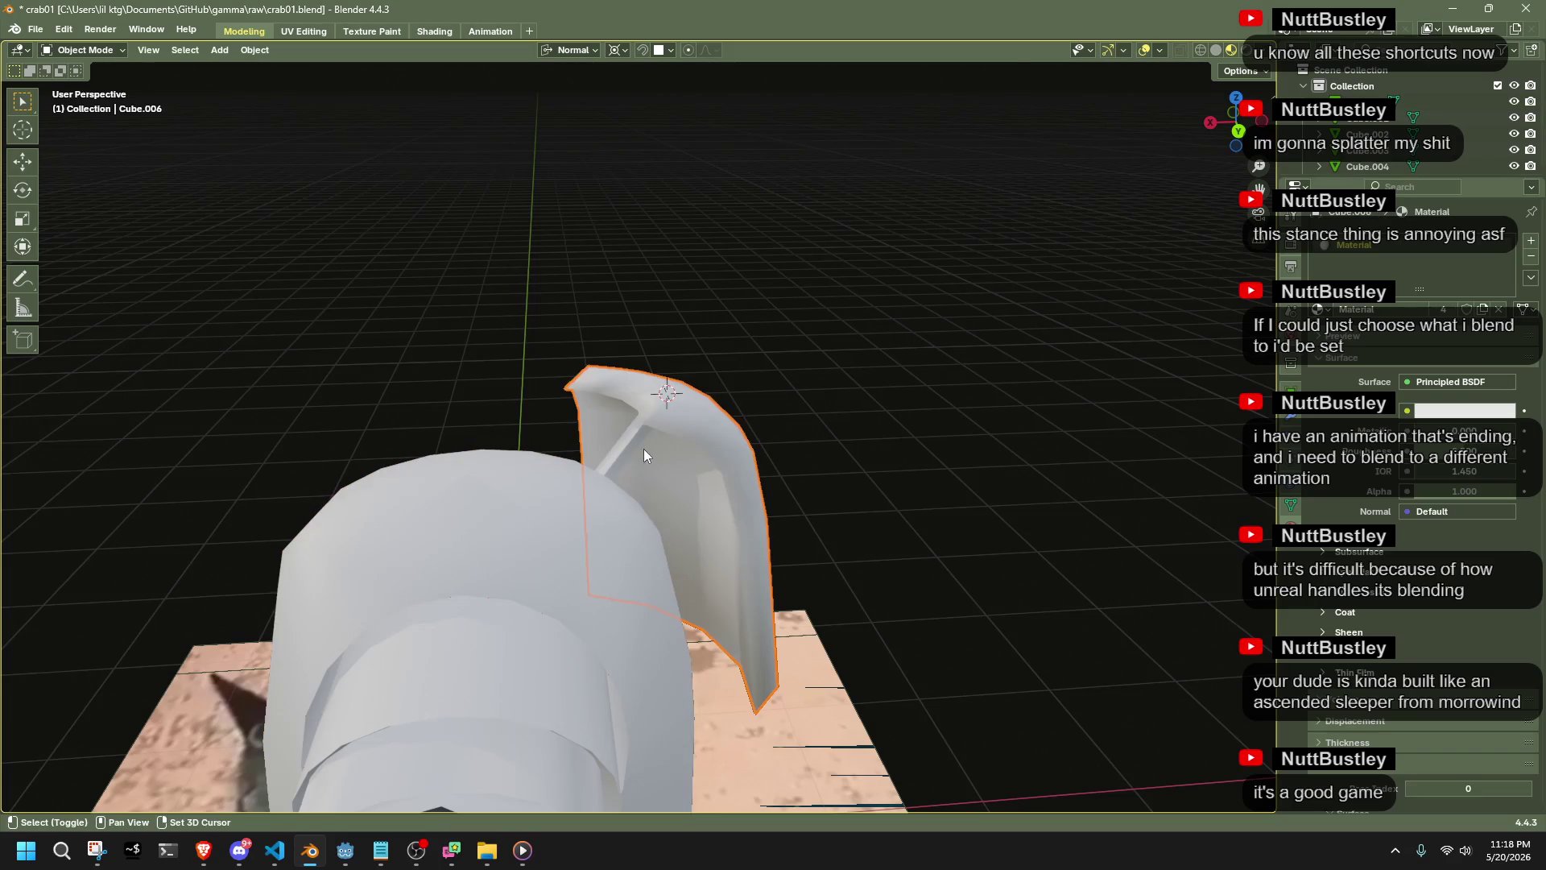
Symmetrize the whole armor plate mesh from +X to -X and return to object mode
{"action": "key", "text": "Tab"}
{"action": "key", "text": "a"}
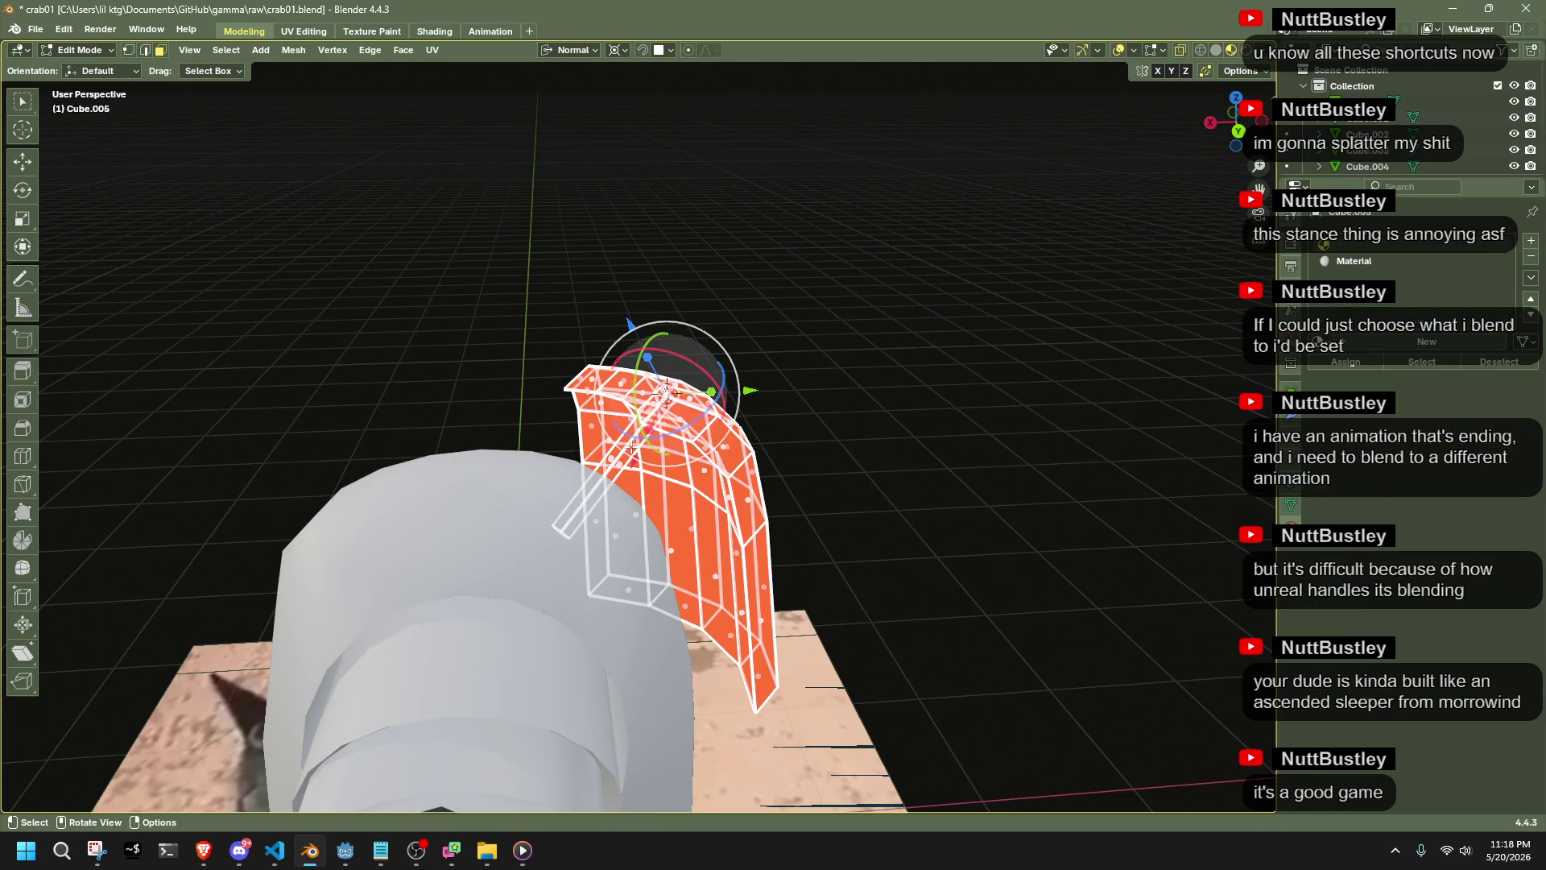
{"action": "scroll", "coordinate": [628, 445], "scroll_direction": "down", "scroll_amount": 5}
{"action": "left_click", "coordinate": [292, 53]}
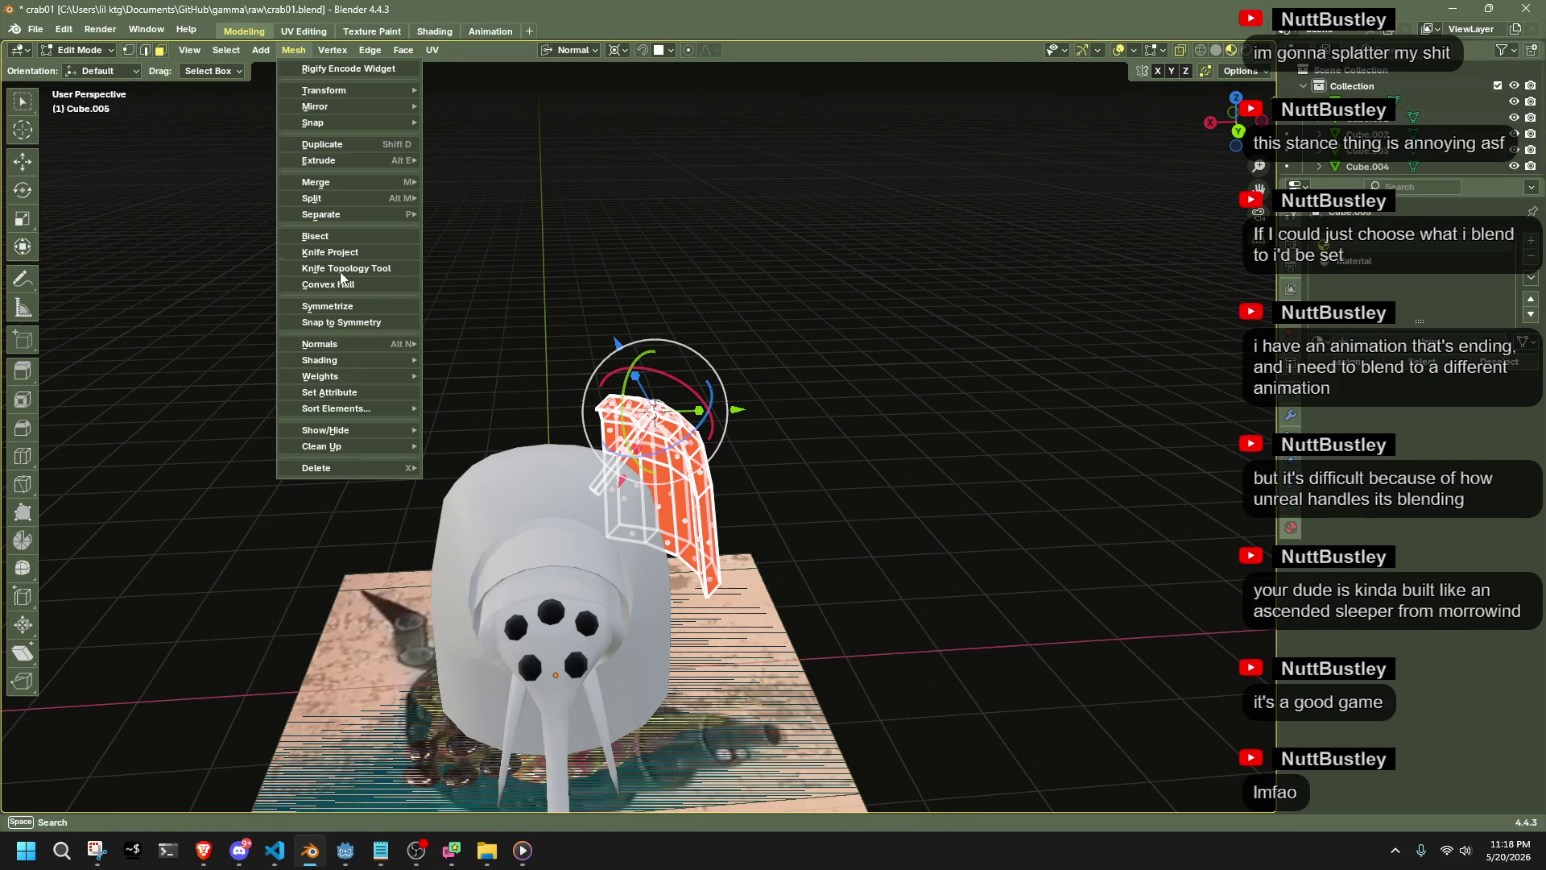
{"action": "left_click", "coordinate": [345, 305]}
{"action": "left_click", "coordinate": [217, 778]}
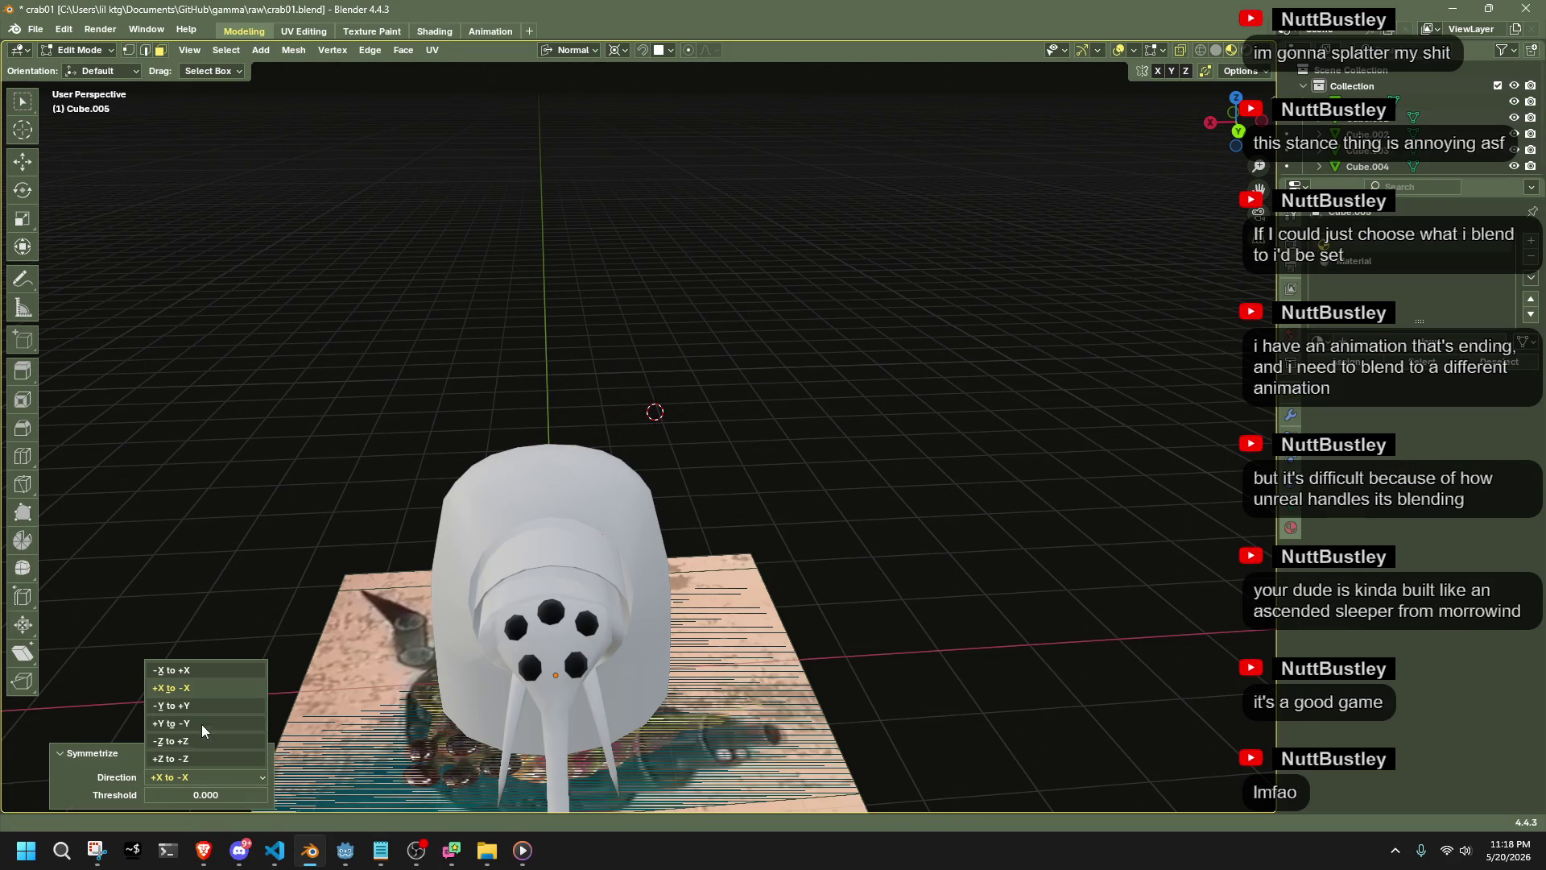
{"action": "left_click", "coordinate": [185, 680]}
{"action": "key", "text": "Tab"}
{"action": "mouse_move", "coordinate": [854, 507]}
{"action": "middle_mouse_down"}
{"action": "mouse_move", "coordinate": [810, 515]}
{"action": "mouse_move", "coordinate": [611, 471]}
{"action": "mouse_move", "coordinate": [684, 466]}
{"action": "middle_mouse_up"}
{"action": "key", "text": "alt+Tab"}
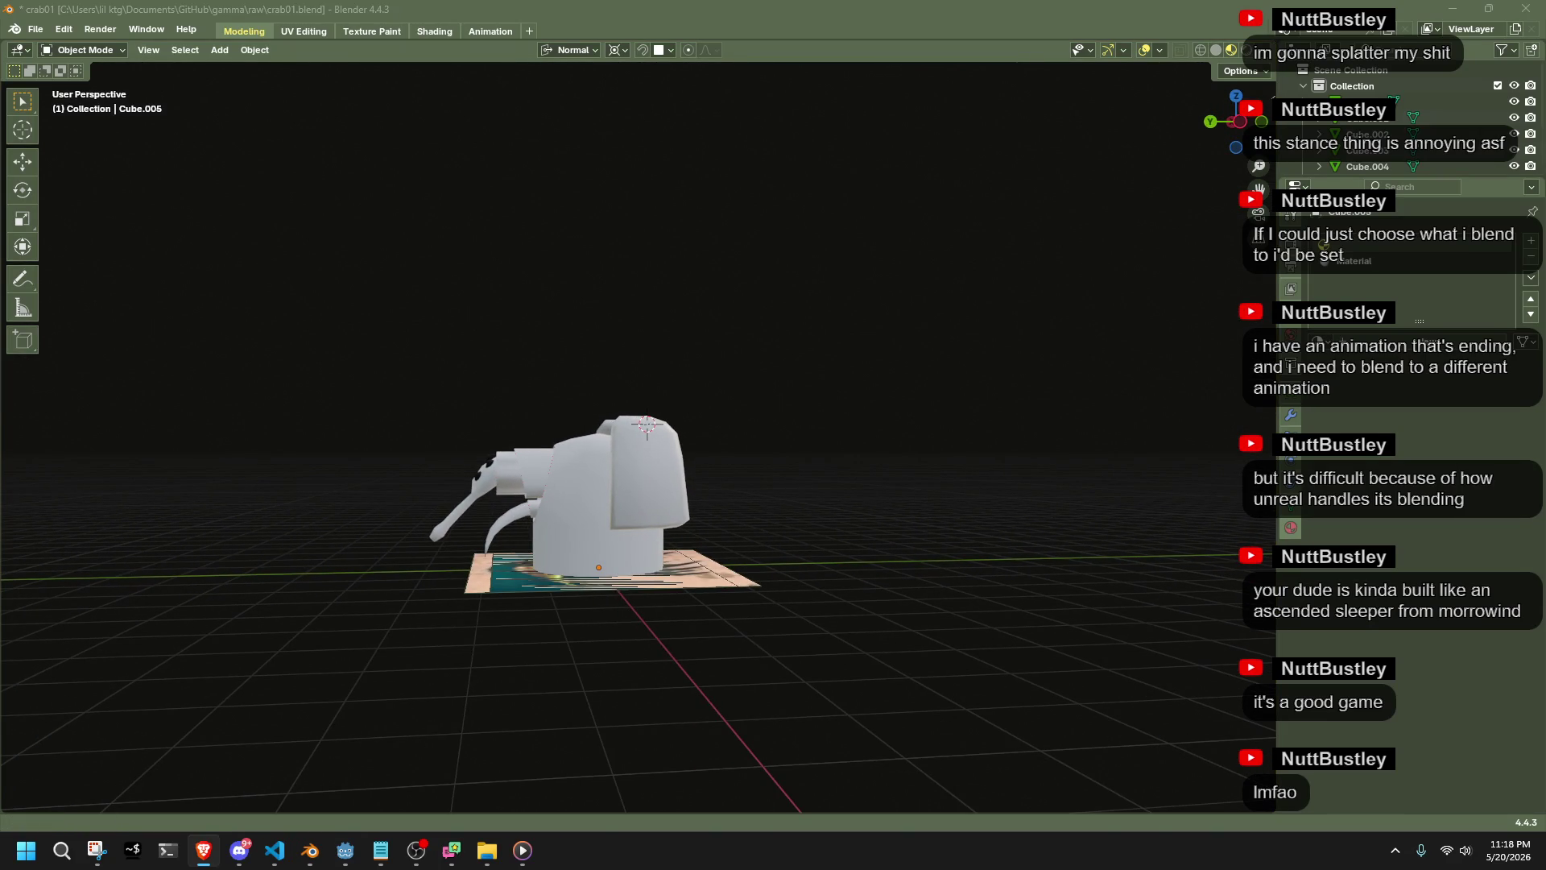
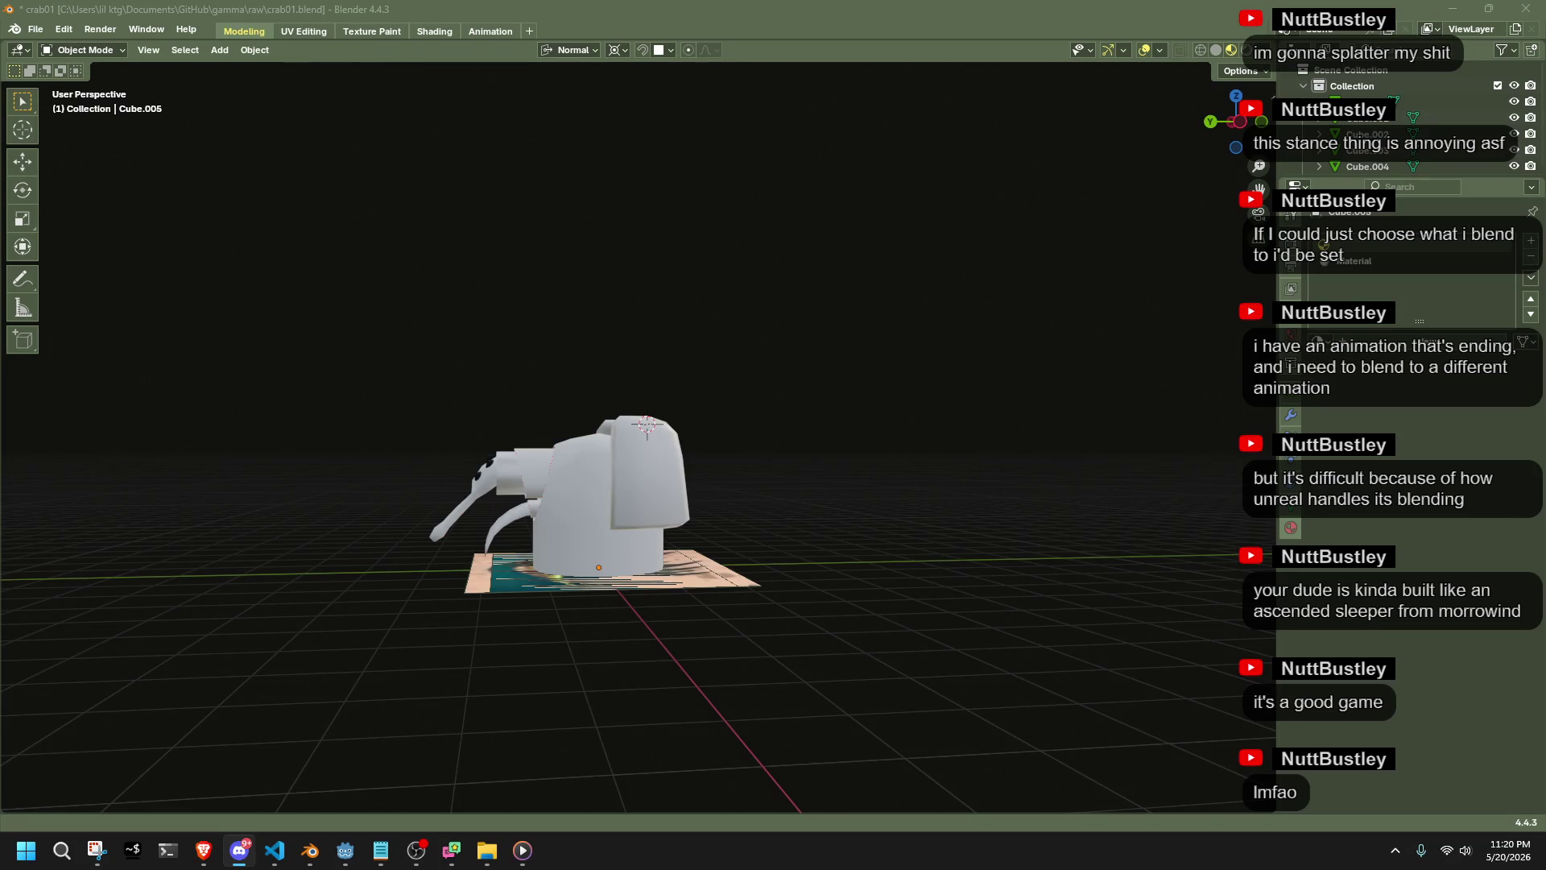
In Top view, move the crab reference image to the upper left
{"action": "middle_click_drag", "start_coordinate": [1104, 719], "coordinate": [737, 663]}
{"action": "scroll", "coordinate": [738, 663], "scroll_direction": "up", "scroll_amount": 3}
{"action": "mouse_move", "coordinate": [674, 607]}
{"action": "middle_mouse_down"}
{"action": "mouse_move", "coordinate": [697, 677]}
{"action": "mouse_move", "coordinate": [621, 697]}
{"action": "middle_mouse_up"}
{"action": "left_click", "coordinate": [621, 697]}
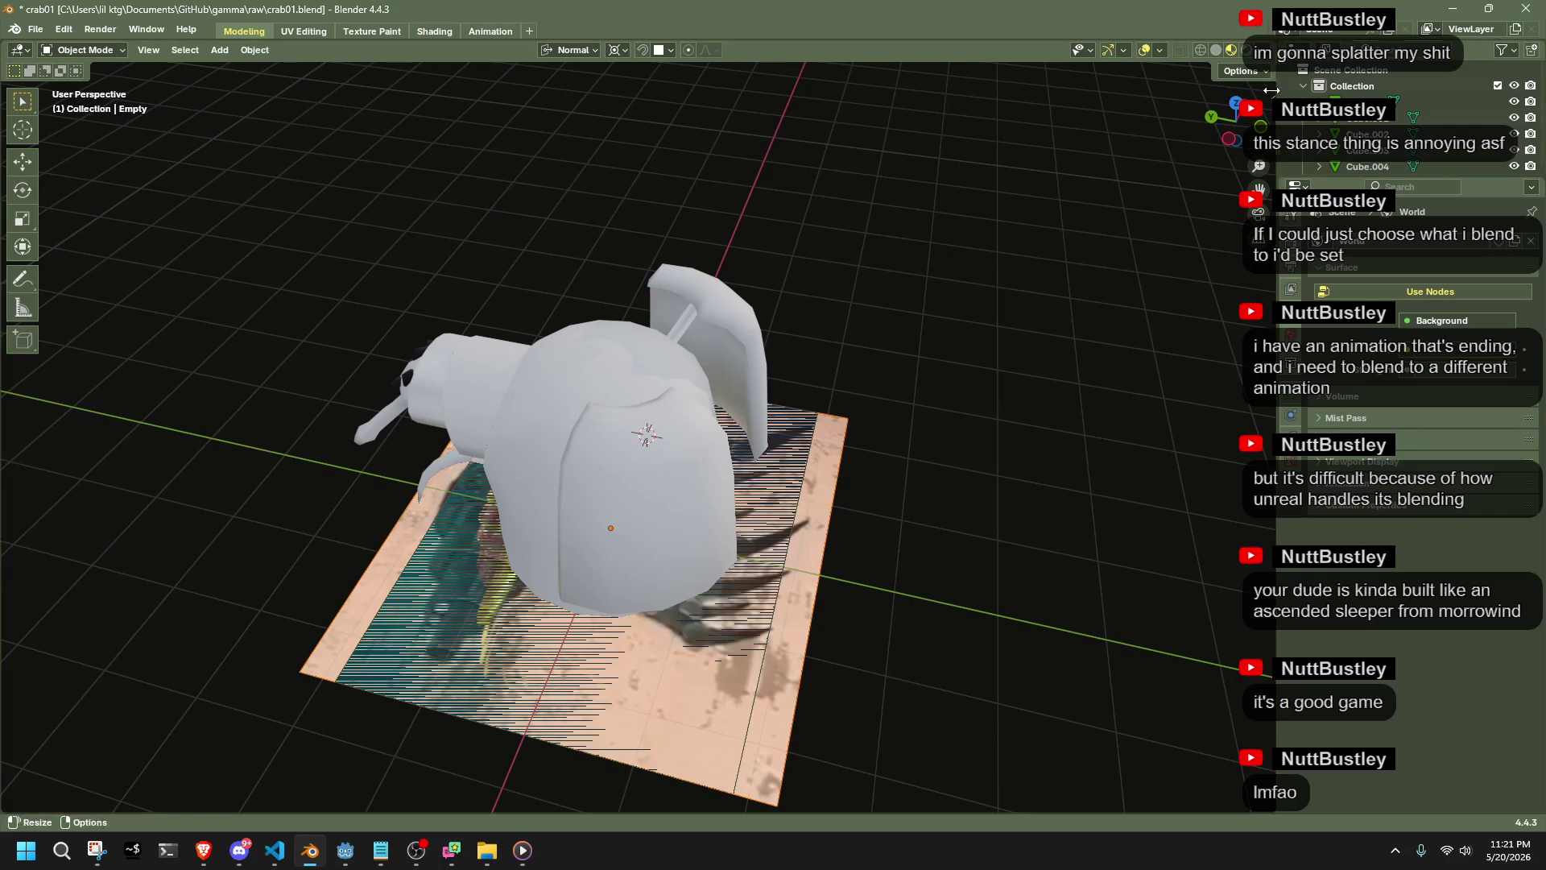
{"action": "left_click", "coordinate": [1236, 102]}
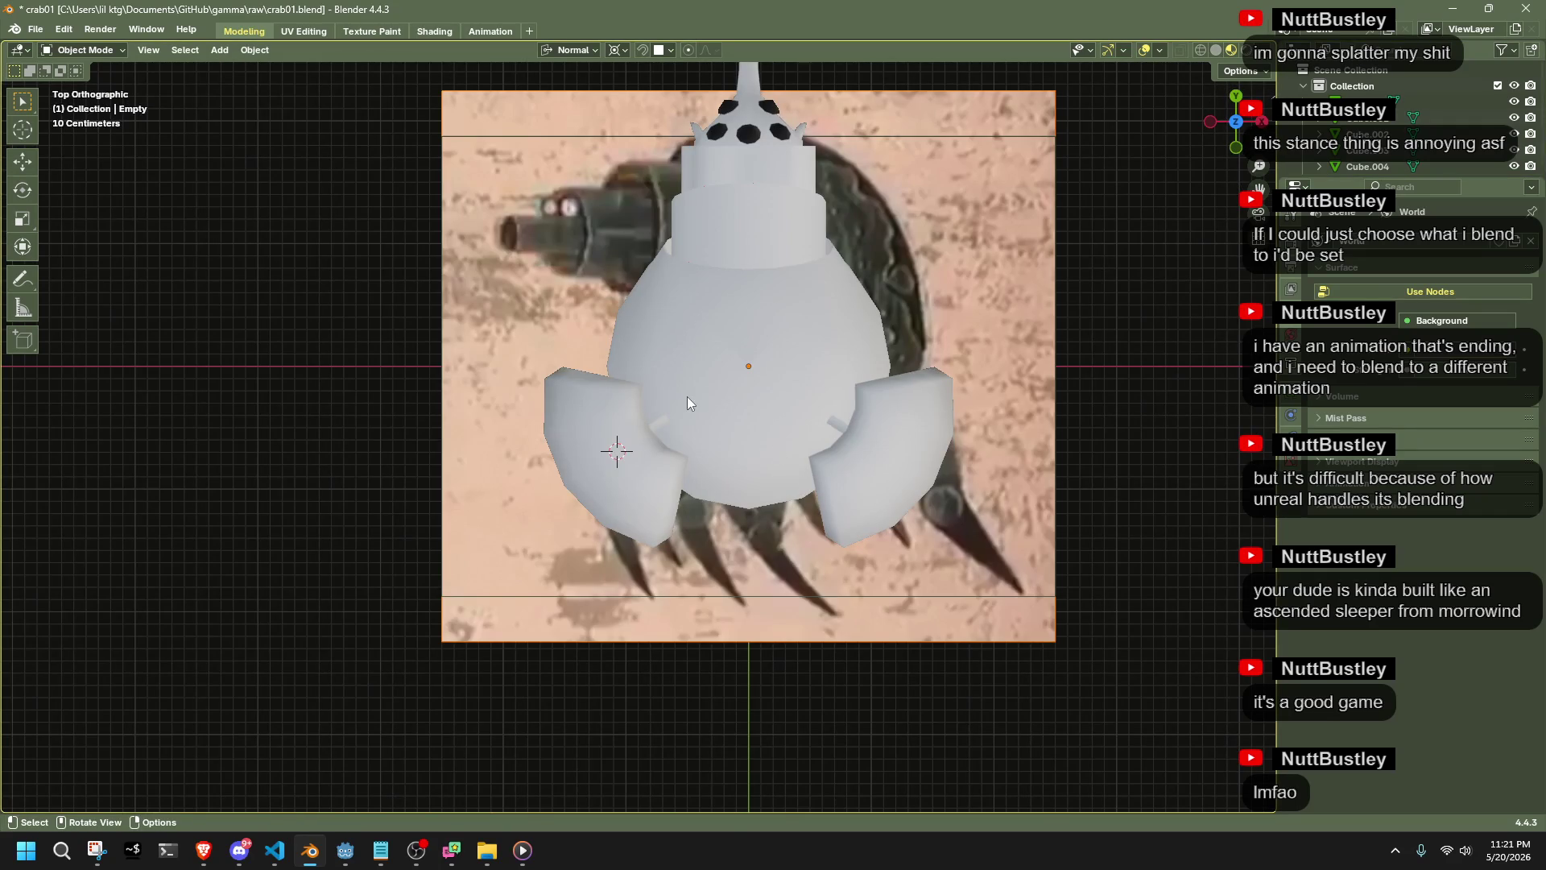
{"action": "middle_click_drag", "start_coordinate": [597, 314], "coordinate": [684, 496], "text": "shift"}
{"action": "key", "text": "g"}
{"action": "left_click", "coordinate": [301, 167]}
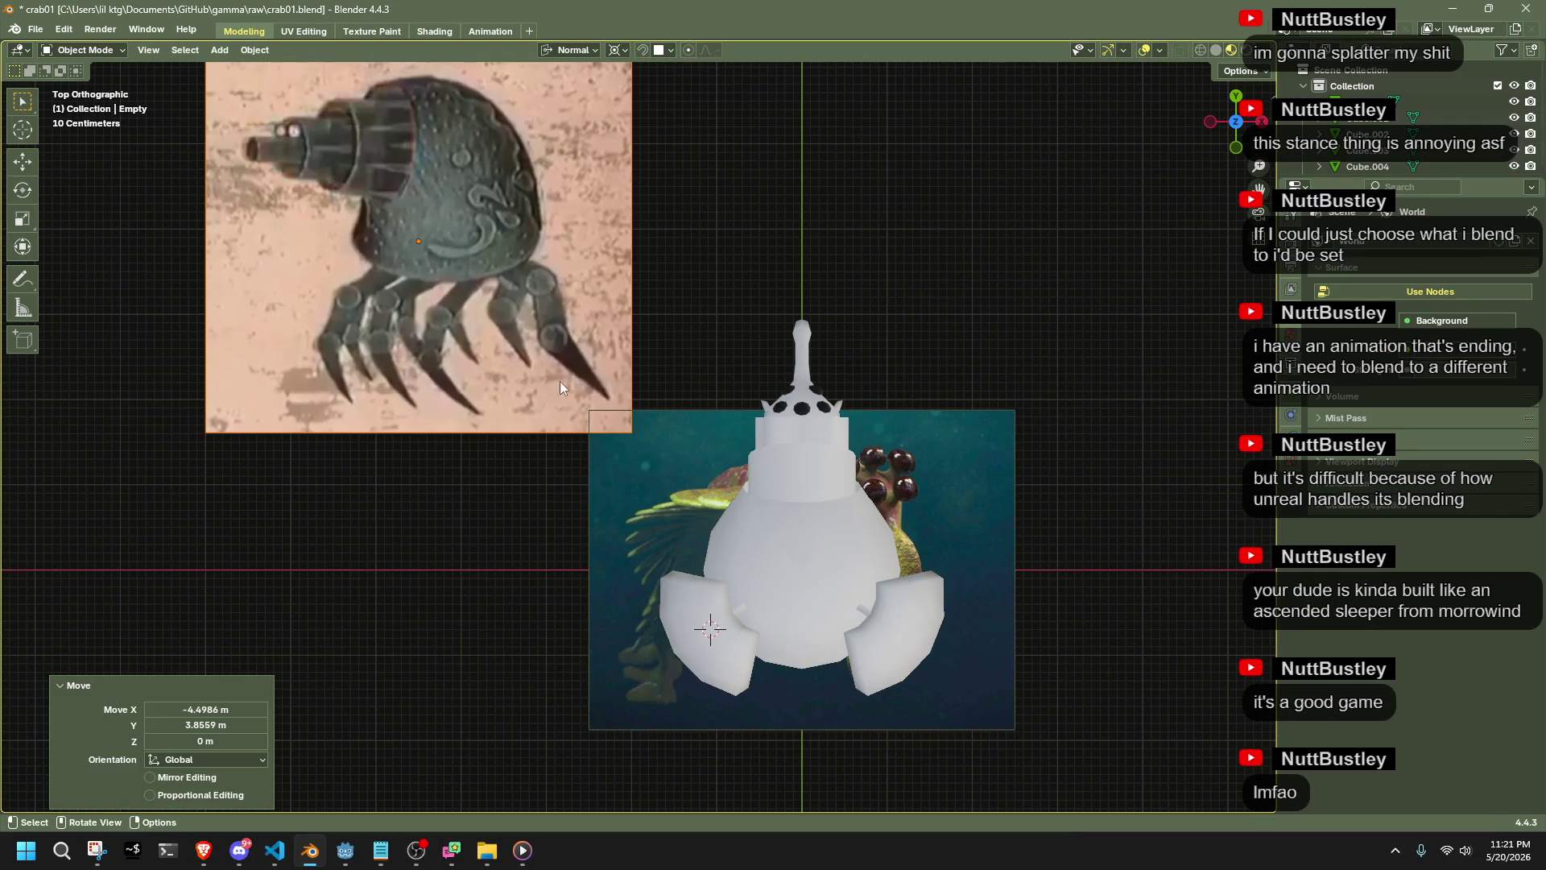
Move the sea-creature reference image to the upper right and return to a perspective view
{"action": "mouse_move", "coordinate": [659, 490]}
{"action": "left_mouse_down"}
{"action": "mouse_move", "coordinate": [1119, 387]}
{"action": "mouse_move", "coordinate": [1109, 414]}
{"action": "left_mouse_up"}
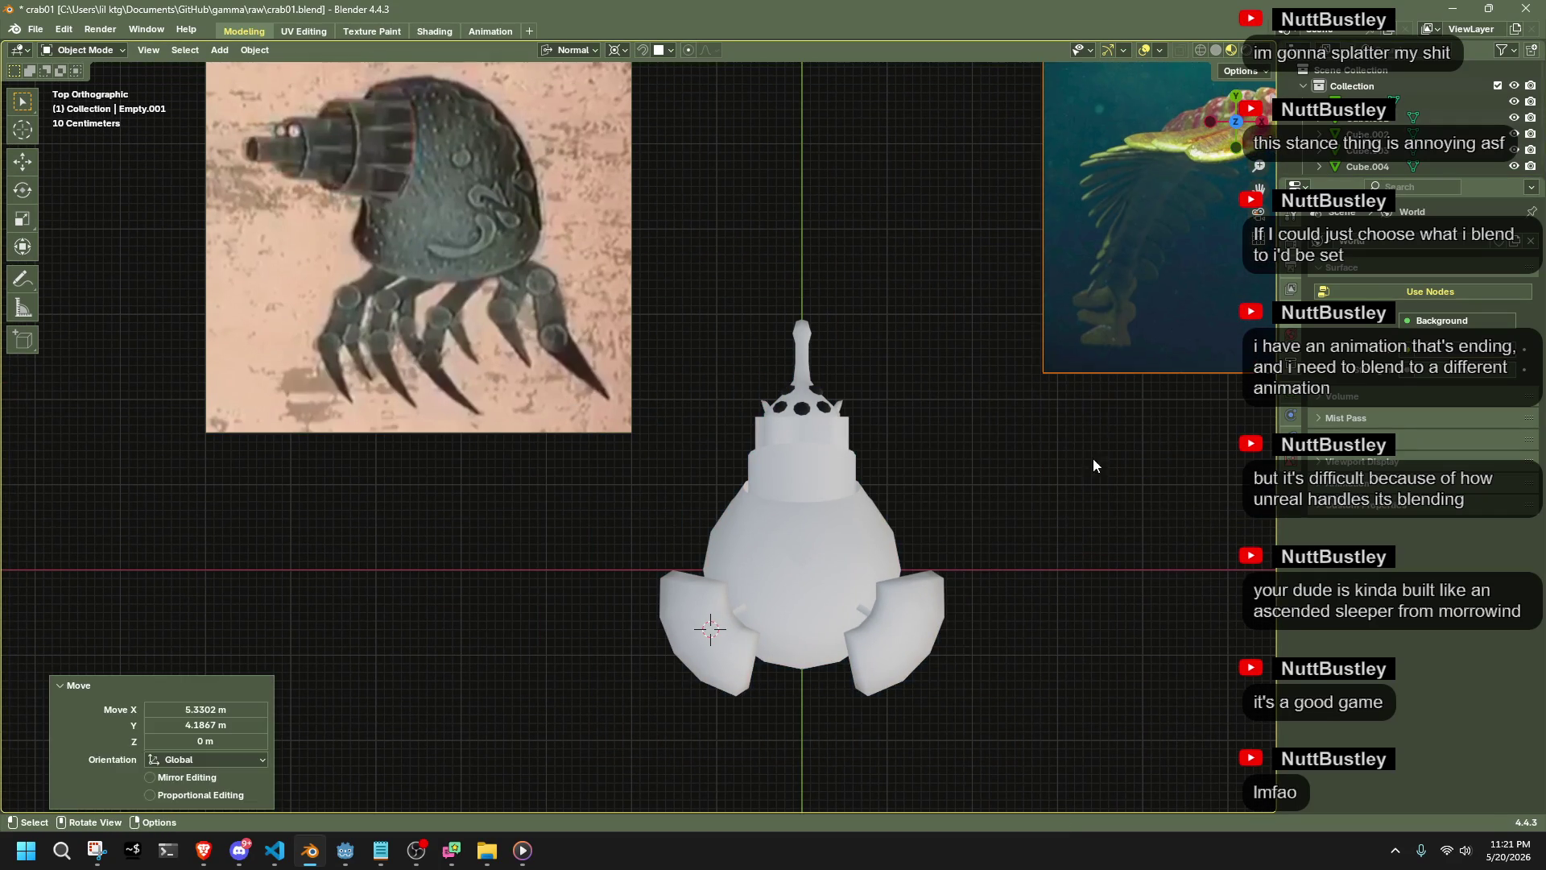
{"action": "scroll", "coordinate": [1037, 490], "scroll_direction": "down", "scroll_amount": 3}
{"action": "mouse_move", "coordinate": [1037, 489]}
{"action": "middle_mouse_down"}
{"action": "mouse_move", "coordinate": [769, 432]}
{"action": "mouse_move", "coordinate": [461, 255]}
{"action": "mouse_move", "coordinate": [577, 331]}
{"action": "mouse_move", "coordinate": [745, 545]}
{"action": "mouse_move", "coordinate": [954, 525]}
{"action": "mouse_move", "coordinate": [1032, 418]}
{"action": "mouse_move", "coordinate": [679, 436]}
{"action": "mouse_move", "coordinate": [829, 499]}
{"action": "mouse_move", "coordinate": [1079, 563]}
{"action": "mouse_move", "coordinate": [1127, 555]}
{"action": "mouse_move", "coordinate": [1114, 505]}
{"action": "mouse_move", "coordinate": [1022, 440]}
{"action": "mouse_move", "coordinate": [908, 465]}
{"action": "mouse_move", "coordinate": [916, 486]}
{"action": "mouse_move", "coordinate": [690, 444]}
{"action": "mouse_move", "coordinate": [404, 285]}
{"action": "mouse_move", "coordinate": [369, 306]}
{"action": "mouse_move", "coordinate": [522, 437]}
{"action": "mouse_move", "coordinate": [910, 474]}
{"action": "mouse_move", "coordinate": [1099, 467]}
{"action": "mouse_move", "coordinate": [983, 445]}
{"action": "mouse_move", "coordinate": [839, 467]}
{"action": "middle_mouse_up"}
{"action": "scroll", "coordinate": [679, 458], "scroll_direction": "up", "scroll_amount": 3}
{"action": "scroll", "coordinate": [916, 486], "scroll_direction": "up", "scroll_amount": 8}
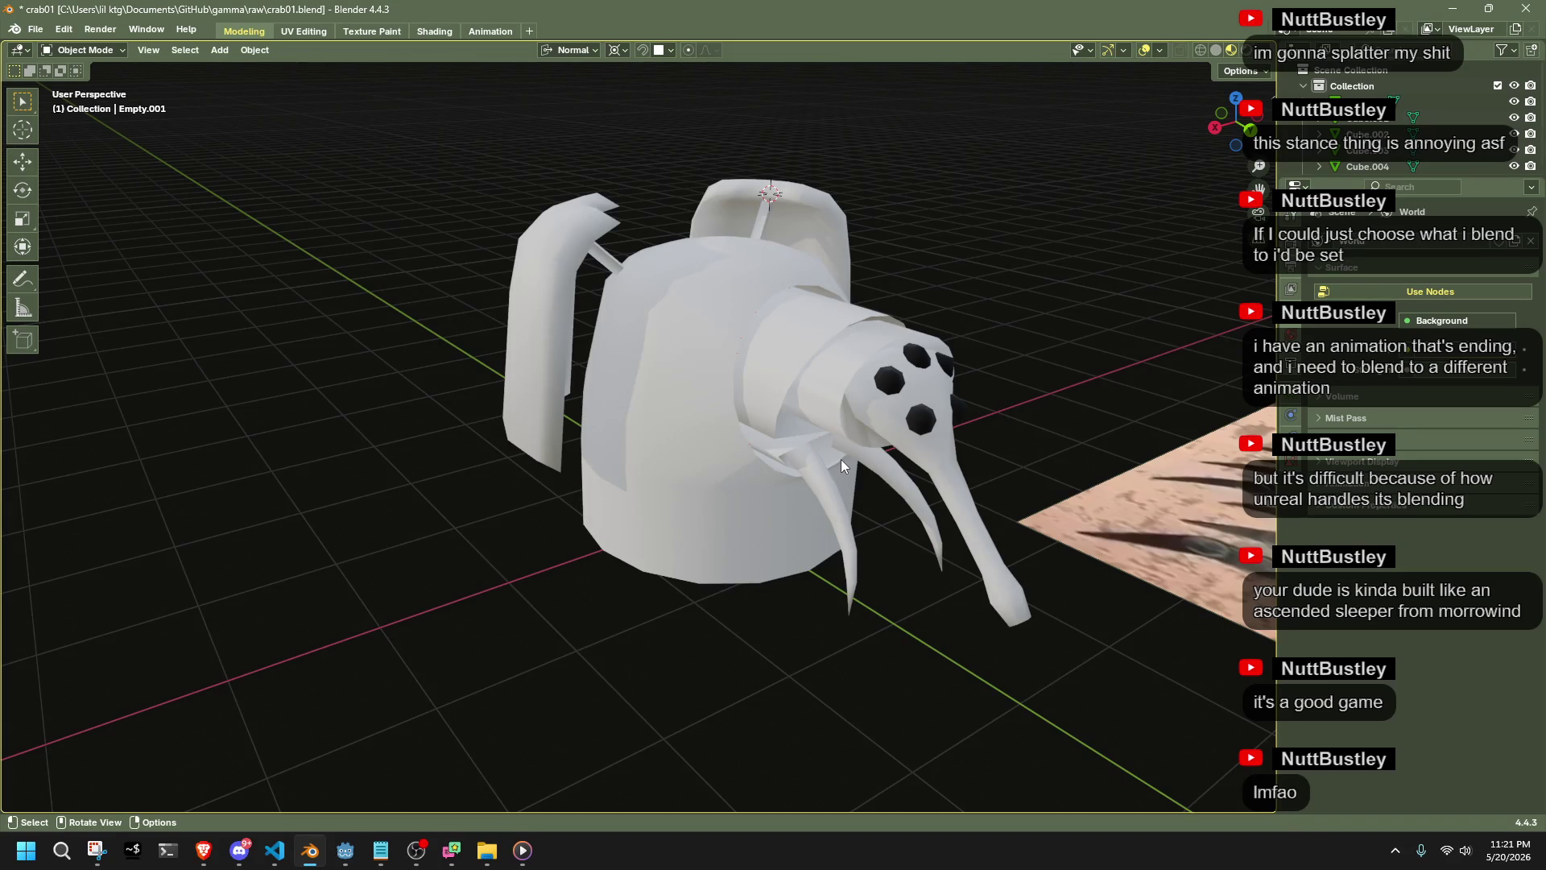
{"action": "mouse_move", "coordinate": [734, 444]}
{"action": "middle_mouse_down"}
{"action": "mouse_move", "coordinate": [439, 475]}
{"action": "mouse_move", "coordinate": [290, 451]}
{"action": "mouse_move", "coordinate": [510, 452]}
{"action": "mouse_move", "coordinate": [644, 508]}
{"action": "middle_mouse_up"}
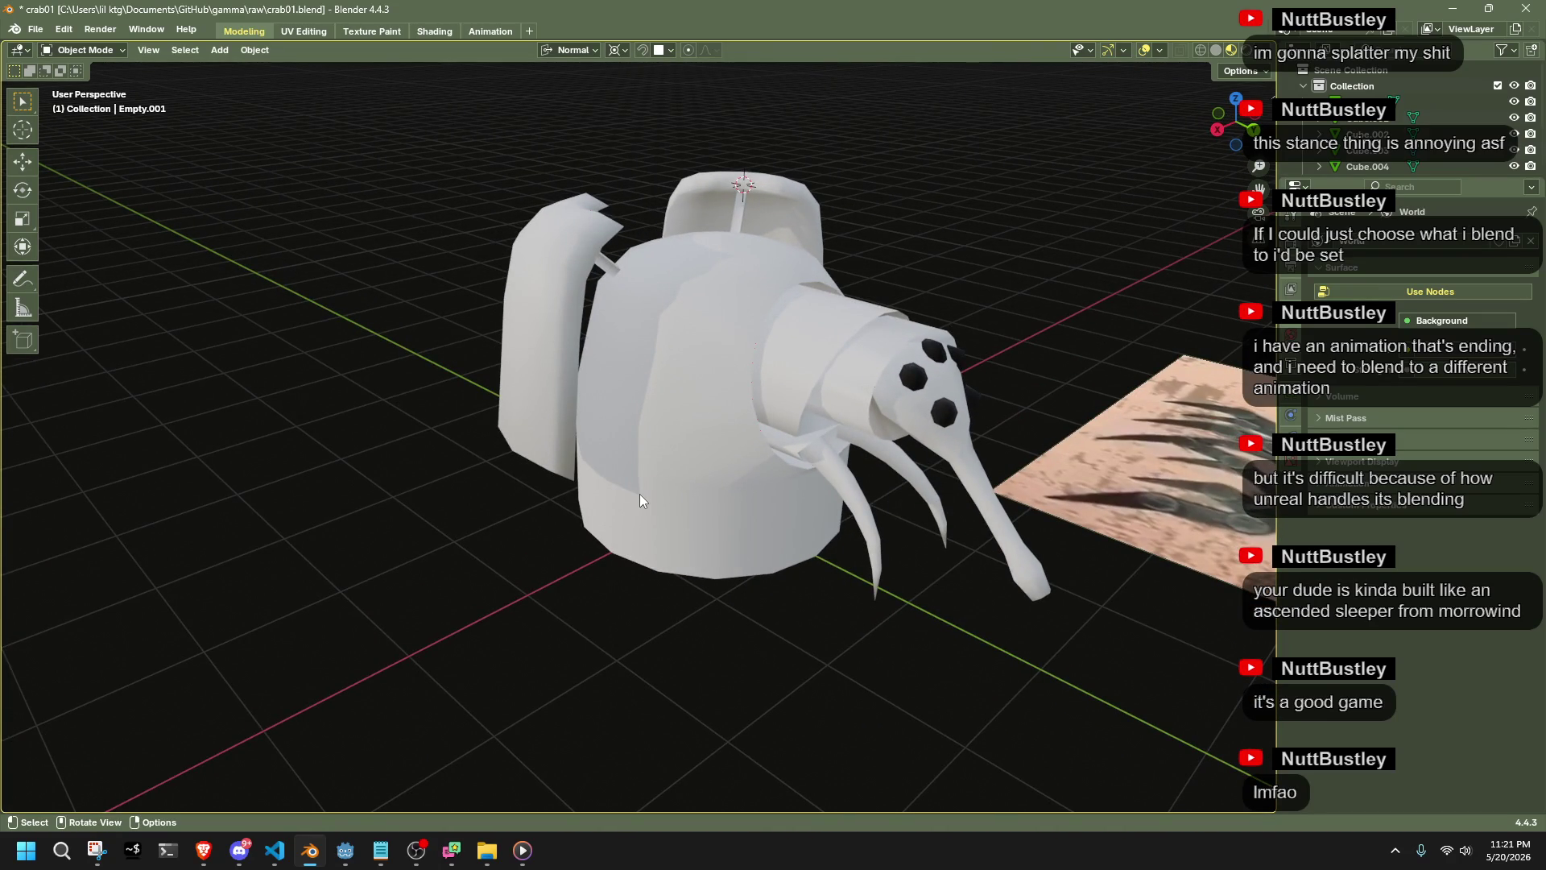
{"action": "mouse_move", "coordinate": [682, 461]}
{"action": "middle_mouse_down"}
{"action": "mouse_move", "coordinate": [576, 377]}
{"action": "mouse_move", "coordinate": [530, 377]}
{"action": "mouse_move", "coordinate": [662, 430]}
{"action": "mouse_move", "coordinate": [510, 409]}
{"action": "mouse_move", "coordinate": [519, 211]}
{"action": "middle_mouse_up"}
{"action": "left_click", "coordinate": [221, 51]}
{"action": "left_click", "coordinate": [222, 51]}
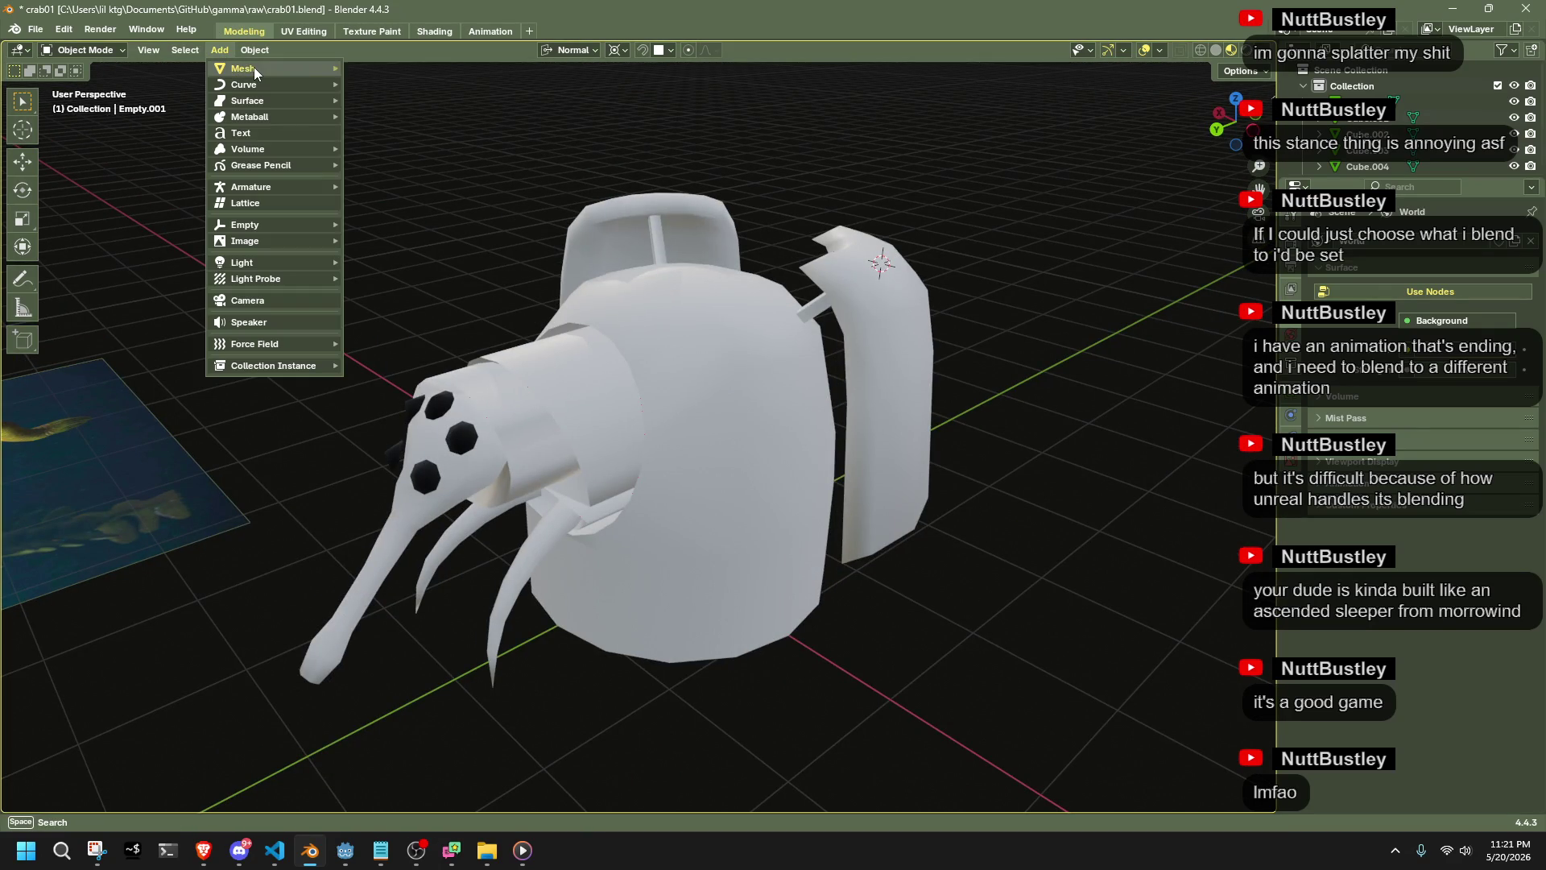
{"action": "mouse_move", "coordinate": [253, 69]}
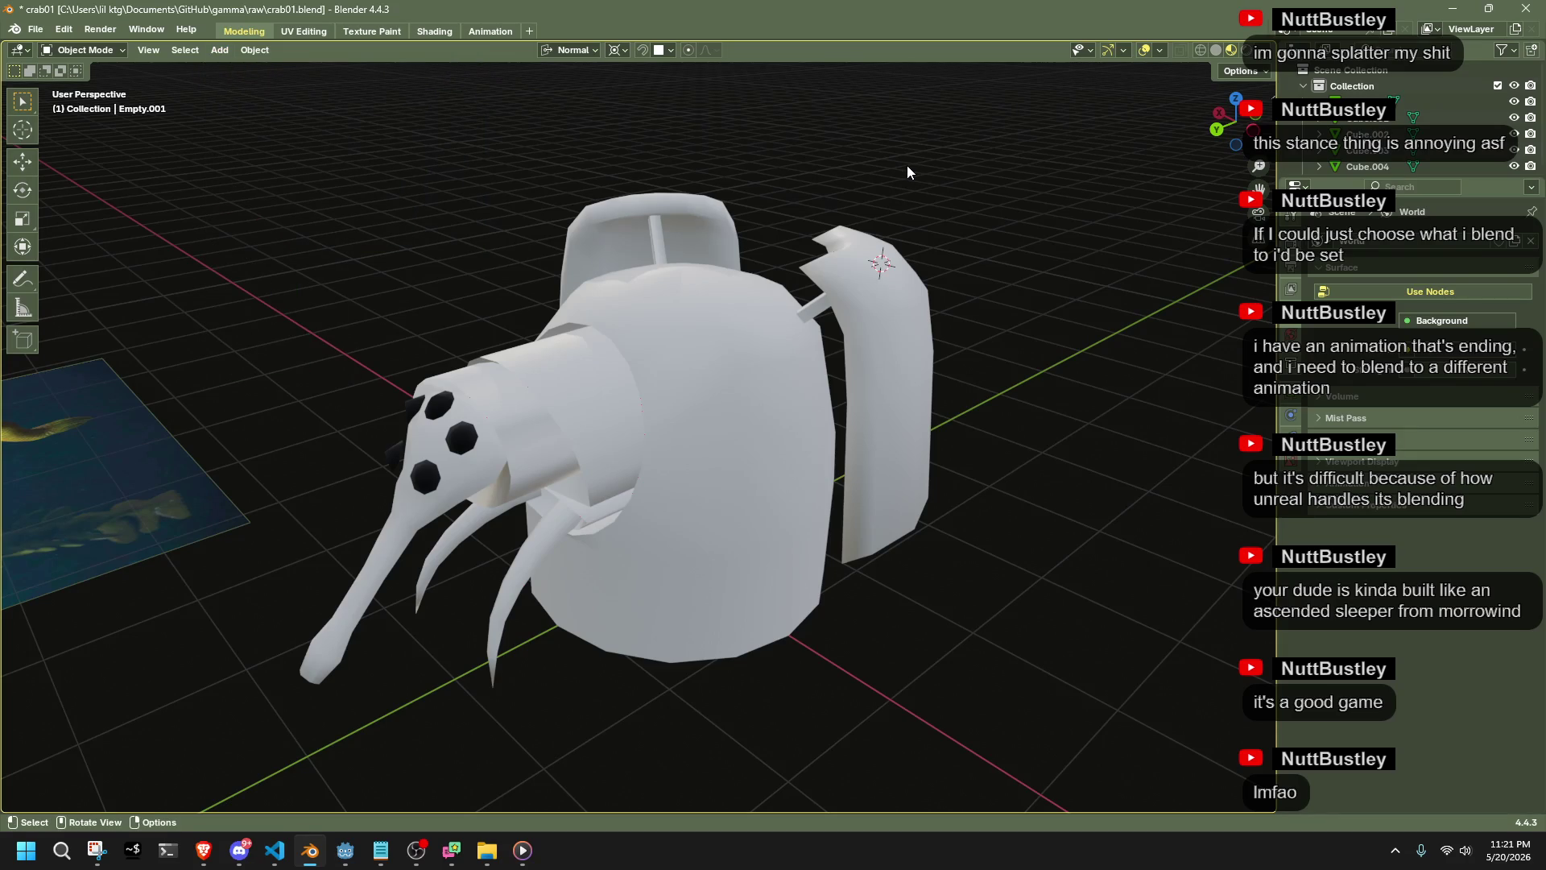
{"action": "mouse_move", "coordinate": [905, 167]}
{"action": "middle_mouse_down"}
{"action": "mouse_move", "coordinate": [873, 481]}
{"action": "mouse_move", "coordinate": [686, 552]}
{"action": "mouse_move", "coordinate": [776, 467]}
{"action": "mouse_move", "coordinate": [876, 517]}
{"action": "middle_mouse_up"}
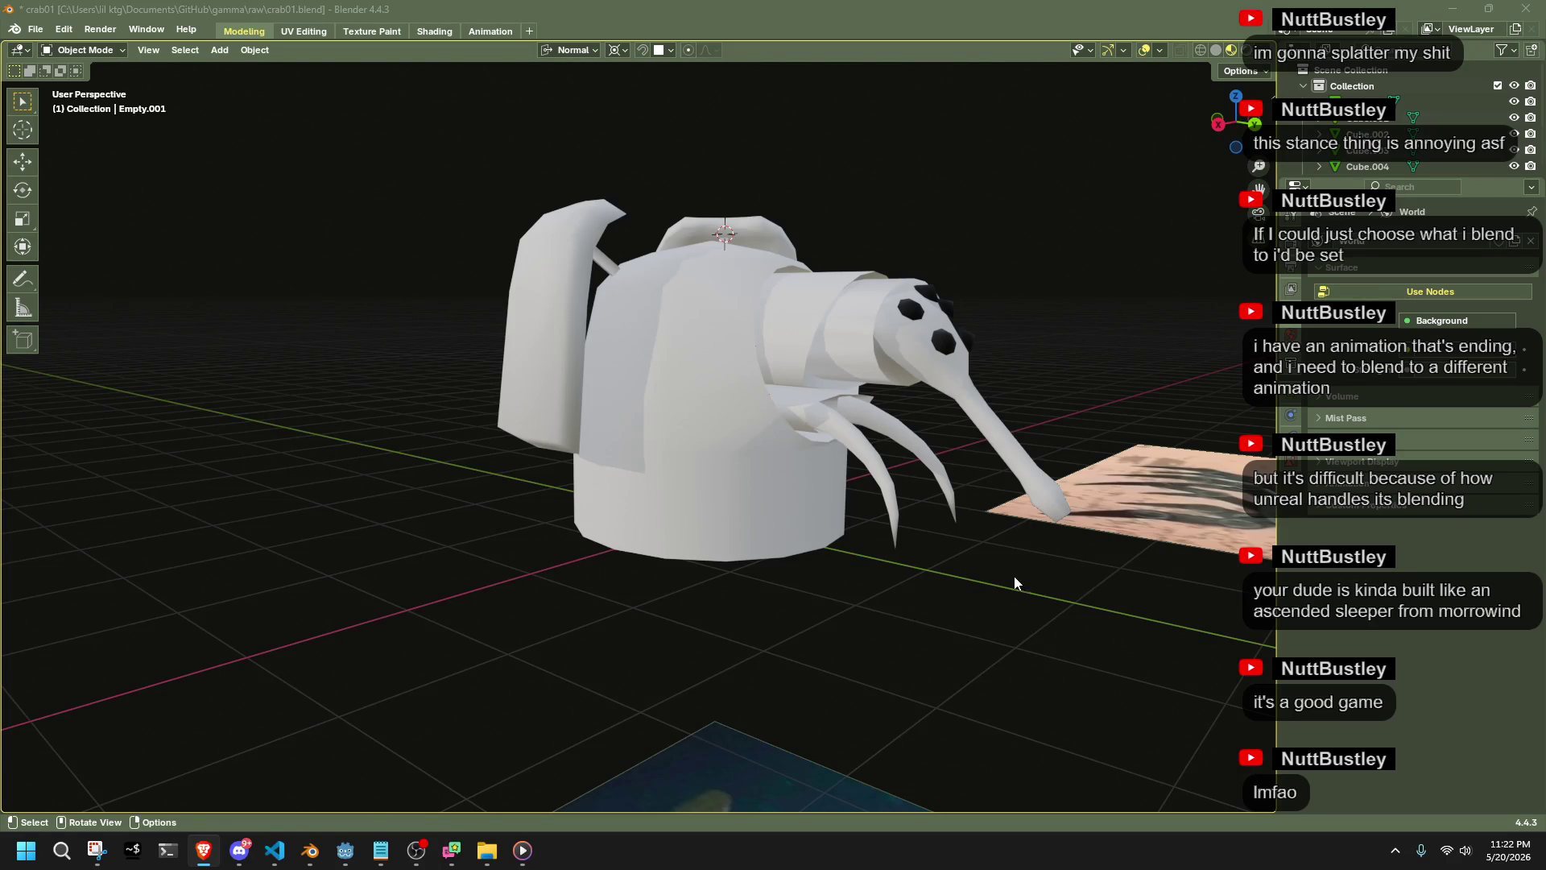
{"action": "middle_click_drag", "start_coordinate": [1055, 571], "coordinate": [905, 602]}
{"action": "left_click", "coordinate": [734, 491]}
{"action": "scroll", "coordinate": [953, 372], "scroll_direction": "down", "scroll_amount": 3}
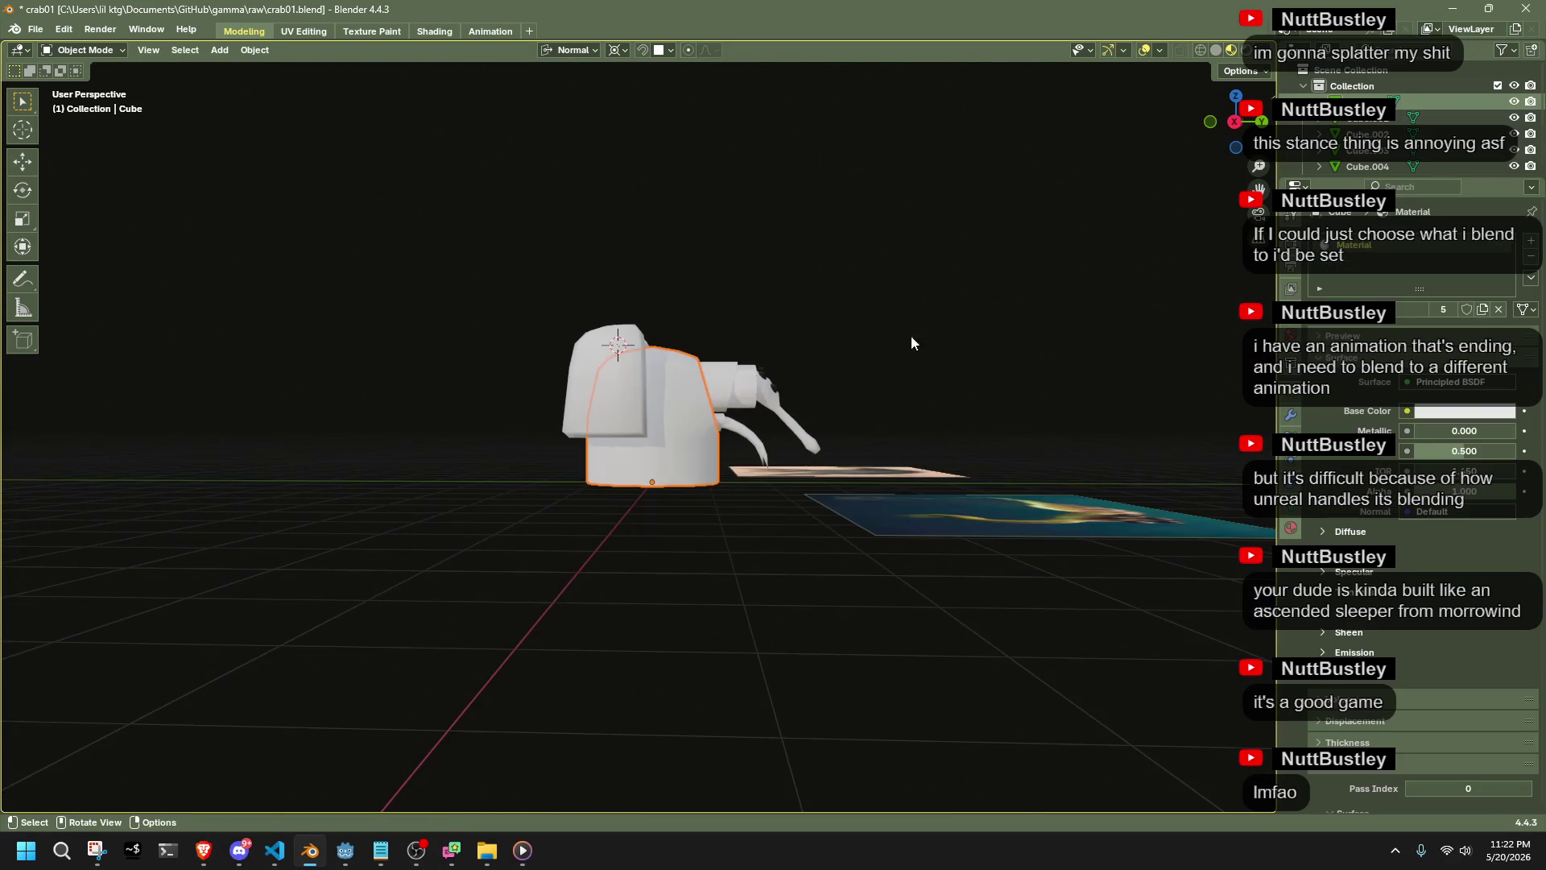
{"action": "left_click", "coordinate": [1232, 123]}
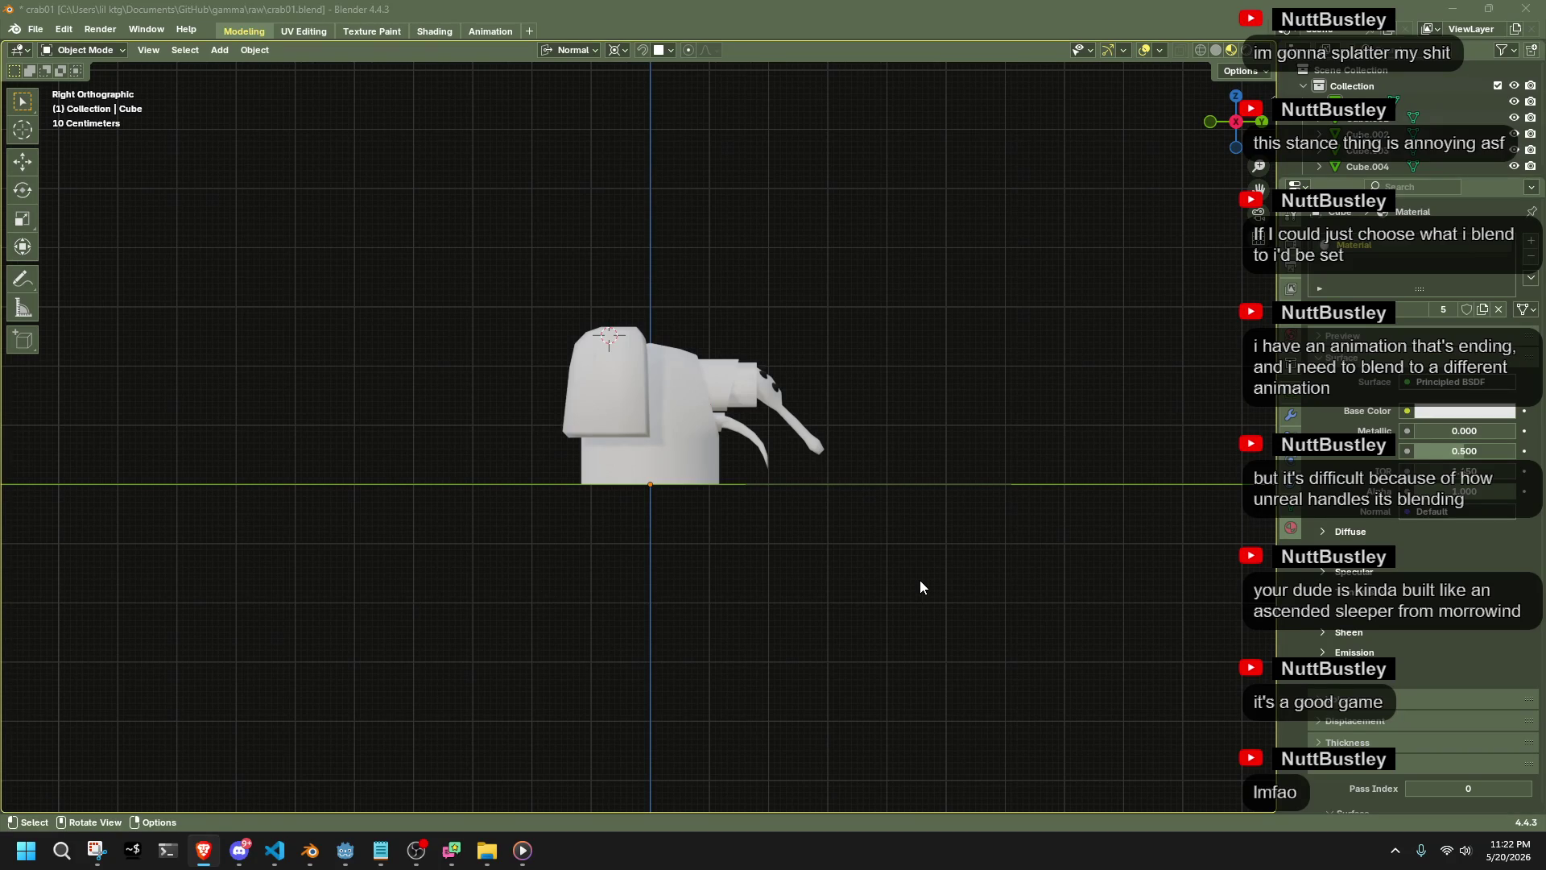
{"action": "scroll", "coordinate": [919, 587], "scroll_direction": "up", "scroll_amount": 3}
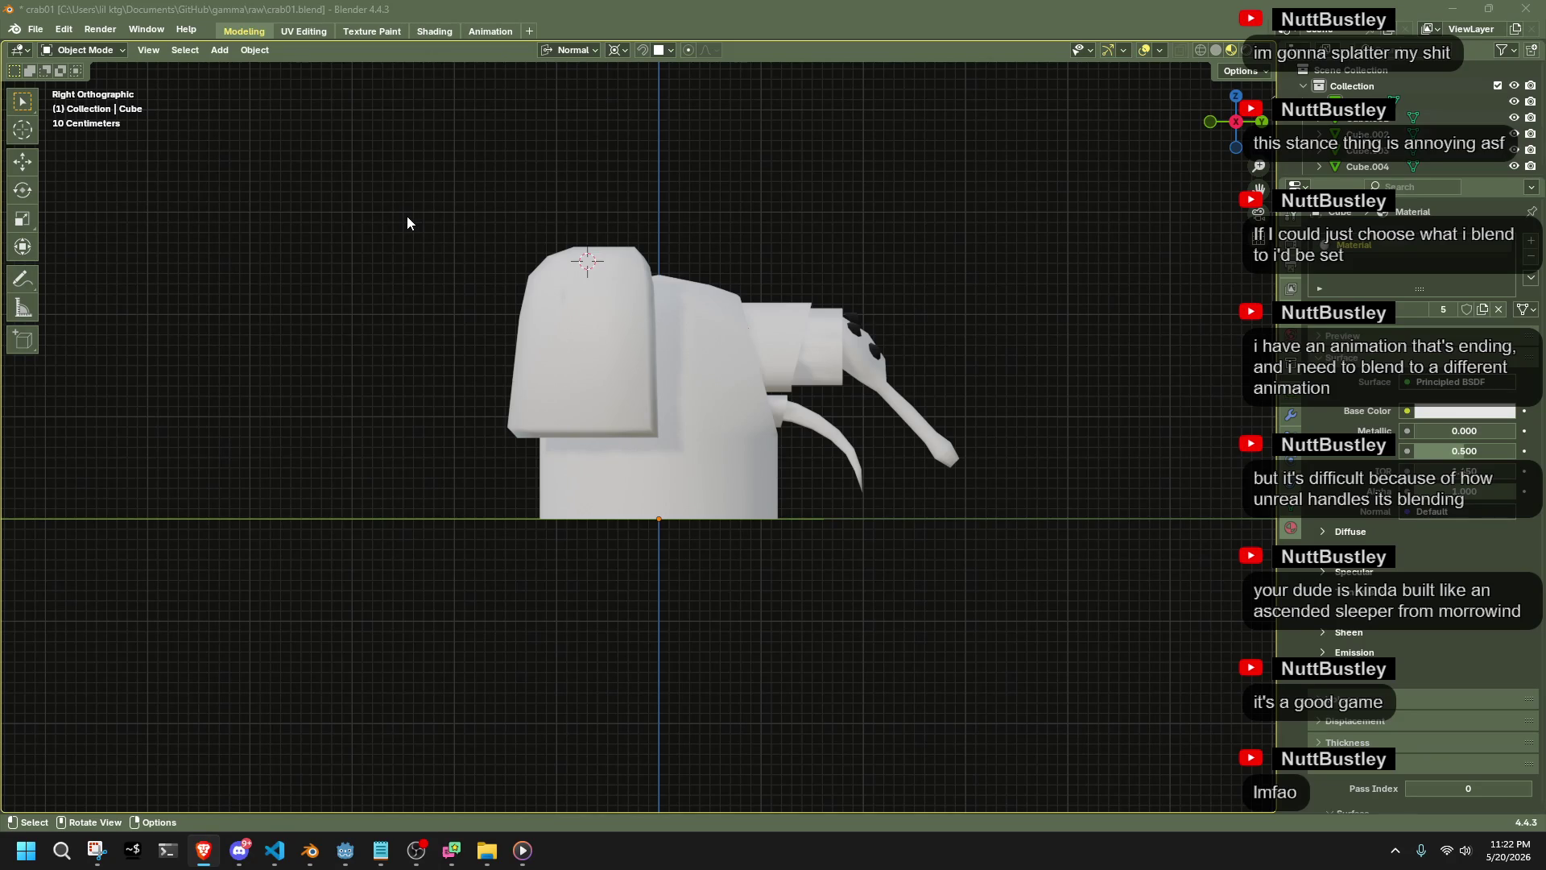
{"action": "mouse_move", "coordinate": [837, 602]}
{"action": "middle_mouse_down"}
{"action": "mouse_move", "coordinate": [849, 523]}
{"action": "mouse_move", "coordinate": [587, 578]}
{"action": "mouse_move", "coordinate": [88, 491]}
{"action": "mouse_move", "coordinate": [1119, 484]}
{"action": "middle_mouse_up"}
In Edit Mode, extrude and inset the body's bottom edge loop
{"action": "key", "text": "Tab"}
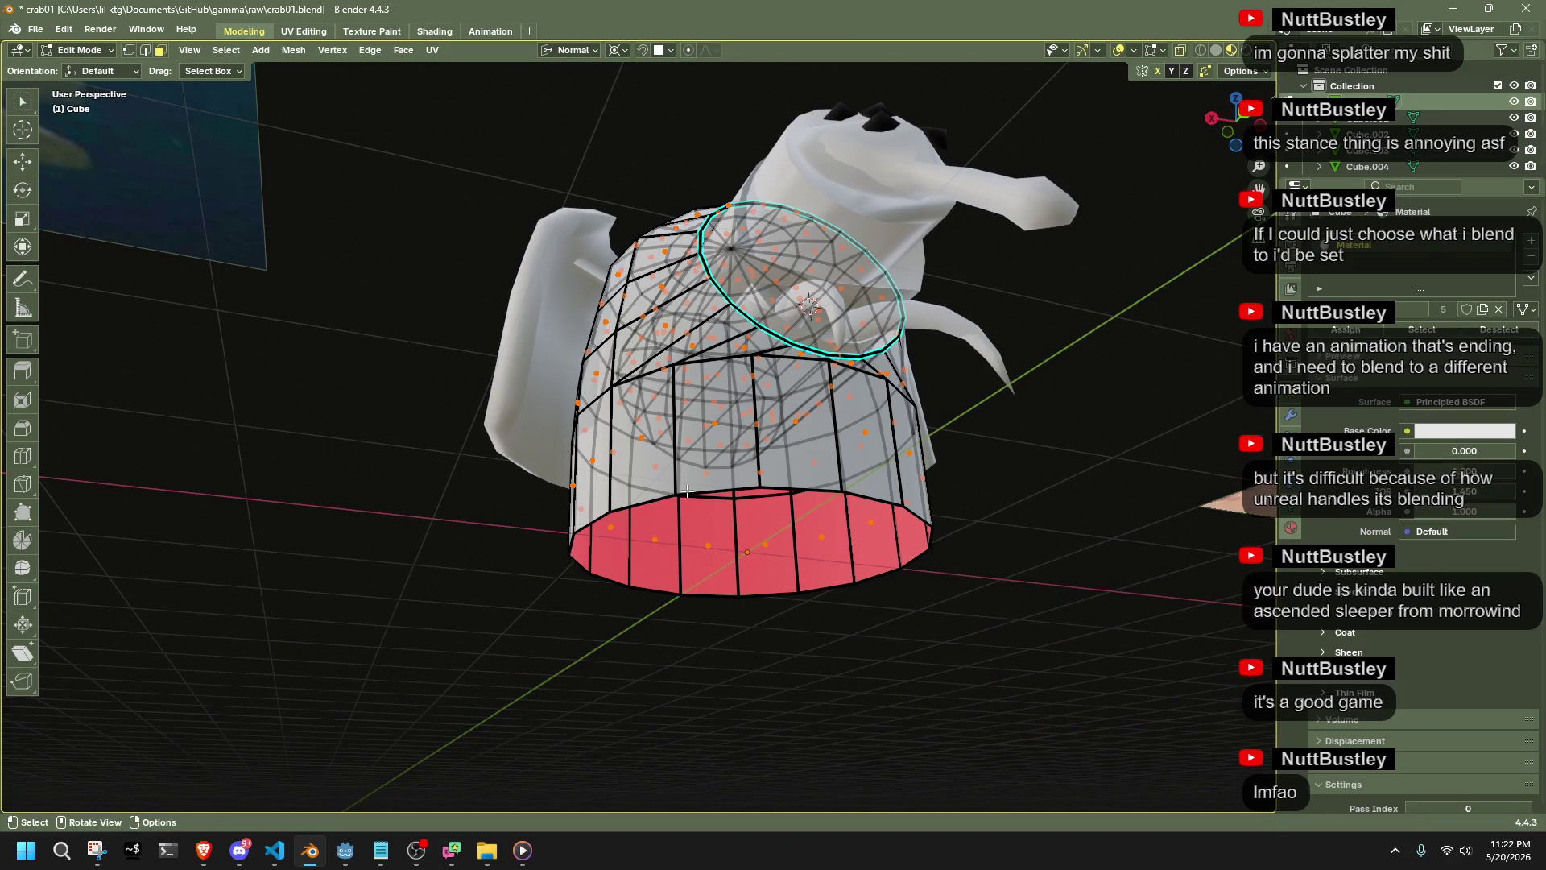
{"action": "left_click", "coordinate": [686, 491], "text": "alt"}
{"action": "middle_click_drag", "start_coordinate": [1063, 536], "coordinate": [1128, 468]}
{"action": "middle_click_drag", "start_coordinate": [1104, 532], "coordinate": [1128, 552]}
{"action": "key", "text": "e"}
{"action": "key", "text": "s"}
{"action": "left_click", "coordinate": [1049, 524]}
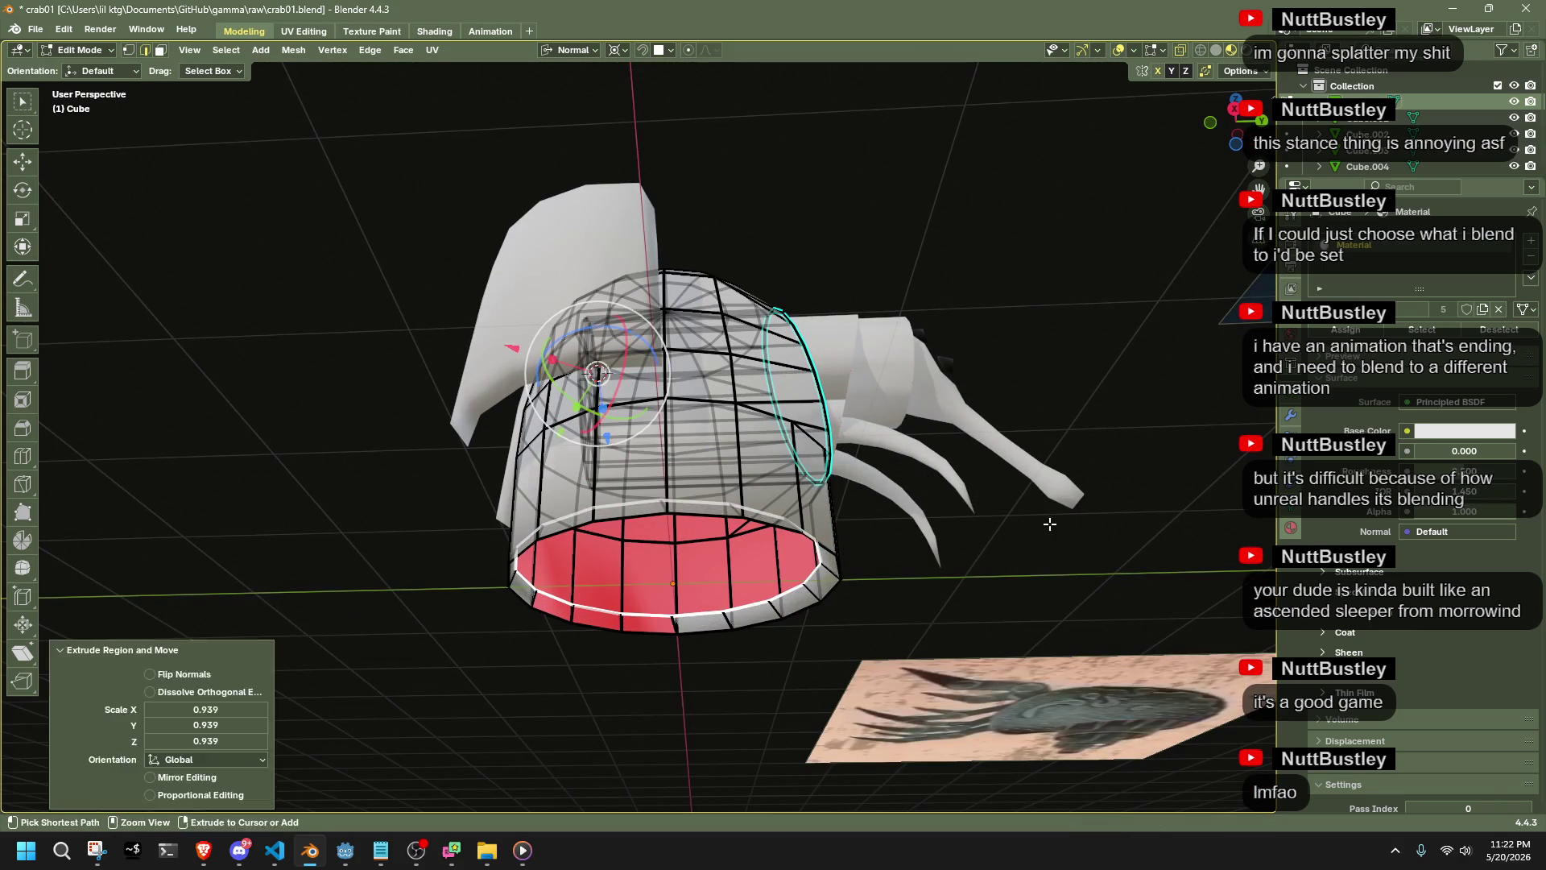
Shrink the bottom loop to 0.794, keeping only the bottom face selected
{"action": "key", "text": "shift+s"}
{"action": "middle_click_drag", "start_coordinate": [1025, 528], "coordinate": [995, 537]}
{"action": "key", "text": "g"}
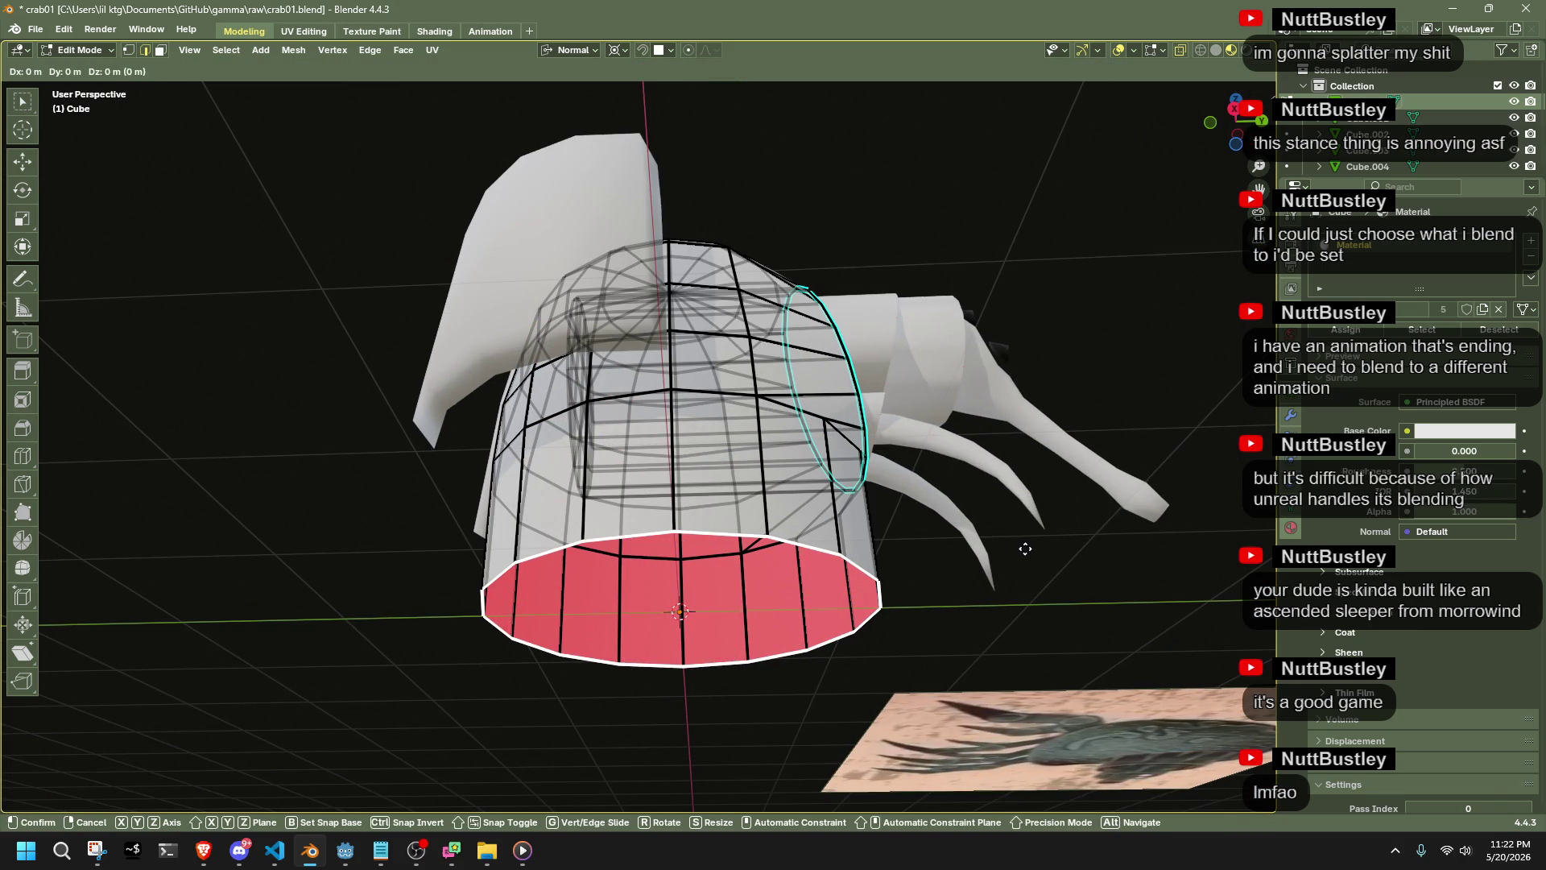
{"action": "key", "text": "s"}
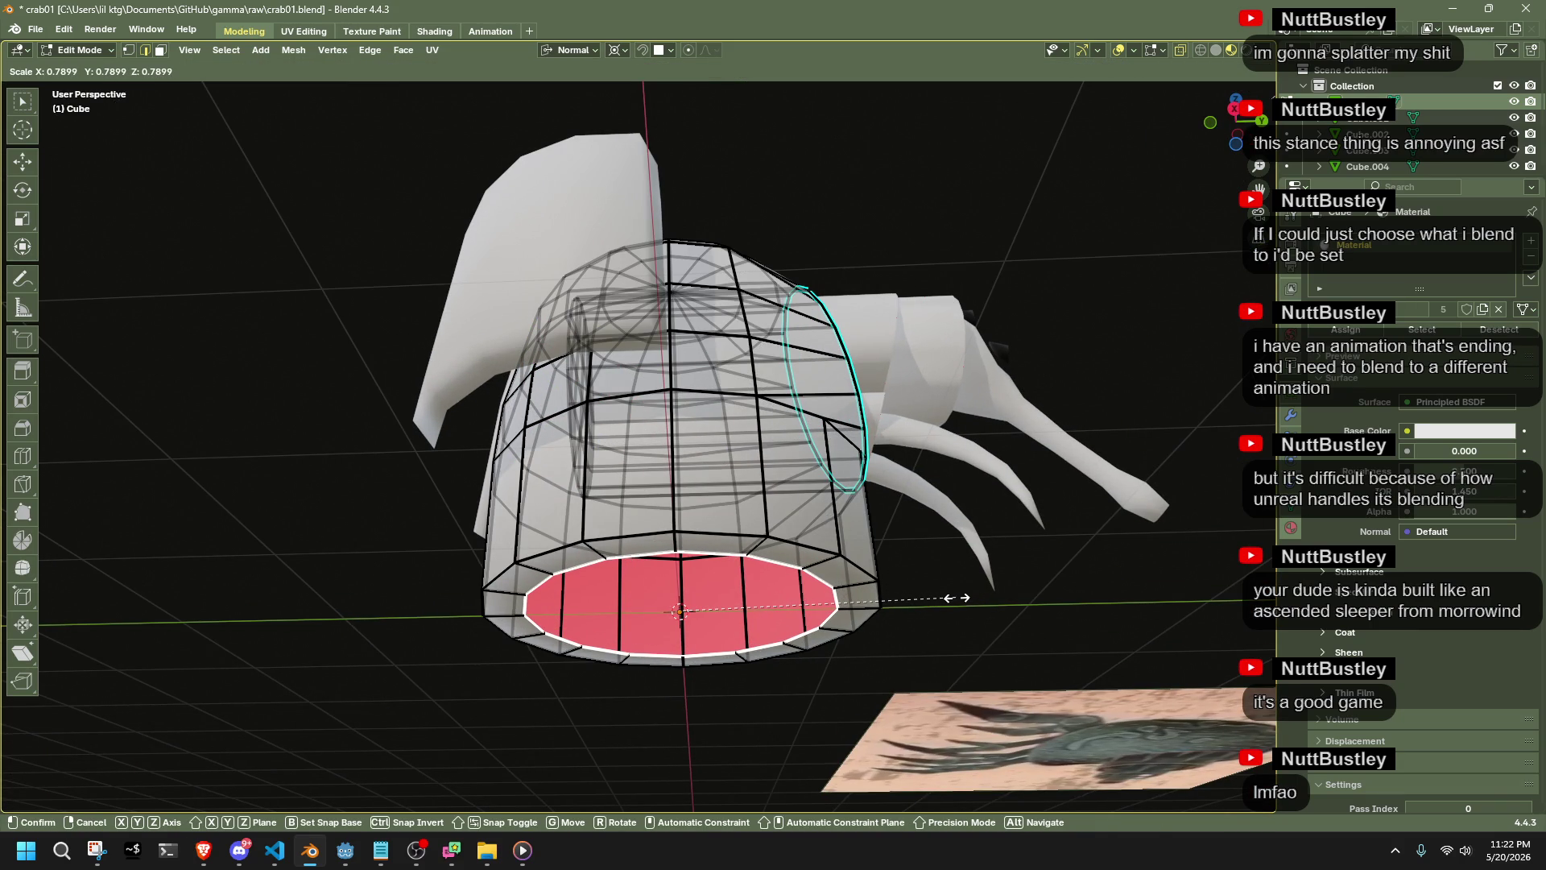
{"action": "left_click", "coordinate": [958, 598]}
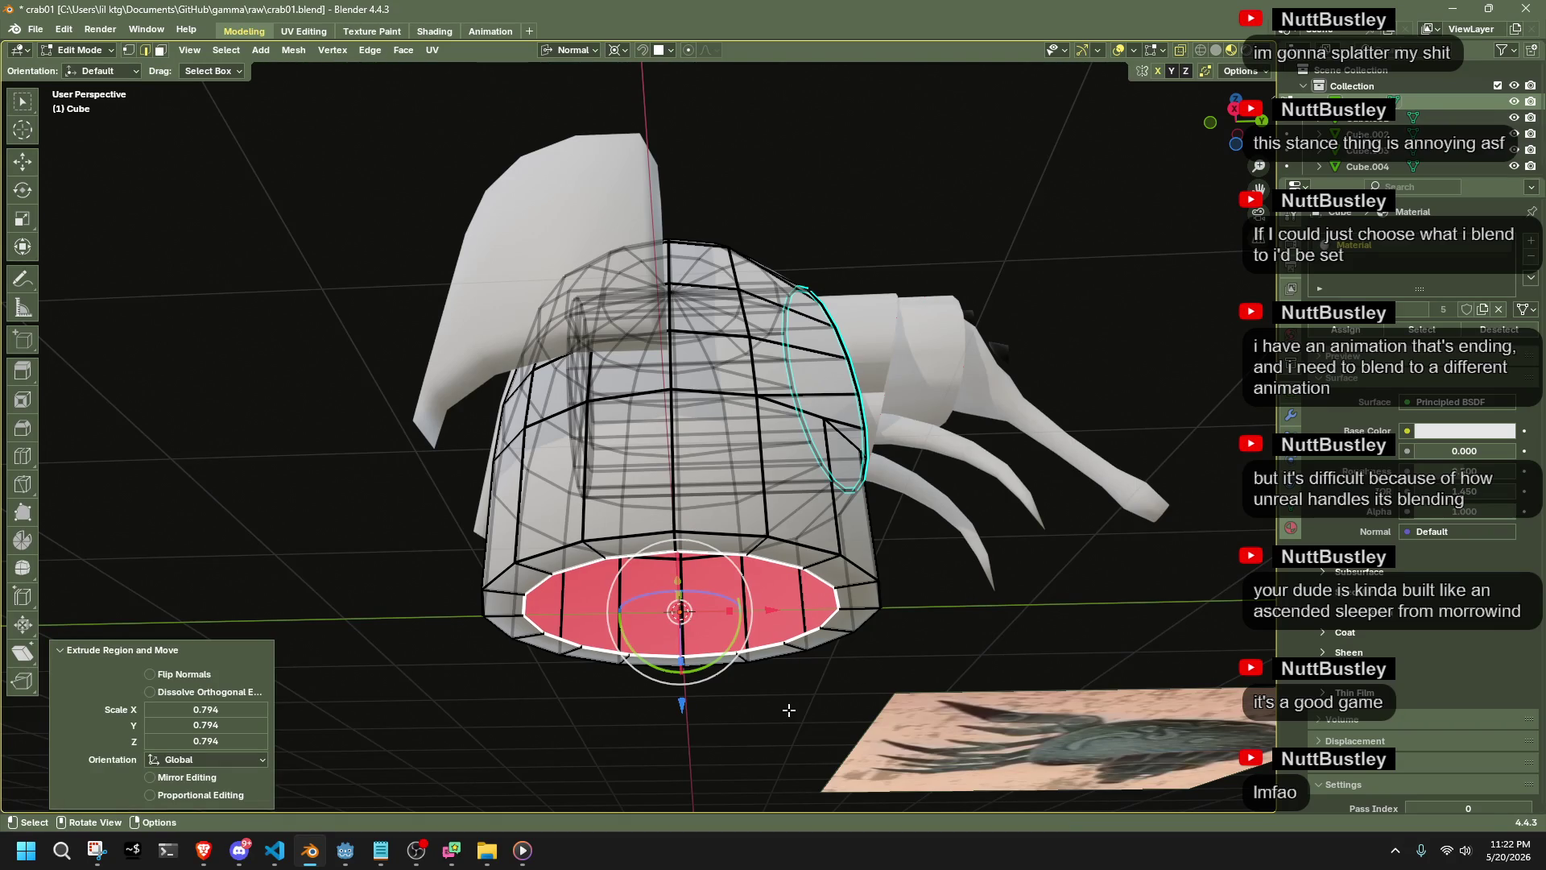
{"action": "key", "text": "a"}
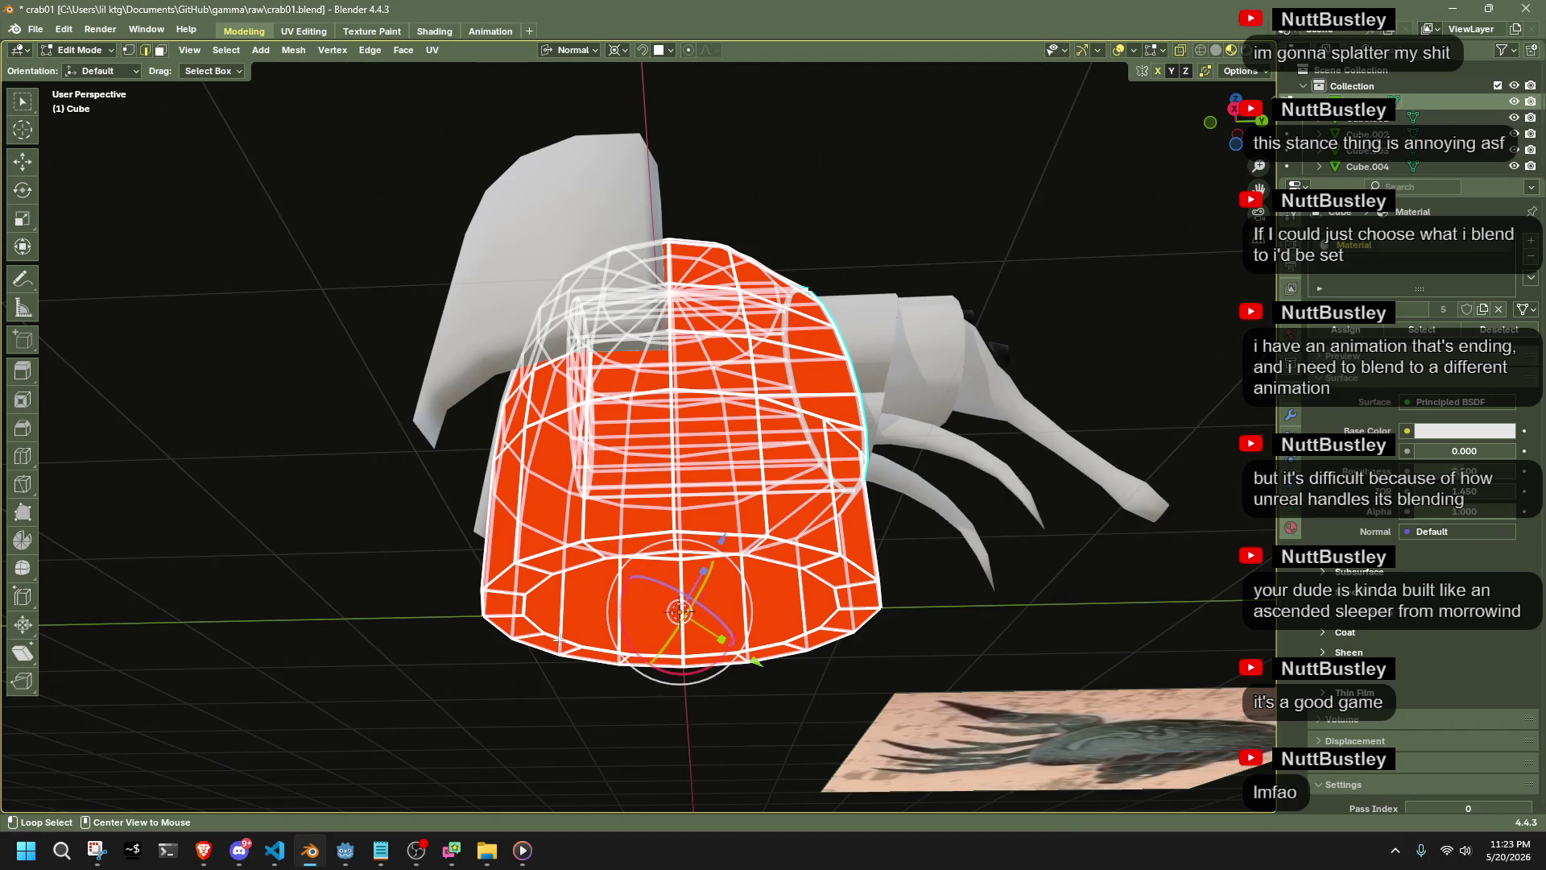
{"action": "key", "text": "ctrl+z"}
Extrude the bottom face up into the body to form a recessed opening
{"action": "key", "text": "e"}
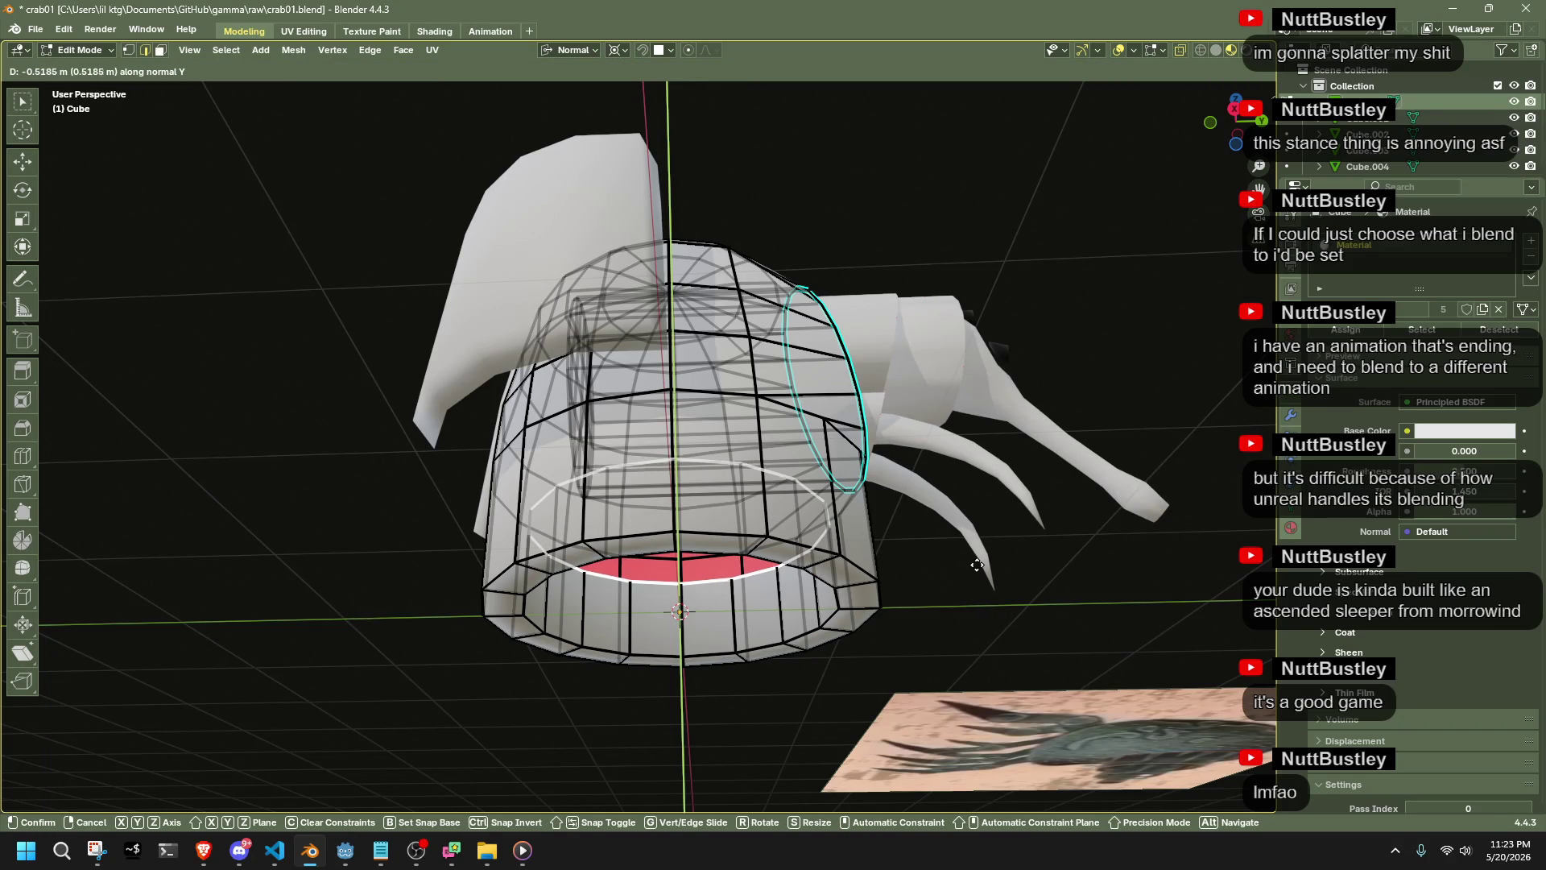
{"action": "left_click", "coordinate": [977, 566]}
{"action": "mouse_move", "coordinate": [977, 566]}
{"action": "middle_mouse_down"}
{"action": "mouse_move", "coordinate": [998, 523]}
{"action": "mouse_move", "coordinate": [692, 536]}
{"action": "middle_mouse_up"}
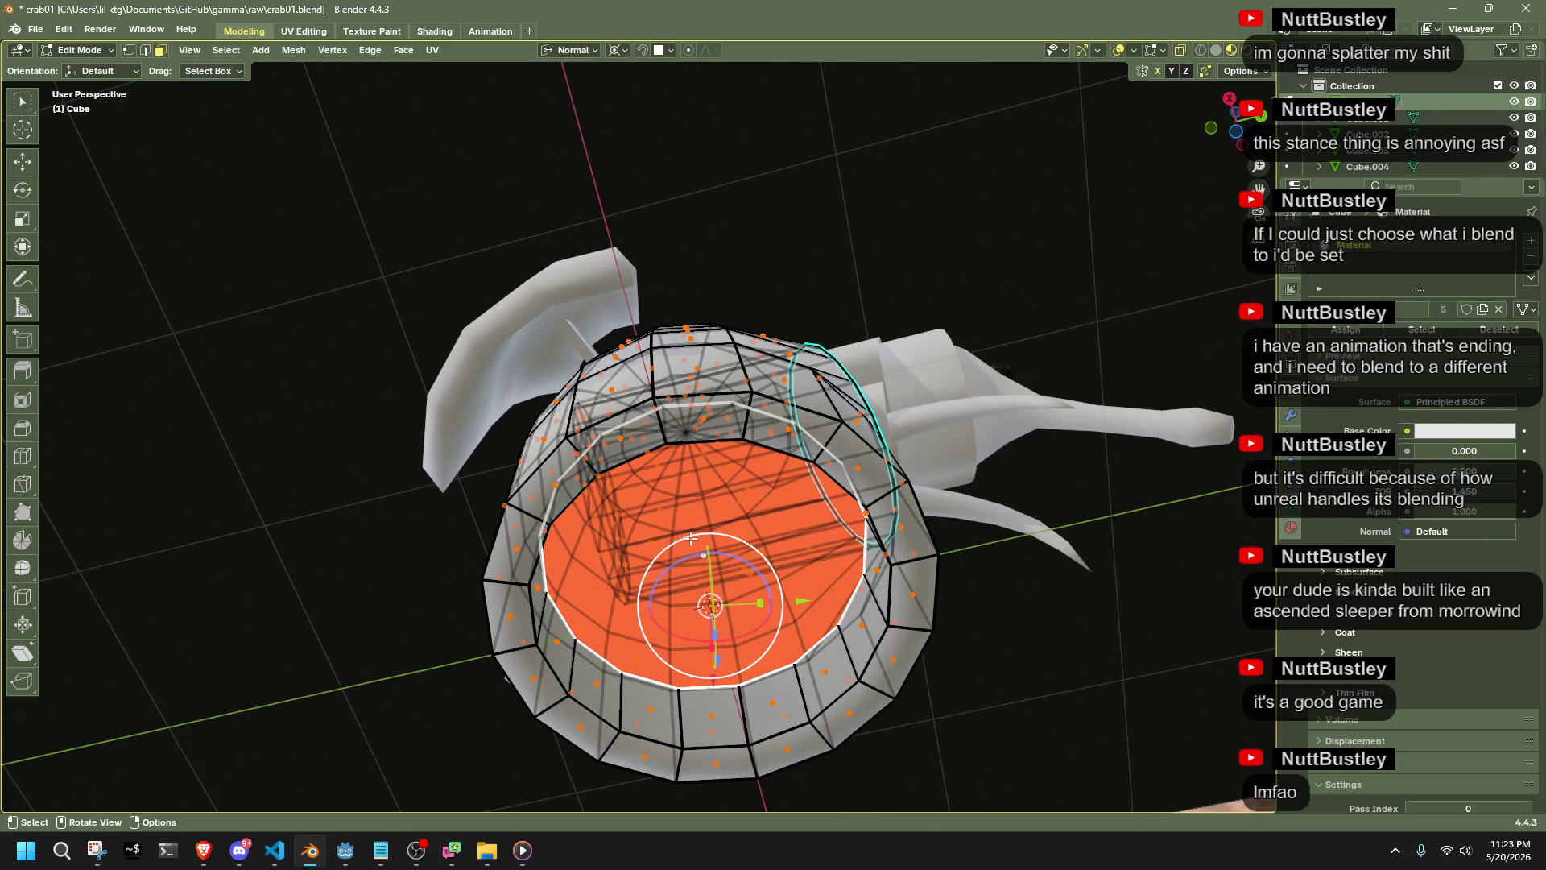
{"action": "key", "text": "alt+z"}
Poke the recessed bottom face into a triangle fan and return to Object Mode
{"action": "right_click", "coordinate": [715, 554]}
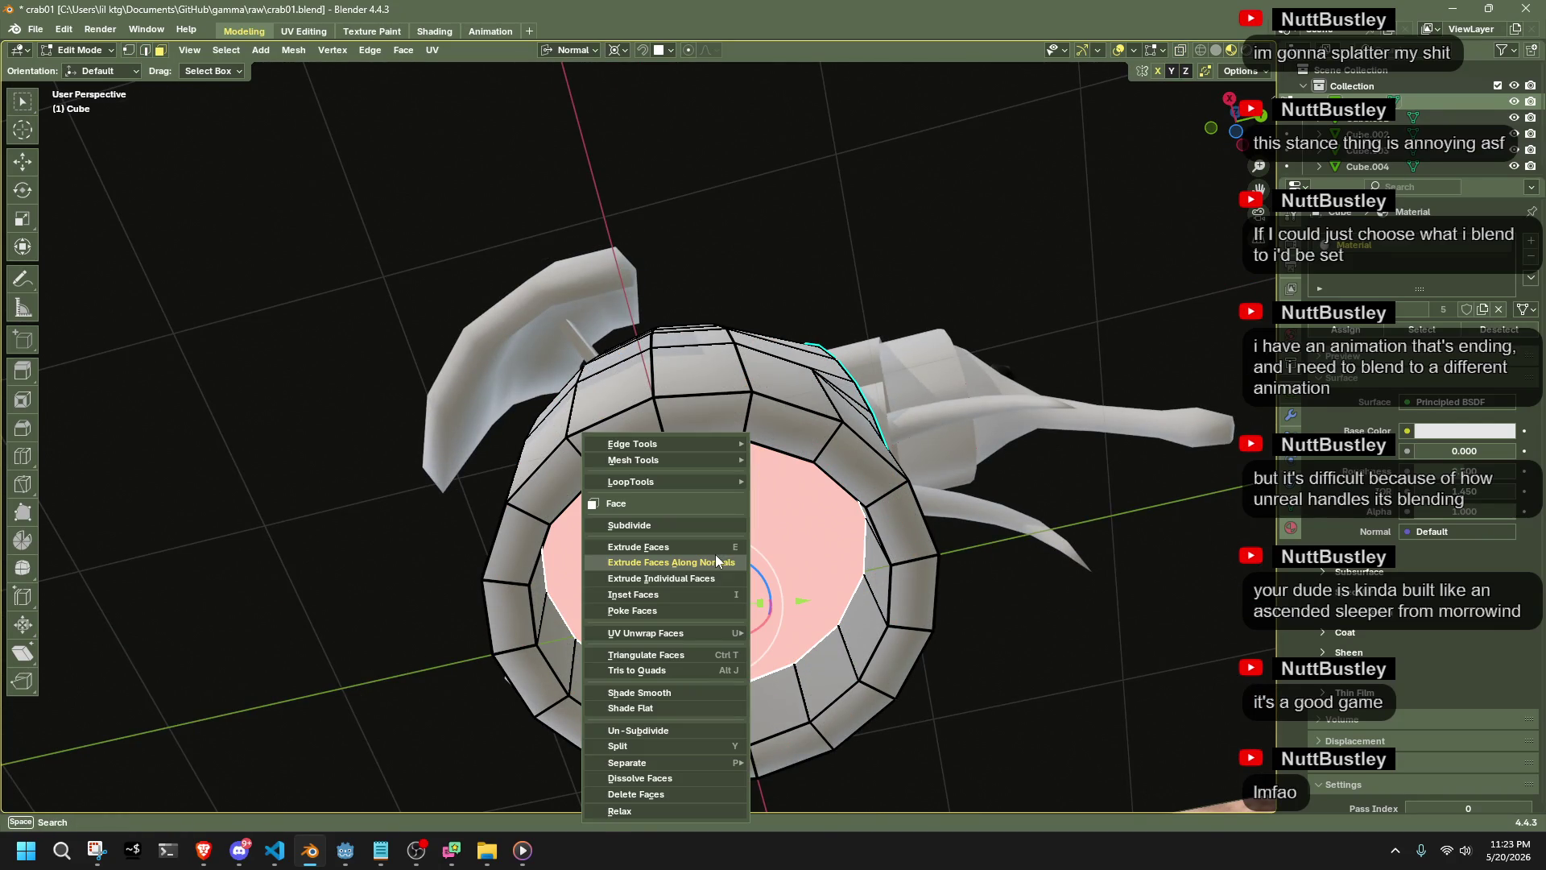
{"action": "left_click", "coordinate": [663, 610]}
{"action": "left_click", "coordinate": [1122, 635]}
{"action": "key", "text": "1"}
{"action": "mouse_move", "coordinate": [1122, 635]}
{"action": "middle_mouse_down"}
{"action": "mouse_move", "coordinate": [958, 607]}
{"action": "mouse_move", "coordinate": [1042, 704]}
{"action": "mouse_move", "coordinate": [858, 467]}
{"action": "middle_mouse_up"}
{"action": "key", "text": "Tab"}
{"action": "left_click", "coordinate": [722, 472]}
{"action": "left_click", "coordinate": [684, 312]}
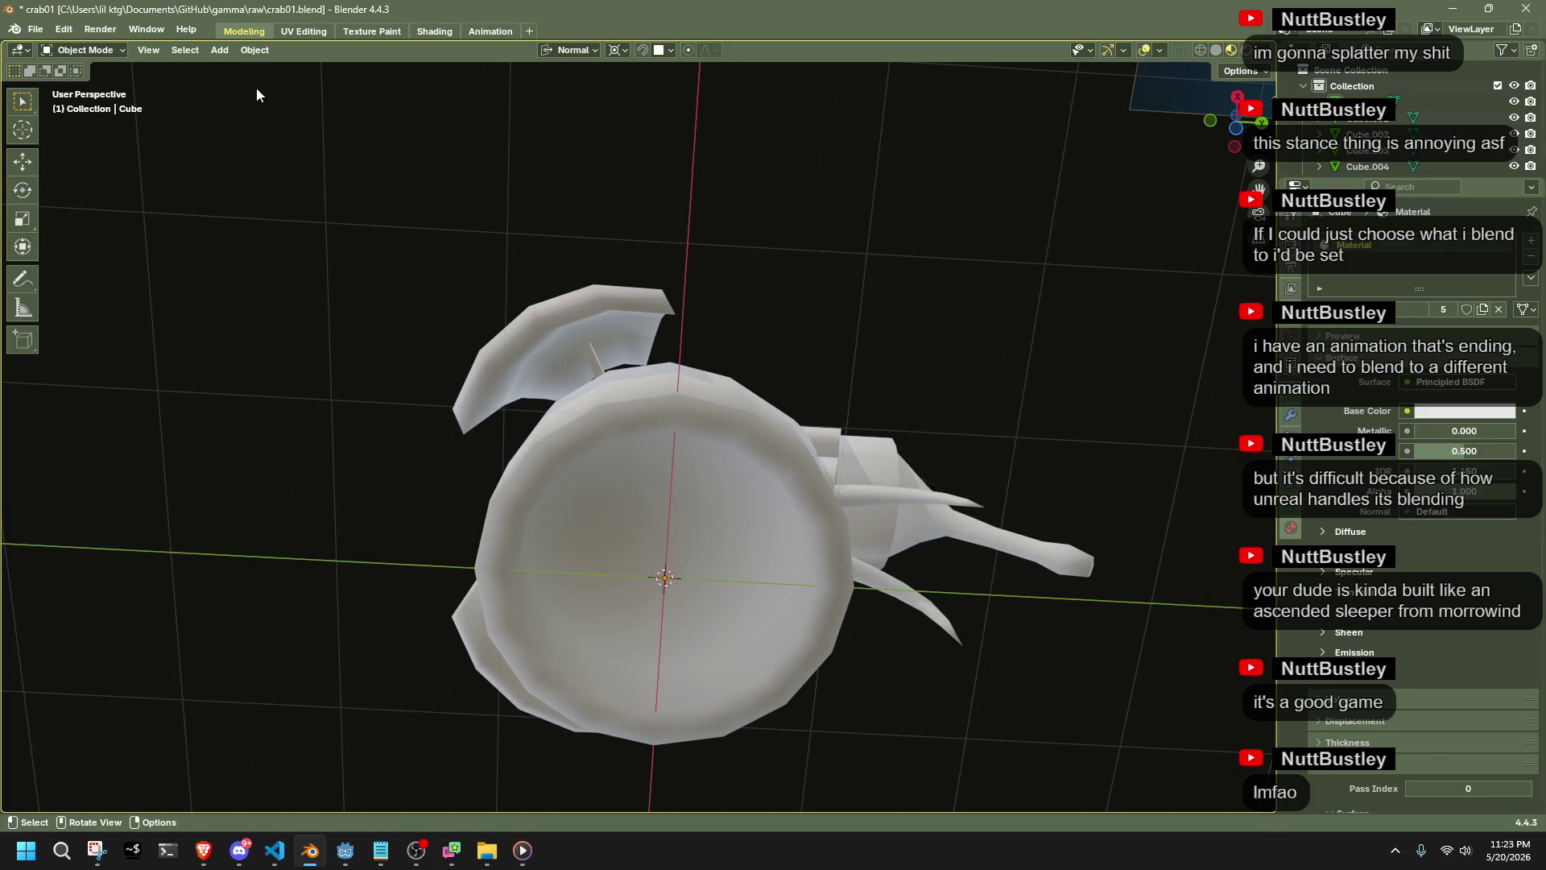
Inspect the crab body's mesh in Edit Mode, then deselect everything
{"action": "left_click", "coordinate": [219, 50]}
{"action": "left_click", "coordinate": [633, 493]}
{"action": "key", "text": "Tab"}
{"action": "middle_click_drag", "start_coordinate": [946, 463], "coordinate": [938, 414]}
{"action": "middle_click_drag", "start_coordinate": [679, 537], "coordinate": [948, 680]}
{"action": "key", "text": "Tab"}
{"action": "left_click", "coordinate": [295, 145]}
Add a new 2 m cube, Cube.006, around the crab body's lower half
{"action": "left_click", "coordinate": [221, 51]}
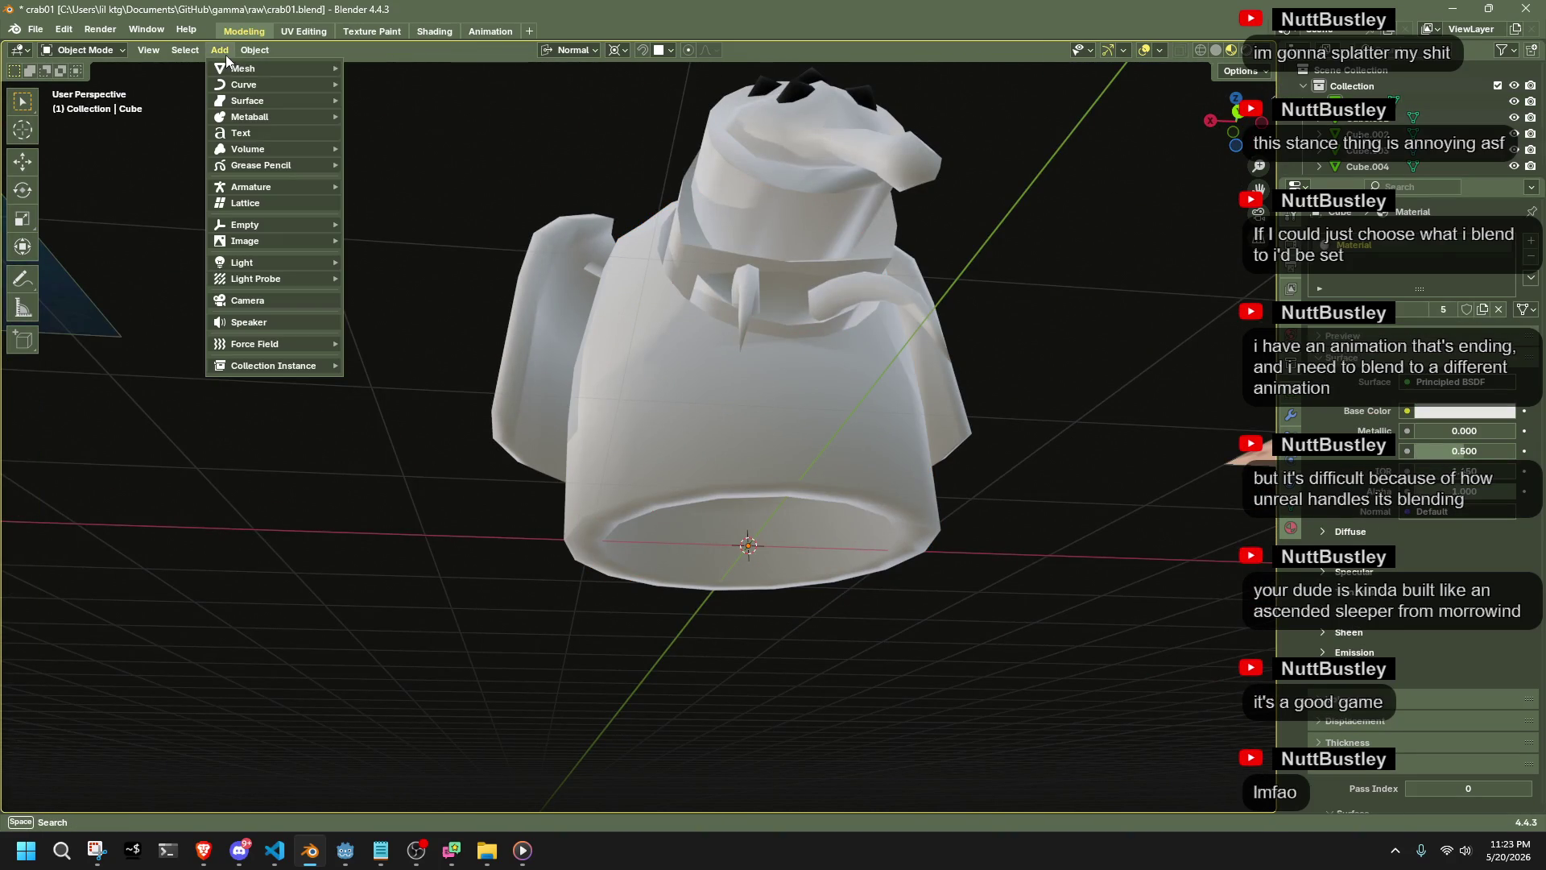
{"action": "mouse_move", "coordinate": [245, 73]}
{"action": "left_click", "coordinate": [422, 84]}
{"action": "middle_click_drag", "start_coordinate": [798, 356], "coordinate": [950, 503]}
{"action": "key", "text": "Tab"}
{"action": "key", "text": "Tab"}
Apply Shade Smooth to the new cube and all objects, then edit the cube
{"action": "right_click", "coordinate": [819, 649]}
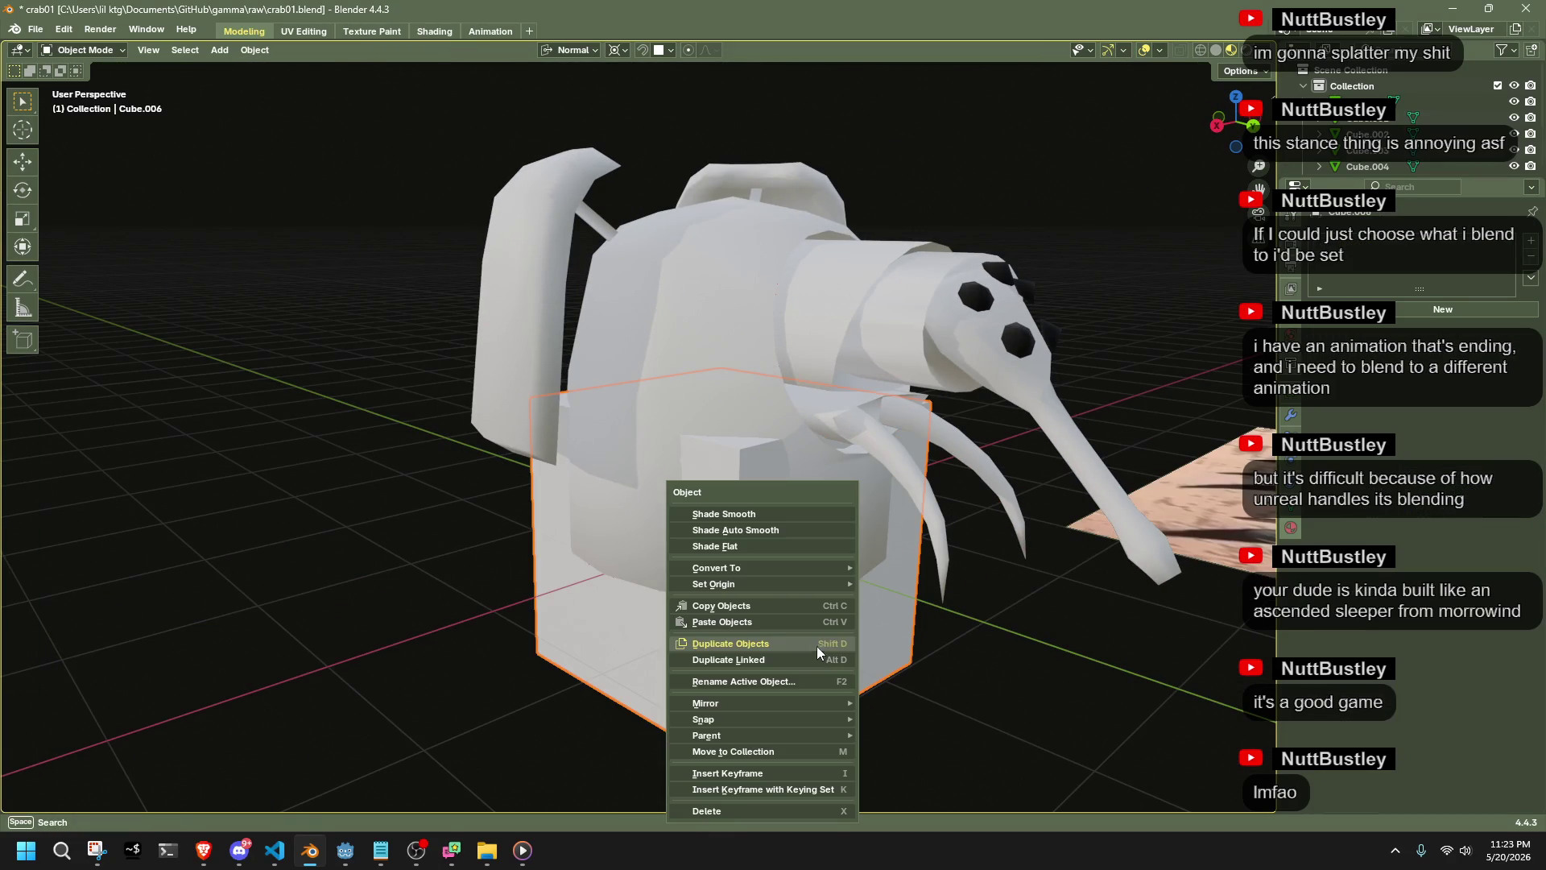
{"action": "left_click", "coordinate": [765, 515]}
{"action": "key", "text": "a"}
{"action": "right_click", "coordinate": [823, 583]}
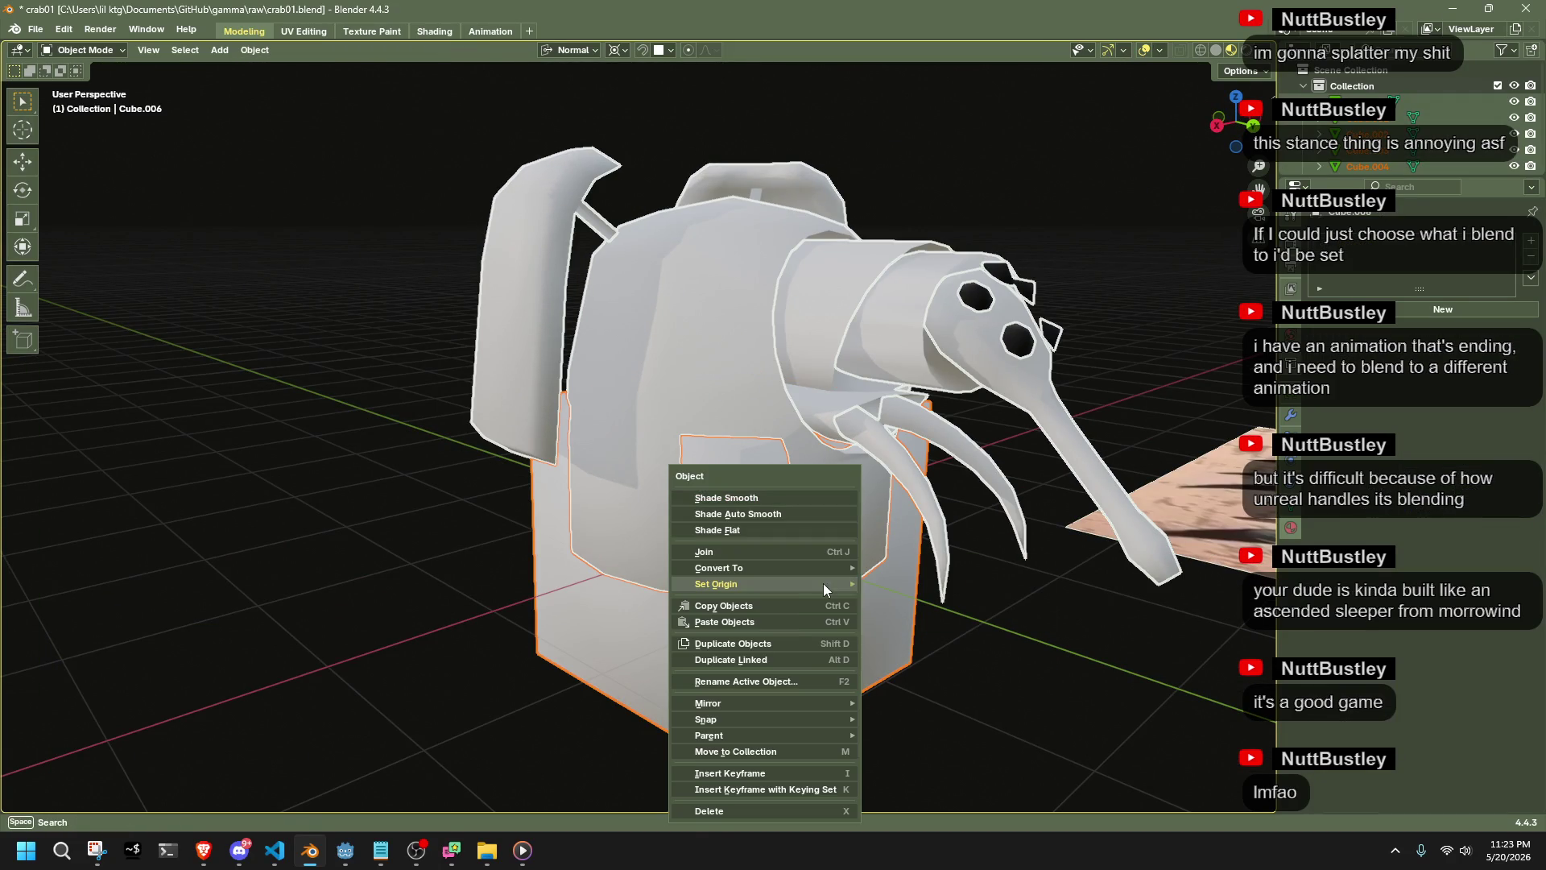
{"action": "left_click", "coordinate": [770, 495]}
{"action": "left_click", "coordinate": [786, 645]}
{"action": "mouse_move", "coordinate": [919, 694]}
{"action": "middle_mouse_down"}
{"action": "mouse_move", "coordinate": [785, 645]}
{"action": "mouse_move", "coordinate": [912, 626]}
{"action": "mouse_move", "coordinate": [951, 671]}
{"action": "middle_mouse_up"}
{"action": "key", "text": "Tab"}
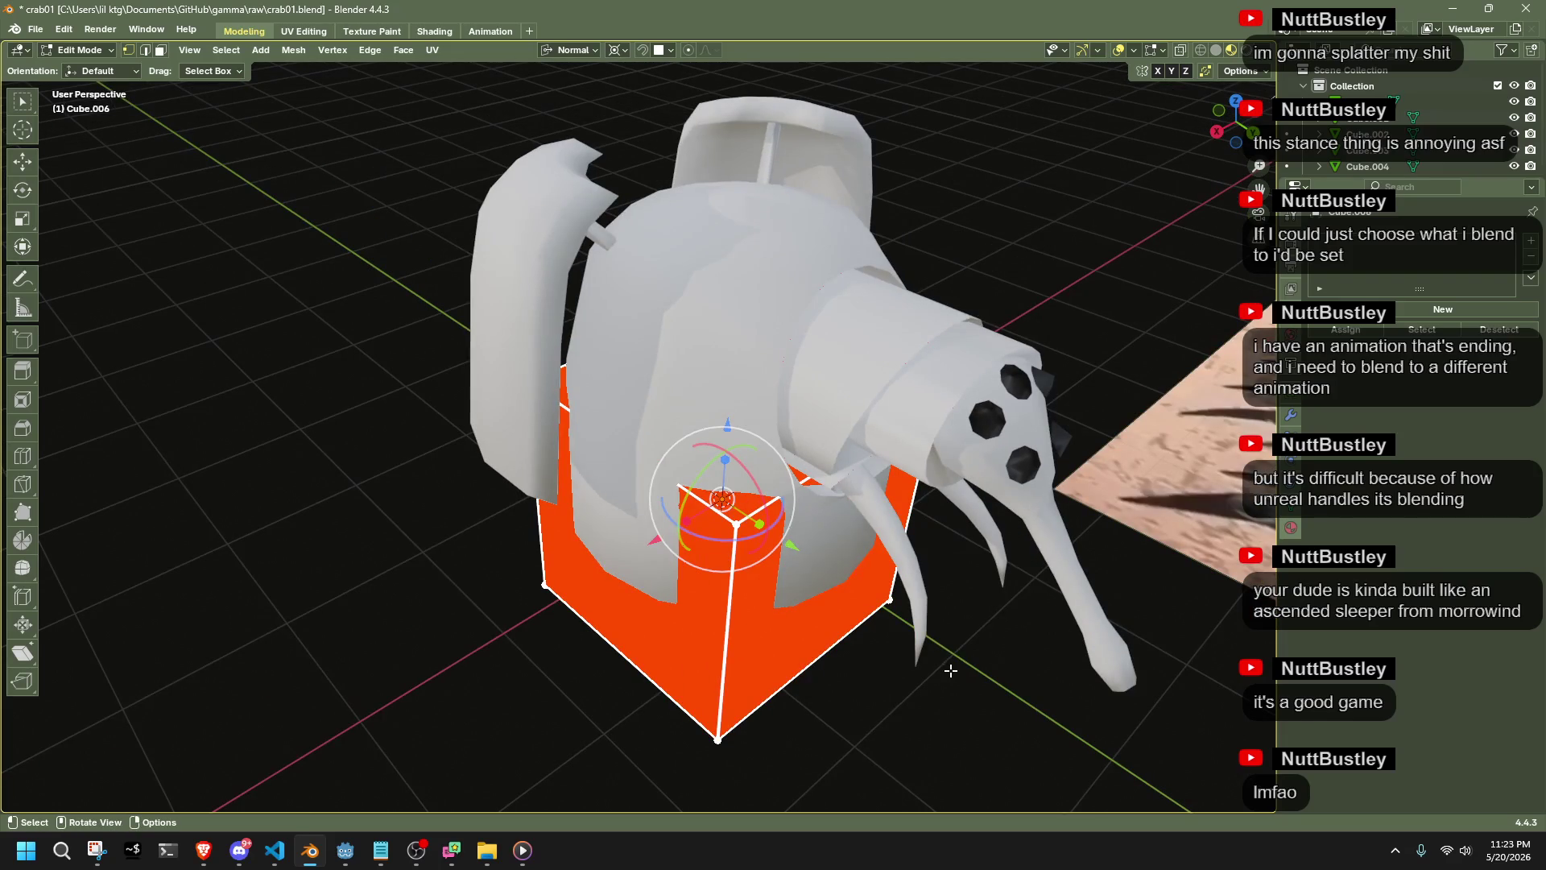
Scale the cube to 0.111 on X and Y, keeping its height, into a thin bar
{"action": "mouse_move", "coordinate": [855, 570]}
{"action": "middle_mouse_down"}
{"action": "mouse_move", "coordinate": [814, 391]}
{"action": "mouse_move", "coordinate": [953, 517]}
{"action": "middle_mouse_up"}
{"action": "key", "text": "s"}
{"action": "key", "text": "shift+z"}
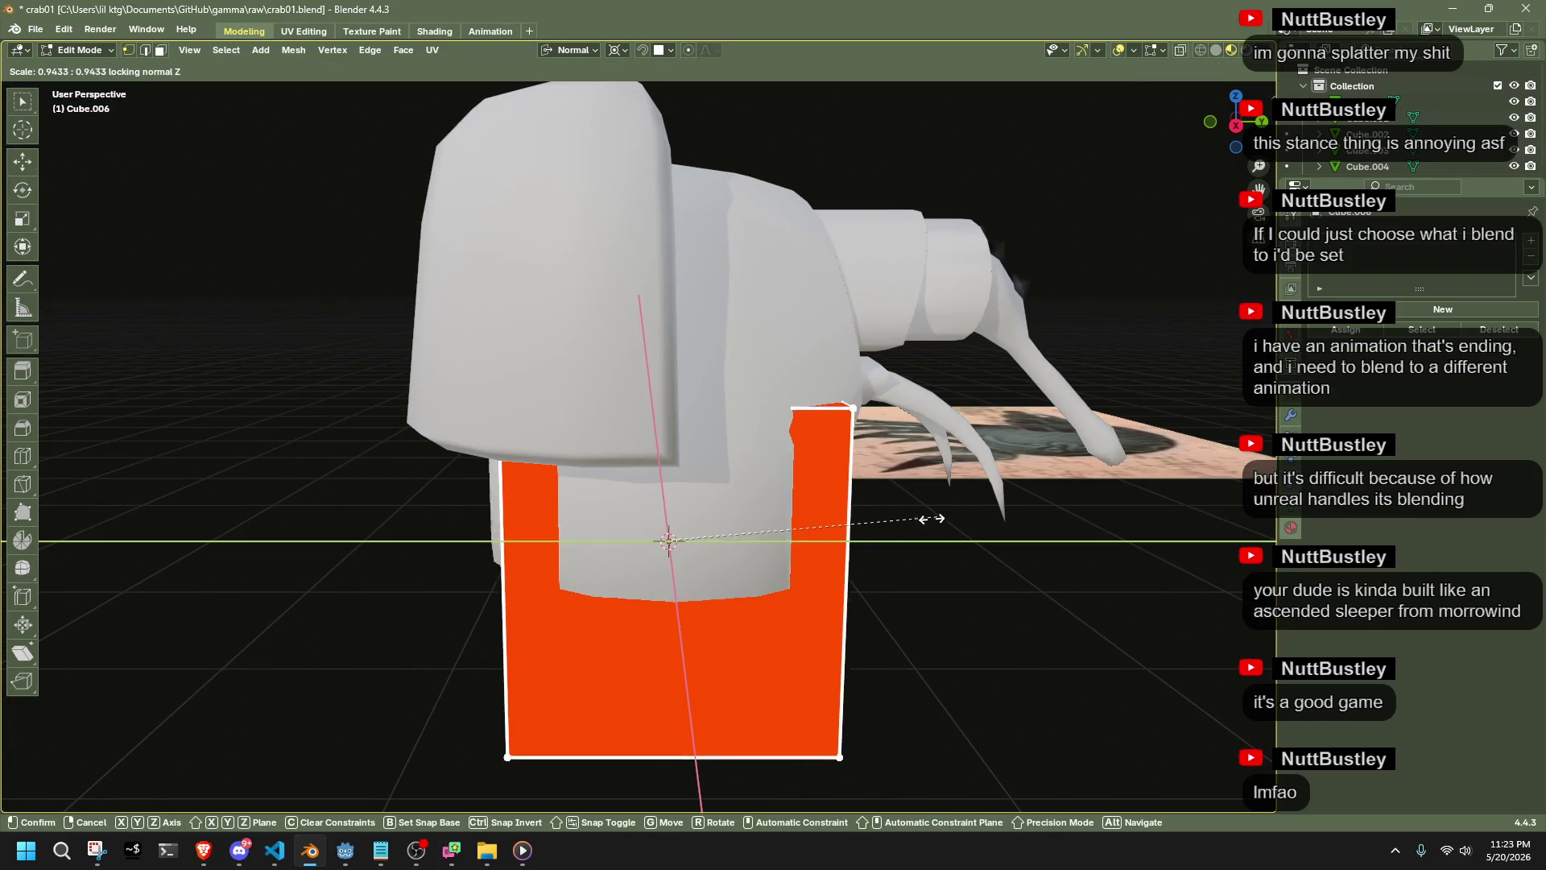
{"action": "left_click", "coordinate": [700, 537]}
{"action": "mouse_move", "coordinate": [700, 537]}
{"action": "middle_mouse_down"}
{"action": "mouse_move", "coordinate": [926, 322]}
{"action": "mouse_move", "coordinate": [1127, 81]}
{"action": "middle_mouse_up"}
{"action": "left_click", "coordinate": [1238, 116]}
Move the bar exactly 0.5 m along the X axis
{"action": "key", "text": "g"}
{"action": "key", "text": "x"}
{"action": "left_click", "coordinate": [816, 534]}
{"action": "mouse_move", "coordinate": [816, 534]}
{"action": "middle_mouse_down"}
{"action": "mouse_move", "coordinate": [944, 597]}
{"action": "mouse_move", "coordinate": [966, 489]}
{"action": "mouse_move", "coordinate": [1004, 435]}
{"action": "mouse_move", "coordinate": [799, 549]}
{"action": "middle_mouse_up"}
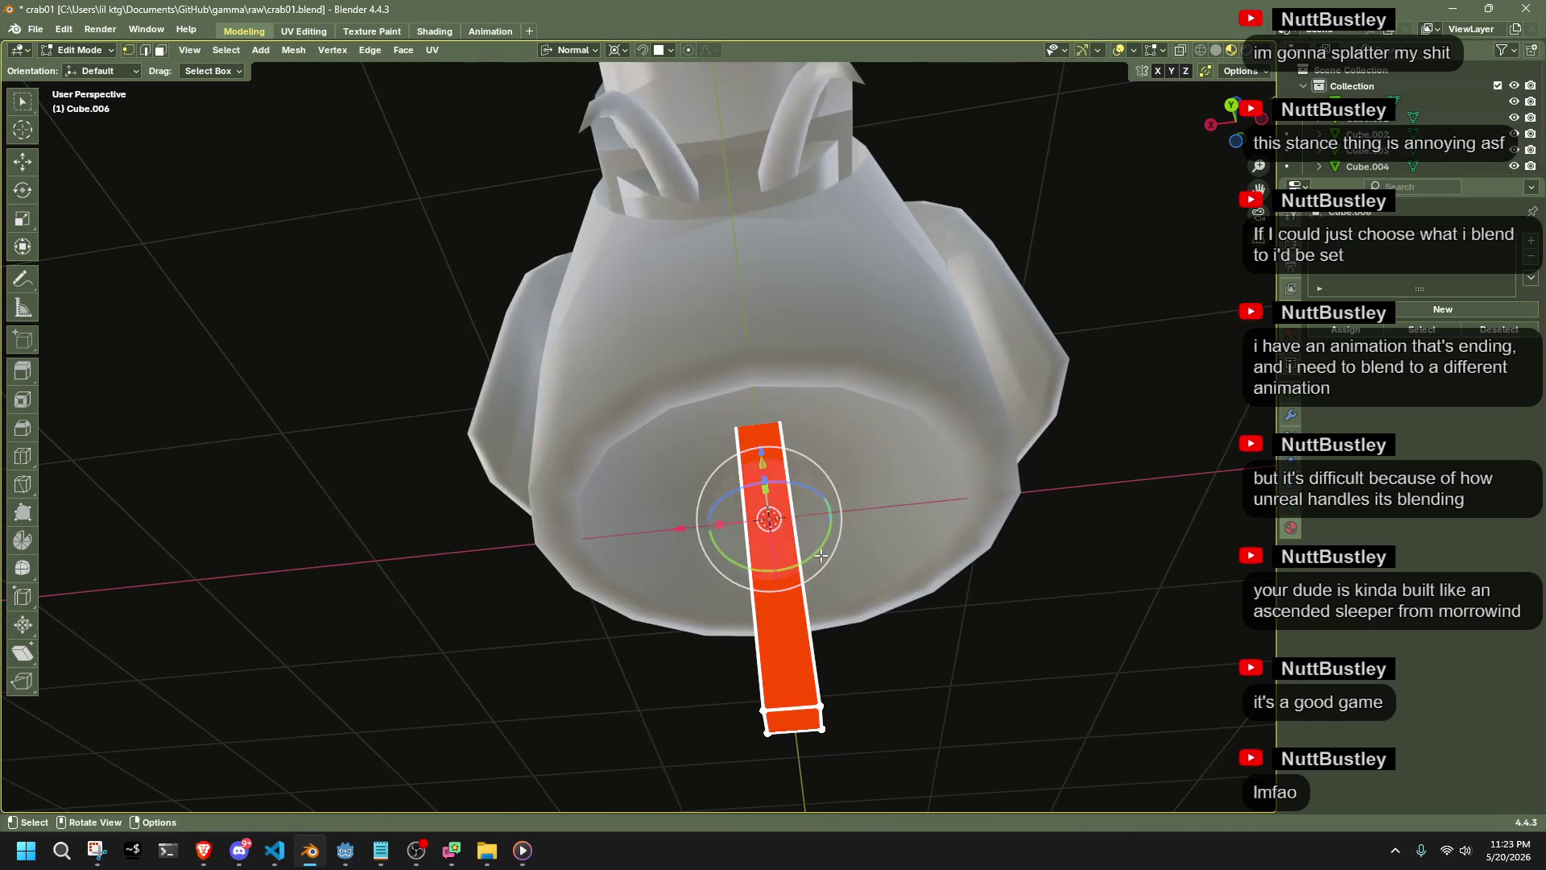
{"action": "key", "text": "g"}
{"action": "key", "text": "x"}
{"action": "left_click", "coordinate": [684, 555]}
{"action": "left_click", "coordinate": [235, 708]}
{"action": "key", "text": "Return"}
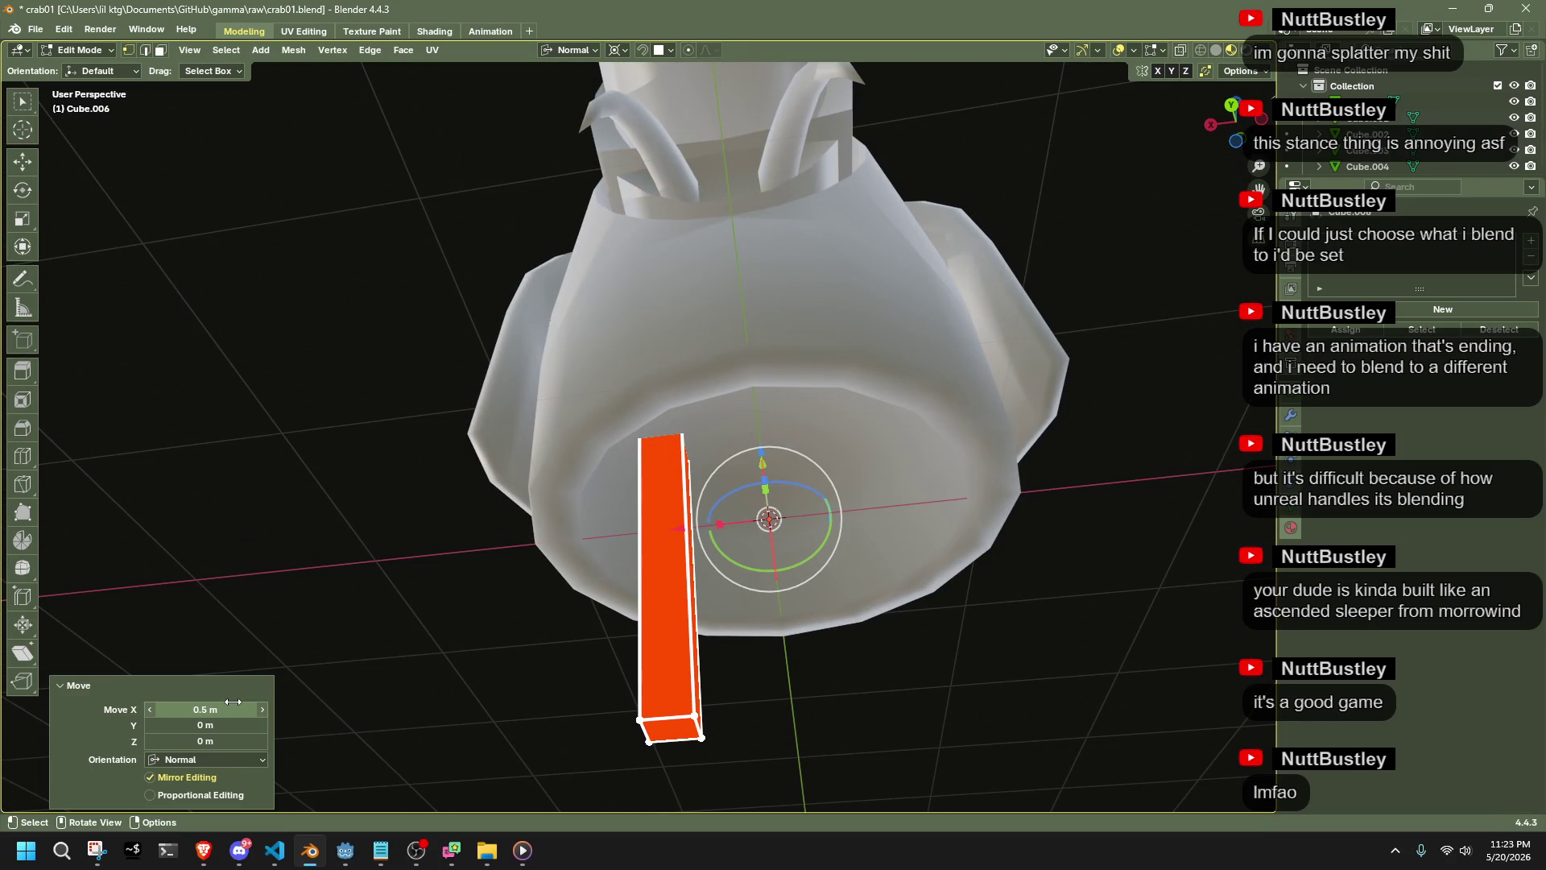
{"action": "middle_click_drag", "start_coordinate": [980, 666], "coordinate": [1226, 185]}
{"action": "middle_click_drag", "start_coordinate": [923, 524], "coordinate": [904, 586]}
Move the bar 0.5 m along the Y axis
{"action": "key", "text": "g"}
{"action": "key", "text": "y"}
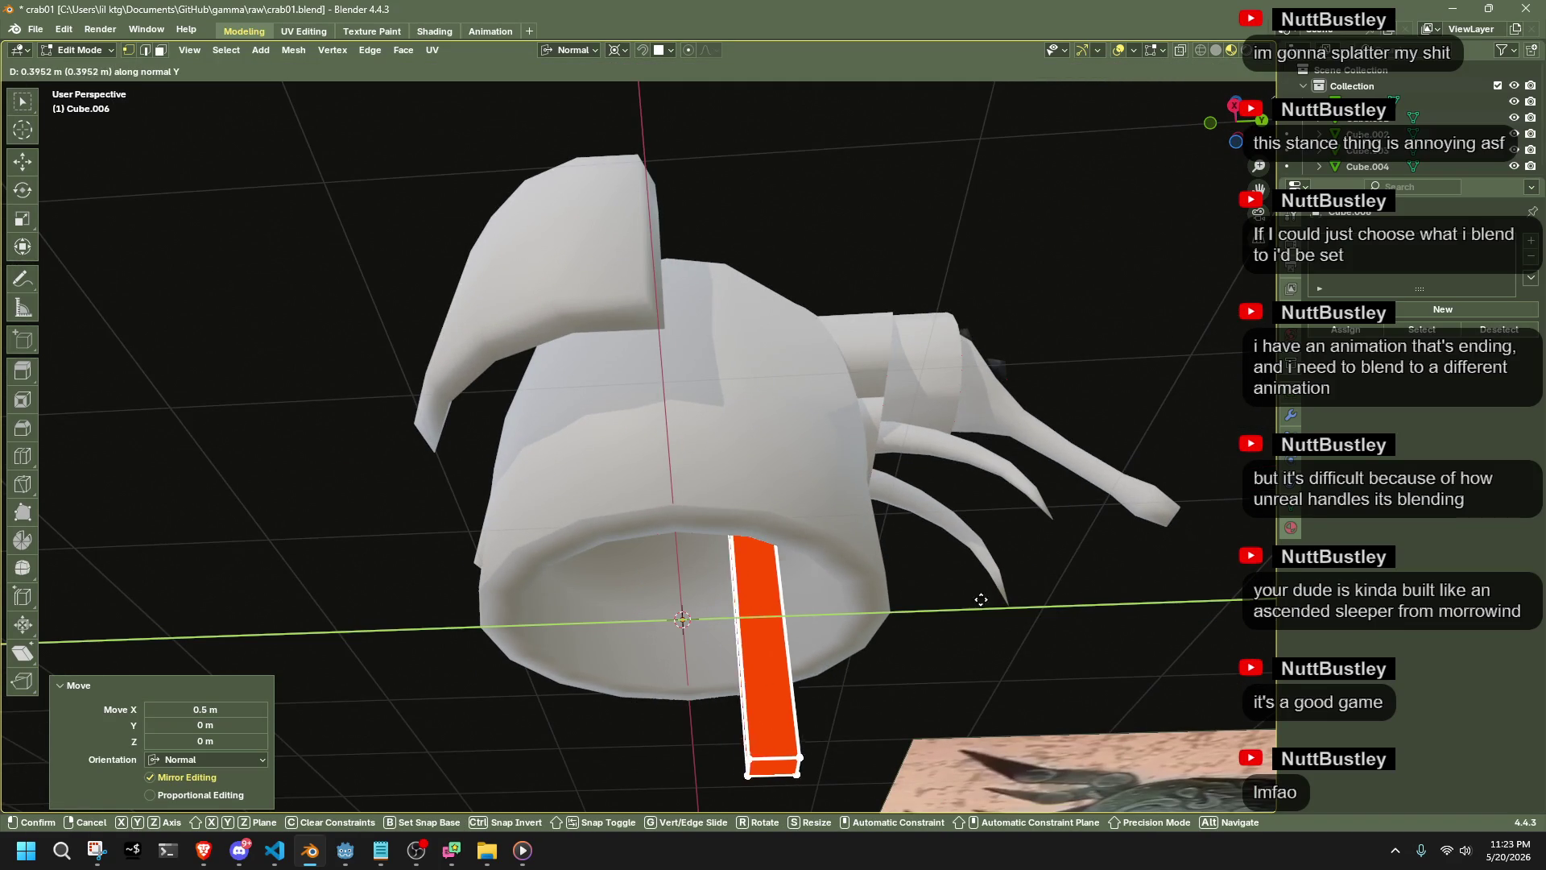
{"action": "left_click", "coordinate": [991, 606]}
{"action": "left_click", "coordinate": [217, 725]}
{"action": "type", "text": "0.5"}
{"action": "key", "text": "Return"}
Switch to Object Mode, reframe the crab, and re-enter Edit Mode
{"action": "mouse_move", "coordinate": [660, 587]}
{"action": "middle_mouse_down"}
{"action": "mouse_move", "coordinate": [556, 547]}
{"action": "mouse_move", "coordinate": [512, 511]}
{"action": "mouse_move", "coordinate": [499, 388]}
{"action": "mouse_move", "coordinate": [776, 653]}
{"action": "mouse_move", "coordinate": [554, 642]}
{"action": "mouse_move", "coordinate": [593, 655]}
{"action": "middle_mouse_up"}
{"action": "key", "text": "Tab"}
{"action": "key", "text": "Tab"}
{"action": "scroll", "coordinate": [593, 656], "scroll_direction": "up", "scroll_amount": 10}
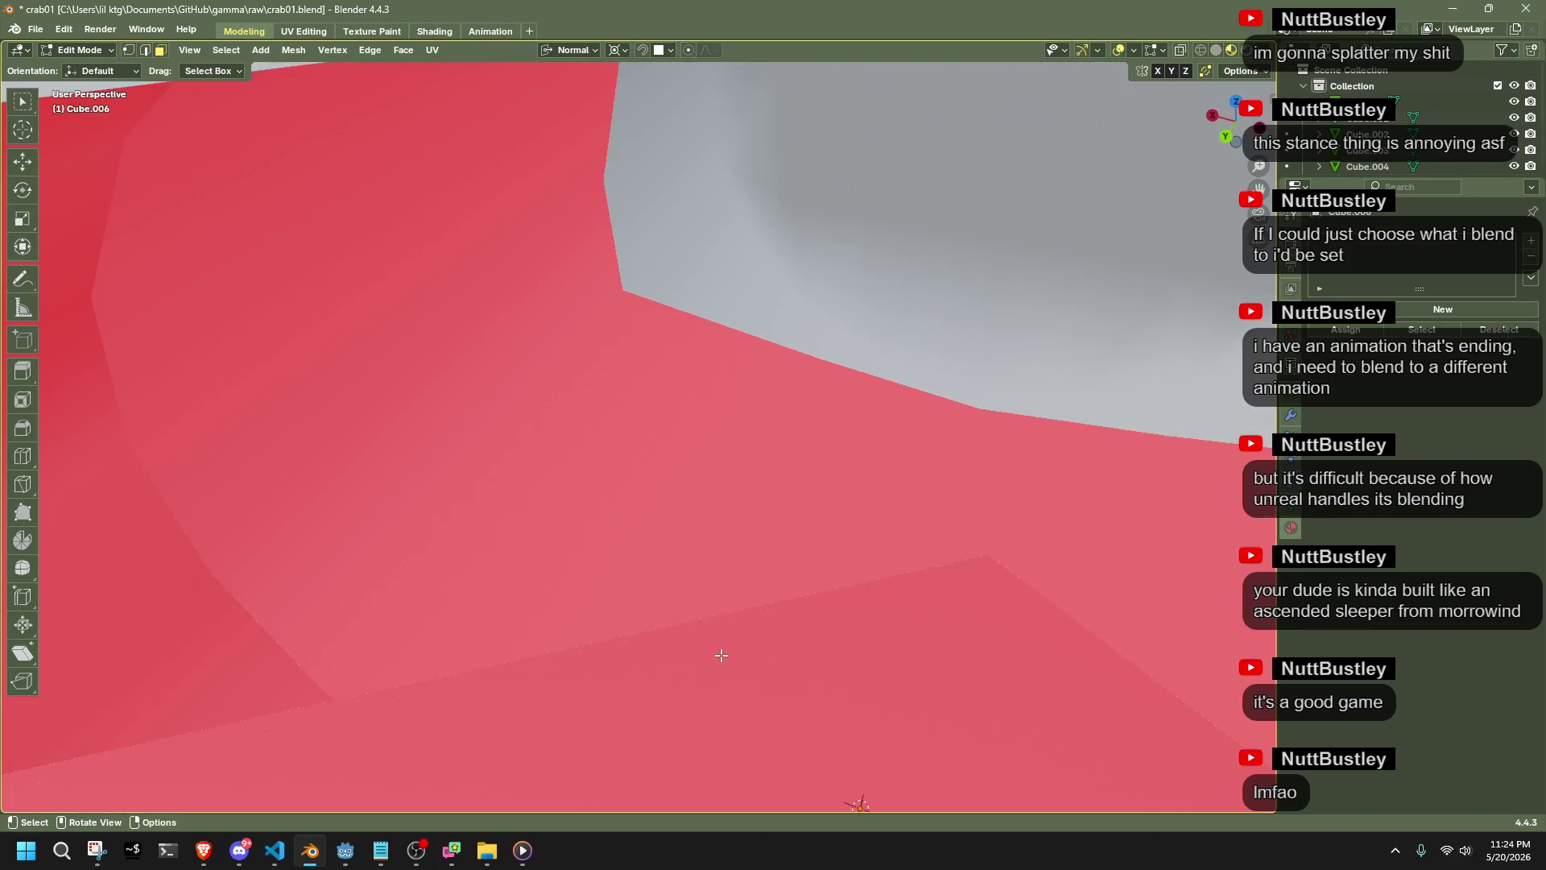
{"action": "mouse_move", "coordinate": [721, 656]}
{"action": "middle_mouse_down"}
{"action": "mouse_move", "coordinate": [715, 517]}
{"action": "mouse_move", "coordinate": [793, 662]}
{"action": "mouse_move", "coordinate": [585, 335]}
{"action": "middle_mouse_up"}
{"action": "scroll", "coordinate": [794, 662], "scroll_direction": "down", "scroll_amount": 5}
{"action": "key", "text": "ctrl+Tab"}
{"action": "left_click", "coordinate": [959, 427]}
{"action": "mouse_move", "coordinate": [1010, 478]}
{"action": "middle_mouse_down"}
{"action": "mouse_move", "coordinate": [1049, 455]}
{"action": "mouse_move", "coordinate": [1100, 348]}
{"action": "middle_mouse_up"}
{"action": "mouse_move", "coordinate": [525, 633]}
{"action": "middle_mouse_down"}
{"action": "mouse_move", "coordinate": [833, 492]}
{"action": "mouse_move", "coordinate": [863, 525]}
{"action": "middle_mouse_up"}
{"action": "key", "text": "Tab"}
Move the pillar's bottom face along Z and snap the 3D cursor to it
{"action": "key", "text": "g"}
{"action": "key", "text": "z"}
{"action": "key", "text": "z"}
{"action": "left_click", "coordinate": [520, 600]}
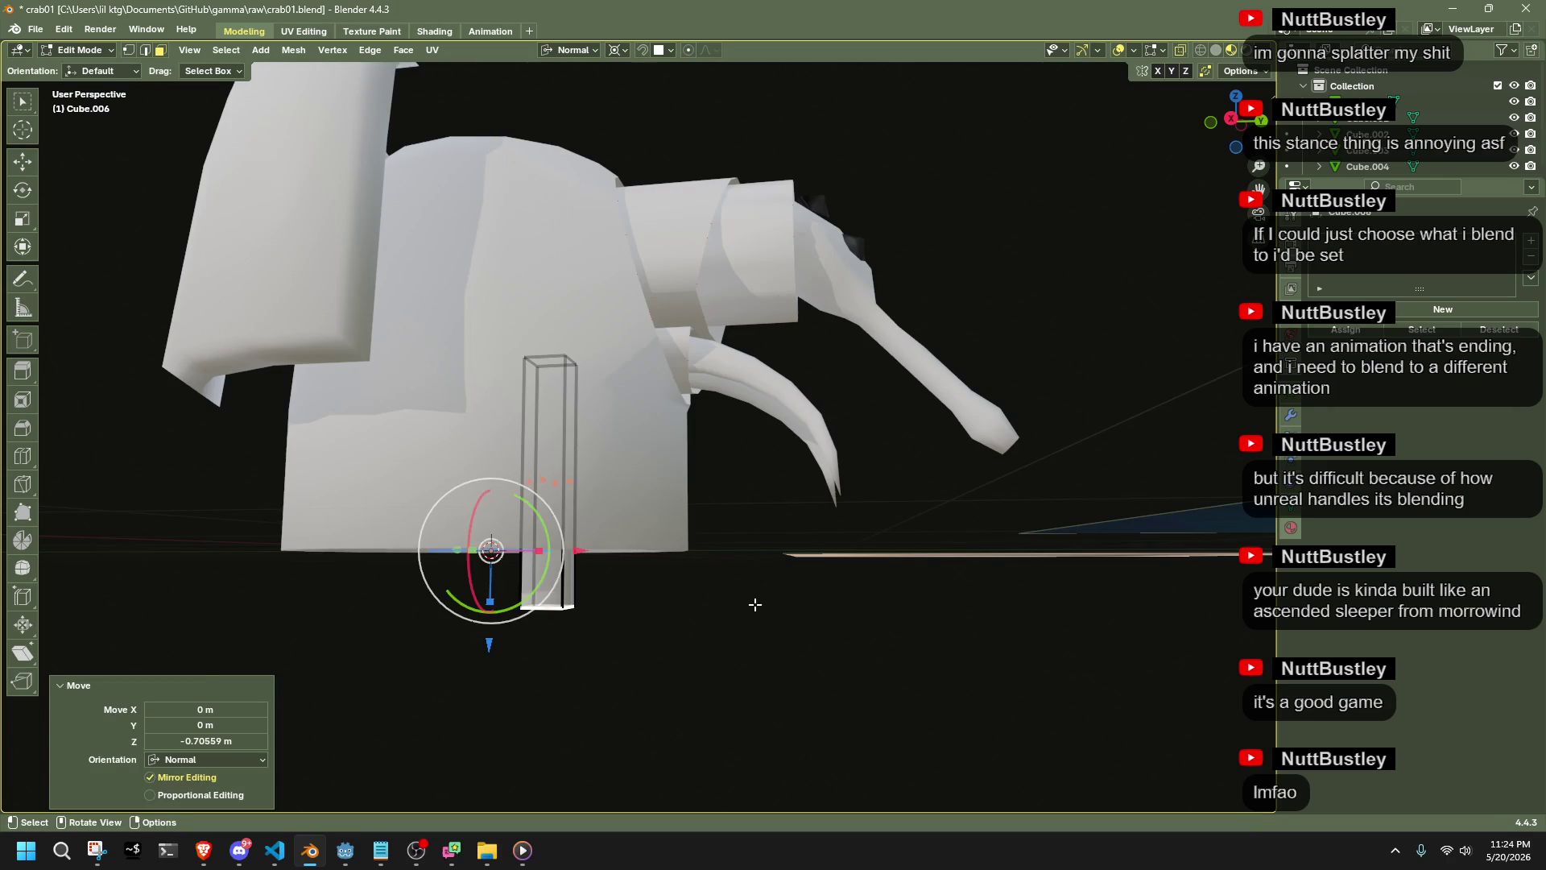
{"action": "middle_click_drag", "start_coordinate": [752, 604], "coordinate": [779, 614]}
{"action": "key", "text": "shift+s"}
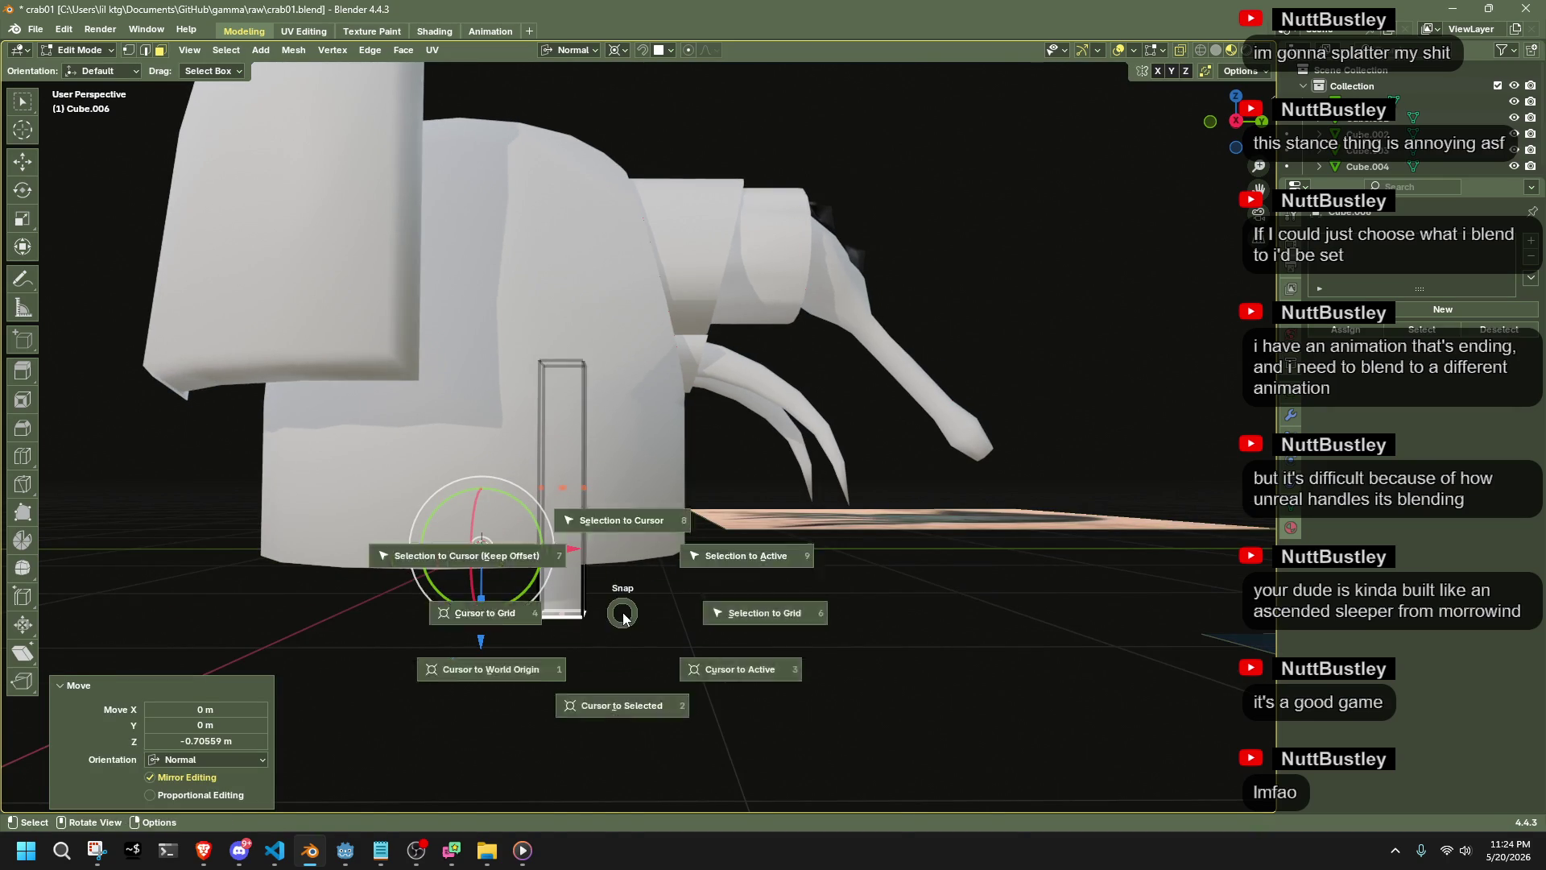
{"action": "key", "text": "s"}
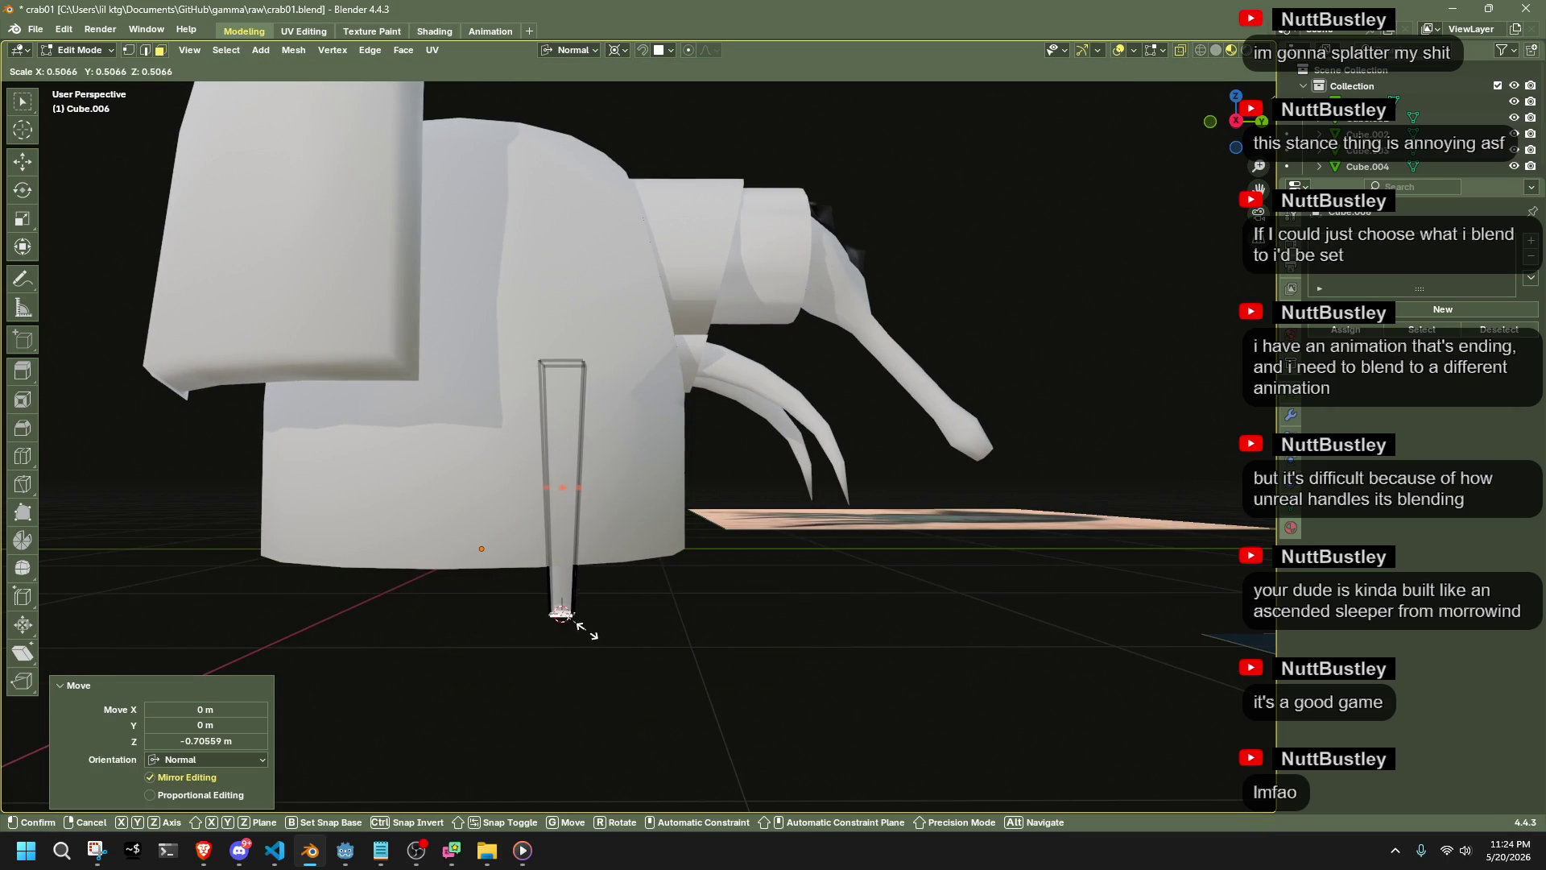
{"action": "key", "text": "Escape"}
Extrude the pillar's bottom face down 0.369 m to form a leg
{"action": "middle_click_drag", "start_coordinate": [841, 602], "coordinate": [724, 483]}
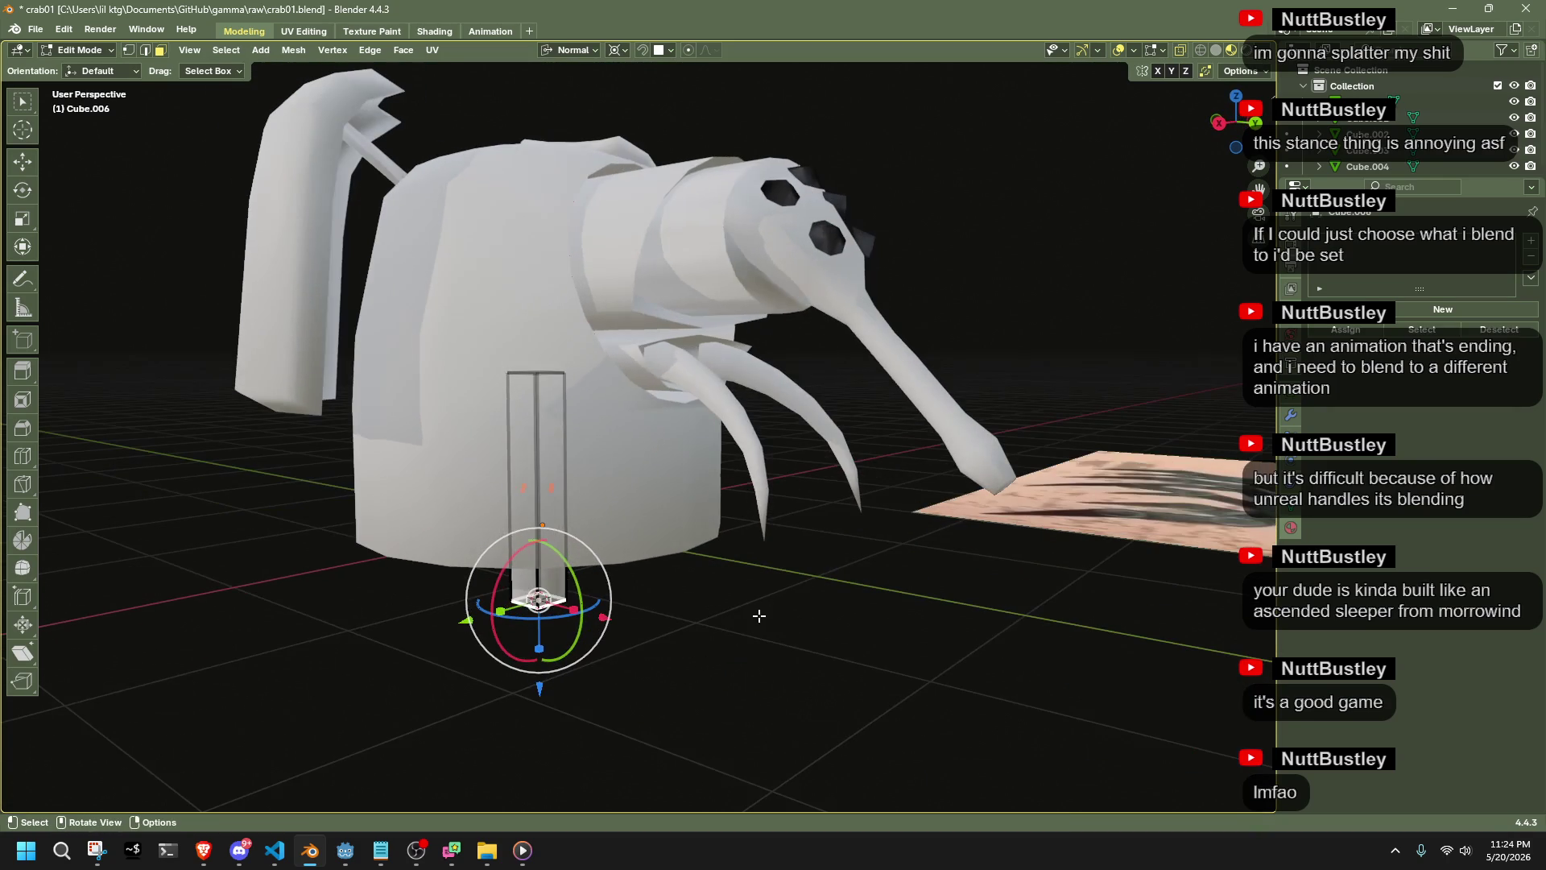
{"action": "mouse_move", "coordinate": [669, 425]}
{"action": "middle_mouse_down"}
{"action": "mouse_move", "coordinate": [669, 392]}
{"action": "mouse_move", "coordinate": [773, 241]}
{"action": "mouse_move", "coordinate": [922, 362]}
{"action": "middle_mouse_up"}
{"action": "scroll", "coordinate": [923, 364], "scroll_direction": "up", "scroll_amount": 2}
{"action": "key", "text": "e"}
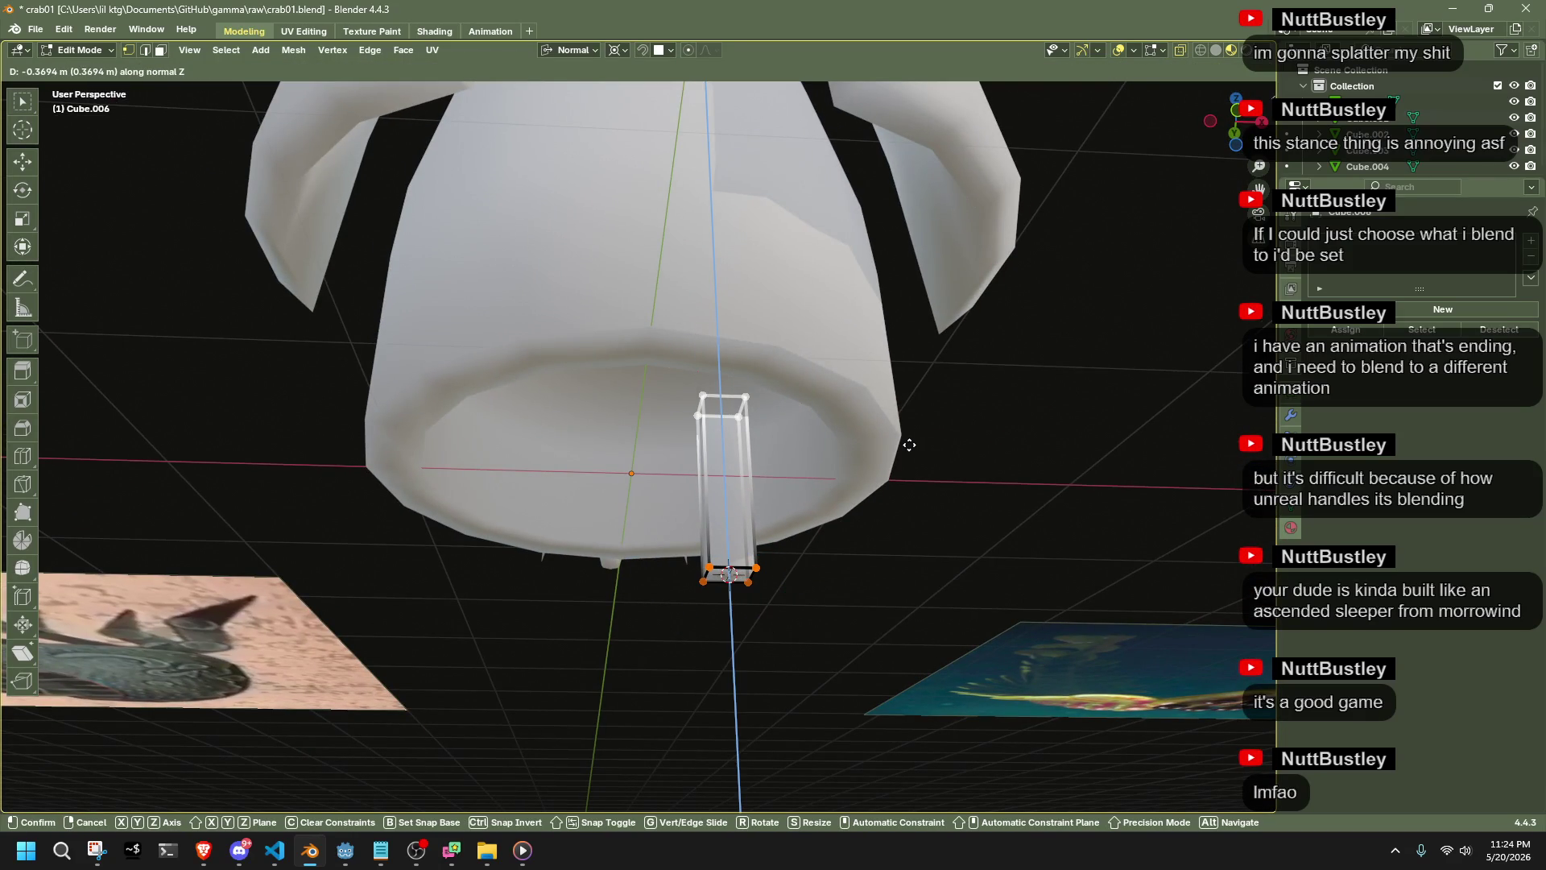
{"action": "left_click", "coordinate": [909, 444]}
In Right orthographic view, extrude the leg further downward and return to Object Mode
{"action": "middle_click_drag", "start_coordinate": [908, 445], "coordinate": [917, 365]}
{"action": "left_click", "coordinate": [1238, 148]}
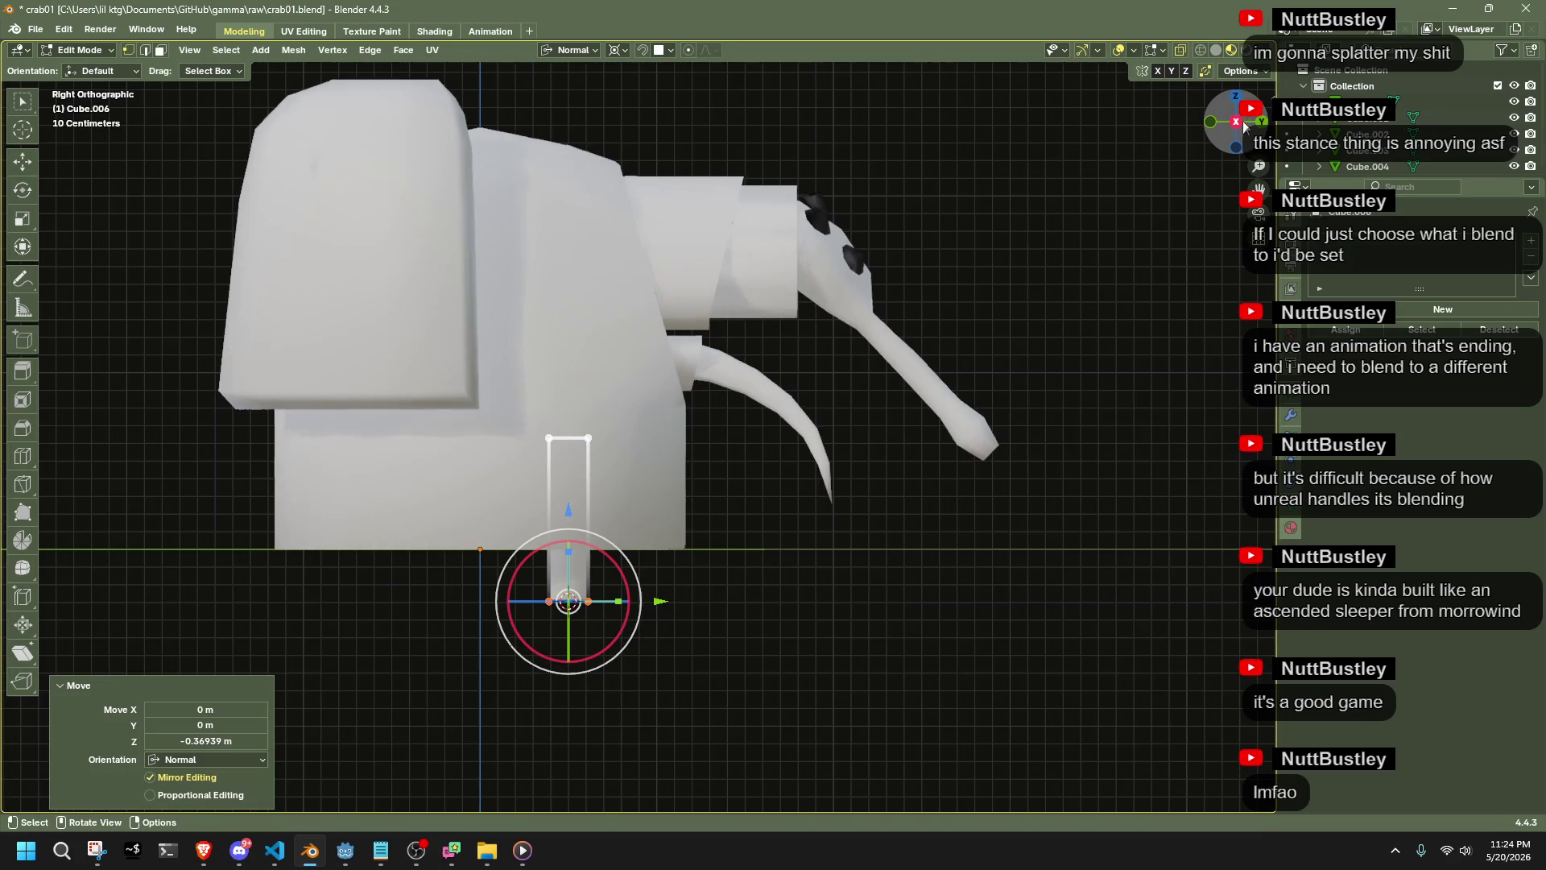
{"action": "scroll", "coordinate": [890, 431], "scroll_direction": "down", "scroll_amount": 1}
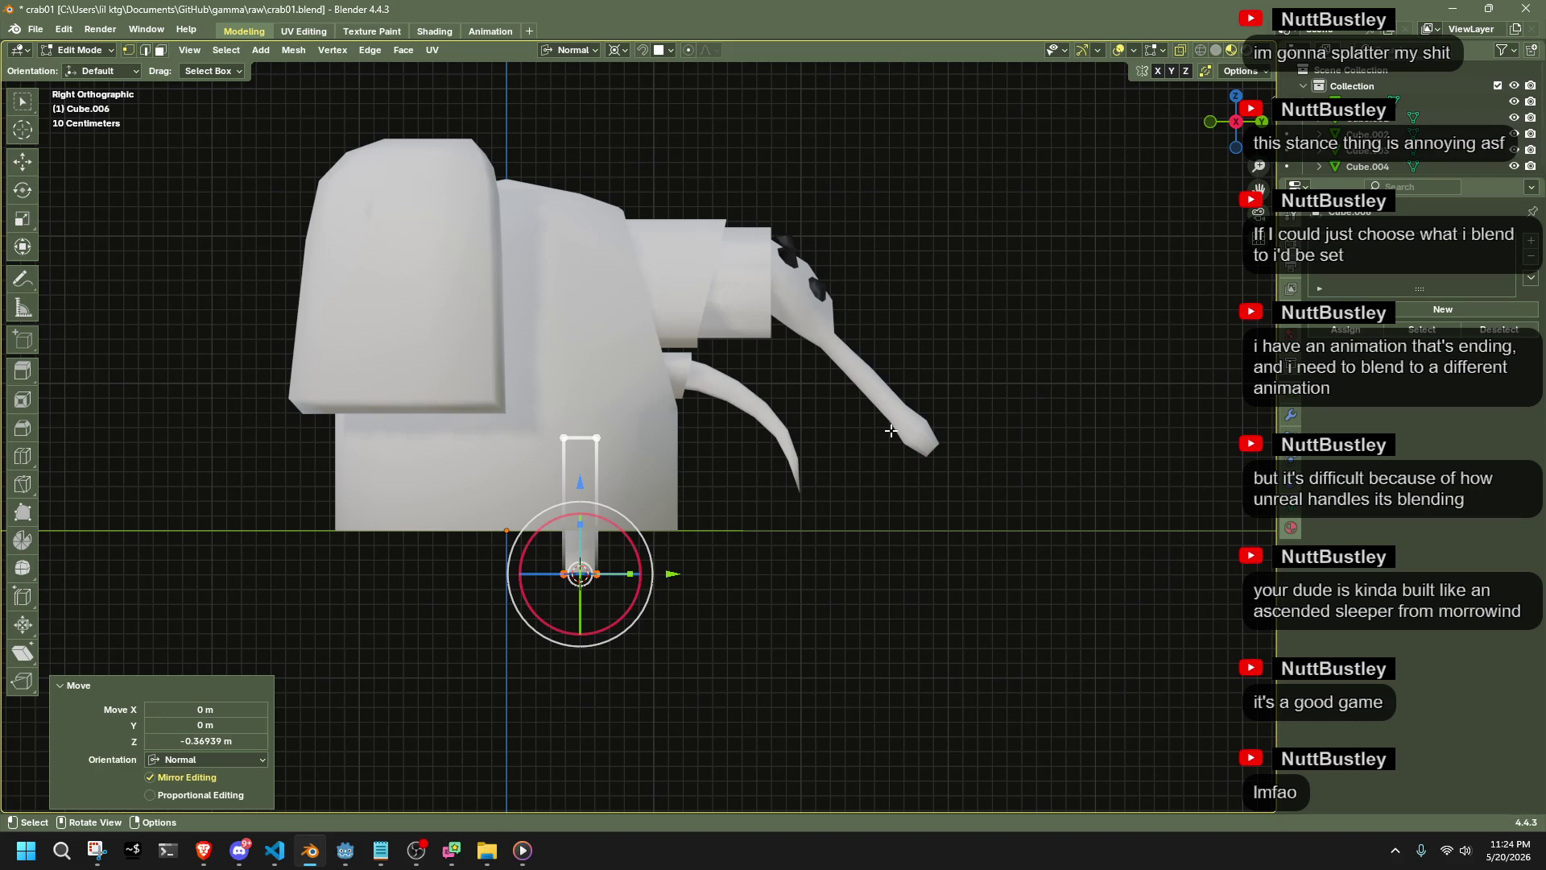
{"action": "key", "text": "e"}
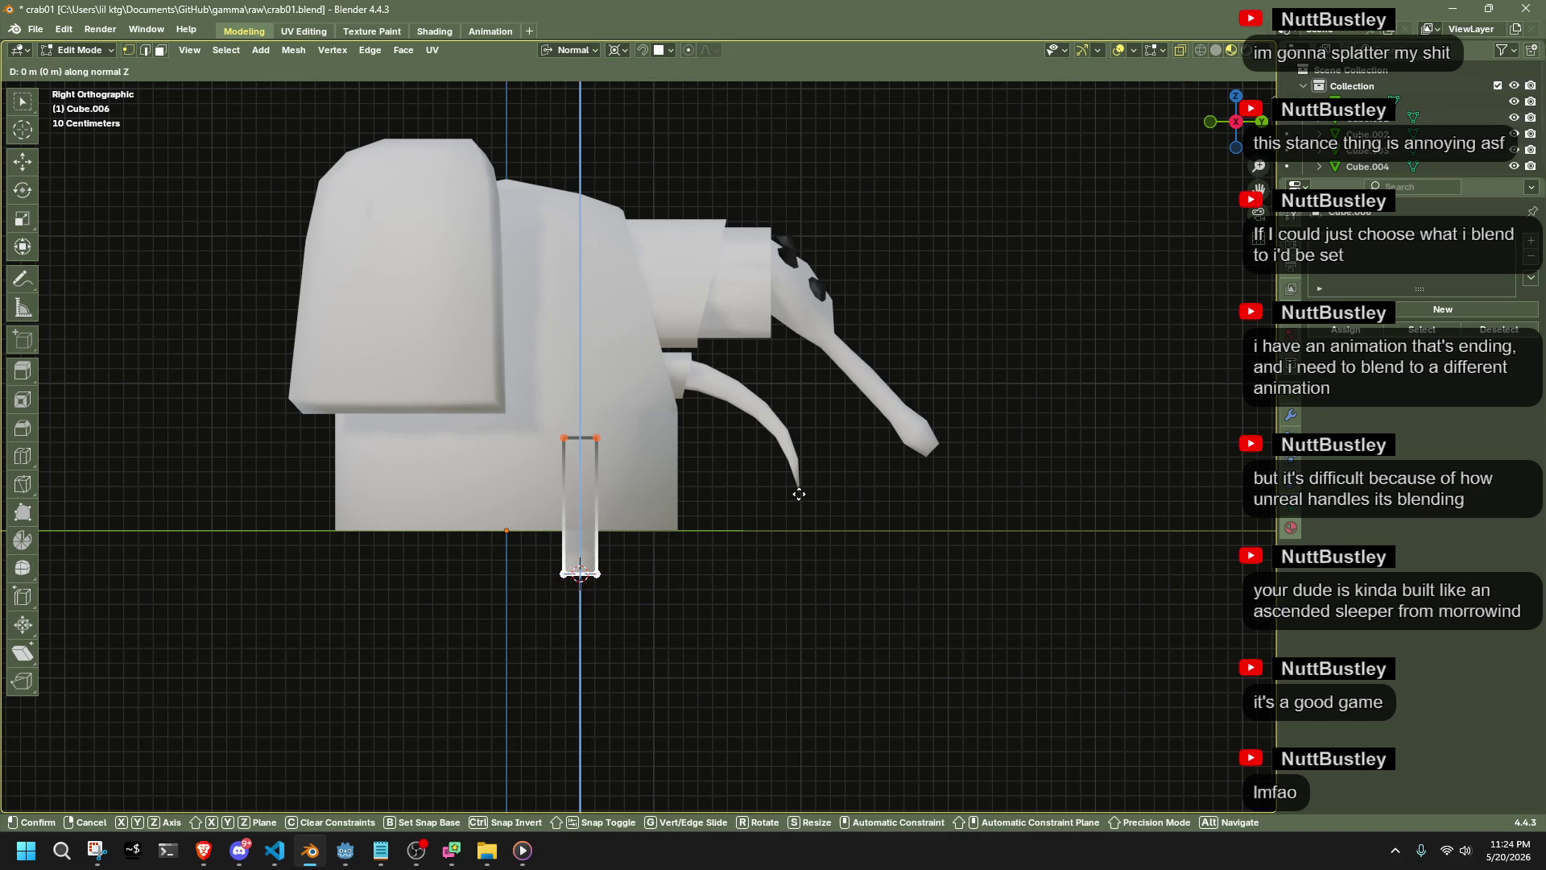
{"action": "left_click", "coordinate": [810, 551]}
{"action": "key", "text": "Tab"}
Duplicate the leg stick and place the copy 0.32268 m along Y beside it
{"action": "mouse_move", "coordinate": [810, 551]}
{"action": "middle_mouse_down"}
{"action": "mouse_move", "coordinate": [680, 569]}
{"action": "mouse_move", "coordinate": [569, 529]}
{"action": "mouse_move", "coordinate": [989, 195]}
{"action": "middle_mouse_up"}
{"action": "left_click", "coordinate": [1229, 108]}
{"action": "left_click", "coordinate": [578, 559]}
{"action": "mouse_move", "coordinate": [578, 558]}
{"action": "middle_mouse_down"}
{"action": "mouse_move", "coordinate": [790, 552]}
{"action": "mouse_move", "coordinate": [838, 534]}
{"action": "mouse_move", "coordinate": [733, 550]}
{"action": "mouse_move", "coordinate": [835, 708]}
{"action": "middle_mouse_up"}
{"action": "key", "text": "Tab"}
{"action": "left_click_drag", "start_coordinate": [835, 708], "coordinate": [553, 565]}
{"action": "left_click", "coordinate": [1240, 121]}
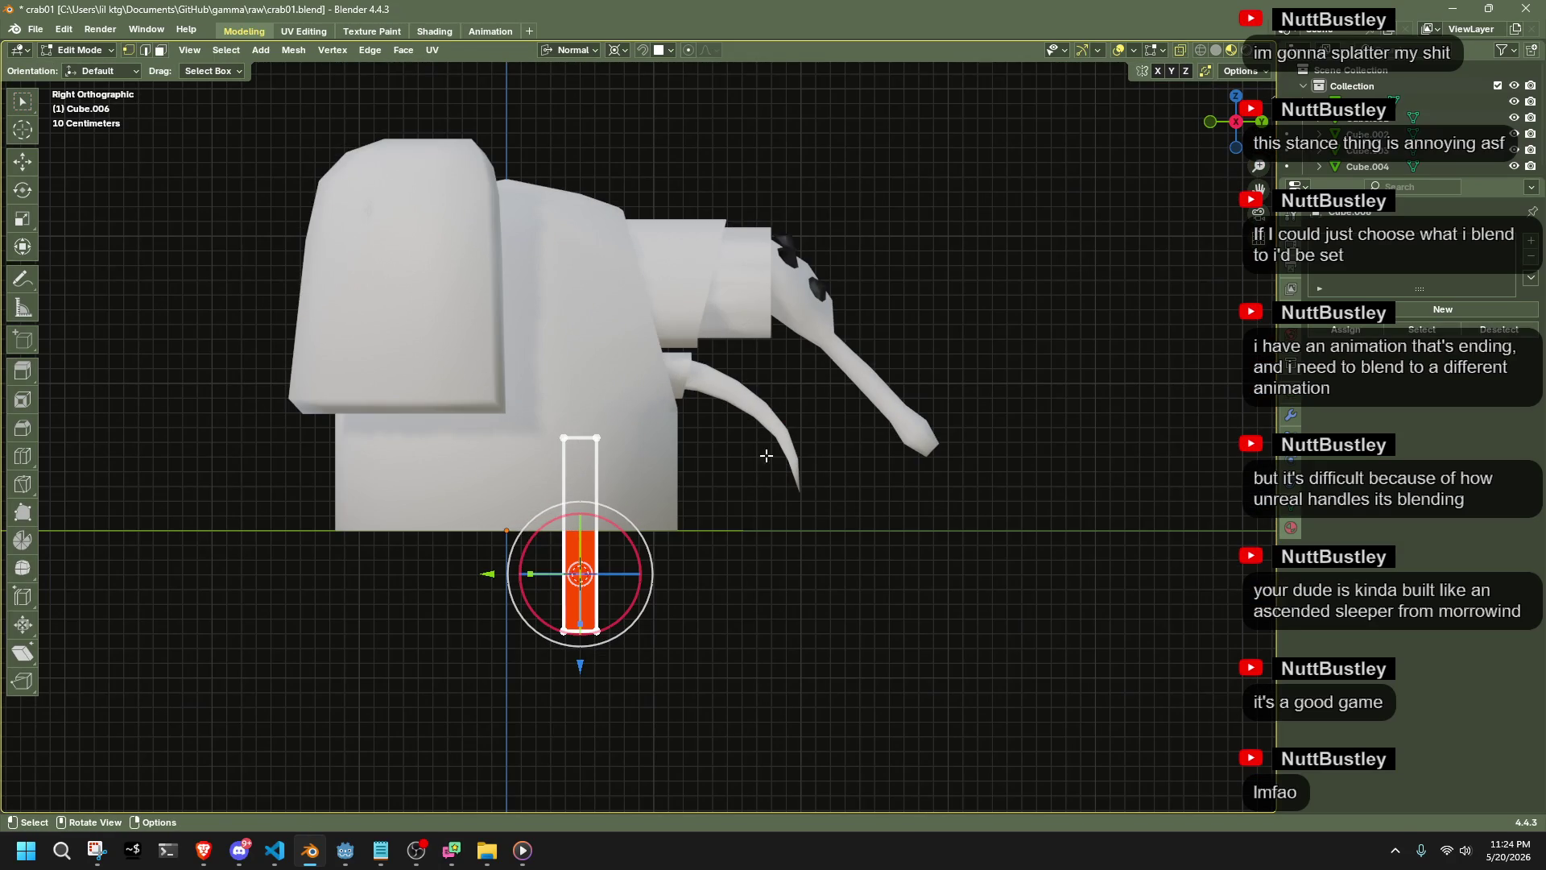
{"action": "key", "text": "e"}
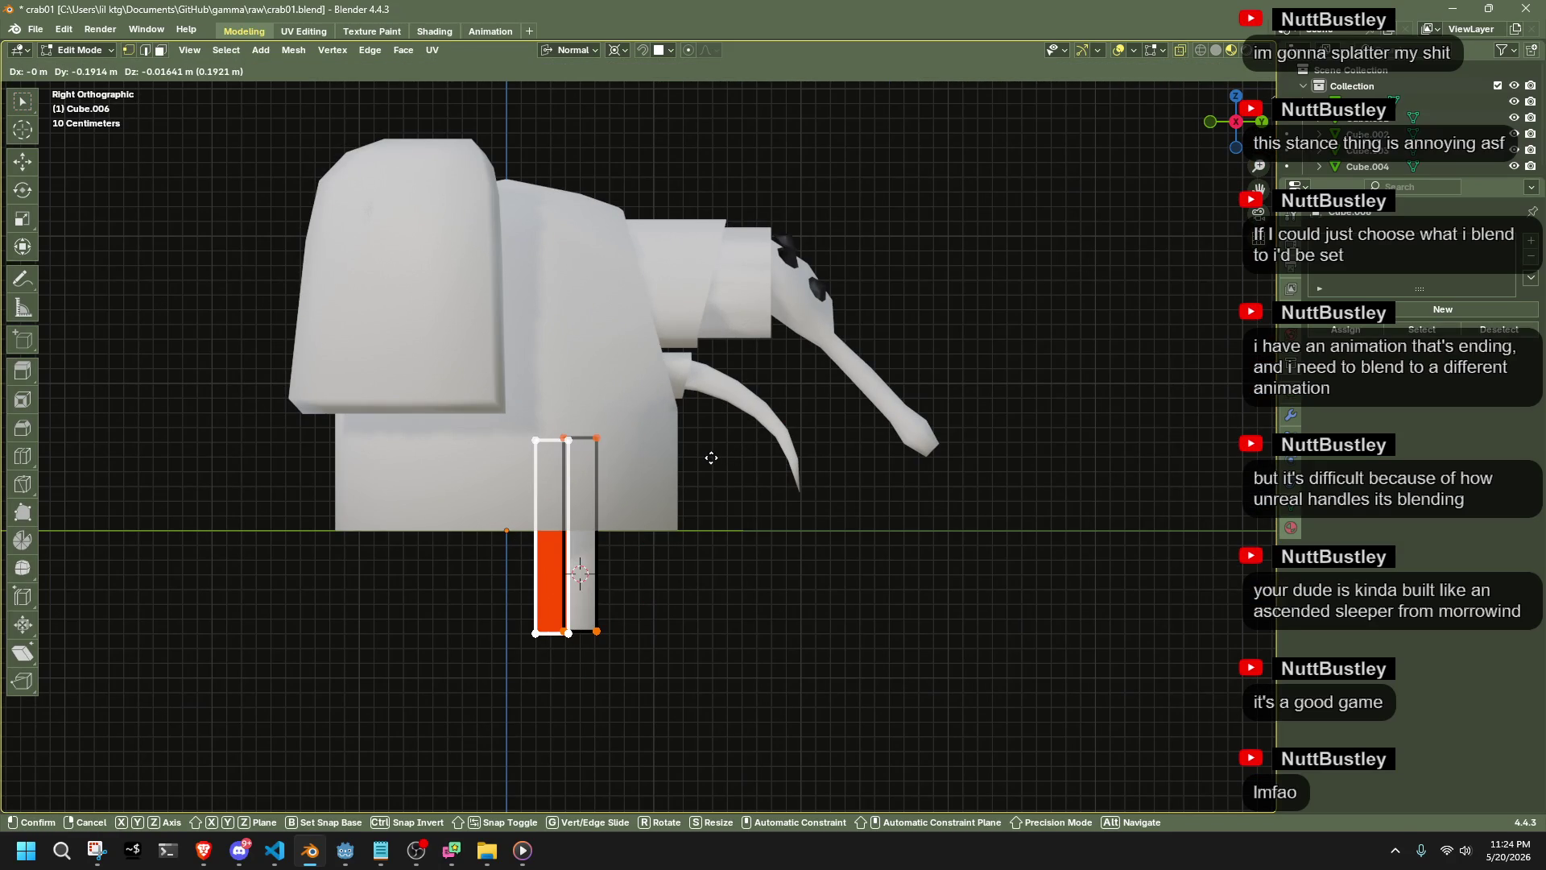
{"action": "key", "text": "y"}
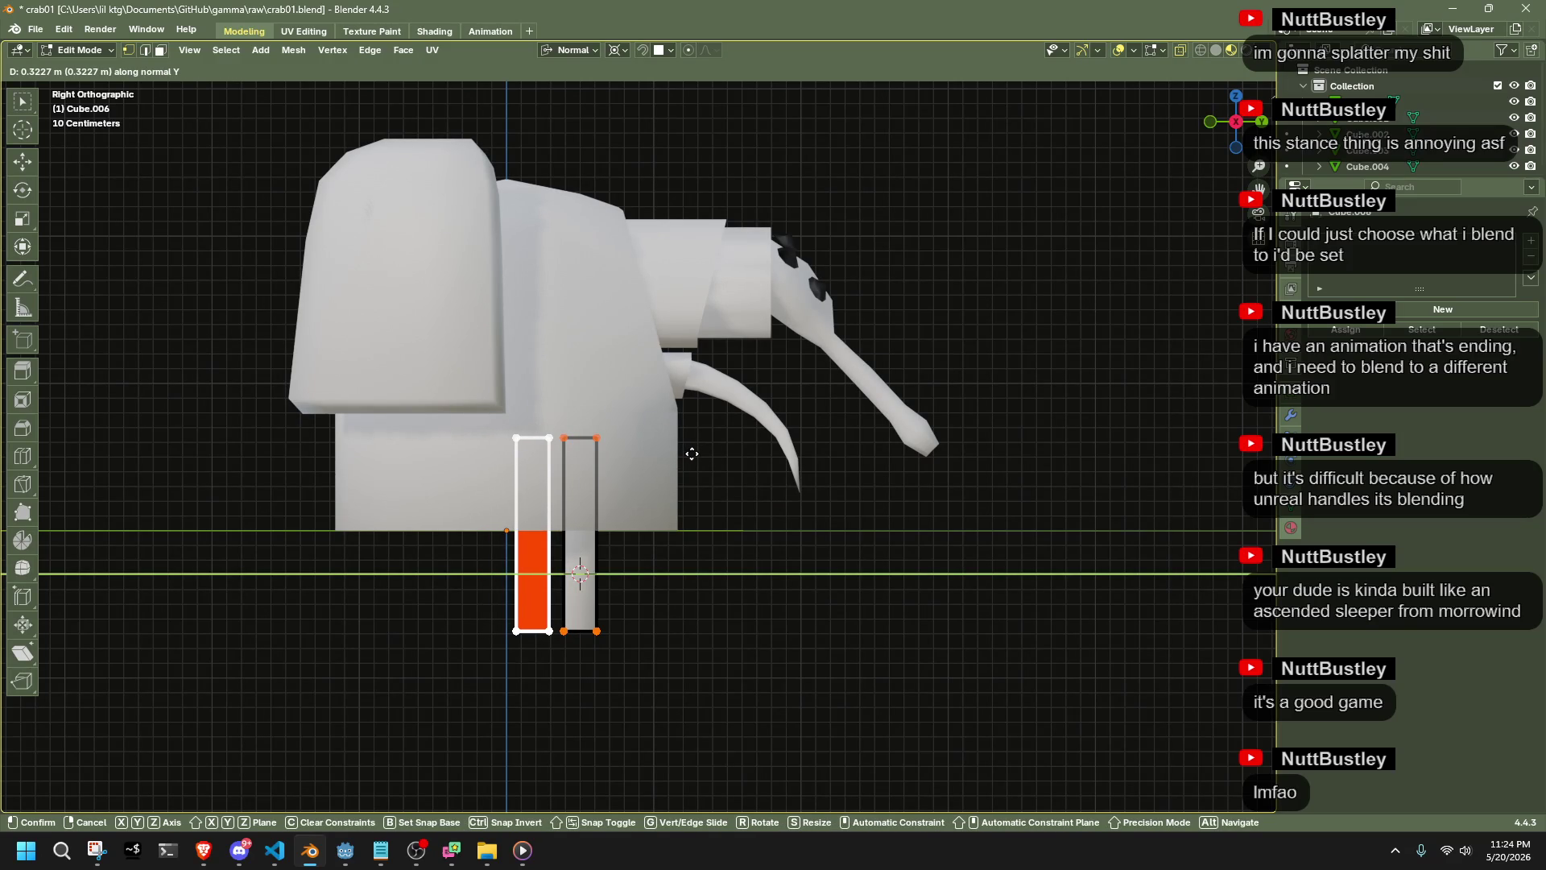
{"action": "left_click", "coordinate": [692, 454]}
Select both leg sticks in Object Mode and bring up the Apply transforms menu
{"action": "scroll", "coordinate": [692, 453], "scroll_direction": "up", "scroll_amount": 3}
{"action": "mouse_move", "coordinate": [691, 632]}
{"action": "middle_mouse_down", "text": "shift"}
{"action": "mouse_move", "coordinate": [787, 399]}
{"action": "mouse_move", "coordinate": [819, 460]}
{"action": "middle_mouse_up", "text": "shift"}
{"action": "left_click", "coordinate": [718, 564], "text": "shift"}
{"action": "left_click", "coordinate": [293, 50]}
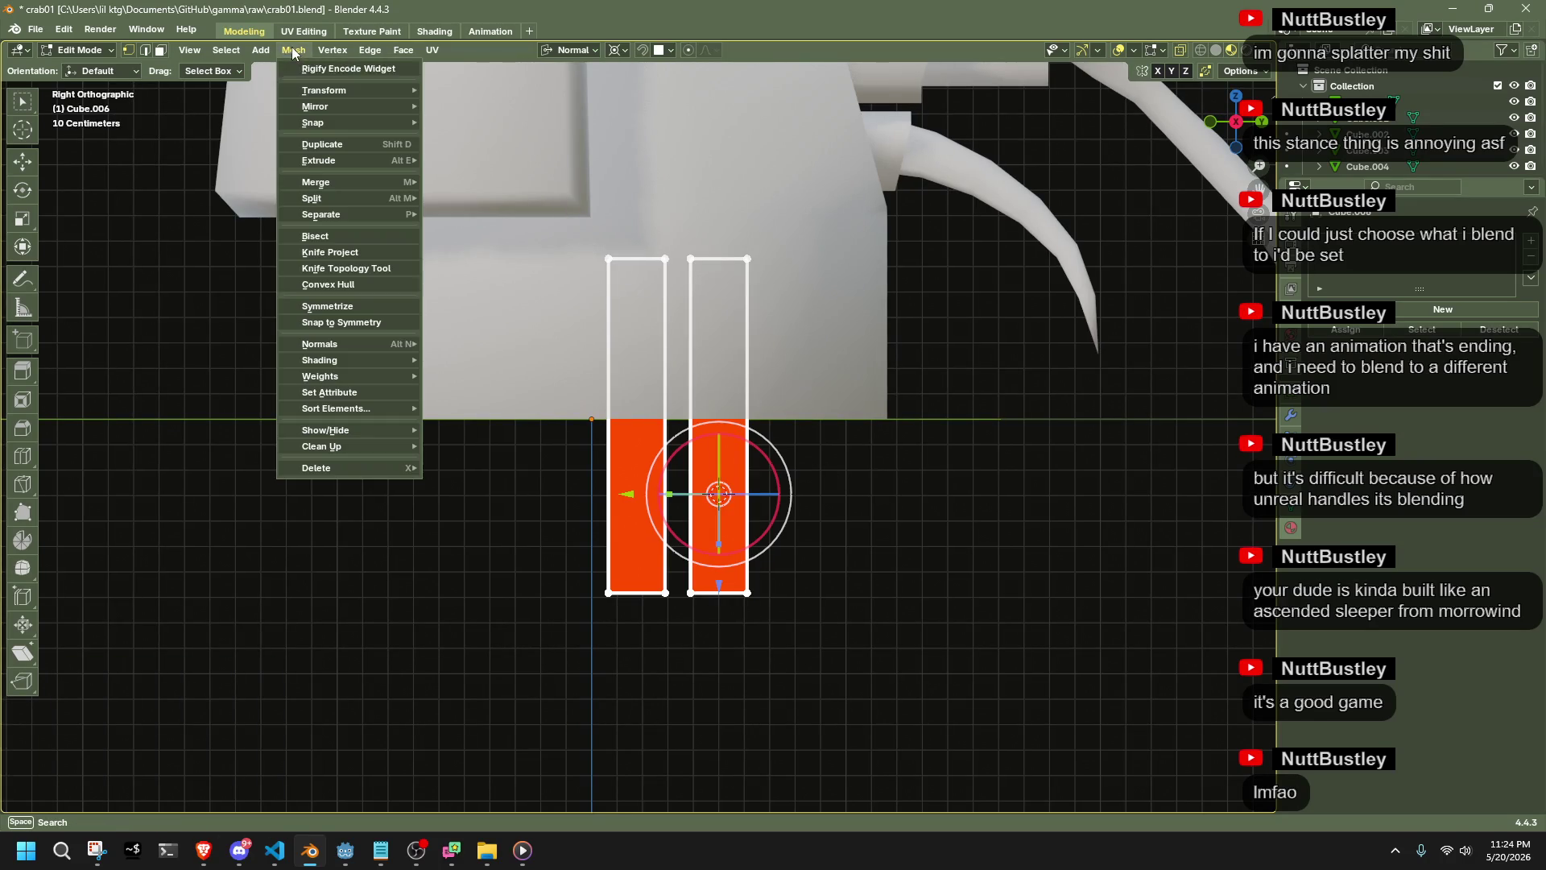
{"action": "key", "text": "Tab"}
{"action": "key", "text": "ctrl+a"}
Apply all transforms to the legs and symmetrize the mesh from +X to -X
{"action": "left_click", "coordinate": [787, 520]}
{"action": "key", "text": "Tab"}
{"action": "left_click", "coordinate": [293, 50]}
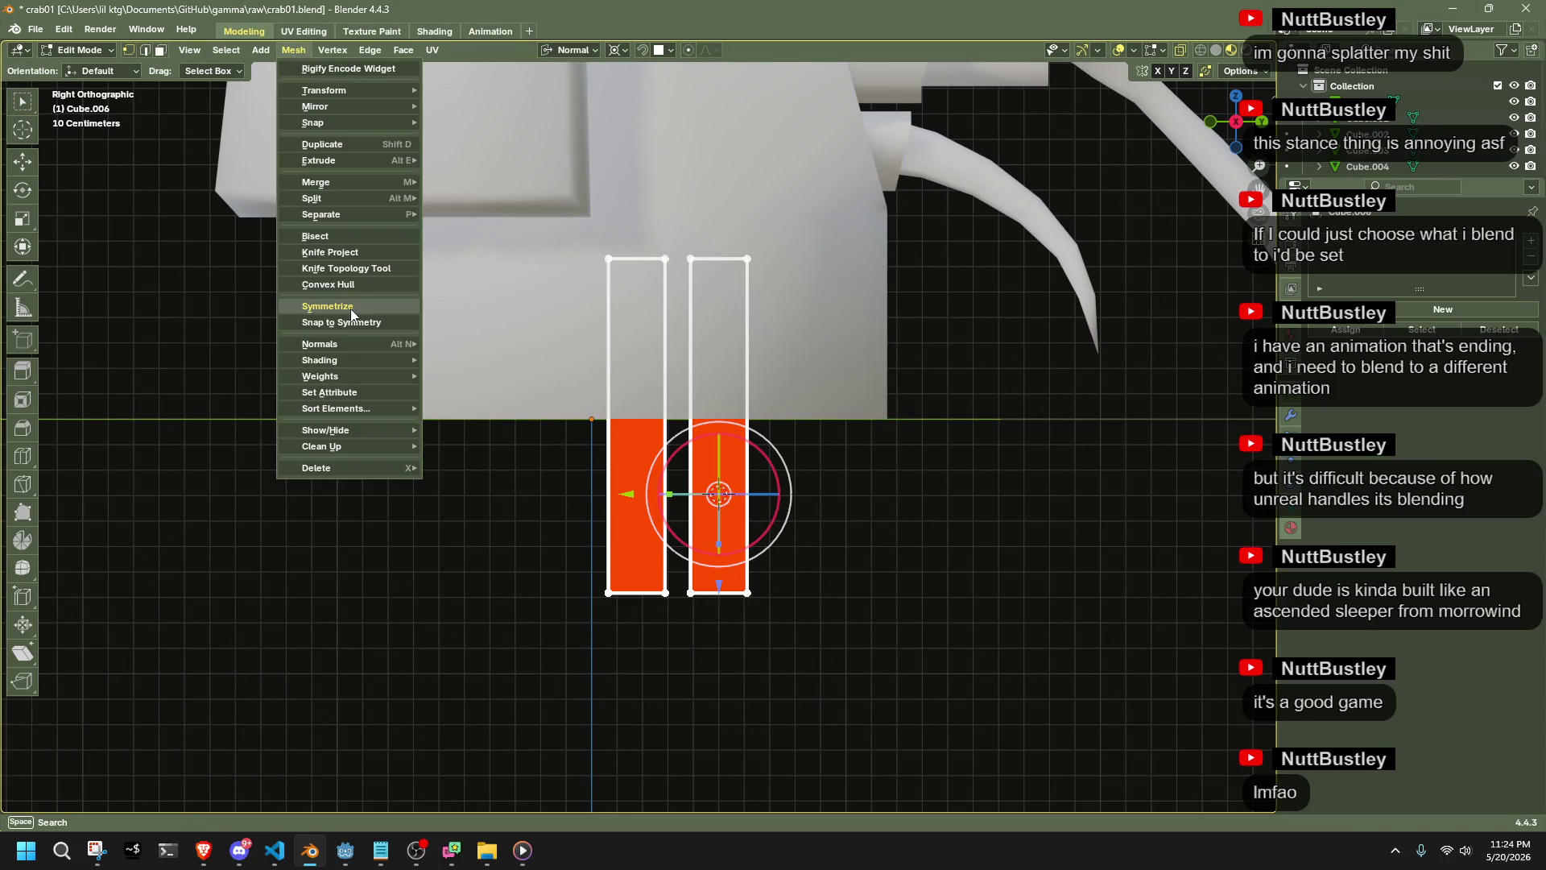
{"action": "left_click", "coordinate": [346, 310]}
{"action": "middle_click_drag", "start_coordinate": [602, 413], "coordinate": [516, 515]}
{"action": "left_click", "coordinate": [205, 777]}
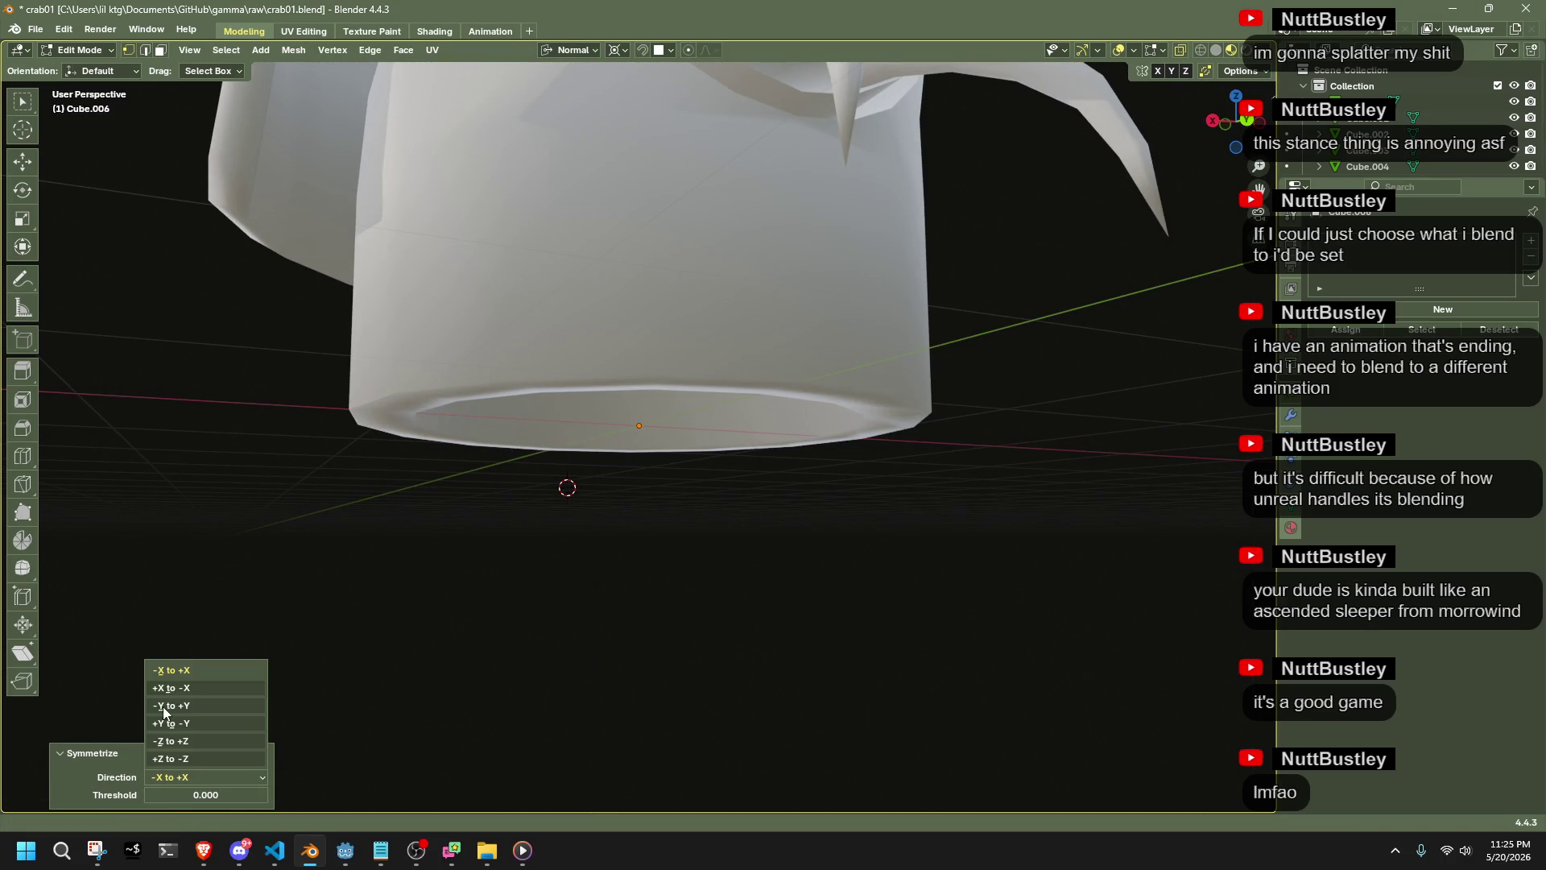
{"action": "left_click", "coordinate": [178, 696]}
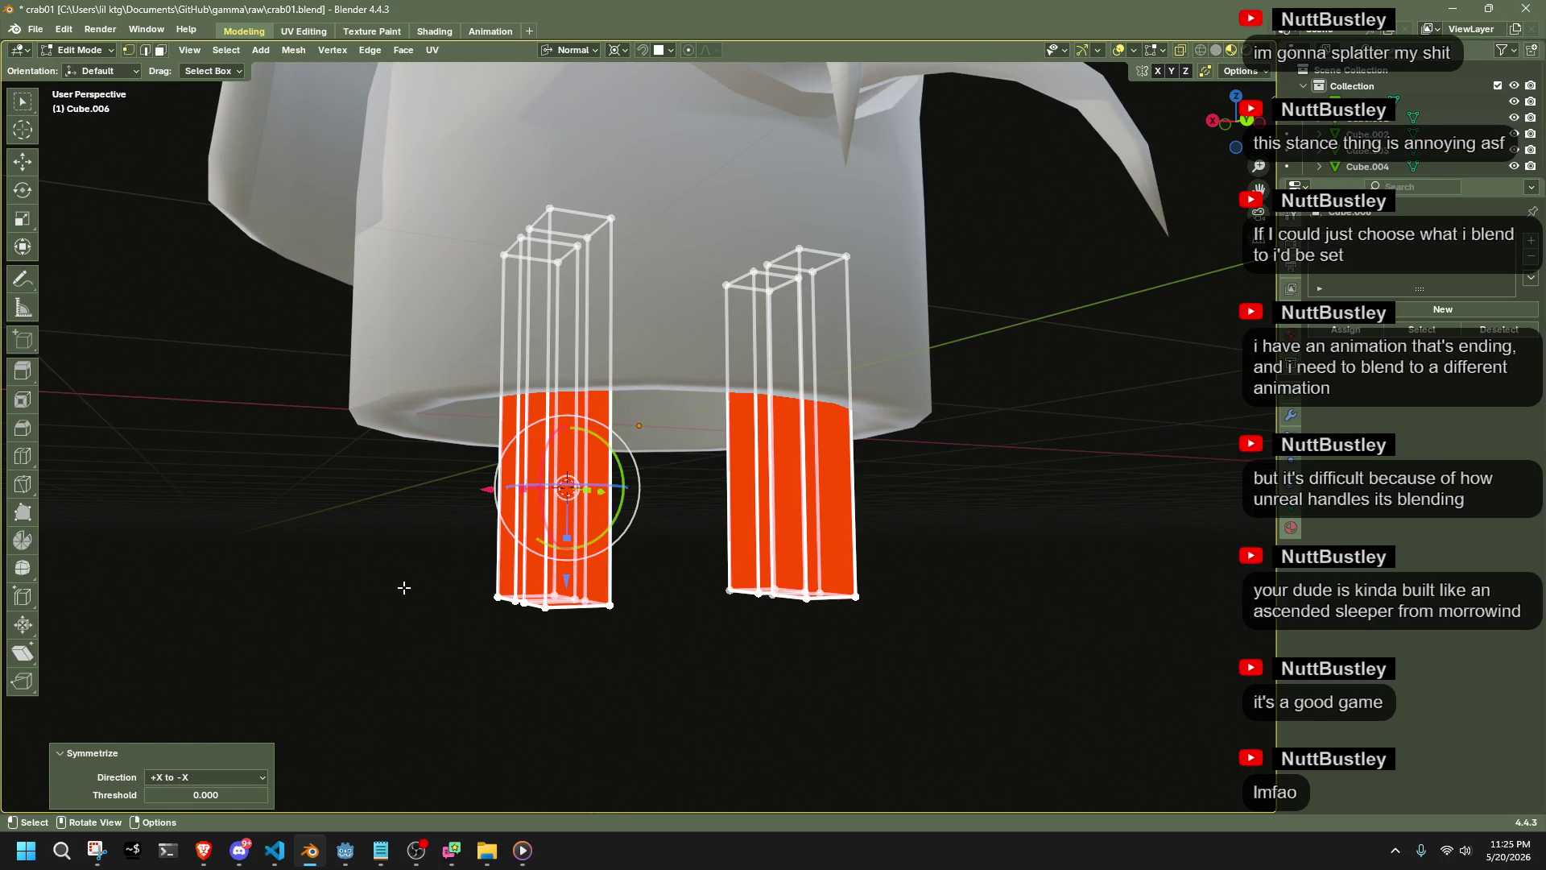
Symmetrize the legs again, testing -X to +X and settling on +Y to -Y
{"action": "left_click", "coordinate": [286, 50]}
{"action": "left_click", "coordinate": [325, 311]}
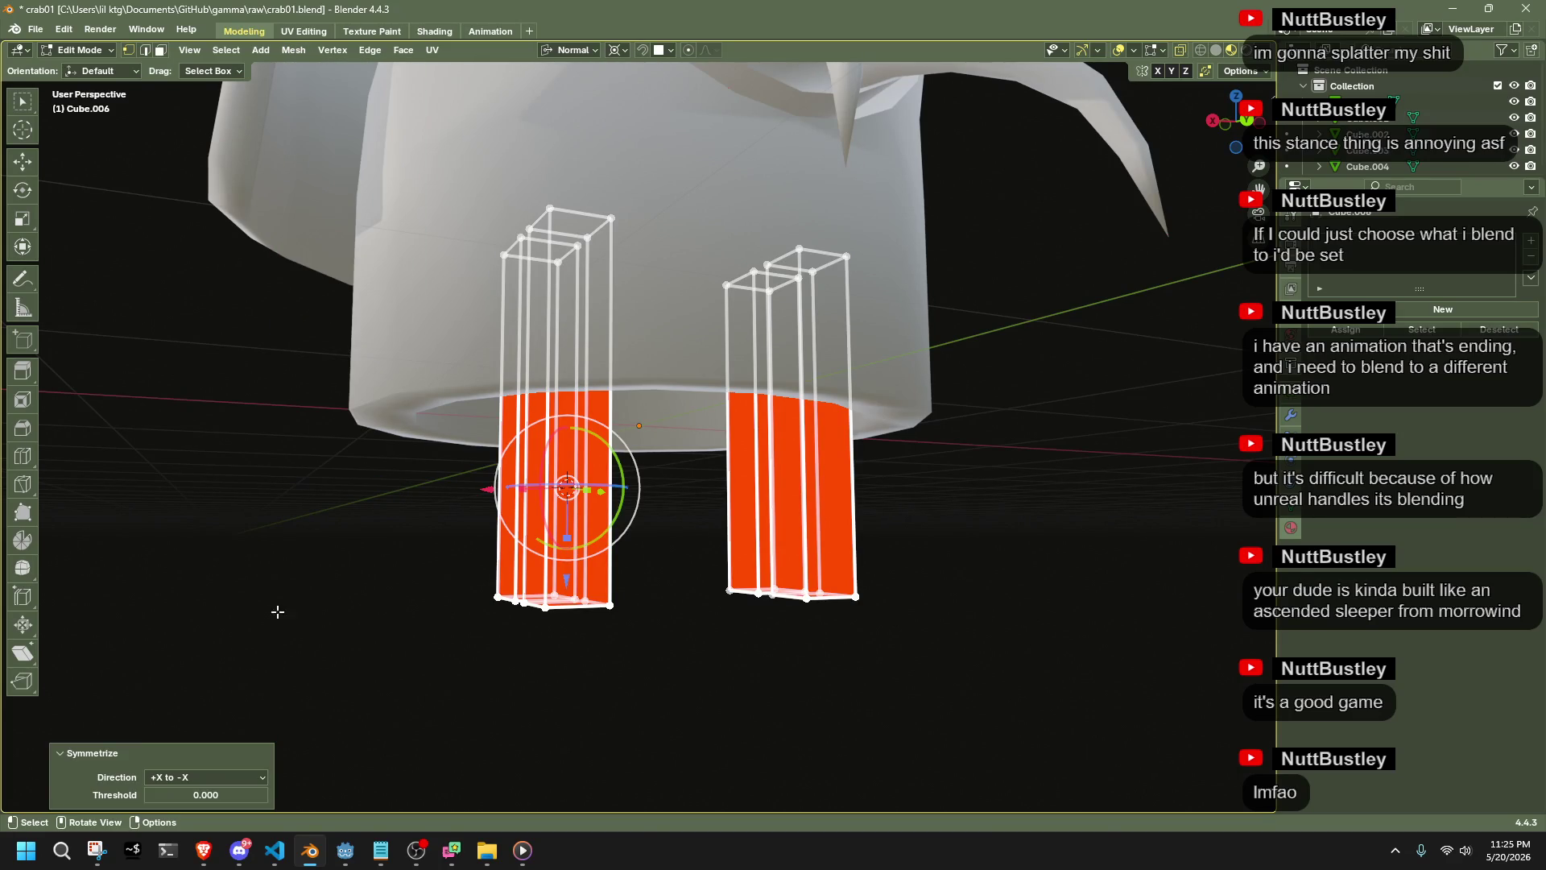
{"action": "left_click", "coordinate": [203, 773]}
{"action": "left_click", "coordinate": [197, 666]}
{"action": "left_click", "coordinate": [196, 772]}
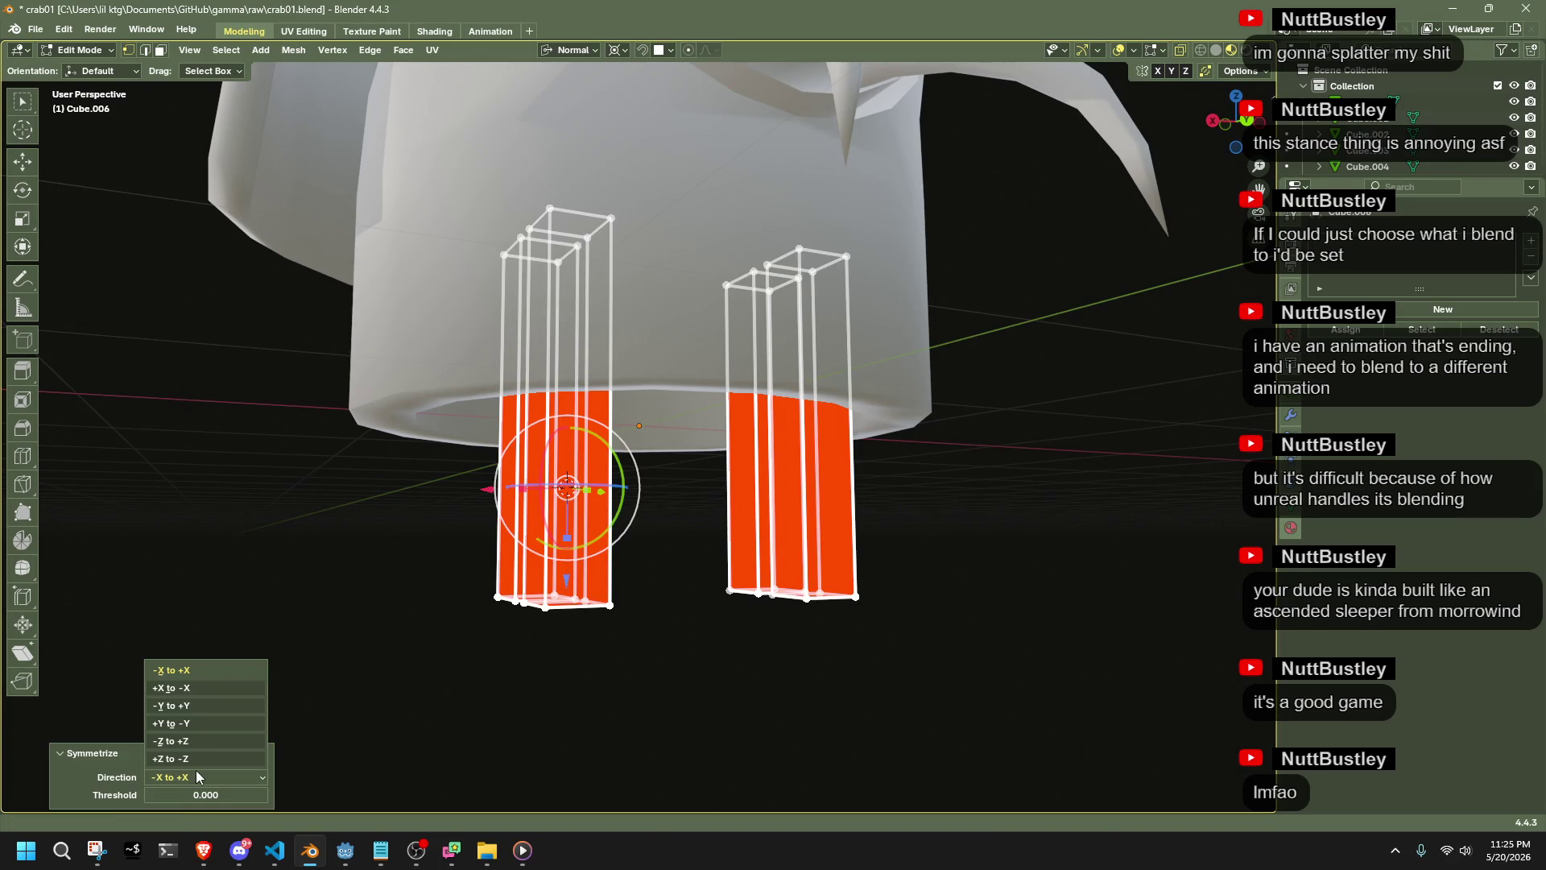
{"action": "left_click", "coordinate": [200, 688]}
{"action": "left_click", "coordinate": [220, 771]}
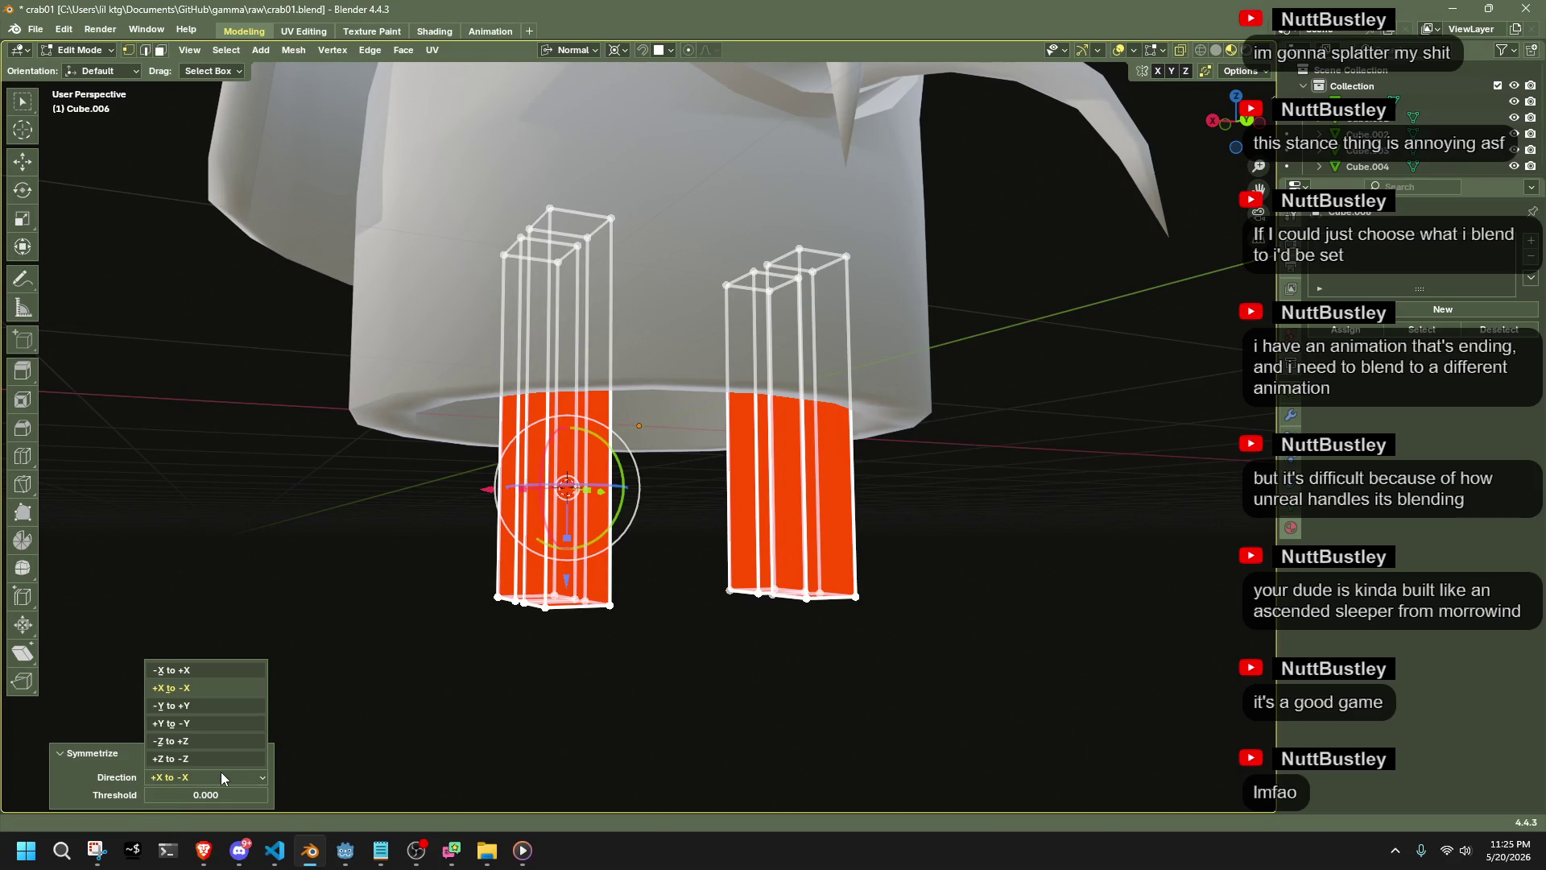
{"action": "left_click", "coordinate": [238, 722]}
Deselect the faces, return to Object Mode and inspect the legs from underneath
{"action": "left_click", "coordinate": [312, 542]}
{"action": "key", "text": "Tab"}
{"action": "scroll", "coordinate": [321, 545], "scroll_direction": "up", "scroll_amount": 2}
{"action": "mouse_move", "coordinate": [321, 545]}
{"action": "middle_mouse_down"}
{"action": "mouse_move", "coordinate": [632, 509]}
{"action": "mouse_move", "coordinate": [661, 464]}
{"action": "mouse_move", "coordinate": [707, 550]}
{"action": "middle_mouse_up"}
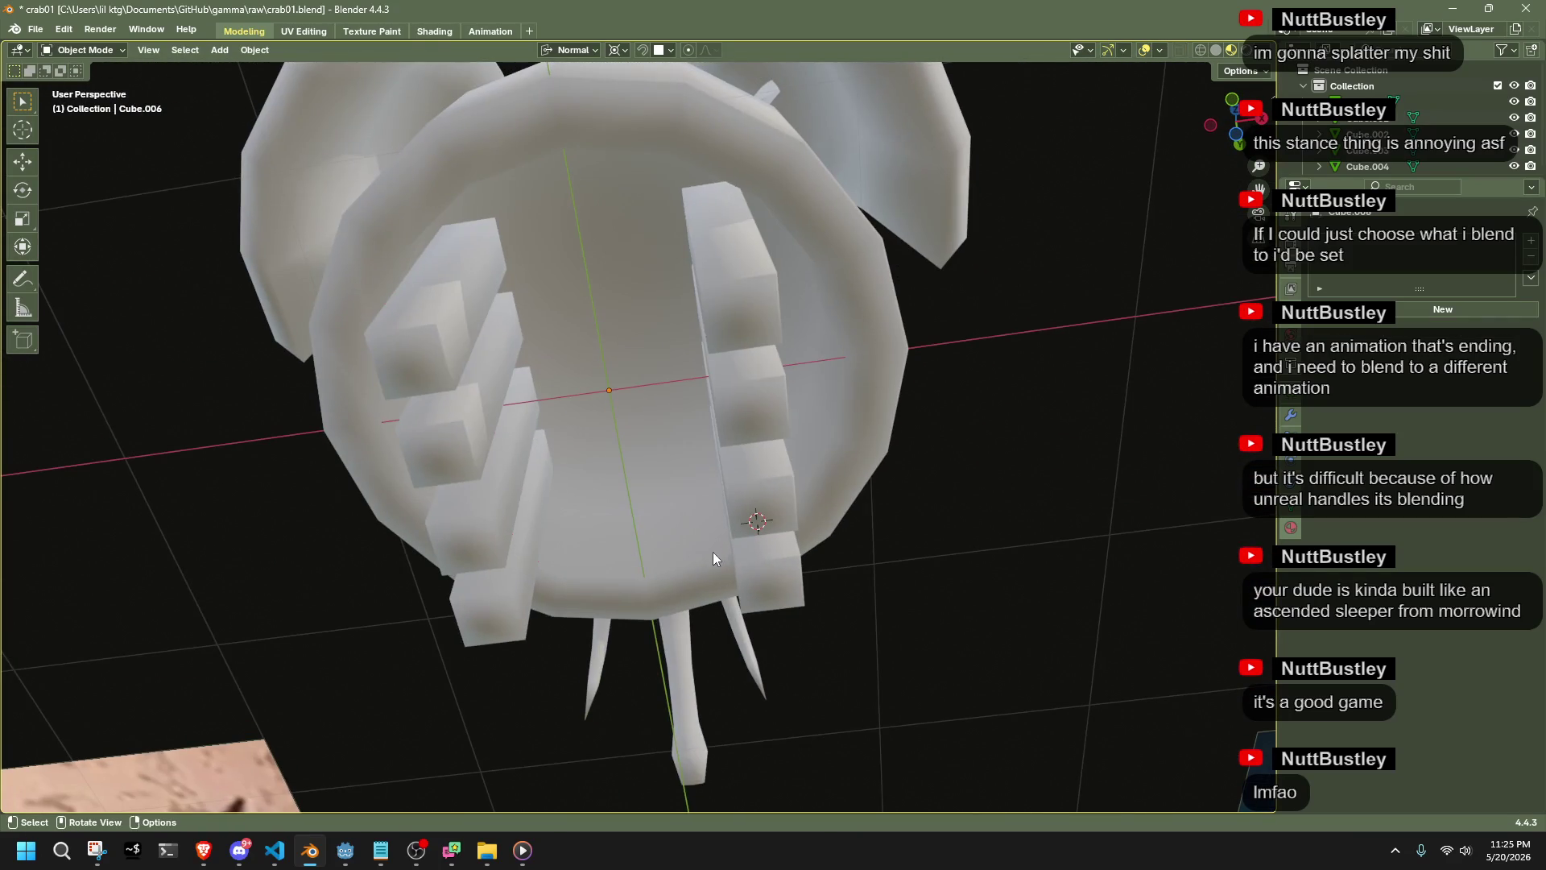
{"action": "key", "text": "Tab"}
In Top Ortho view, delete the middle leg squares' vertices to leave the corner legs
{"action": "mouse_move", "coordinate": [743, 493]}
{"action": "middle_mouse_down"}
{"action": "mouse_move", "coordinate": [752, 735]}
{"action": "mouse_move", "coordinate": [811, 621]}
{"action": "mouse_move", "coordinate": [828, 639]}
{"action": "middle_mouse_up"}
{"action": "mouse_move", "coordinate": [829, 638]}
{"action": "left_mouse_down"}
{"action": "mouse_move", "coordinate": [680, 421]}
{"action": "mouse_move", "coordinate": [644, 450]}
{"action": "left_mouse_up"}
{"action": "scroll", "coordinate": [724, 451], "scroll_direction": "up", "scroll_amount": 3}
{"action": "mouse_move", "coordinate": [725, 451]}
{"action": "middle_mouse_down"}
{"action": "mouse_move", "coordinate": [865, 457]}
{"action": "mouse_move", "coordinate": [872, 534]}
{"action": "middle_mouse_up"}
{"action": "middle_click_drag", "start_coordinate": [870, 531], "coordinate": [1017, 428]}
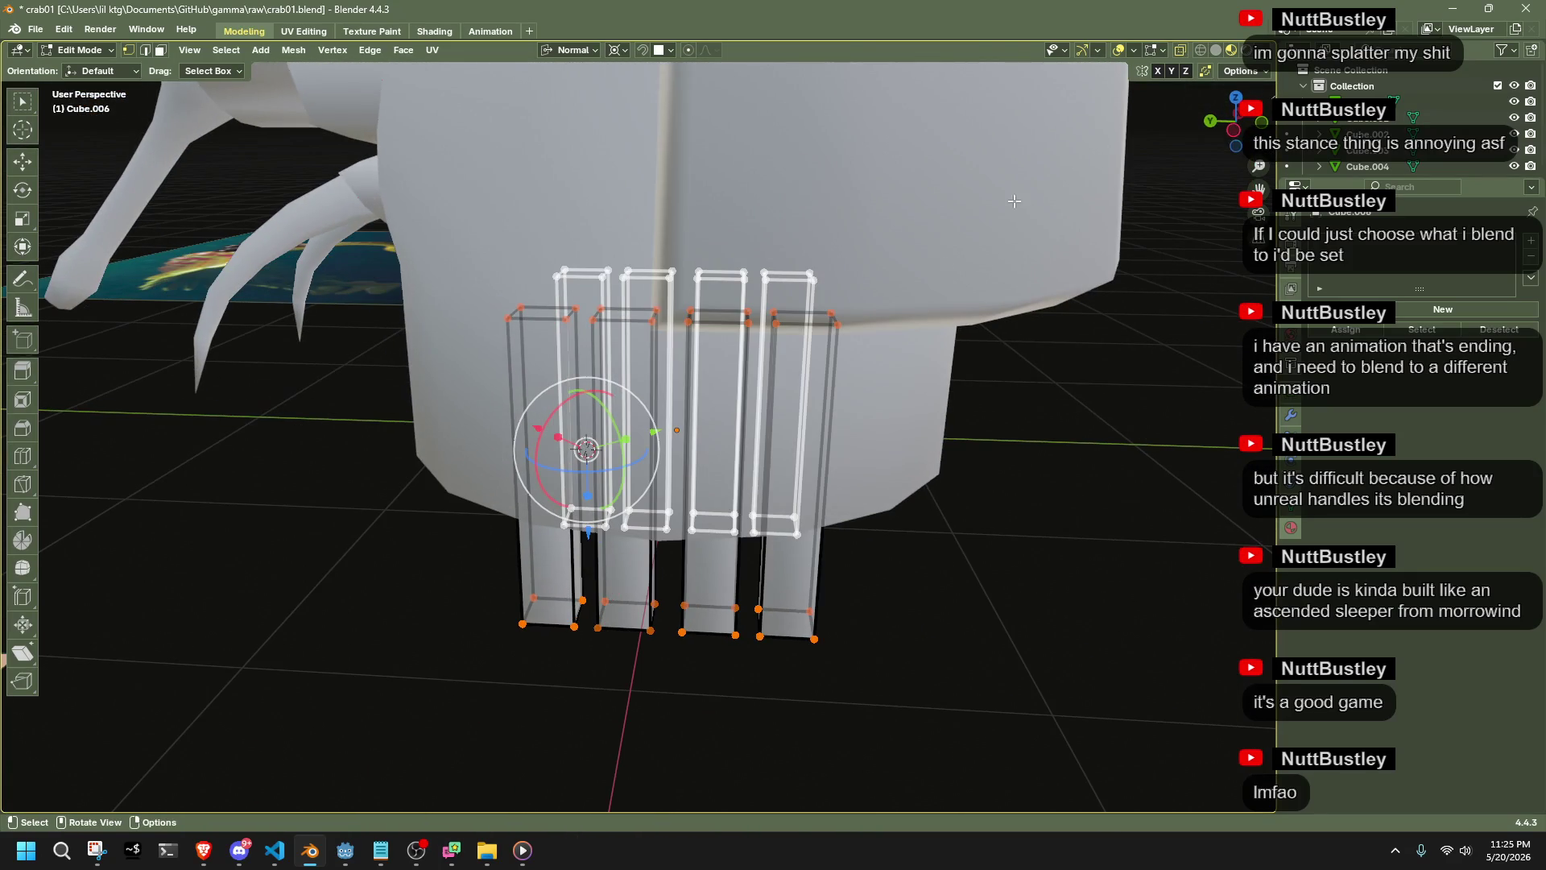
{"action": "left_click", "coordinate": [1236, 97]}
{"action": "left_click_drag", "start_coordinate": [416, 413], "coordinate": [901, 543]}
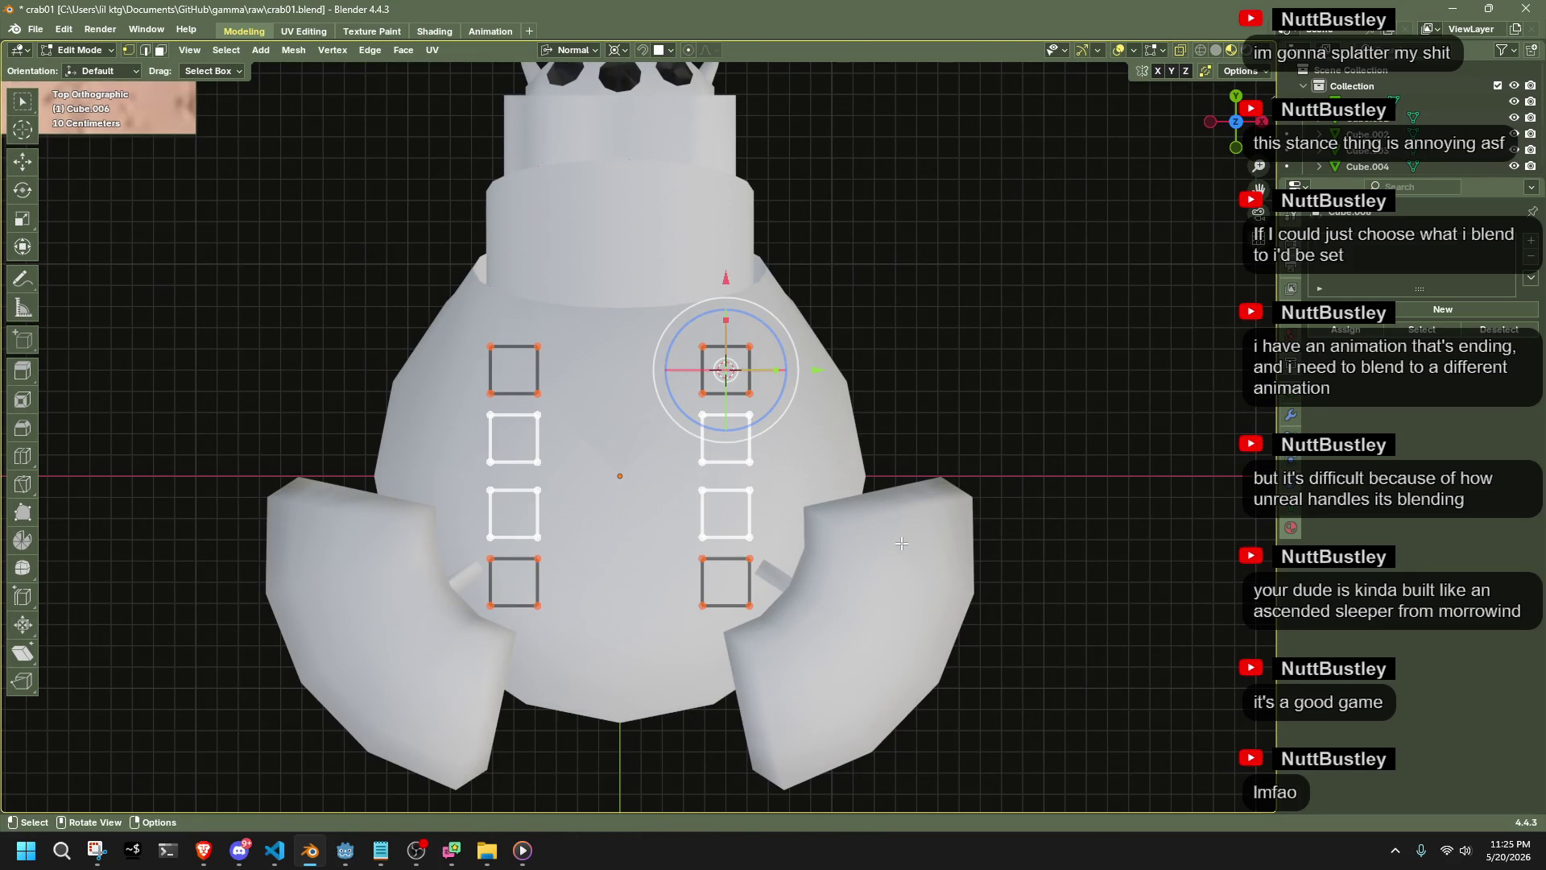
{"action": "key", "text": "x"}
{"action": "left_click", "coordinate": [834, 507]}
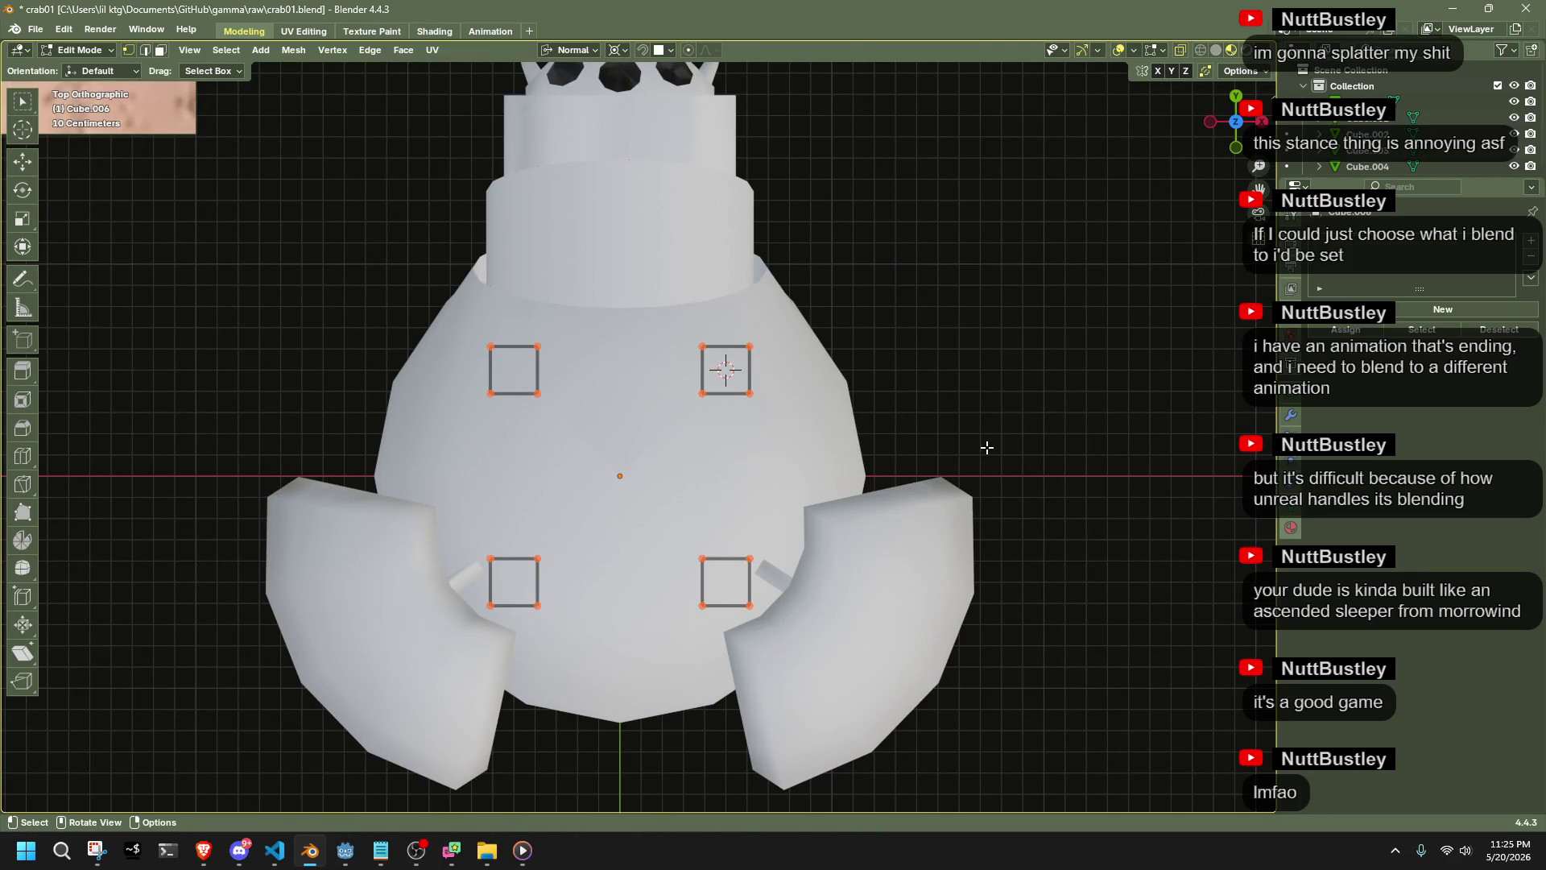
Select the lower-right leg box from below in Edit Mode
{"action": "key", "text": "Tab"}
{"action": "mouse_move", "coordinate": [997, 436]}
{"action": "middle_mouse_down"}
{"action": "mouse_move", "coordinate": [833, 382]}
{"action": "mouse_move", "coordinate": [794, 271]}
{"action": "mouse_move", "coordinate": [642, 282]}
{"action": "mouse_move", "coordinate": [801, 366]}
{"action": "middle_mouse_up"}
{"action": "key", "text": "Tab"}
{"action": "middle_click_drag", "start_coordinate": [673, 402], "coordinate": [730, 682]}
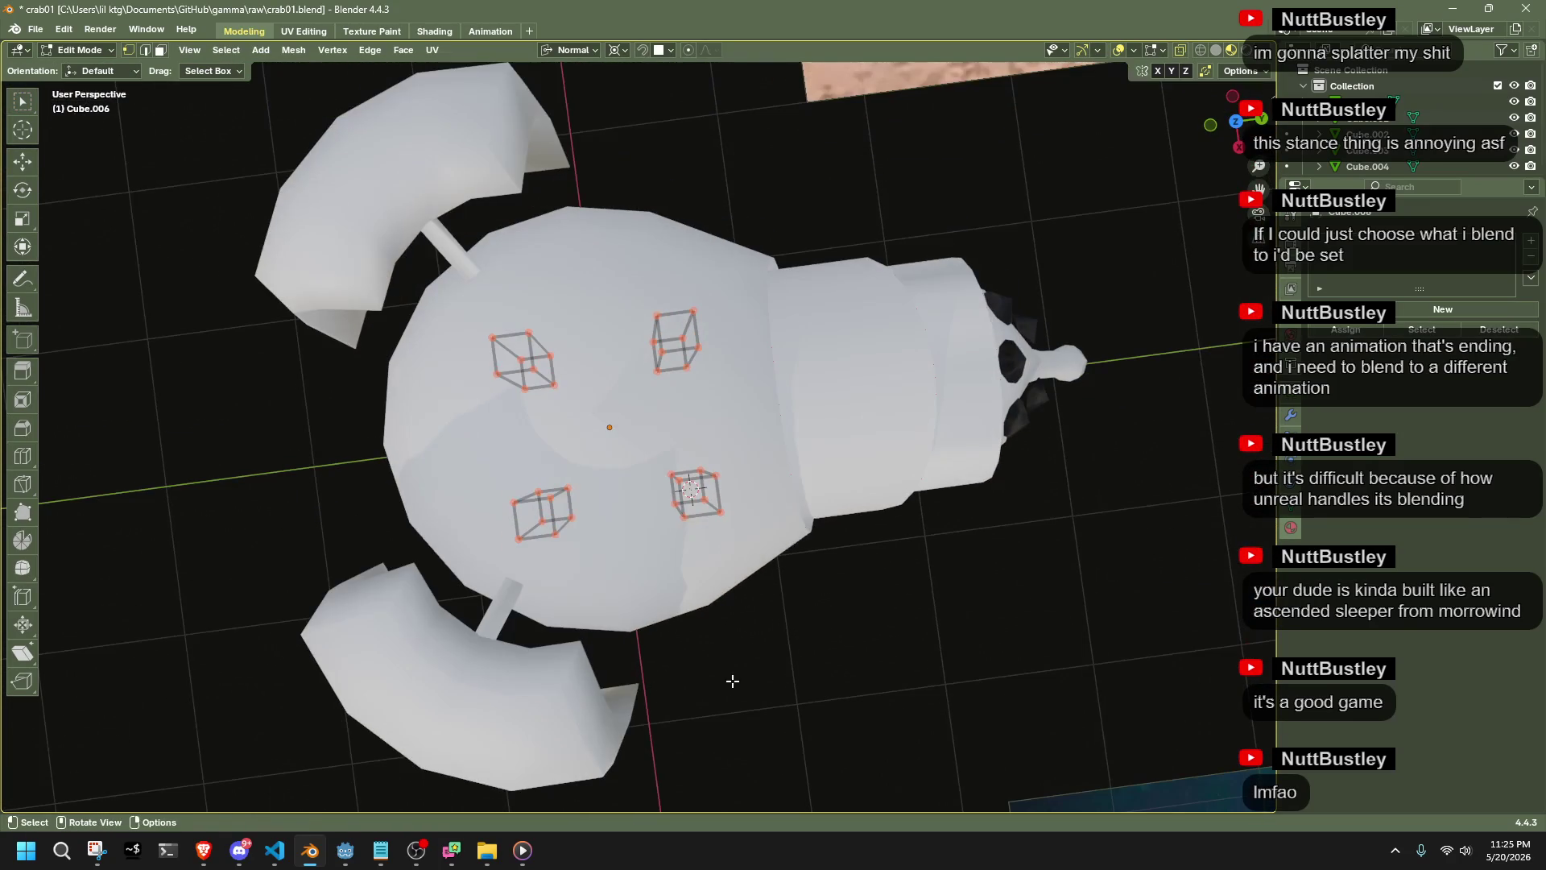
{"action": "key", "text": "c"}
{"action": "left_click", "coordinate": [691, 493]}
Duplicate the leg box and snap the copy to the underside centre
{"action": "key", "text": "shift+d"}
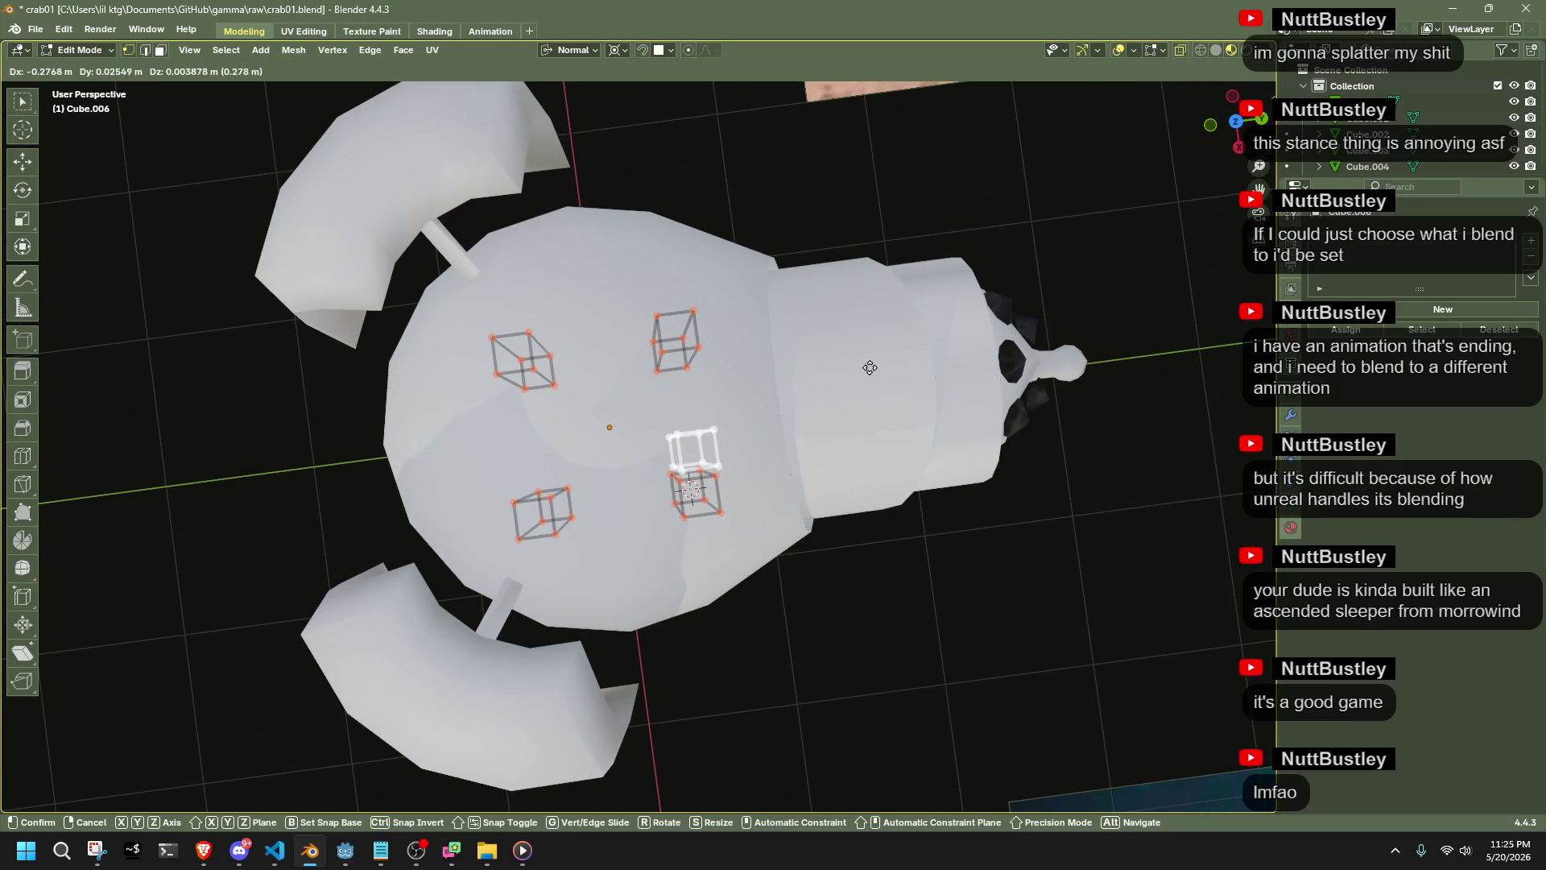
{"action": "left_click", "coordinate": [869, 370]}
{"action": "key", "text": "shift+s"}
{"action": "key", "text": "2"}
{"action": "mouse_move", "coordinate": [868, 369]}
{"action": "middle_mouse_down"}
{"action": "mouse_move", "coordinate": [835, 433]}
{"action": "mouse_move", "coordinate": [818, 356]}
{"action": "mouse_move", "coordinate": [816, 534]}
{"action": "middle_mouse_up"}
{"action": "key", "text": "shift+s"}
{"action": "key", "text": "8"}
Check the leg boxes from underneath and select another leg box
{"action": "key", "text": "Tab"}
{"action": "key", "text": "Tab"}
{"action": "key", "text": "Tab"}
{"action": "mouse_move", "coordinate": [687, 646]}
{"action": "middle_mouse_down"}
{"action": "mouse_move", "coordinate": [712, 468]}
{"action": "mouse_move", "coordinate": [693, 358]}
{"action": "middle_mouse_up"}
{"action": "key", "text": "Tab"}
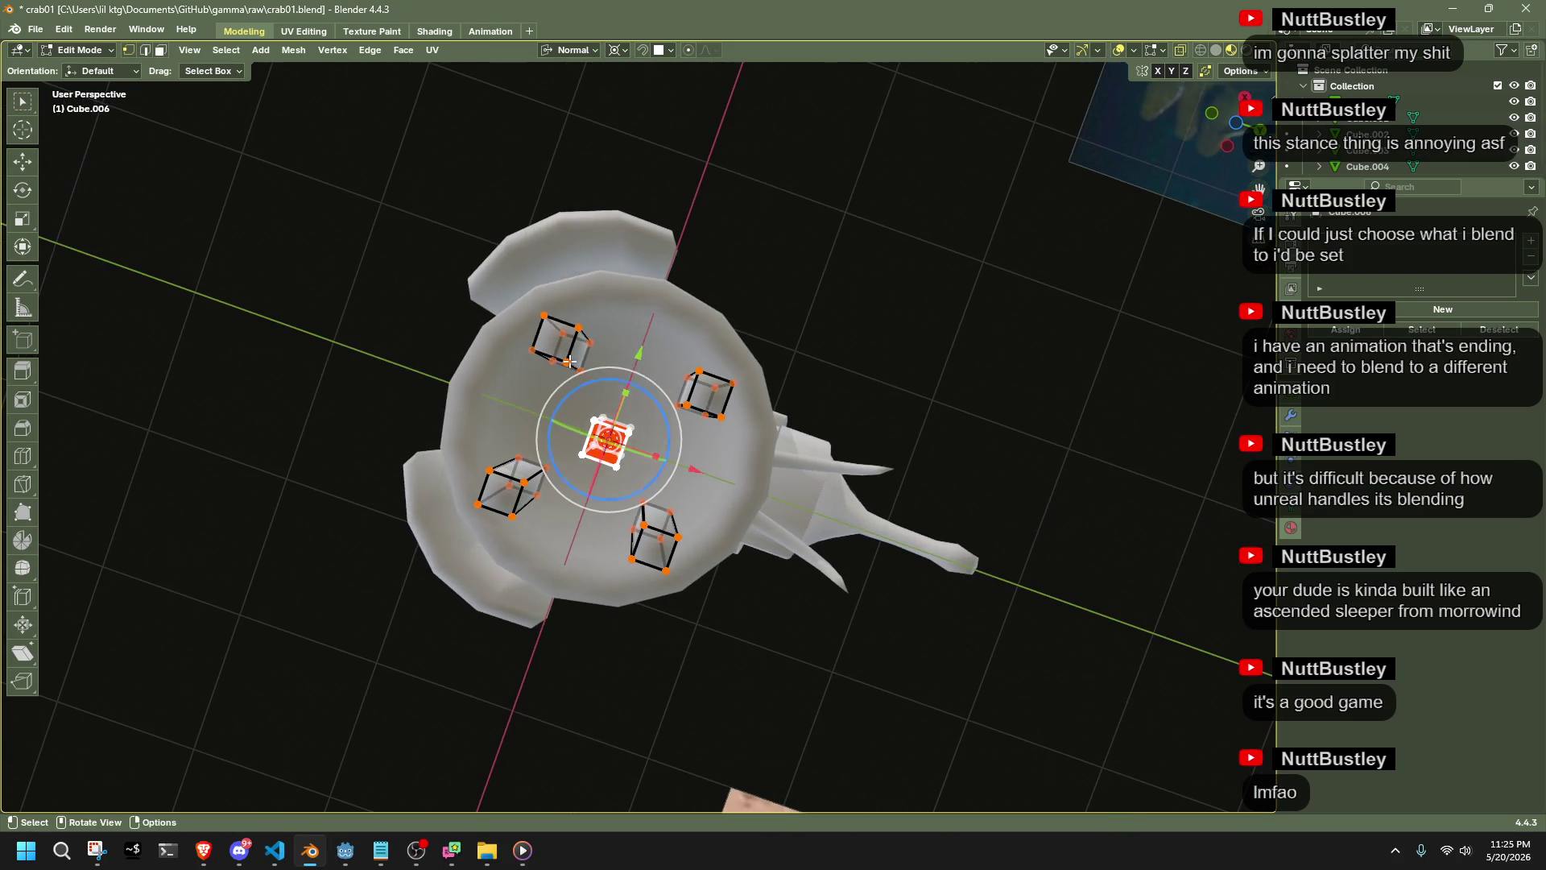
{"action": "left_click_drag", "start_coordinate": [794, 467], "coordinate": [688, 355]}
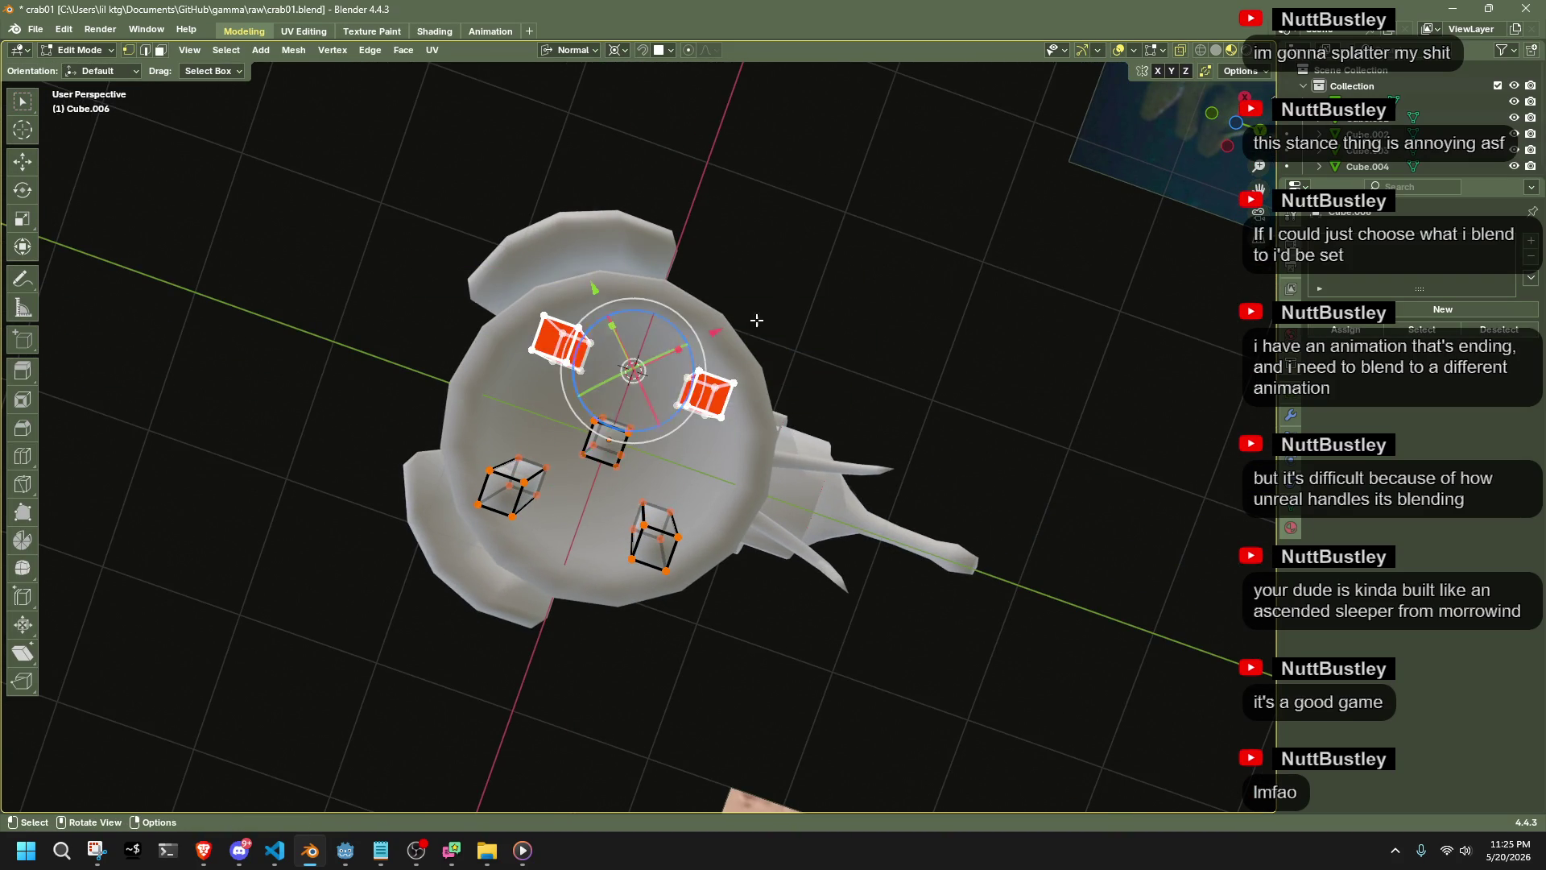
{"action": "key", "text": "Tab"}
{"action": "mouse_move", "coordinate": [886, 382]}
{"action": "middle_mouse_down"}
{"action": "mouse_move", "coordinate": [766, 568]}
{"action": "mouse_move", "coordinate": [582, 641]}
{"action": "middle_mouse_up"}
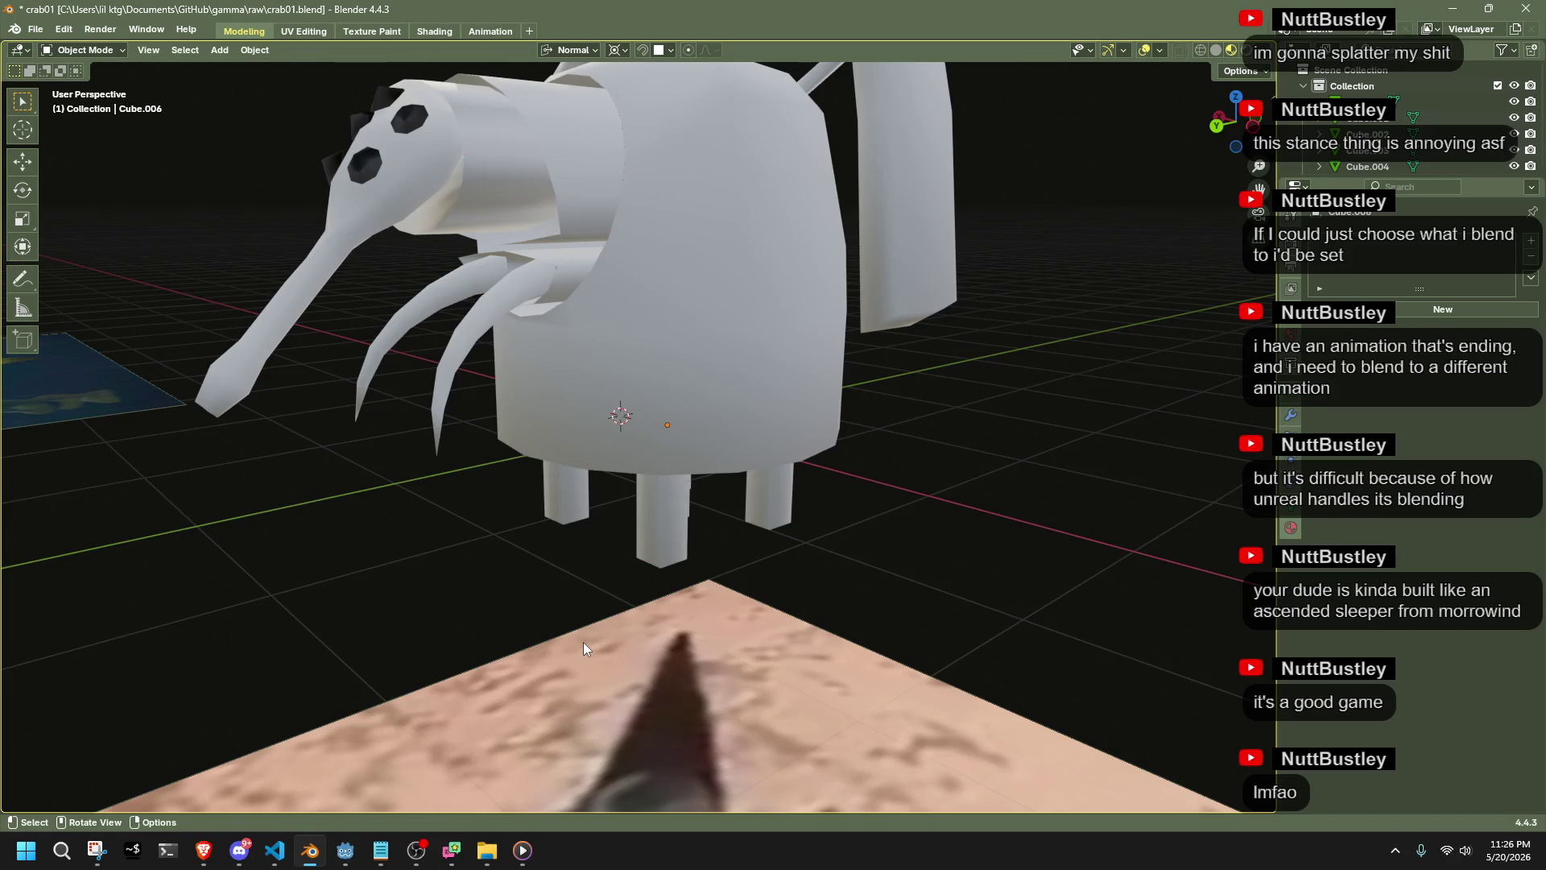
{"action": "mouse_move", "coordinate": [636, 611]}
{"action": "middle_mouse_down"}
{"action": "mouse_move", "coordinate": [717, 520]}
{"action": "mouse_move", "coordinate": [842, 516]}
{"action": "mouse_move", "coordinate": [838, 560]}
{"action": "mouse_move", "coordinate": [784, 558]}
{"action": "mouse_move", "coordinate": [687, 507]}
{"action": "mouse_move", "coordinate": [820, 543]}
{"action": "mouse_move", "coordinate": [869, 525]}
{"action": "mouse_move", "coordinate": [897, 490]}
{"action": "mouse_move", "coordinate": [887, 470]}
{"action": "mouse_move", "coordinate": [803, 452]}
{"action": "mouse_move", "coordinate": [710, 454]}
{"action": "middle_mouse_up"}
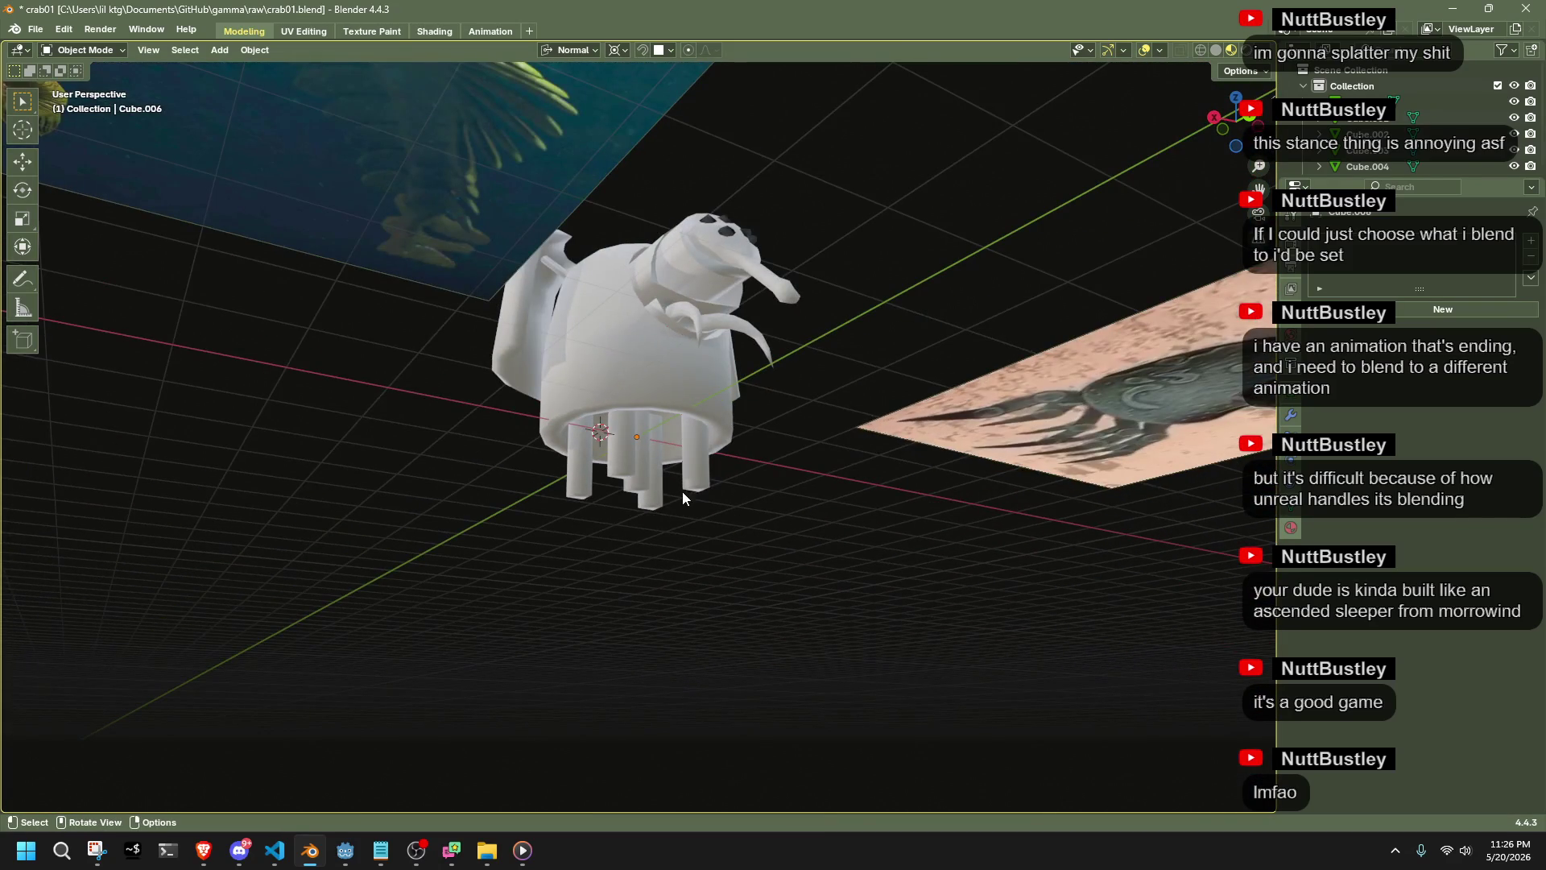
{"action": "scroll", "coordinate": [667, 544], "scroll_direction": "up", "scroll_amount": 3}
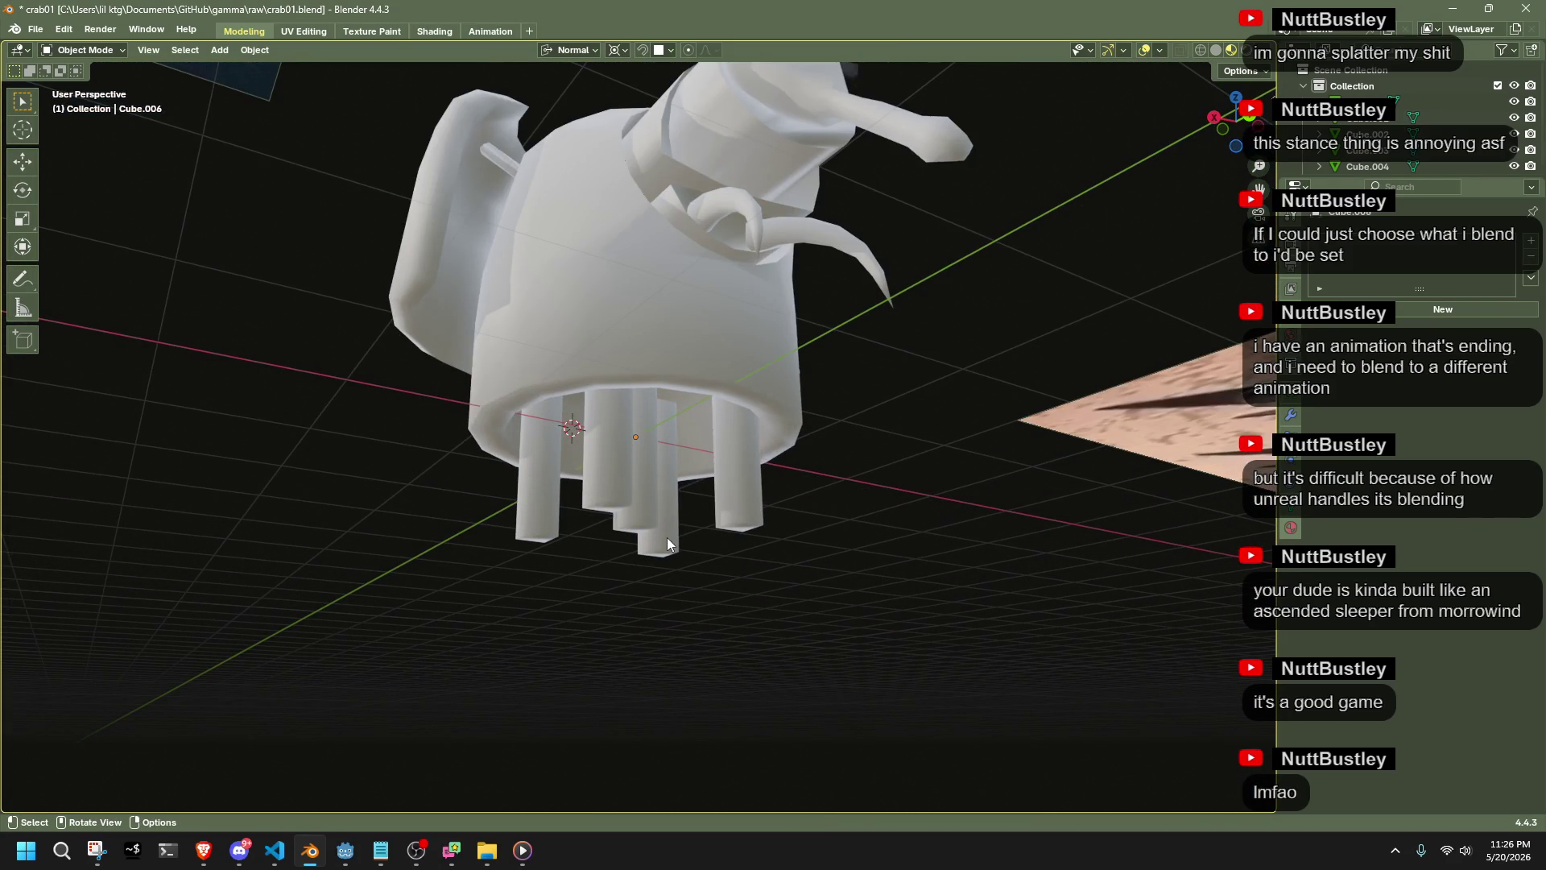
{"action": "mouse_move", "coordinate": [666, 538]}
{"action": "middle_mouse_down"}
{"action": "mouse_move", "coordinate": [940, 593]}
{"action": "mouse_move", "coordinate": [776, 507]}
{"action": "mouse_move", "coordinate": [775, 409]}
{"action": "middle_mouse_up"}
{"action": "left_click", "coordinate": [611, 448]}
Delete the small centre cube from the legs mesh
{"action": "key", "text": "Tab"}
{"action": "left_click_drag", "start_coordinate": [689, 489], "coordinate": [584, 421]}
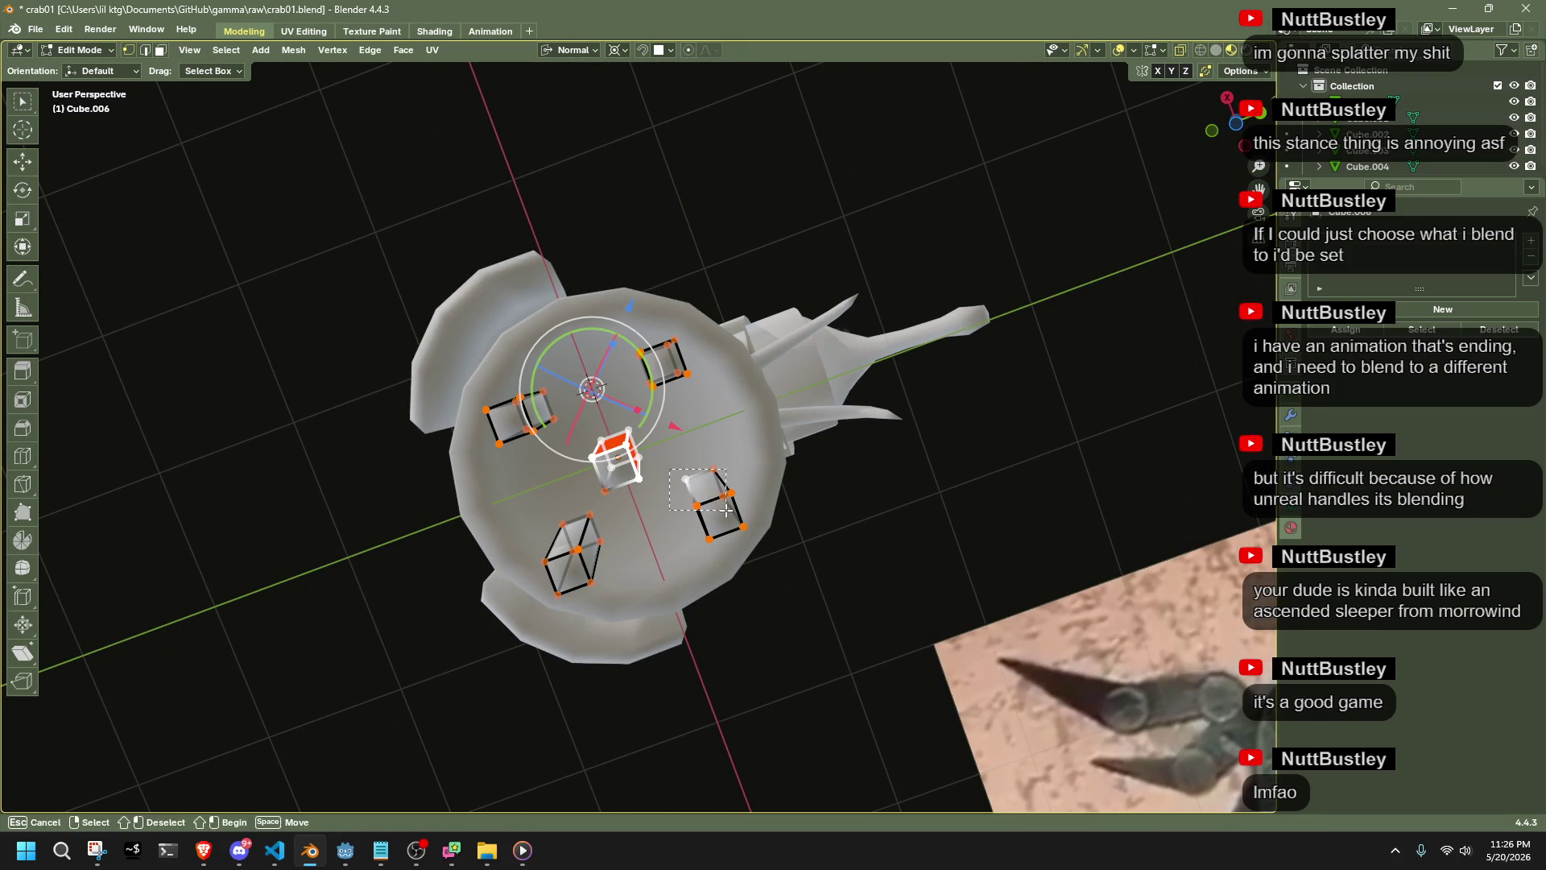
{"action": "key", "text": "ctrl+l"}
{"action": "key", "text": "x"}
{"action": "left_click", "coordinate": [968, 490]}
In bottom ortho view, snap the cursor to the inner edges and scale them along Y to 0.1
{"action": "mouse_move", "coordinate": [968, 490]}
{"action": "middle_mouse_down"}
{"action": "mouse_move", "coordinate": [1047, 338]}
{"action": "mouse_move", "coordinate": [1199, 151]}
{"action": "middle_mouse_up"}
{"action": "left_click", "coordinate": [1237, 123]}
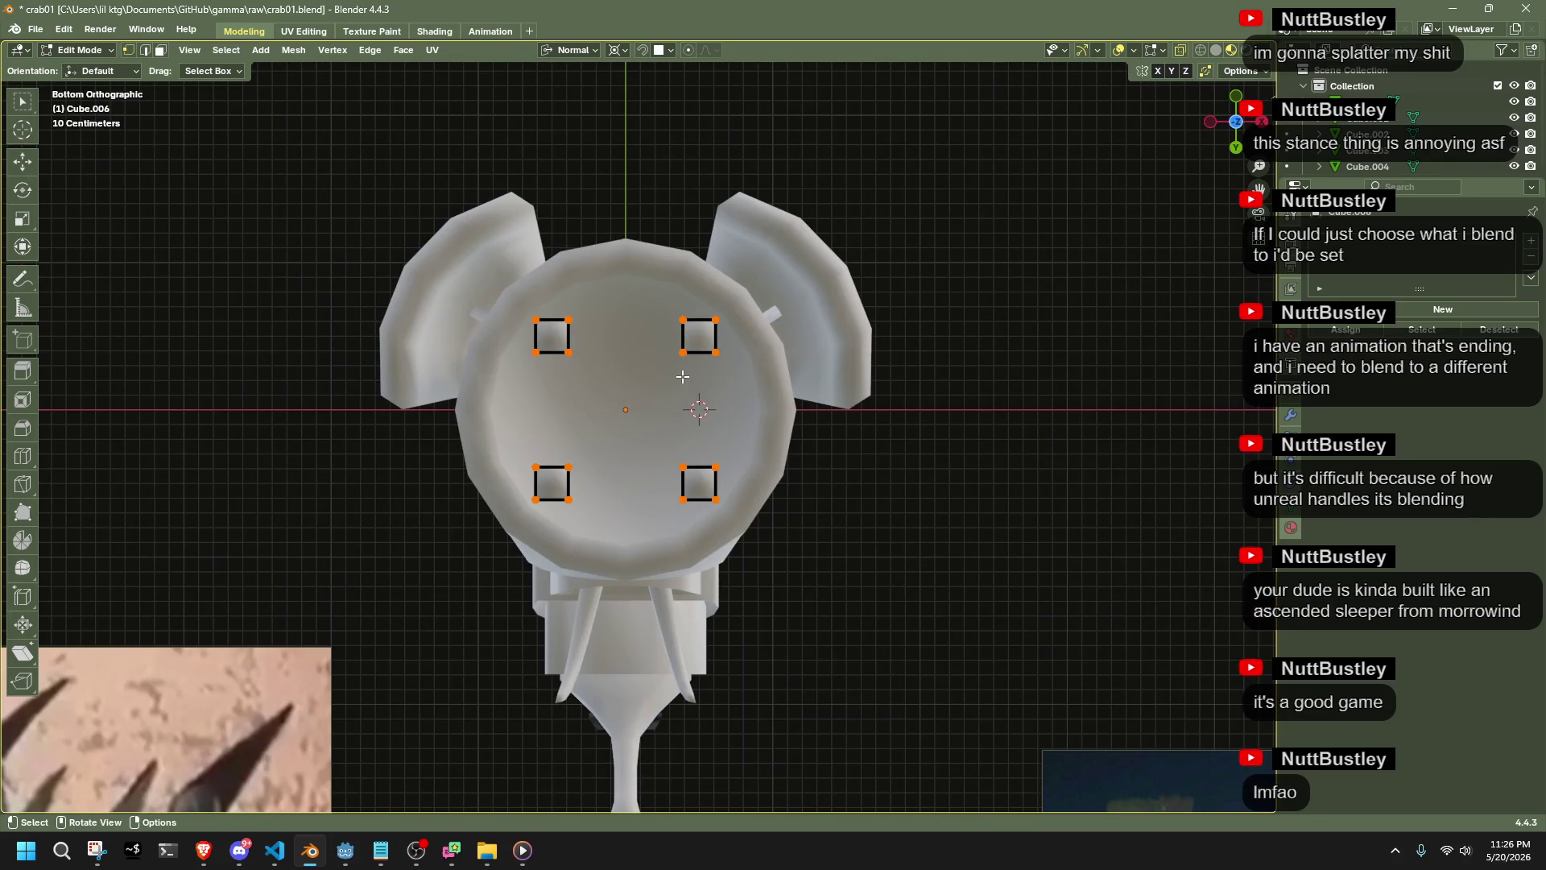
{"action": "left_click_drag", "start_coordinate": [465, 339], "coordinate": [923, 476]}
{"action": "key", "text": "shift+s"}
{"action": "left_click", "coordinate": [924, 474]}
{"action": "key", "text": "s"}
{"action": "key", "text": "y"}
{"action": "left_click", "coordinate": [658, 433]}
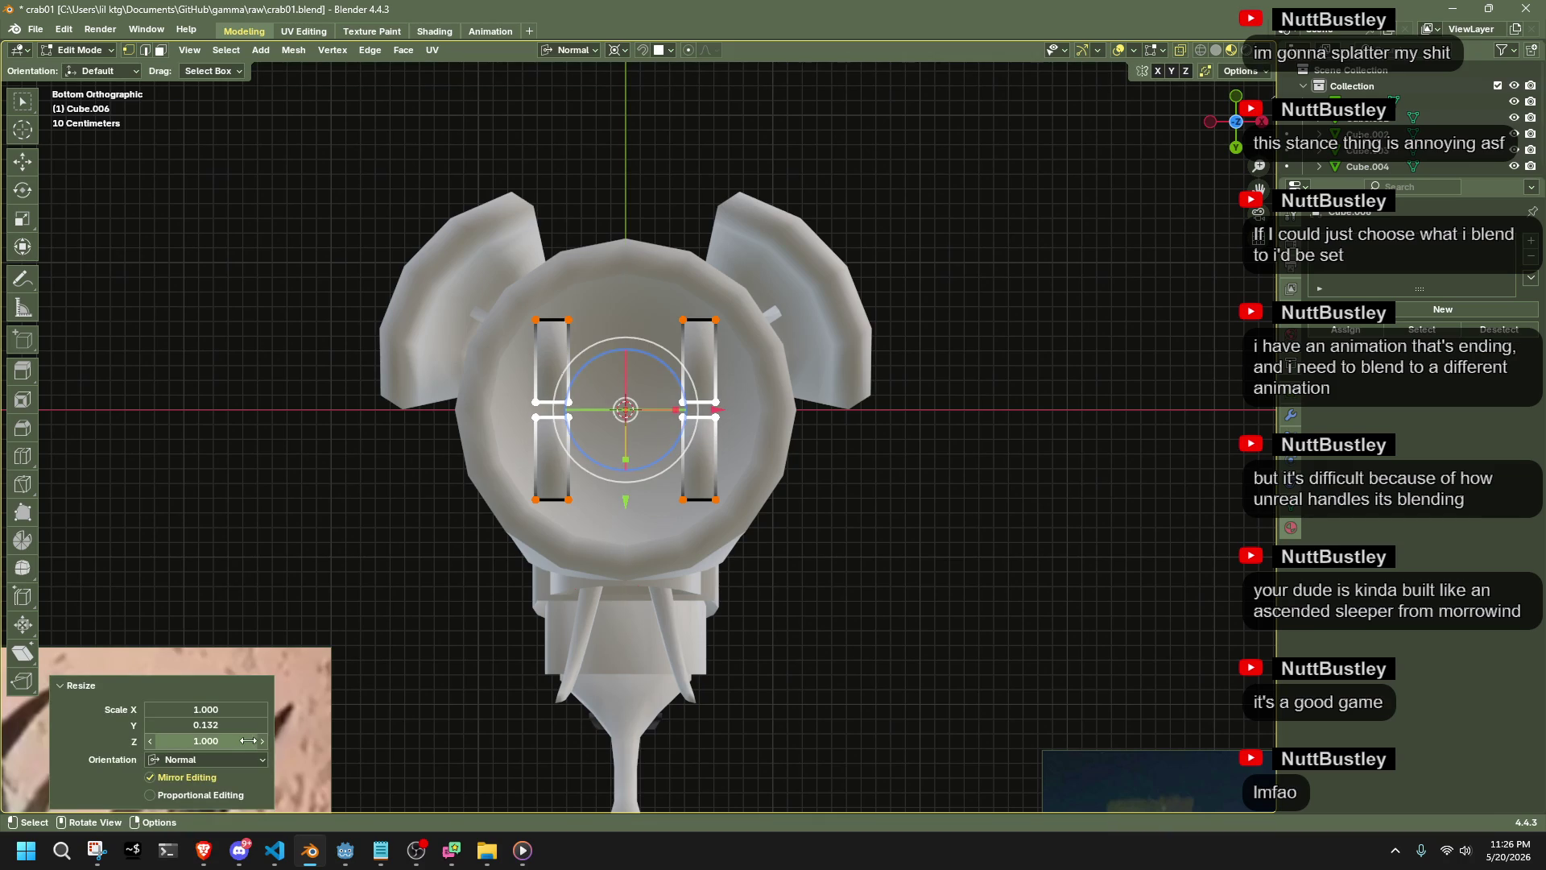
{"action": "left_click", "coordinate": [225, 725]}
{"action": "type", "text": ".1"}
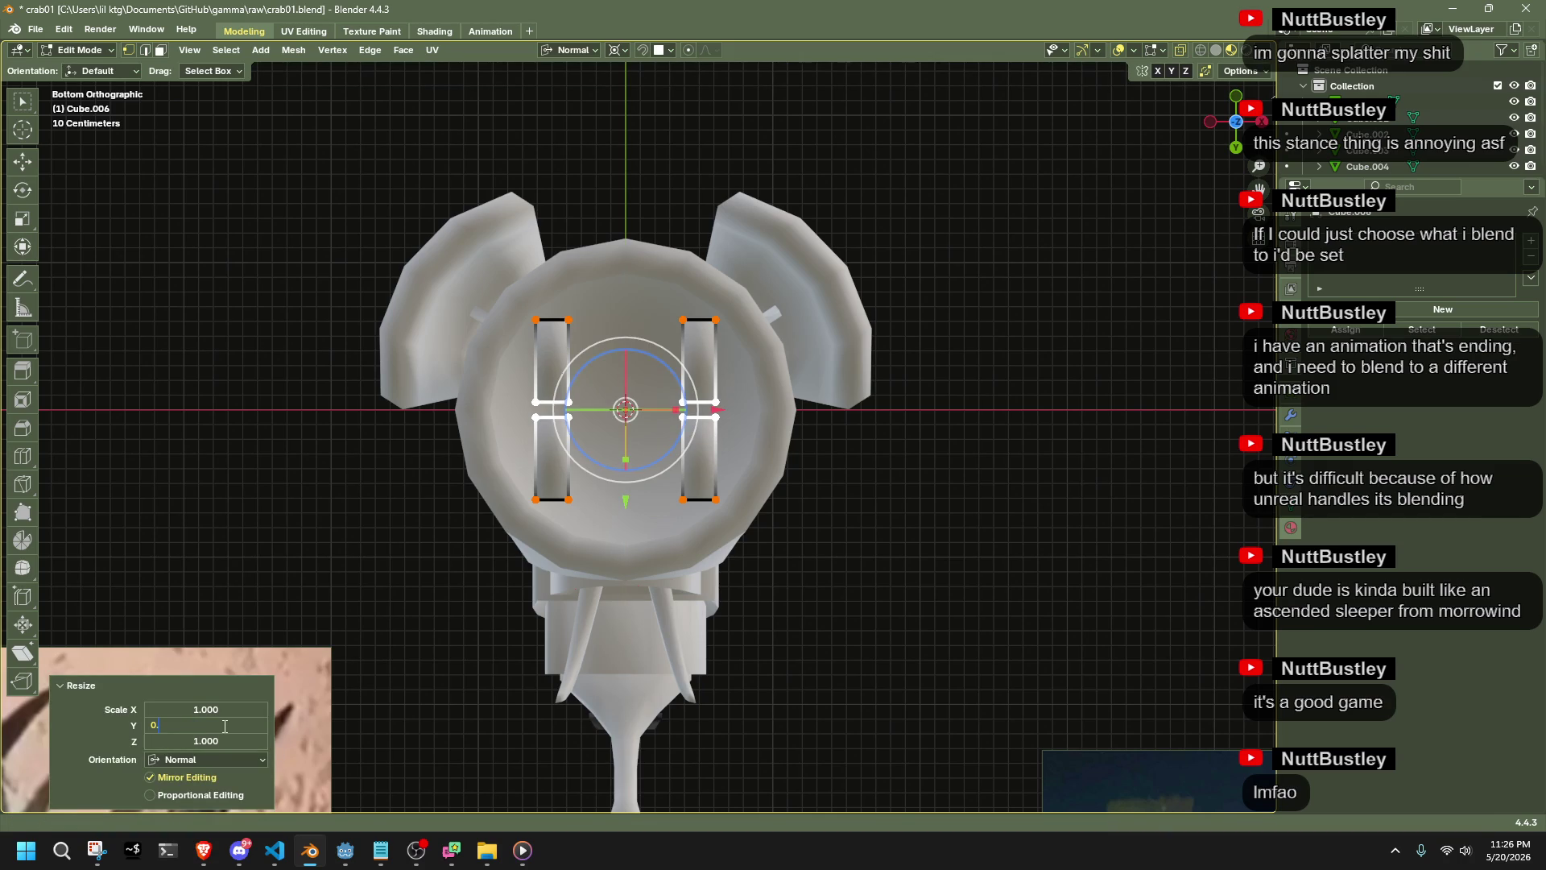
{"action": "key", "text": "Return"}
Scale the left bar's inner edges along X to 0.1 and return to Object Mode
{"action": "mouse_move", "coordinate": [656, 596]}
{"action": "left_mouse_down"}
{"action": "mouse_move", "coordinate": [635, 436]}
{"action": "mouse_move", "coordinate": [552, 272]}
{"action": "mouse_move", "coordinate": [673, 471]}
{"action": "mouse_move", "coordinate": [709, 594]}
{"action": "left_mouse_up"}
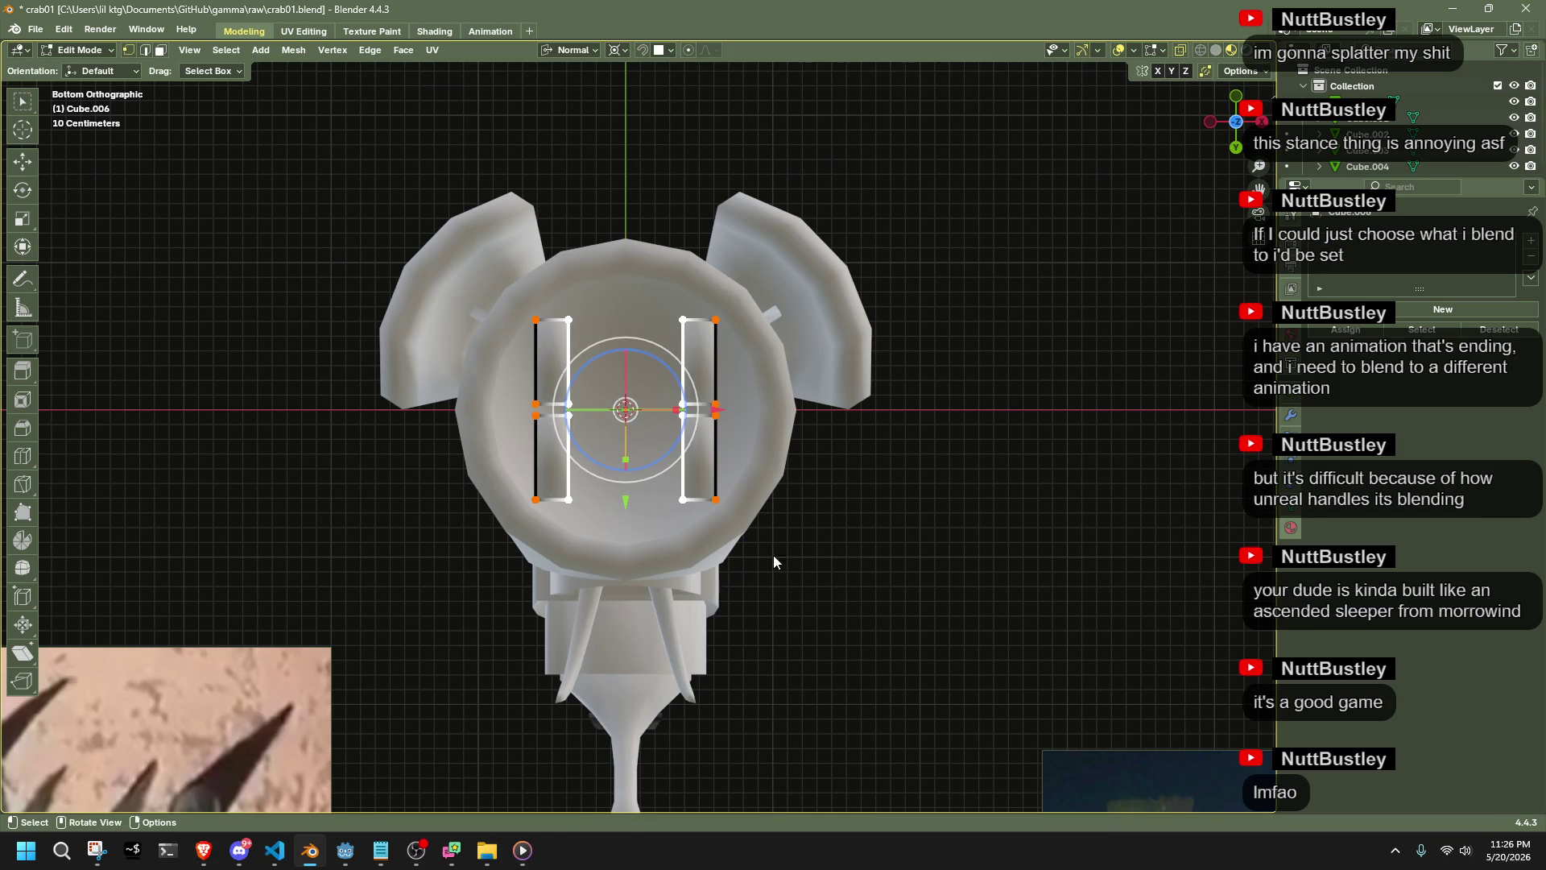
{"action": "key", "text": "s"}
{"action": "key", "text": "x"}
{"action": "key", "text": "x"}
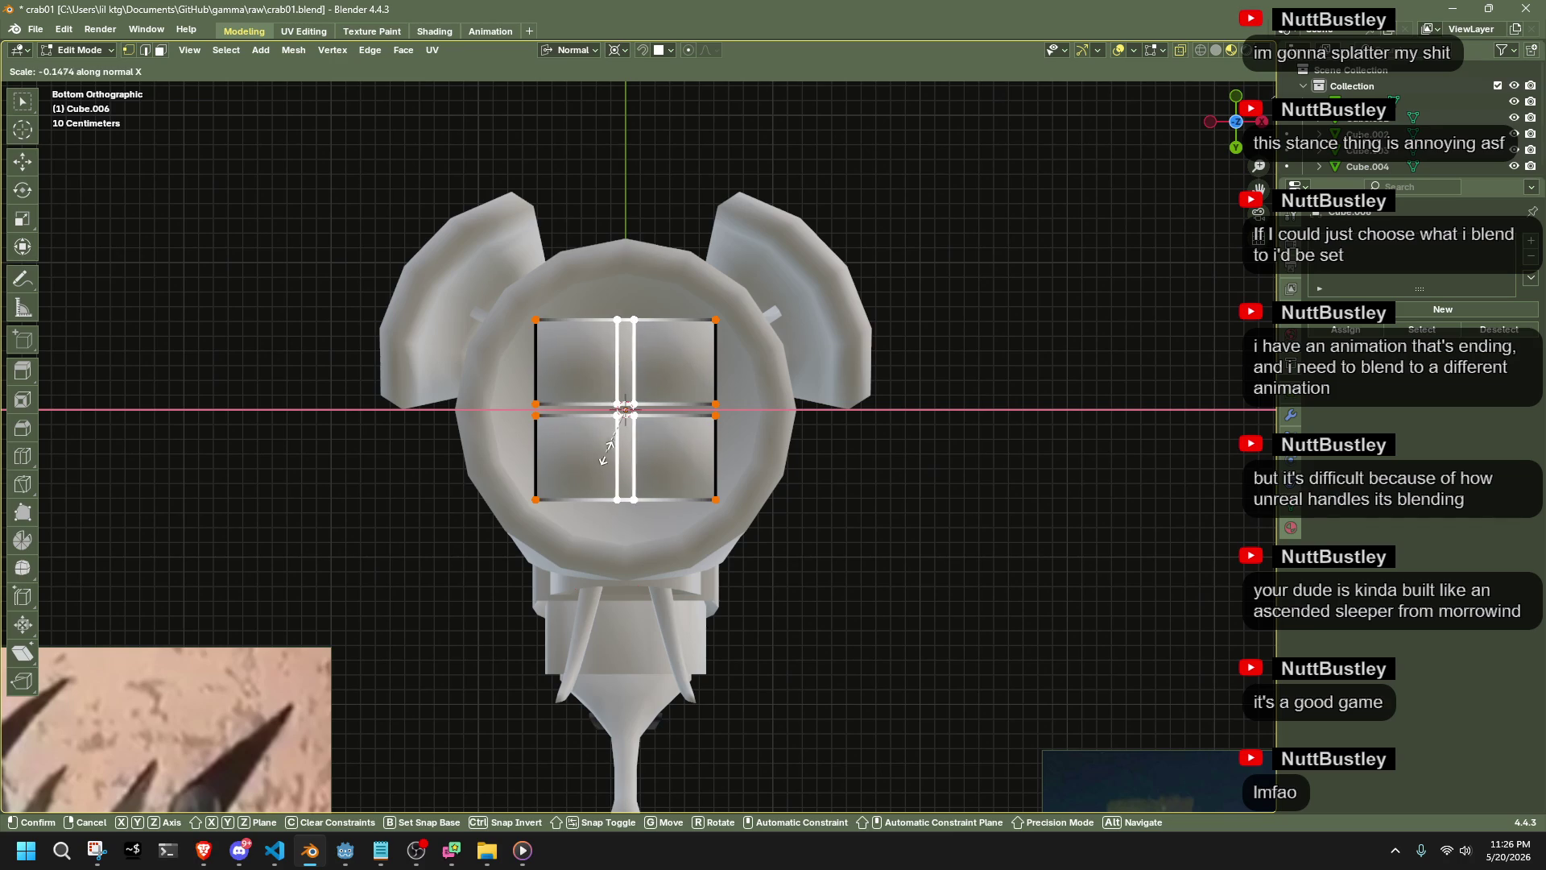
{"action": "left_click", "coordinate": [615, 441]}
{"action": "left_click", "coordinate": [227, 709]}
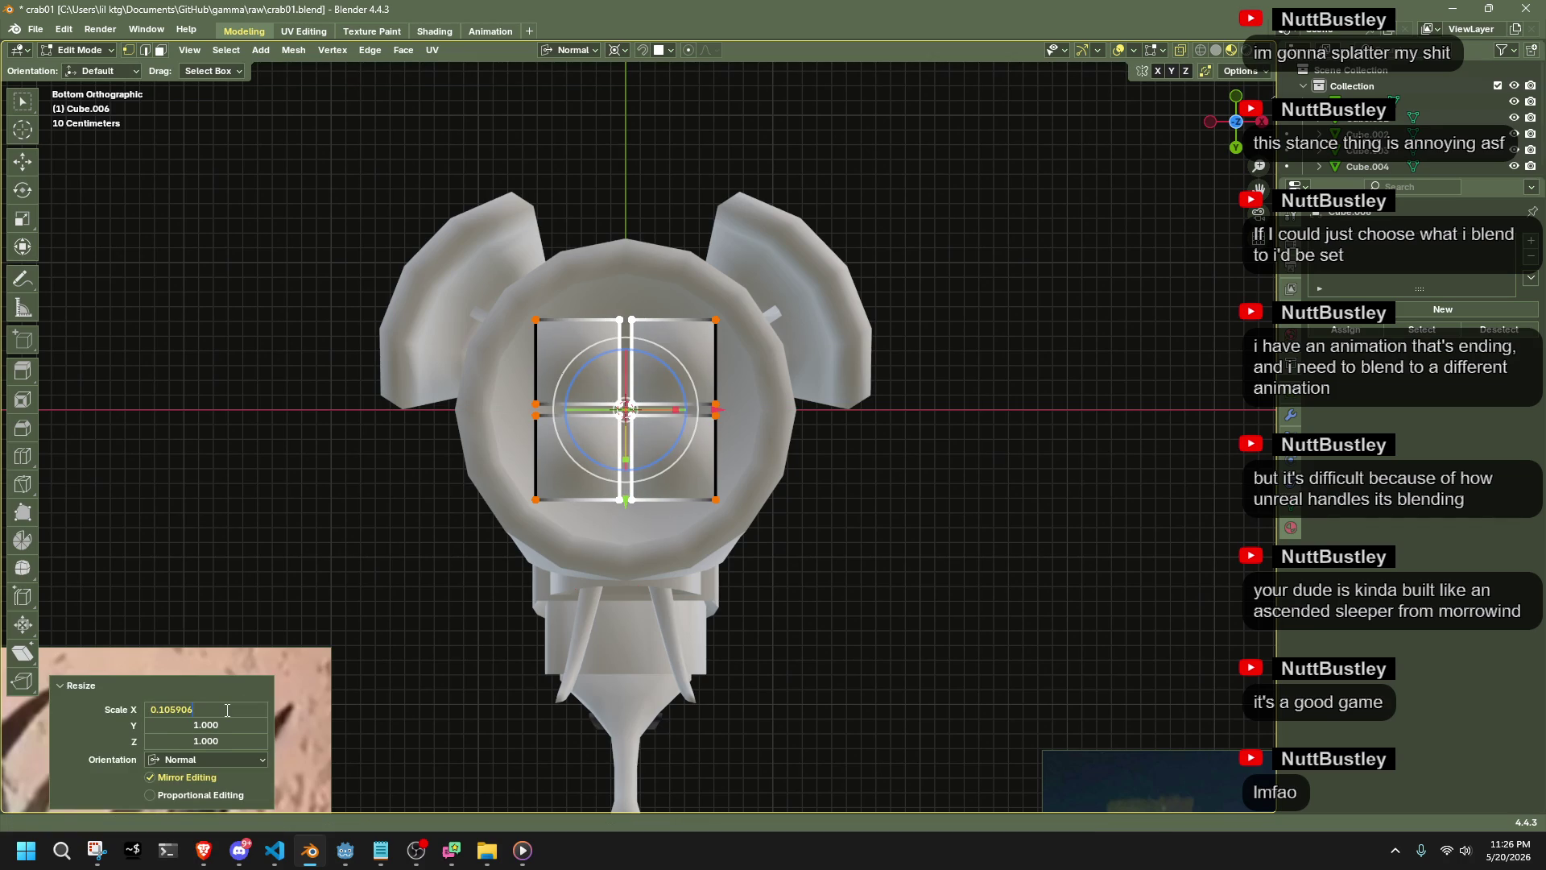
{"action": "type", "text": "0.1"}
{"action": "key", "text": "Return"}
{"action": "key", "text": "Tab"}
{"action": "mouse_move", "coordinate": [939, 503]}
{"action": "middle_mouse_down"}
{"action": "mouse_move", "coordinate": [965, 595]}
{"action": "mouse_move", "coordinate": [1097, 703]}
{"action": "mouse_move", "coordinate": [1220, 728]}
{"action": "mouse_move", "coordinate": [21, 708]}
{"action": "mouse_move", "coordinate": [102, 675]}
{"action": "mouse_move", "coordinate": [145, 688]}
{"action": "mouse_move", "coordinate": [201, 652]}
{"action": "mouse_move", "coordinate": [180, 708]}
{"action": "mouse_move", "coordinate": [60, 736]}
{"action": "mouse_move", "coordinate": [195, 766]}
{"action": "mouse_move", "coordinate": [24, 729]}
{"action": "mouse_move", "coordinate": [1187, 731]}
{"action": "mouse_move", "coordinate": [1080, 694]}
{"action": "middle_mouse_up"}
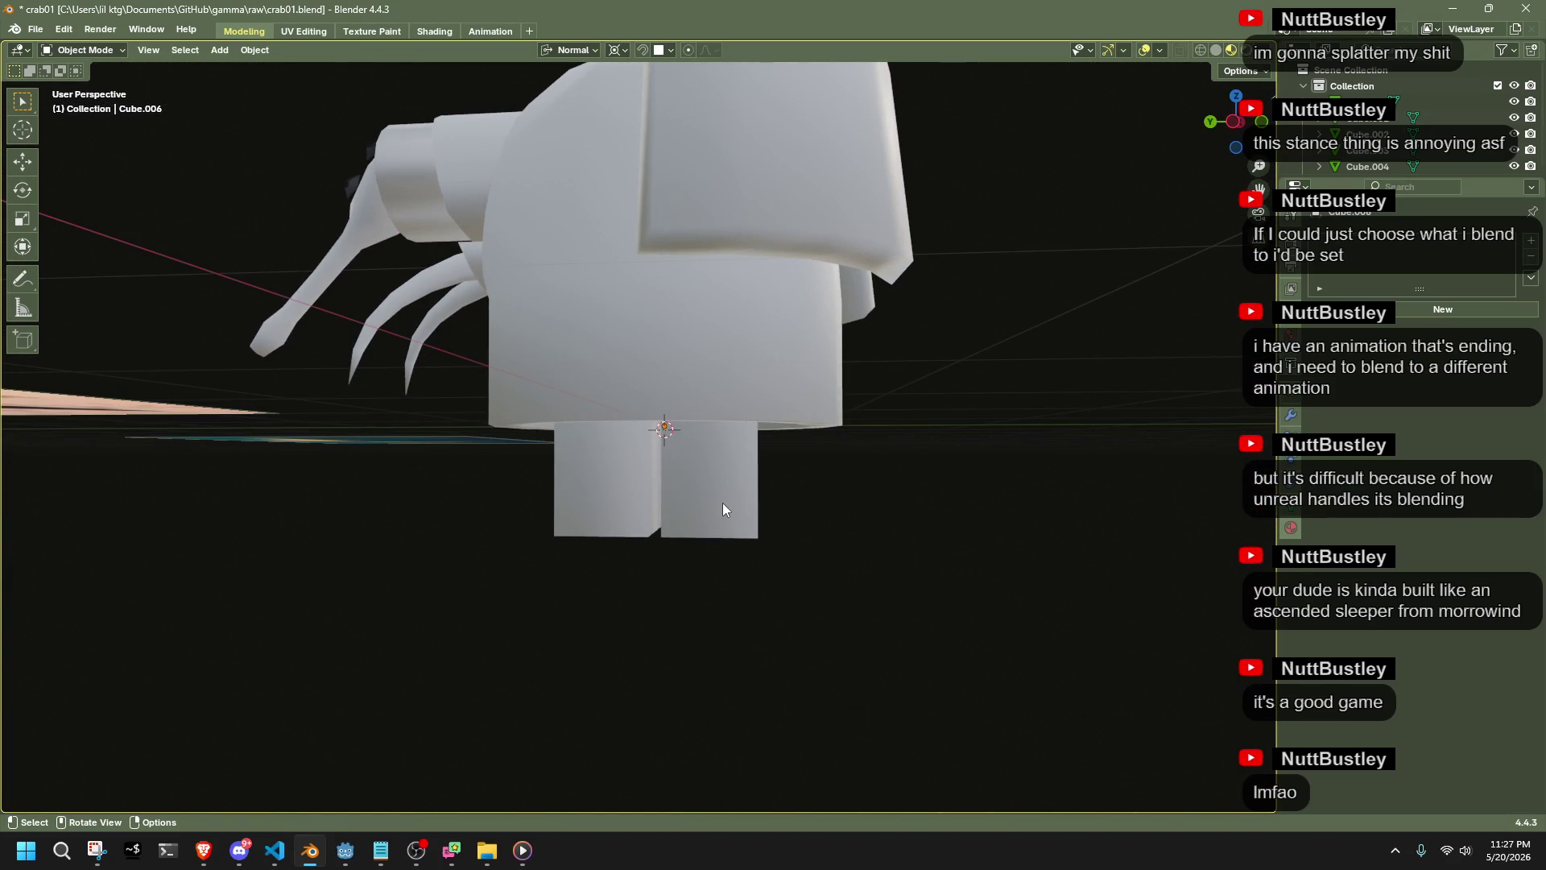
With X-ray on, extrude the leg block's bottom vertices downward, then adjust their height along Z
{"action": "left_click", "coordinate": [723, 505]}
{"action": "key", "text": "KP_Decimal"}
{"action": "key", "text": "Tab"}
{"action": "key", "text": "alt+z"}
{"action": "left_click_drag", "start_coordinate": [1018, 703], "coordinate": [403, 471]}
{"action": "key", "text": "e"}
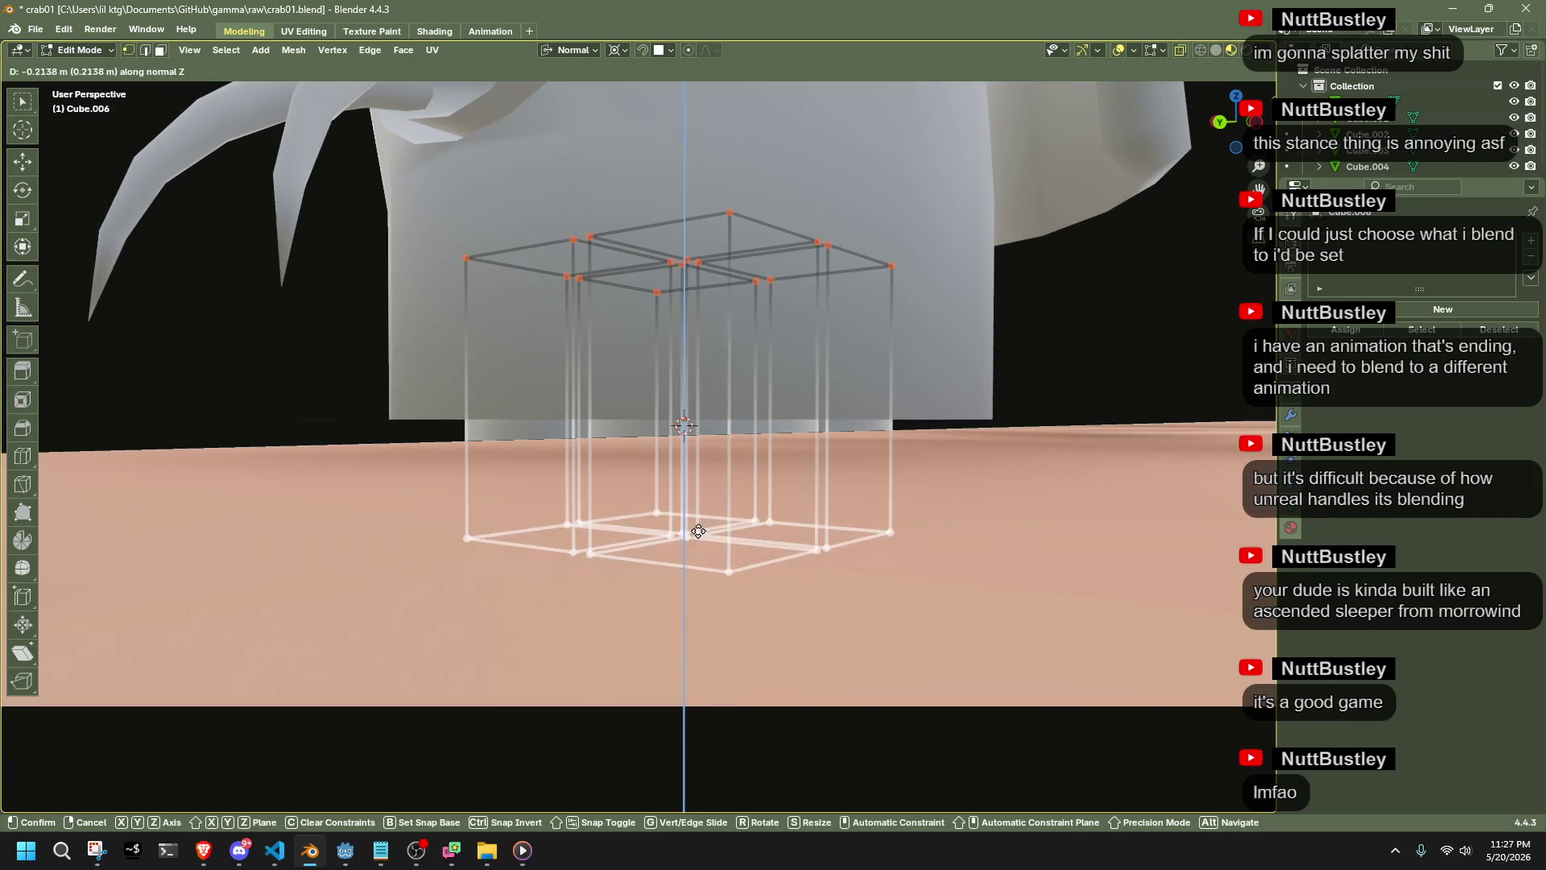
{"action": "left_click", "coordinate": [699, 540]}
{"action": "middle_click_drag", "start_coordinate": [699, 539], "coordinate": [1032, 358]}
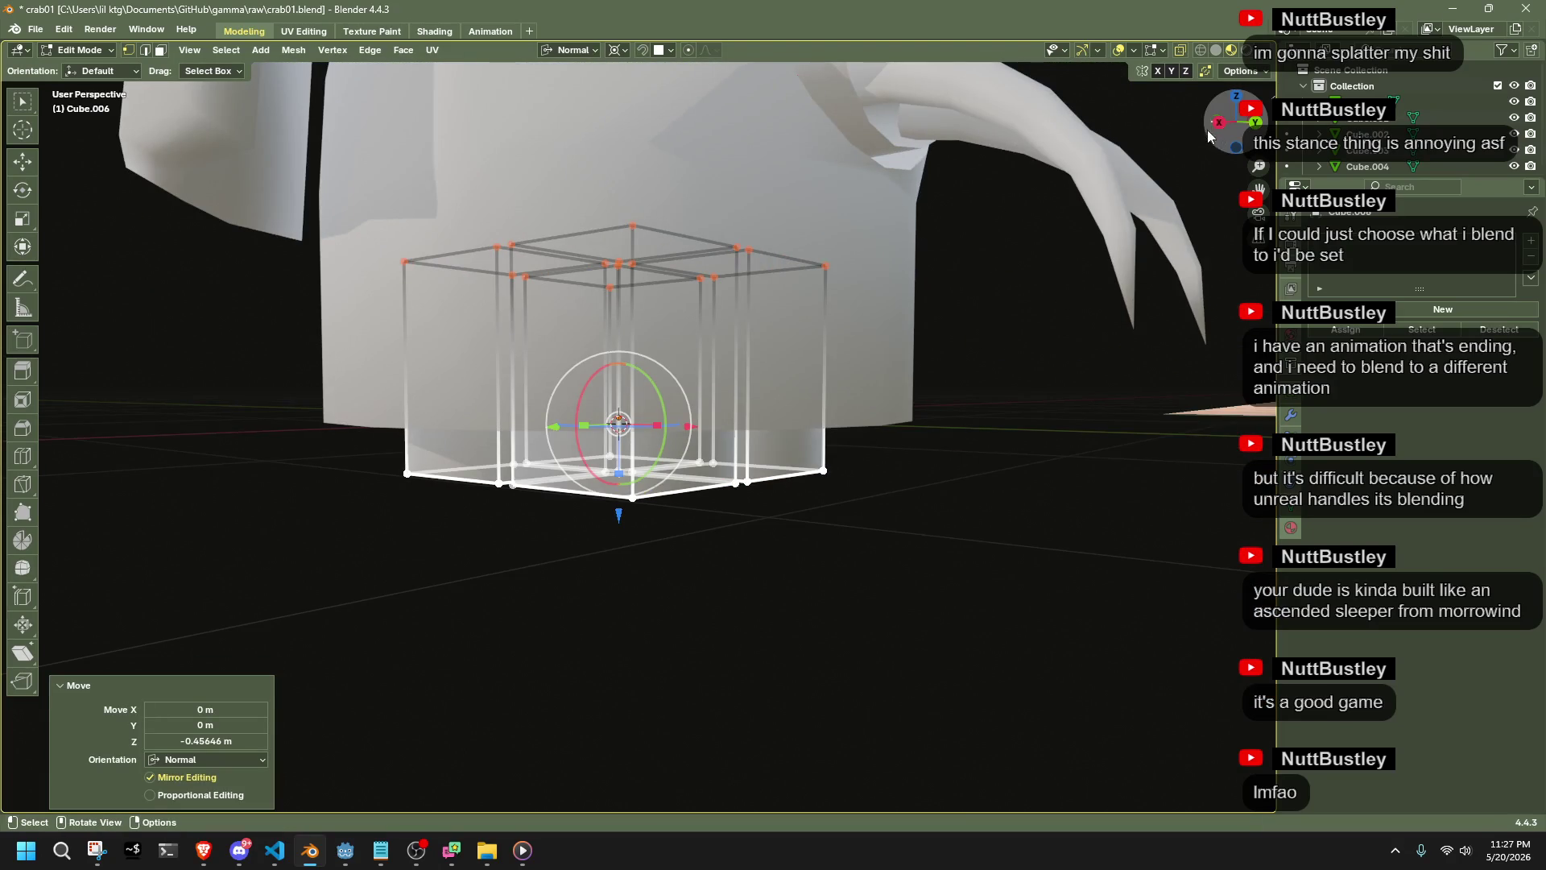
{"action": "left_click", "coordinate": [1216, 123]}
{"action": "key", "text": "g"}
{"action": "key", "text": "z"}
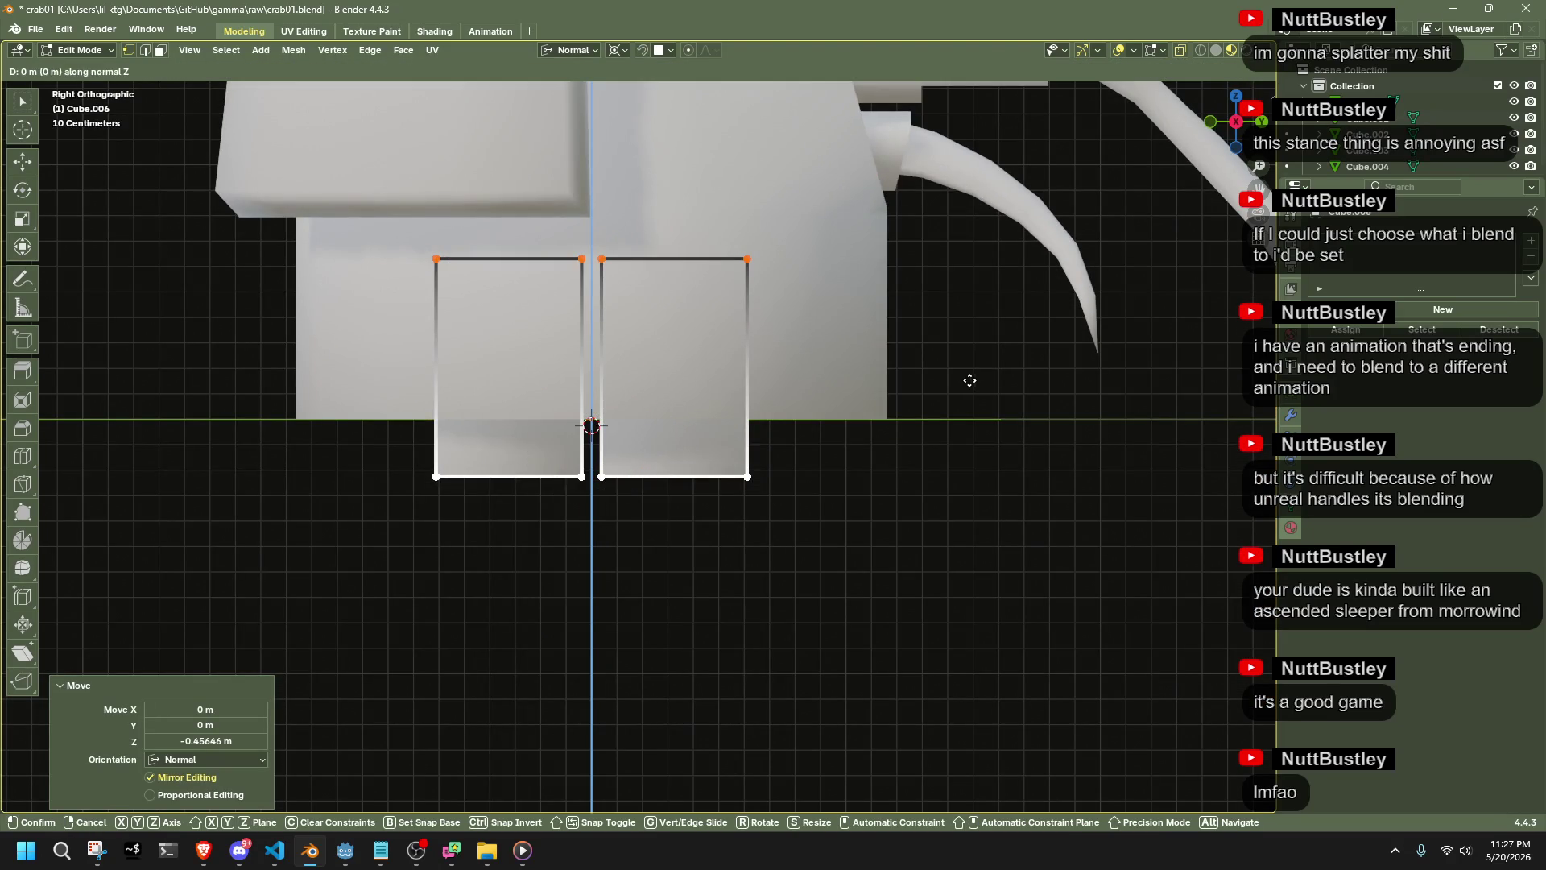
{"action": "left_click", "coordinate": [952, 375]}
Box-select the crab's upper parts, lift them along Z, and make Cube.003 active
{"action": "key", "text": "Tab"}
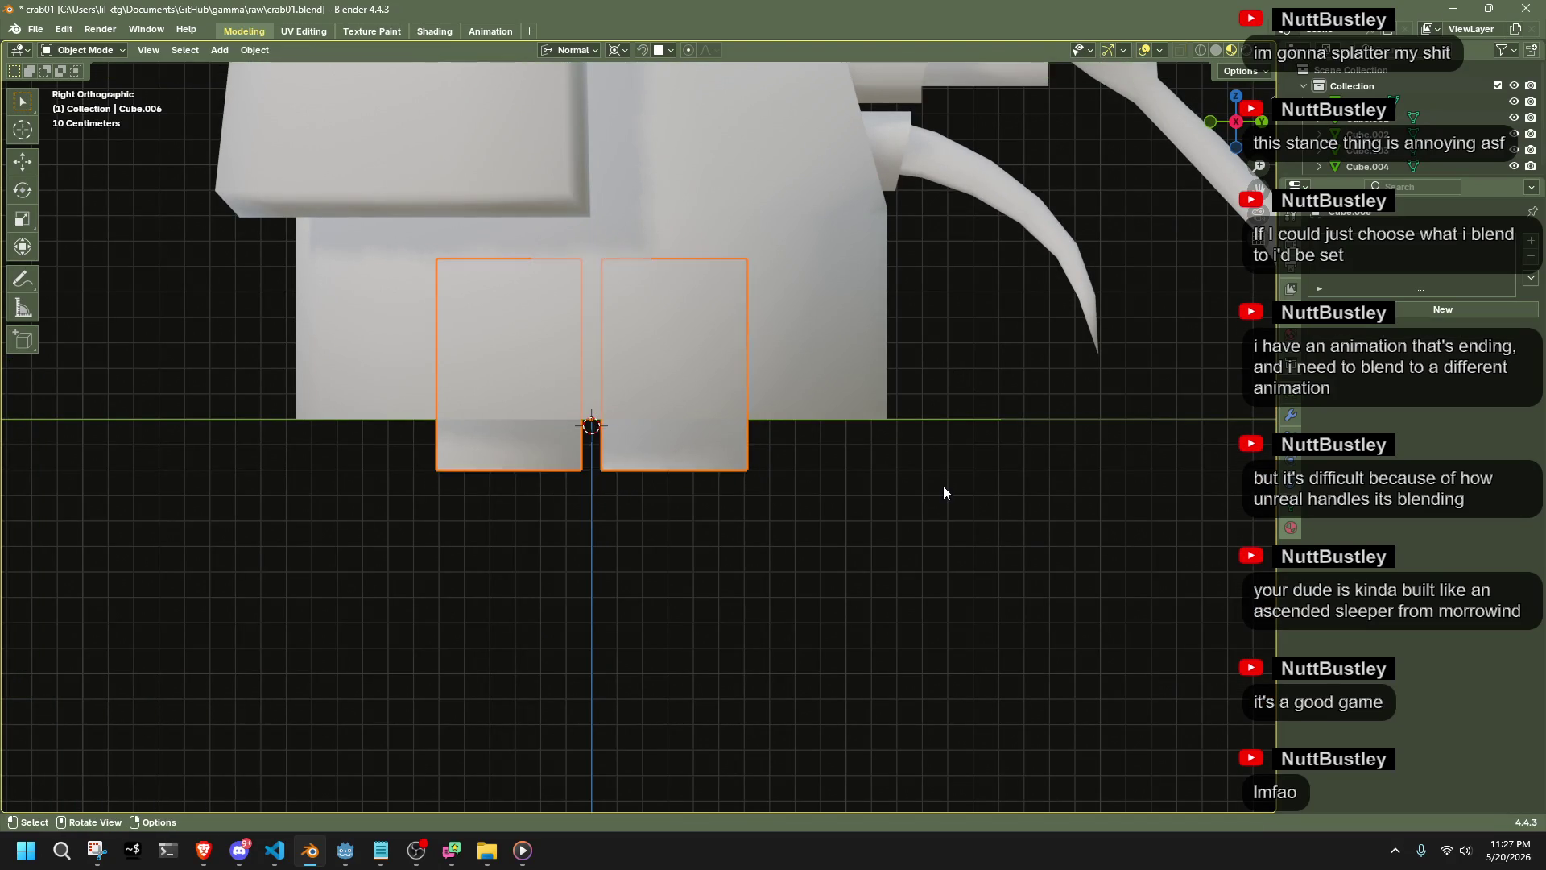
{"action": "scroll", "coordinate": [944, 485], "scroll_direction": "down", "scroll_amount": 5}
{"action": "mouse_move", "coordinate": [864, 498]}
{"action": "left_mouse_down"}
{"action": "mouse_move", "coordinate": [524, 293]}
{"action": "mouse_move", "coordinate": [419, 197]}
{"action": "left_mouse_up"}
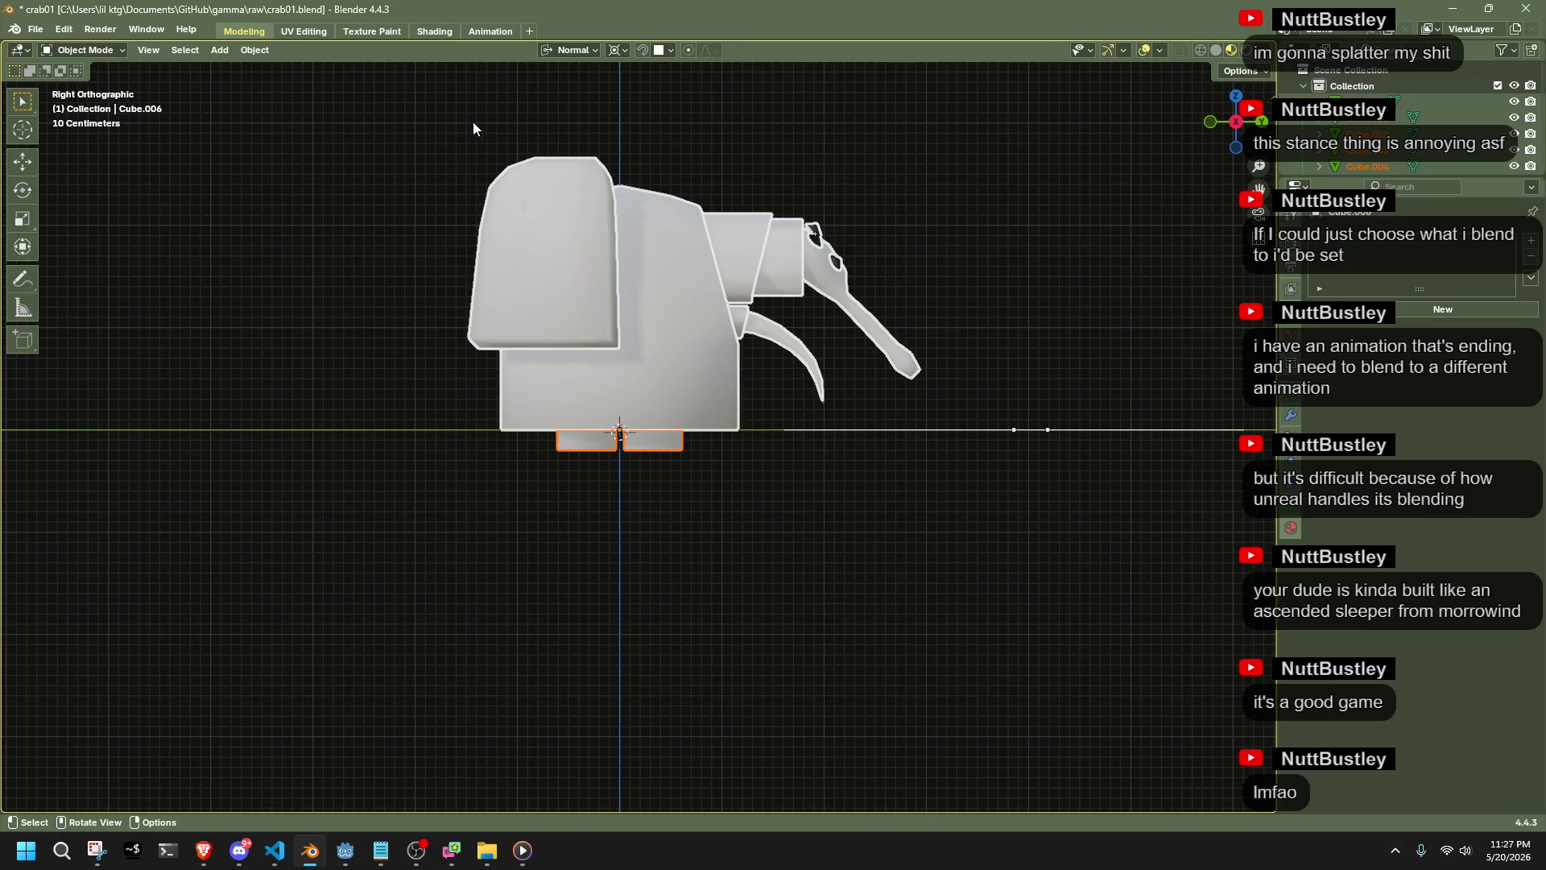
{"action": "mouse_move", "coordinate": [465, 117]}
{"action": "left_mouse_down"}
{"action": "mouse_move", "coordinate": [737, 404]}
{"action": "mouse_move", "coordinate": [895, 382]}
{"action": "left_mouse_up"}
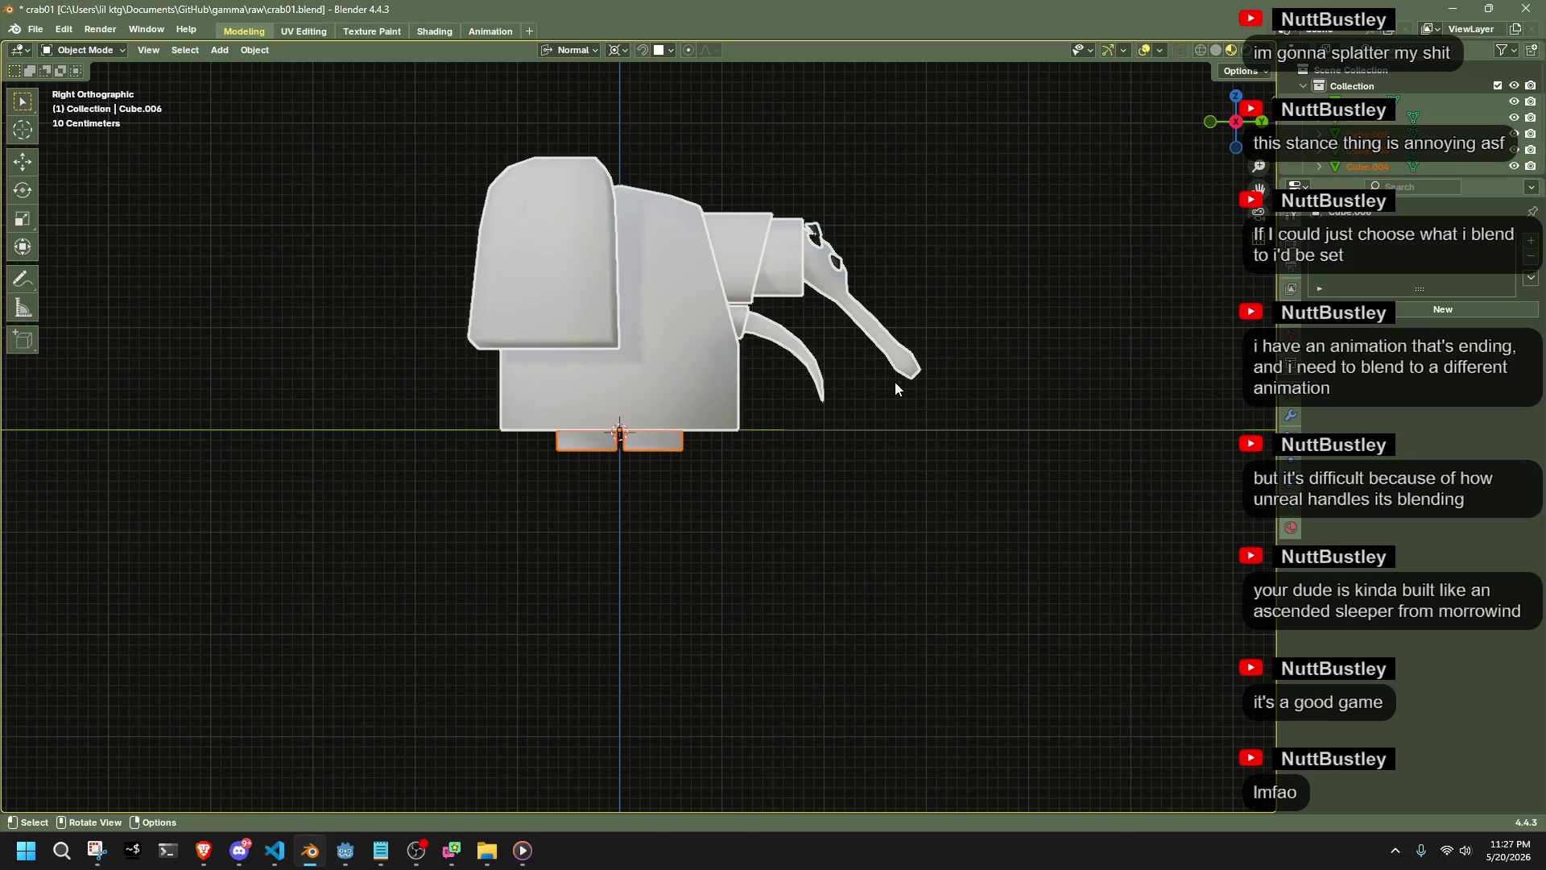
{"action": "key", "text": "g"}
{"action": "key", "text": "z"}
{"action": "left_click", "coordinate": [895, 361]}
{"action": "left_click", "coordinate": [895, 361]}
Try lifting the body parts vertically by about 0.2 m, undoing each attempt
{"action": "key", "text": "Tab"}
{"action": "key", "text": "Tab"}
{"action": "scroll", "coordinate": [806, 435], "scroll_direction": "up", "scroll_amount": 10}
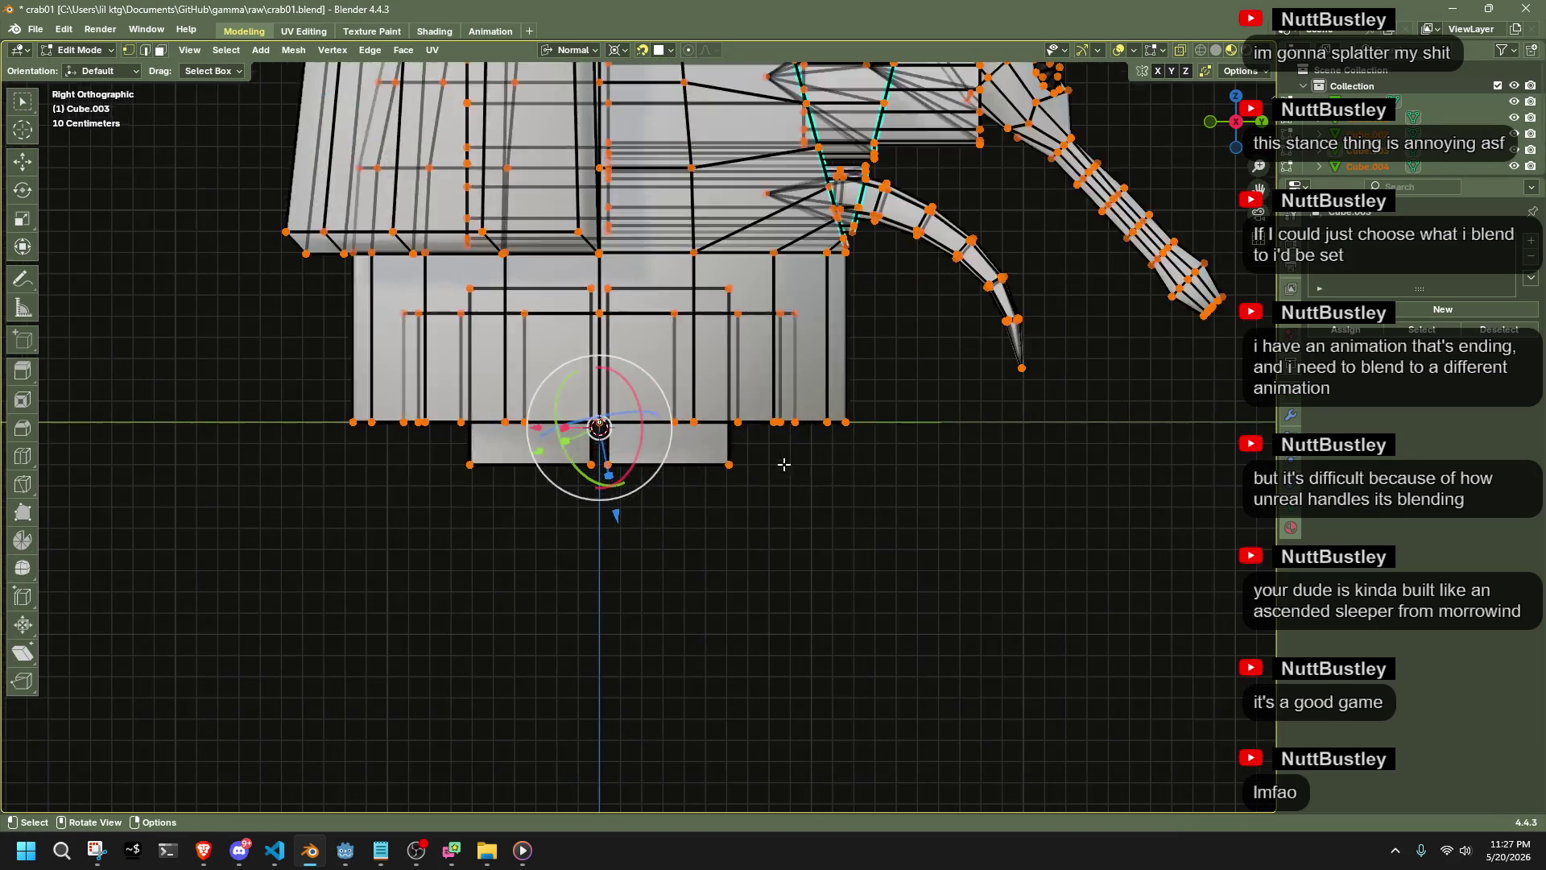
{"action": "key", "text": "g"}
{"action": "key", "text": "z"}
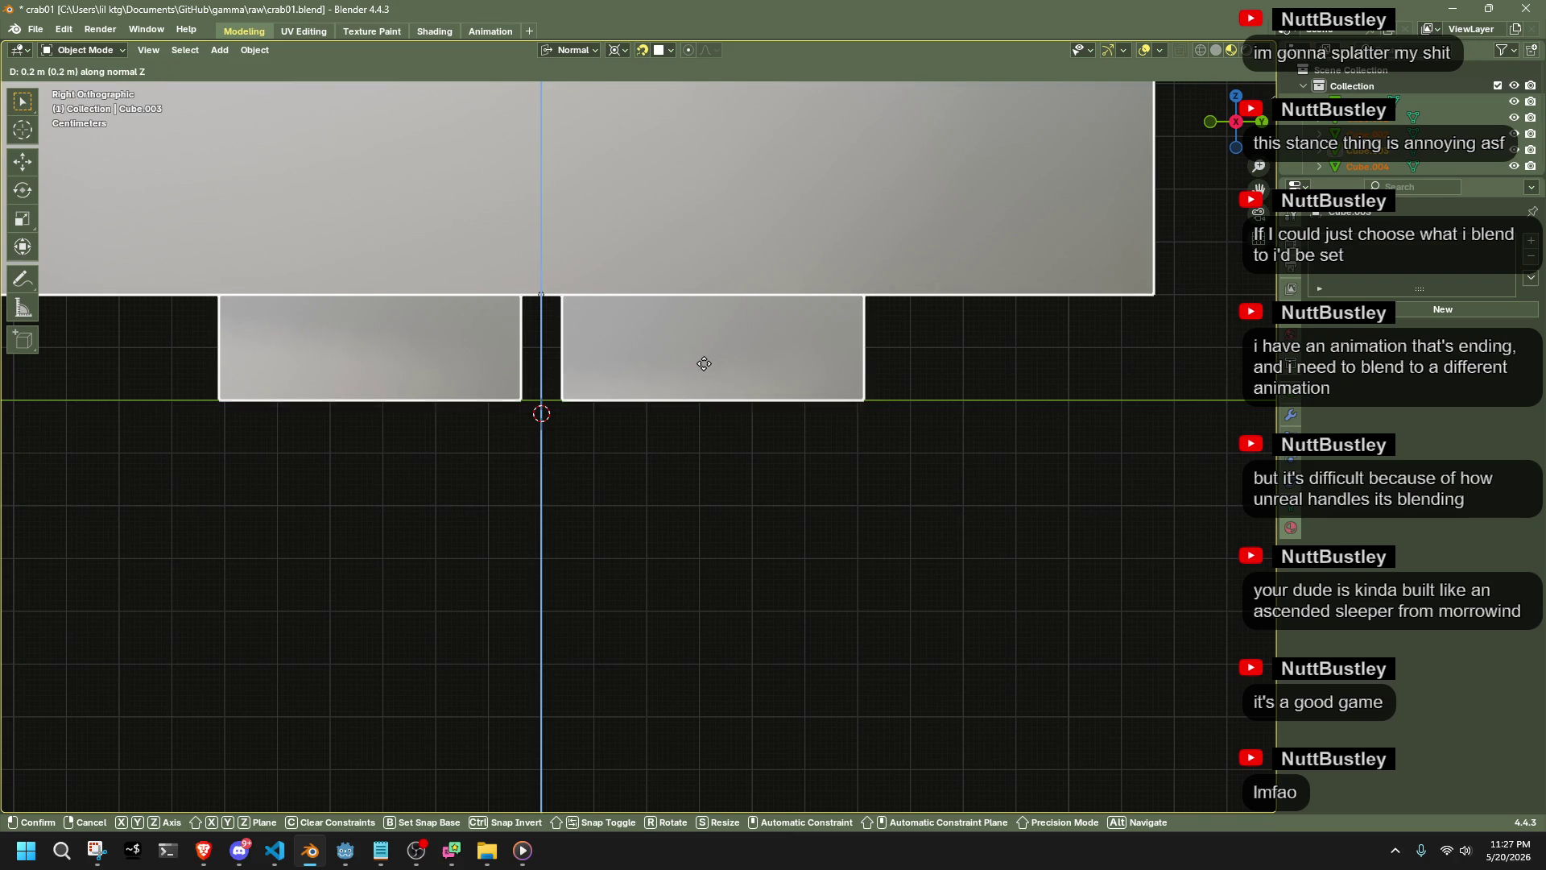
{"action": "left_click", "coordinate": [702, 362]}
{"action": "key", "text": "alt+a"}
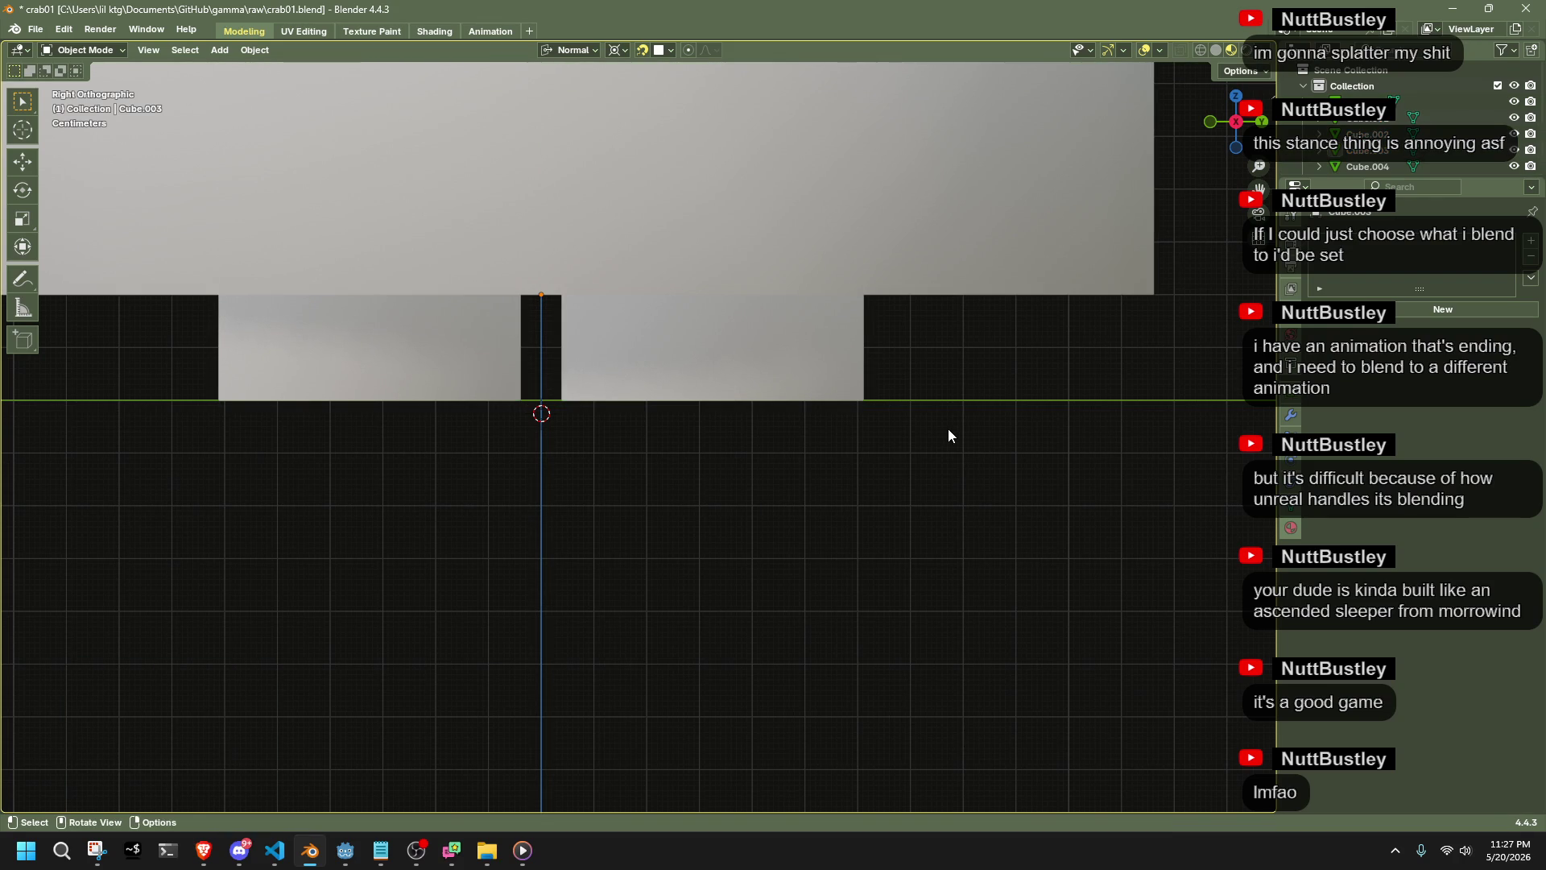
{"action": "key", "text": "ctrl+z"}
{"action": "key", "text": "ctrl+z"}
{"action": "key", "text": "g"}
{"action": "key", "text": "z"}
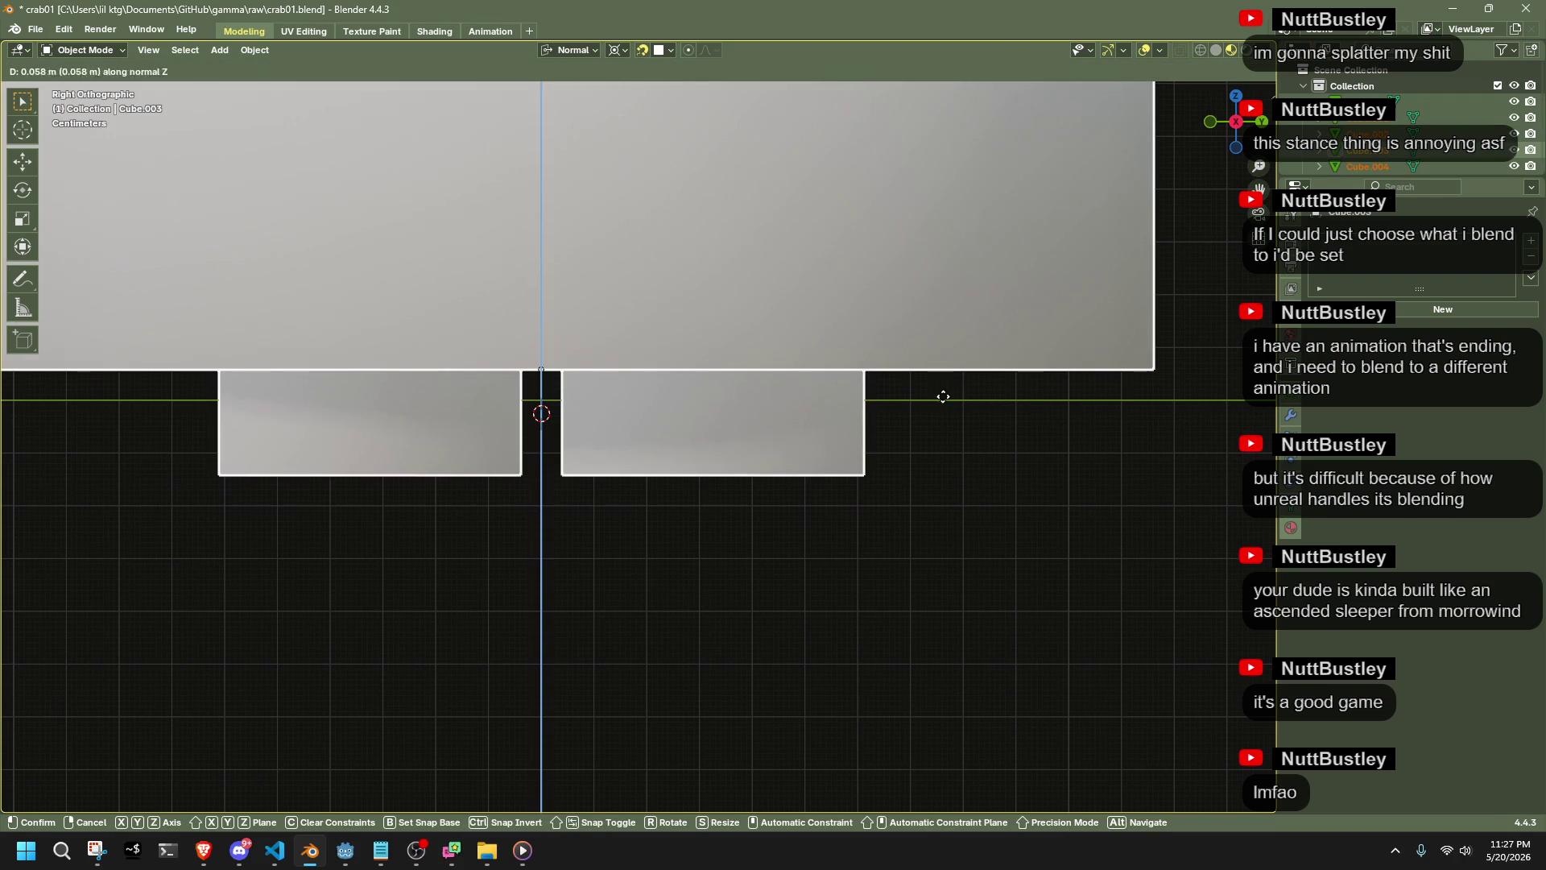
{"action": "left_click", "coordinate": [928, 302]}
{"action": "key", "text": "ctrl+z"}
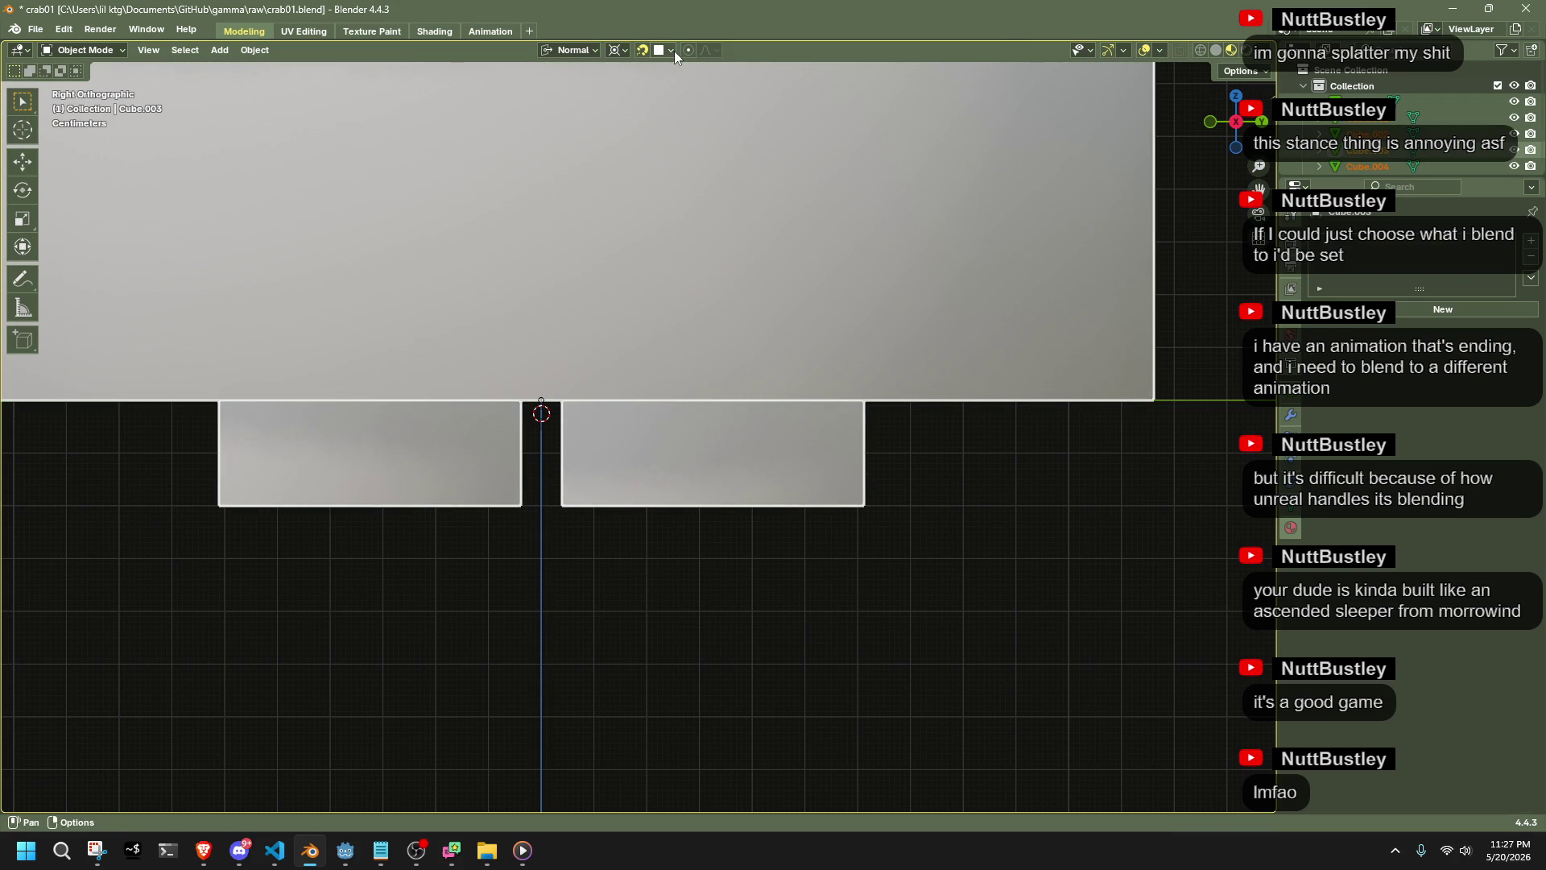
Turn on Increment snapping and lift the body parts exactly 0.2 m along Z
{"action": "left_click", "coordinate": [671, 50]}
{"action": "left_click", "coordinate": [631, 134]}
{"action": "key", "text": "g"}
{"action": "key", "text": "z"}
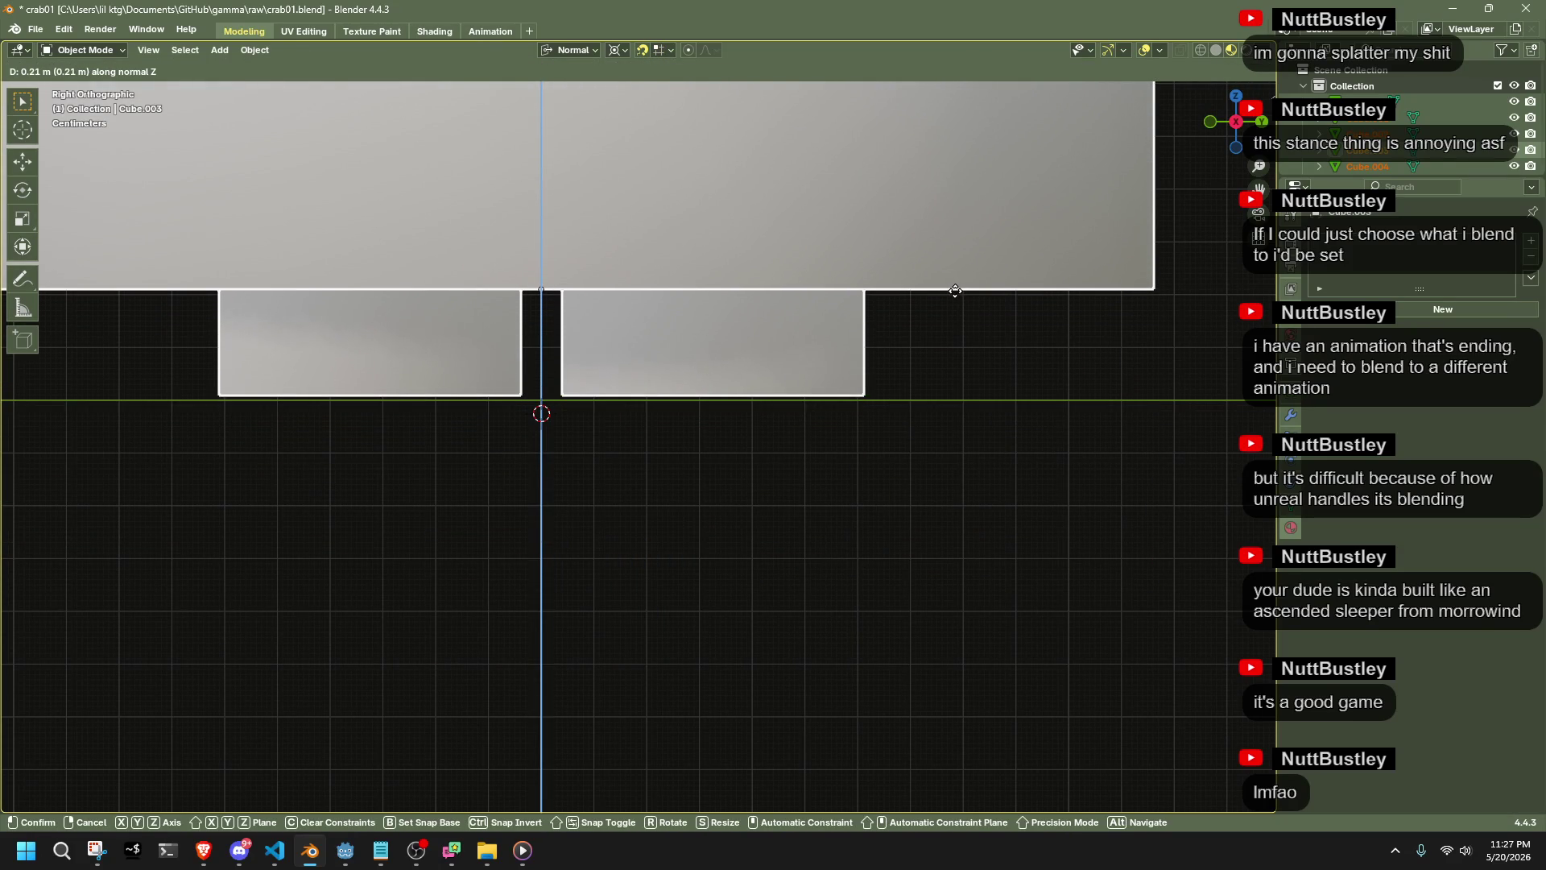
{"action": "left_click", "coordinate": [954, 295]}
{"action": "mouse_move", "coordinate": [964, 488]}
{"action": "middle_mouse_down"}
{"action": "mouse_move", "coordinate": [721, 458]}
{"action": "mouse_move", "coordinate": [535, 531]}
{"action": "middle_mouse_up"}
Apply Shade Smooth to the legs object Cube.006
{"action": "left_click", "coordinate": [573, 443]}
{"action": "right_click", "coordinate": [660, 418]}
{"action": "left_click", "coordinate": [625, 409]}
Average the normals of the whole legs mesh, then view the crab's front
{"action": "key", "text": "Tab"}
{"action": "key", "text": "a"}
{"action": "key", "text": "n"}
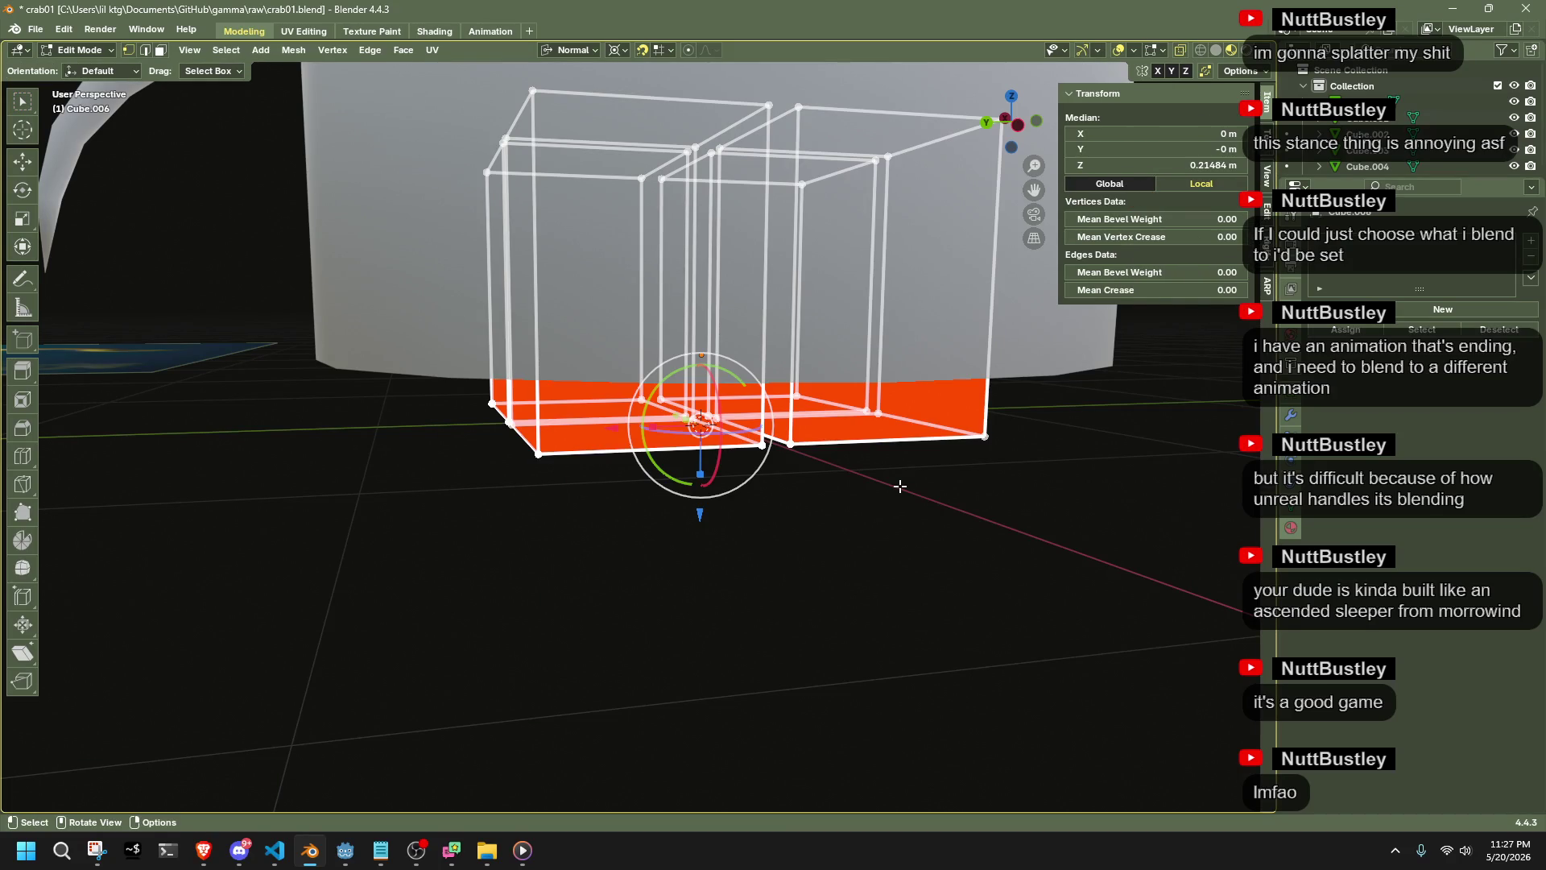
{"action": "key", "text": "alt+n"}
{"action": "mouse_move", "coordinate": [909, 622]}
{"action": "left_click", "coordinate": [982, 631]}
{"action": "key", "text": "Tab"}
{"action": "scroll", "coordinate": [980, 631], "scroll_direction": "up", "scroll_amount": 3}
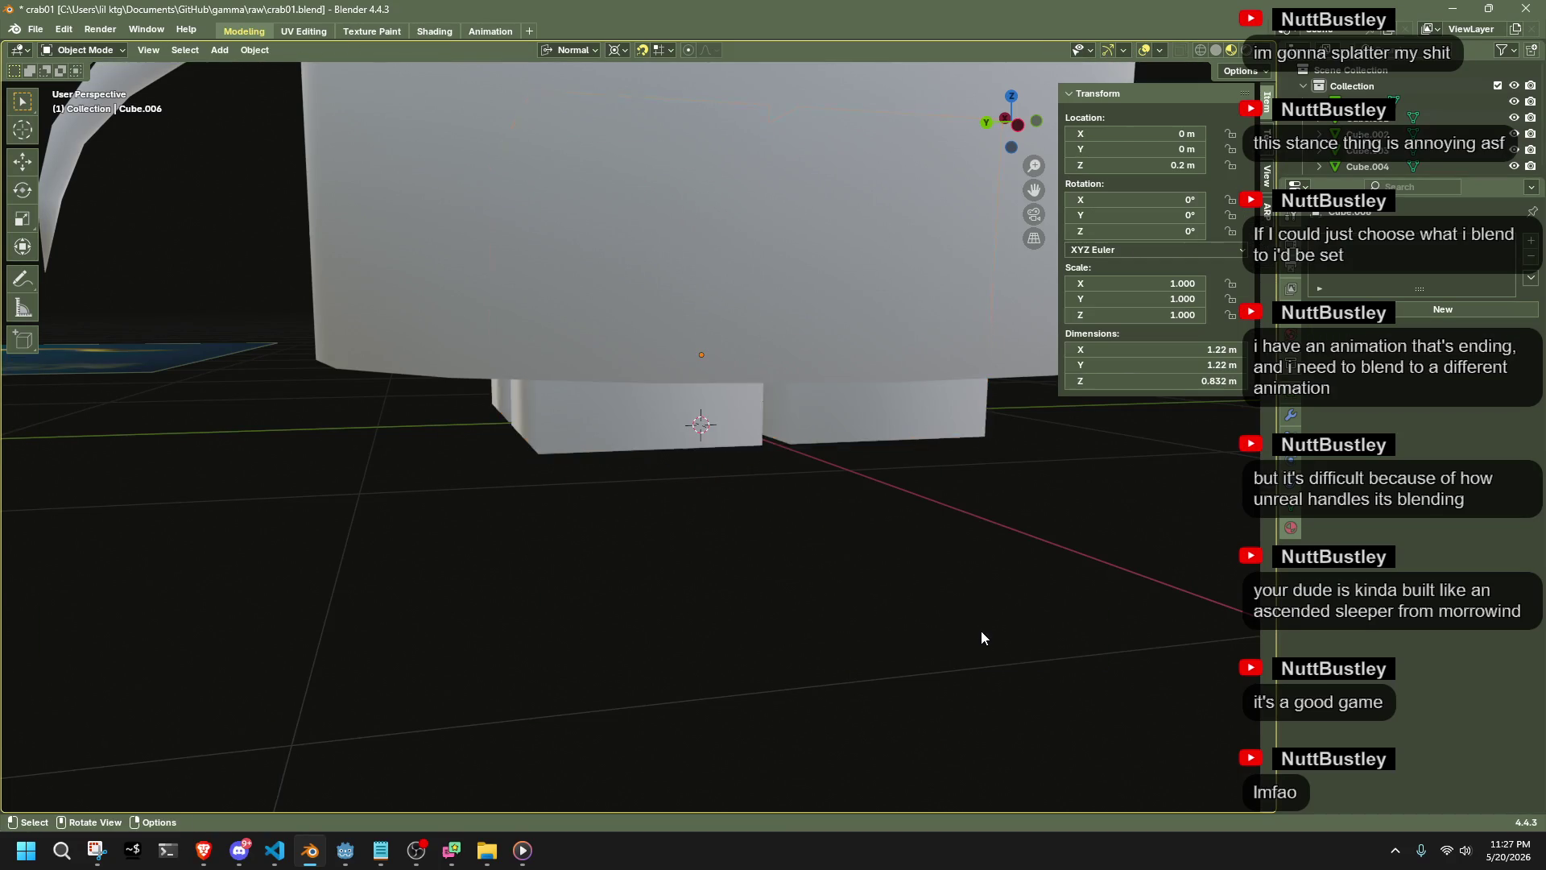
{"action": "middle_click_drag", "start_coordinate": [981, 631], "coordinate": [891, 557]}
{"action": "mouse_move", "coordinate": [944, 405]}
{"action": "middle_mouse_down"}
{"action": "mouse_move", "coordinate": [709, 640]}
{"action": "mouse_move", "coordinate": [768, 654]}
{"action": "middle_mouse_up"}
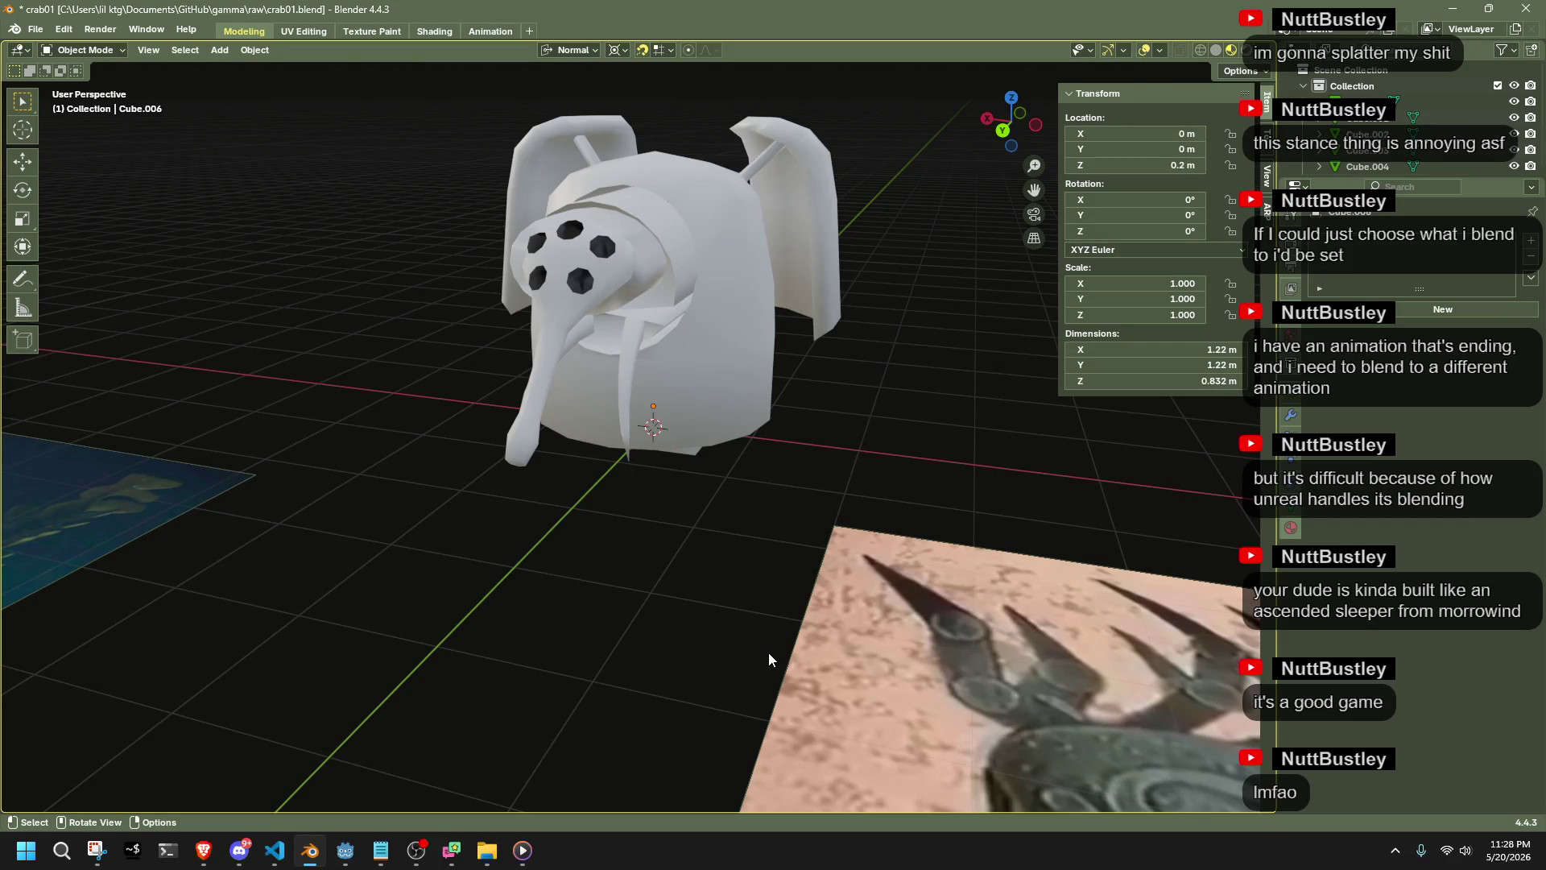
Save the crab file
{"action": "mouse_move", "coordinate": [769, 653]}
{"action": "middle_mouse_down"}
{"action": "mouse_move", "coordinate": [732, 366]}
{"action": "mouse_move", "coordinate": [528, 263]}
{"action": "mouse_move", "coordinate": [649, 220]}
{"action": "mouse_move", "coordinate": [630, 348]}
{"action": "mouse_move", "coordinate": [617, 333]}
{"action": "mouse_move", "coordinate": [781, 393]}
{"action": "mouse_move", "coordinate": [842, 512]}
{"action": "mouse_move", "coordinate": [818, 470]}
{"action": "mouse_move", "coordinate": [742, 446]}
{"action": "mouse_move", "coordinate": [512, 467]}
{"action": "mouse_move", "coordinate": [390, 422]}
{"action": "mouse_move", "coordinate": [703, 498]}
{"action": "mouse_move", "coordinate": [773, 491]}
{"action": "middle_mouse_up"}
{"action": "key", "text": "ctrl+s"}
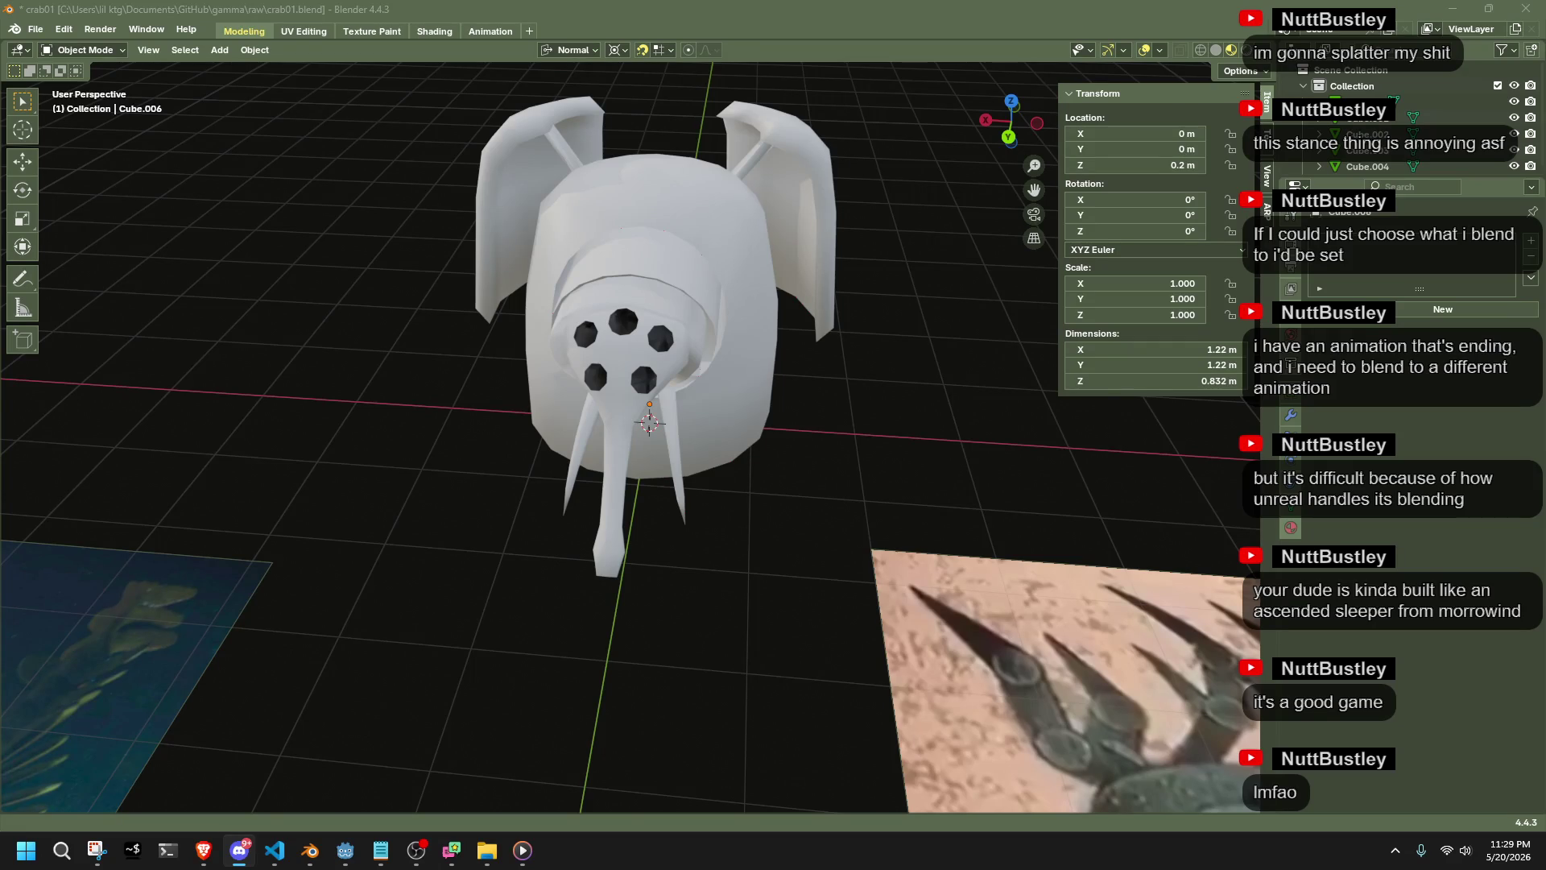
{"action": "mouse_move", "coordinate": [935, 537]}
{"action": "middle_mouse_down"}
{"action": "mouse_move", "coordinate": [386, 428]}
{"action": "mouse_move", "coordinate": [714, 520]}
{"action": "mouse_move", "coordinate": [784, 524]}
{"action": "mouse_move", "coordinate": [767, 459]}
{"action": "middle_mouse_up"}
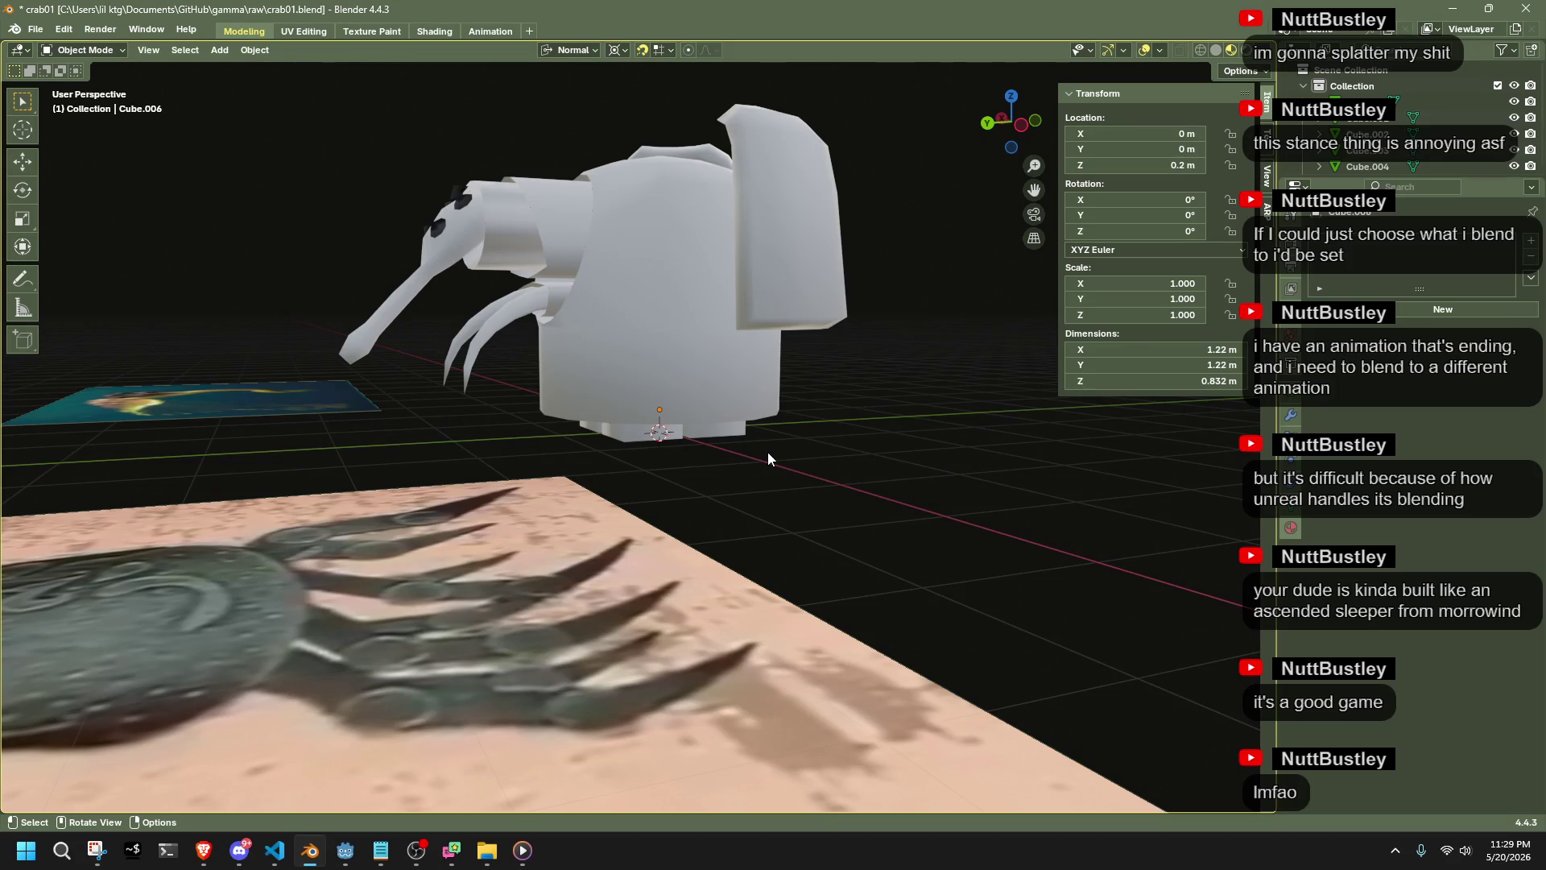
Edit Cube.004 in Left Orthographic view and box-select its trunk vertices
{"action": "left_click", "coordinate": [417, 274]}
{"action": "mouse_move", "coordinate": [419, 278]}
{"action": "middle_mouse_down"}
{"action": "mouse_move", "coordinate": [453, 384]}
{"action": "mouse_move", "coordinate": [518, 409]}
{"action": "mouse_move", "coordinate": [437, 252]}
{"action": "middle_mouse_up"}
{"action": "left_click", "coordinate": [432, 239]}
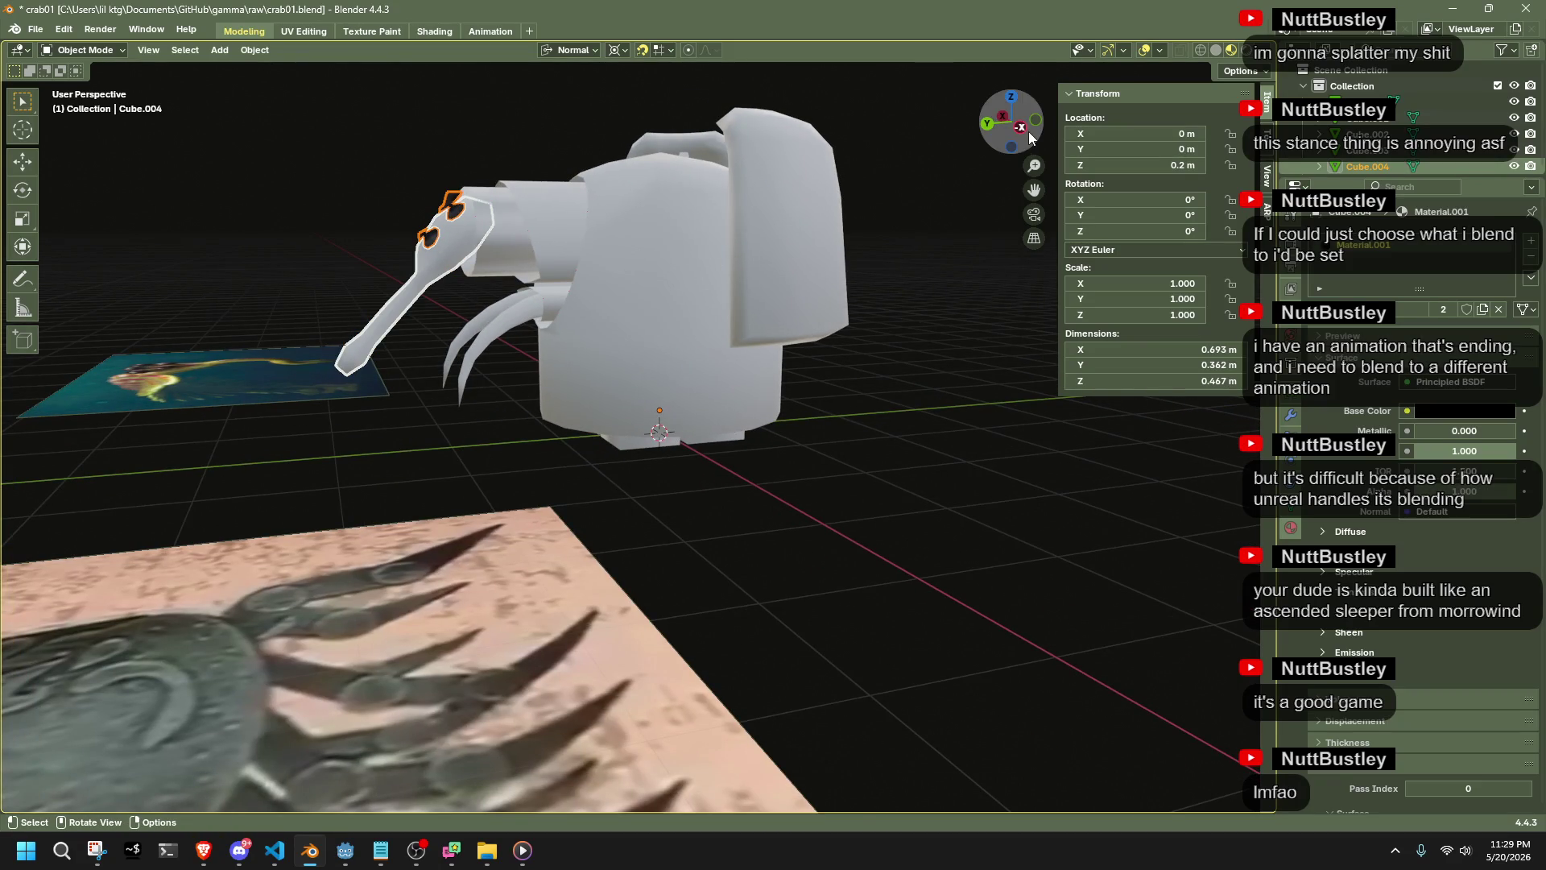
{"action": "left_click", "coordinate": [1021, 127]}
{"action": "key", "text": "Tab"}
{"action": "left_click_drag", "start_coordinate": [702, 478], "coordinate": [340, 218]}
{"action": "key", "text": "shift+s"}
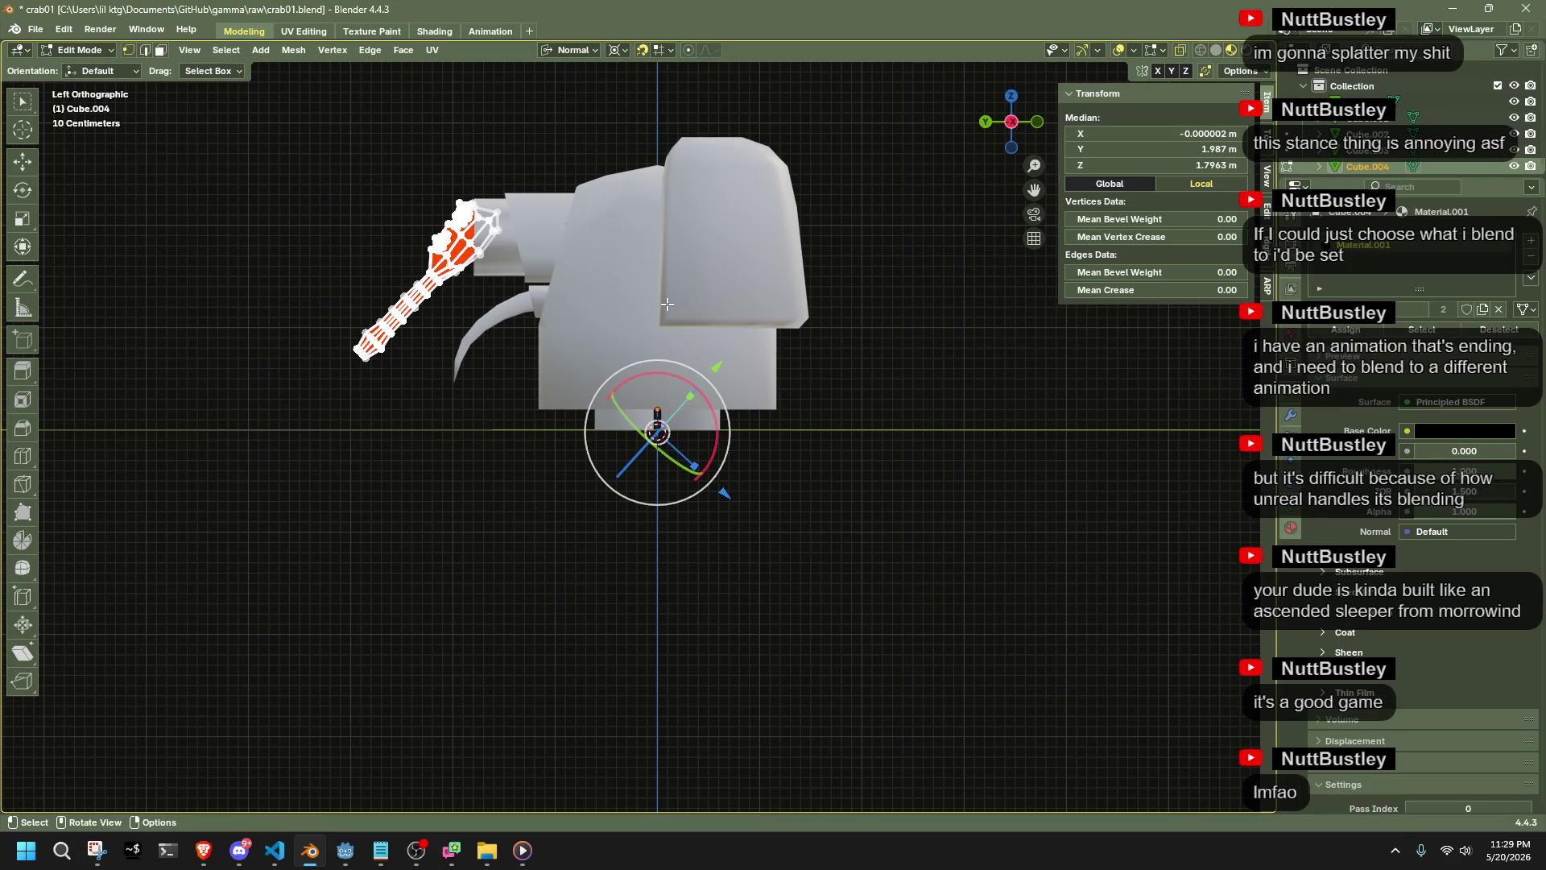
Tilt the trunk by -14.3° so it hangs lower, nudge it into place, and save
{"action": "left_click", "coordinate": [631, 403]}
{"action": "key", "text": "r"}
{"action": "left_click", "coordinate": [667, 244]}
{"action": "key", "text": "g"}
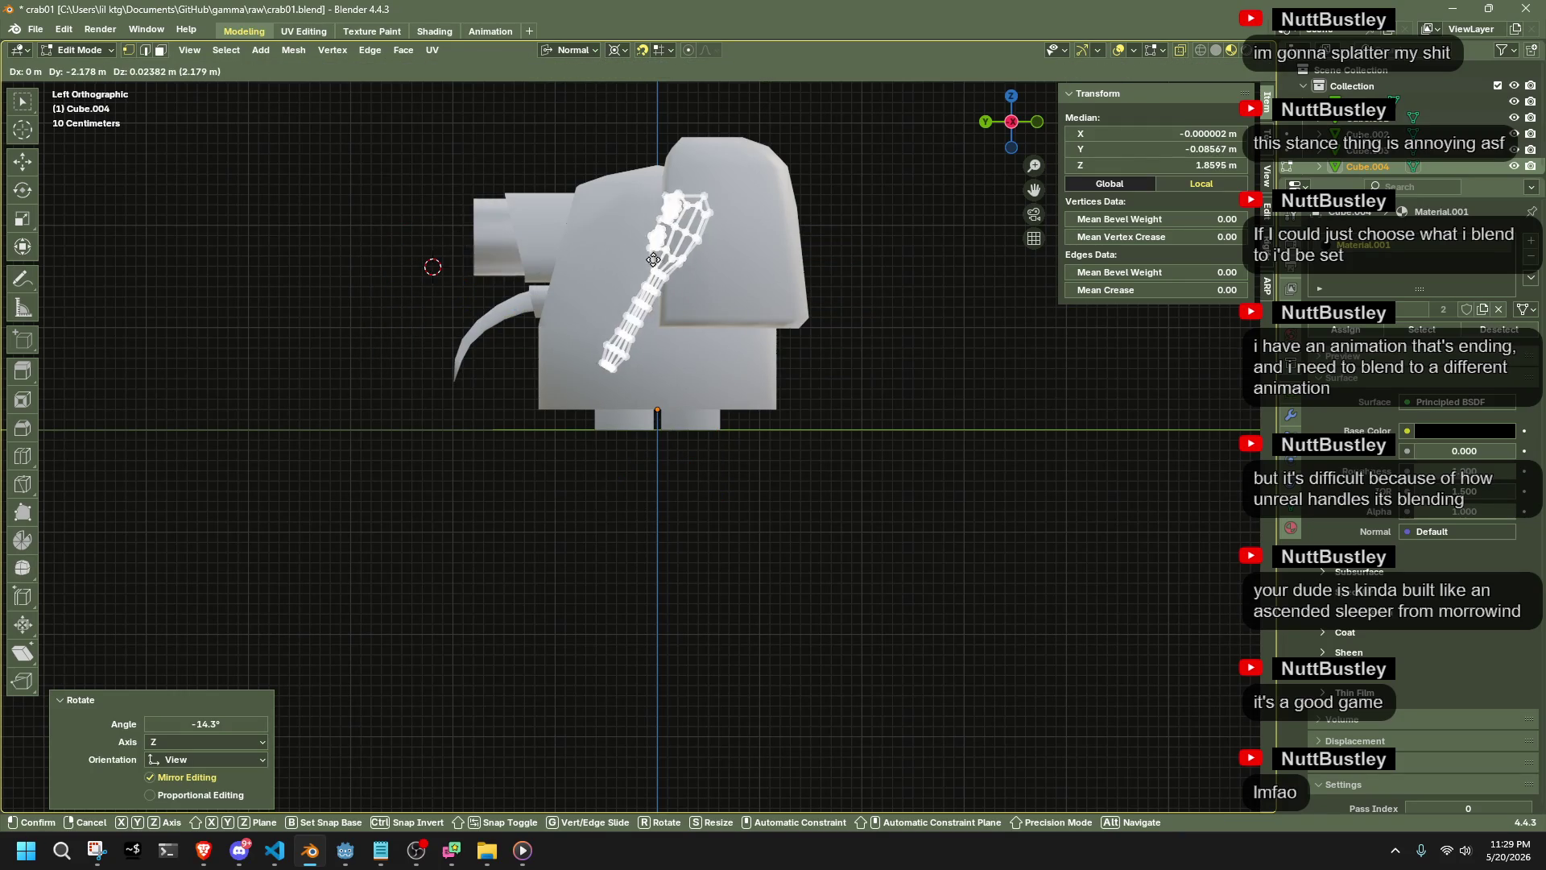
{"action": "left_click", "coordinate": [439, 262]}
{"action": "key", "text": "Tab"}
{"action": "mouse_move", "coordinate": [538, 409]}
{"action": "middle_mouse_down"}
{"action": "mouse_move", "coordinate": [539, 462]}
{"action": "mouse_move", "coordinate": [694, 515]}
{"action": "mouse_move", "coordinate": [755, 521]}
{"action": "mouse_move", "coordinate": [885, 482]}
{"action": "mouse_move", "coordinate": [963, 510]}
{"action": "mouse_move", "coordinate": [833, 557]}
{"action": "mouse_move", "coordinate": [486, 495]}
{"action": "middle_mouse_up"}
{"action": "key", "text": "ctrl+s"}
Select the crab body Cube and enter Edit Mode on its mesh
{"action": "mouse_move", "coordinate": [751, 626]}
{"action": "middle_mouse_down"}
{"action": "mouse_move", "coordinate": [594, 640]}
{"action": "mouse_move", "coordinate": [518, 621]}
{"action": "mouse_move", "coordinate": [504, 588]}
{"action": "mouse_move", "coordinate": [565, 639]}
{"action": "mouse_move", "coordinate": [771, 673]}
{"action": "middle_mouse_up"}
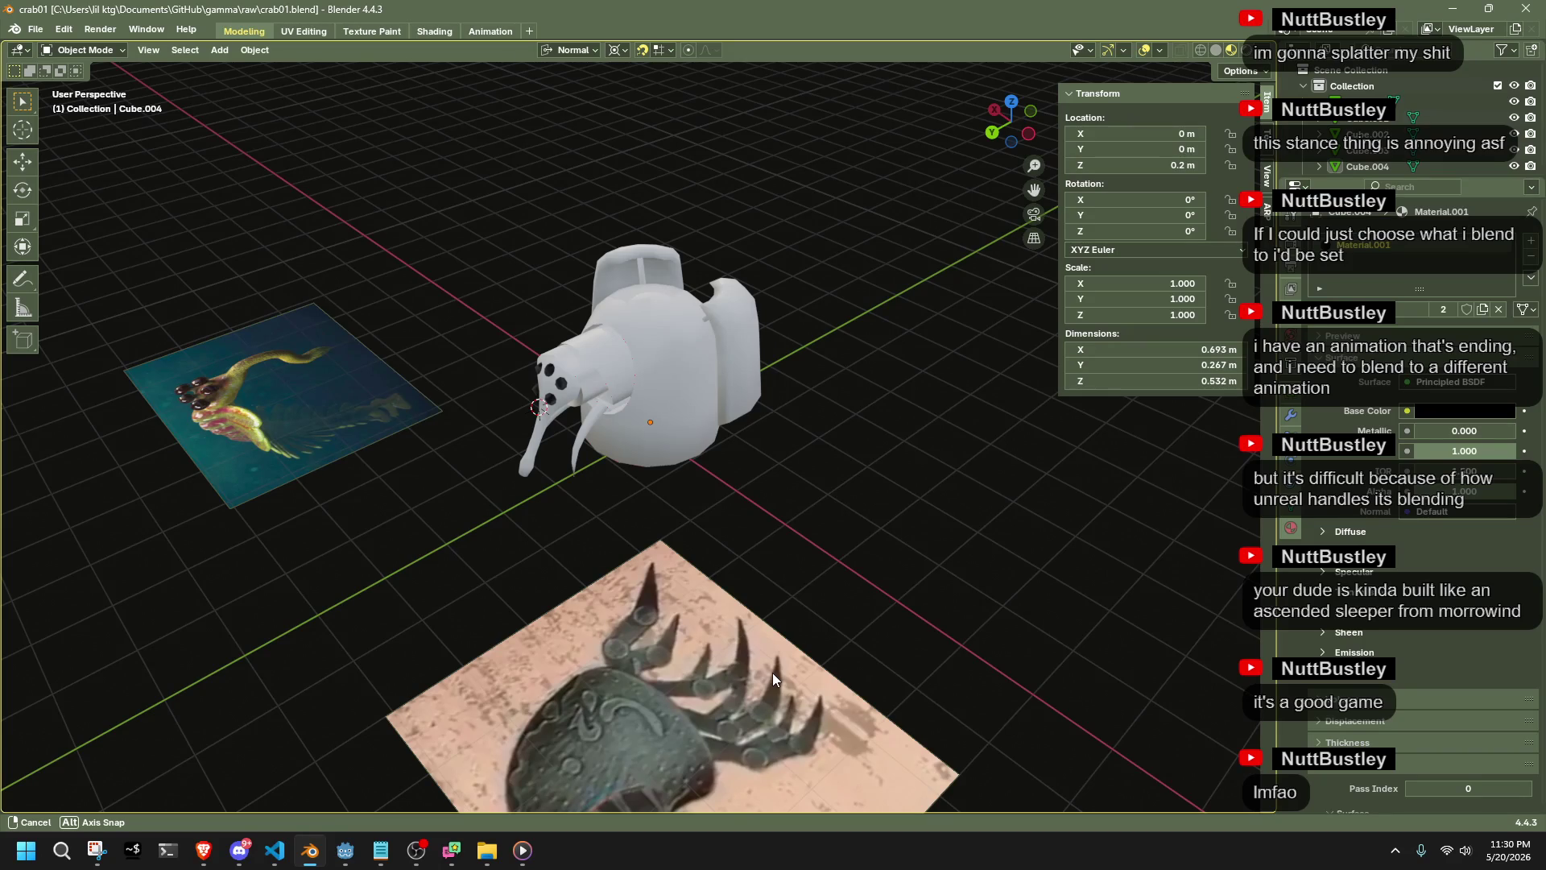
{"action": "mouse_move", "coordinate": [771, 673]}
{"action": "middle_mouse_down"}
{"action": "mouse_move", "coordinate": [733, 670]}
{"action": "mouse_move", "coordinate": [888, 617]}
{"action": "mouse_move", "coordinate": [924, 630]}
{"action": "mouse_move", "coordinate": [968, 612]}
{"action": "mouse_move", "coordinate": [853, 593]}
{"action": "mouse_move", "coordinate": [739, 618]}
{"action": "mouse_move", "coordinate": [478, 624]}
{"action": "mouse_move", "coordinate": [402, 592]}
{"action": "mouse_move", "coordinate": [562, 535]}
{"action": "mouse_move", "coordinate": [691, 607]}
{"action": "mouse_move", "coordinate": [559, 532]}
{"action": "mouse_move", "coordinate": [579, 587]}
{"action": "mouse_move", "coordinate": [656, 631]}
{"action": "mouse_move", "coordinate": [644, 616]}
{"action": "mouse_move", "coordinate": [766, 598]}
{"action": "mouse_move", "coordinate": [813, 519]}
{"action": "mouse_move", "coordinate": [577, 629]}
{"action": "mouse_move", "coordinate": [597, 581]}
{"action": "middle_mouse_up"}
{"action": "left_click", "coordinate": [690, 607]}
{"action": "key", "text": "Tab"}
{"action": "left_click_drag", "start_coordinate": [531, 331], "coordinate": [636, 555]}
{"action": "mouse_move", "coordinate": [636, 556]}
{"action": "middle_mouse_down"}
{"action": "mouse_move", "coordinate": [687, 574]}
{"action": "mouse_move", "coordinate": [644, 588]}
{"action": "mouse_move", "coordinate": [676, 612]}
{"action": "mouse_move", "coordinate": [716, 587]}
{"action": "middle_mouse_up"}
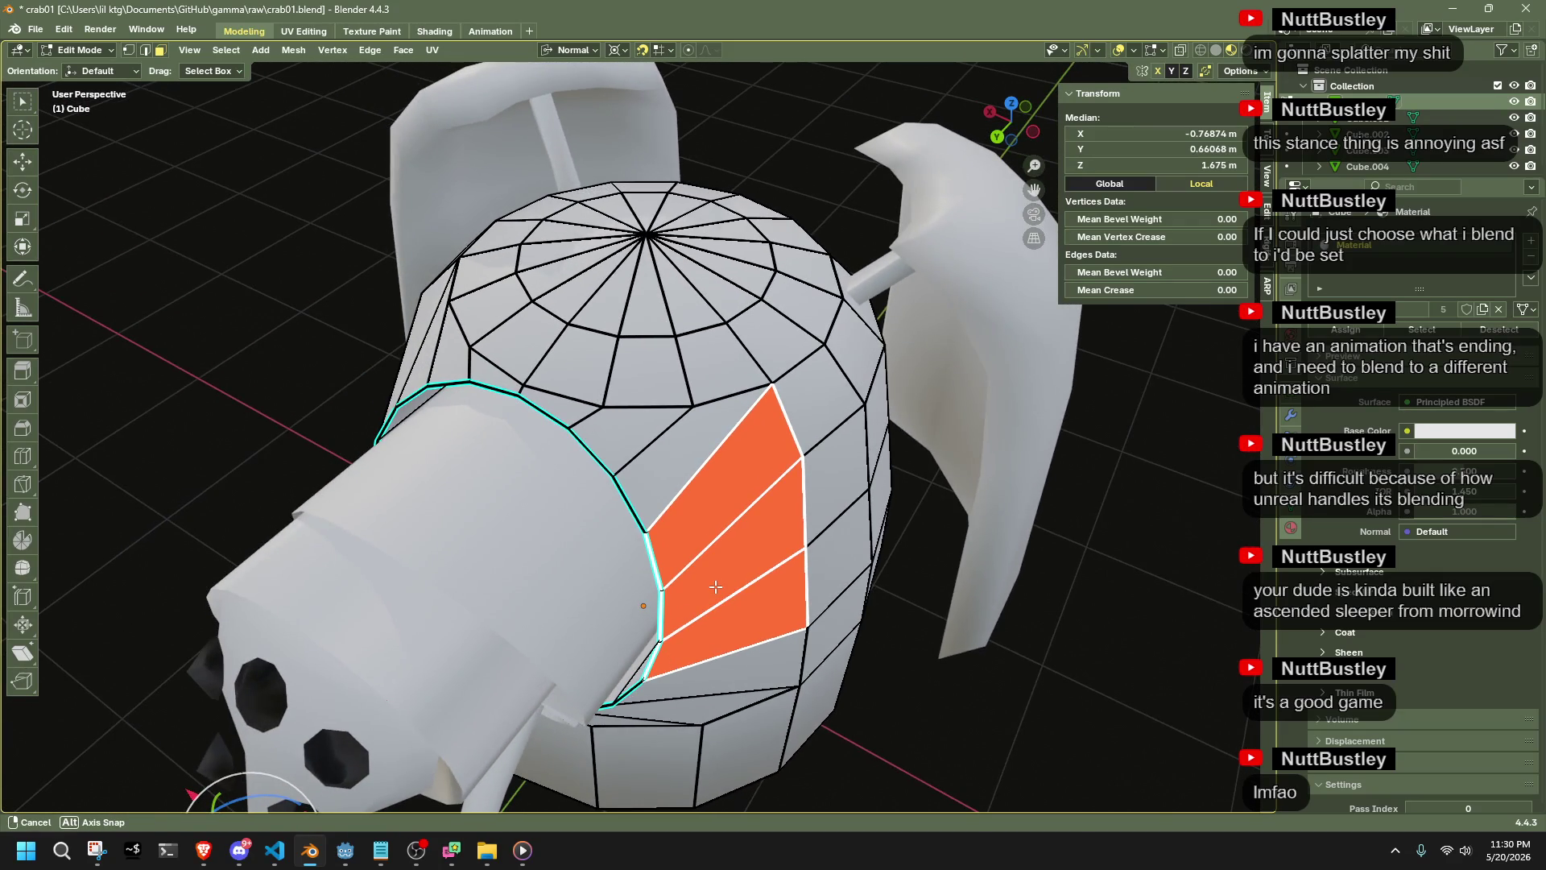
Pick a face on the body's side and extrude a new edge from the cap
{"action": "scroll", "coordinate": [716, 587], "scroll_direction": "down", "scroll_amount": 3}
{"action": "left_click", "coordinate": [921, 635]}
{"action": "scroll", "coordinate": [932, 635], "scroll_direction": "up", "scroll_amount": 3}
{"action": "middle_click_drag", "start_coordinate": [423, 456], "coordinate": [645, 366]}
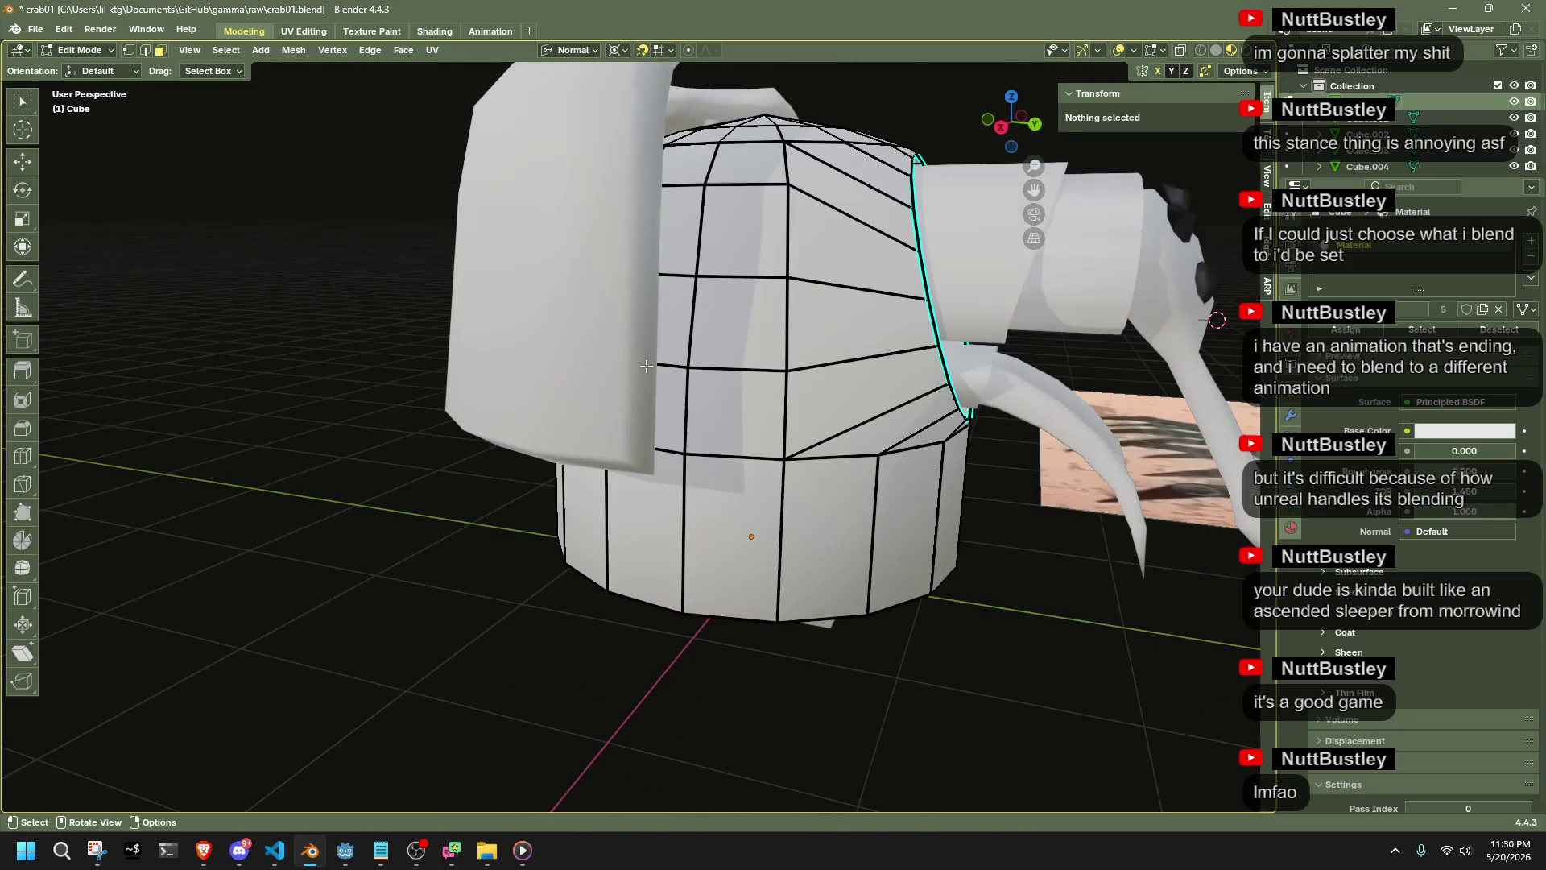
{"action": "left_click", "coordinate": [742, 189]}
{"action": "middle_click_drag", "start_coordinate": [741, 189], "coordinate": [851, 309]}
{"action": "key", "text": "ctrl+z"}
{"action": "key", "text": "ctrl+shift+z"}
{"action": "mouse_move", "coordinate": [539, 173]}
{"action": "middle_mouse_down"}
{"action": "mouse_move", "coordinate": [631, 366]}
{"action": "mouse_move", "coordinate": [658, 349]}
{"action": "middle_mouse_up"}
{"action": "key", "text": "e"}
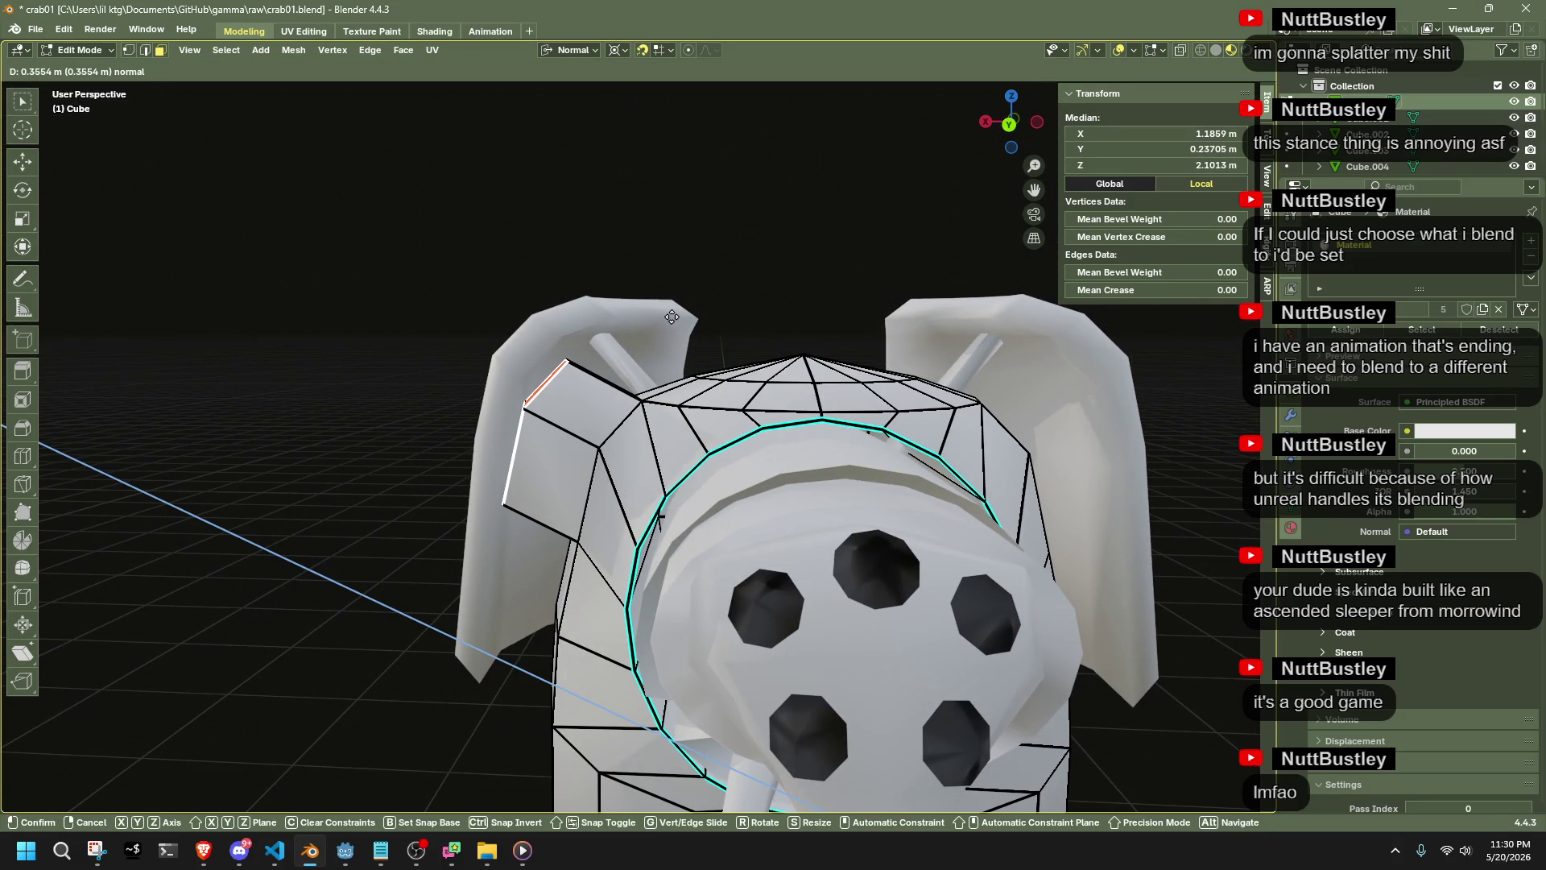
{"action": "left_click", "coordinate": [673, 317]}
Snap the 3D cursor to the selected vertex and flatten the vertices to zero along Z
{"action": "key", "text": "1"}
{"action": "key", "text": "shift+s"}
{"action": "left_click", "coordinate": [621, 439]}
{"action": "key", "text": "s"}
{"action": "left_click", "coordinate": [626, 346]}
{"action": "left_click", "coordinate": [566, 51]}
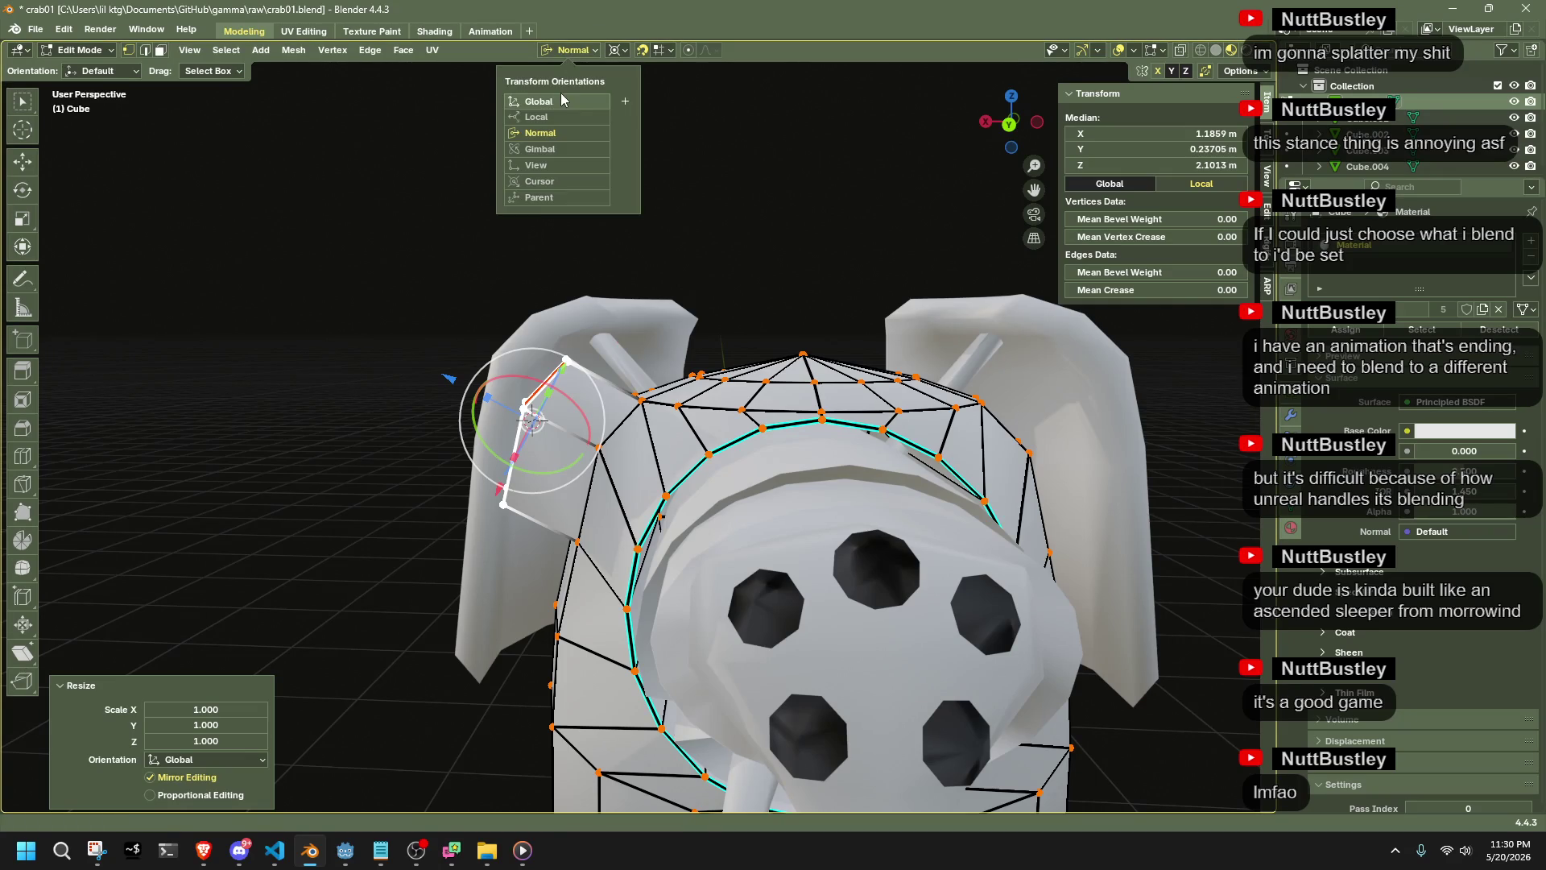
{"action": "mouse_move", "coordinate": [780, 235]}
{"action": "middle_mouse_down"}
{"action": "mouse_move", "coordinate": [754, 261]}
{"action": "mouse_move", "coordinate": [789, 234]}
{"action": "middle_mouse_up"}
{"action": "key", "text": "s"}
{"action": "key", "text": "z"}
{"action": "key", "text": "0"}
{"action": "key", "text": "Return"}
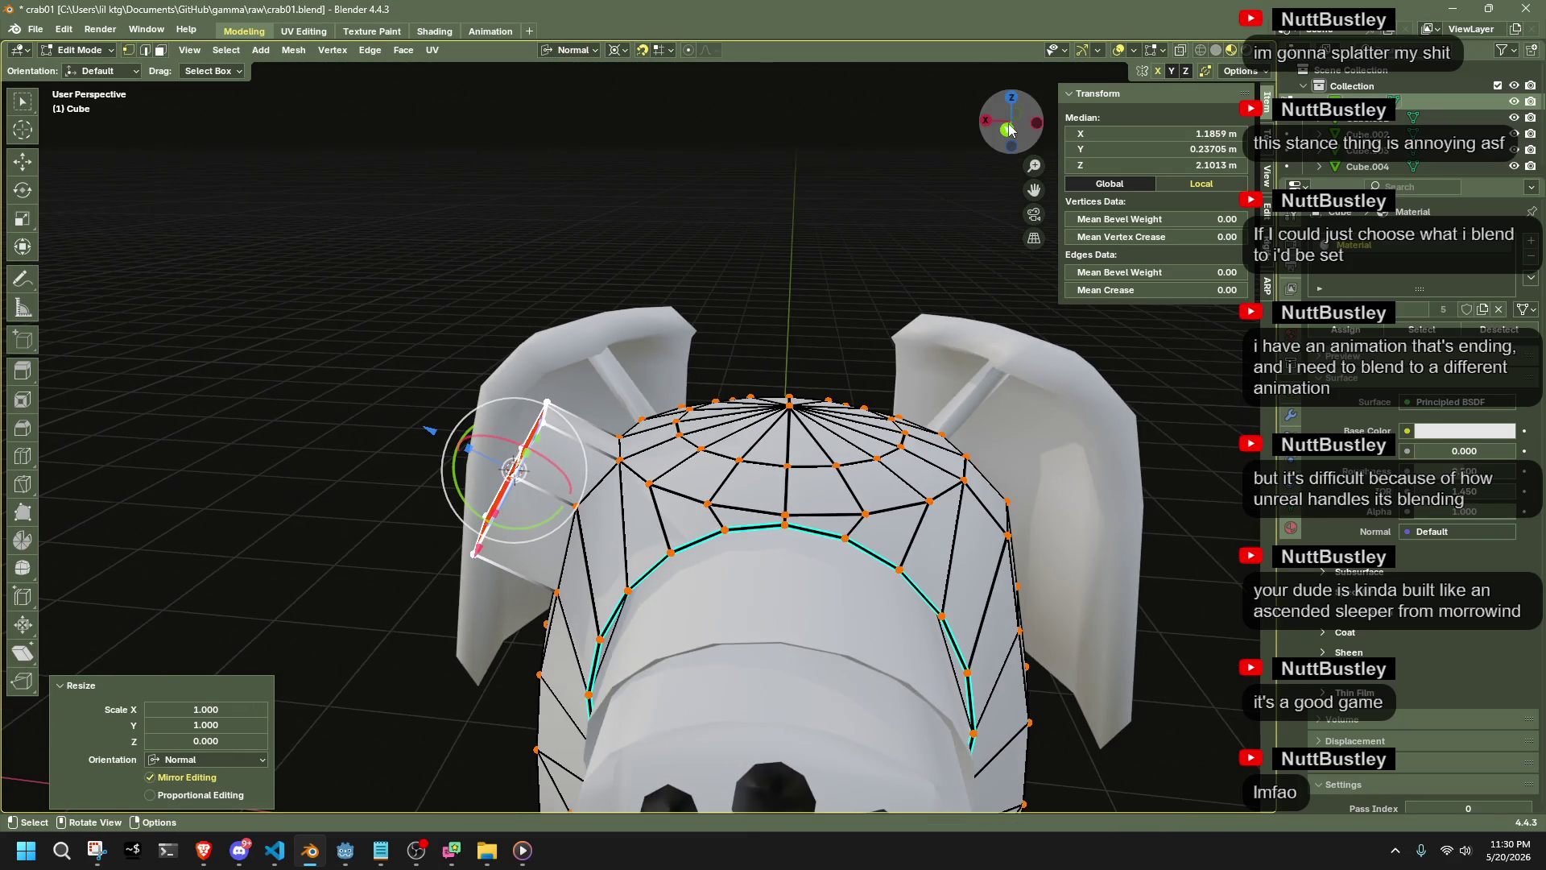
{"action": "left_click", "coordinate": [1010, 129]}
Flatten the top face of the side stub to zero depth along its normal
{"action": "key", "text": "r"}
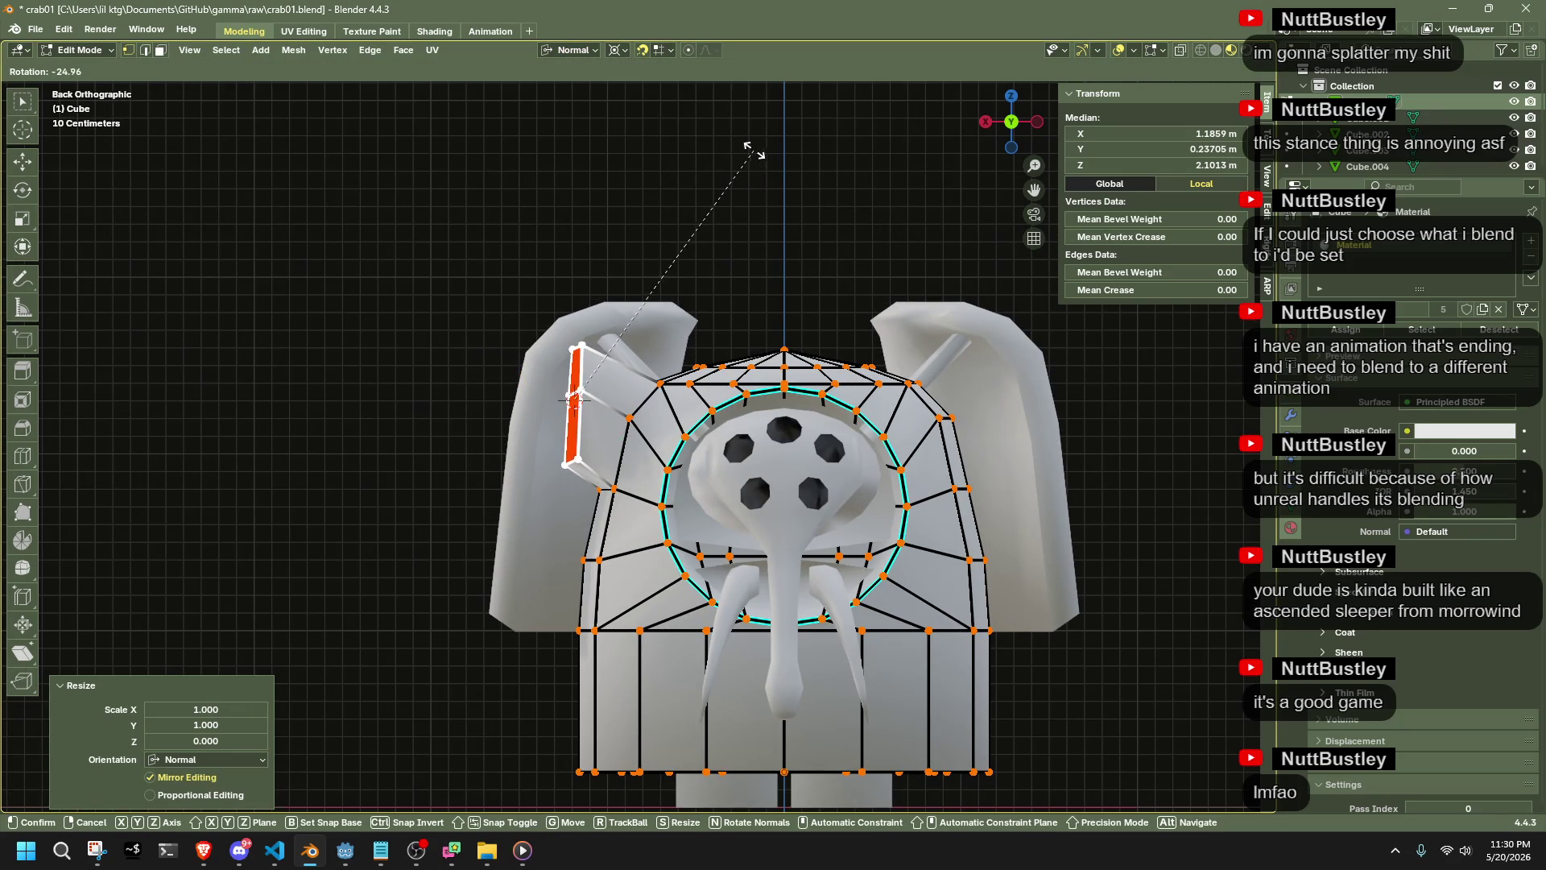
{"action": "key", "text": "Escape"}
{"action": "mouse_move", "coordinate": [586, 484]}
{"action": "middle_mouse_down"}
{"action": "mouse_move", "coordinate": [580, 422]}
{"action": "mouse_move", "coordinate": [555, 580]}
{"action": "middle_mouse_up"}
{"action": "left_click_drag", "start_coordinate": [552, 610], "coordinate": [502, 520]}
{"action": "key", "text": "shift+s"}
{"action": "left_click", "coordinate": [501, 605]}
{"action": "left_click_drag", "start_coordinate": [434, 324], "coordinate": [624, 488]}
{"action": "key", "text": "s"}
{"action": "key", "text": "z"}
{"action": "key", "text": "0"}
{"action": "key", "text": "Return"}
Set the pivot point to the 3D cursor for the stub transforms
{"action": "middle_click_drag", "start_coordinate": [636, 455], "coordinate": [588, 465]}
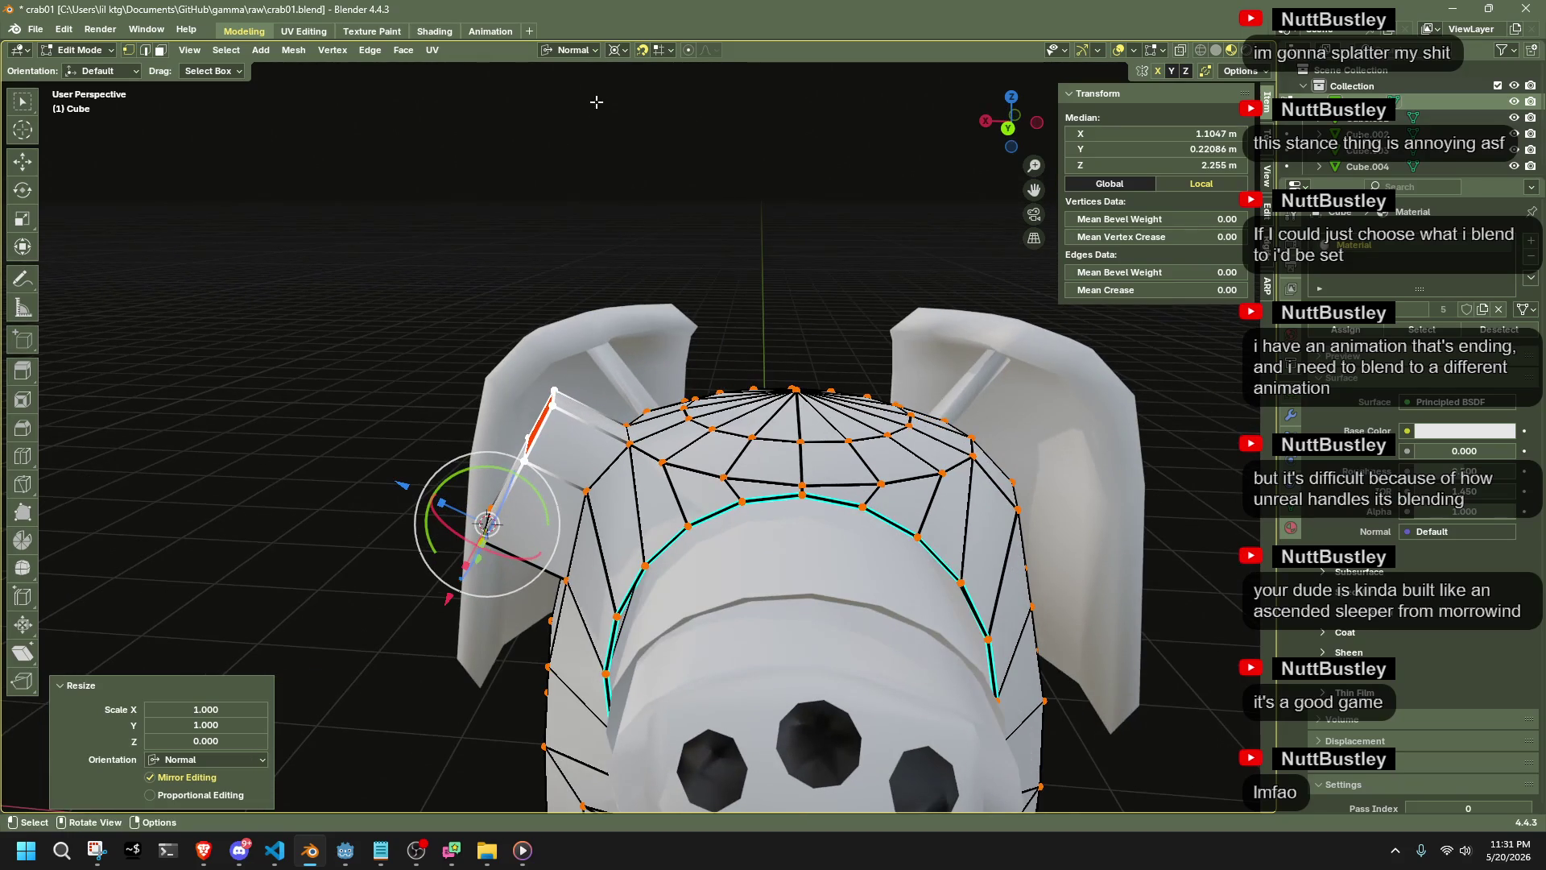
{"action": "left_click", "coordinate": [616, 50]}
{"action": "left_click", "coordinate": [636, 108]}
{"action": "key", "text": "s"}
{"action": "key", "text": "z"}
{"action": "key", "text": "Escape"}
{"action": "left_click", "coordinate": [553, 51]}
{"action": "middle_click_drag", "start_coordinate": [694, 164], "coordinate": [519, 684]}
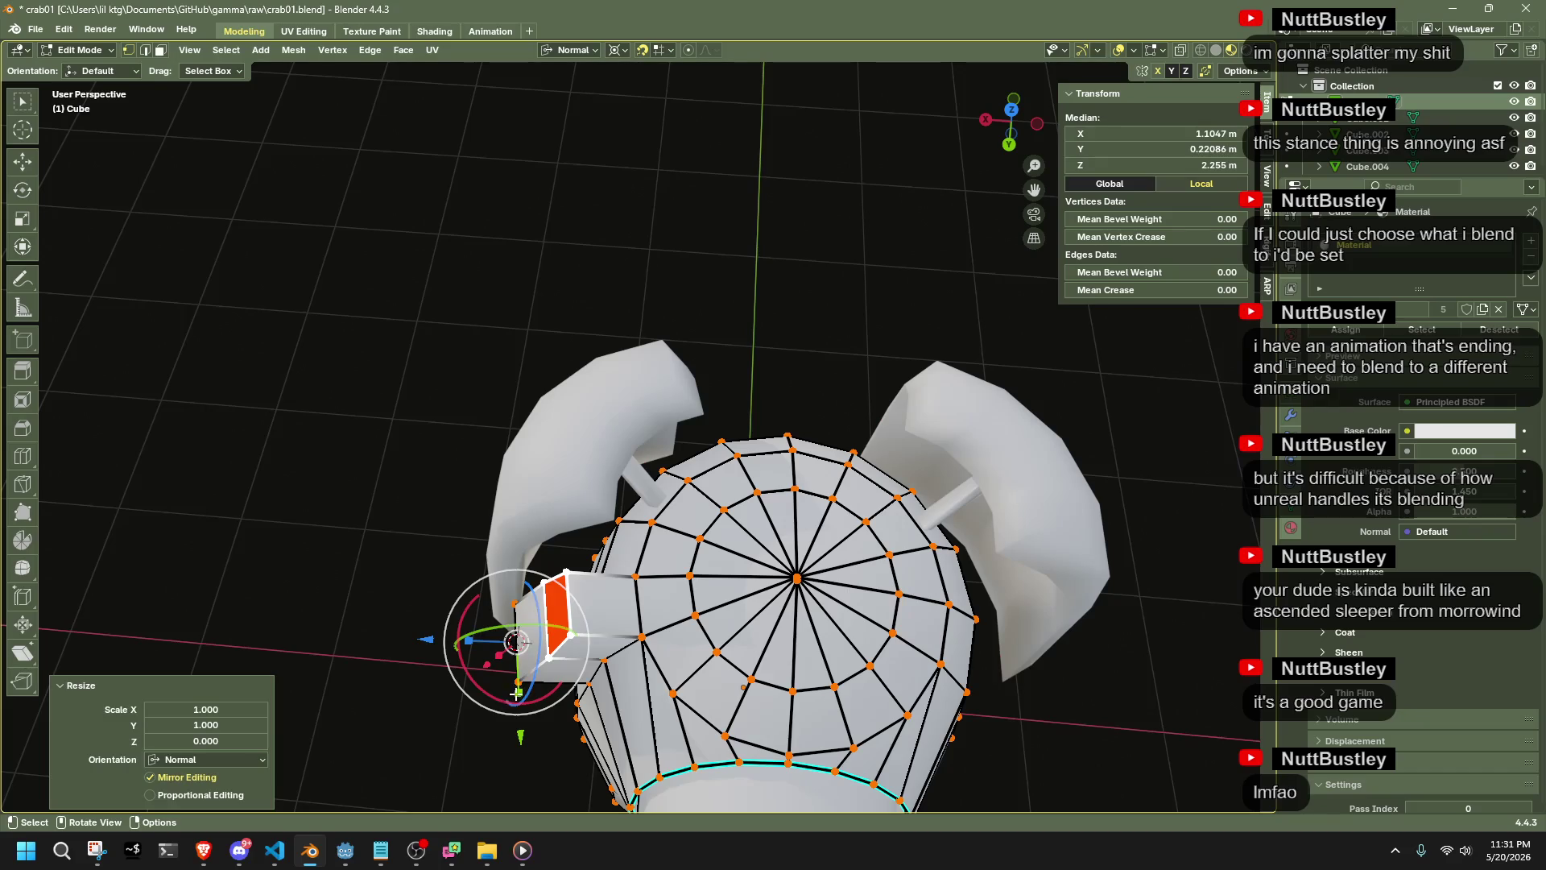
Scale a single stub edge on X and Y only, using Global orientation
{"action": "left_click", "coordinate": [516, 693]}
{"action": "left_click", "coordinate": [518, 682]}
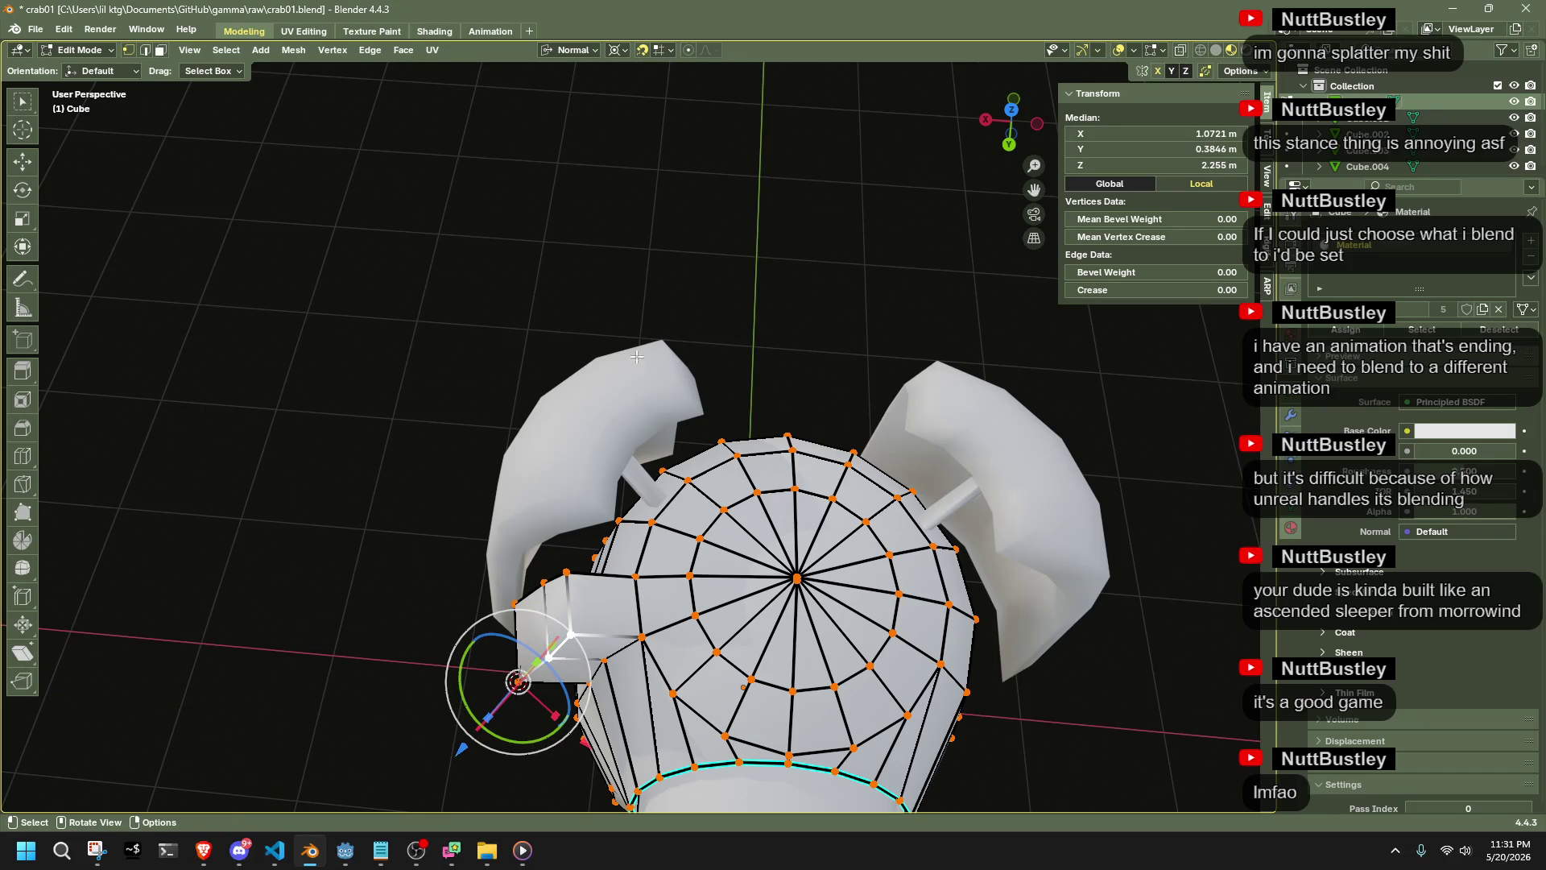
{"action": "left_click", "coordinate": [564, 50]}
{"action": "left_click", "coordinate": [552, 102]}
{"action": "key", "text": "s"}
{"action": "key", "text": "z"}
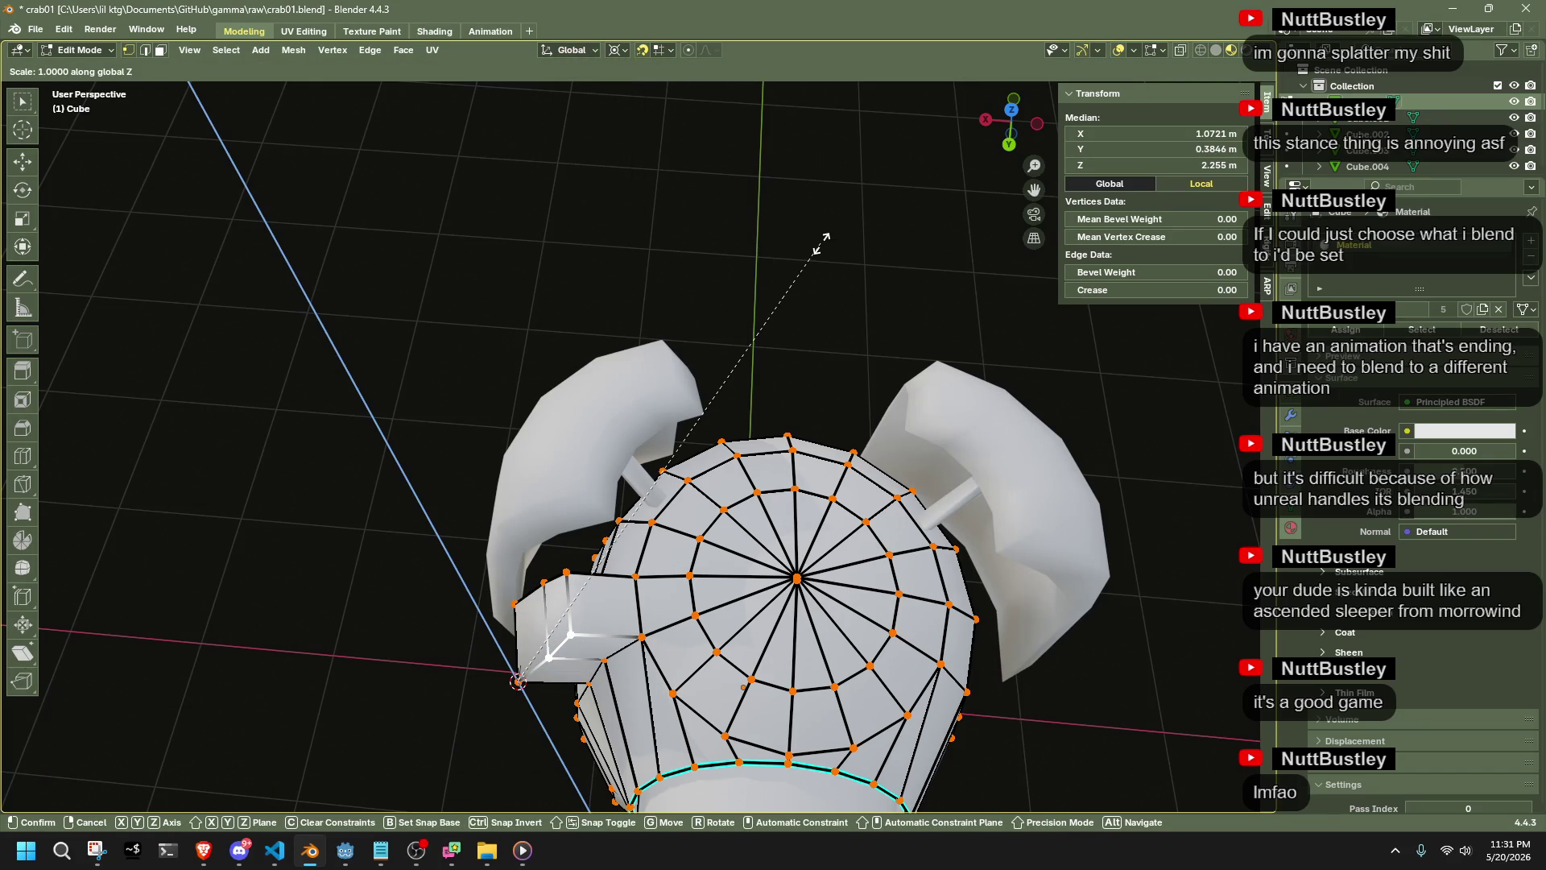
{"action": "key", "text": "shift+z"}
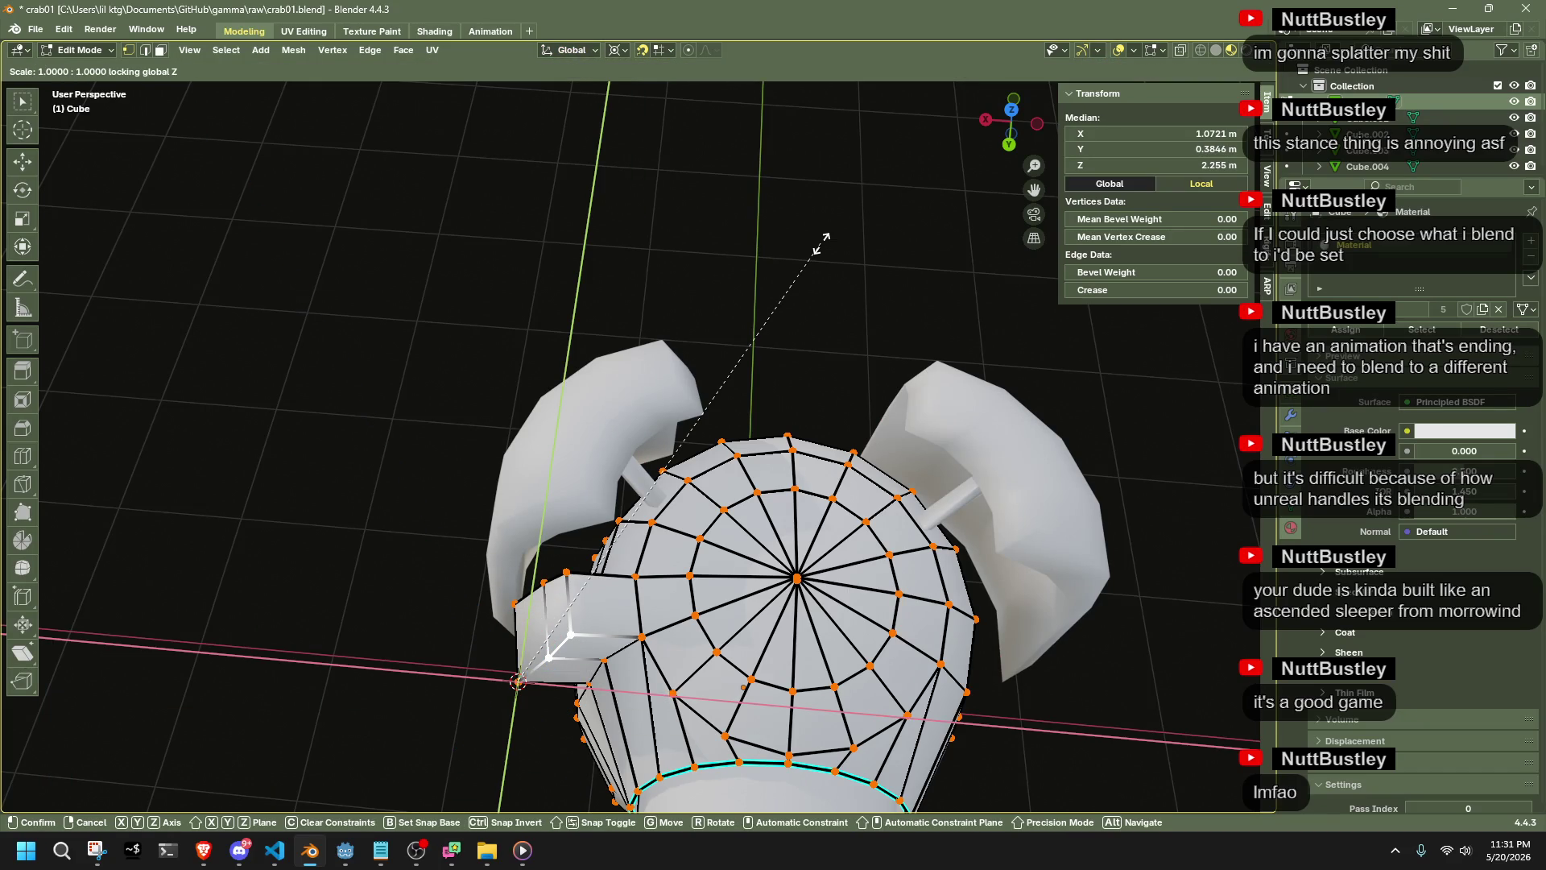
{"action": "left_click", "coordinate": [821, 241]}
Collapse the two stub corner vertices to 0 on X and Y into a vertical edge
{"action": "middle_click_drag", "start_coordinate": [805, 266], "coordinate": [612, 596]}
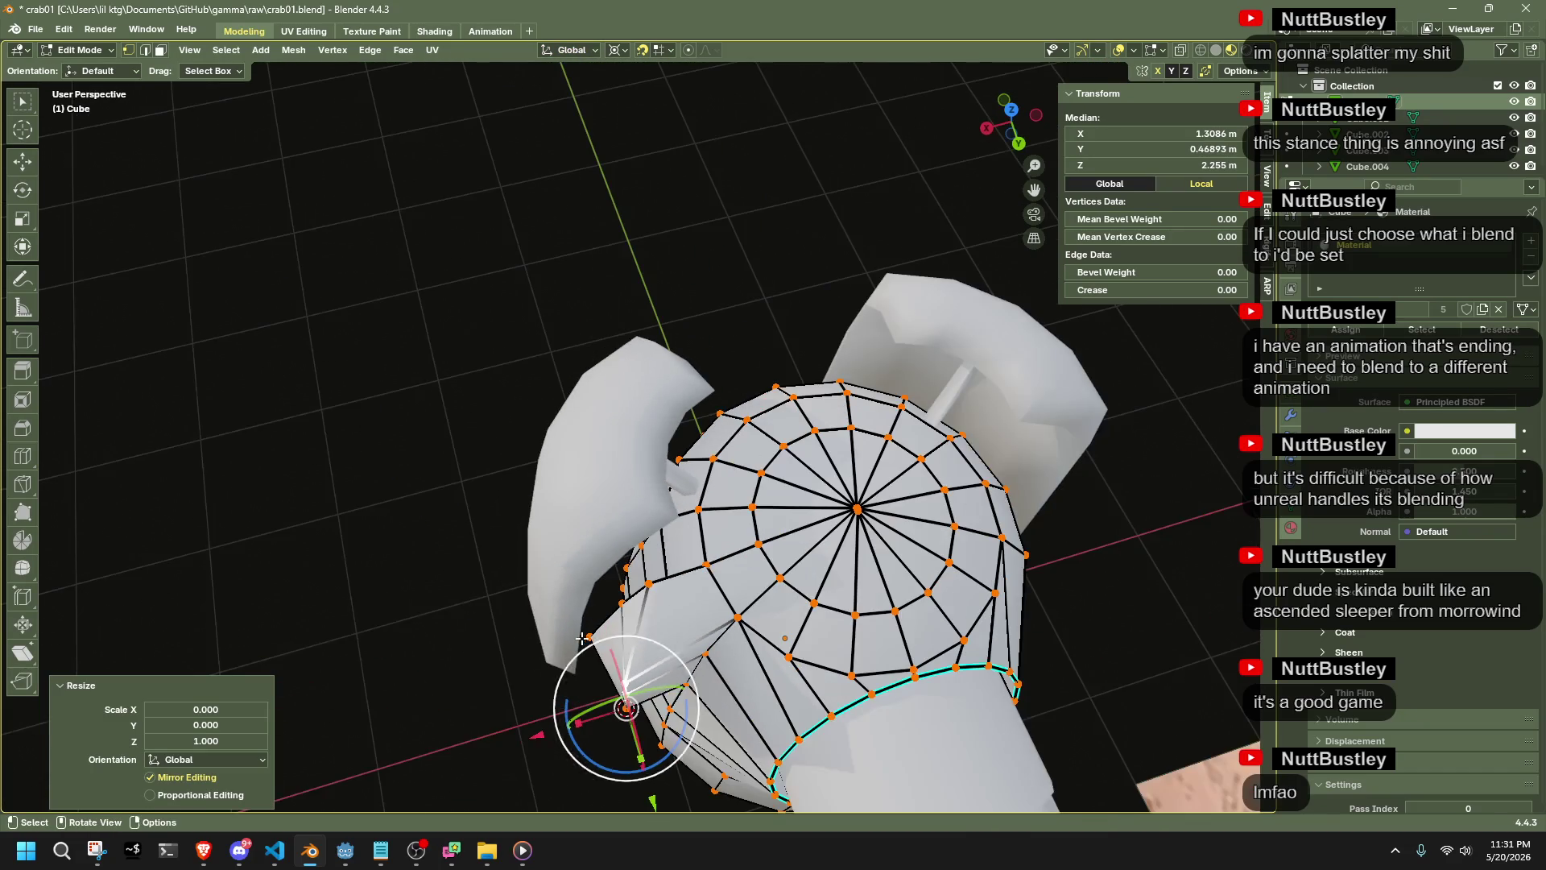
{"action": "left_click", "coordinate": [588, 637]}
{"action": "left_click", "coordinate": [648, 582], "text": "shift"}
{"action": "key", "text": "s"}
{"action": "key", "text": "shift+z"}
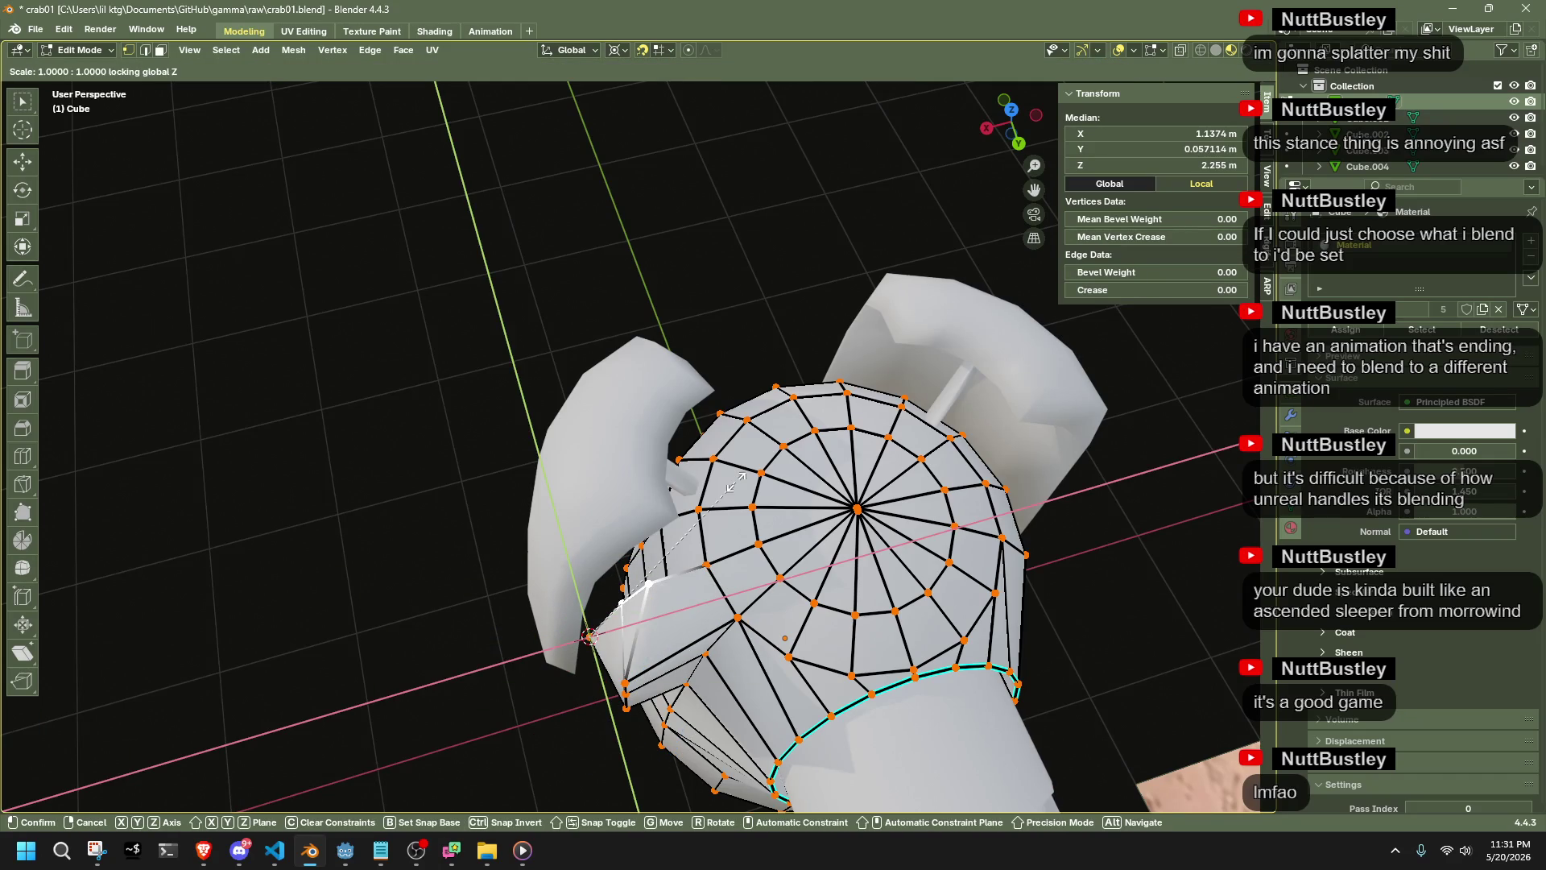
{"action": "key", "text": "0"}
{"action": "key", "text": "Return"}
{"action": "middle_click_drag", "start_coordinate": [734, 483], "coordinate": [975, 657]}
Move the box-selected side edges inward -0.182 m along their normal
{"action": "mouse_move", "coordinate": [974, 656]}
{"action": "left_mouse_down"}
{"action": "mouse_move", "coordinate": [789, 528]}
{"action": "mouse_move", "coordinate": [745, 450]}
{"action": "left_mouse_up"}
{"action": "mouse_move", "coordinate": [745, 451]}
{"action": "middle_mouse_down"}
{"action": "mouse_move", "coordinate": [725, 435]}
{"action": "mouse_move", "coordinate": [894, 499]}
{"action": "mouse_move", "coordinate": [647, 533]}
{"action": "middle_mouse_up"}
{"action": "mouse_move", "coordinate": [701, 384]}
{"action": "middle_mouse_down"}
{"action": "mouse_move", "coordinate": [721, 388]}
{"action": "mouse_move", "coordinate": [699, 398]}
{"action": "middle_mouse_up"}
{"action": "left_click", "coordinate": [570, 50]}
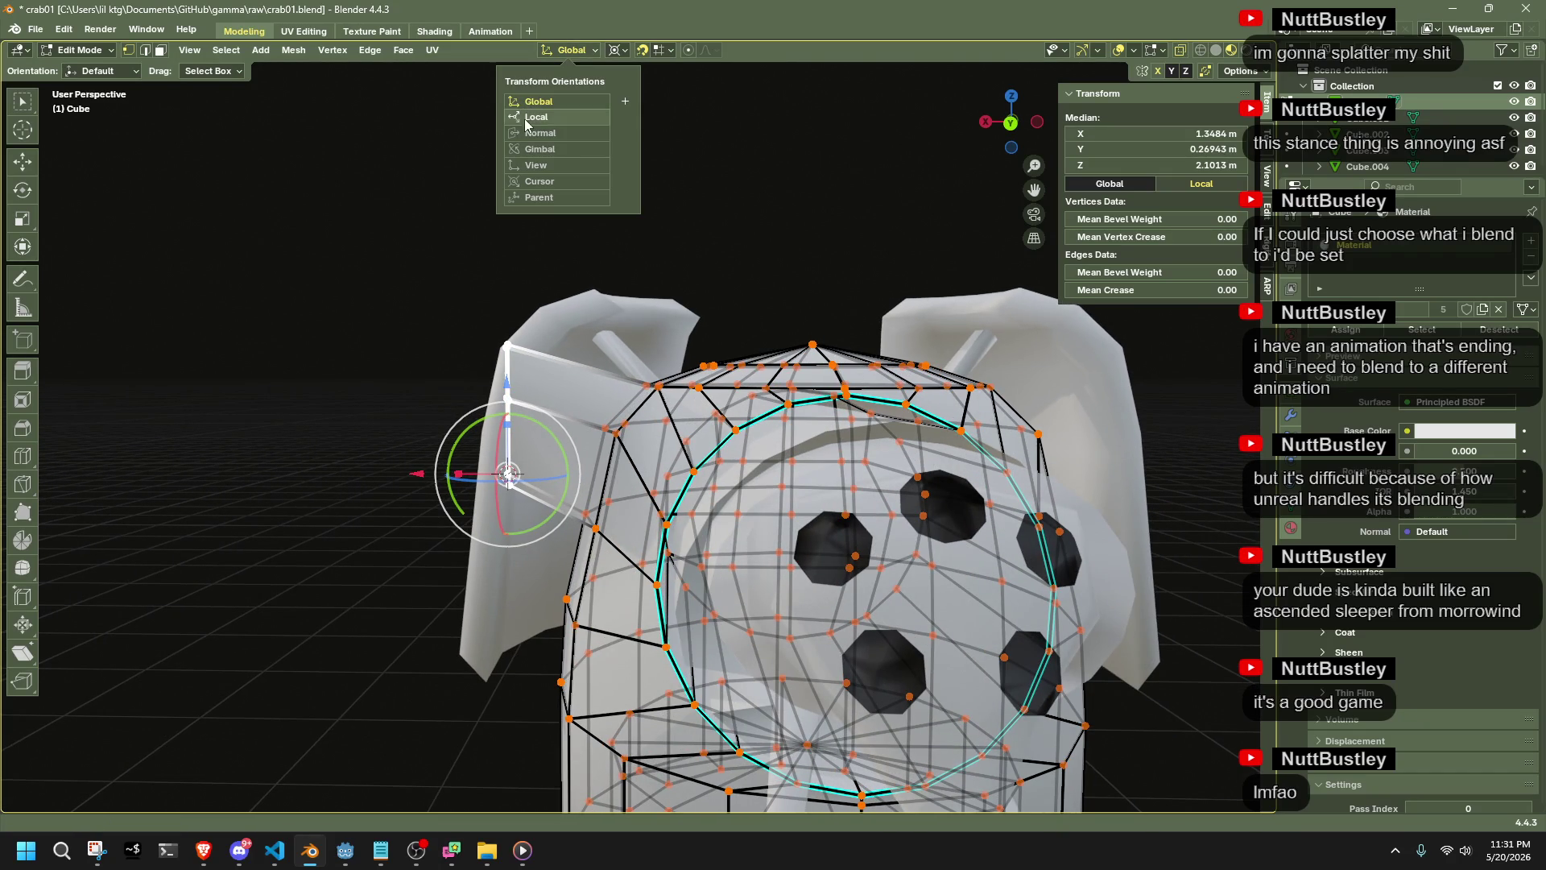
{"action": "left_click", "coordinate": [534, 135]}
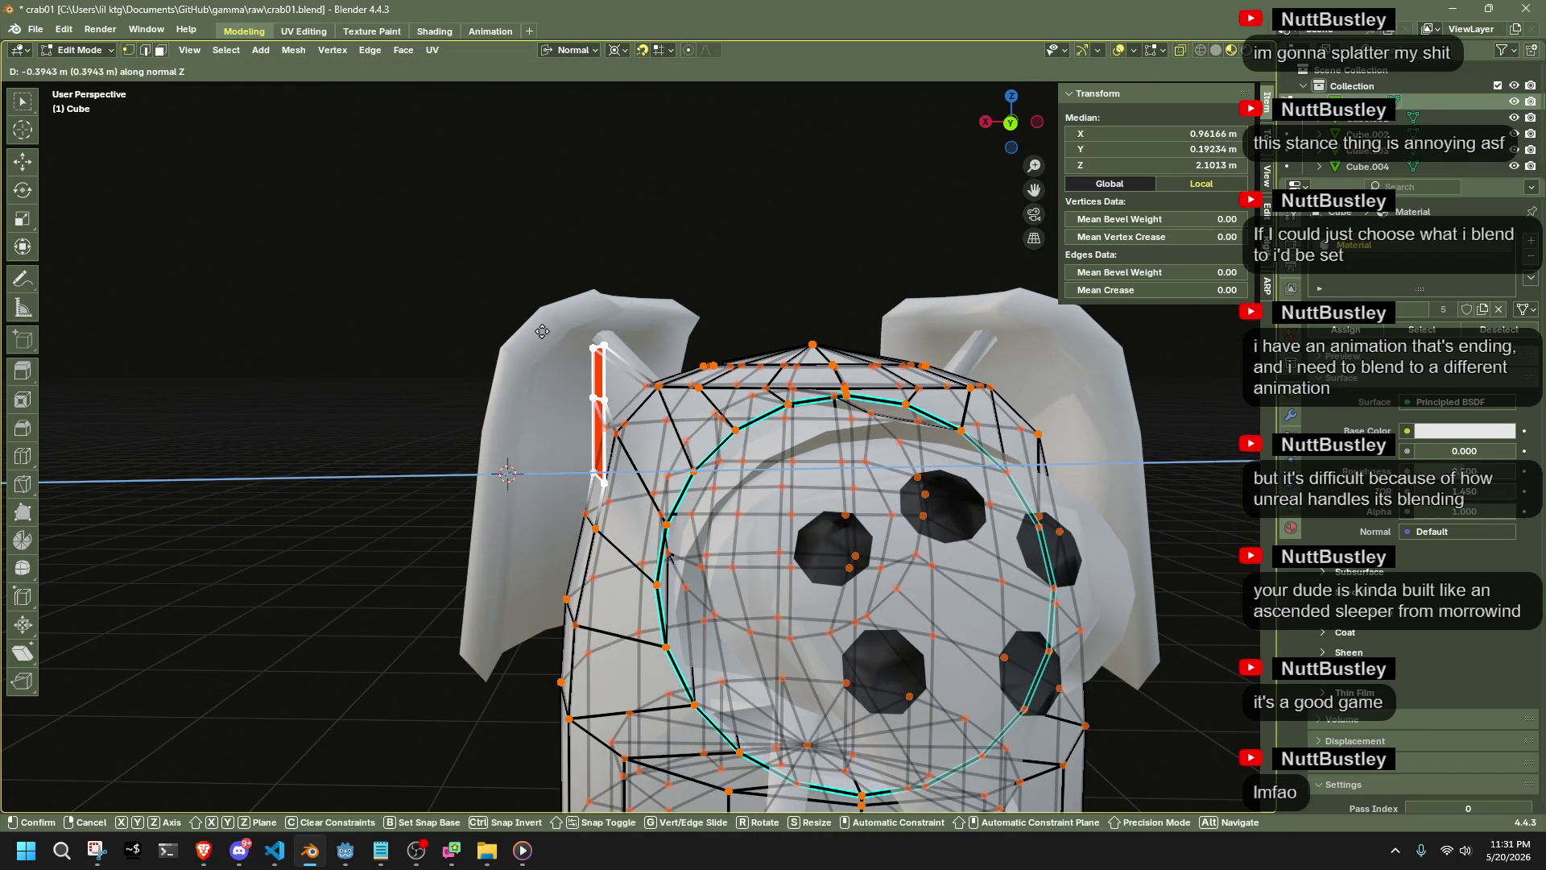
{"action": "middle_click_drag", "start_coordinate": [723, 307], "coordinate": [700, 306]}
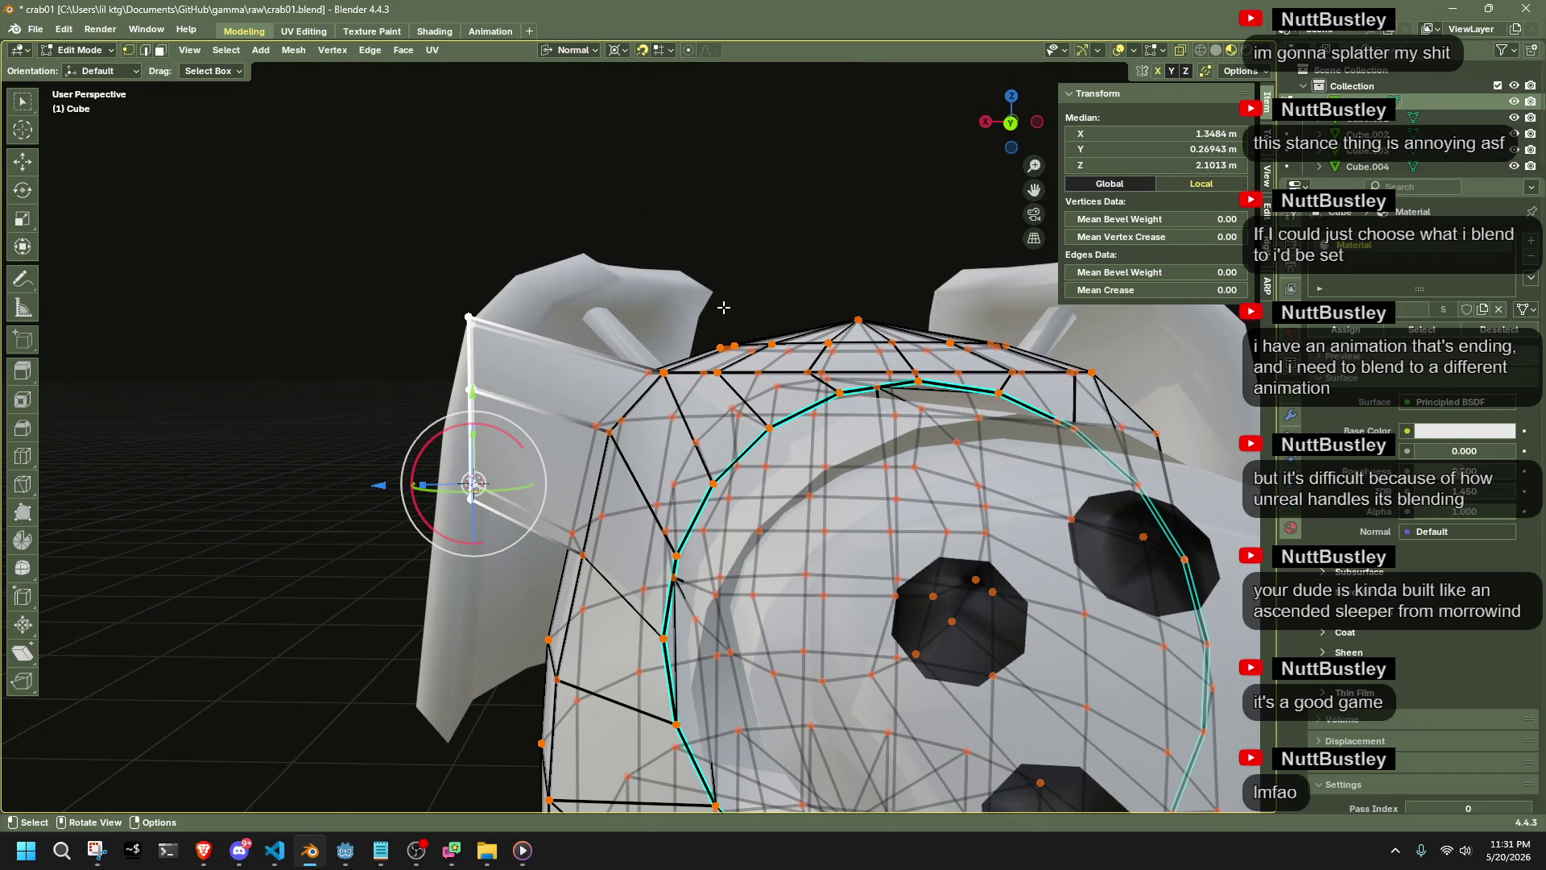
{"action": "key", "text": "g"}
{"action": "key", "text": "z"}
{"action": "left_click", "coordinate": [564, 304]}
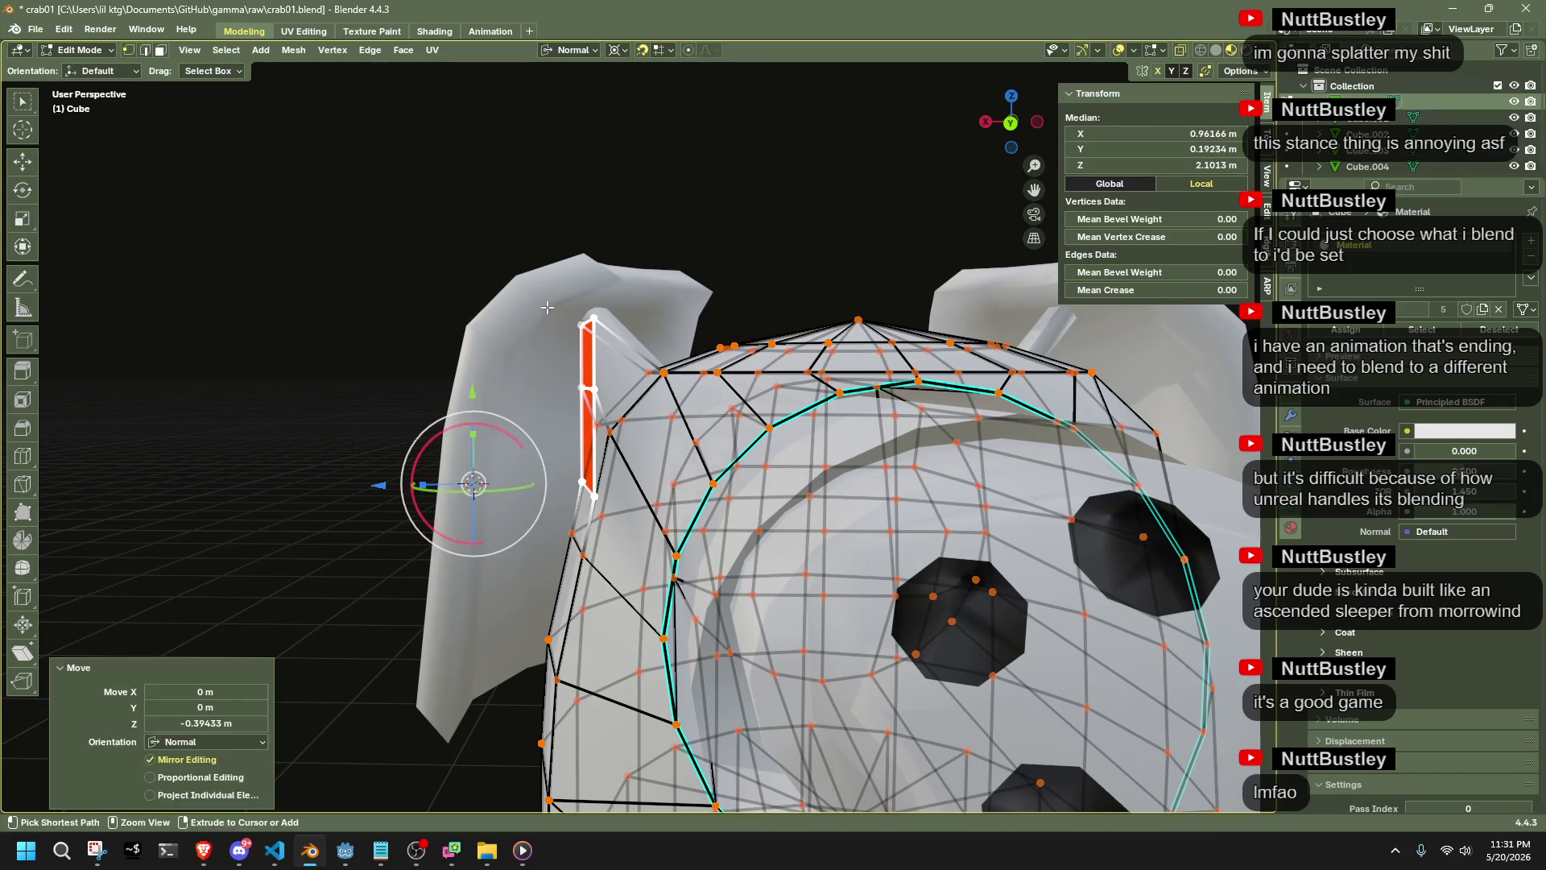
{"action": "key", "text": "ctrl+z"}
{"action": "key", "text": "g"}
{"action": "key", "text": "z"}
{"action": "left_click", "coordinate": [687, 411]}
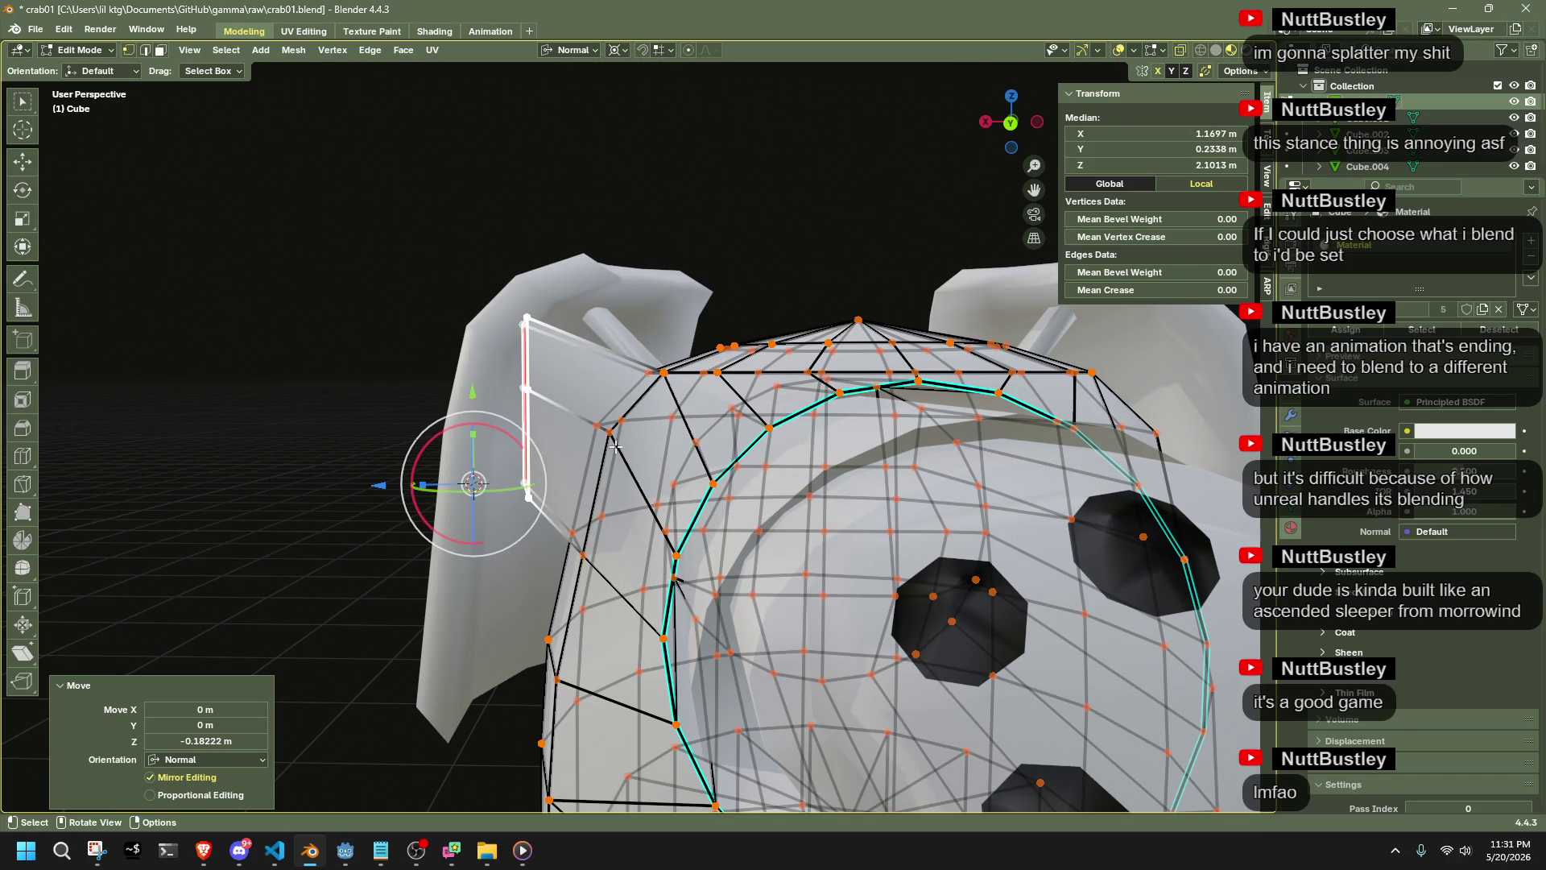
Level the top corner vertices to Z 2.1969 m using a Global Z move of 0
{"action": "left_click", "coordinate": [576, 544]}
{"action": "mouse_move", "coordinate": [577, 543]}
{"action": "middle_mouse_down"}
{"action": "mouse_move", "coordinate": [760, 288]}
{"action": "mouse_move", "coordinate": [731, 287]}
{"action": "mouse_move", "coordinate": [631, 437]}
{"action": "mouse_move", "coordinate": [720, 441]}
{"action": "middle_mouse_up"}
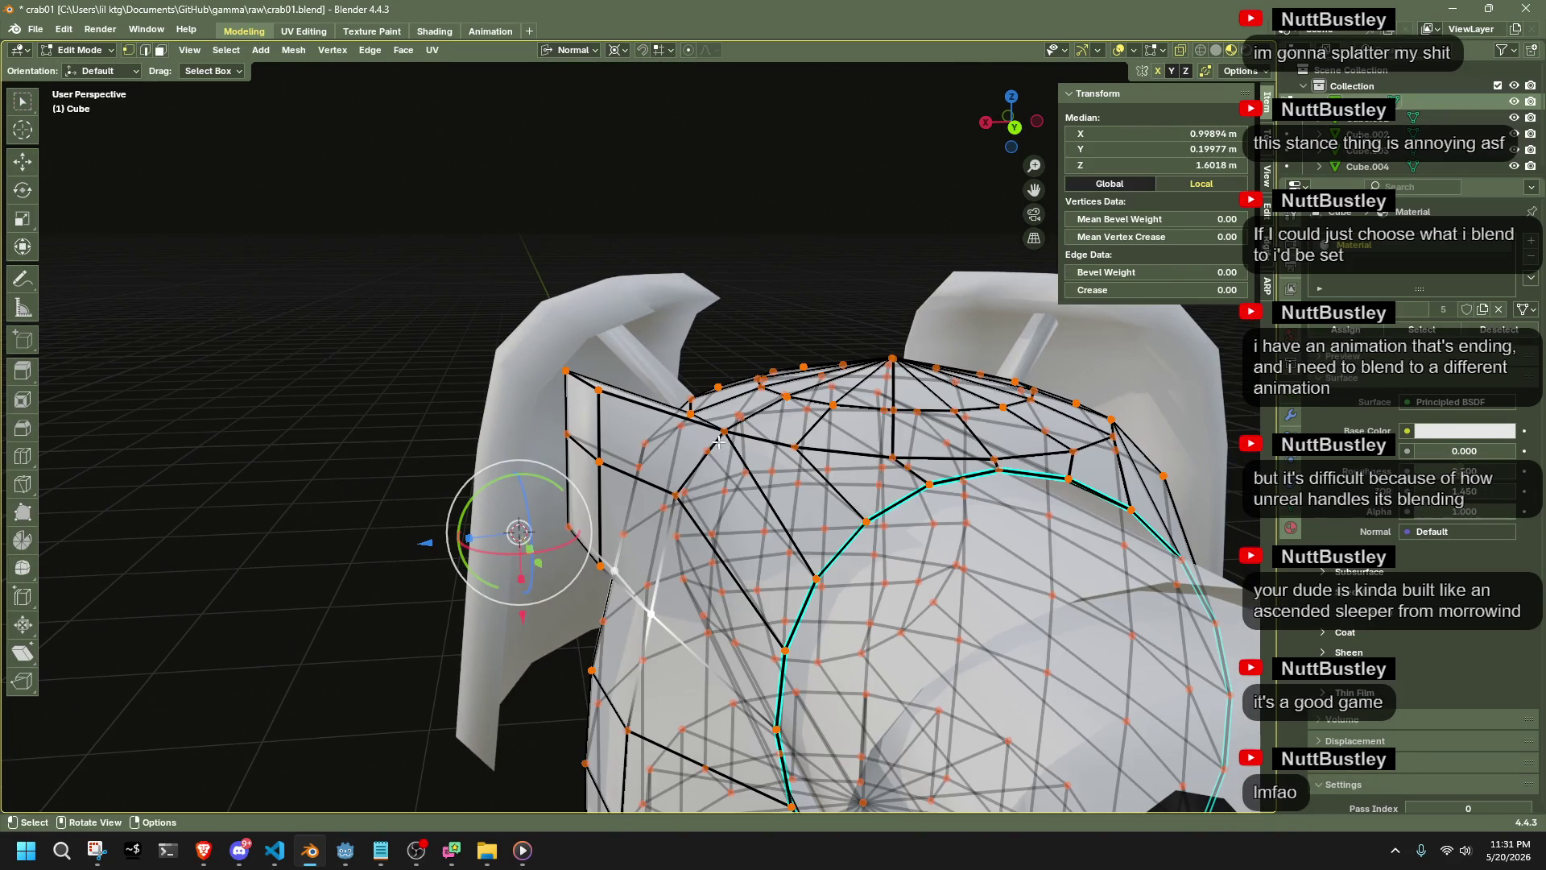
{"action": "left_click", "coordinate": [723, 432]}
{"action": "left_click", "coordinate": [566, 370], "text": "shift"}
{"action": "left_click", "coordinate": [597, 390], "text": "shift"}
{"action": "key", "text": "g"}
{"action": "key", "text": "z"}
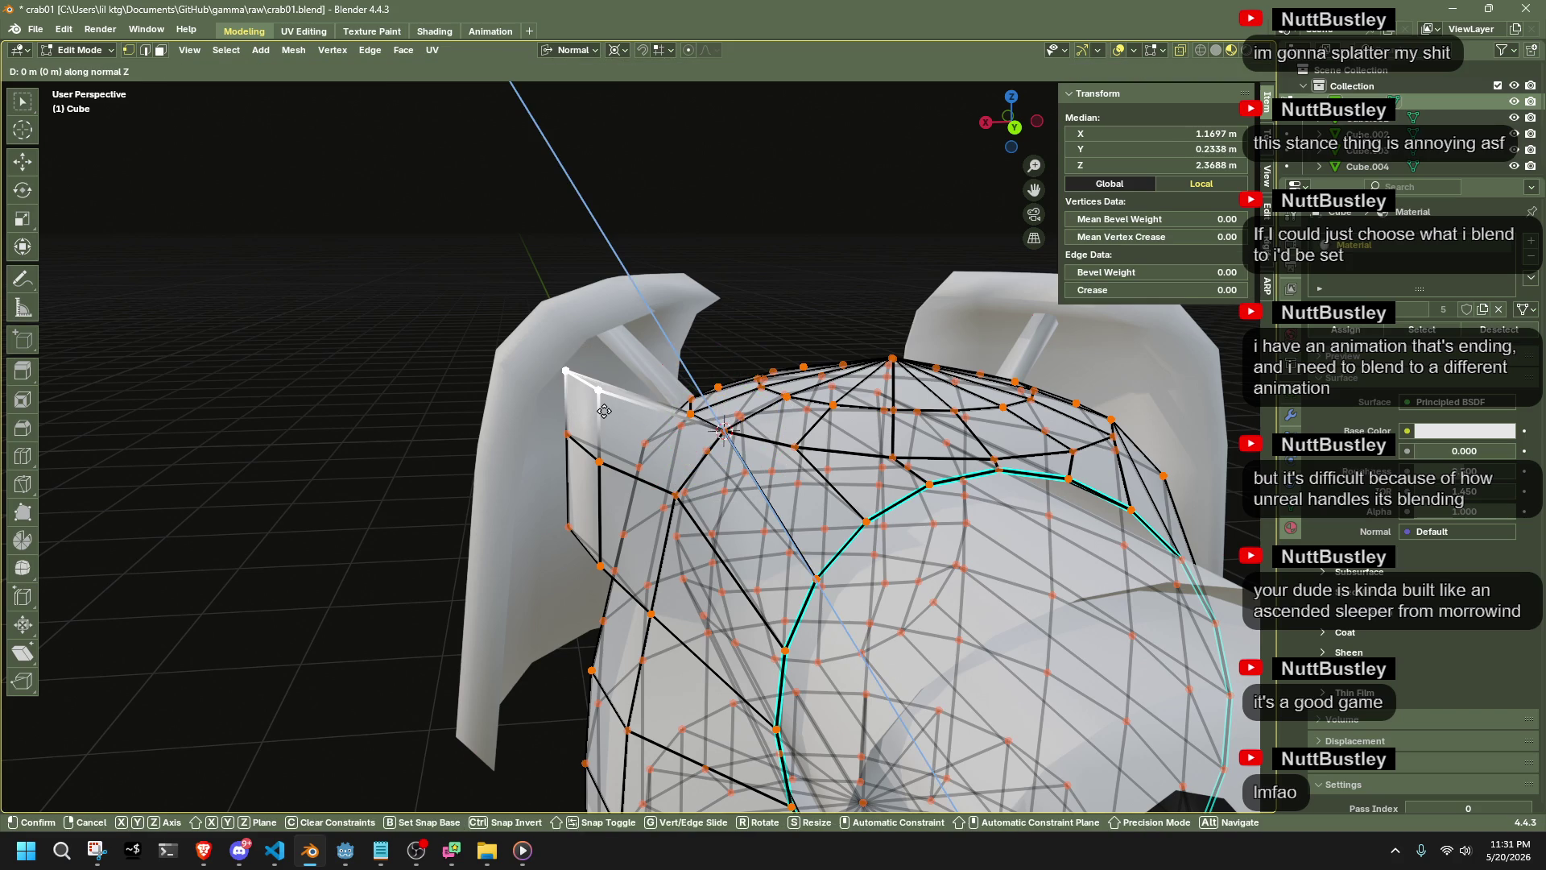
{"action": "left_click", "coordinate": [604, 412]}
{"action": "left_click", "coordinate": [570, 50]}
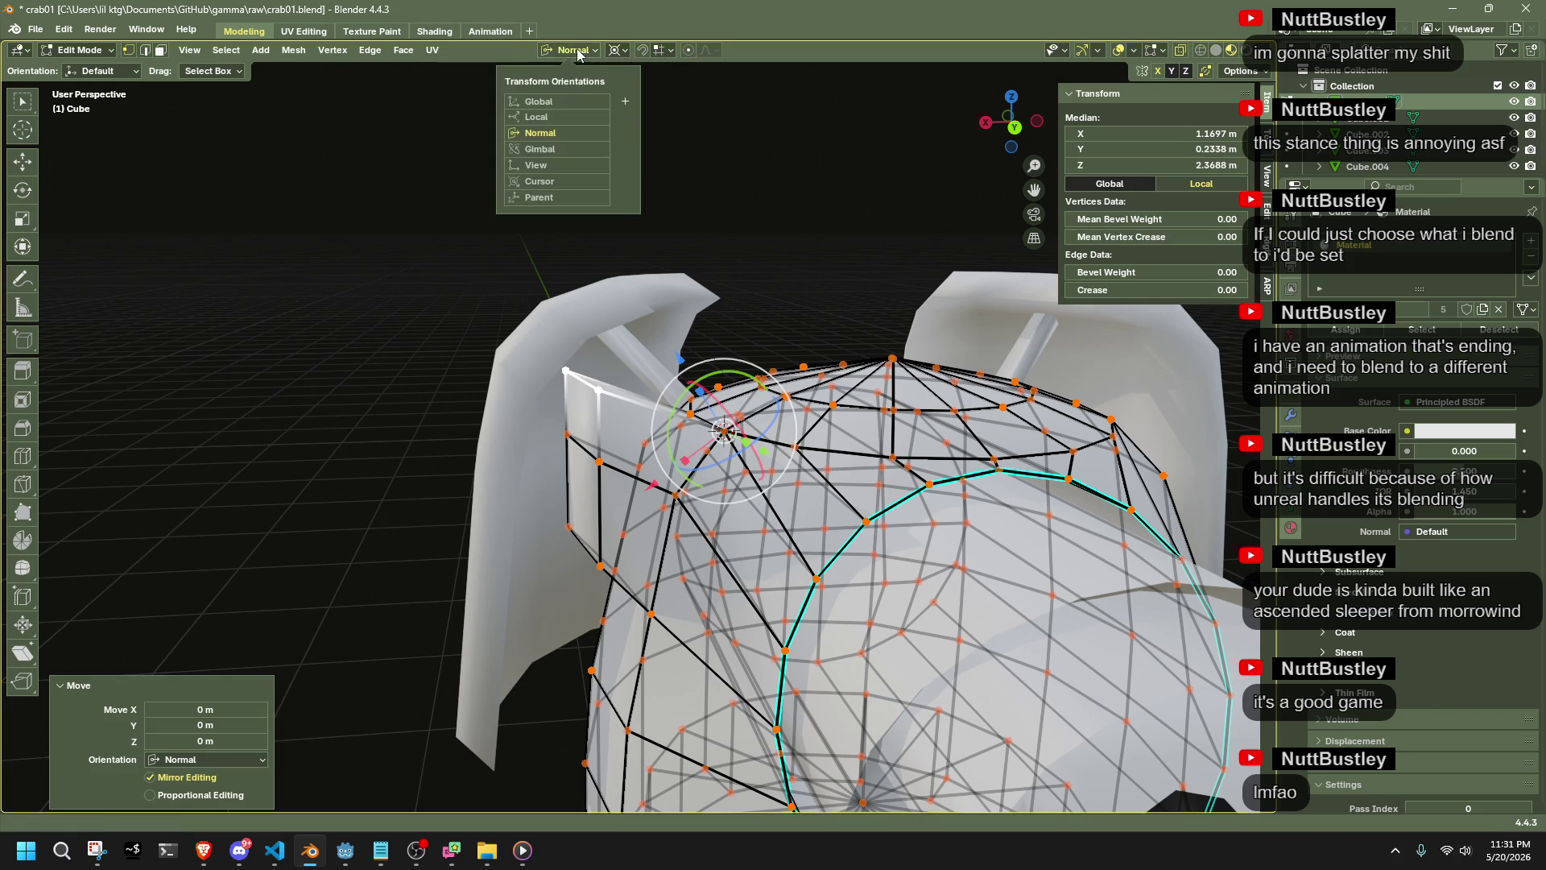
{"action": "left_click", "coordinate": [564, 98]}
{"action": "key", "text": "g"}
{"action": "key", "text": "z"}
{"action": "key", "text": "0"}
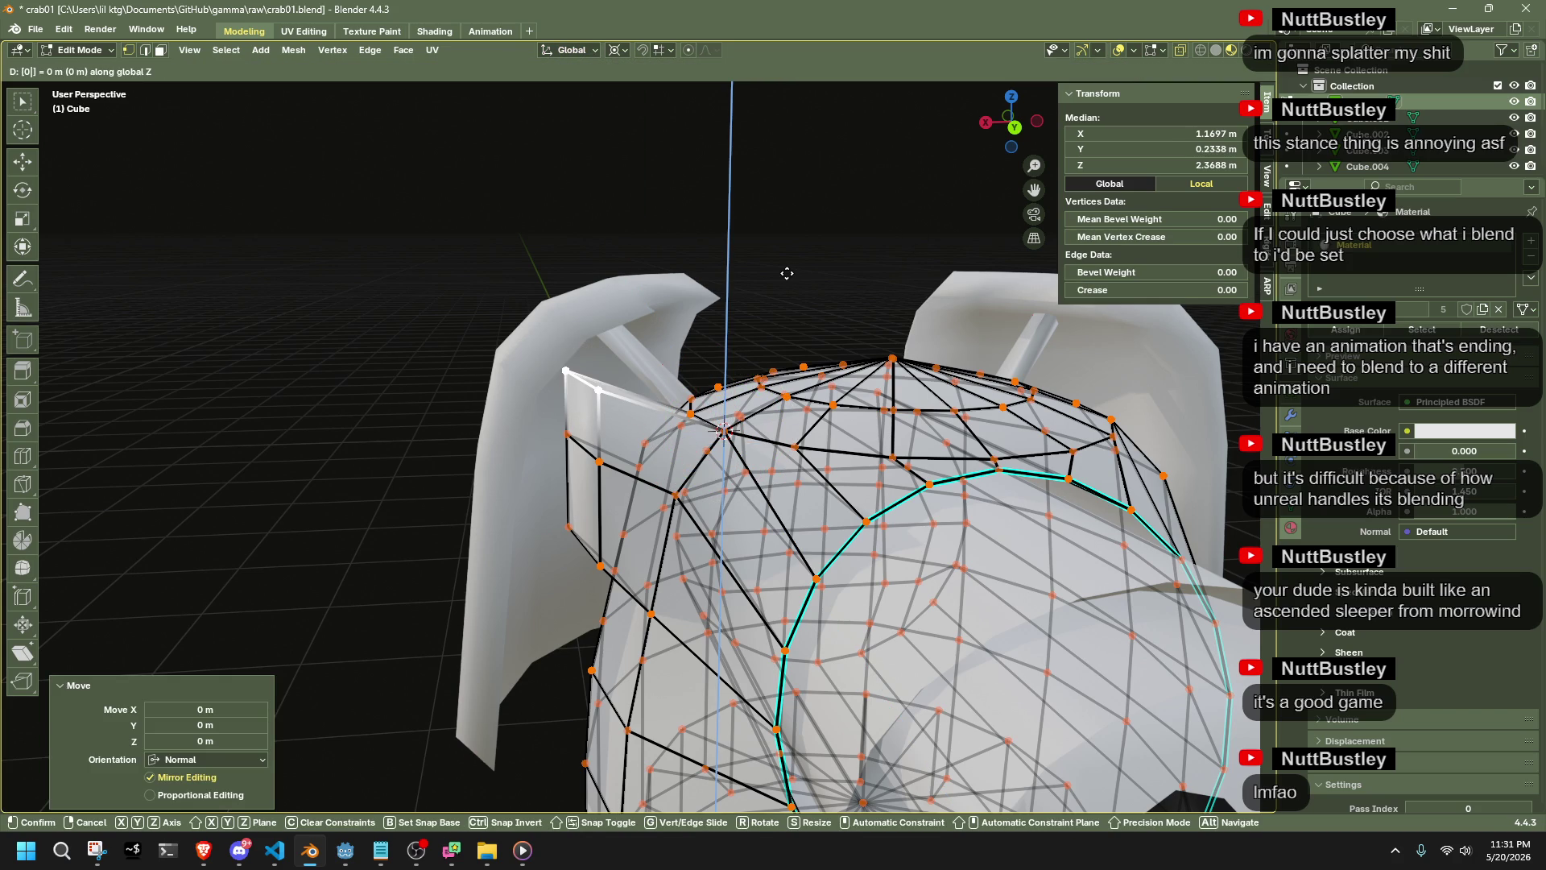
{"action": "key", "text": "Return"}
Slide the side edge by -0.541 and scale it, then check the body in Object Mode
{"action": "left_click", "coordinate": [559, 354]}
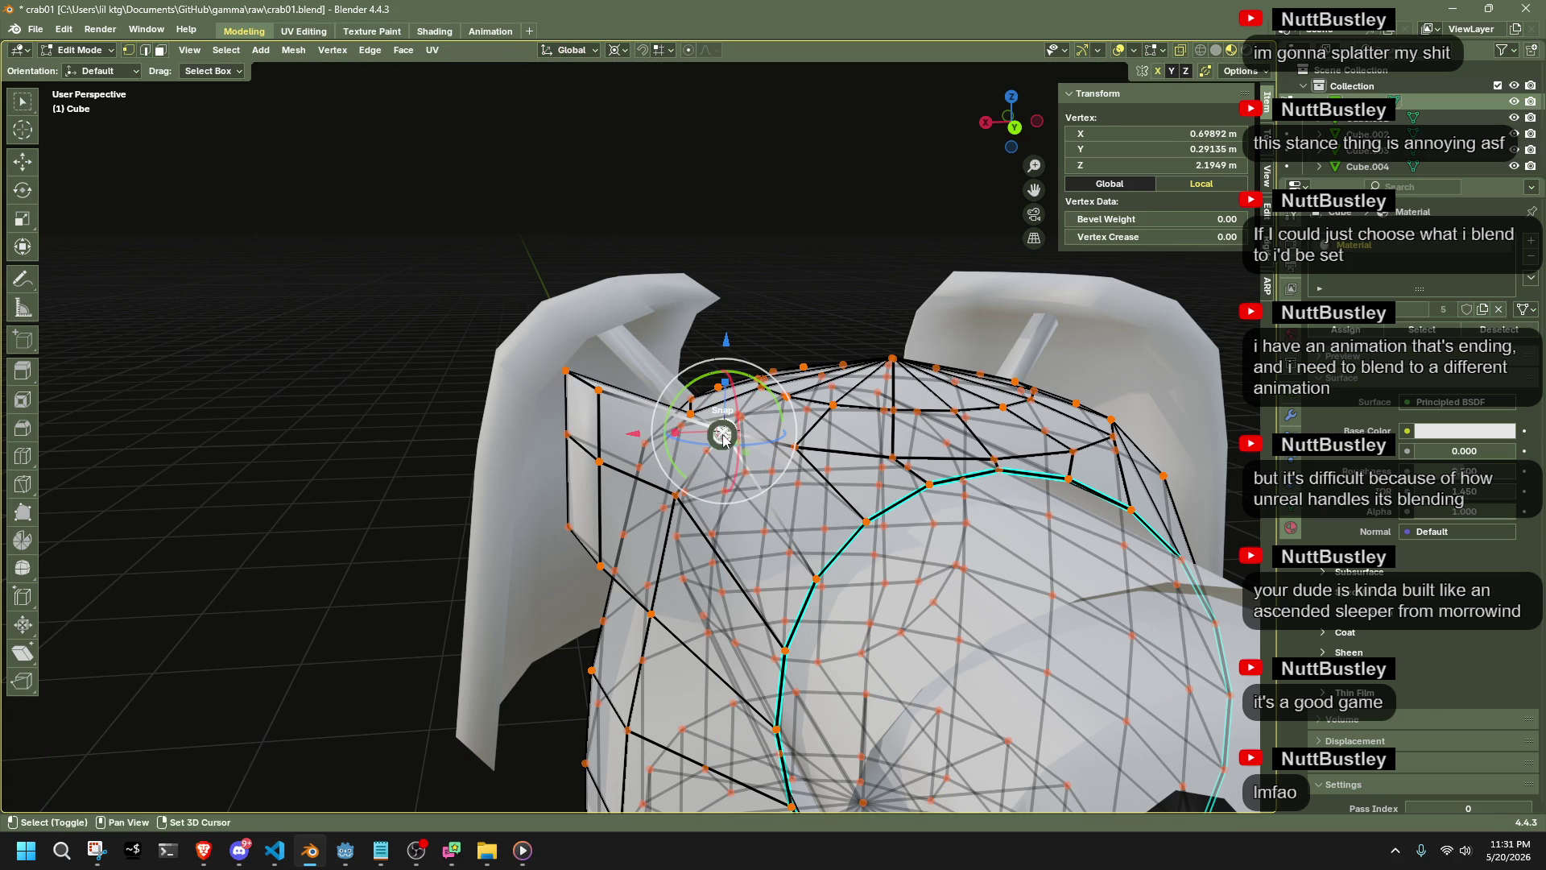
{"action": "left_click", "coordinate": [564, 403], "text": "shift"}
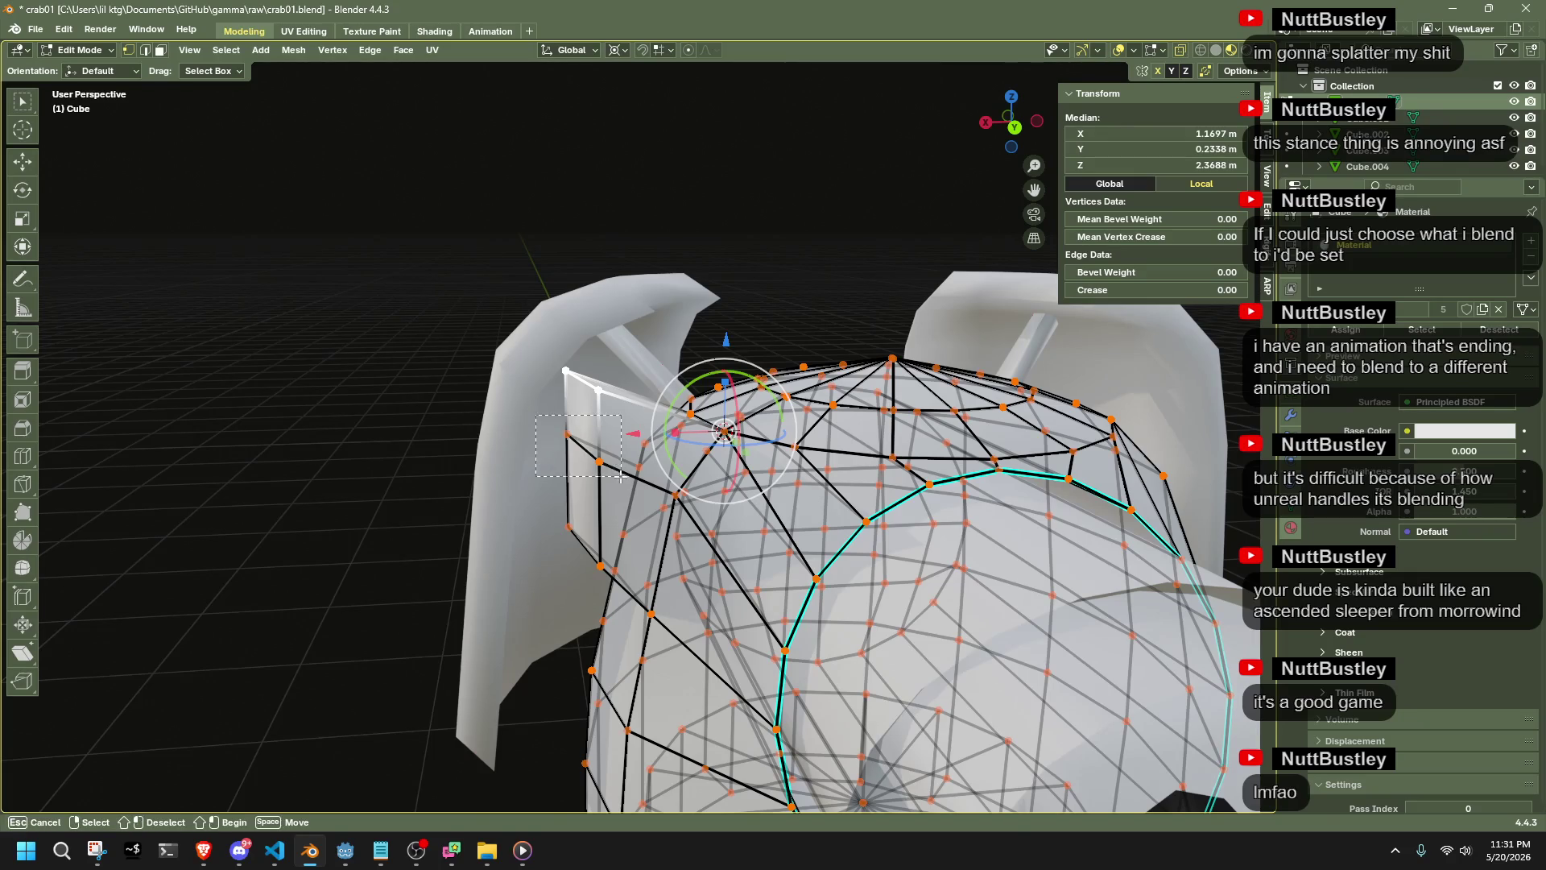
{"action": "left_click", "coordinate": [567, 436]}
{"action": "key", "text": "g"}
{"action": "left_click", "coordinate": [566, 370]}
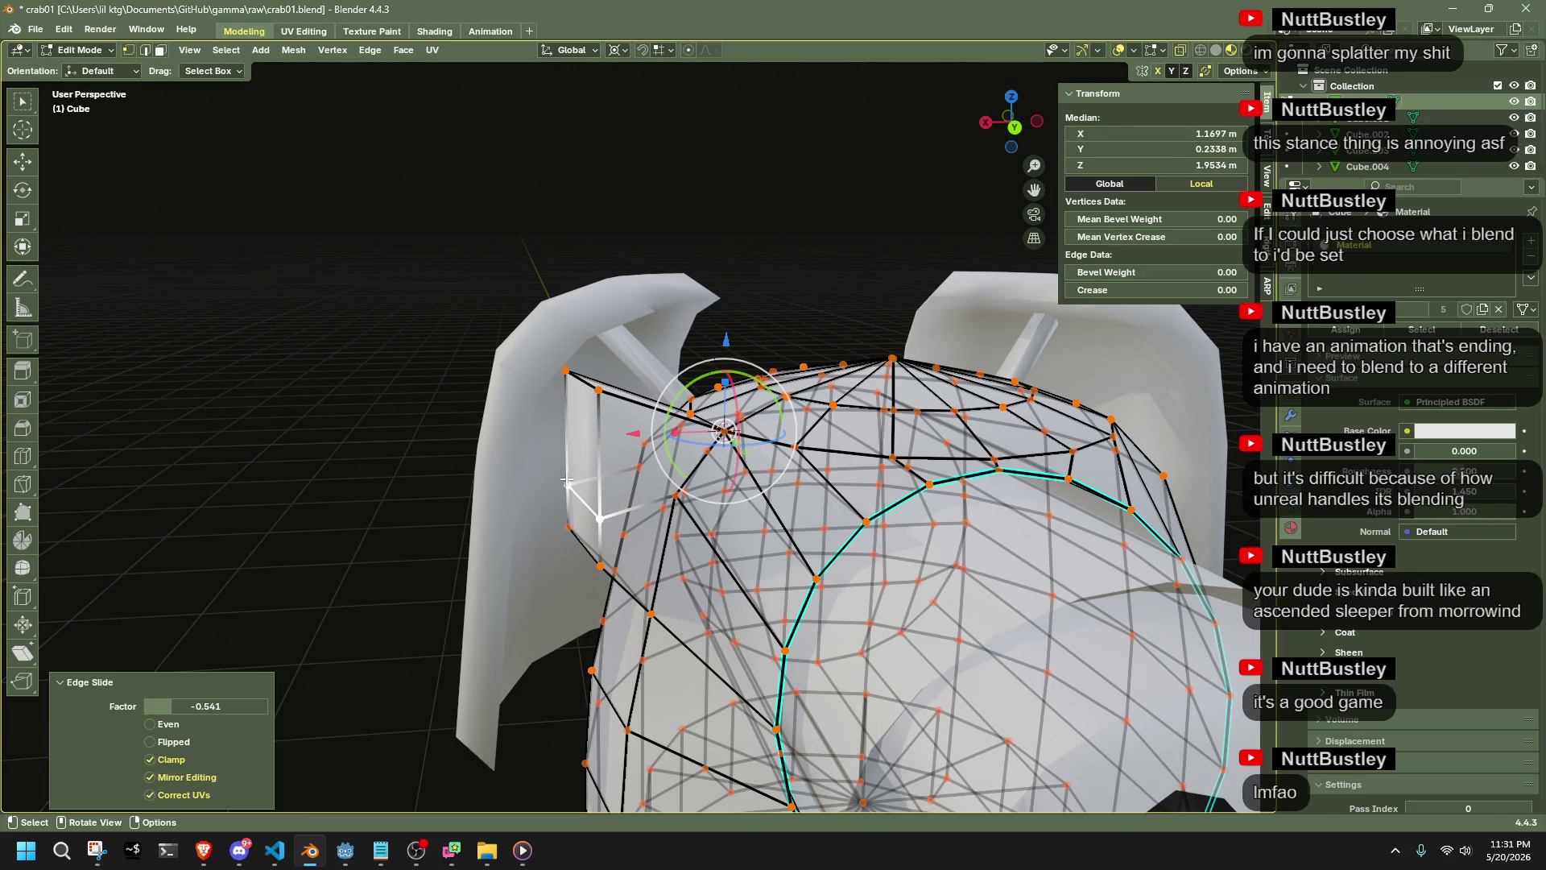
{"action": "key", "text": "s"}
{"action": "left_click", "coordinate": [622, 405]}
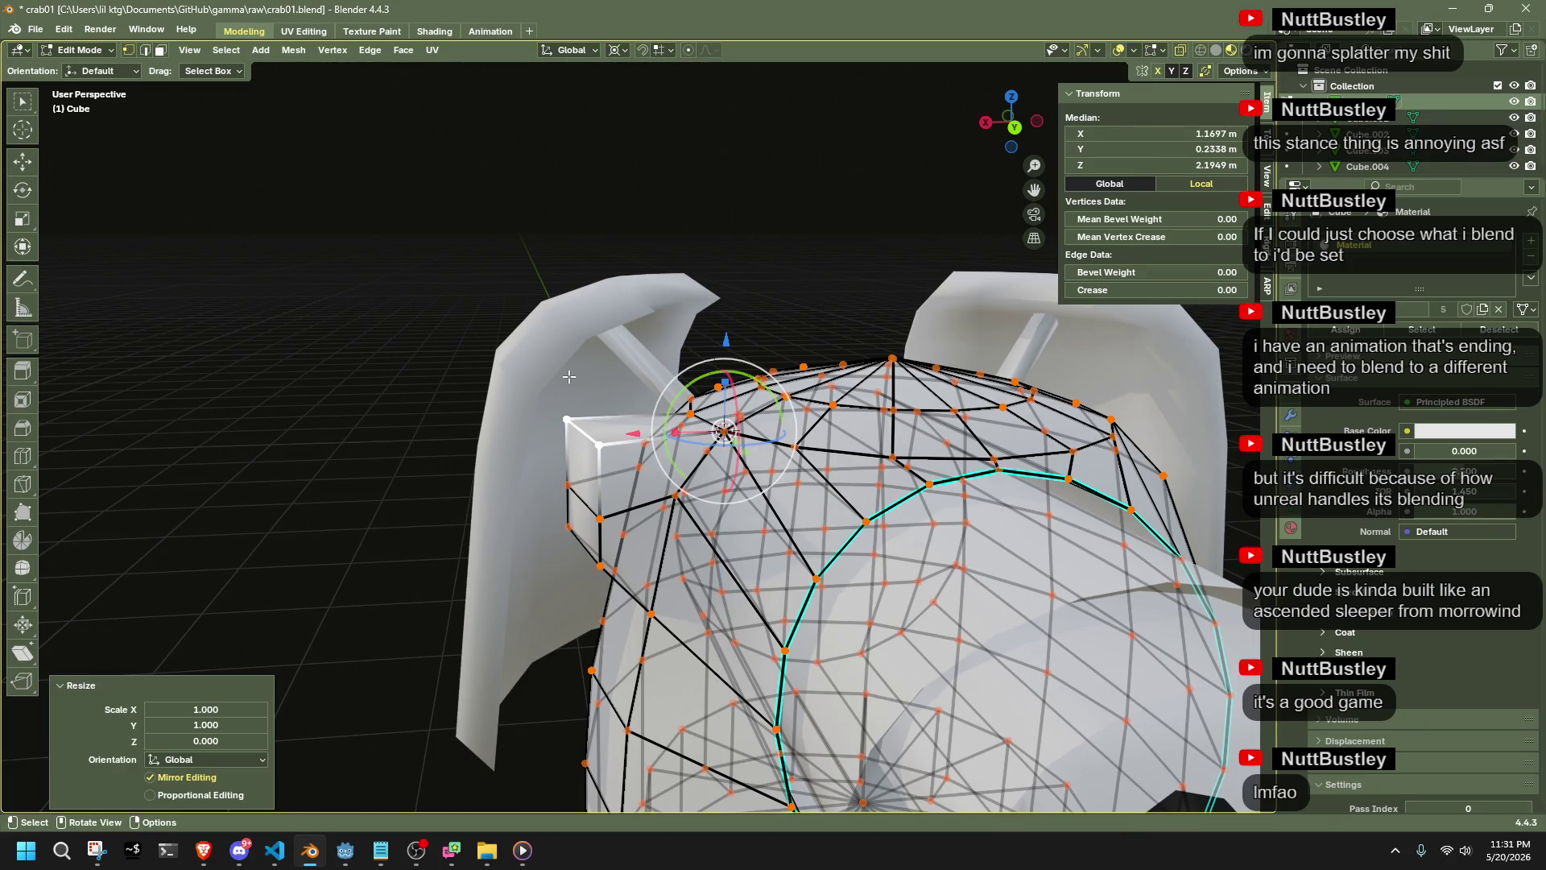
{"action": "key", "text": "Tab"}
{"action": "mouse_move", "coordinate": [330, 341]}
{"action": "middle_mouse_down"}
{"action": "mouse_move", "coordinate": [448, 472]}
{"action": "mouse_move", "coordinate": [547, 634]}
{"action": "middle_mouse_up"}
{"action": "key", "text": "Tab"}
{"action": "middle_click_drag", "start_coordinate": [636, 570], "coordinate": [333, 351]}
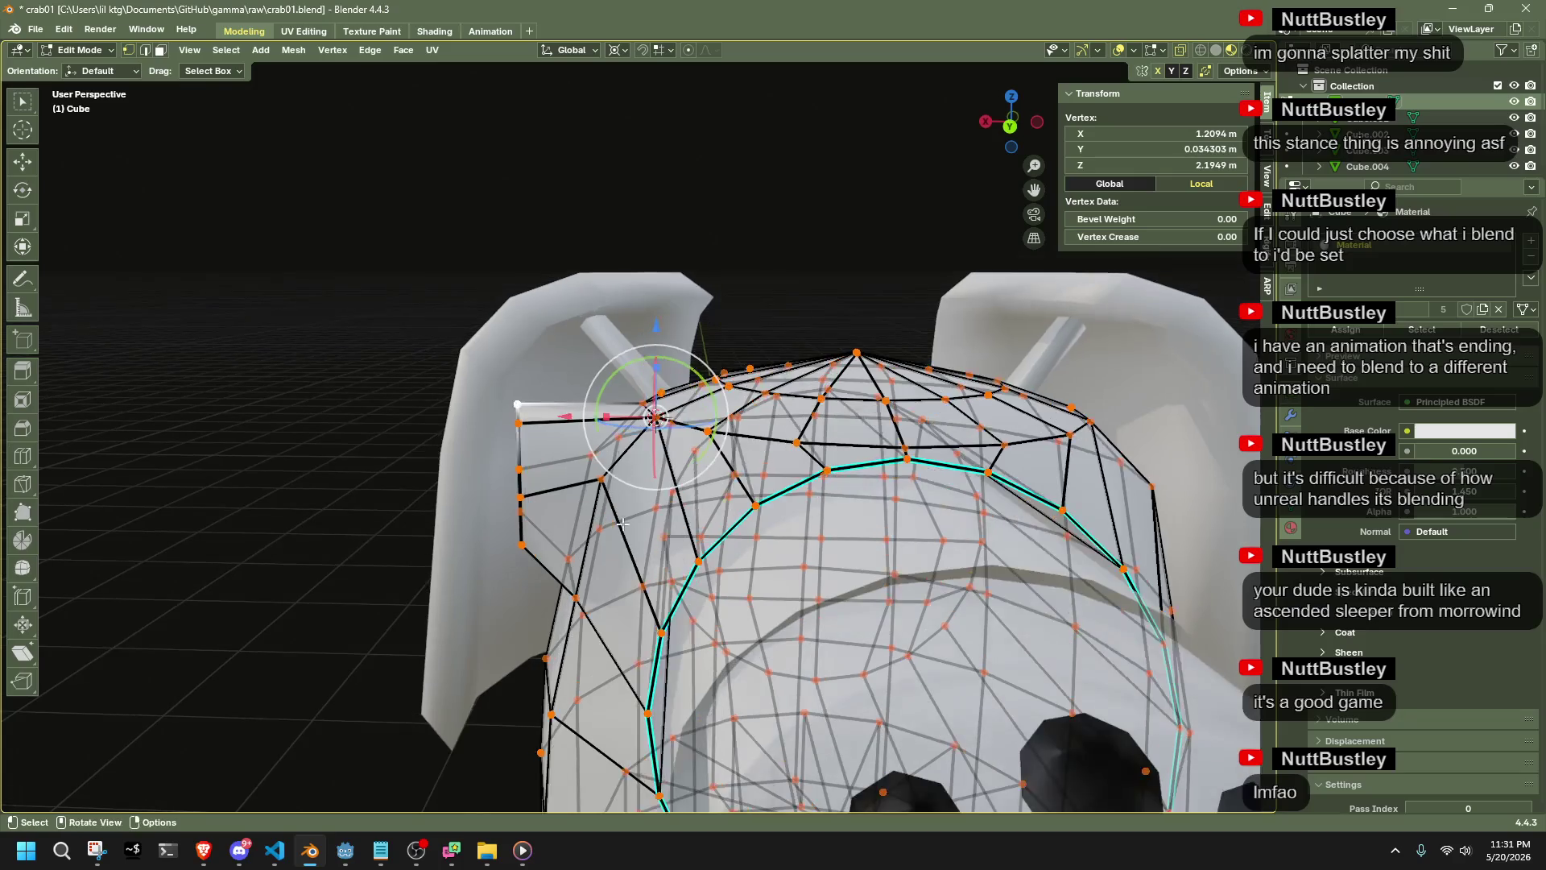
{"action": "key", "text": "Tab"}
{"action": "scroll", "coordinate": [678, 481], "scroll_direction": "up", "scroll_amount": 5}
{"action": "mouse_move", "coordinate": [677, 473]}
{"action": "middle_mouse_down"}
{"action": "mouse_move", "coordinate": [830, 529]}
{"action": "mouse_move", "coordinate": [1015, 538]}
{"action": "middle_mouse_up"}
Edit the body mesh with X-ray off and inset the head's side face
{"action": "left_click", "coordinate": [1015, 538]}
{"action": "key", "text": "Tab"}
{"action": "scroll", "coordinate": [1015, 538], "scroll_direction": "down", "scroll_amount": 3}
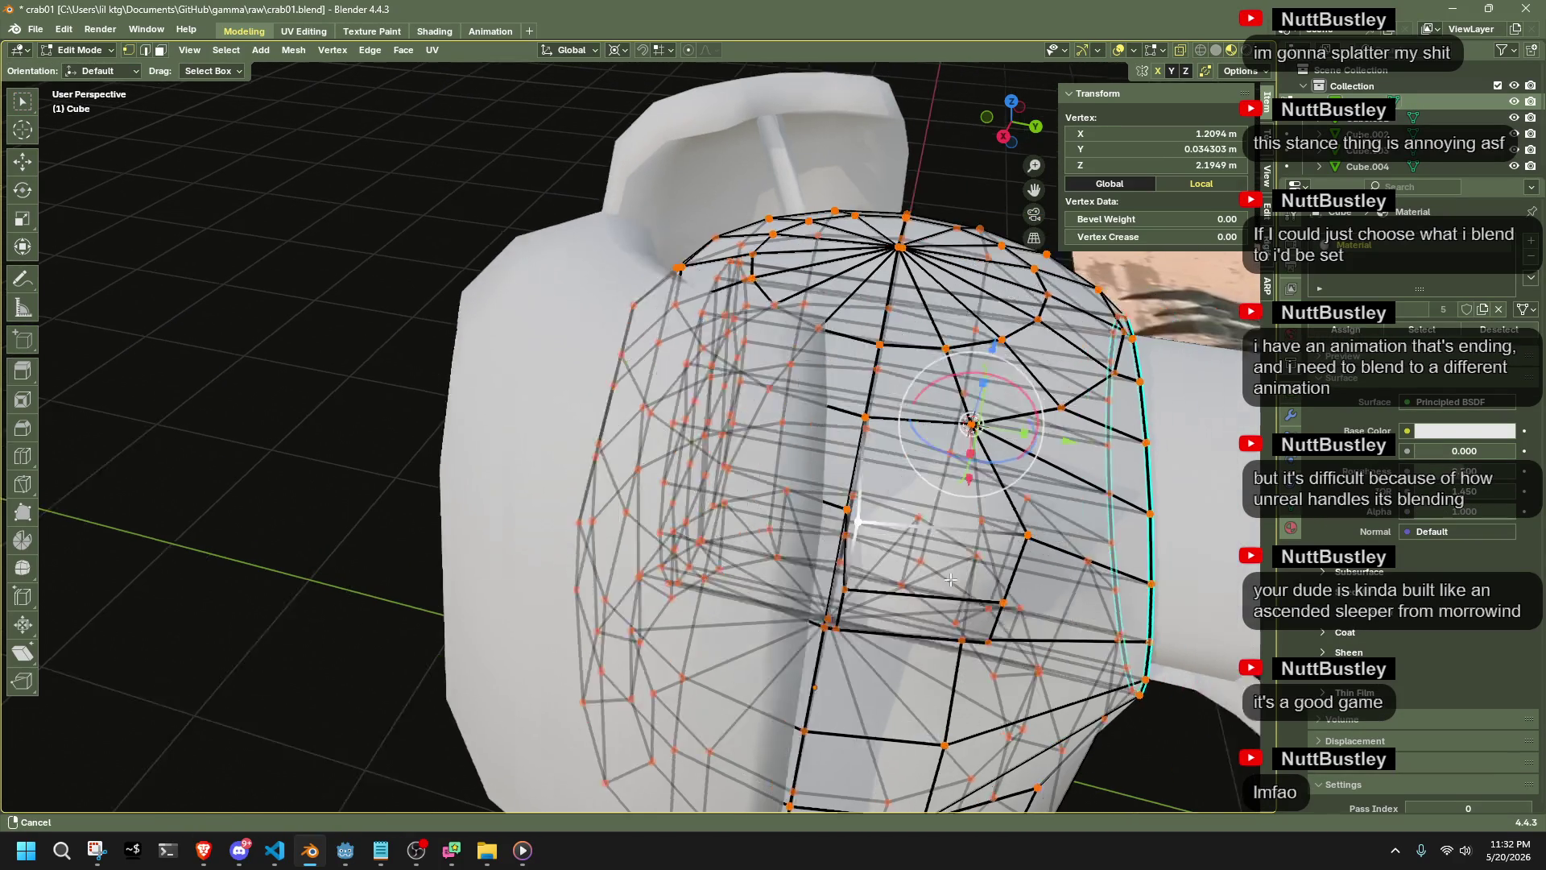
{"action": "key", "text": "alt+z"}
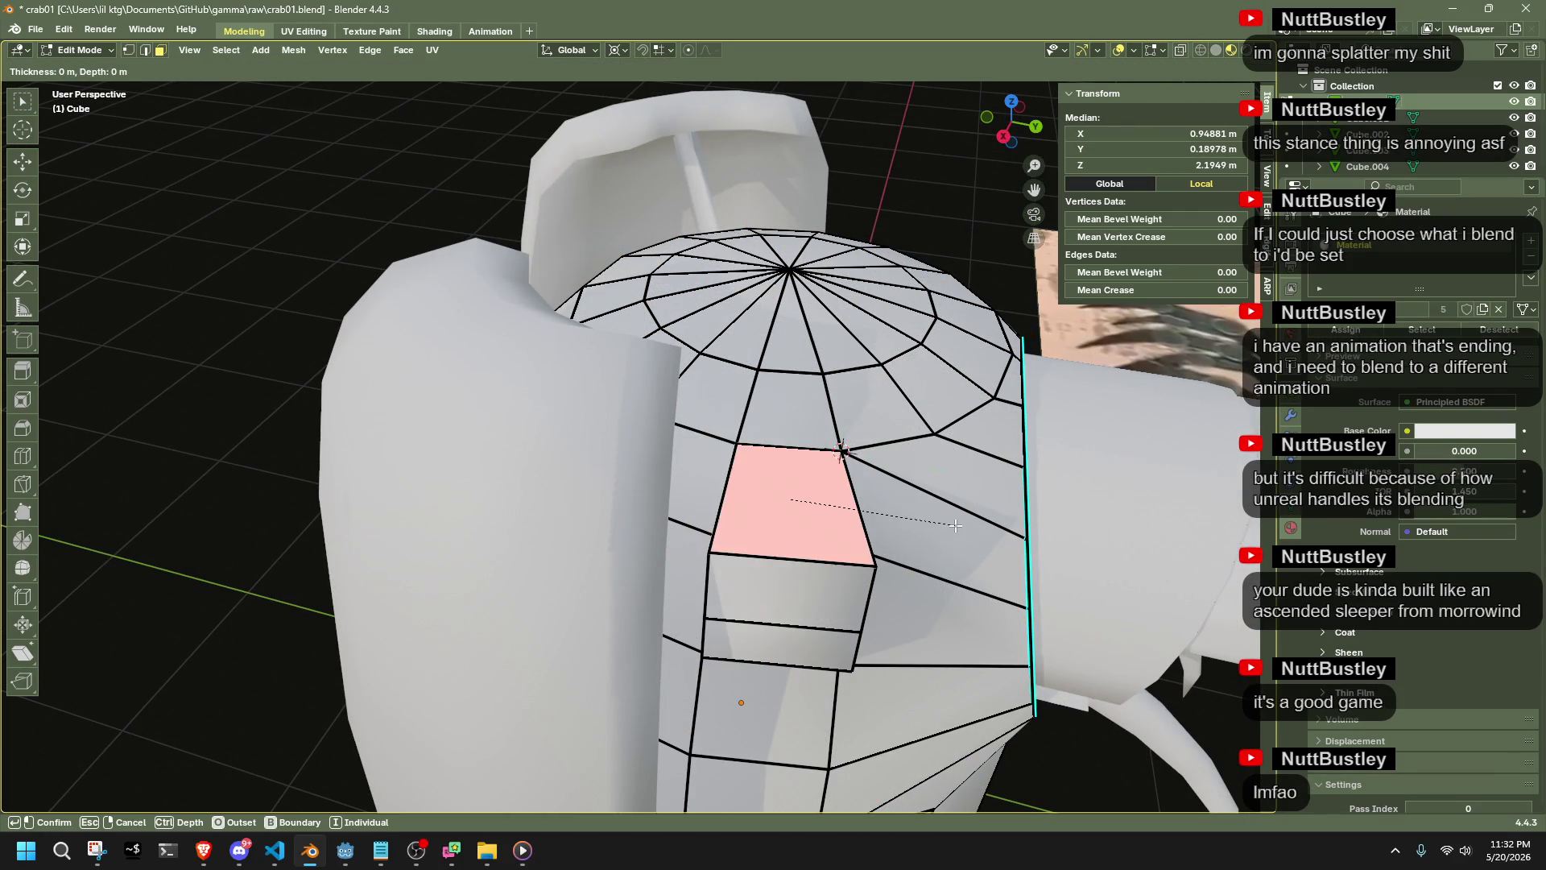
{"action": "key", "text": "e"}
{"action": "key", "text": "Escape"}
{"action": "key", "text": "i"}
{"action": "left_click", "coordinate": [984, 553]}
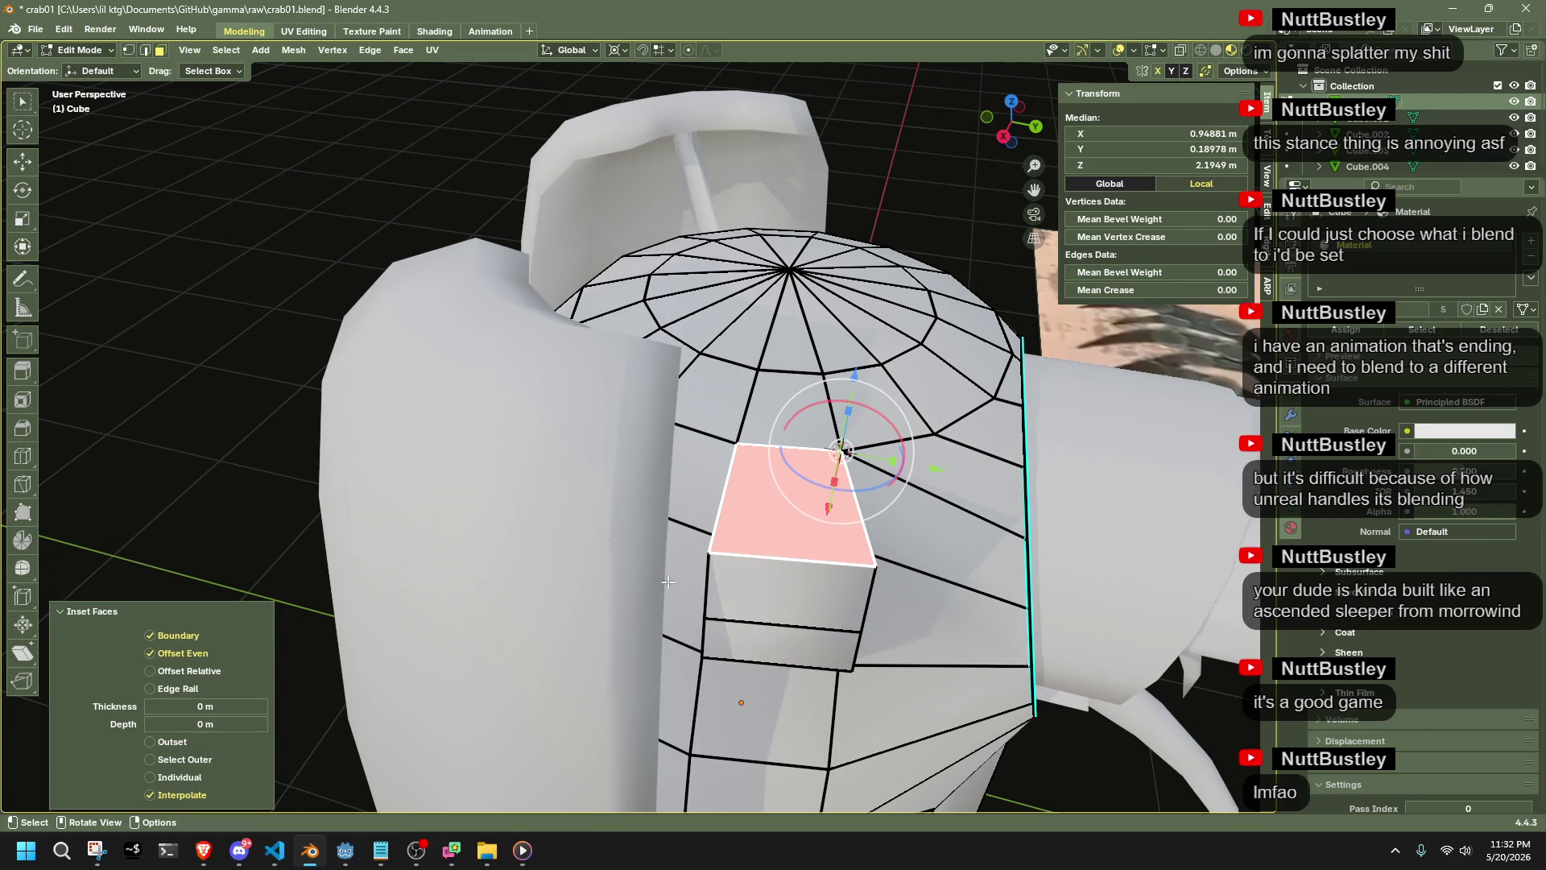
Inset the face again by 0.04456 and extrude it 0.0969 m into a recess
{"action": "key", "text": "i"}
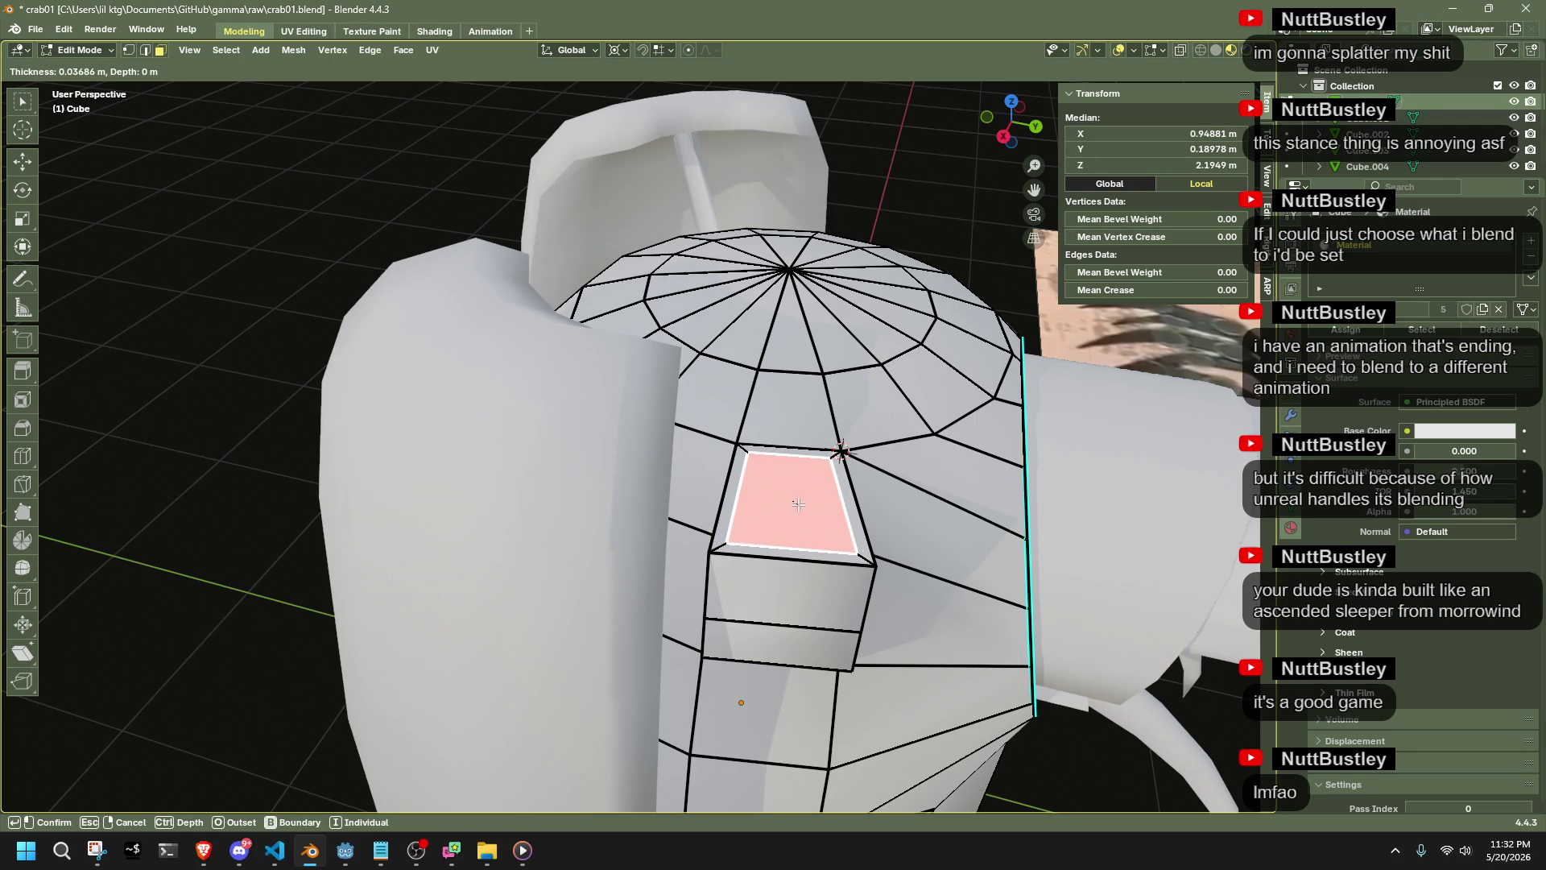
{"action": "left_click", "coordinate": [796, 502]}
{"action": "middle_click_drag", "start_coordinate": [795, 502], "coordinate": [775, 482]}
{"action": "key", "text": "e"}
{"action": "left_click", "coordinate": [780, 501]}
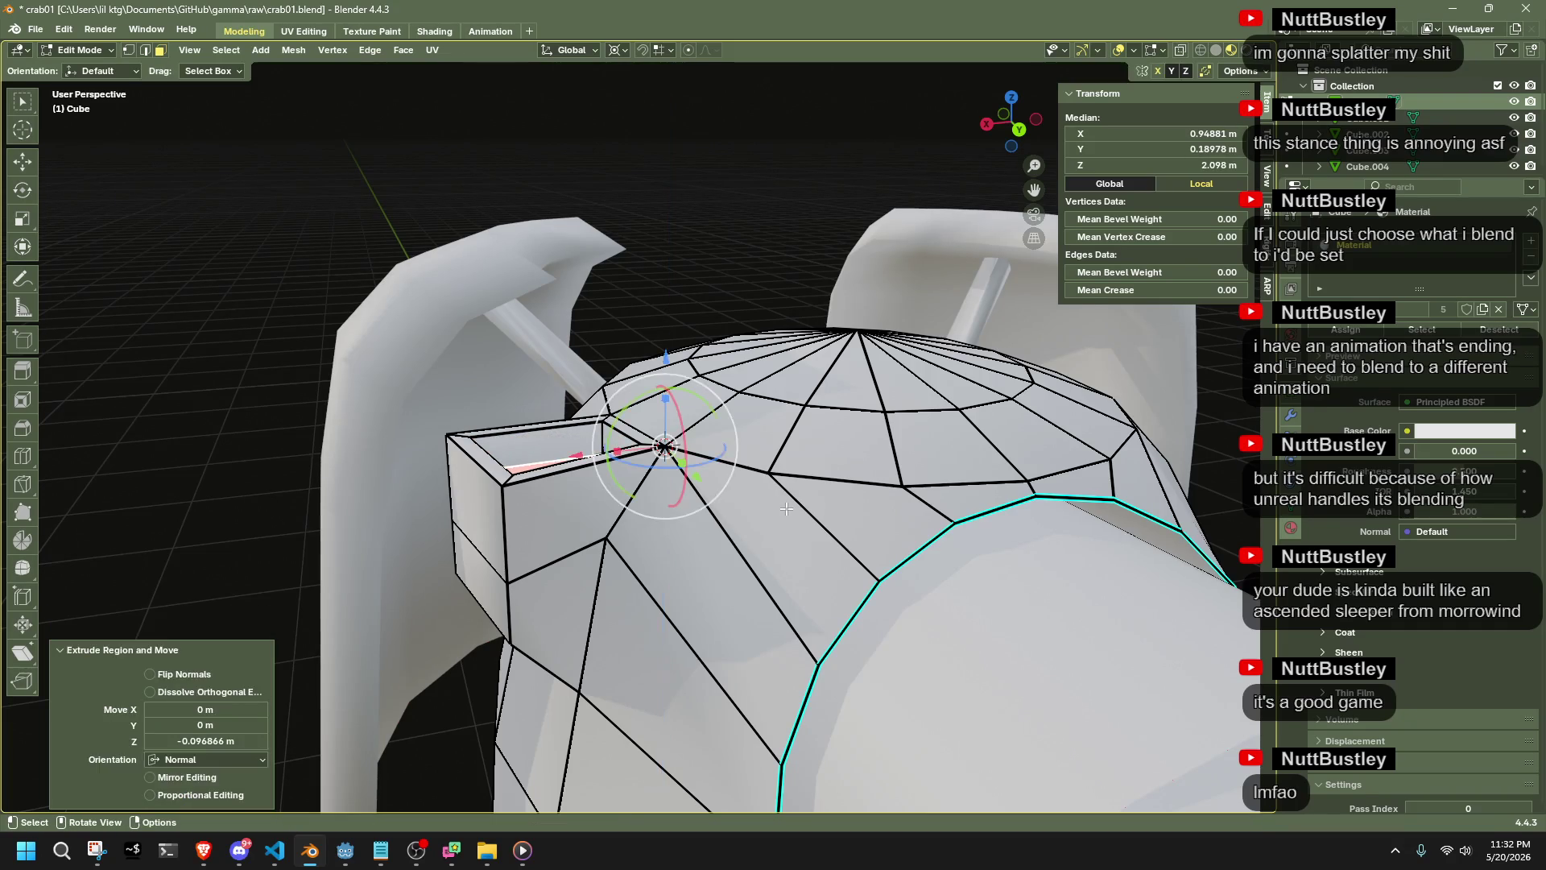
{"action": "key", "text": "Tab"}
{"action": "scroll", "coordinate": [696, 257], "scroll_direction": "down", "scroll_amount": 3}
{"action": "mouse_move", "coordinate": [695, 257]}
{"action": "middle_mouse_down"}
{"action": "mouse_move", "coordinate": [626, 374]}
{"action": "mouse_move", "coordinate": [486, 340]}
{"action": "mouse_move", "coordinate": [443, 389]}
{"action": "mouse_move", "coordinate": [625, 451]}
{"action": "mouse_move", "coordinate": [470, 646]}
{"action": "mouse_move", "coordinate": [403, 628]}
{"action": "mouse_move", "coordinate": [345, 583]}
{"action": "middle_mouse_up"}
{"action": "key", "text": "Tab"}
{"action": "scroll", "coordinate": [477, 633], "scroll_direction": "up", "scroll_amount": 2}
{"action": "left_click", "coordinate": [477, 633]}
Add a loop cut across the stub and extrude the selected face into a scaled box
{"action": "left_click", "coordinate": [17, 459]}
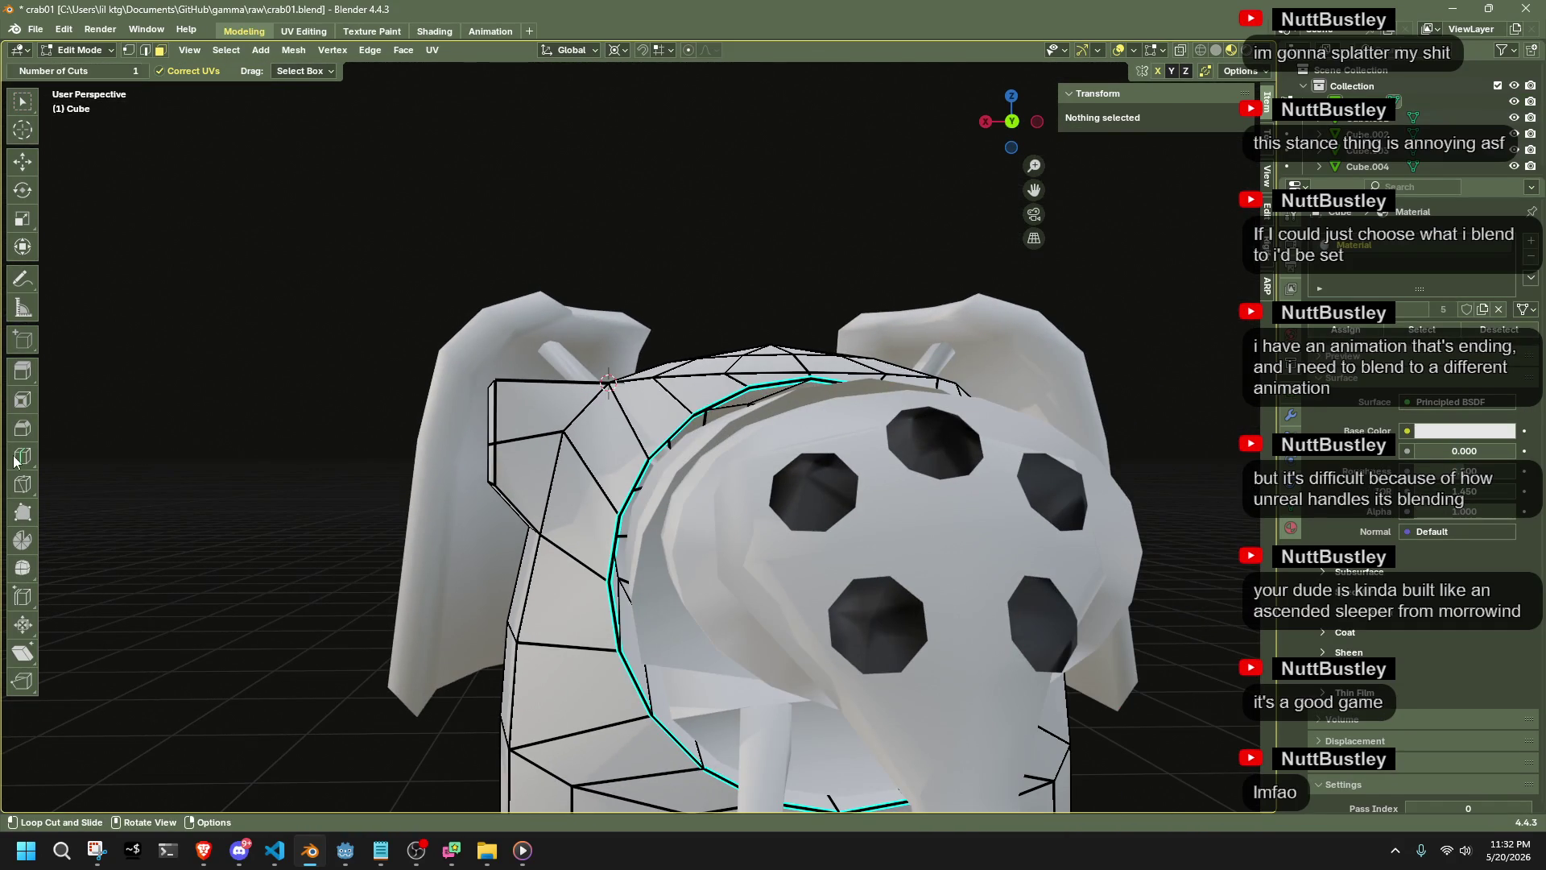
{"action": "left_click", "coordinate": [530, 420]}
{"action": "left_click", "coordinate": [23, 246]}
{"action": "middle_click_drag", "start_coordinate": [595, 483], "coordinate": [660, 477]}
{"action": "key", "text": "alt+e"}
{"action": "left_click", "coordinate": [575, 568]}
{"action": "middle_click_drag", "start_coordinate": [731, 540], "coordinate": [761, 593]}
{"action": "key", "text": "s"}
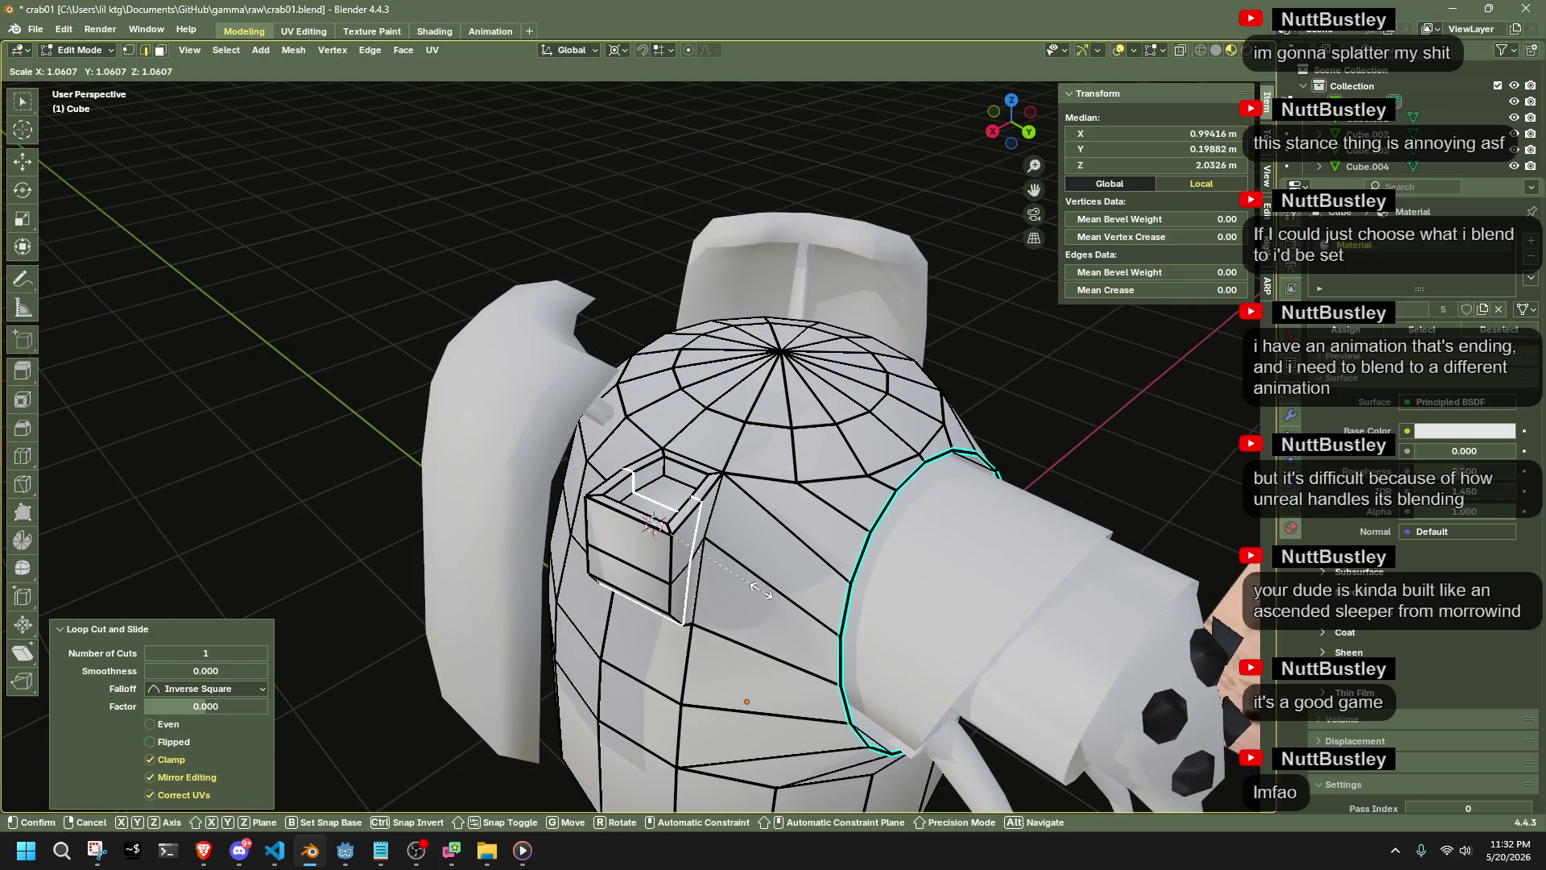
{"action": "left_click", "coordinate": [660, 539]}
{"action": "scroll", "coordinate": [634, 545], "scroll_direction": "up", "scroll_amount": 3}
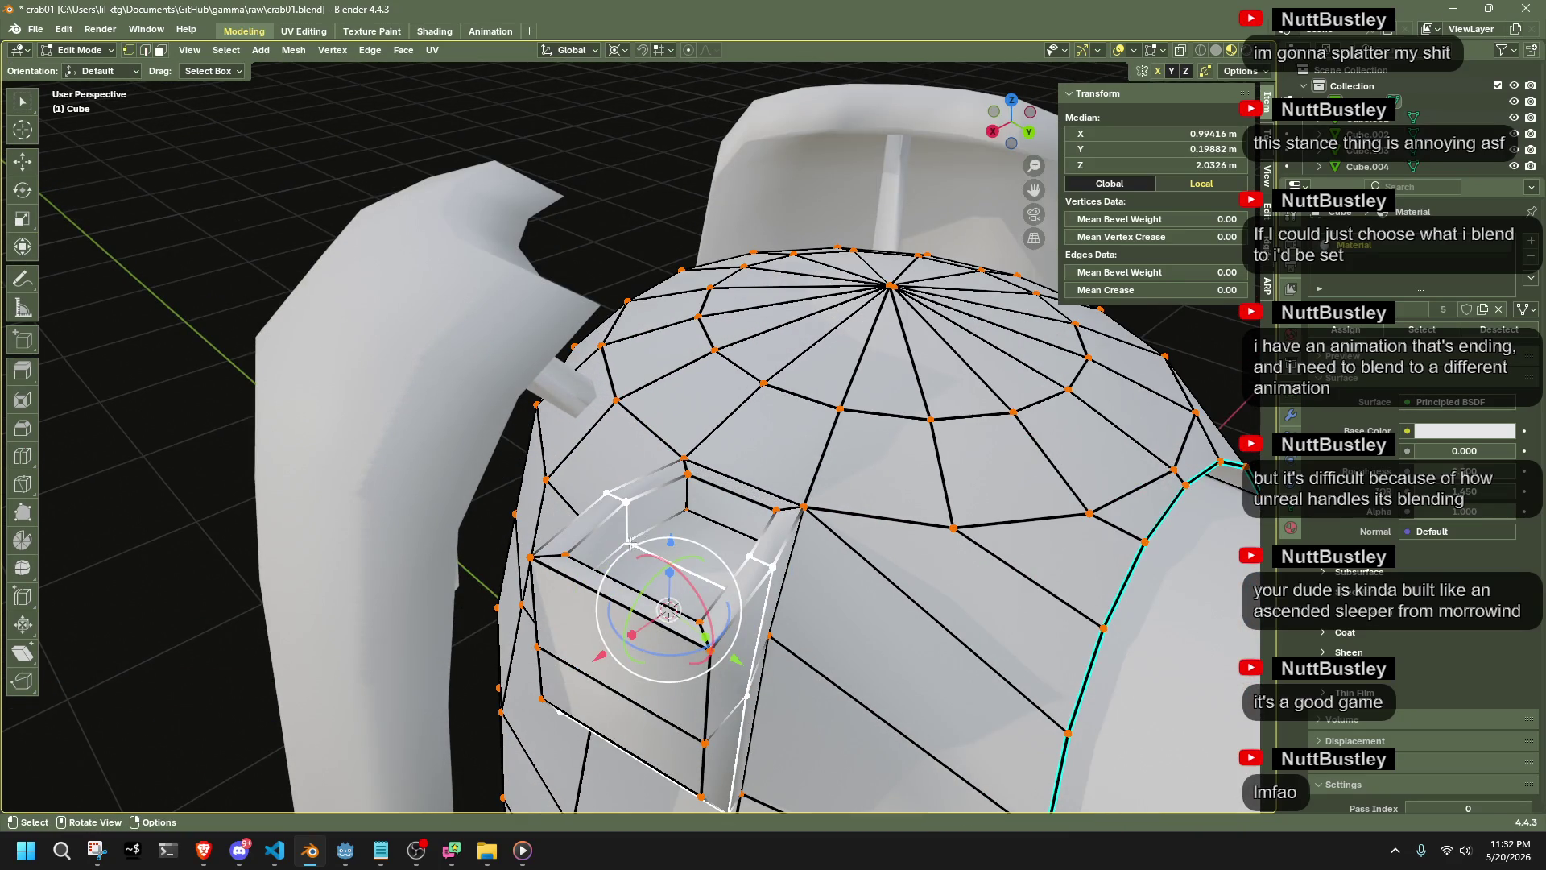
Flatten the small square socket's rim to zero height with S Z 0
{"action": "left_click", "coordinate": [692, 518]}
{"action": "middle_click_drag", "start_coordinate": [693, 518], "coordinate": [879, 557]}
{"action": "left_click", "coordinate": [878, 557]}
{"action": "key", "text": "s"}
{"action": "key", "text": "z"}
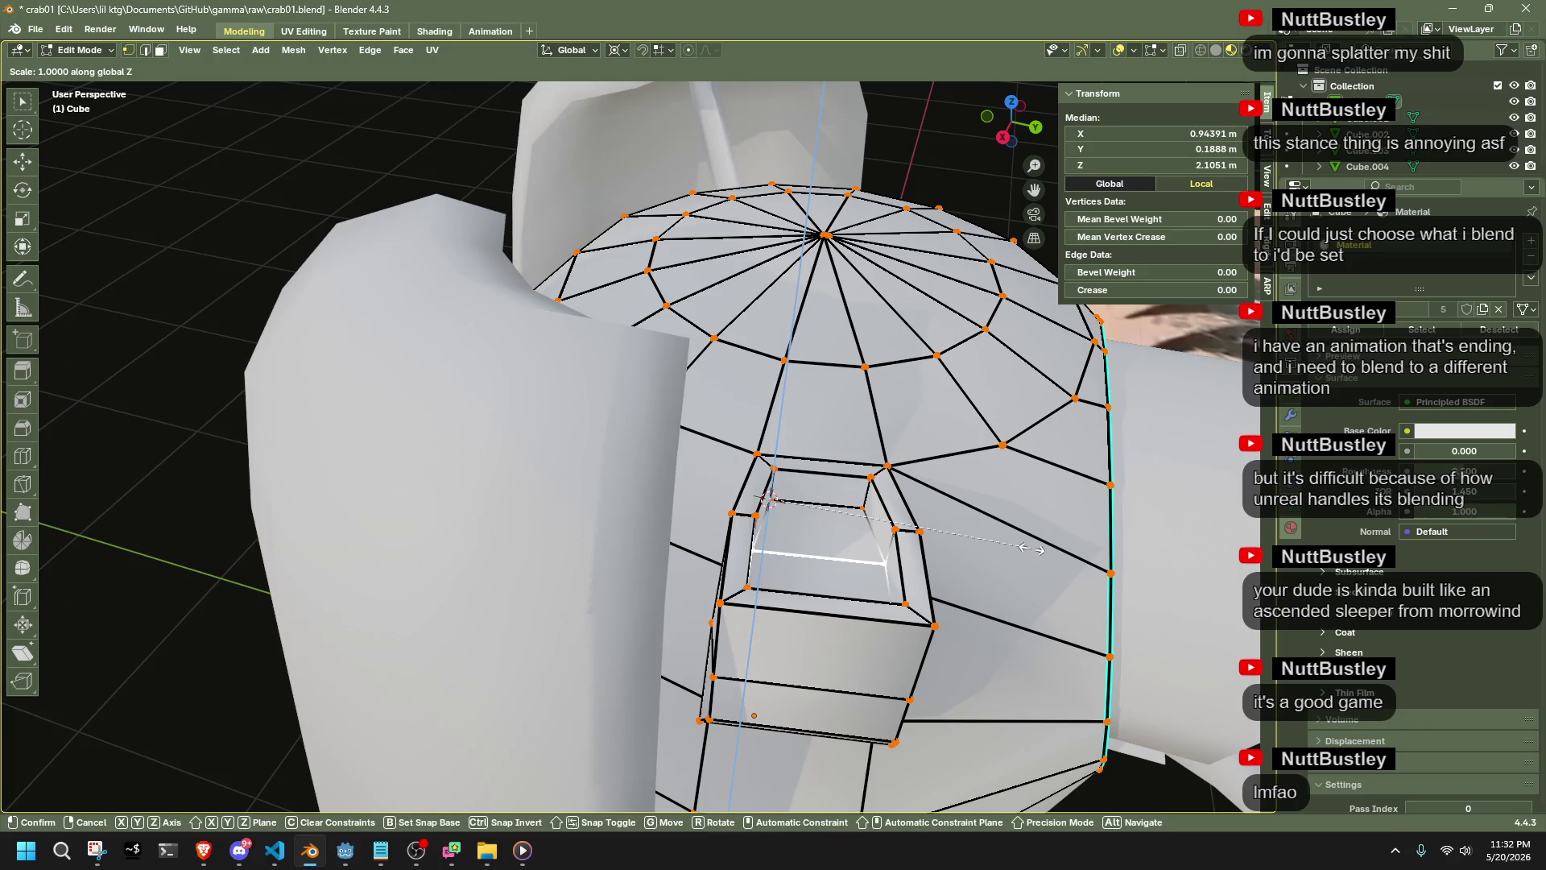
{"action": "key", "text": "Return"}
{"action": "scroll", "coordinate": [1168, 793], "scroll_direction": "down", "scroll_amount": 5}
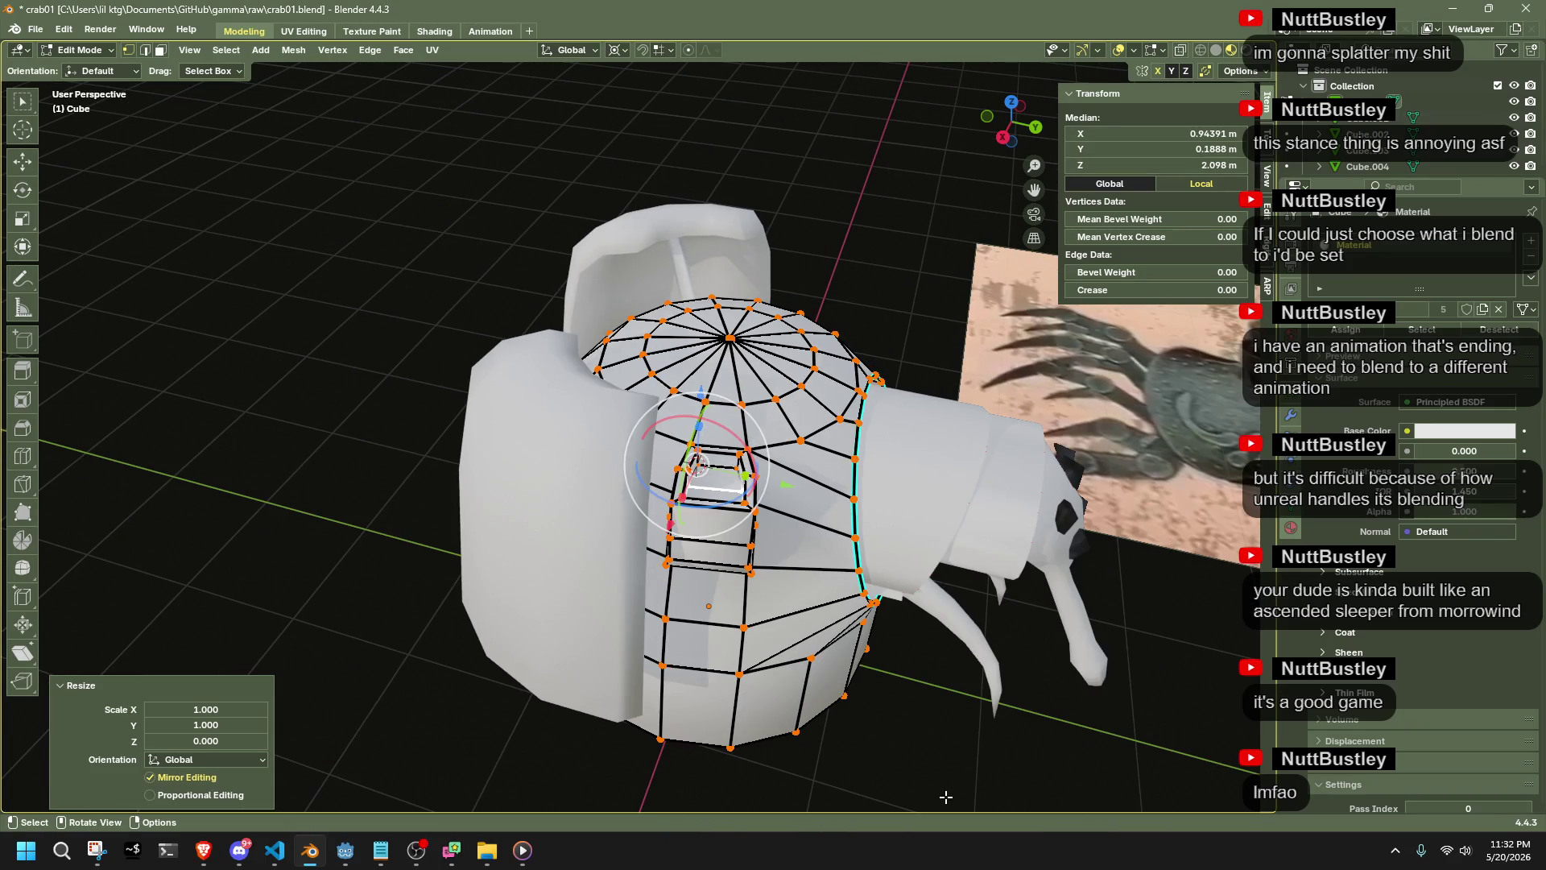
{"action": "key", "text": "Tab"}
{"action": "mouse_move", "coordinate": [938, 776]}
{"action": "middle_mouse_down"}
{"action": "mouse_move", "coordinate": [854, 740]}
{"action": "mouse_move", "coordinate": [804, 671]}
{"action": "mouse_move", "coordinate": [800, 693]}
{"action": "mouse_move", "coordinate": [1021, 664]}
{"action": "mouse_move", "coordinate": [690, 562]}
{"action": "middle_mouse_up"}
Set Transform Orientation to Normal and flatten the foot's bottom loop with S Y 0
{"action": "key", "text": "Tab"}
{"action": "scroll", "coordinate": [818, 649], "scroll_direction": "up", "scroll_amount": 3}
{"action": "left_click_drag", "start_coordinate": [843, 674], "coordinate": [563, 554]}
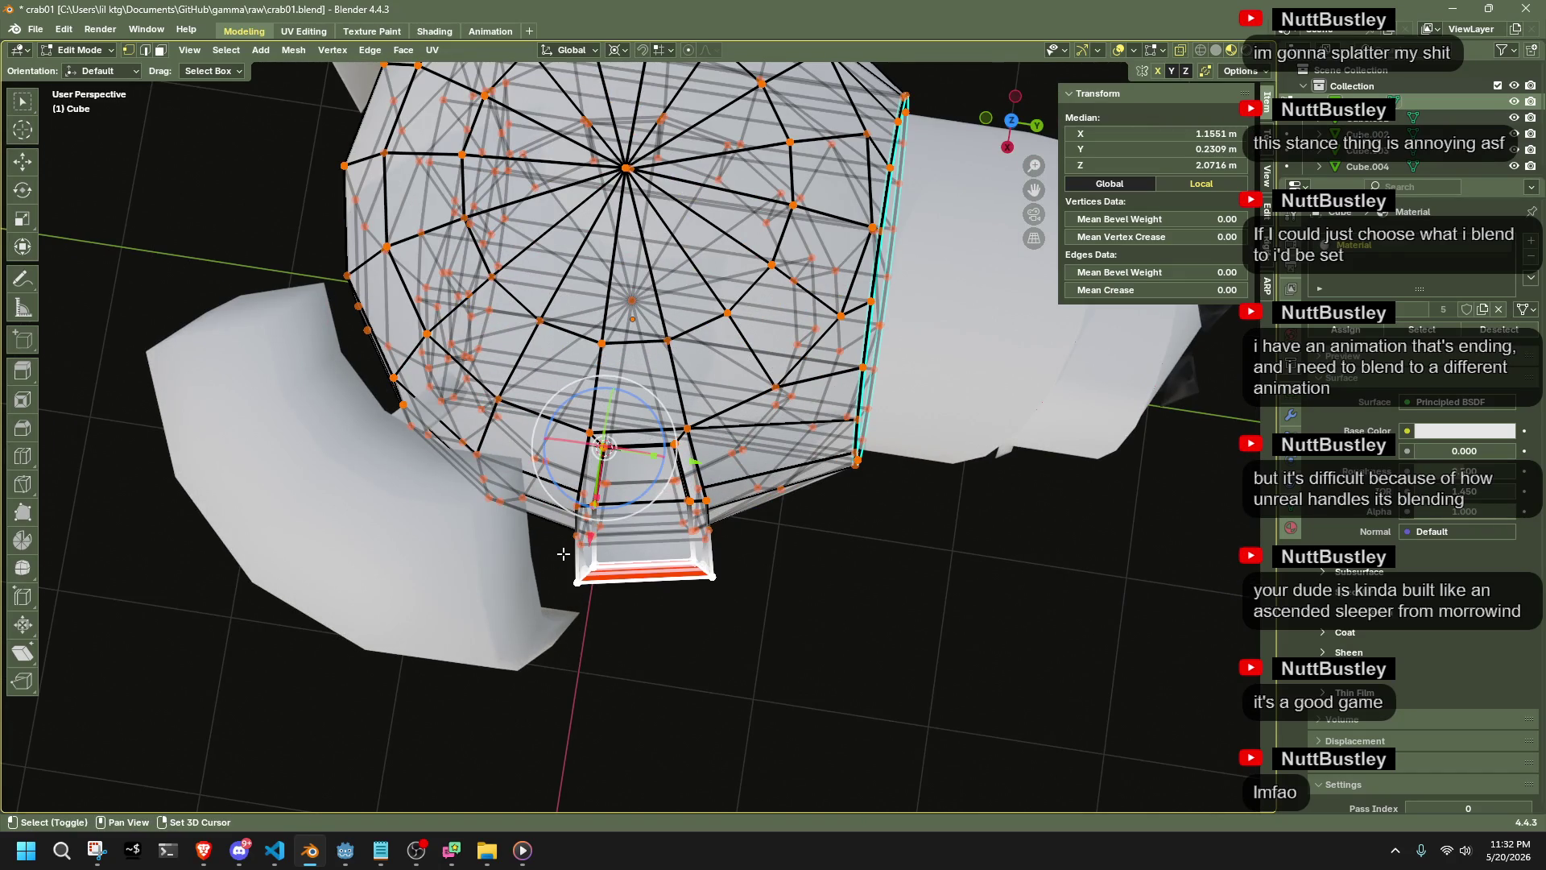
{"action": "scroll", "coordinate": [563, 554], "scroll_direction": "up", "scroll_amount": 1}
{"action": "left_click", "coordinate": [555, 53]}
{"action": "left_click", "coordinate": [548, 135]}
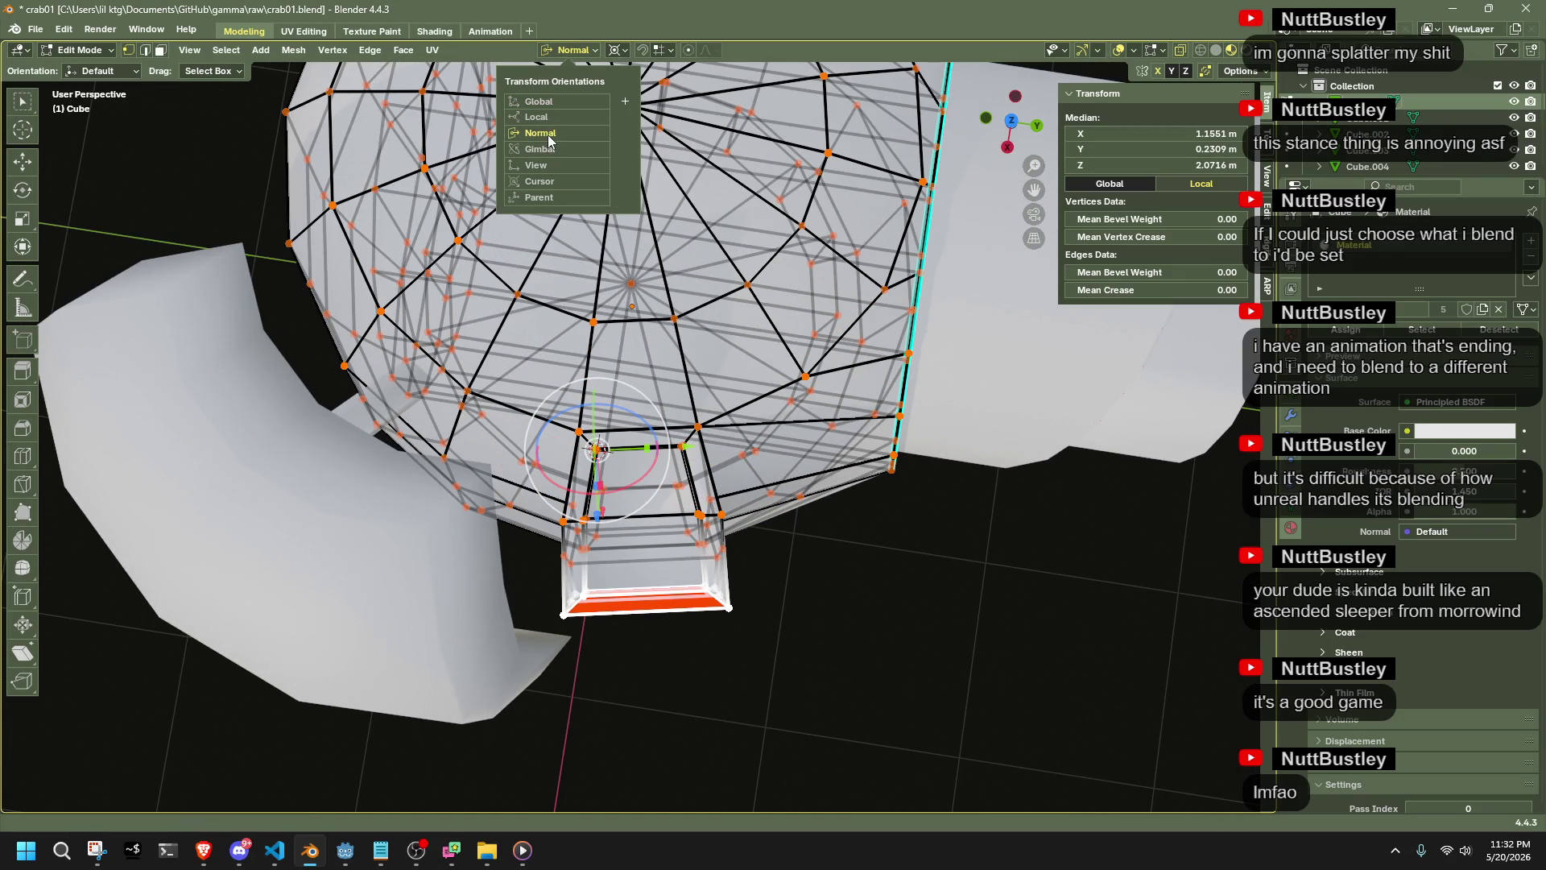
{"action": "mouse_move", "coordinate": [576, 167]}
{"action": "middle_mouse_down"}
{"action": "mouse_move", "coordinate": [861, 539]}
{"action": "mouse_move", "coordinate": [978, 661]}
{"action": "mouse_move", "coordinate": [921, 678]}
{"action": "mouse_move", "coordinate": [678, 604]}
{"action": "mouse_move", "coordinate": [588, 655]}
{"action": "mouse_move", "coordinate": [480, 683]}
{"action": "middle_mouse_up"}
{"action": "key", "text": "s"}
{"action": "key", "text": "y"}
{"action": "left_click", "coordinate": [862, 539]}
{"action": "key", "text": "Tab"}
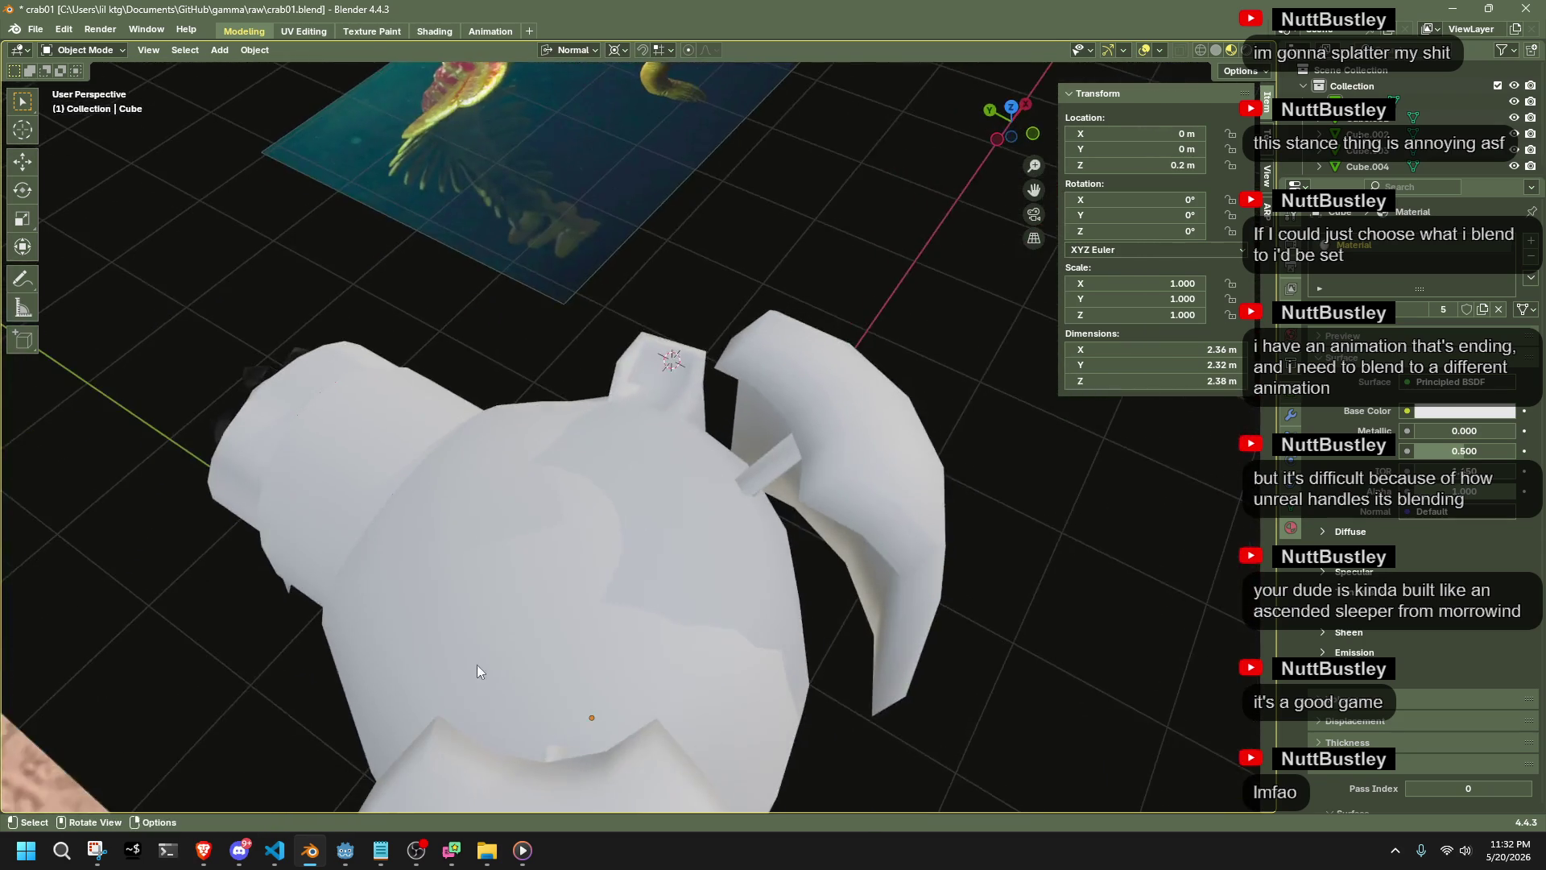
In orthographic back view, flatten the top edge beside the side flap with S Z 0
{"action": "key", "text": "Tab"}
{"action": "scroll", "coordinate": [680, 405], "scroll_direction": "up", "scroll_amount": 5}
{"action": "key", "text": "ctrl+KP_1"}
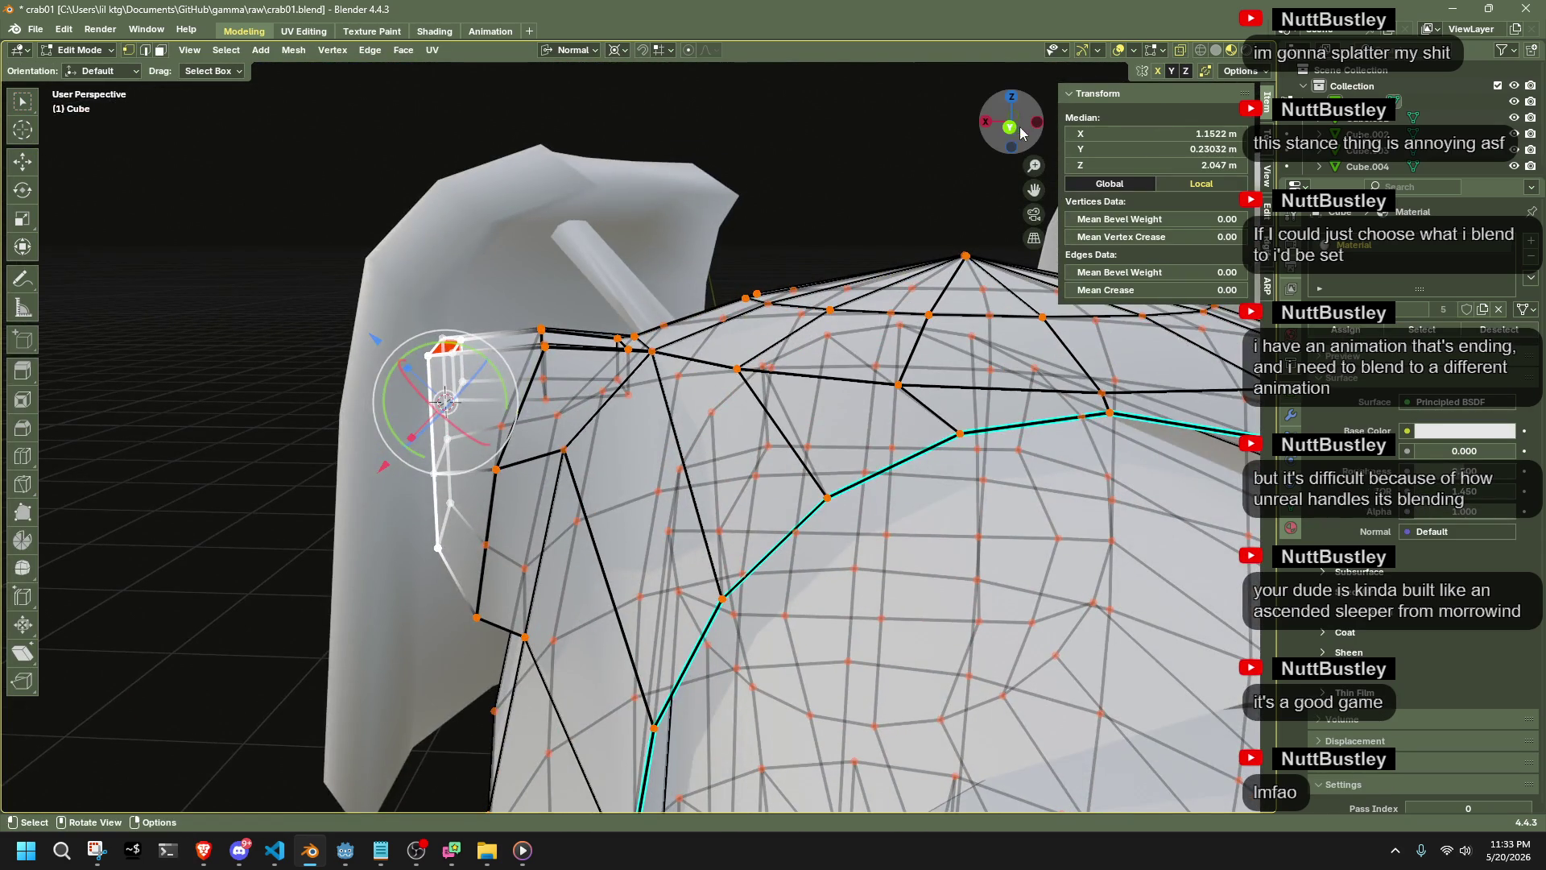
{"action": "key", "text": "KP_5"}
{"action": "key", "text": "b"}
{"action": "left_click_drag", "start_coordinate": [641, 342], "coordinate": [642, 351]}
{"action": "left_click", "coordinate": [655, 343]}
{"action": "key", "text": "b"}
{"action": "key", "text": "s"}
{"action": "key", "text": "z"}
{"action": "key", "text": "0"}
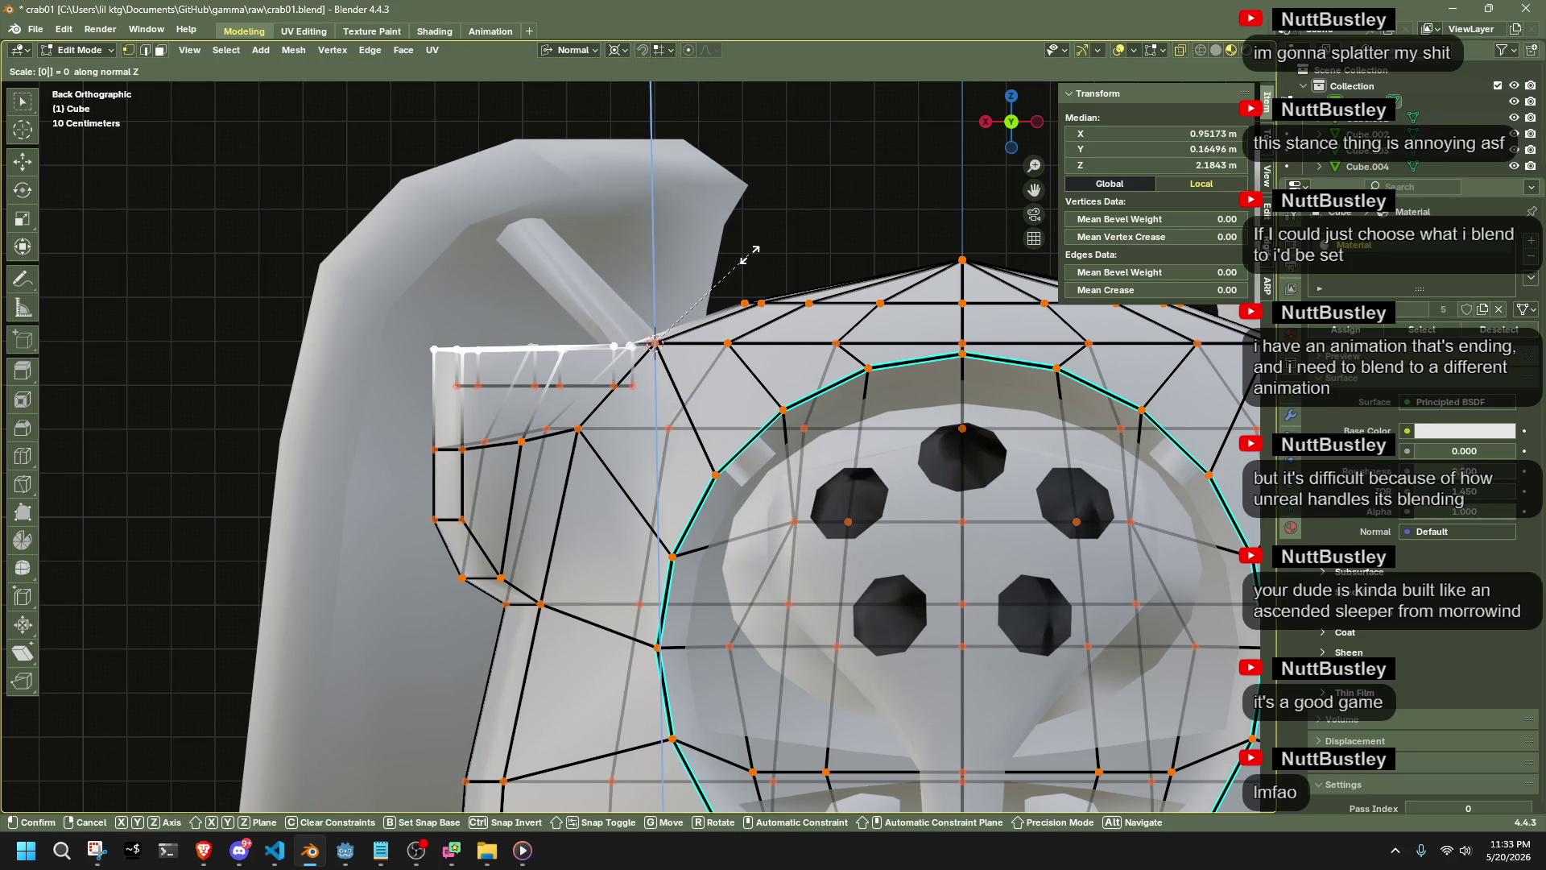
{"action": "key", "text": "Return"}
Orbit around the model in perspective to check the flattened shape
{"action": "key", "text": "Tab"}
{"action": "mouse_move", "coordinate": [272, 269]}
{"action": "middle_mouse_down"}
{"action": "mouse_move", "coordinate": [524, 432]}
{"action": "mouse_move", "coordinate": [519, 338]}
{"action": "mouse_move", "coordinate": [386, 298]}
{"action": "mouse_move", "coordinate": [346, 311]}
{"action": "middle_mouse_up"}
{"action": "key", "text": "Tab"}
{"action": "key", "text": "Tab"}
{"action": "mouse_move", "coordinate": [388, 363]}
{"action": "middle_mouse_down"}
{"action": "mouse_move", "coordinate": [867, 470]}
{"action": "mouse_move", "coordinate": [462, 414]}
{"action": "mouse_move", "coordinate": [582, 413]}
{"action": "mouse_move", "coordinate": [686, 386]}
{"action": "mouse_move", "coordinate": [641, 354]}
{"action": "mouse_move", "coordinate": [552, 330]}
{"action": "mouse_move", "coordinate": [462, 342]}
{"action": "mouse_move", "coordinate": [475, 359]}
{"action": "mouse_move", "coordinate": [524, 346]}
{"action": "mouse_move", "coordinate": [929, 512]}
{"action": "mouse_move", "coordinate": [622, 553]}
{"action": "mouse_move", "coordinate": [59, 460]}
{"action": "mouse_move", "coordinate": [1152, 443]}
{"action": "mouse_move", "coordinate": [1072, 431]}
{"action": "mouse_move", "coordinate": [973, 389]}
{"action": "mouse_move", "coordinate": [982, 375]}
{"action": "mouse_move", "coordinate": [723, 409]}
{"action": "mouse_move", "coordinate": [900, 451]}
{"action": "middle_mouse_up"}
{"action": "scroll", "coordinate": [723, 409], "scroll_direction": "up", "scroll_amount": 3}
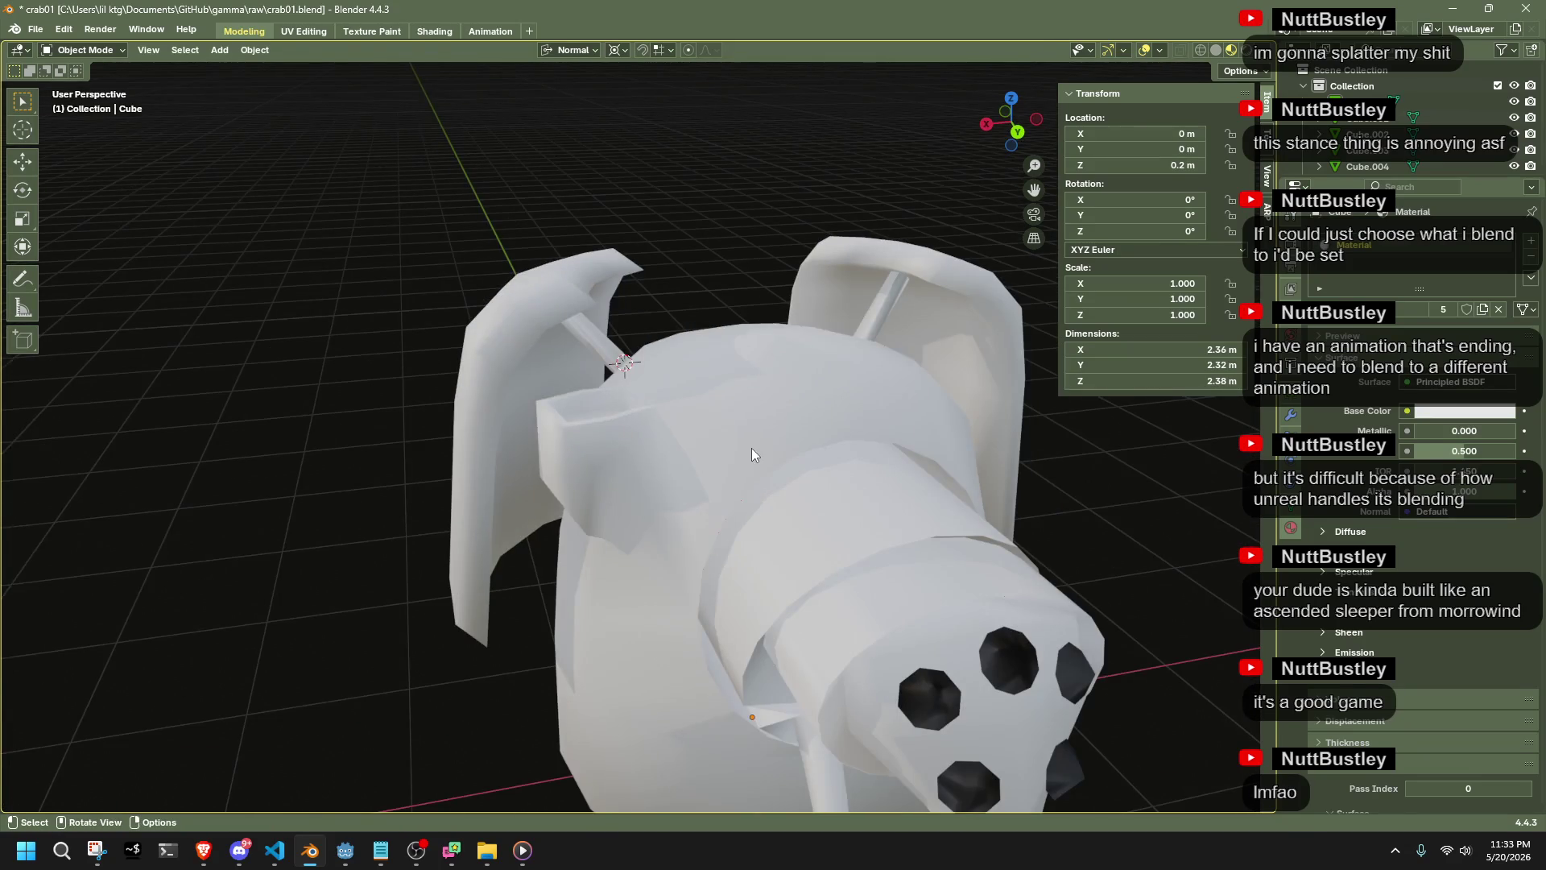
Select two faces of the body block, then deselect them and return to Object Mode
{"action": "key", "text": "Tab"}
{"action": "mouse_move", "coordinate": [756, 440]}
{"action": "middle_mouse_down"}
{"action": "mouse_move", "coordinate": [623, 453]}
{"action": "mouse_move", "coordinate": [647, 412]}
{"action": "mouse_move", "coordinate": [624, 539]}
{"action": "middle_mouse_up"}
{"action": "key", "text": "3"}
{"action": "left_click", "coordinate": [624, 538]}
{"action": "left_click", "coordinate": [676, 591], "text": "shift"}
{"action": "mouse_move", "coordinate": [676, 591]}
{"action": "middle_mouse_down"}
{"action": "mouse_move", "coordinate": [564, 436]}
{"action": "mouse_move", "coordinate": [859, 649]}
{"action": "mouse_move", "coordinate": [411, 555]}
{"action": "mouse_move", "coordinate": [452, 571]}
{"action": "mouse_move", "coordinate": [379, 535]}
{"action": "mouse_move", "coordinate": [375, 482]}
{"action": "mouse_move", "coordinate": [553, 545]}
{"action": "middle_mouse_up"}
{"action": "scroll", "coordinate": [636, 491], "scroll_direction": "down", "scroll_amount": 5}
{"action": "key", "text": "alt+a"}
{"action": "key", "text": "Tab"}
Save crab01.blend and view the model from below
{"action": "key", "text": "ctrl+s"}
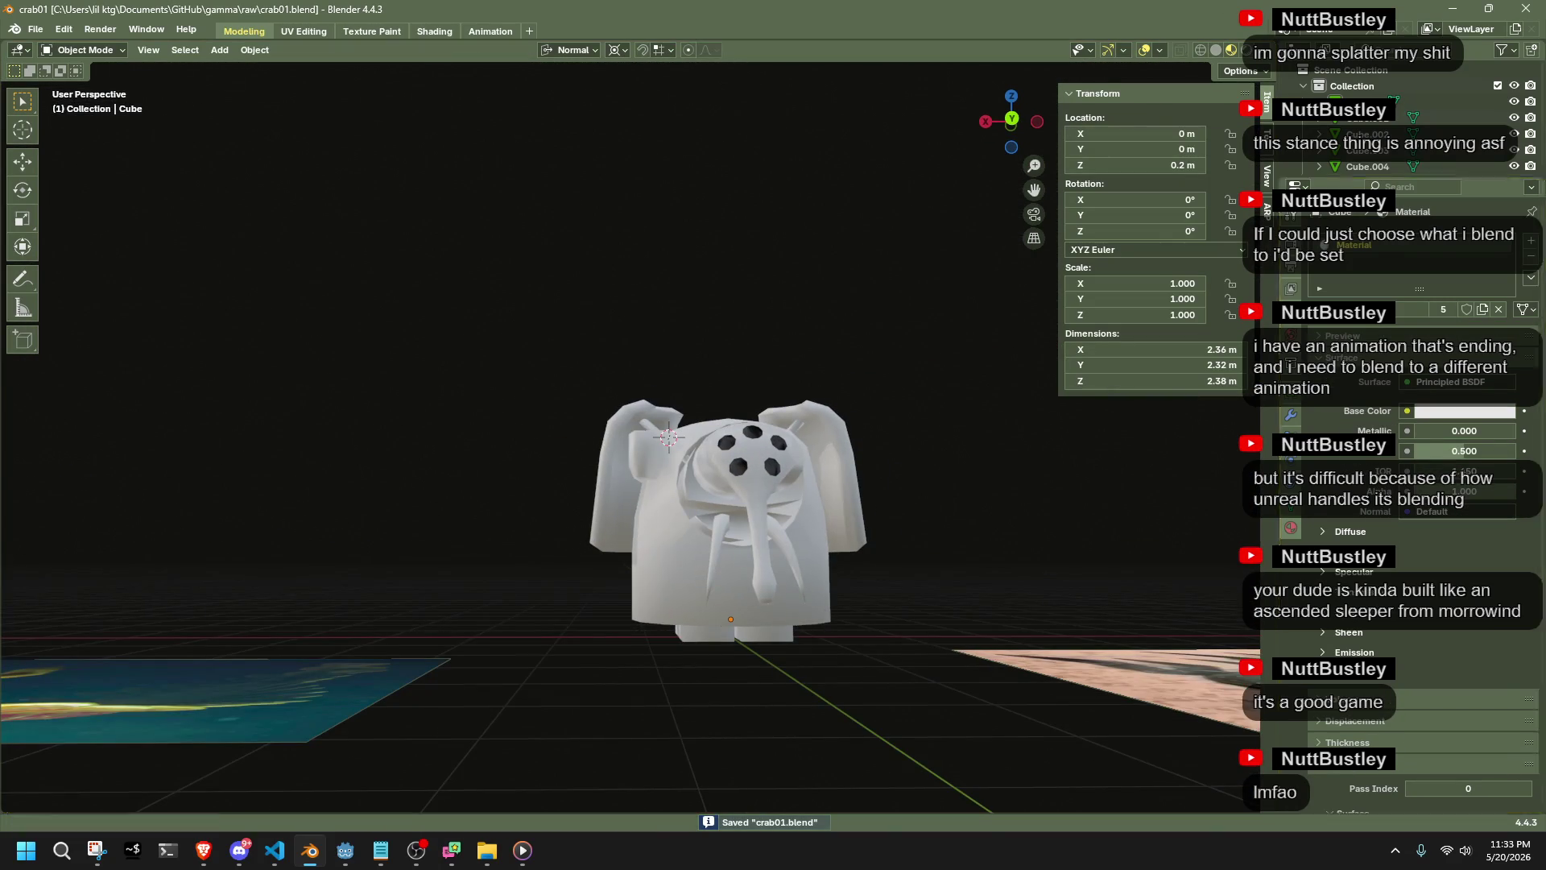
{"action": "key", "text": "alt+Tab"}
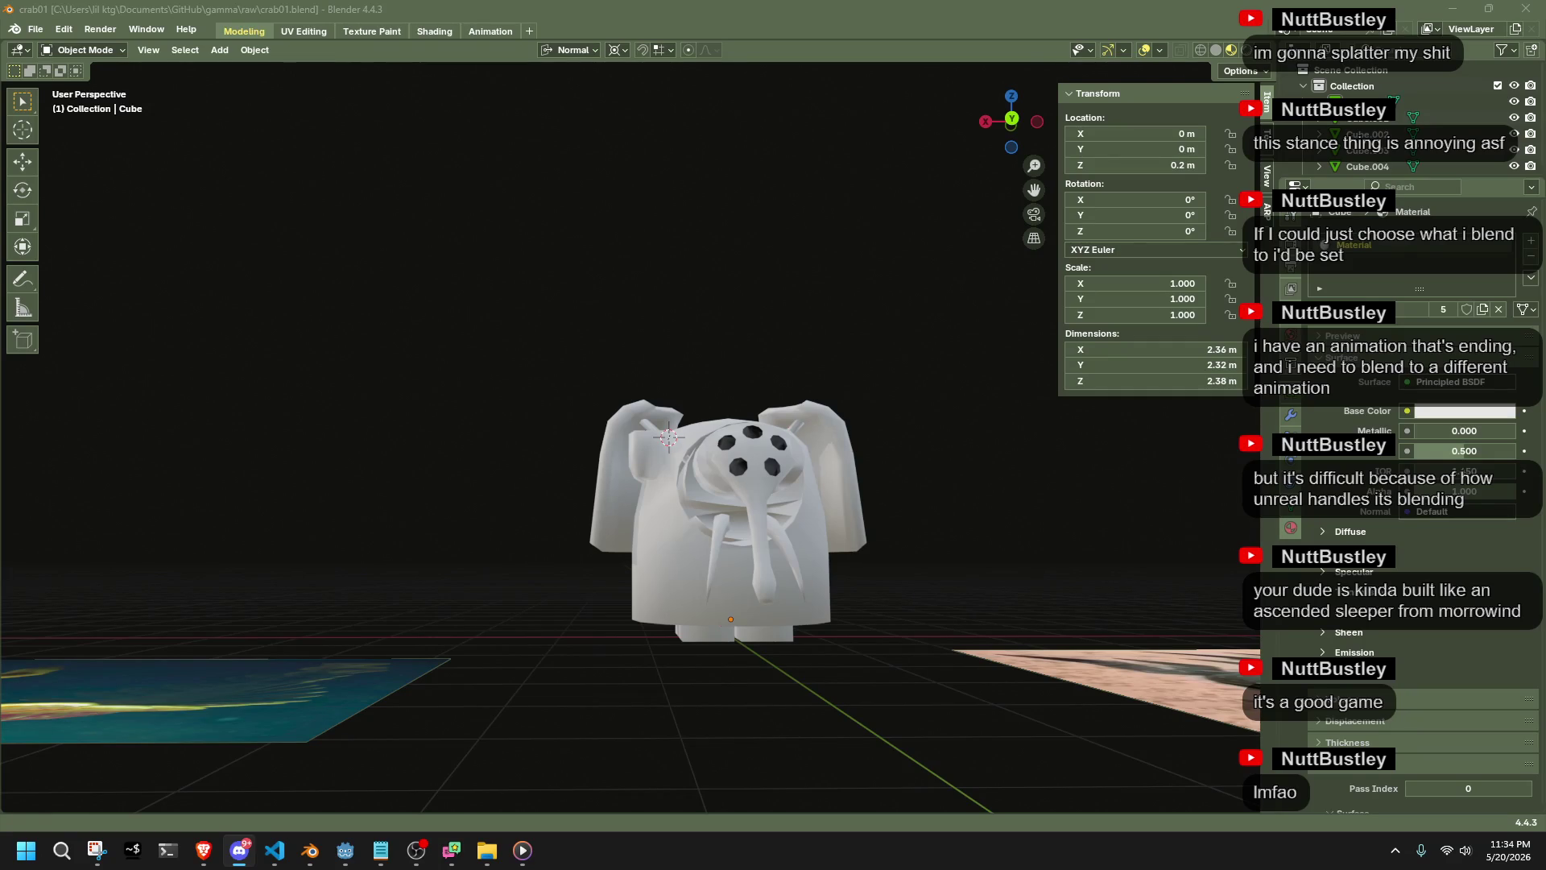
{"action": "mouse_move", "coordinate": [925, 597]}
{"action": "middle_mouse_down"}
{"action": "mouse_move", "coordinate": [845, 571]}
{"action": "mouse_move", "coordinate": [844, 544]}
{"action": "mouse_move", "coordinate": [882, 417]}
{"action": "mouse_move", "coordinate": [929, 368]}
{"action": "mouse_move", "coordinate": [1002, 419]}
{"action": "mouse_move", "coordinate": [1016, 498]}
{"action": "middle_mouse_up"}
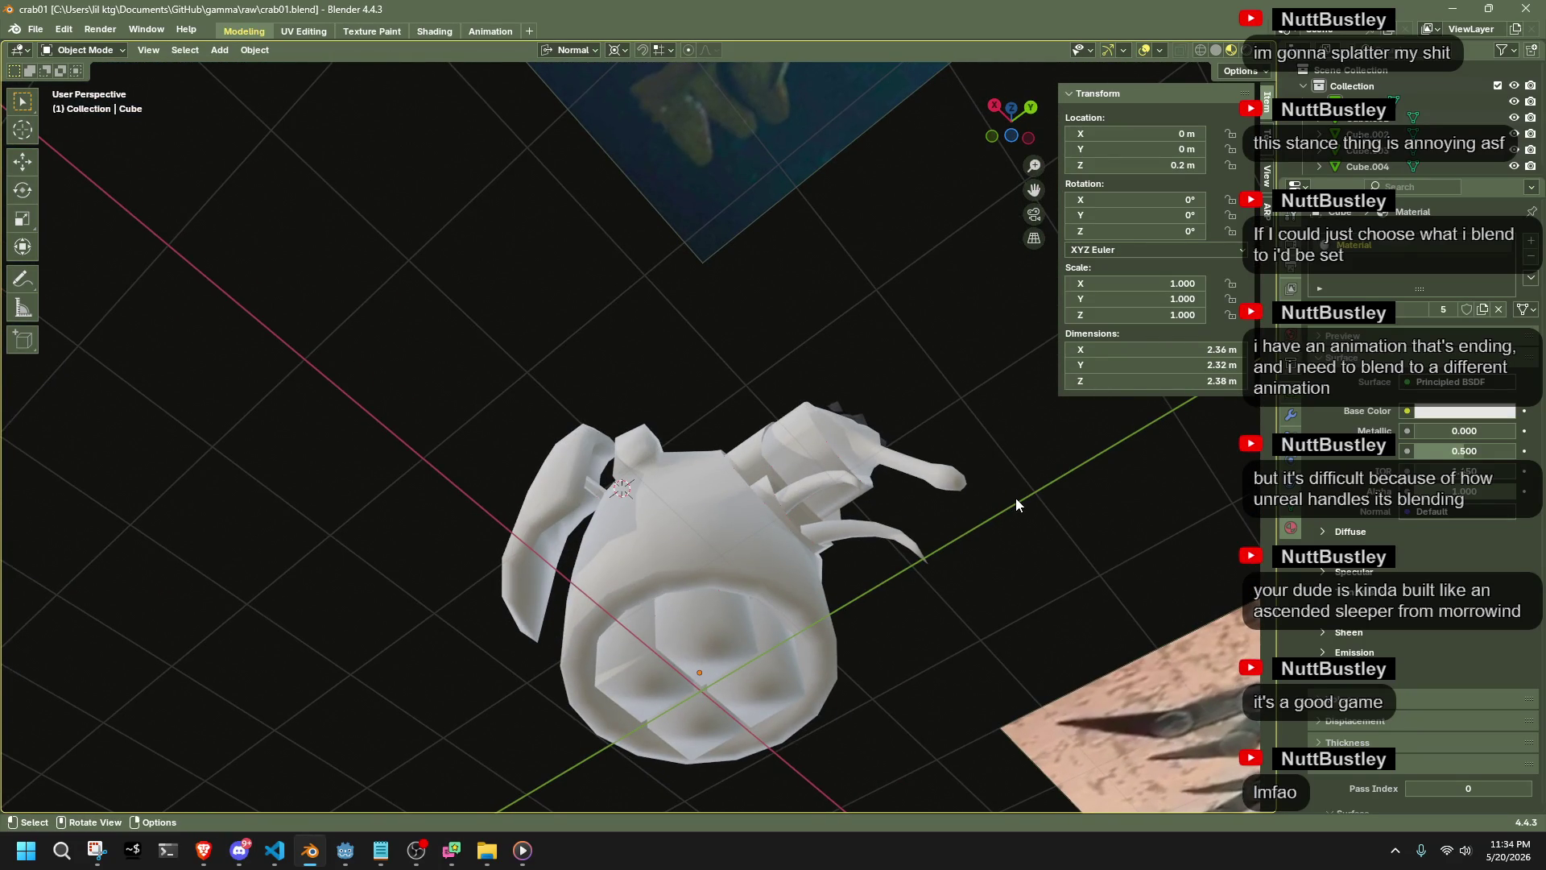
{"action": "key", "text": "alt+Tab"}
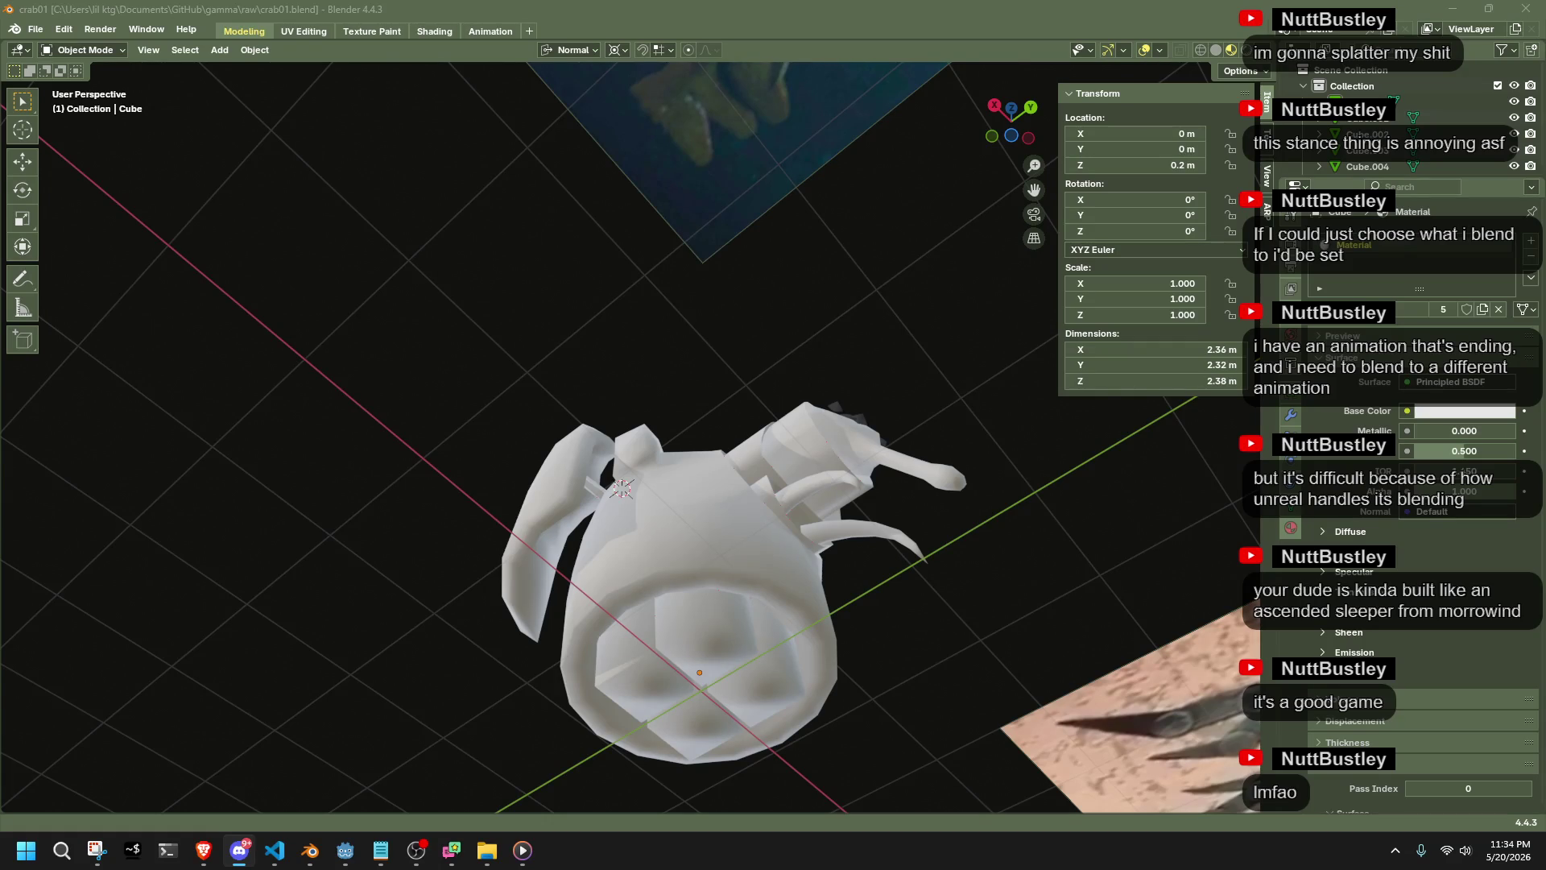
Orbit the crab through front, top-down and low side views
{"action": "mouse_move", "coordinate": [1095, 644]}
{"action": "middle_mouse_down"}
{"action": "mouse_move", "coordinate": [878, 644]}
{"action": "mouse_move", "coordinate": [847, 716]}
{"action": "mouse_move", "coordinate": [901, 727]}
{"action": "mouse_move", "coordinate": [1030, 688]}
{"action": "middle_mouse_up"}
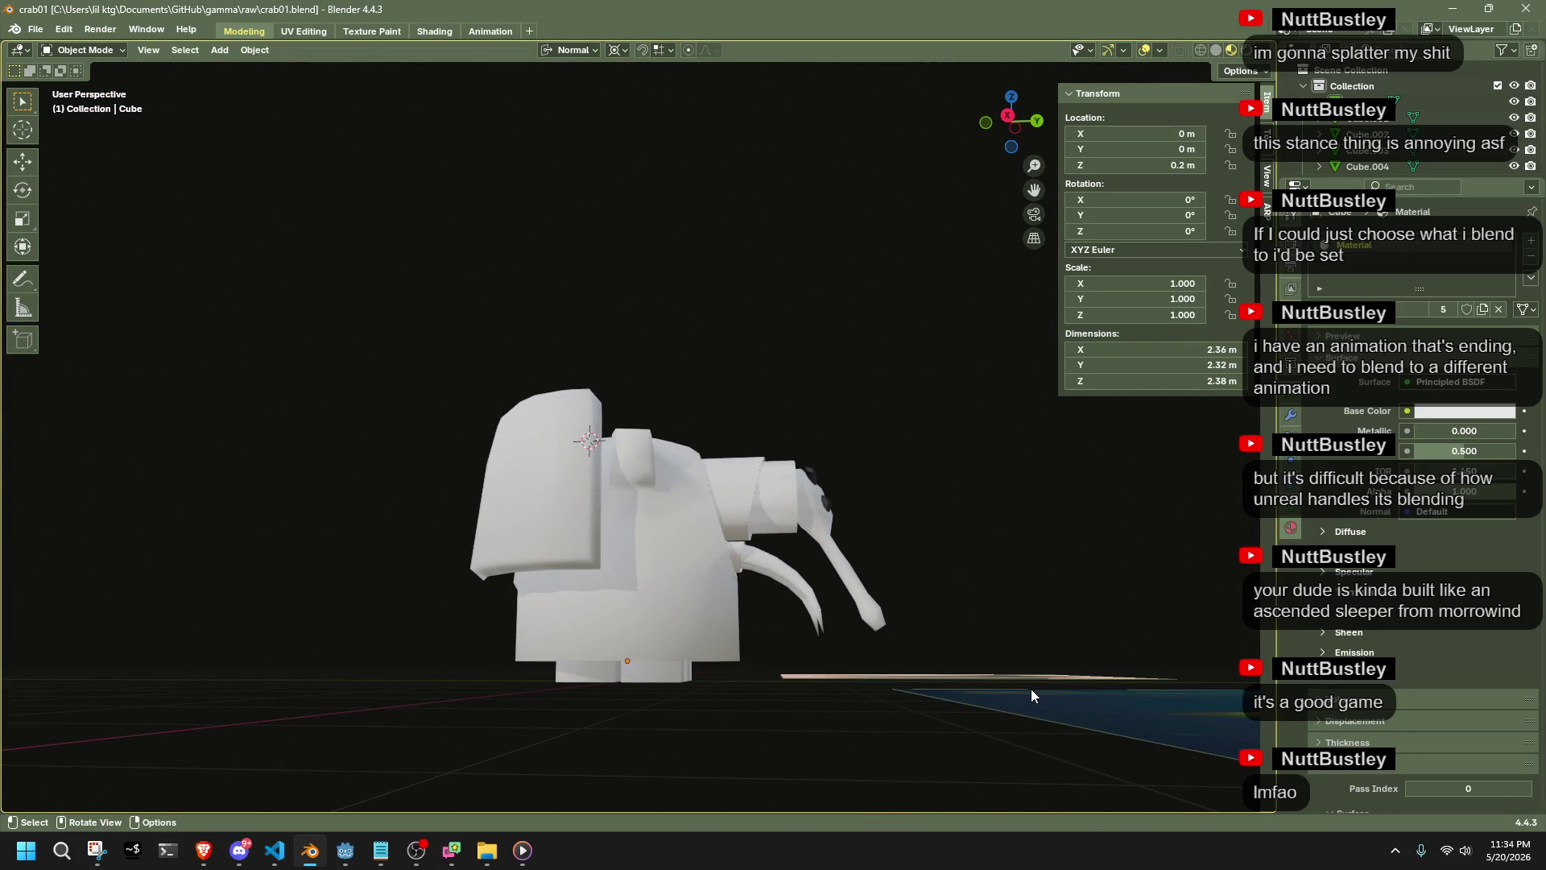
{"action": "mouse_move", "coordinate": [693, 665]}
{"action": "middle_mouse_down"}
{"action": "mouse_move", "coordinate": [749, 681]}
{"action": "mouse_move", "coordinate": [853, 660]}
{"action": "mouse_move", "coordinate": [964, 562]}
{"action": "mouse_move", "coordinate": [1012, 557]}
{"action": "mouse_move", "coordinate": [1016, 533]}
{"action": "mouse_move", "coordinate": [1119, 616]}
{"action": "mouse_move", "coordinate": [1150, 686]}
{"action": "mouse_move", "coordinate": [542, 686]}
{"action": "mouse_move", "coordinate": [534, 762]}
{"action": "mouse_move", "coordinate": [605, 805]}
{"action": "mouse_move", "coordinate": [808, 93]}
{"action": "mouse_move", "coordinate": [953, 765]}
{"action": "mouse_move", "coordinate": [1054, 708]}
{"action": "mouse_move", "coordinate": [1158, 705]}
{"action": "mouse_move", "coordinate": [1205, 763]}
{"action": "mouse_move", "coordinate": [1162, 776]}
{"action": "mouse_move", "coordinate": [821, 669]}
{"action": "mouse_move", "coordinate": [952, 699]}
{"action": "mouse_move", "coordinate": [1065, 699]}
{"action": "mouse_move", "coordinate": [1019, 782]}
{"action": "middle_mouse_up"}
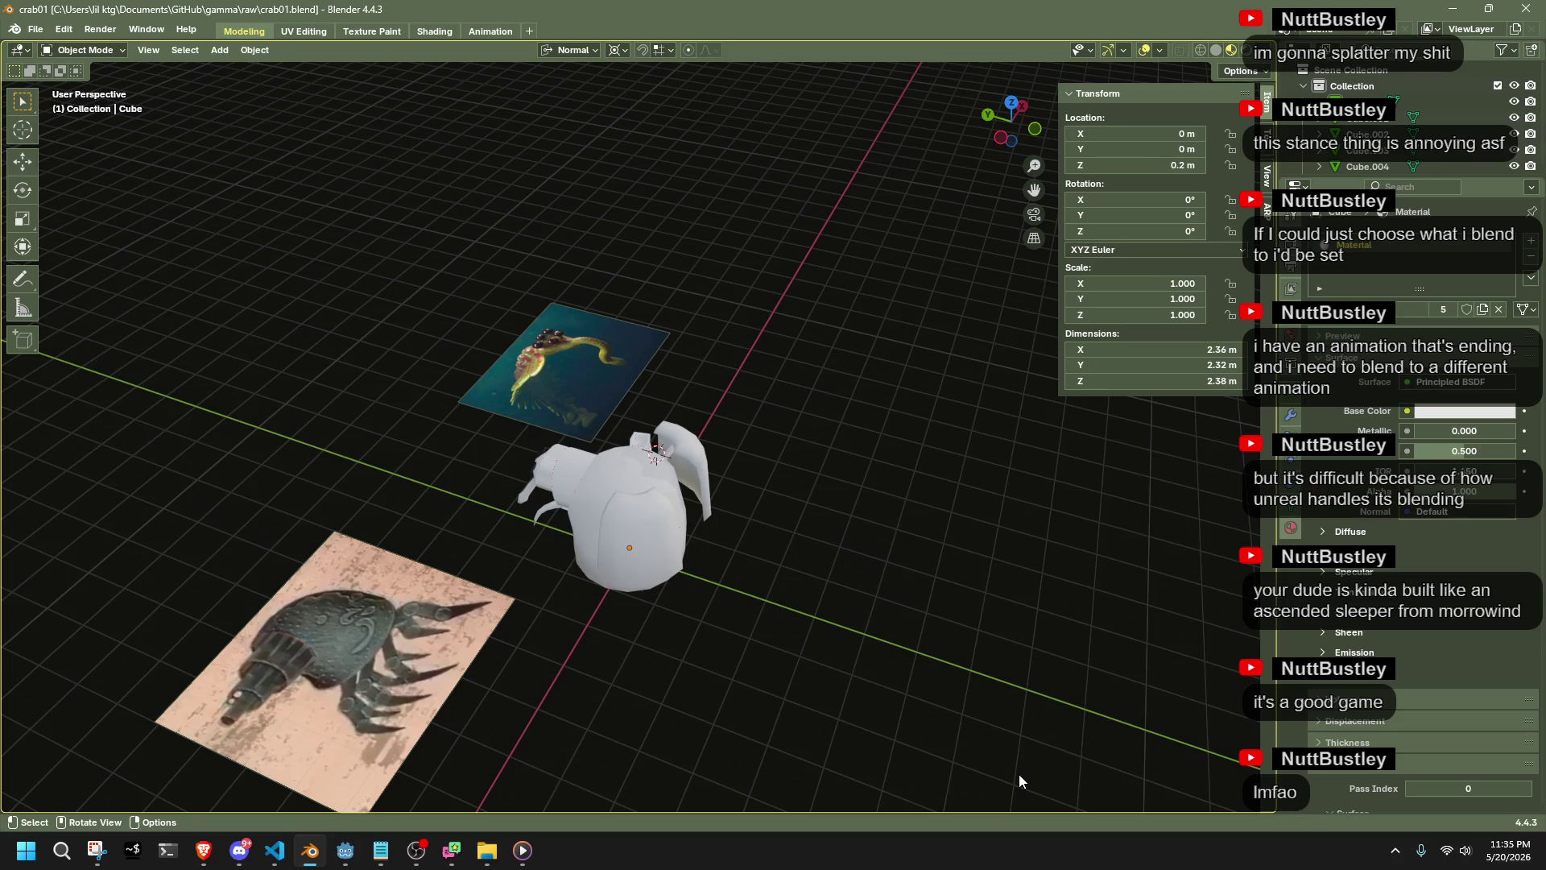
{"action": "mouse_move", "coordinate": [1019, 781]}
{"action": "middle_mouse_down"}
{"action": "mouse_move", "coordinate": [877, 689]}
{"action": "mouse_move", "coordinate": [487, 550]}
{"action": "middle_mouse_up"}
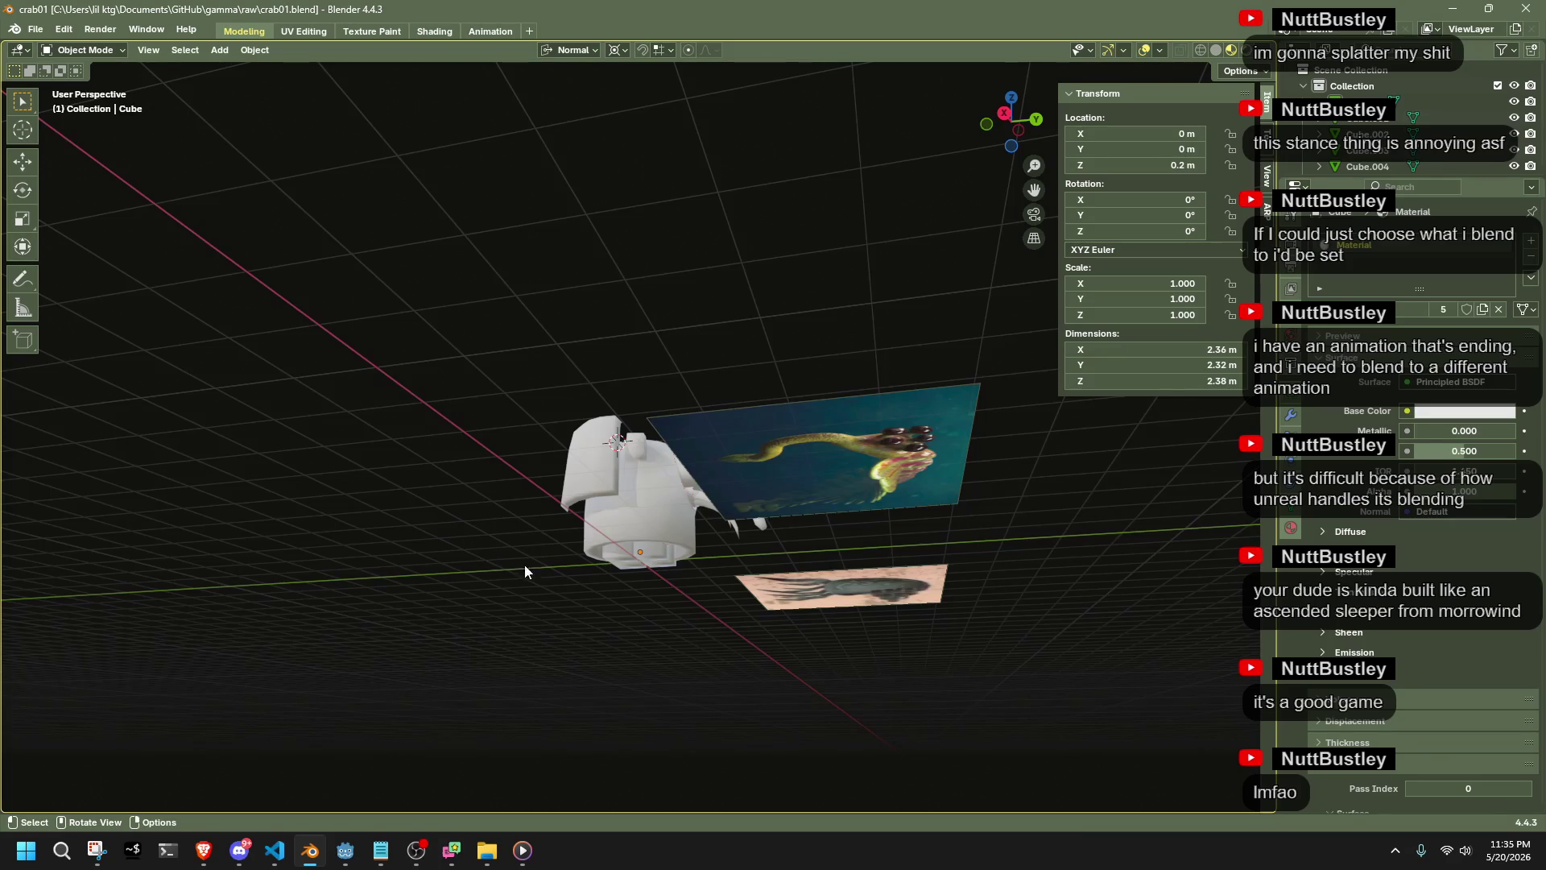
{"action": "scroll", "coordinate": [707, 648], "scroll_direction": "up", "scroll_amount": 5}
{"action": "mouse_move", "coordinate": [707, 648]}
{"action": "middle_mouse_down"}
{"action": "mouse_move", "coordinate": [809, 633]}
{"action": "mouse_move", "coordinate": [765, 683]}
{"action": "mouse_move", "coordinate": [785, 730]}
{"action": "mouse_move", "coordinate": [836, 731]}
{"action": "middle_mouse_up"}
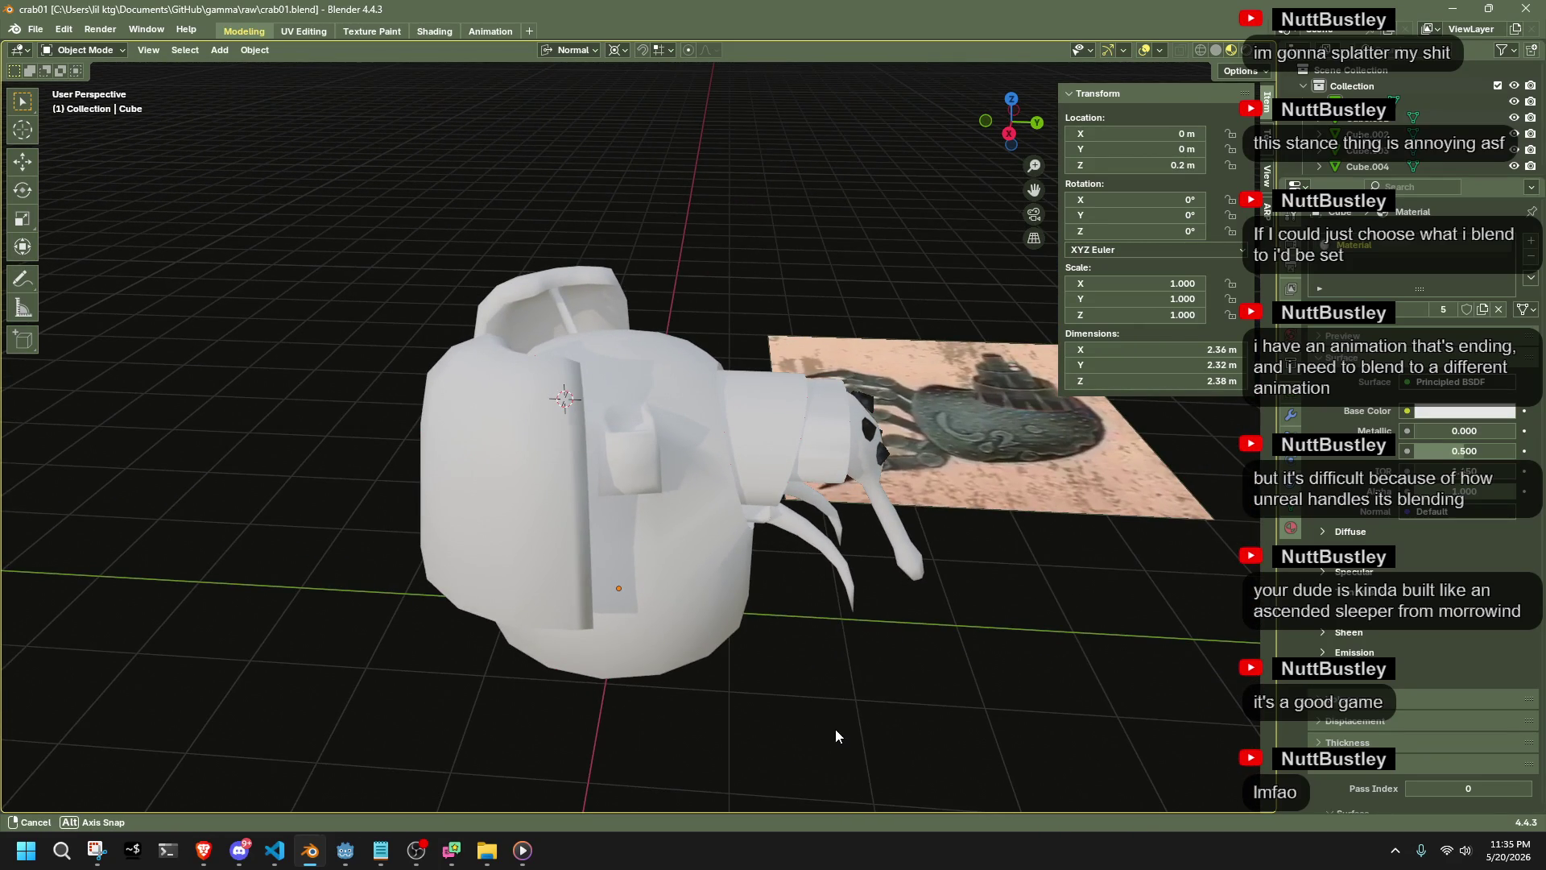
{"action": "middle_click_drag", "start_coordinate": [834, 728], "coordinate": [625, 659]}
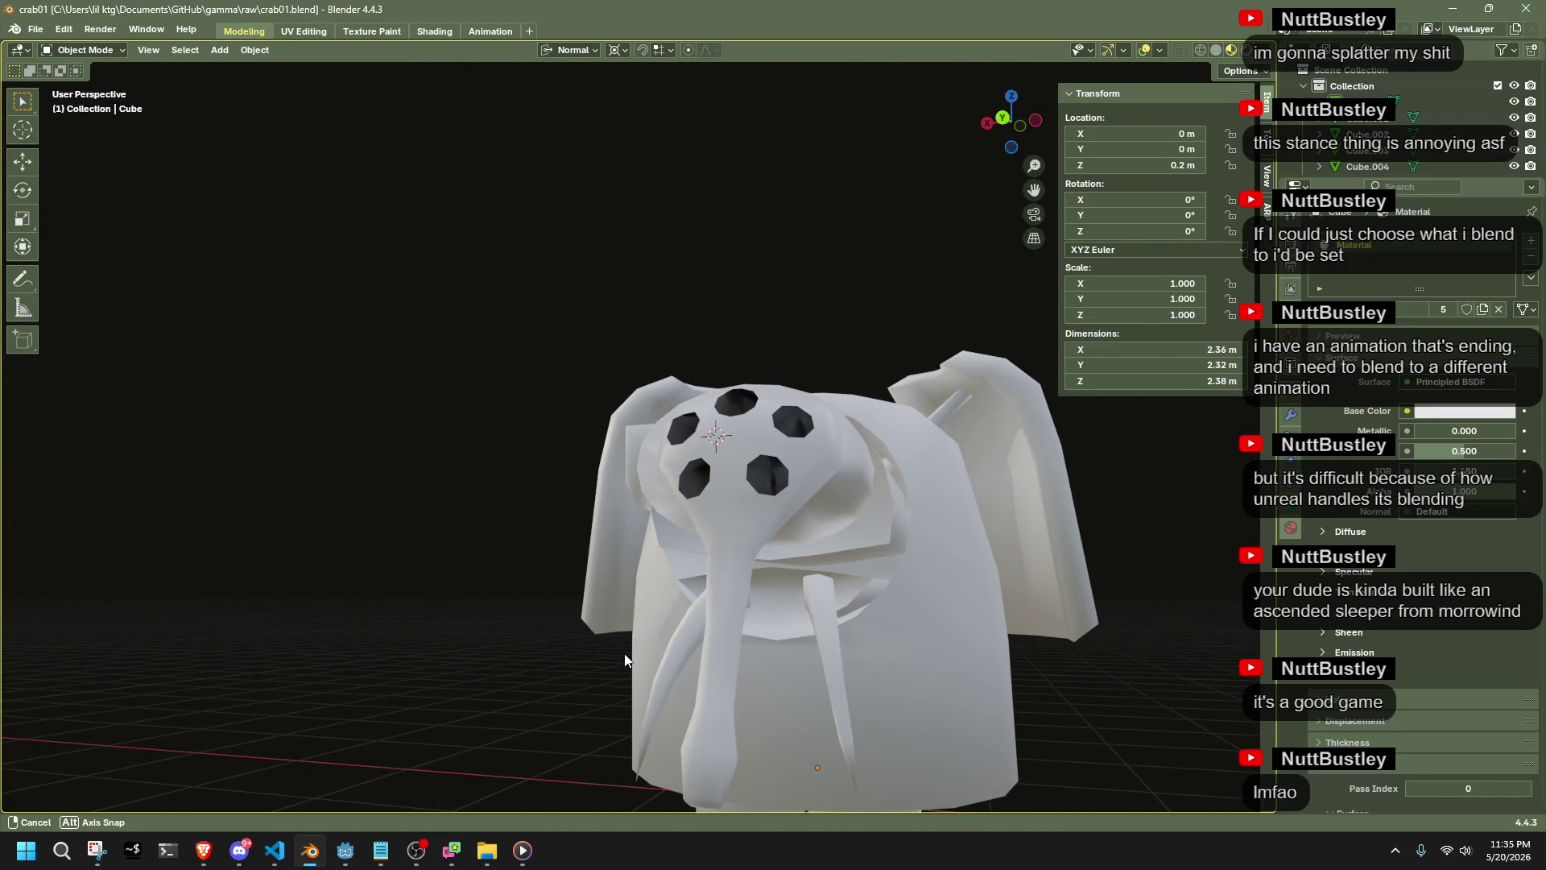
{"action": "middle_click_drag", "start_coordinate": [625, 654], "coordinate": [624, 654]}
Zoom and orbit to inspect the crab from the side and side-back
{"action": "scroll", "coordinate": [625, 654], "scroll_direction": "down", "scroll_amount": 3}
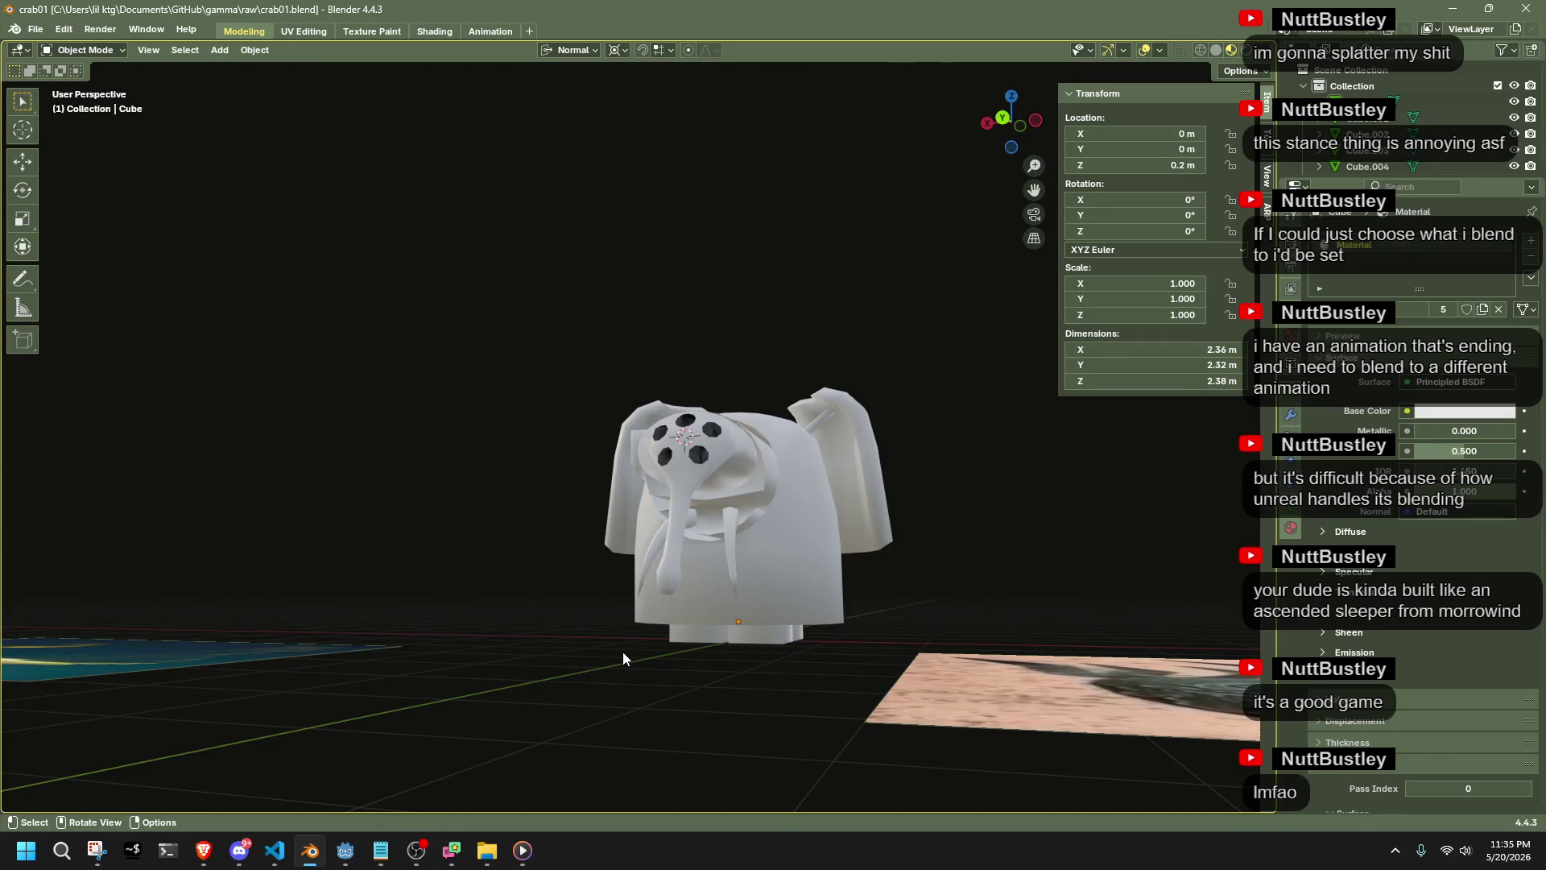
{"action": "scroll", "coordinate": [621, 650], "scroll_direction": "down", "scroll_amount": 3}
{"action": "scroll", "coordinate": [668, 660], "scroll_direction": "up", "scroll_amount": 4}
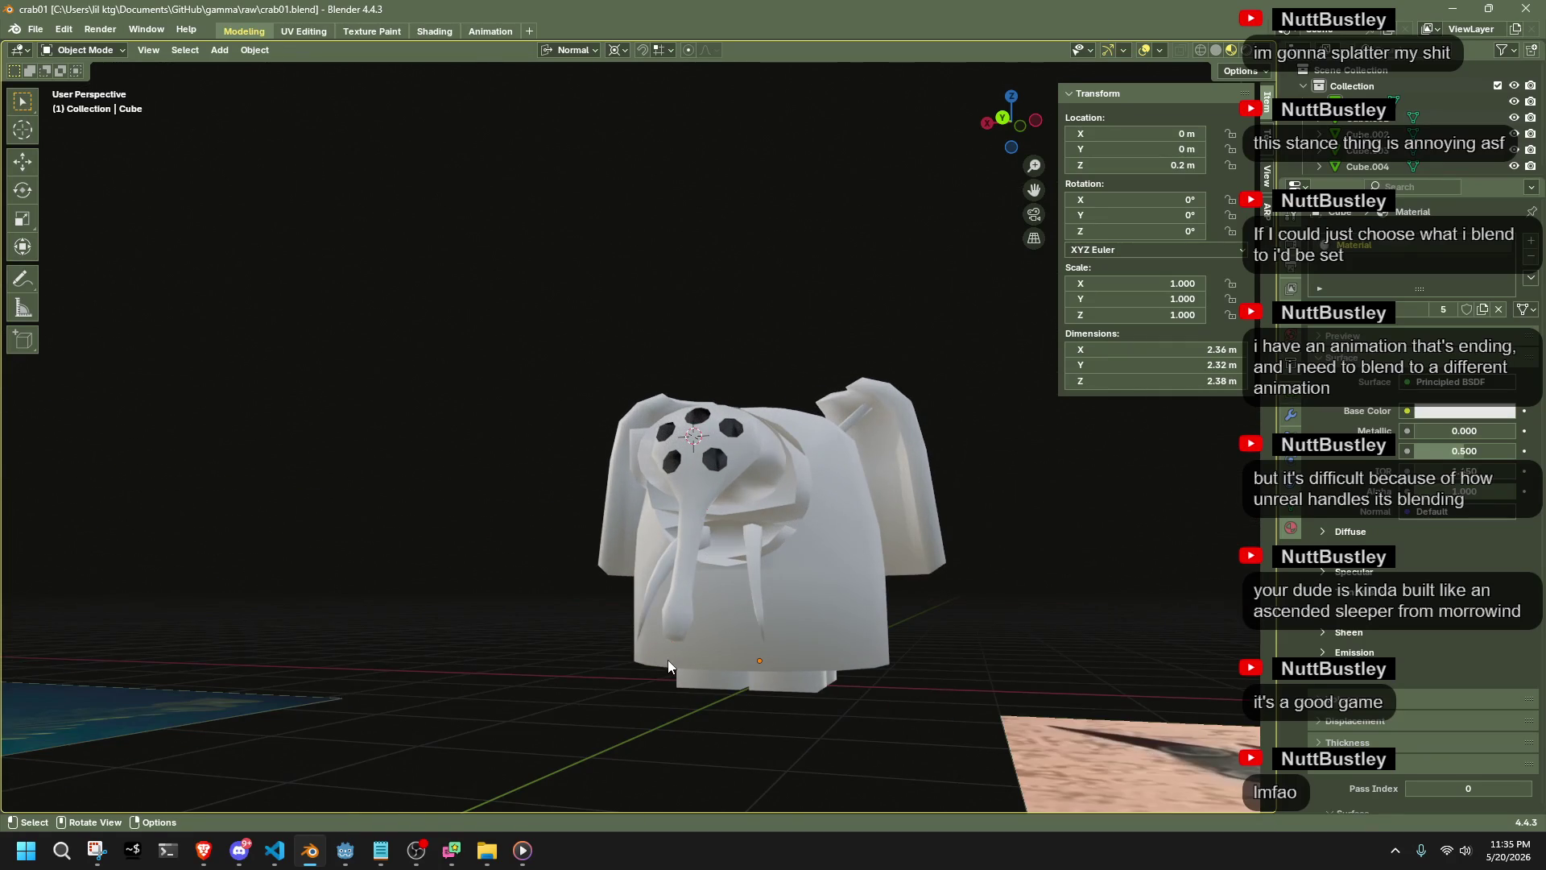
{"action": "key", "text": "alt+Tab"}
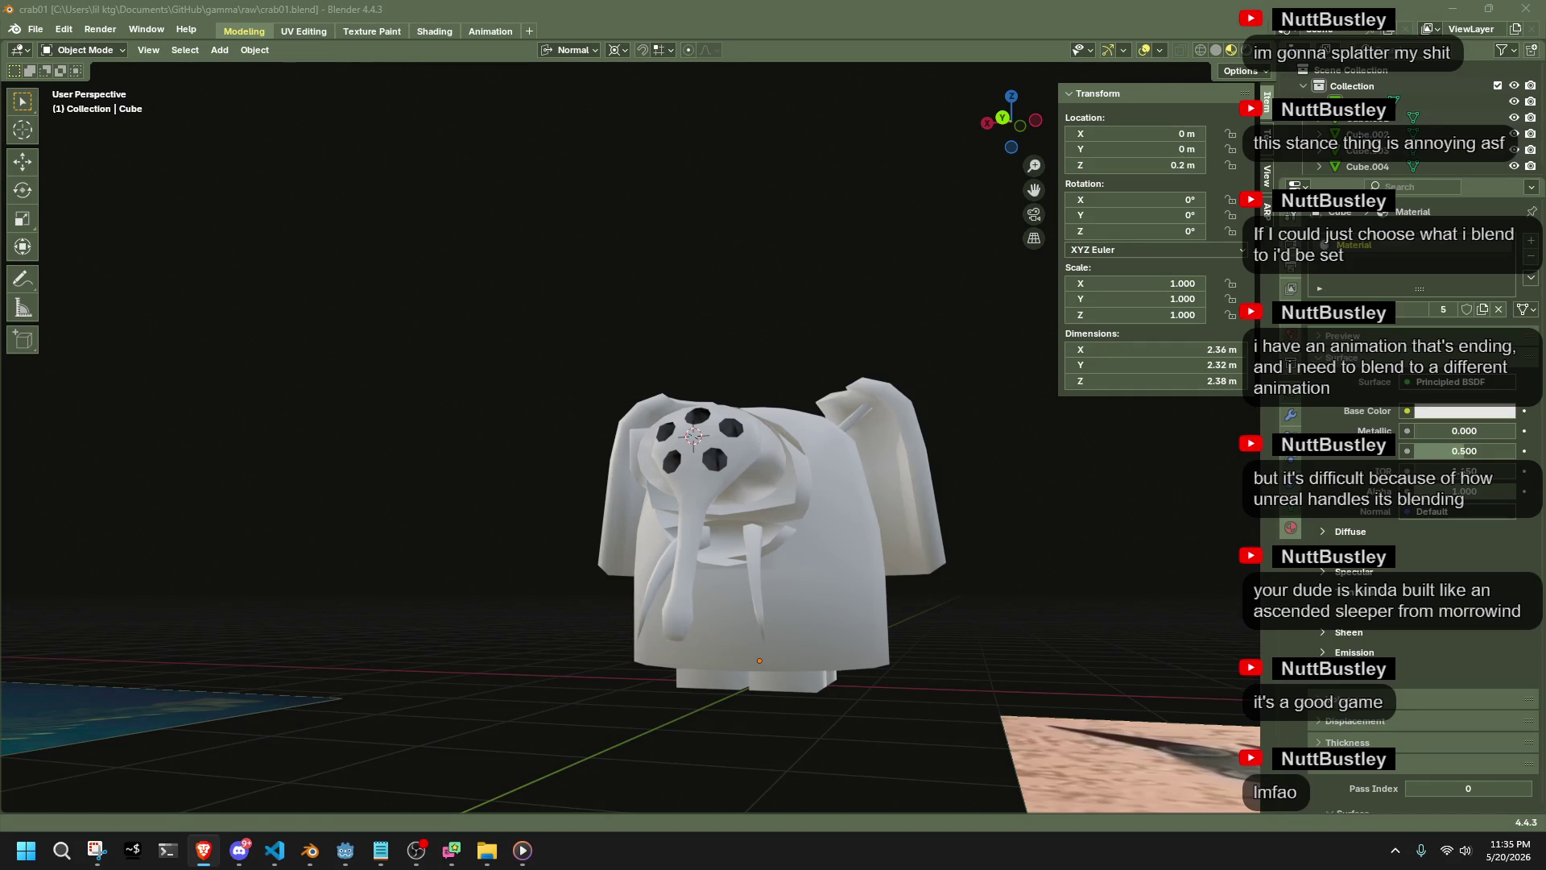
{"action": "mouse_move", "coordinate": [1014, 595]}
{"action": "middle_mouse_down"}
{"action": "mouse_move", "coordinate": [557, 554]}
{"action": "mouse_move", "coordinate": [639, 607]}
{"action": "mouse_move", "coordinate": [791, 659]}
{"action": "middle_mouse_up"}
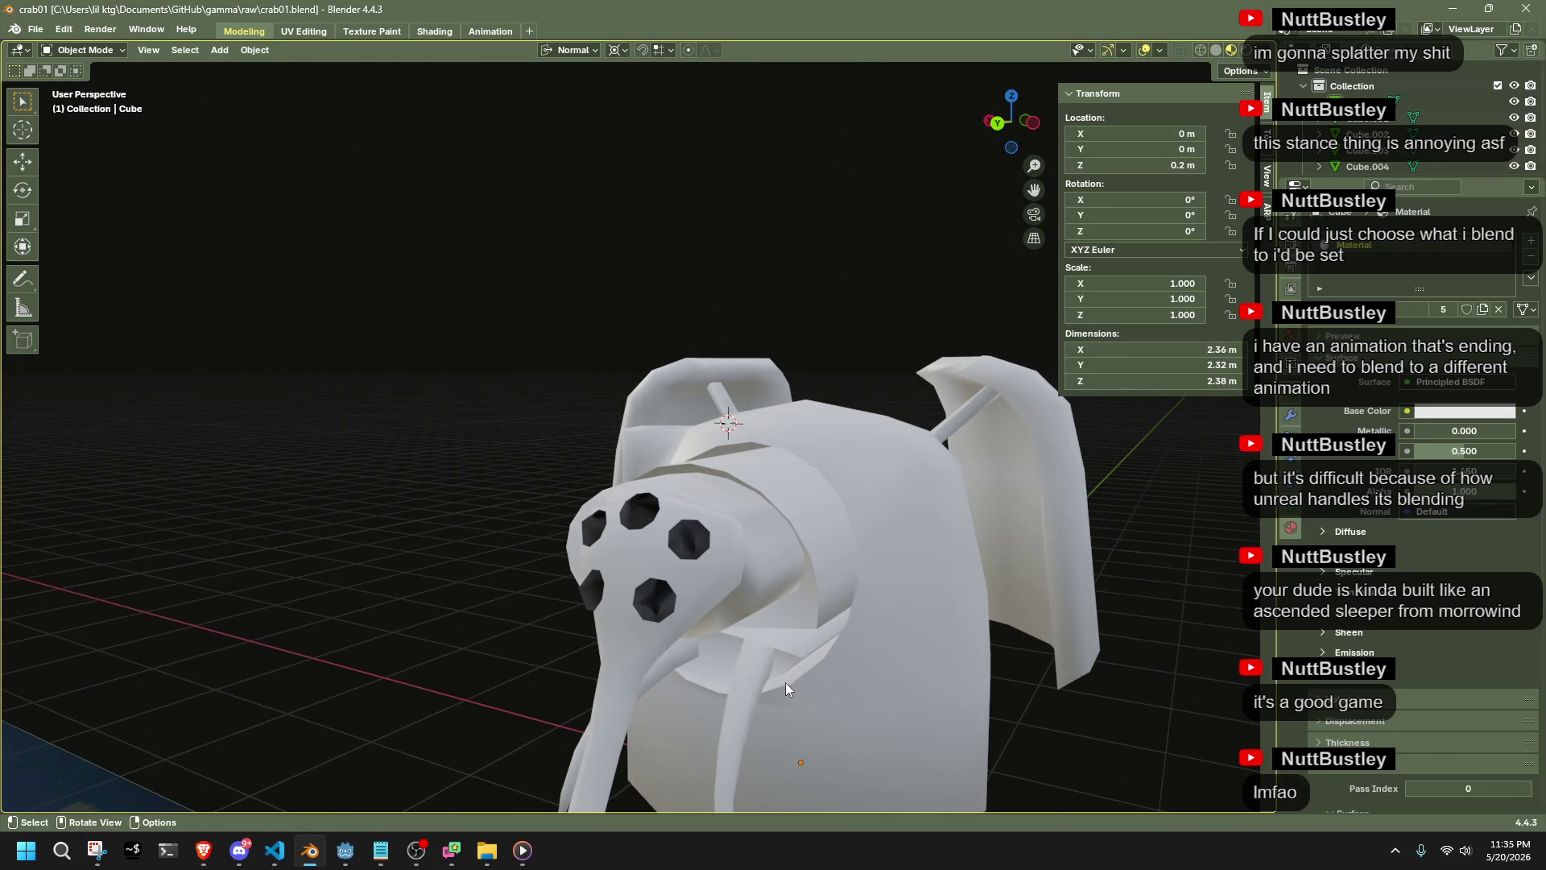
{"action": "scroll", "coordinate": [799, 669], "scroll_direction": "down", "scroll_amount": 1}
{"action": "mouse_move", "coordinate": [798, 670]}
{"action": "middle_mouse_down"}
{"action": "mouse_move", "coordinate": [617, 623]}
{"action": "mouse_move", "coordinate": [698, 554]}
{"action": "middle_mouse_up"}
Switch from Cube.006 to editing the crab body mesh Cube
{"action": "left_click", "coordinate": [699, 554]}
{"action": "key", "text": "Tab"}
{"action": "key", "text": "Tab"}
{"action": "left_click", "coordinate": [649, 368]}
{"action": "key", "text": "Tab"}
{"action": "mouse_move", "coordinate": [649, 368]}
{"action": "middle_mouse_down"}
{"action": "mouse_move", "coordinate": [722, 381]}
{"action": "mouse_move", "coordinate": [729, 478]}
{"action": "middle_mouse_up"}
Mark the body's rim edge loop as a UV seam
{"action": "left_click", "coordinate": [545, 363], "text": "alt"}
{"action": "middle_click_drag", "start_coordinate": [544, 364], "coordinate": [496, 417]}
{"action": "mouse_move", "coordinate": [925, 529]}
{"action": "middle_mouse_down"}
{"action": "mouse_move", "coordinate": [979, 594]}
{"action": "mouse_move", "coordinate": [742, 519]}
{"action": "mouse_move", "coordinate": [1025, 553]}
{"action": "mouse_move", "coordinate": [813, 489]}
{"action": "middle_mouse_up"}
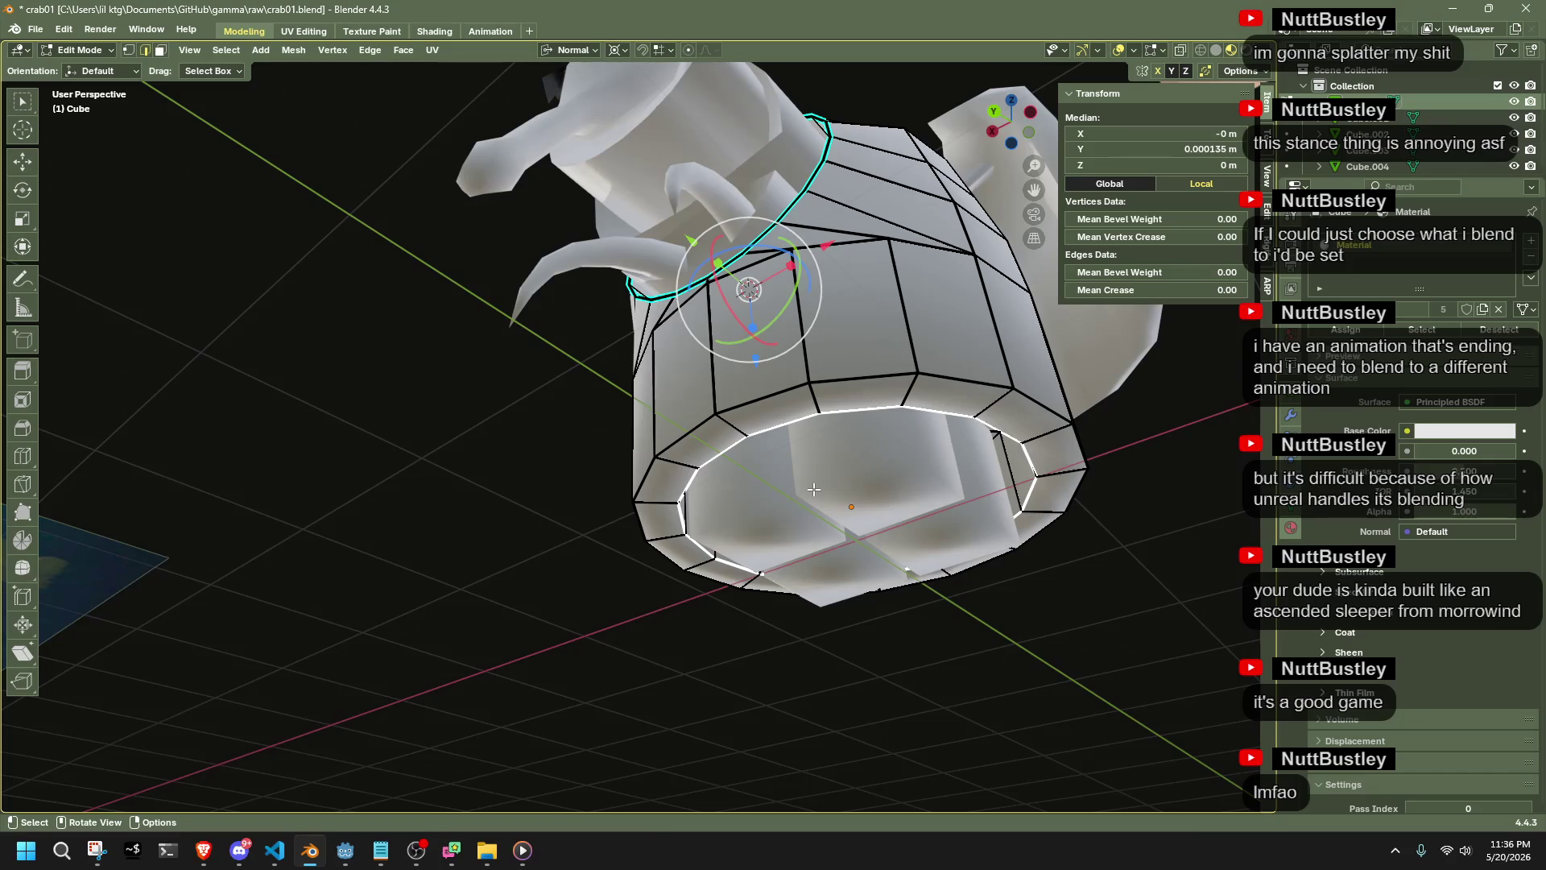
{"action": "right_click", "coordinate": [752, 441]}
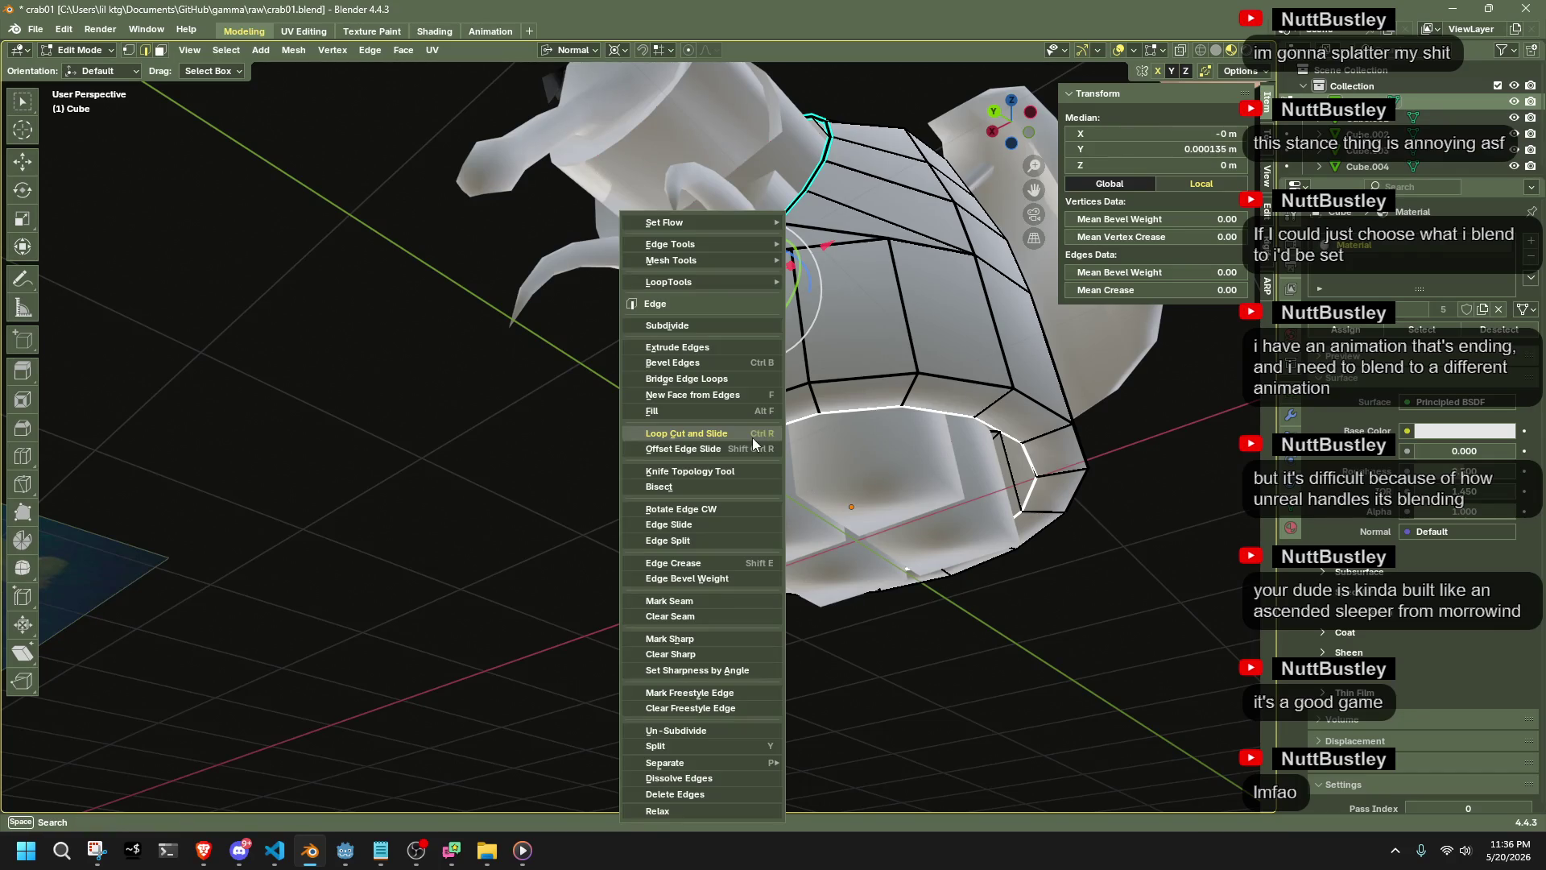
{"action": "left_click", "coordinate": [701, 604]}
Mark the loop around the socket top as a seam, then clear the selection
{"action": "mouse_move", "coordinate": [552, 500]}
{"action": "middle_mouse_down"}
{"action": "mouse_move", "coordinate": [643, 558]}
{"action": "mouse_move", "coordinate": [677, 619]}
{"action": "mouse_move", "coordinate": [730, 485]}
{"action": "middle_mouse_up"}
{"action": "scroll", "coordinate": [676, 618], "scroll_direction": "up", "scroll_amount": 8}
{"action": "left_click", "coordinate": [730, 485], "text": "alt"}
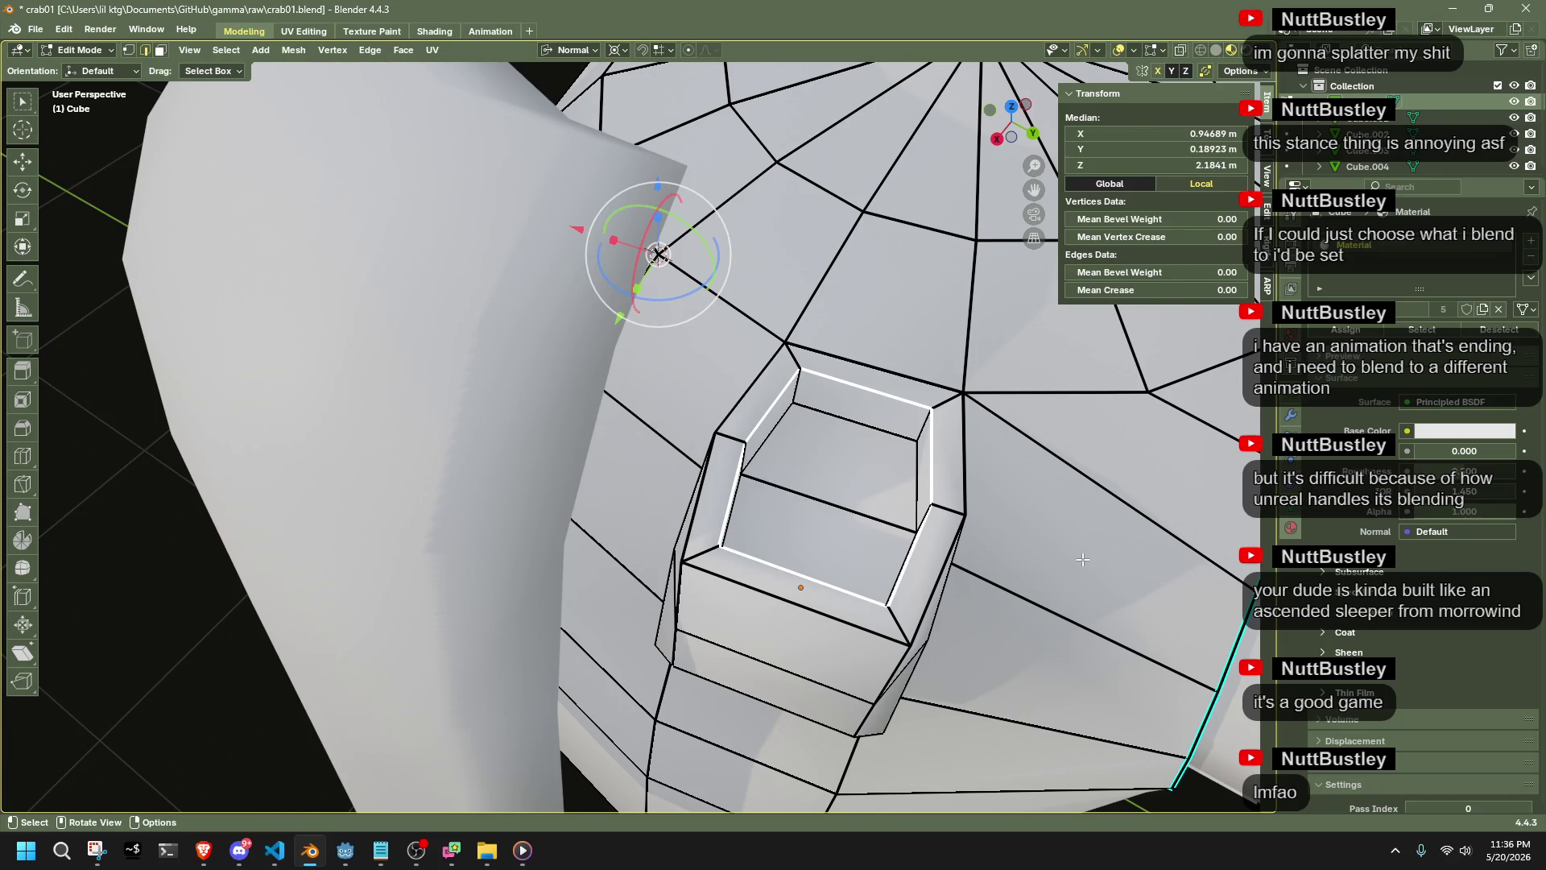
{"action": "mouse_move", "coordinate": [876, 428]}
{"action": "middle_mouse_down"}
{"action": "mouse_move", "coordinate": [752, 399]}
{"action": "mouse_move", "coordinate": [264, 540]}
{"action": "middle_mouse_up"}
{"action": "key", "text": "ctrl+e"}
{"action": "left_click", "coordinate": [732, 419]}
{"action": "scroll", "coordinate": [732, 419], "scroll_direction": "down", "scroll_amount": 3}
{"action": "scroll", "coordinate": [264, 540], "scroll_direction": "up", "scroll_amount": 2}
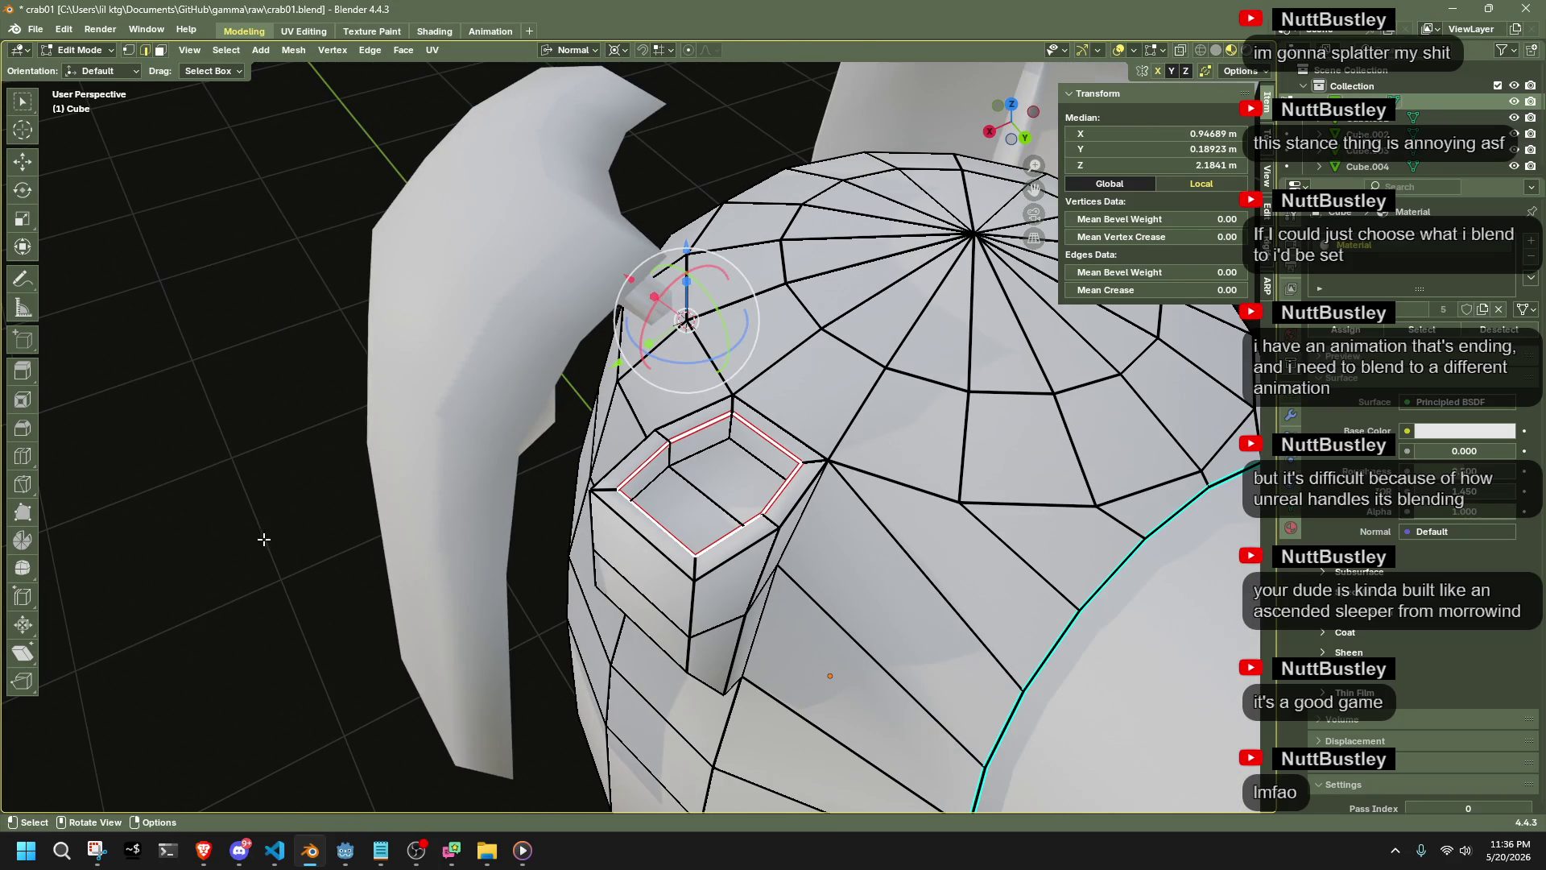
{"action": "left_click", "coordinate": [231, 512]}
Mark another of the socket's edge loops as a seam and clear the selection
{"action": "mouse_move", "coordinate": [464, 543]}
{"action": "middle_mouse_down"}
{"action": "mouse_move", "coordinate": [453, 527]}
{"action": "mouse_move", "coordinate": [478, 430]}
{"action": "middle_mouse_up"}
{"action": "left_click", "coordinate": [478, 430], "text": "alt"}
{"action": "scroll", "coordinate": [514, 430], "scroll_direction": "up", "scroll_amount": 3}
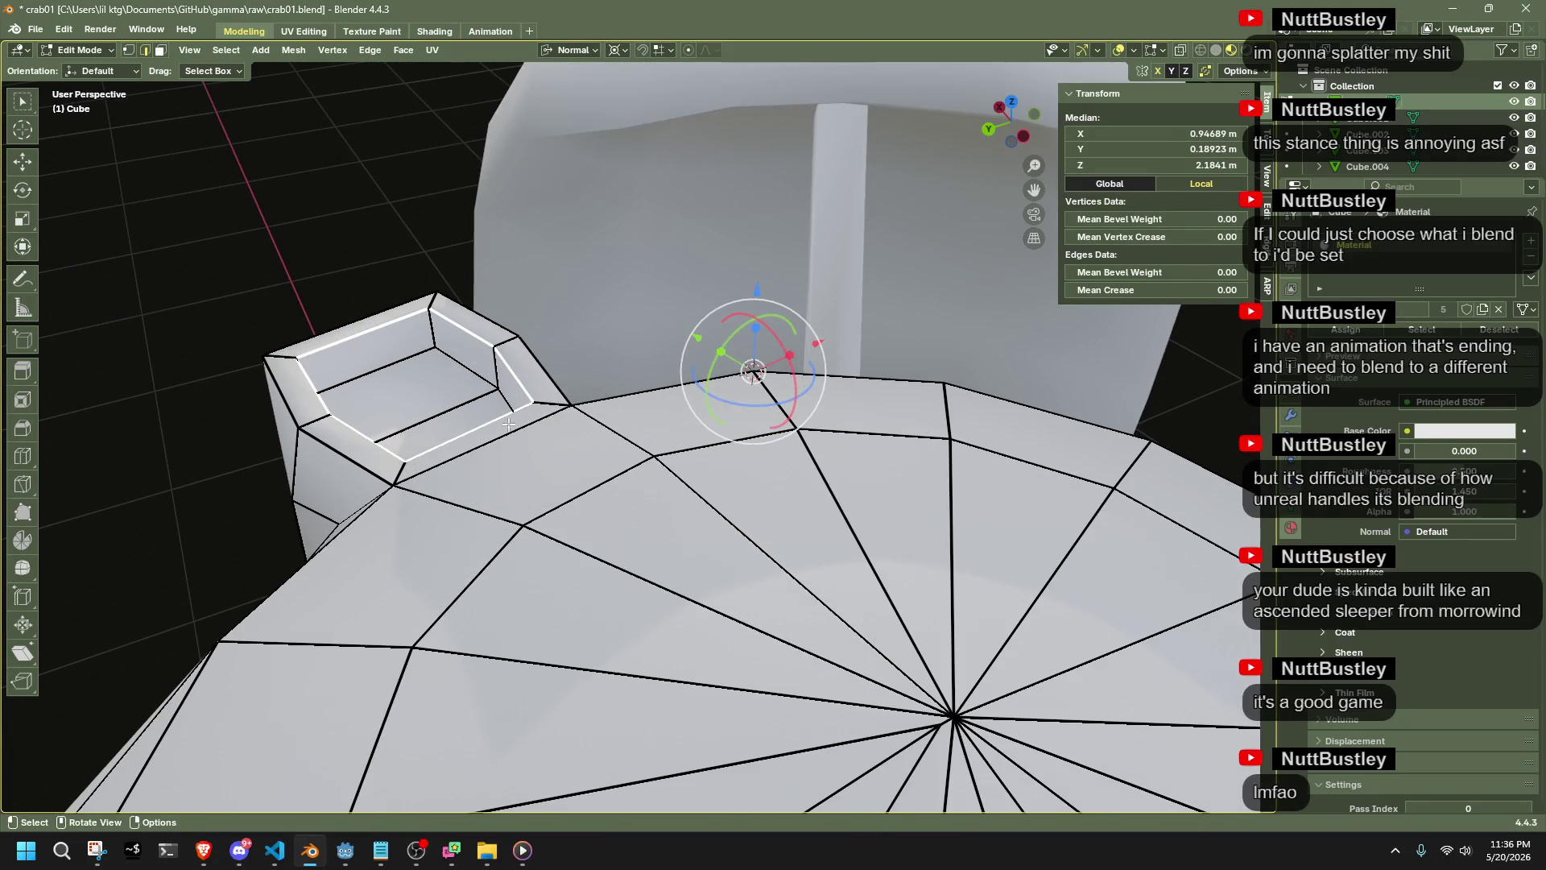
{"action": "mouse_move", "coordinate": [461, 365]}
{"action": "middle_mouse_down"}
{"action": "mouse_move", "coordinate": [525, 509]}
{"action": "mouse_move", "coordinate": [849, 417]}
{"action": "middle_mouse_up"}
{"action": "left_click", "coordinate": [526, 509], "text": "alt"}
{"action": "left_click", "coordinate": [850, 417], "text": "alt"}
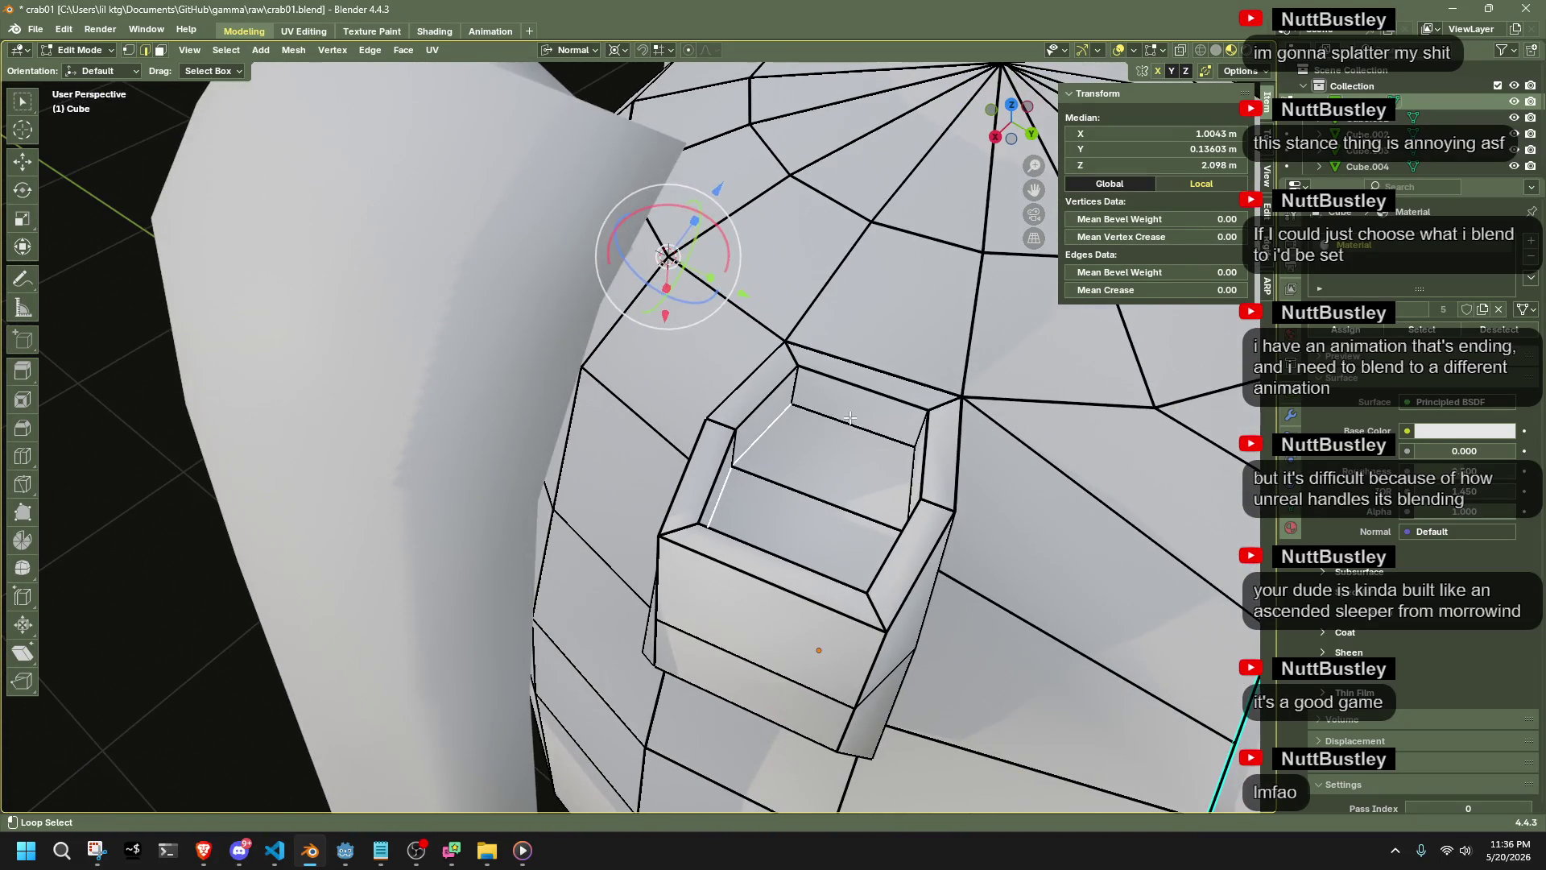
{"action": "right_click", "coordinate": [901, 466]}
{"action": "left_click", "coordinate": [902, 467]}
{"action": "scroll", "coordinate": [905, 469], "scroll_direction": "down", "scroll_amount": 5}
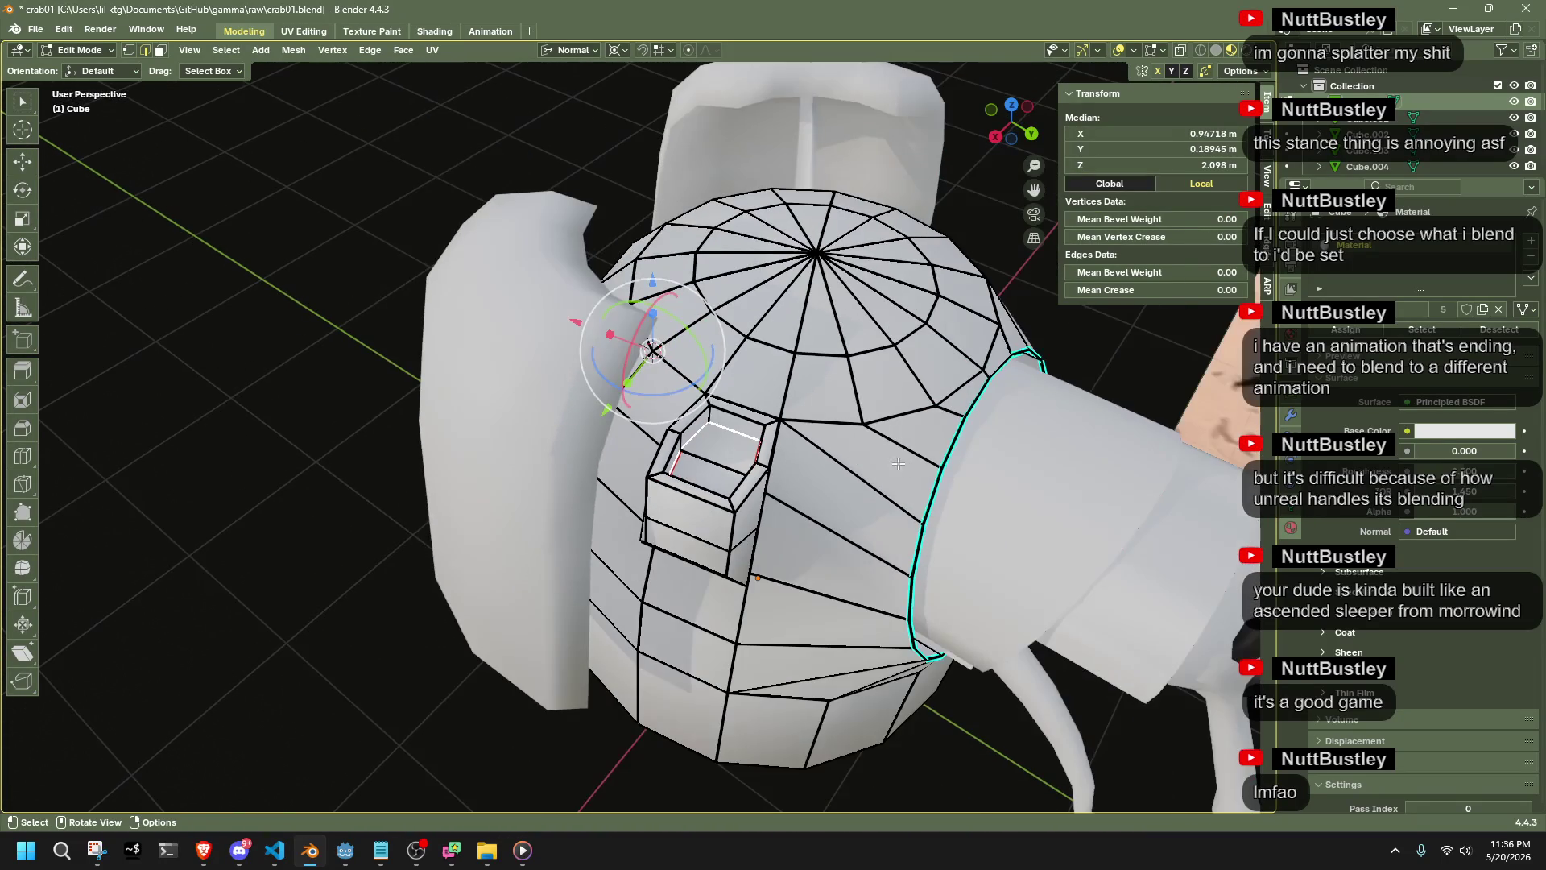
{"action": "left_click", "coordinate": [219, 568]}
{"action": "mouse_move", "coordinate": [219, 568]}
{"action": "middle_mouse_down"}
{"action": "mouse_move", "coordinate": [383, 649]}
{"action": "mouse_move", "coordinate": [804, 531]}
{"action": "middle_mouse_up"}
Mark the head-top ring as a seam and extrude the enclosed cap faces upward
{"action": "left_click", "coordinate": [765, 525], "text": "alt"}
{"action": "right_click", "coordinate": [760, 520]}
{"action": "left_click", "coordinate": [760, 520]}
{"action": "left_click_drag", "start_coordinate": [872, 442], "coordinate": [877, 448]}
{"action": "key", "text": "l"}
{"action": "middle_click_drag", "start_coordinate": [886, 451], "coordinate": [966, 378]}
{"action": "key", "text": "e"}
{"action": "left_click", "coordinate": [995, 300]}
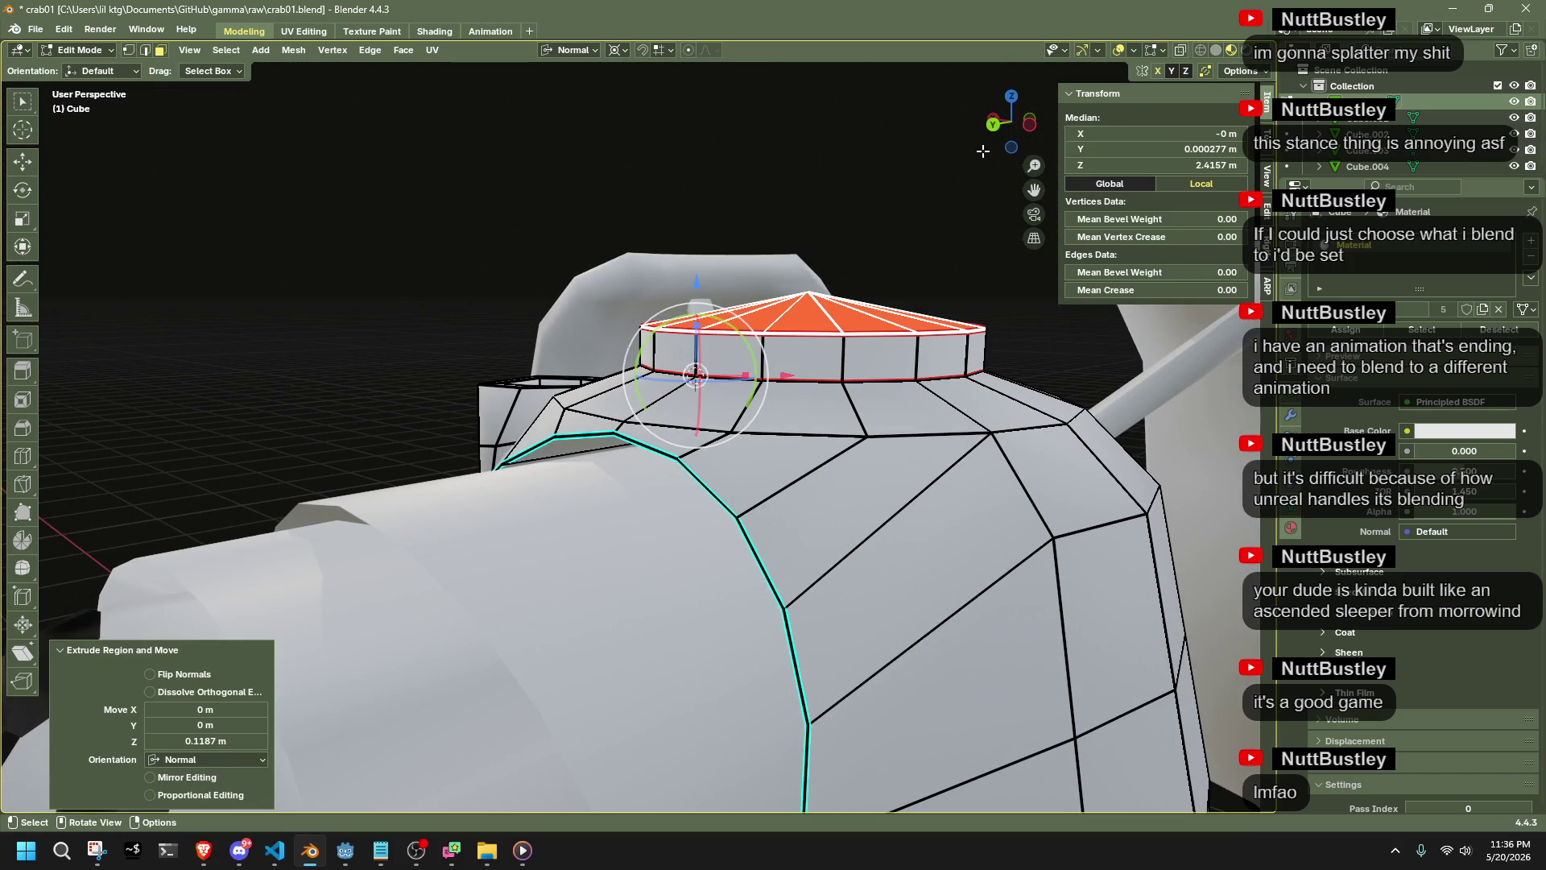
In orthographic back view, box-select the top cap faces and move them up along Z
{"action": "left_click", "coordinate": [990, 127]}
{"action": "key", "text": "Tab"}
{"action": "mouse_move", "coordinate": [876, 209]}
{"action": "middle_mouse_down"}
{"action": "mouse_move", "coordinate": [876, 293]}
{"action": "mouse_move", "coordinate": [800, 321]}
{"action": "mouse_move", "coordinate": [765, 365]}
{"action": "mouse_move", "coordinate": [879, 361]}
{"action": "mouse_move", "coordinate": [867, 302]}
{"action": "mouse_move", "coordinate": [757, 319]}
{"action": "mouse_move", "coordinate": [823, 312]}
{"action": "middle_mouse_up"}
{"action": "key", "text": "Tab"}
{"action": "scroll", "coordinate": [823, 311], "scroll_direction": "up", "scroll_amount": 3}
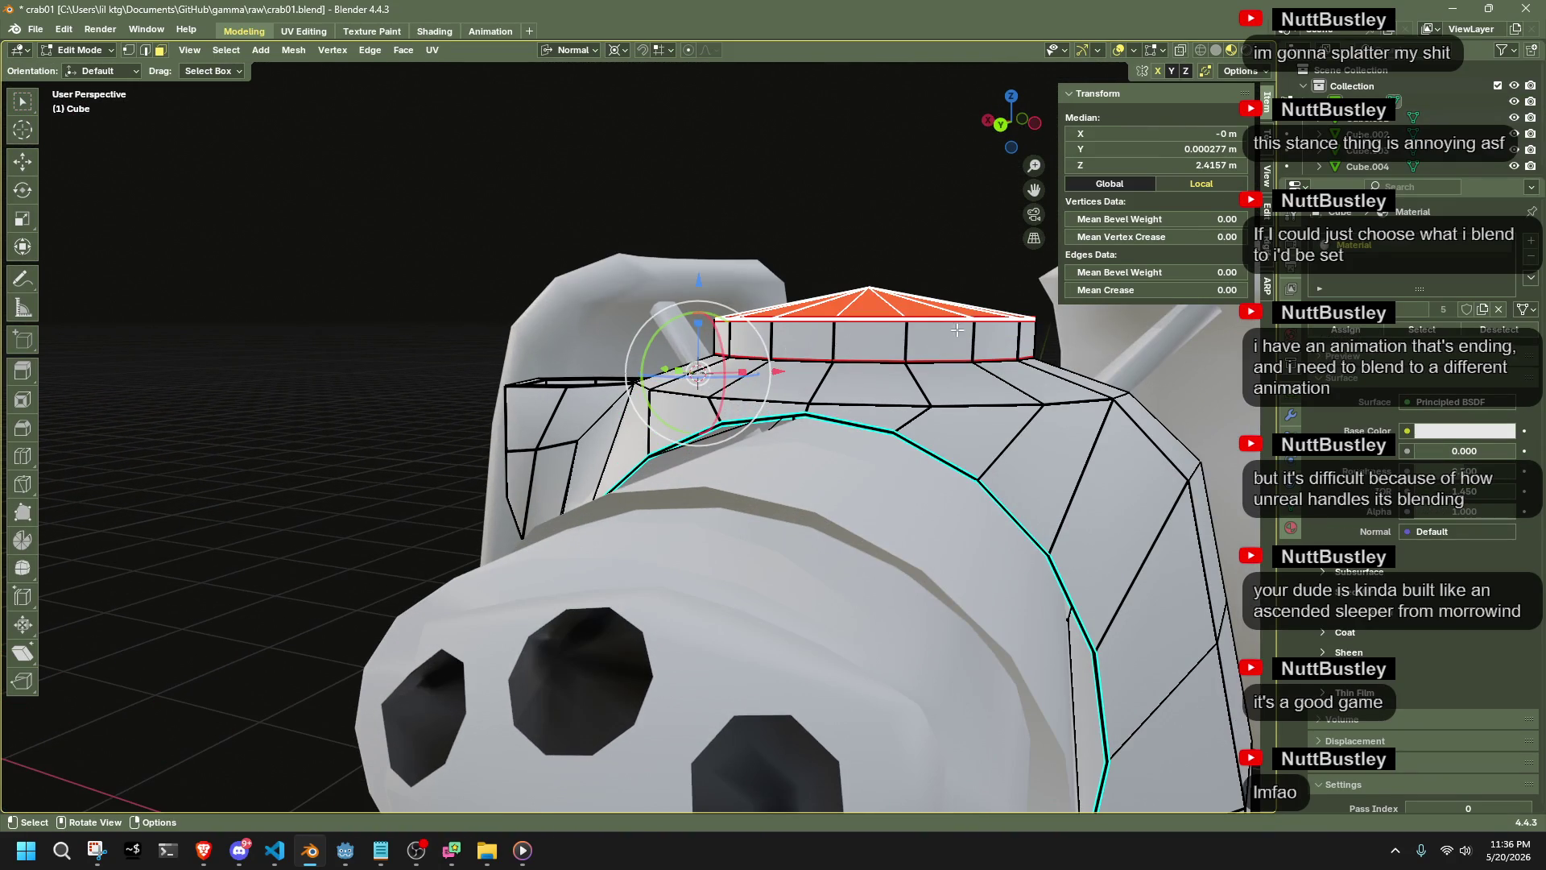
{"action": "left_click", "coordinate": [1013, 334], "text": "alt"}
{"action": "left_click", "coordinate": [1000, 125]}
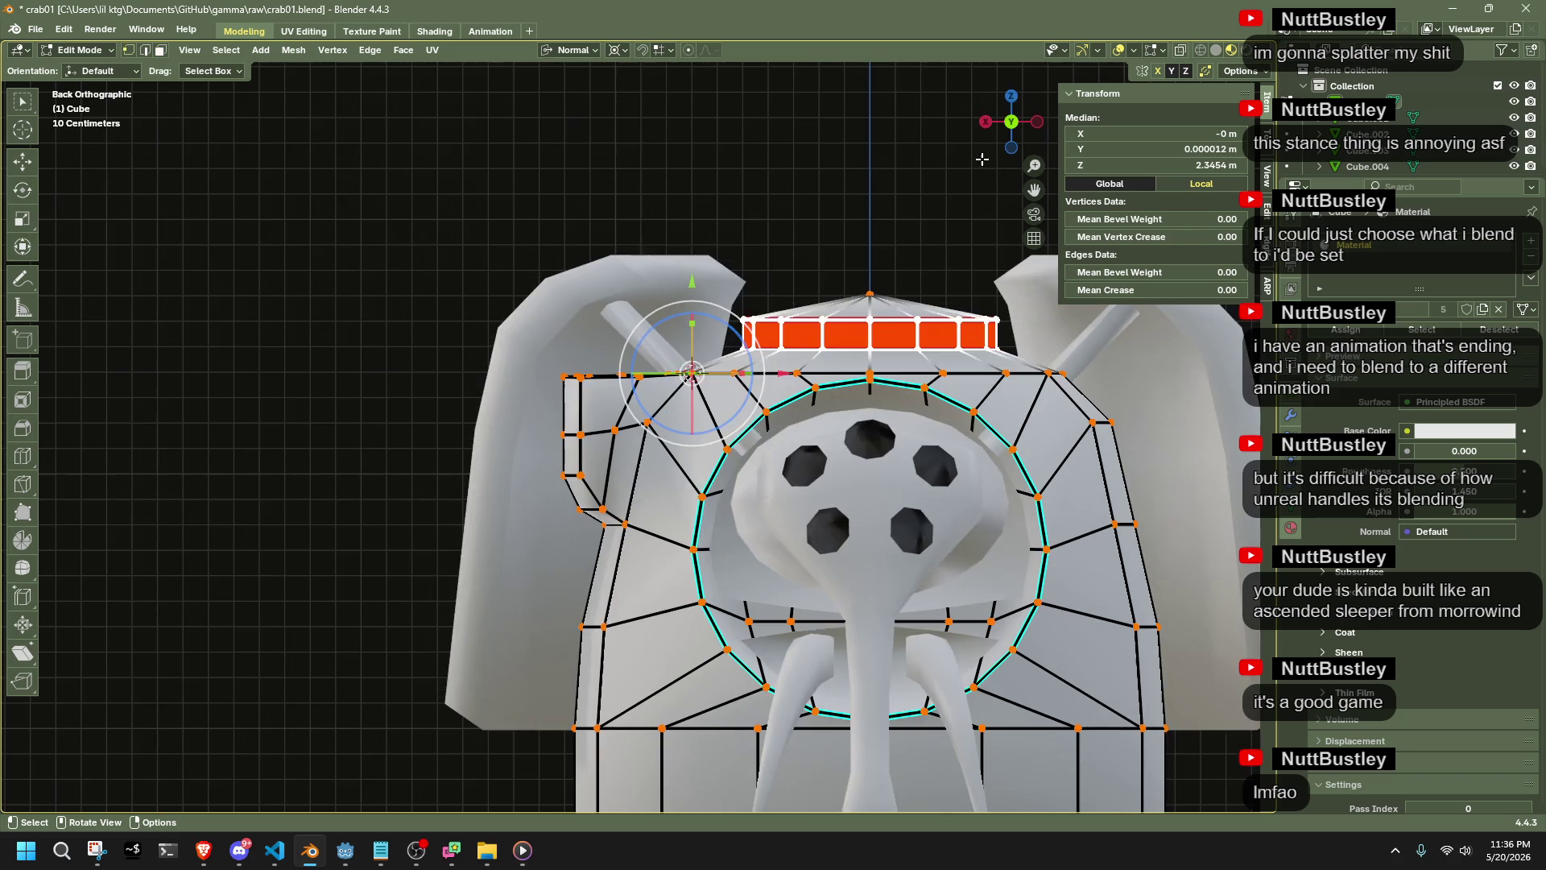
{"action": "mouse_move", "coordinate": [729, 250]}
{"action": "left_mouse_down"}
{"action": "mouse_move", "coordinate": [1006, 310]}
{"action": "mouse_move", "coordinate": [1037, 333]}
{"action": "mouse_move", "coordinate": [1005, 307]}
{"action": "left_mouse_up"}
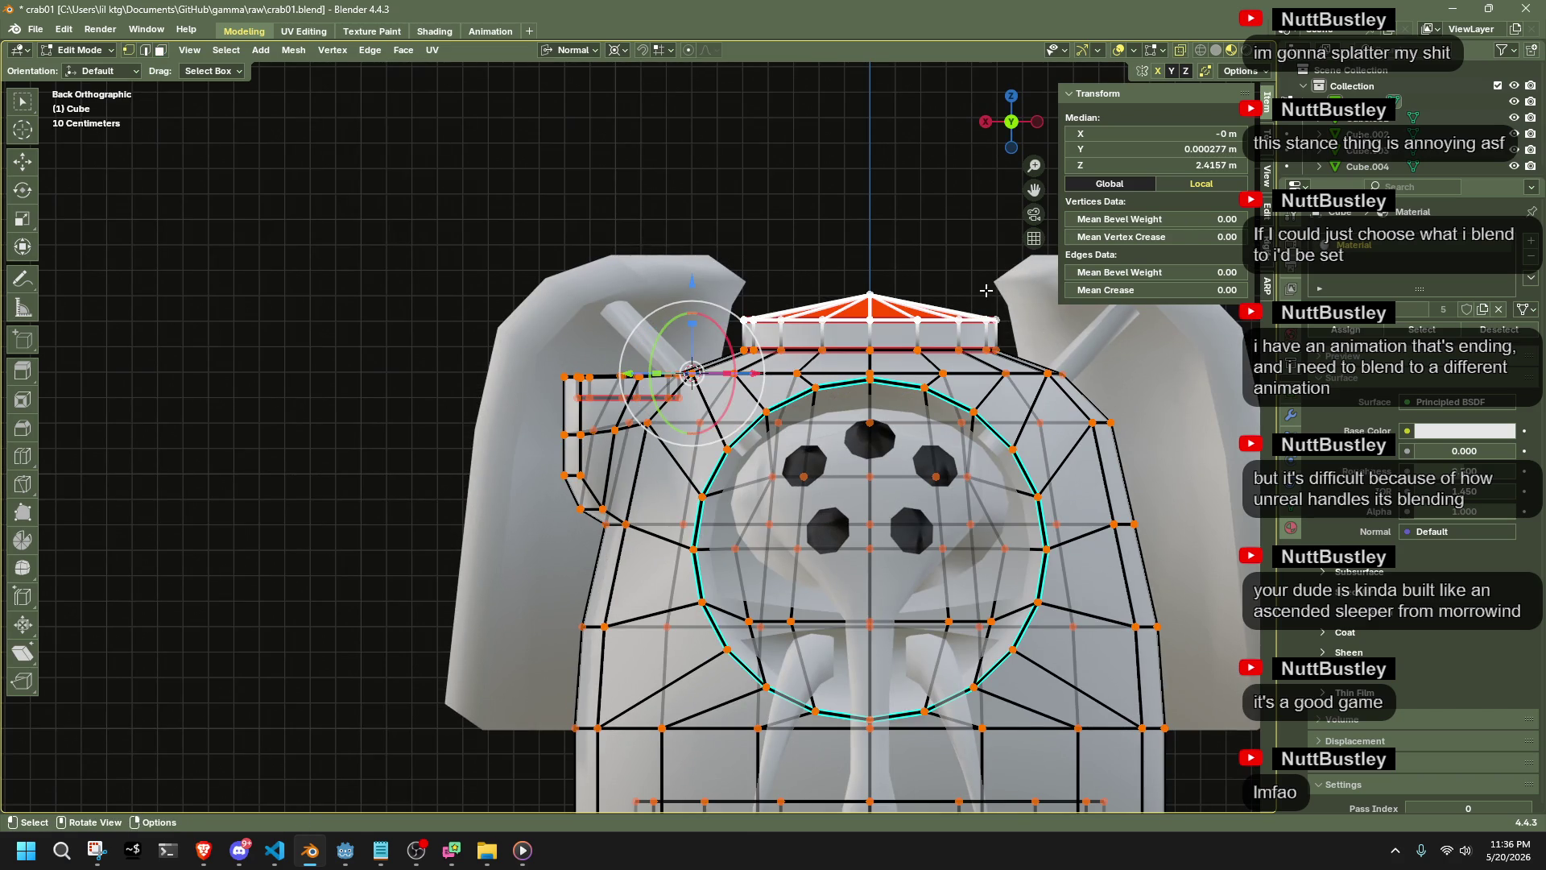
{"action": "key", "text": "g"}
{"action": "key", "text": "z"}
{"action": "left_click", "coordinate": [992, 296]}
Raise the cap's top ring slightly along its normal with G Z
{"action": "scroll", "coordinate": [693, 374], "scroll_direction": "up", "scroll_amount": 5}
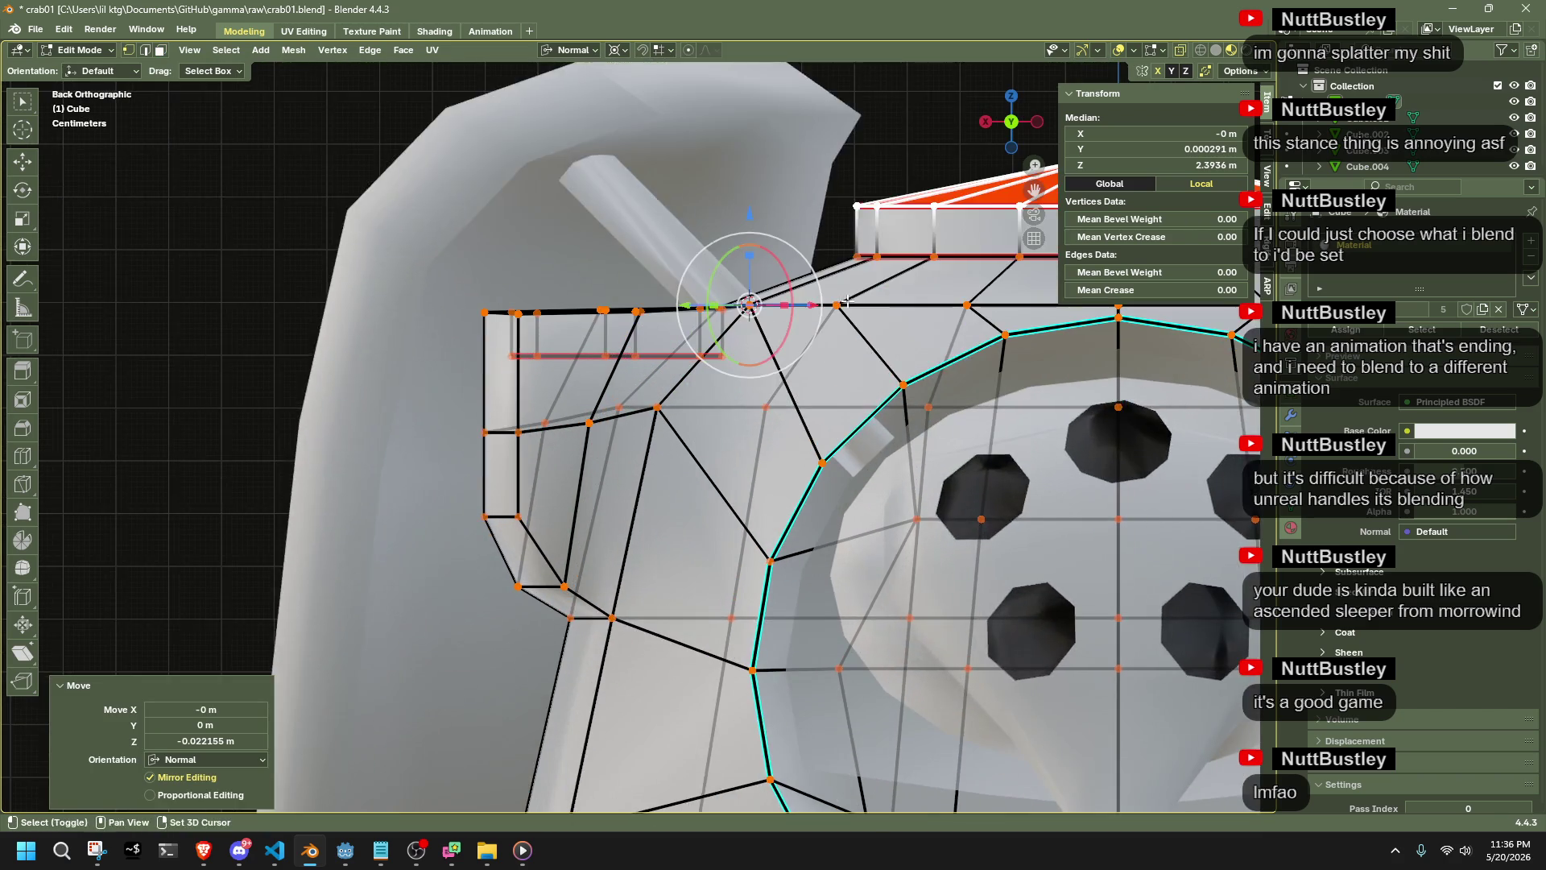
{"action": "middle_click_drag", "start_coordinate": [692, 374], "coordinate": [564, 419], "text": "shift"}
{"action": "scroll", "coordinate": [476, 434], "scroll_direction": "up", "scroll_amount": 4}
{"action": "left_click_drag", "start_coordinate": [390, 486], "coordinate": [1087, 504], "text": "shift"}
{"action": "key", "text": "g"}
{"action": "key", "text": "z"}
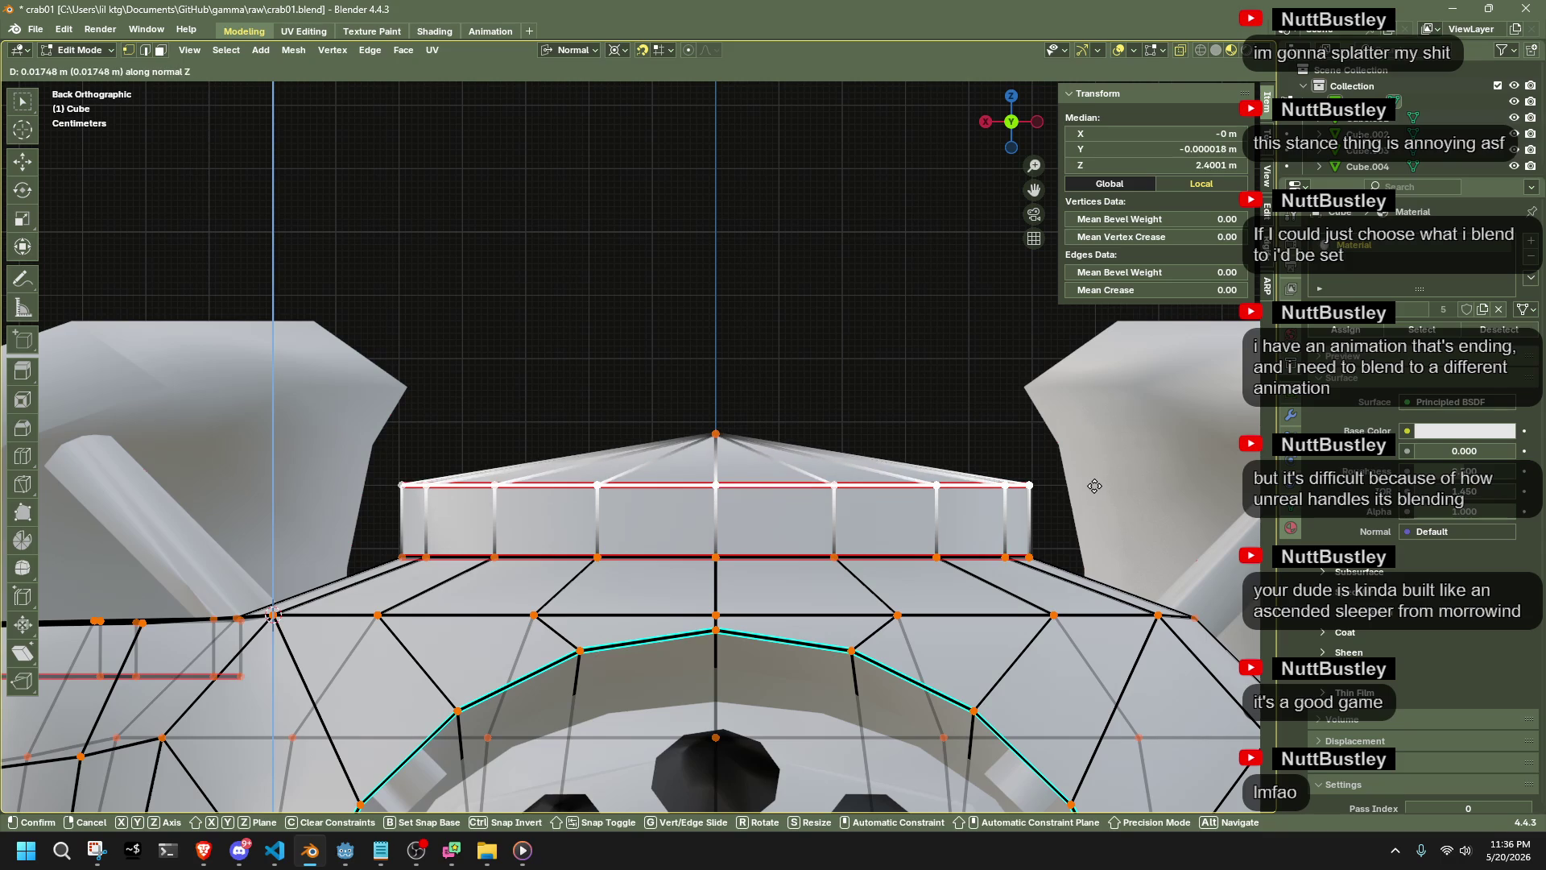
{"action": "left_click", "coordinate": [846, 438]}
Raise the cap's apex vertex along its normal, then reselect the top ring edge loop
{"action": "left_click_drag", "start_coordinate": [753, 448], "coordinate": [684, 403]}
{"action": "key", "text": "g"}
{"action": "key", "text": "z"}
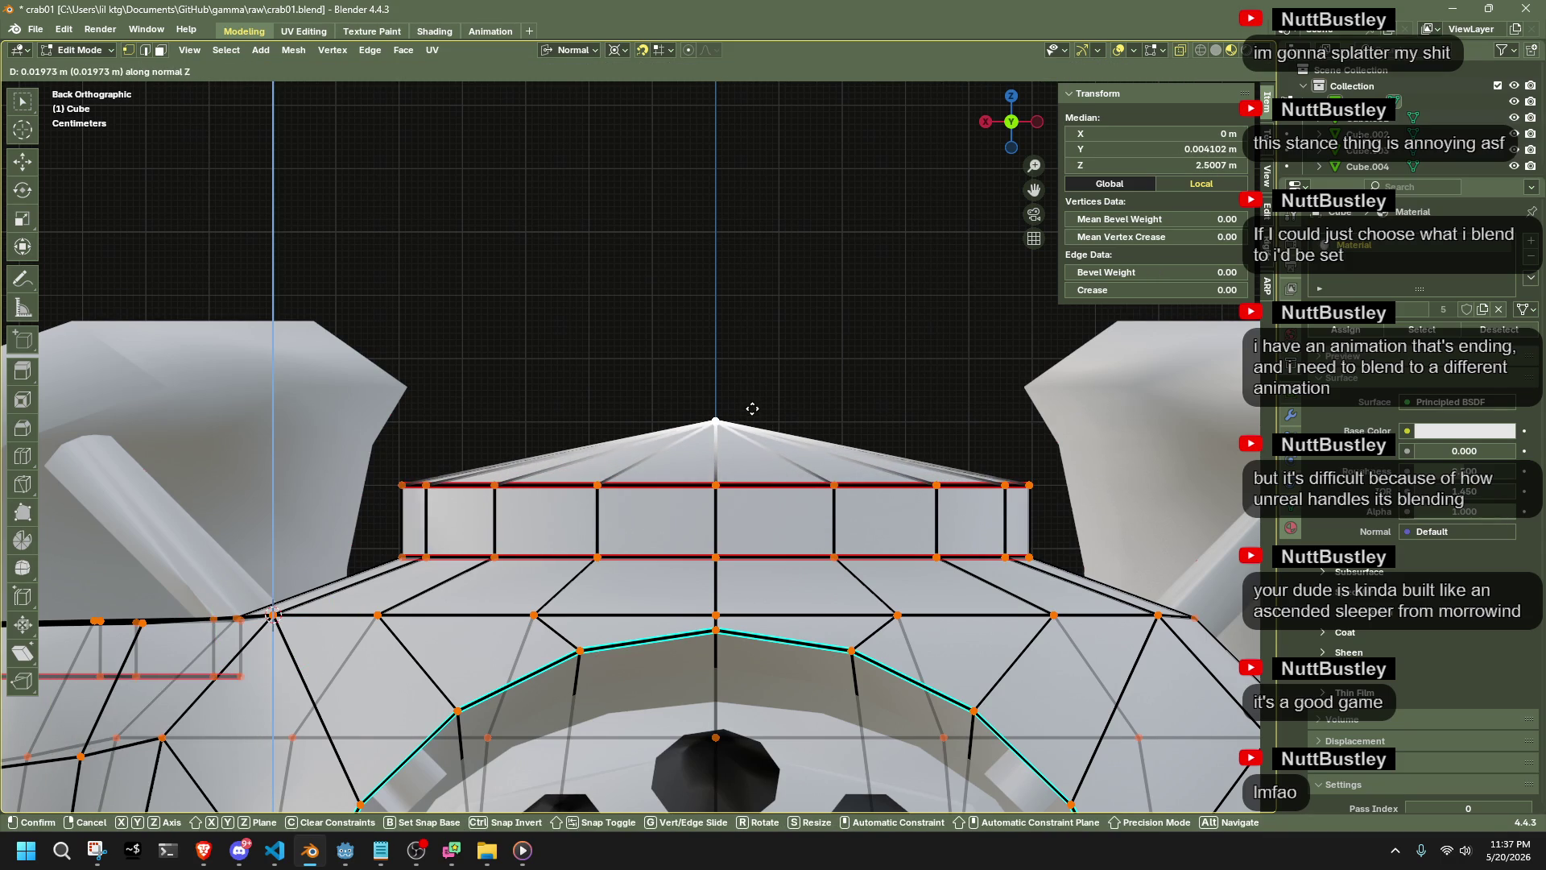
{"action": "left_click", "coordinate": [751, 411]}
{"action": "key", "text": "alt+a"}
{"action": "scroll", "coordinate": [789, 355], "scroll_direction": "down", "scroll_amount": 4}
{"action": "key", "text": "Tab"}
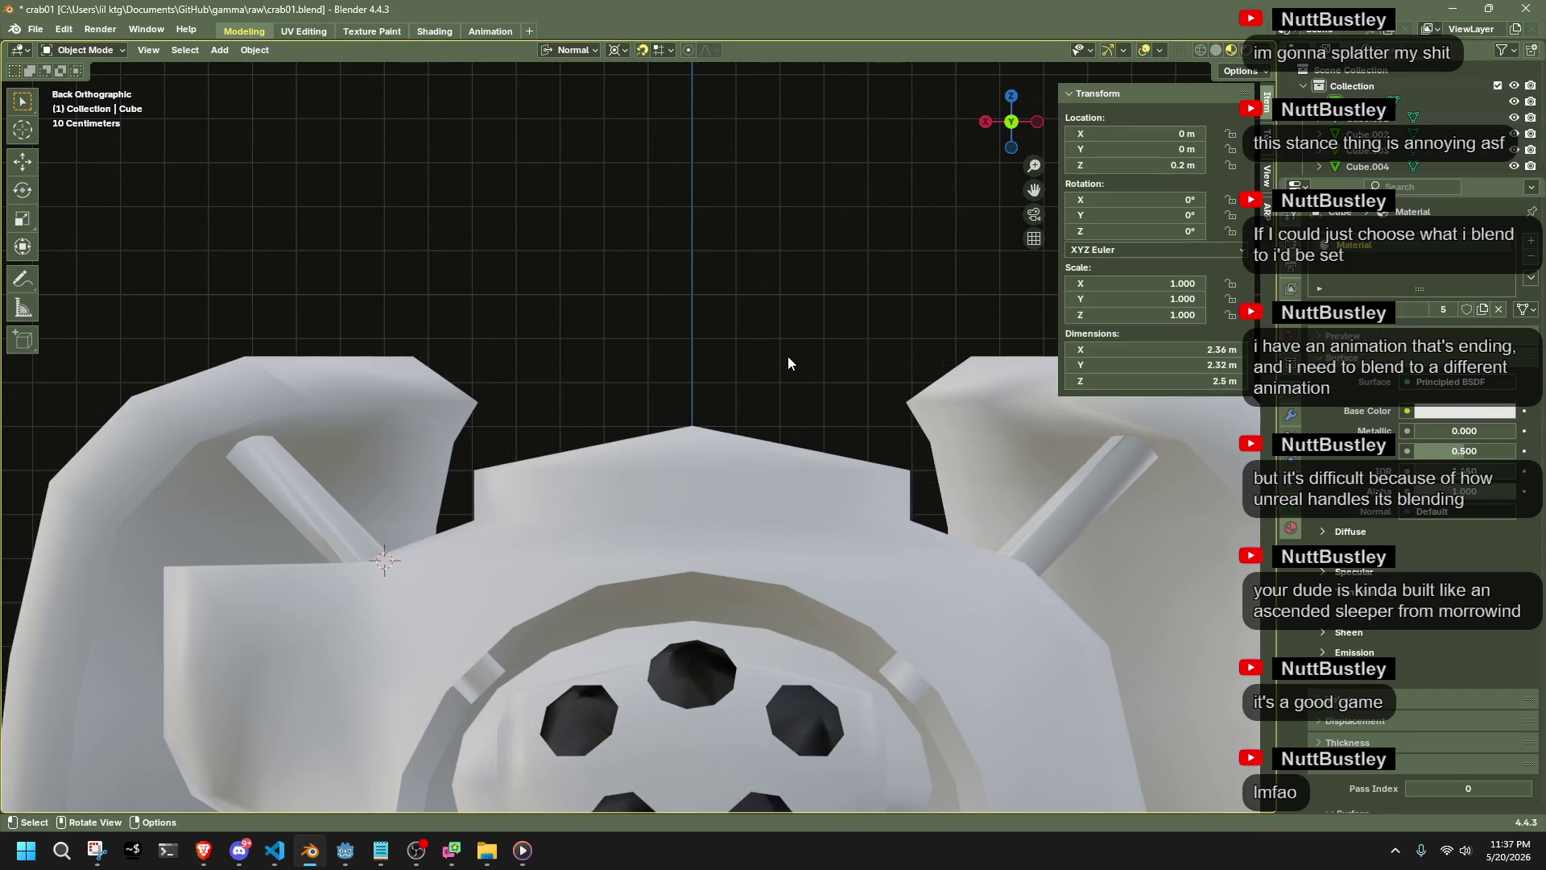
{"action": "key", "text": "Tab"}
{"action": "left_click", "coordinate": [797, 469], "text": "alt"}
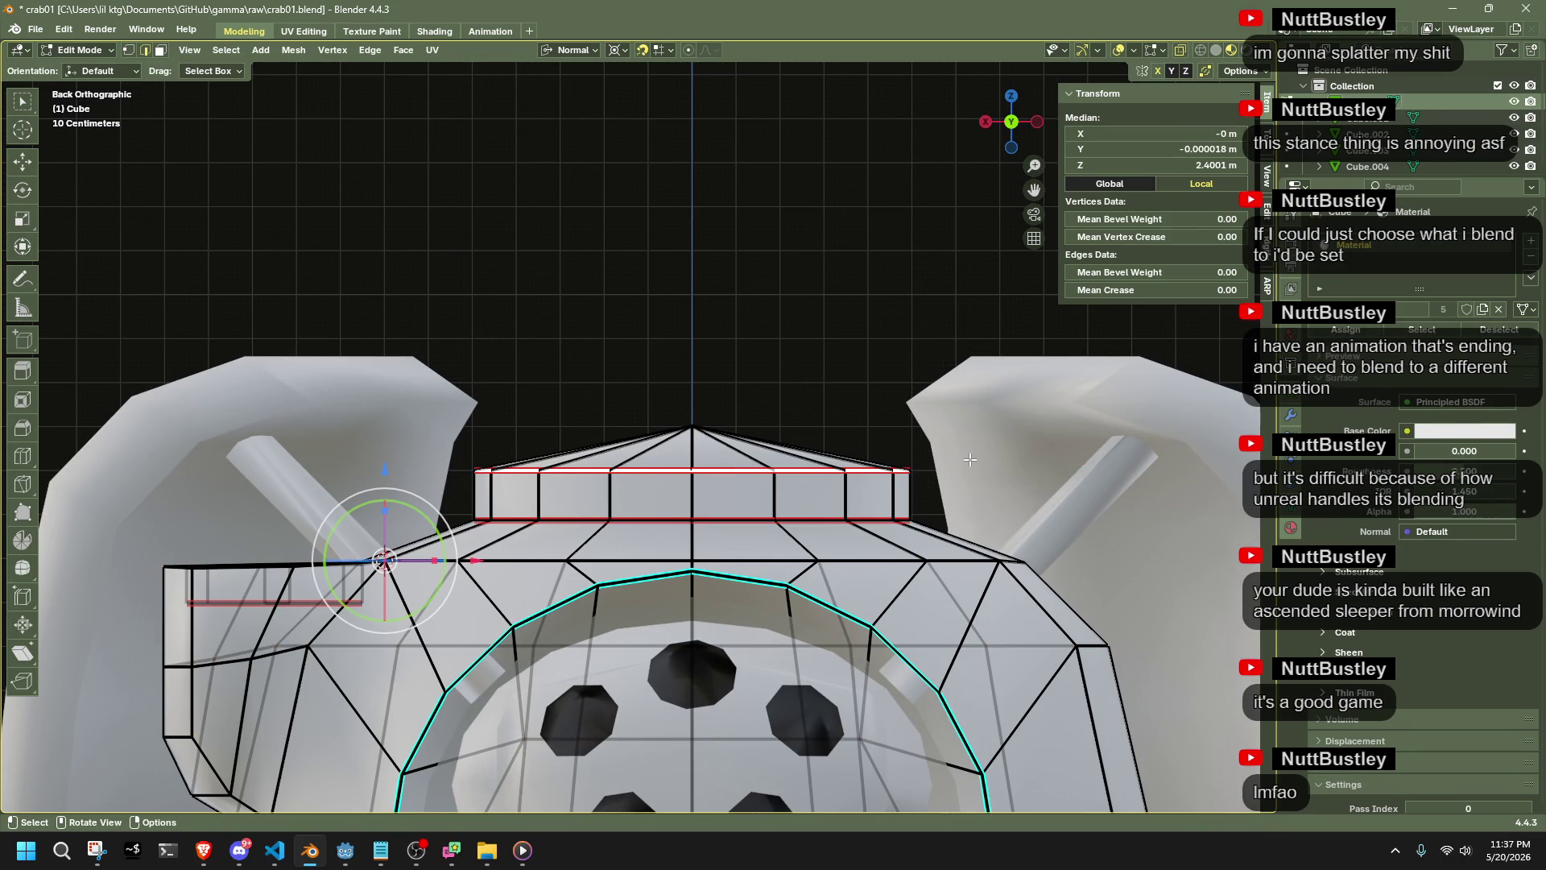
Clear the seam marking from the currently selected body edges
{"action": "right_click", "coordinate": [855, 467]}
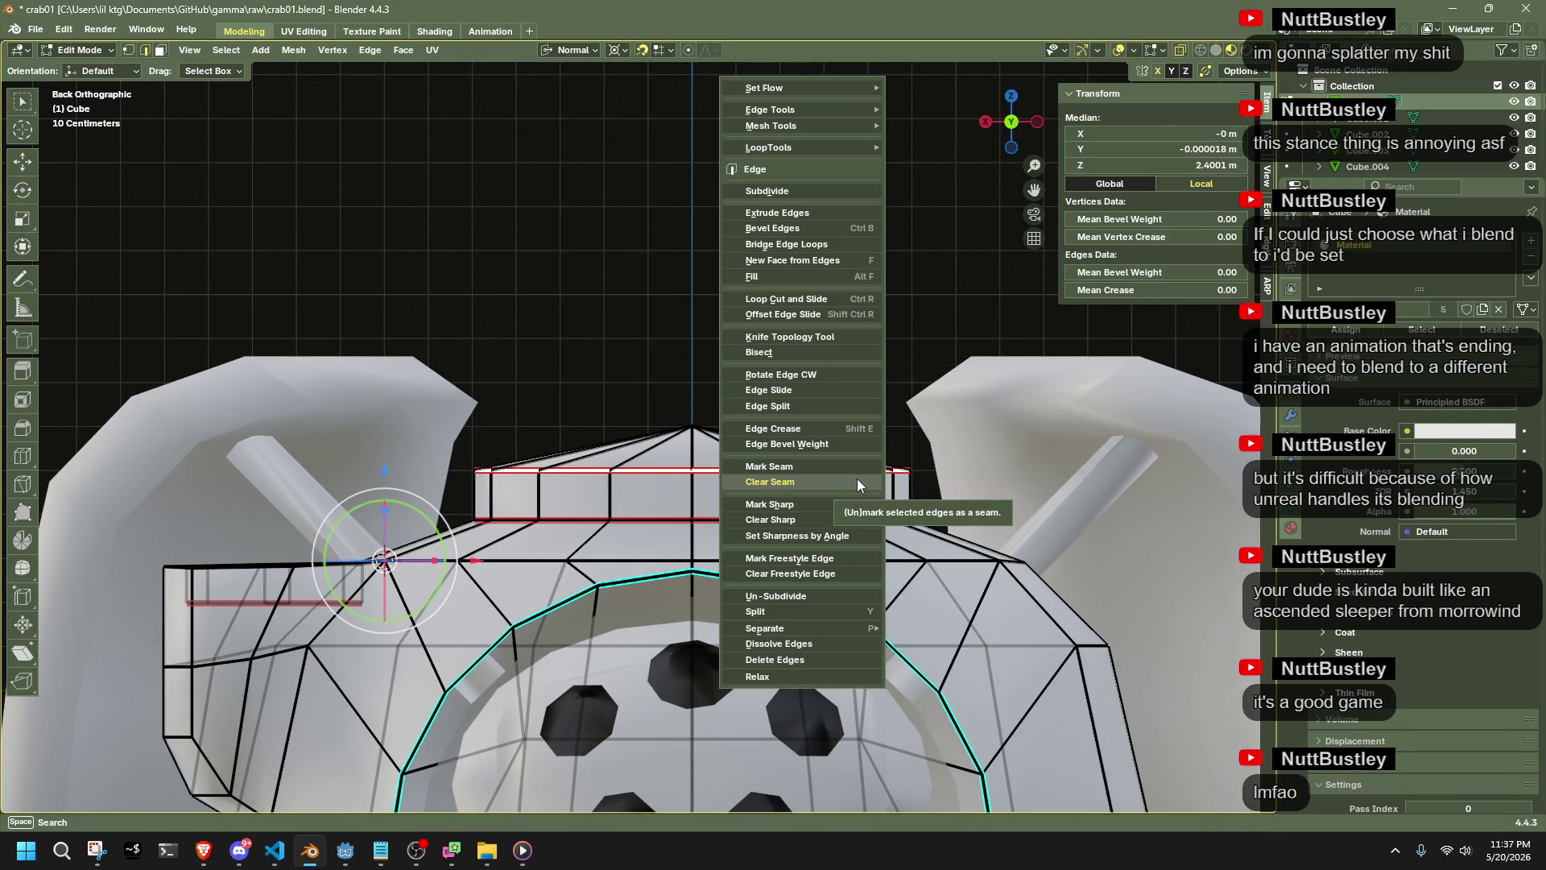
{"action": "left_click", "coordinate": [867, 515]}
{"action": "key", "text": "Tab"}
{"action": "key", "text": "Tab"}
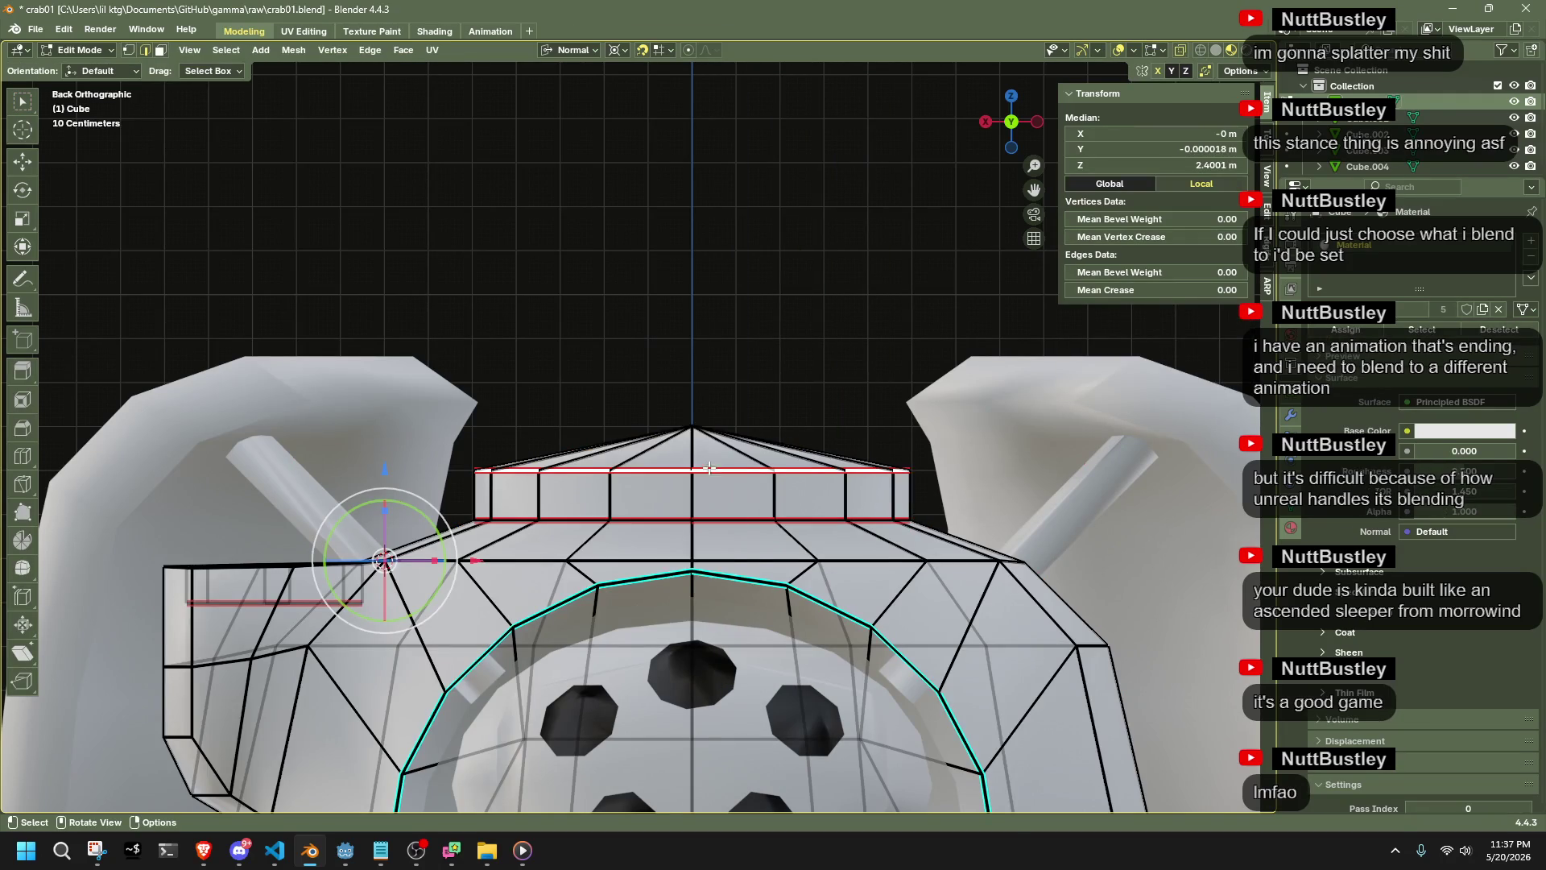
{"action": "right_click", "coordinate": [693, 470]}
{"action": "left_click", "coordinate": [656, 437]}
{"action": "key", "text": "Tab"}
{"action": "mouse_move", "coordinate": [829, 389]}
{"action": "middle_mouse_down"}
{"action": "mouse_move", "coordinate": [838, 435]}
{"action": "mouse_move", "coordinate": [514, 496]}
{"action": "mouse_move", "coordinate": [933, 548]}
{"action": "middle_mouse_up"}
{"action": "key", "text": "Tab"}
{"action": "key", "text": "alt+a"}
{"action": "mouse_move", "coordinate": [598, 588]}
{"action": "middle_mouse_down"}
{"action": "mouse_move", "coordinate": [587, 717]}
{"action": "mouse_move", "coordinate": [655, 747]}
{"action": "mouse_move", "coordinate": [721, 735]}
{"action": "mouse_move", "coordinate": [635, 606]}
{"action": "mouse_move", "coordinate": [612, 445]}
{"action": "mouse_move", "coordinate": [620, 579]}
{"action": "mouse_move", "coordinate": [588, 362]}
{"action": "mouse_move", "coordinate": [671, 378]}
{"action": "mouse_move", "coordinate": [687, 504]}
{"action": "mouse_move", "coordinate": [1008, 549]}
{"action": "mouse_move", "coordinate": [448, 624]}
{"action": "mouse_move", "coordinate": [567, 654]}
{"action": "middle_mouse_up"}
Select a vertical edge line along the body's side, with X-ray on to show hidden edges
{"action": "left_click", "coordinate": [636, 606], "text": "alt"}
{"action": "right_click", "coordinate": [589, 361]}
{"action": "left_click", "coordinate": [568, 428]}
{"action": "key", "text": "alt+a"}
{"action": "left_click", "coordinate": [572, 657], "text": "ctrl"}
{"action": "mouse_move", "coordinate": [859, 580]}
{"action": "middle_mouse_down"}
{"action": "mouse_move", "coordinate": [677, 528]}
{"action": "mouse_move", "coordinate": [670, 503]}
{"action": "mouse_move", "coordinate": [719, 581]}
{"action": "mouse_move", "coordinate": [717, 399]}
{"action": "middle_mouse_up"}
{"action": "left_click_drag", "start_coordinate": [721, 385], "coordinate": [728, 420], "text": "ctrl"}
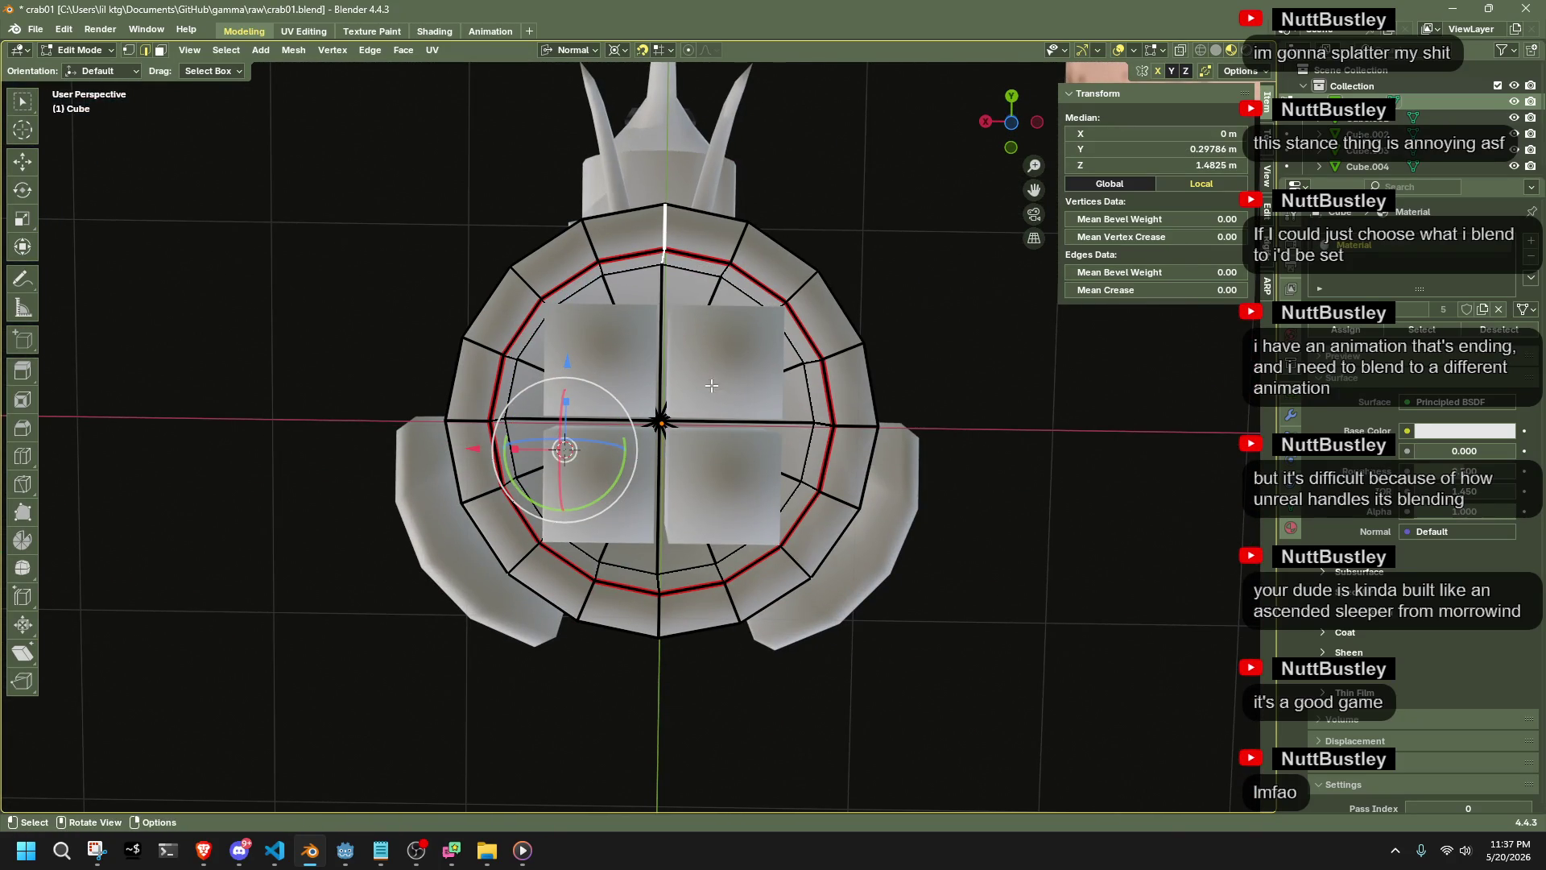
{"action": "left_click_drag", "start_coordinate": [653, 256], "coordinate": [654, 257], "text": "ctrl"}
{"action": "mouse_move", "coordinate": [654, 257]}
{"action": "middle_mouse_down"}
{"action": "mouse_move", "coordinate": [775, 517]}
{"action": "mouse_move", "coordinate": [890, 599]}
{"action": "mouse_move", "coordinate": [953, 617]}
{"action": "middle_mouse_up"}
{"action": "key", "text": "alt+z"}
Mark the selected body edge loop as a UV seam
{"action": "right_click", "coordinate": [953, 617]}
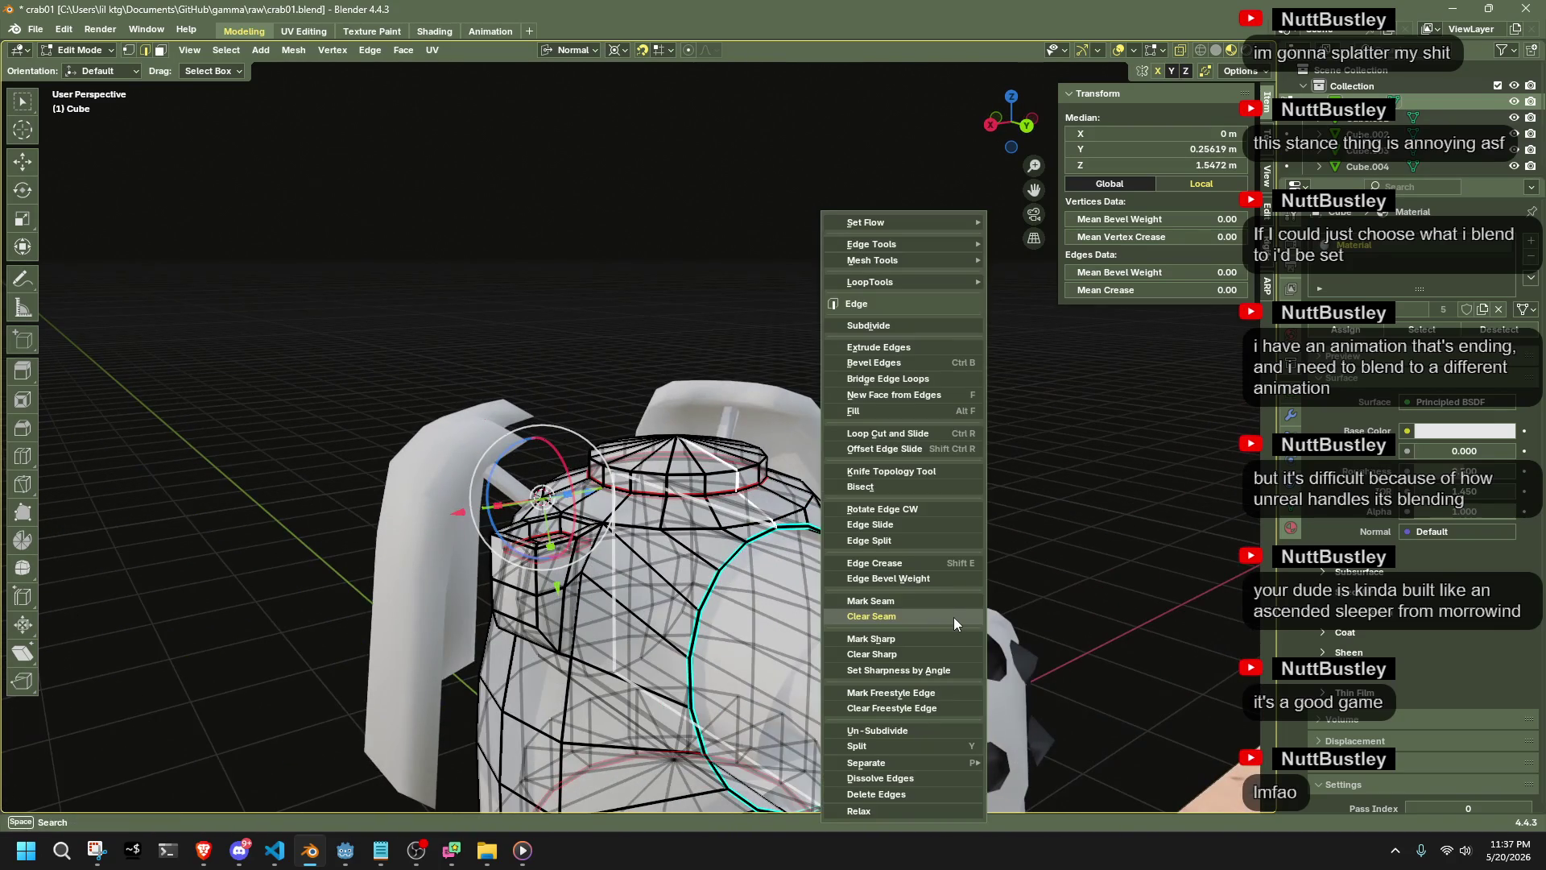
{"action": "left_click", "coordinate": [932, 600]}
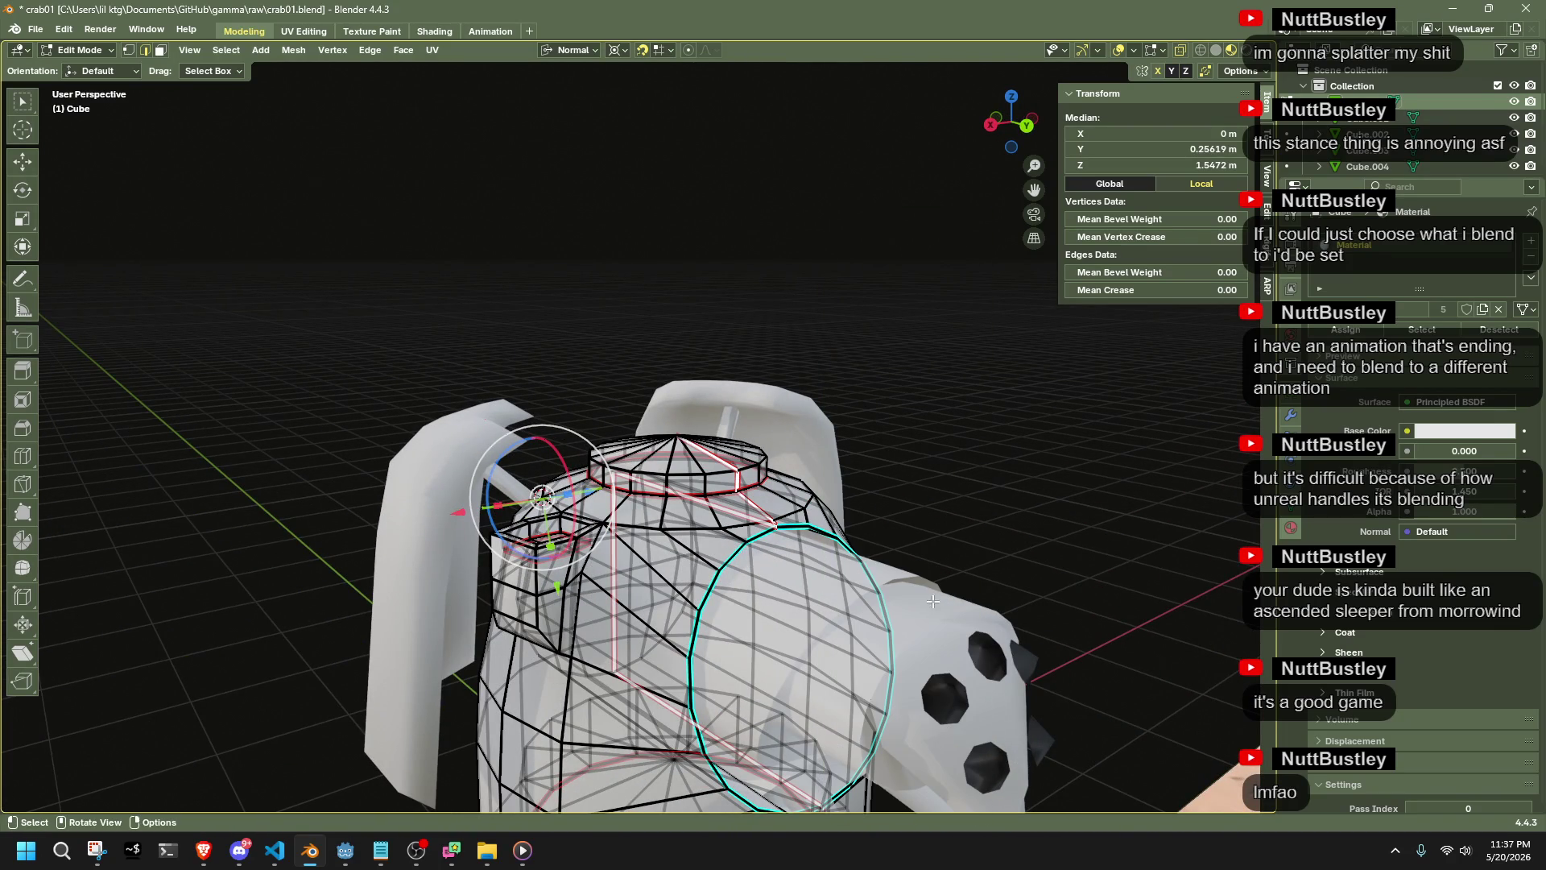
{"action": "right_click", "coordinate": [707, 597]}
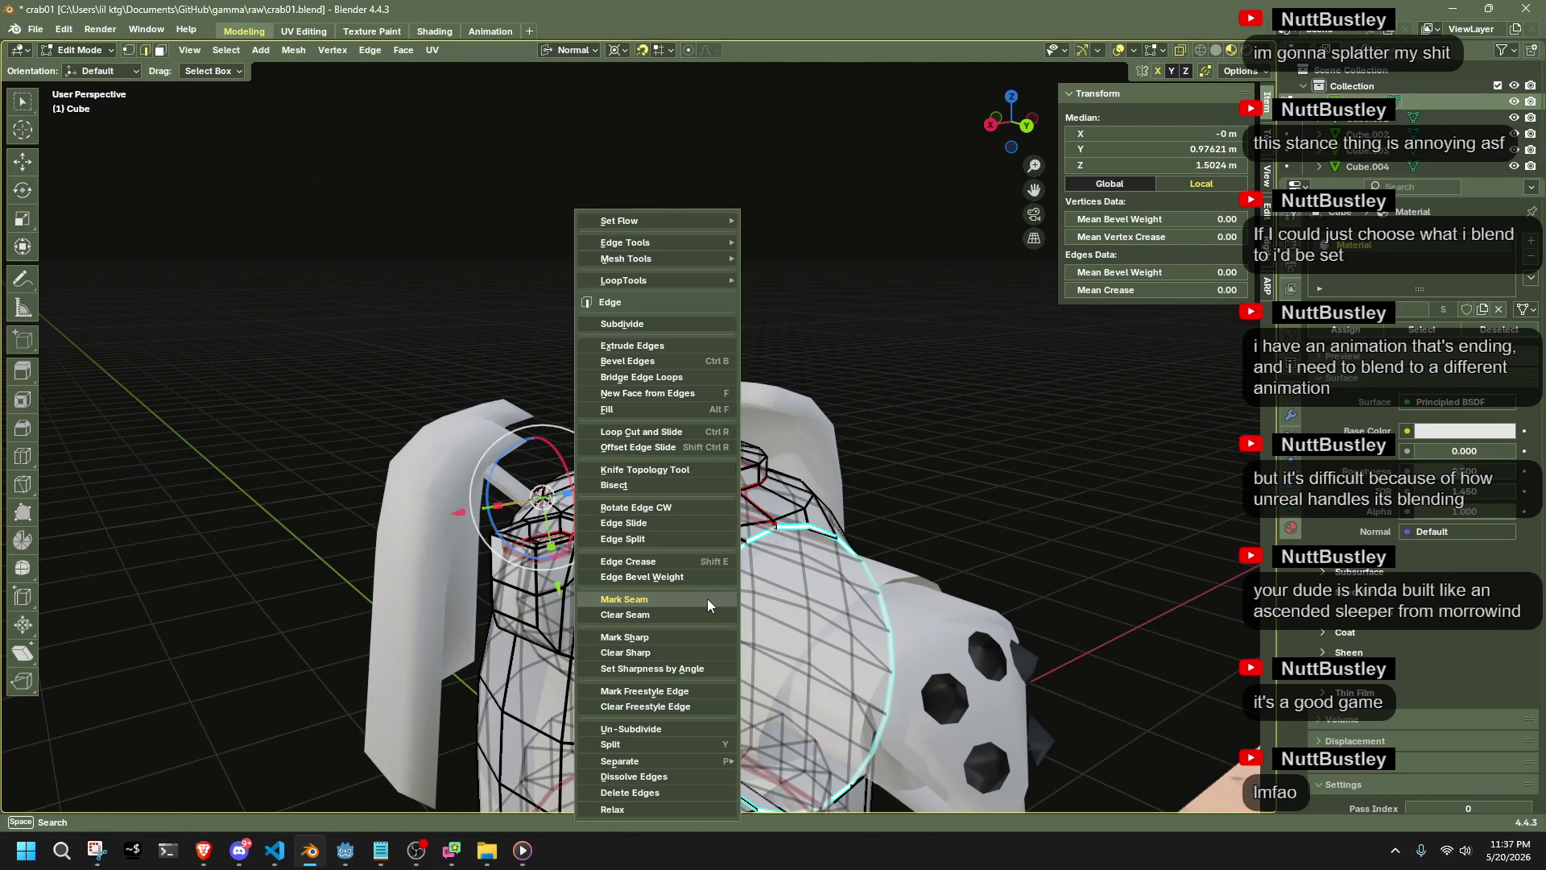
{"action": "left_click", "coordinate": [707, 598]}
{"action": "scroll", "coordinate": [949, 594], "scroll_direction": "down", "scroll_amount": 3}
{"action": "left_click", "coordinate": [948, 594]}
{"action": "mouse_move", "coordinate": [948, 594]}
{"action": "middle_mouse_down"}
{"action": "mouse_move", "coordinate": [1055, 457]}
{"action": "mouse_move", "coordinate": [816, 525]}
{"action": "mouse_move", "coordinate": [891, 621]}
{"action": "mouse_move", "coordinate": [732, 470]}
{"action": "middle_mouse_up"}
{"action": "key", "text": "3"}
{"action": "scroll", "coordinate": [733, 469], "scroll_direction": "up", "scroll_amount": 10}
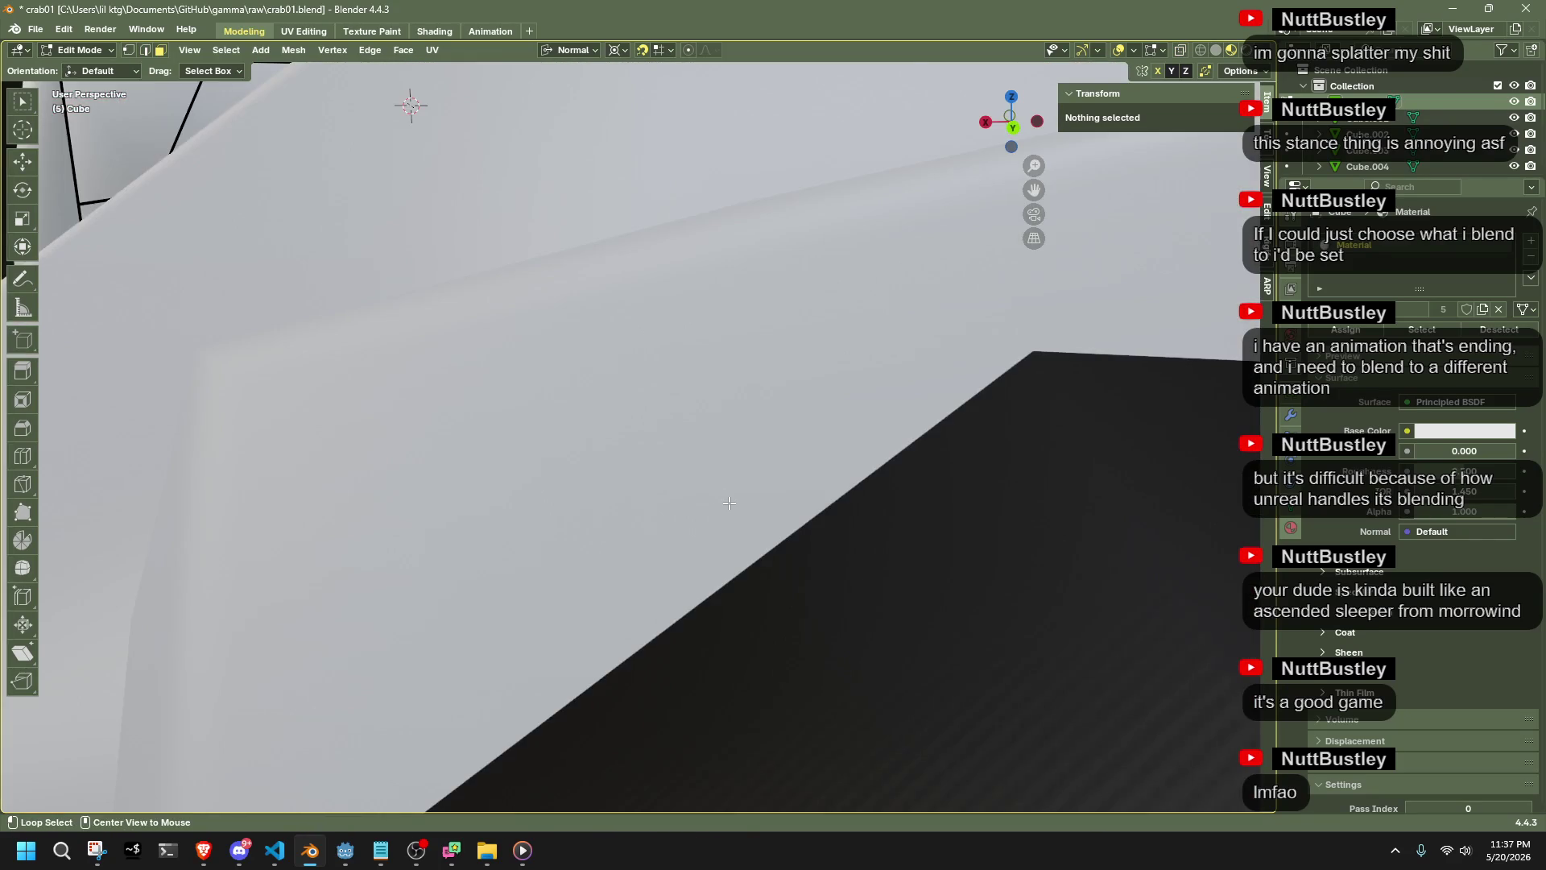
Hide the crab body and select the snout tube inside it for editing
{"action": "key", "text": "Tab"}
{"action": "key", "text": "h"}
{"action": "left_click", "coordinate": [607, 395]}
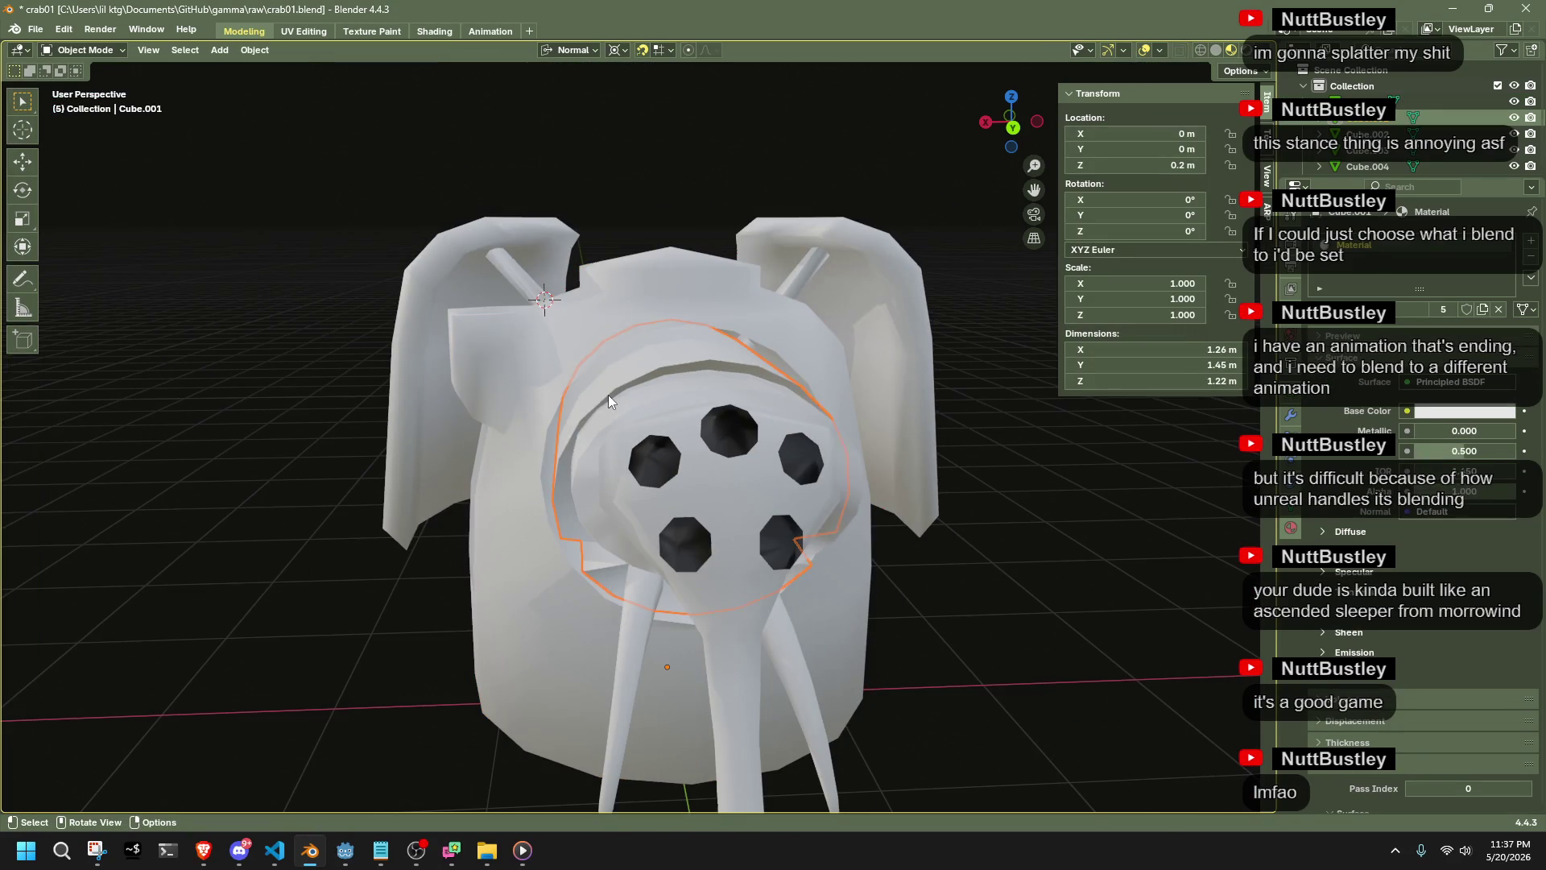
{"action": "middle_click_drag", "start_coordinate": [708, 432], "coordinate": [931, 462]}
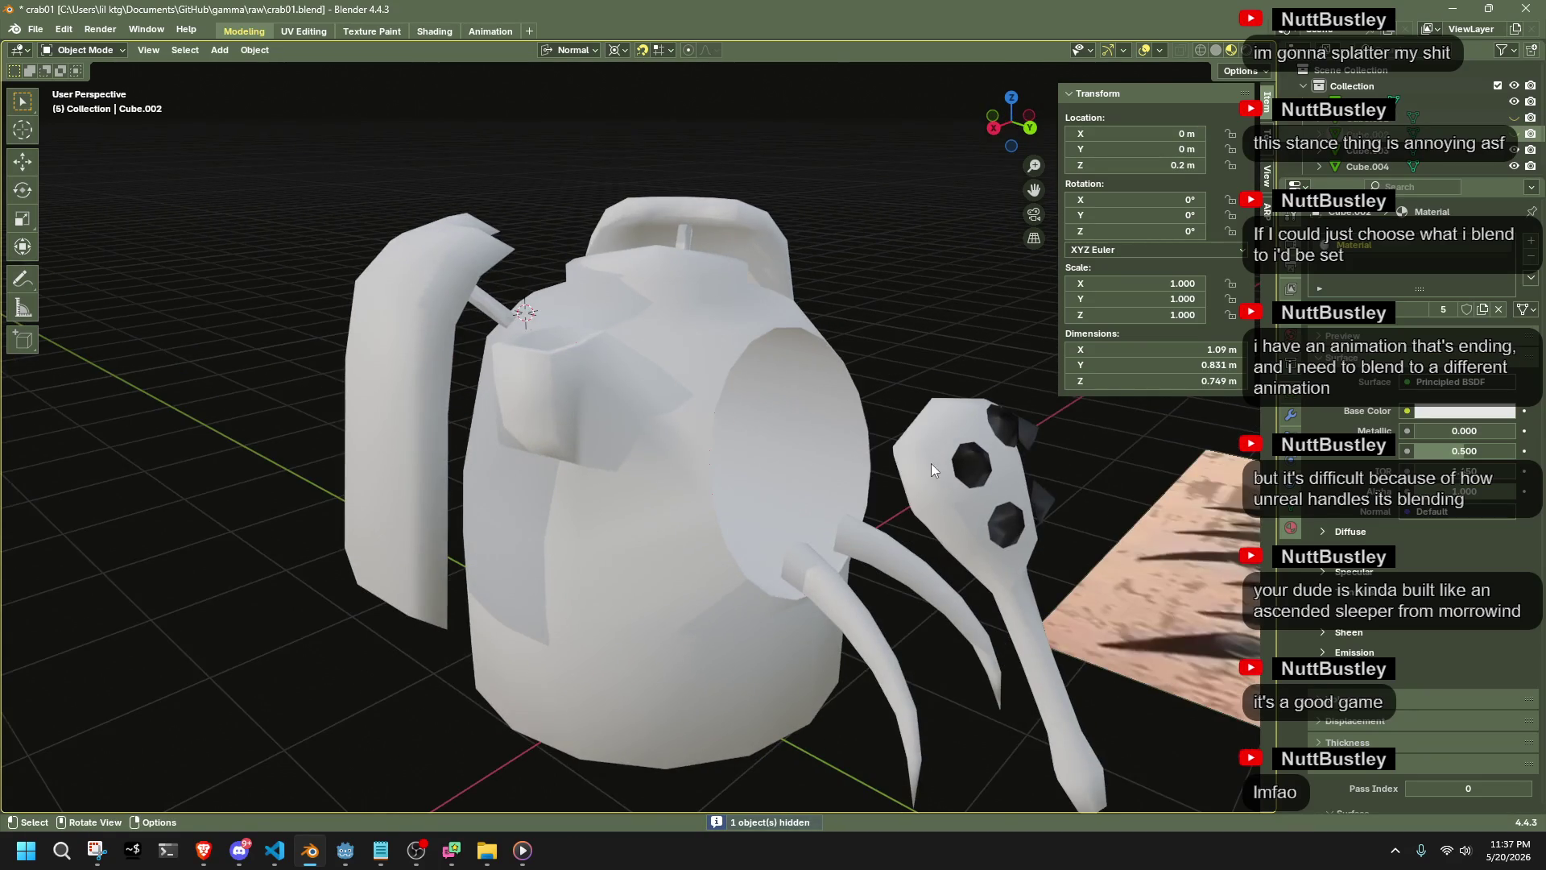
{"action": "scroll", "coordinate": [842, 456], "scroll_direction": "up", "scroll_amount": 8}
{"action": "left_click", "coordinate": [733, 401]}
{"action": "key", "text": "ctrl+z"}
{"action": "key", "text": "ctrl+z"}
{"action": "key", "text": "ctrl+z"}
{"action": "scroll", "coordinate": [701, 406], "scroll_direction": "up", "scroll_amount": 3}
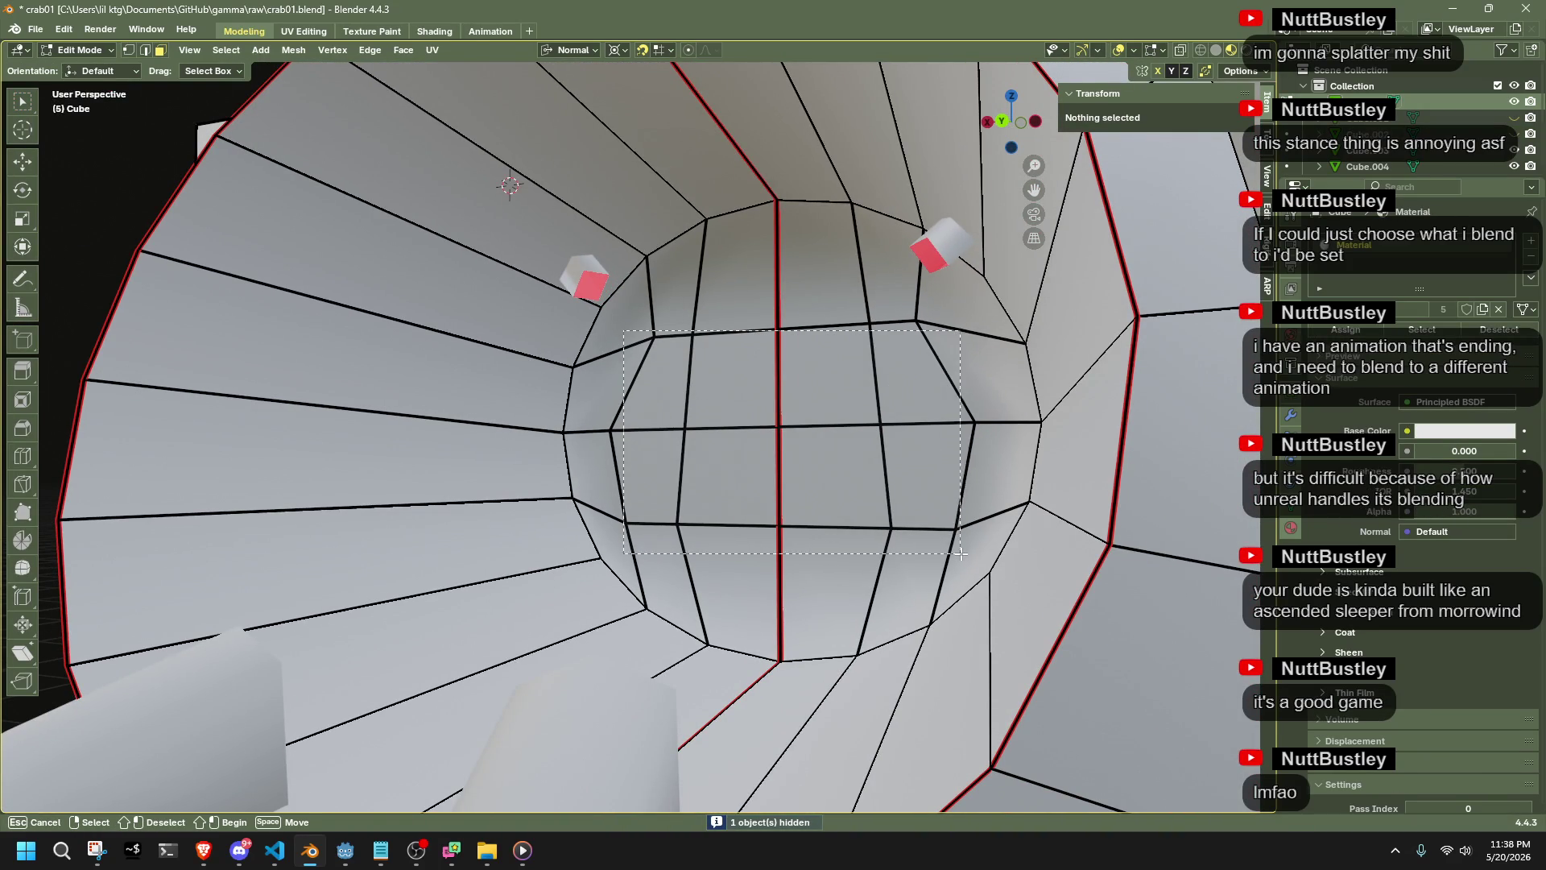
Merge the circular patch of faces at the tube end into one central vertex
{"action": "left_click_drag", "start_coordinate": [959, 554], "coordinate": [980, 557]}
{"action": "key", "text": "shift+g"}
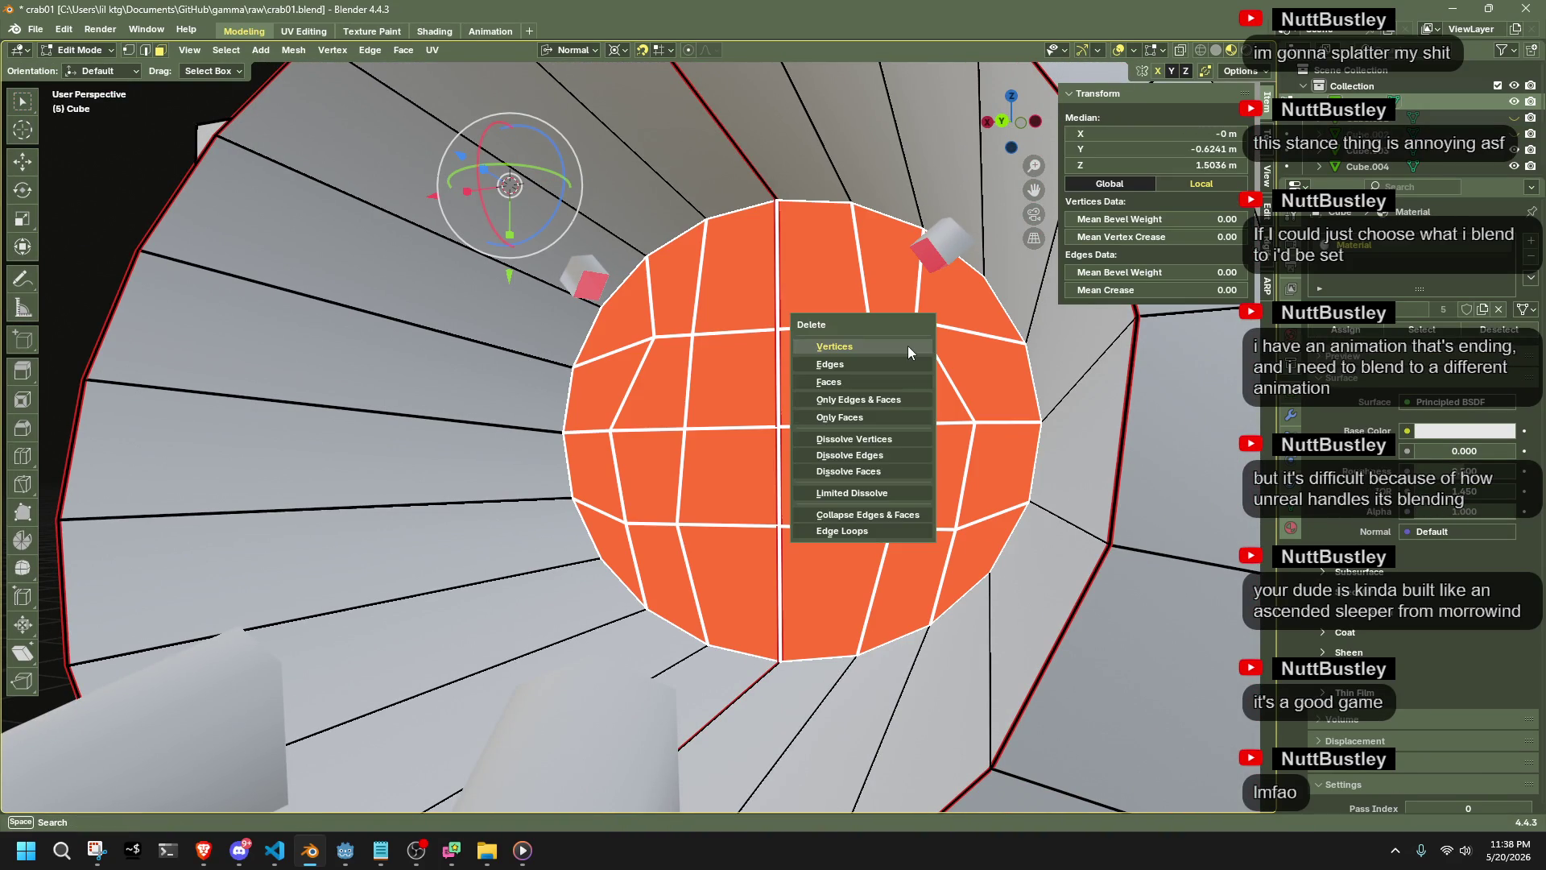
{"action": "left_click", "coordinate": [906, 346]}
{"action": "key", "text": "ctrl+z"}
{"action": "key", "text": "m"}
{"action": "left_click", "coordinate": [926, 367]}
{"action": "scroll", "coordinate": [927, 367], "scroll_direction": "down", "scroll_amount": 10}
{"action": "mouse_move", "coordinate": [928, 367]}
{"action": "middle_mouse_down"}
{"action": "mouse_move", "coordinate": [924, 427]}
{"action": "mouse_move", "coordinate": [997, 369]}
{"action": "middle_mouse_up"}
Unhide all hidden objects so the full crab is visible again
{"action": "key", "text": "Tab"}
{"action": "left_click", "coordinate": [986, 326]}
{"action": "key", "text": "alt+h"}
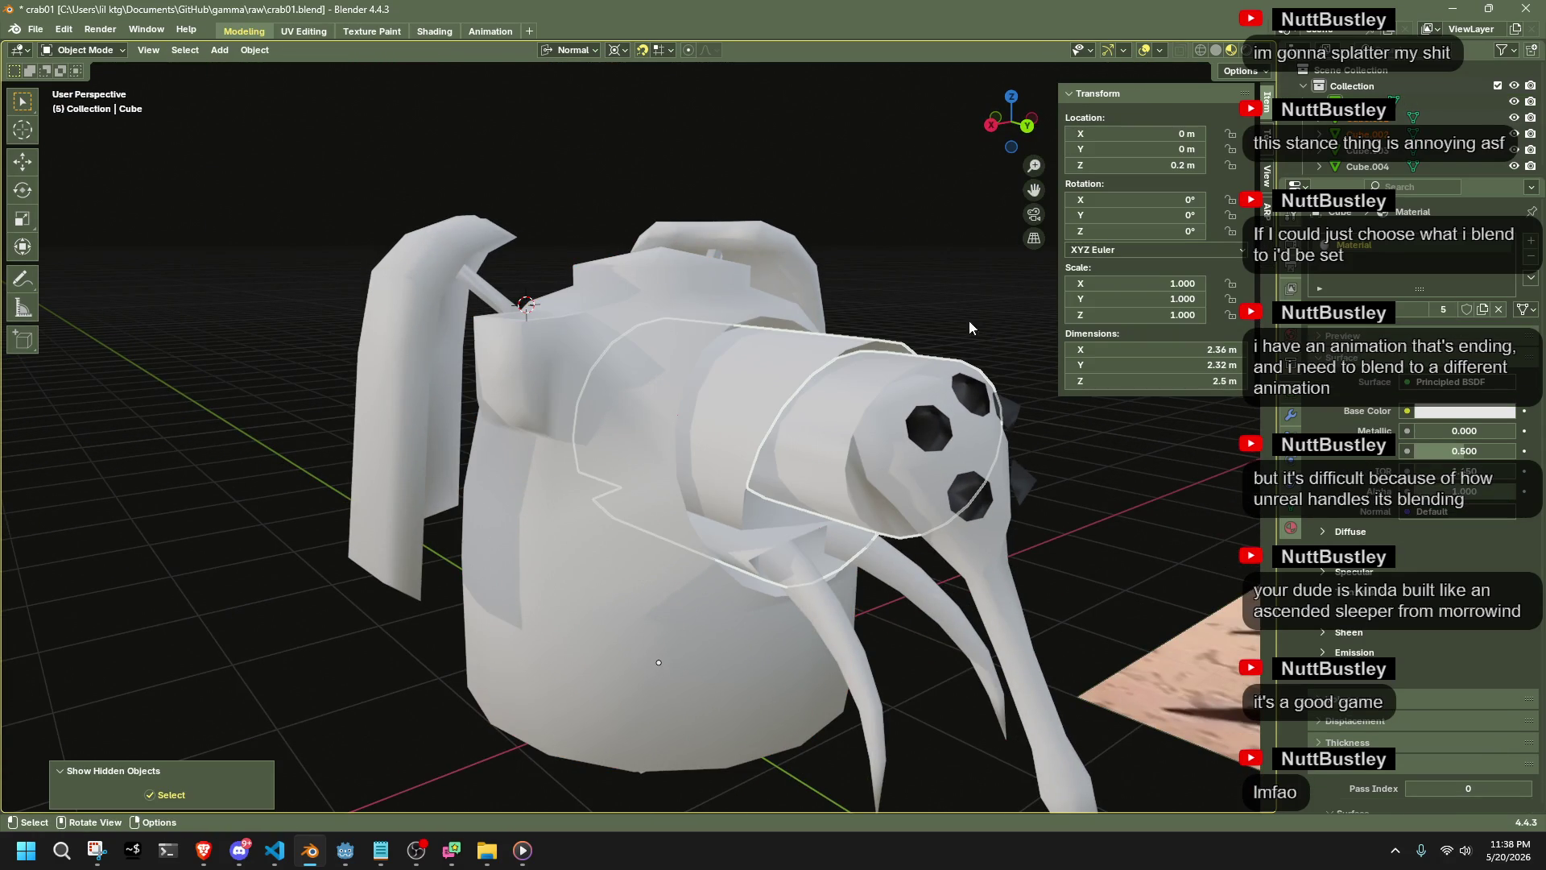
{"action": "left_click", "coordinate": [823, 407]}
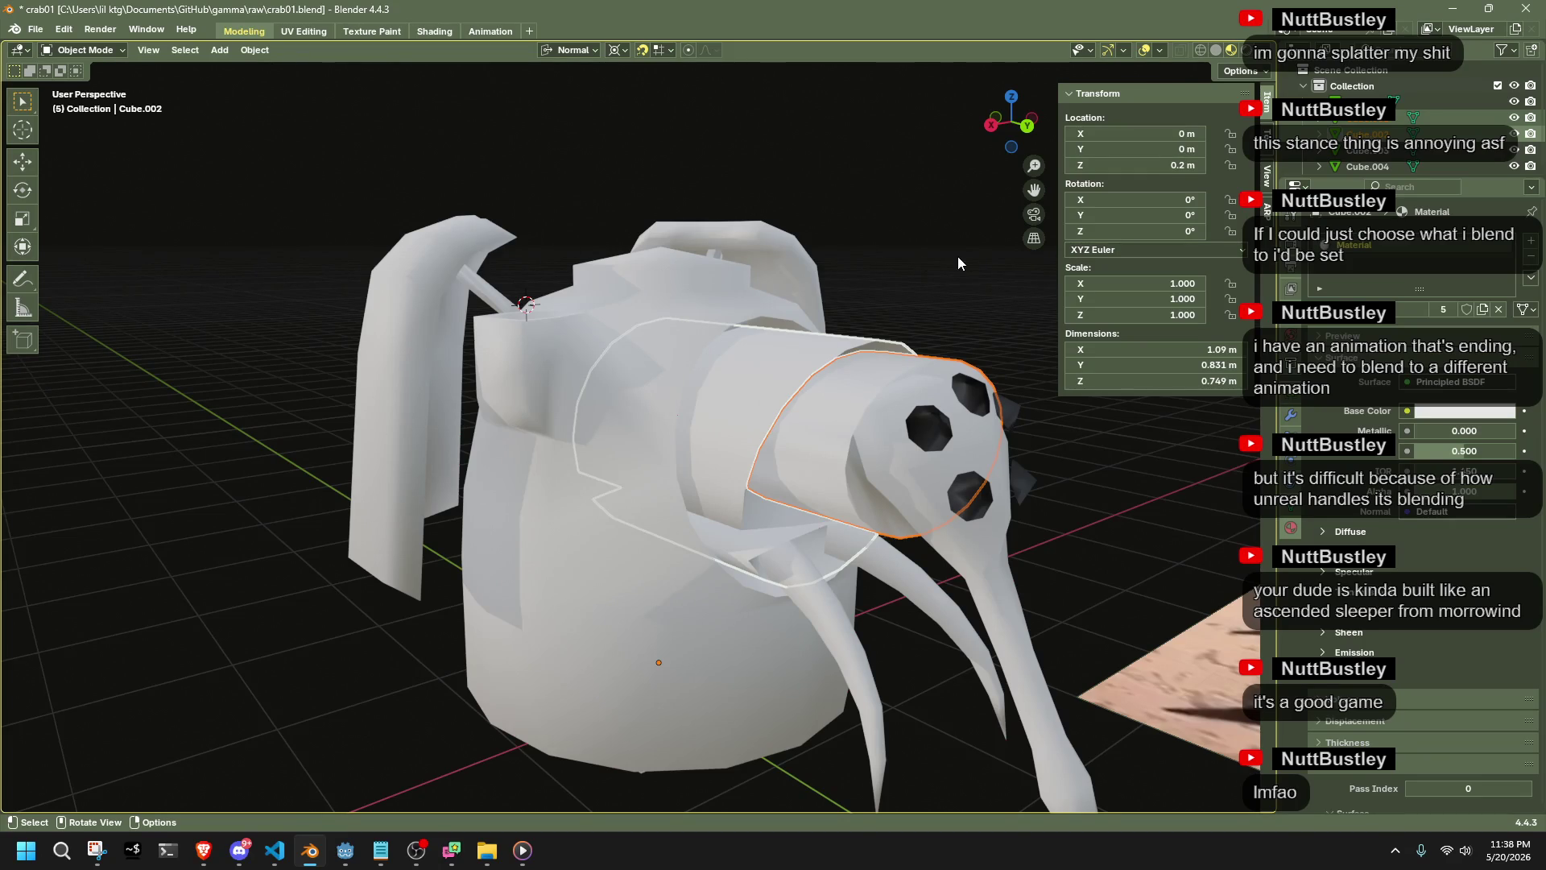
{"action": "mouse_move", "coordinate": [956, 417]}
{"action": "middle_mouse_down"}
{"action": "mouse_move", "coordinate": [946, 515]}
{"action": "mouse_move", "coordinate": [881, 565]}
{"action": "mouse_move", "coordinate": [808, 472]}
{"action": "mouse_move", "coordinate": [752, 438]}
{"action": "mouse_move", "coordinate": [855, 358]}
{"action": "mouse_move", "coordinate": [776, 539]}
{"action": "middle_mouse_up"}
Select the proboscis Plane from among the crab parts and open it in Edit Mode
{"action": "left_click", "coordinate": [855, 358]}
{"action": "left_click", "coordinate": [746, 481]}
{"action": "mouse_move", "coordinate": [745, 481]}
{"action": "middle_mouse_down"}
{"action": "mouse_move", "coordinate": [723, 495]}
{"action": "mouse_move", "coordinate": [664, 479]}
{"action": "mouse_move", "coordinate": [838, 475]}
{"action": "mouse_move", "coordinate": [902, 450]}
{"action": "mouse_move", "coordinate": [949, 407]}
{"action": "middle_mouse_up"}
{"action": "key", "text": "Tab"}
{"action": "key", "text": "Tab"}
{"action": "key", "text": "Tab"}
{"action": "key", "text": "Tab"}
{"action": "left_click", "coordinate": [949, 408]}
{"action": "mouse_move", "coordinate": [1151, 521]}
{"action": "middle_mouse_down"}
{"action": "mouse_move", "coordinate": [942, 533]}
{"action": "mouse_move", "coordinate": [989, 527]}
{"action": "mouse_move", "coordinate": [676, 415]}
{"action": "middle_mouse_up"}
{"action": "left_click", "coordinate": [676, 416]}
{"action": "key", "text": "Tab"}
Scale the proboscis down to 0.764 and move it upward
{"action": "scroll", "coordinate": [848, 387], "scroll_direction": "up", "scroll_amount": 2}
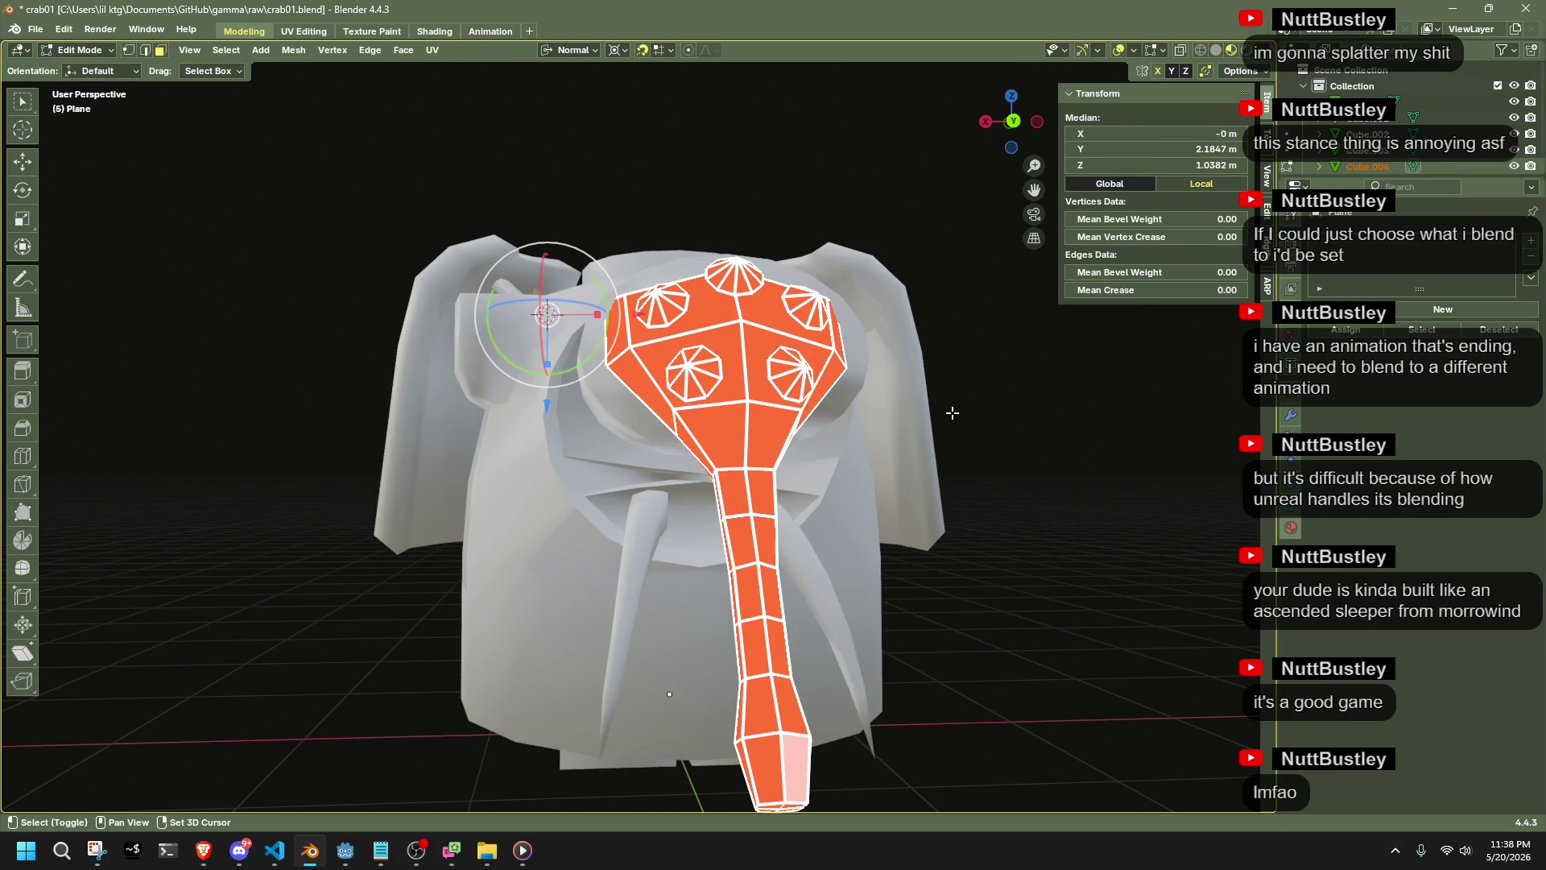
{"action": "mouse_move", "coordinate": [952, 412]}
{"action": "middle_mouse_down"}
{"action": "mouse_move", "coordinate": [1120, 451]}
{"action": "mouse_move", "coordinate": [1023, 434]}
{"action": "middle_mouse_up"}
{"action": "key", "text": "s"}
{"action": "left_click", "coordinate": [1077, 471]}
{"action": "key", "text": "g"}
{"action": "left_click", "coordinate": [1011, 364]}
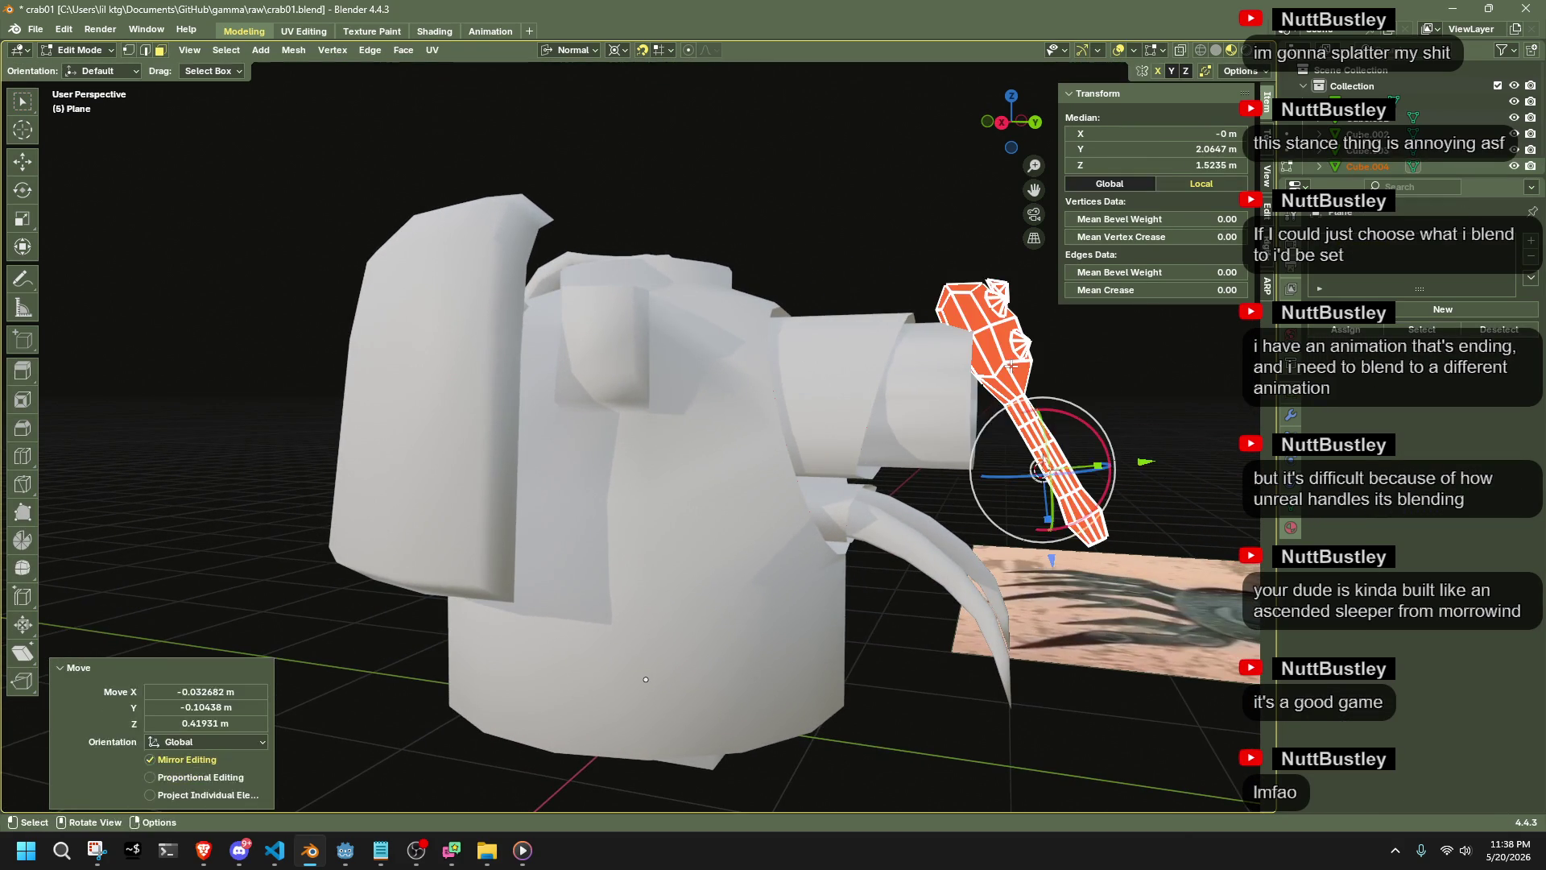
{"action": "key", "text": "ctrl+z"}
{"action": "key", "text": "KP_3"}
{"action": "scroll", "coordinate": [850, 426], "scroll_direction": "up", "scroll_amount": 3}
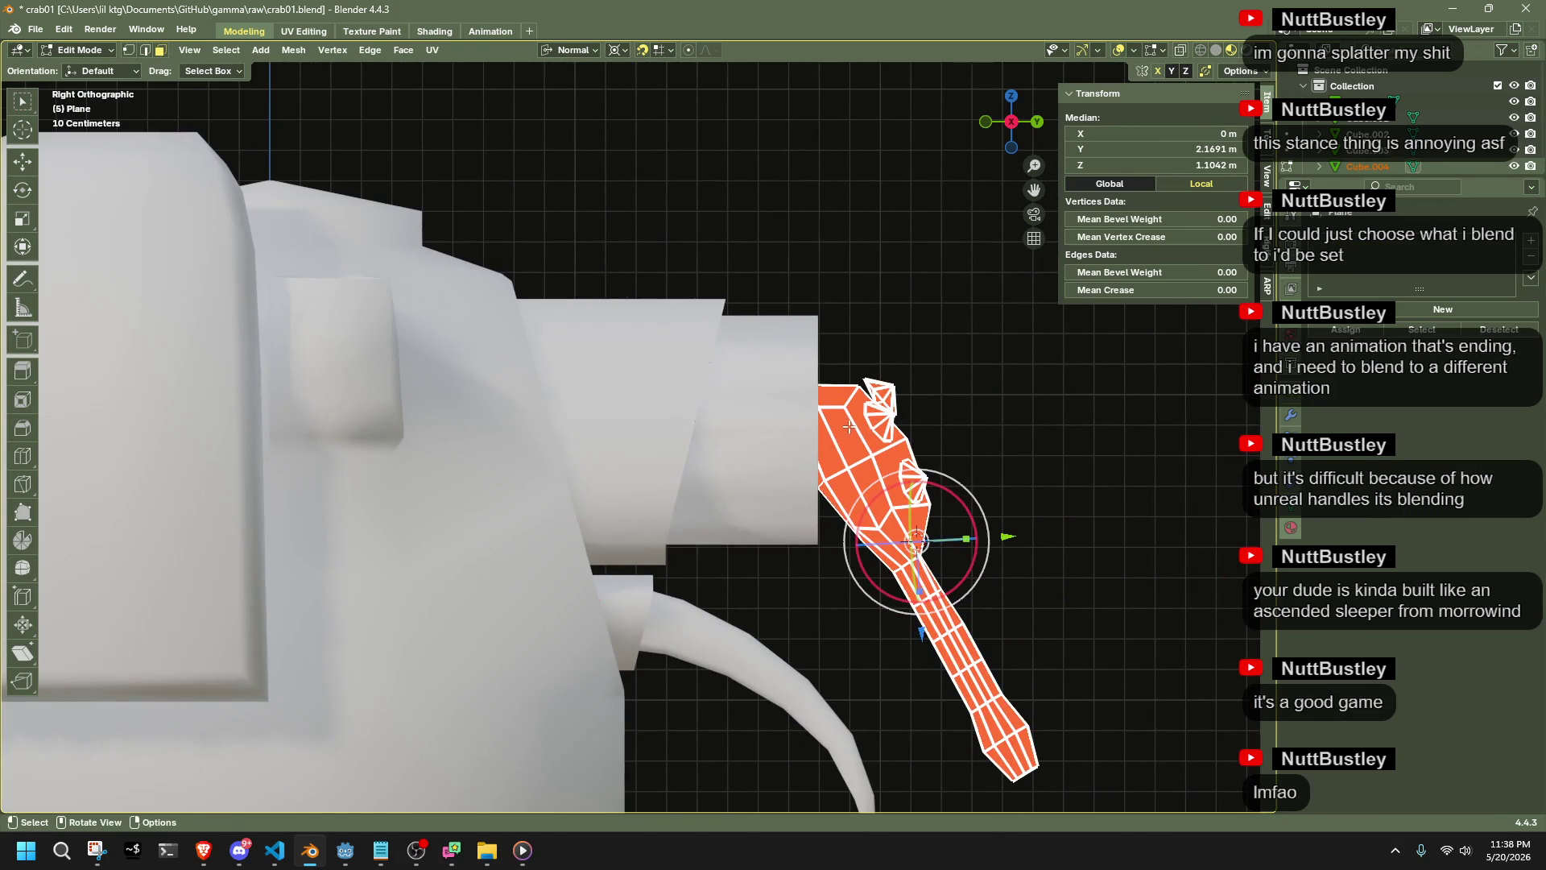
{"action": "key", "text": "ctrl+shift+z"}
In side view, shift the whole proboscis 0.1842 m along Y toward the snout tube
{"action": "left_click", "coordinate": [1087, 525]}
{"action": "mouse_move", "coordinate": [1087, 525]}
{"action": "middle_mouse_down"}
{"action": "mouse_move", "coordinate": [931, 528]}
{"action": "mouse_move", "coordinate": [846, 418]}
{"action": "mouse_move", "coordinate": [958, 216]}
{"action": "middle_mouse_up"}
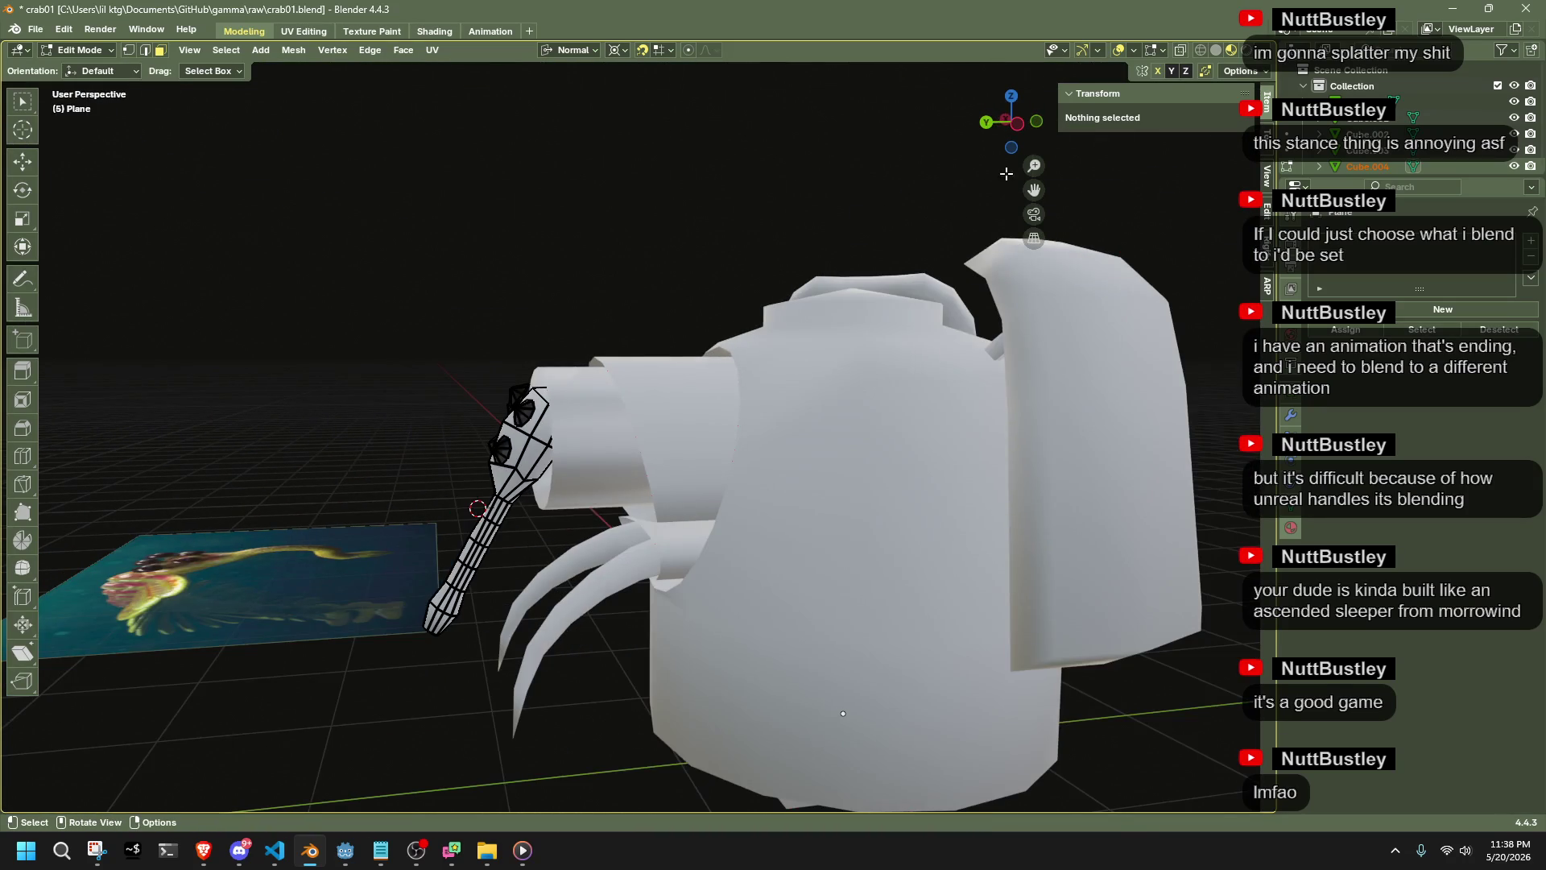
{"action": "left_click", "coordinate": [1018, 124]}
{"action": "left_click_drag", "start_coordinate": [322, 355], "coordinate": [649, 732]}
{"action": "scroll", "coordinate": [500, 467], "scroll_direction": "up", "scroll_amount": 5}
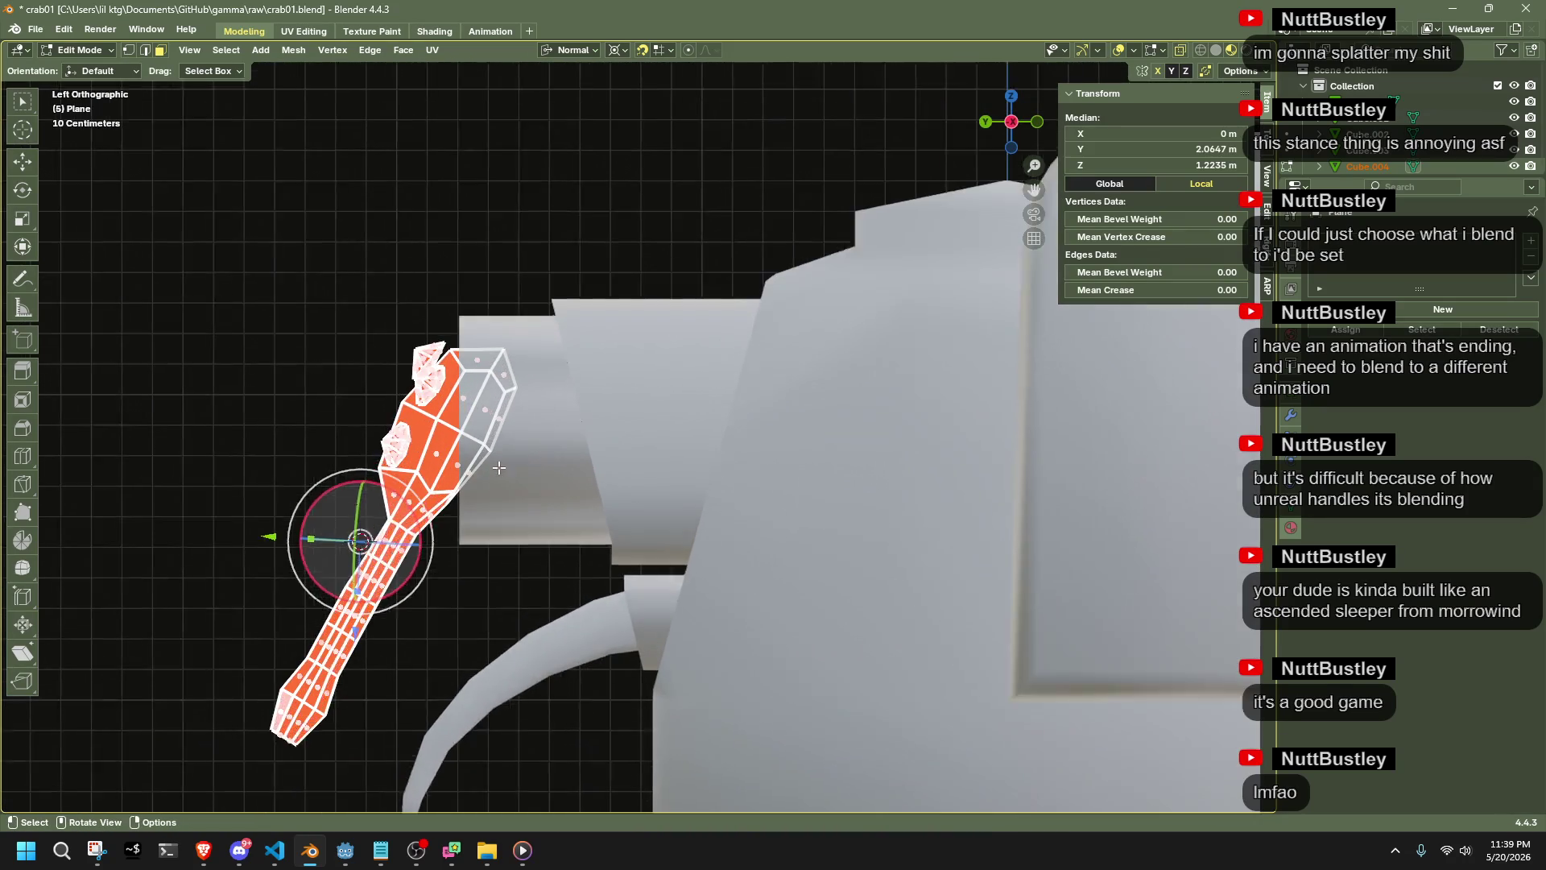
{"action": "key", "text": "g"}
{"action": "key", "text": "y"}
{"action": "key", "text": "y"}
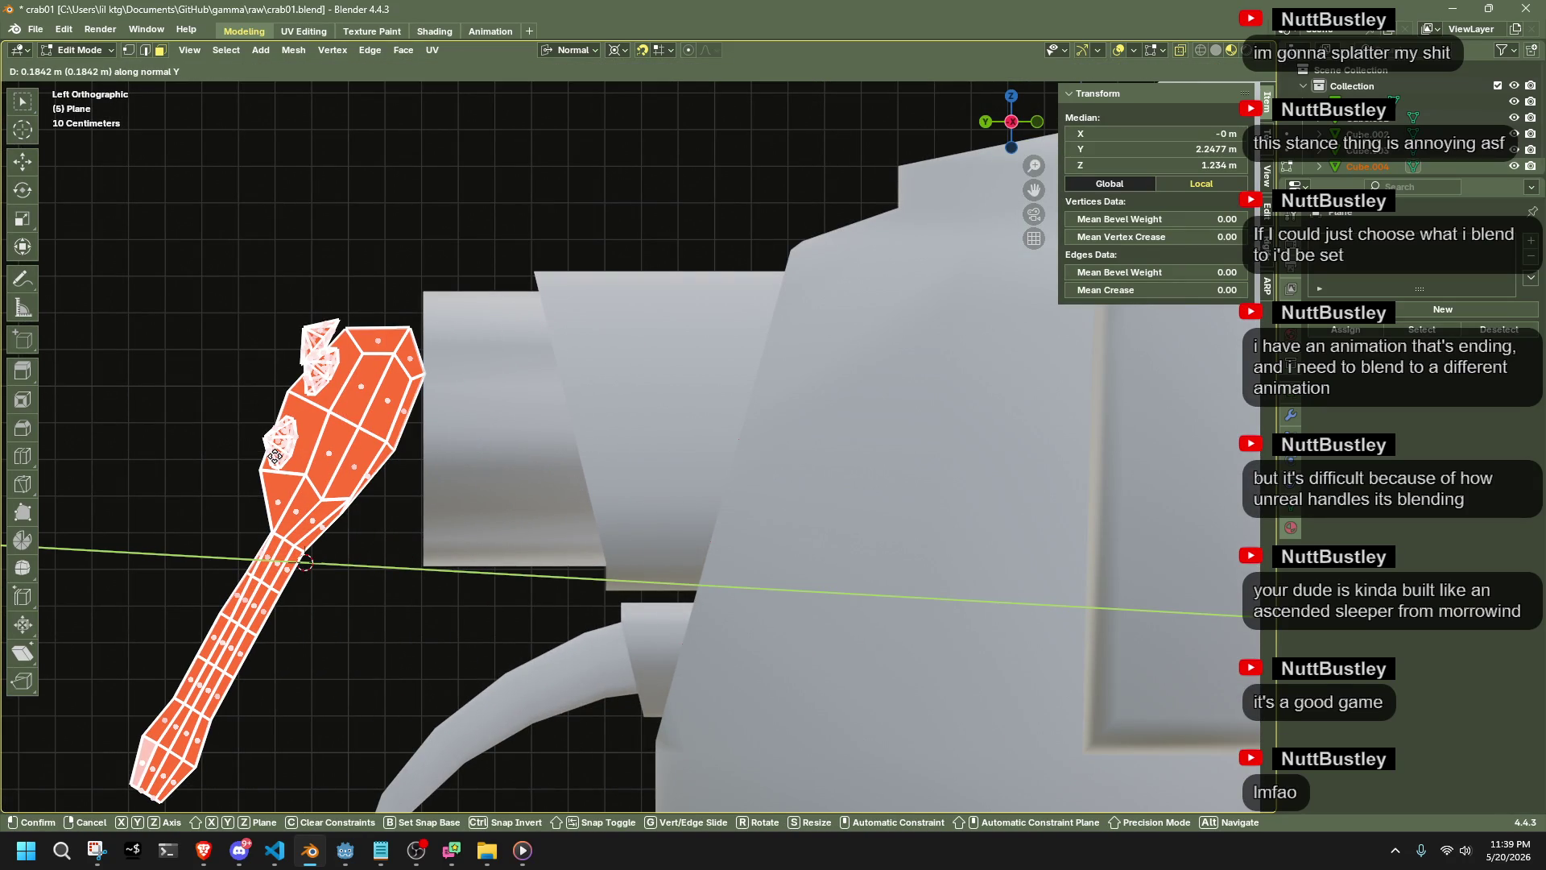
{"action": "left_click", "coordinate": [273, 456]}
{"action": "left_click", "coordinate": [506, 499]}
{"action": "left_click", "coordinate": [412, 357]}
{"action": "mouse_move", "coordinate": [413, 358]}
{"action": "middle_mouse_down"}
{"action": "mouse_move", "coordinate": [816, 380]}
{"action": "mouse_move", "coordinate": [950, 201]}
{"action": "middle_mouse_up"}
{"action": "left_click", "coordinate": [992, 134]}
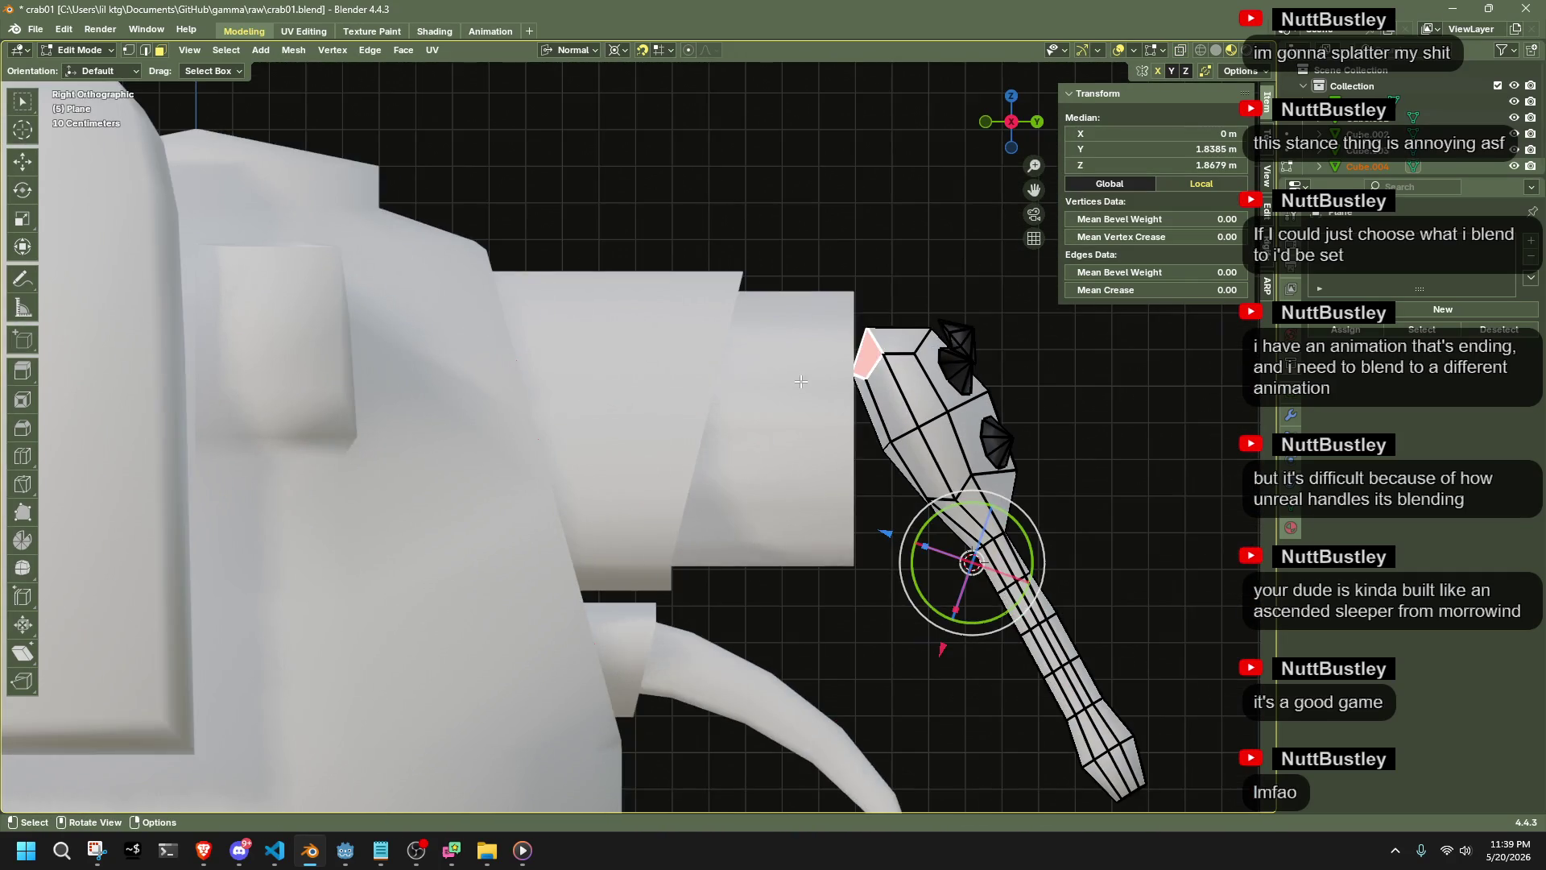
{"action": "key", "text": "Tab"}
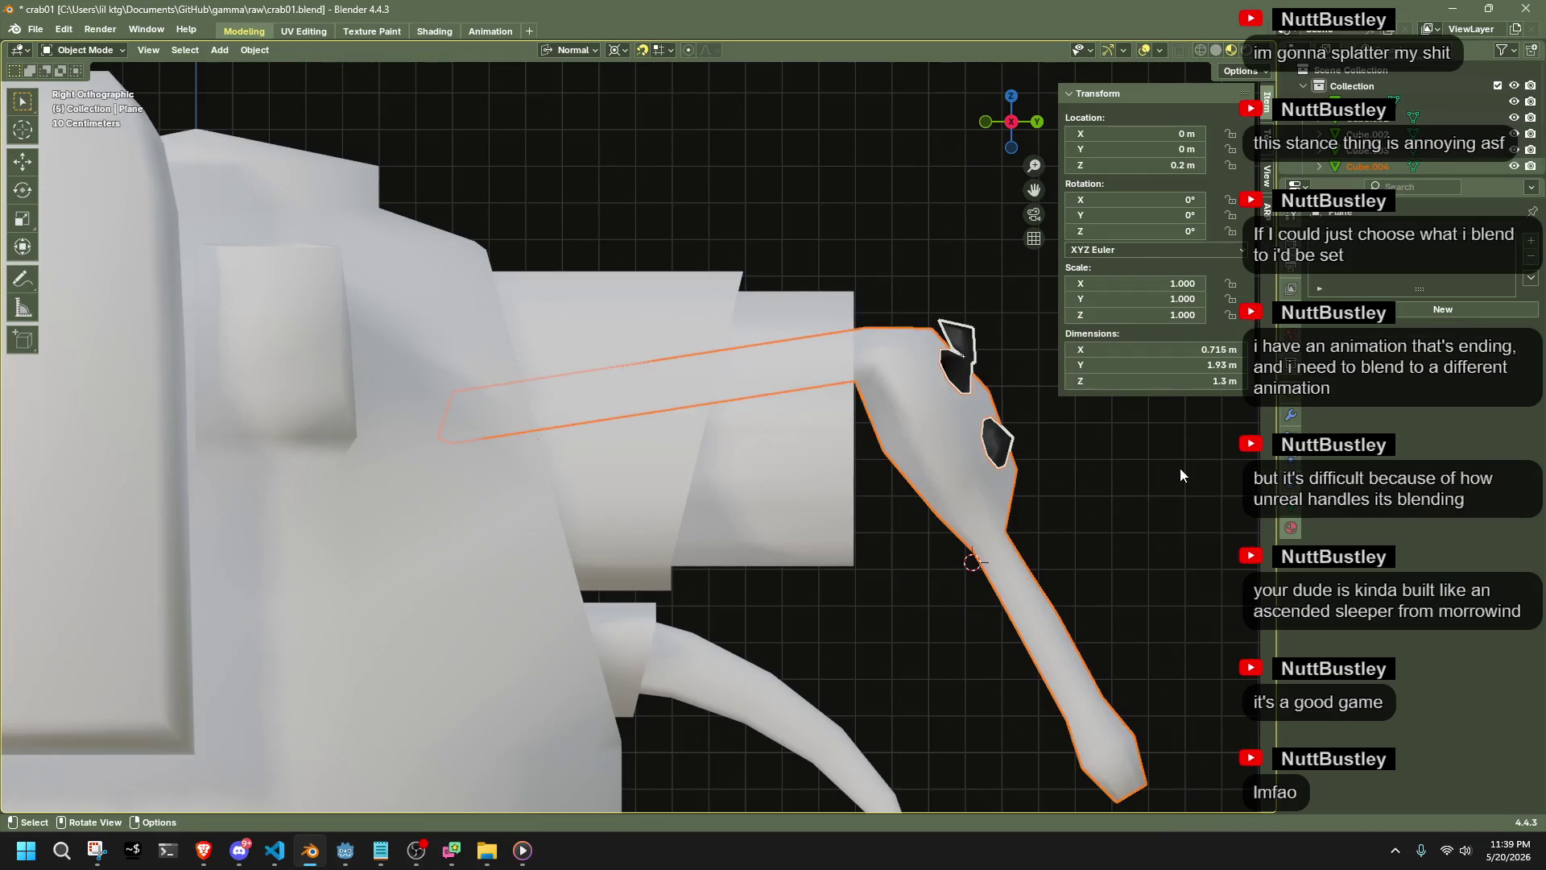
Select the top face of the proboscis in Edit Mode
{"action": "mouse_move", "coordinate": [1116, 529]}
{"action": "middle_mouse_down"}
{"action": "mouse_move", "coordinate": [938, 452]}
{"action": "mouse_move", "coordinate": [949, 431]}
{"action": "mouse_move", "coordinate": [941, 491]}
{"action": "mouse_move", "coordinate": [1026, 582]}
{"action": "mouse_move", "coordinate": [915, 569]}
{"action": "mouse_move", "coordinate": [824, 520]}
{"action": "mouse_move", "coordinate": [663, 516]}
{"action": "mouse_move", "coordinate": [512, 399]}
{"action": "mouse_move", "coordinate": [534, 528]}
{"action": "mouse_move", "coordinate": [564, 523]}
{"action": "middle_mouse_up"}
{"action": "left_click", "coordinate": [868, 422]}
{"action": "left_click", "coordinate": [1026, 581]}
{"action": "key", "text": "Tab"}
{"action": "left_click", "coordinate": [513, 398], "text": "shift"}
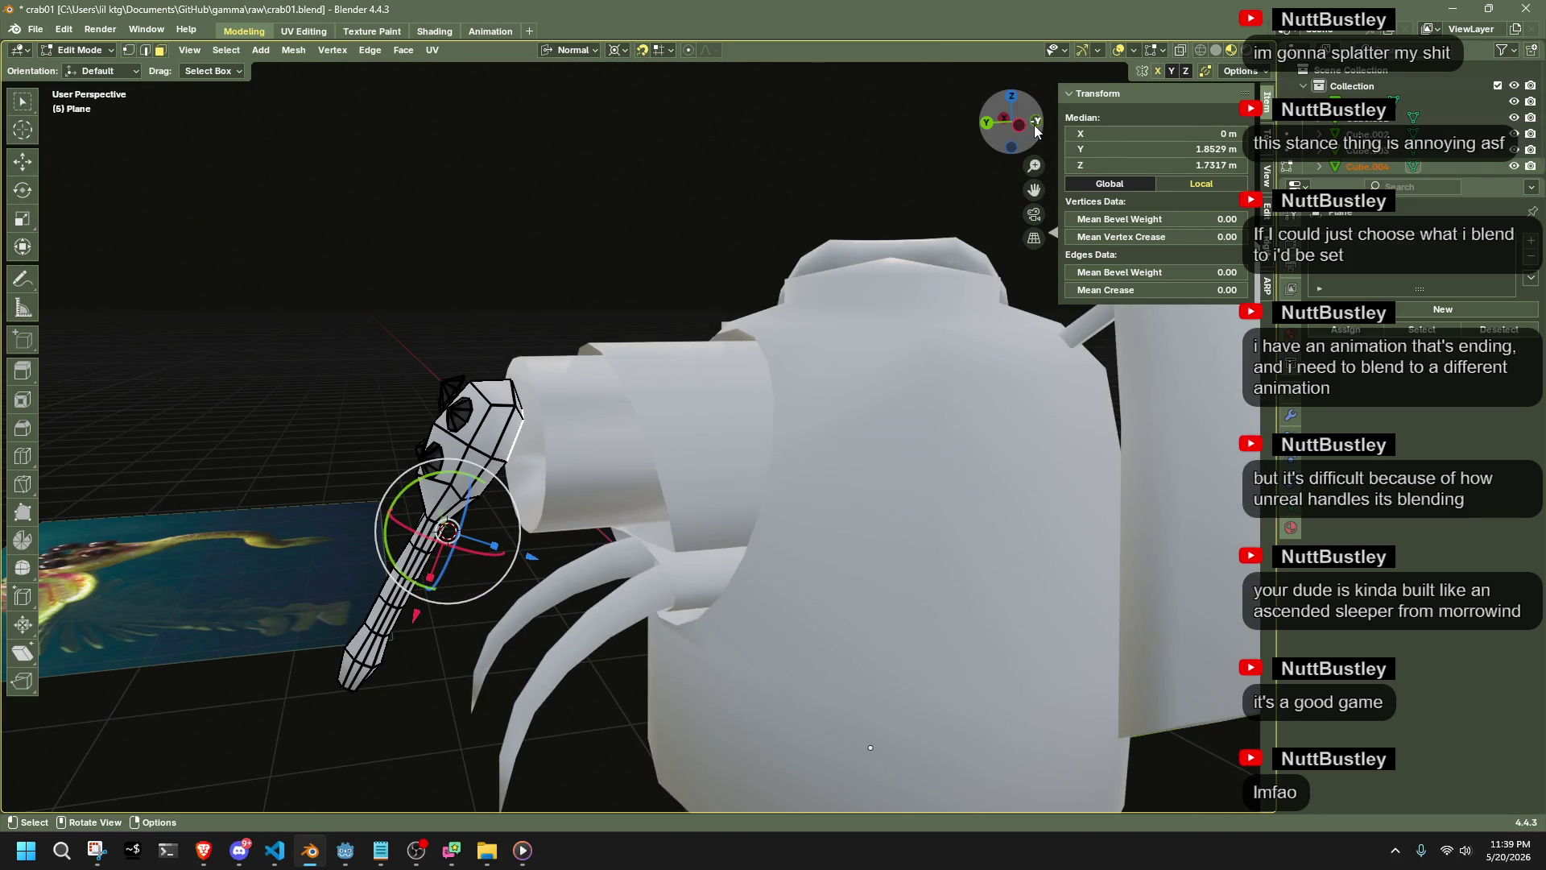
{"action": "left_click", "coordinate": [1011, 121]}
Extrude the top face about 1.1 m back into the snout and delete its end face
{"action": "key", "text": "e"}
{"action": "left_click", "coordinate": [726, 426]}
{"action": "key", "text": "g"}
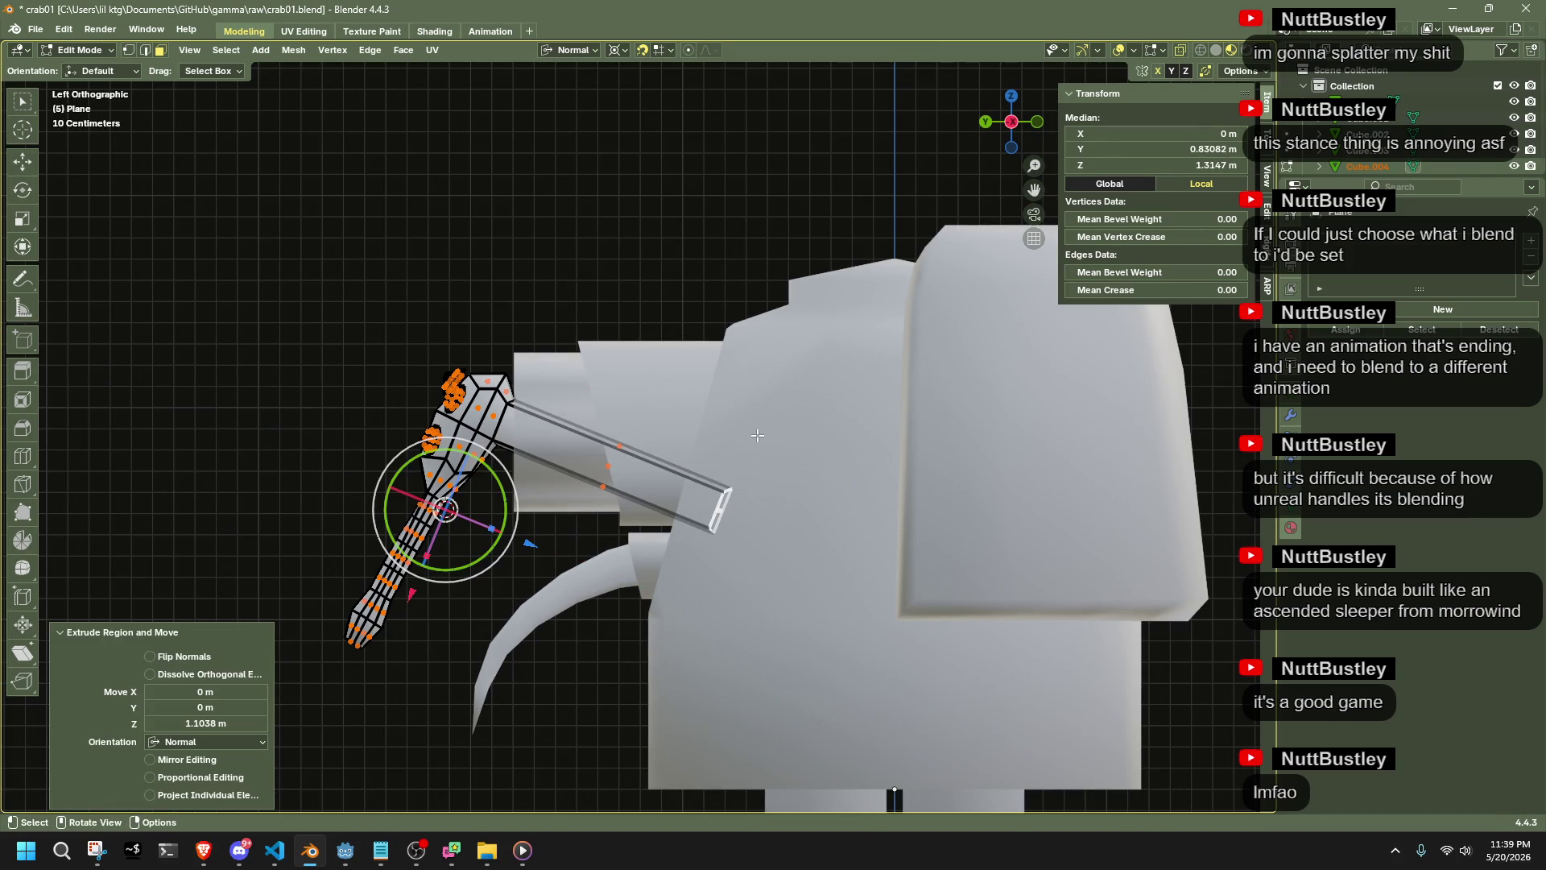
{"action": "left_click", "coordinate": [682, 422]}
{"action": "key", "text": "shift+s"}
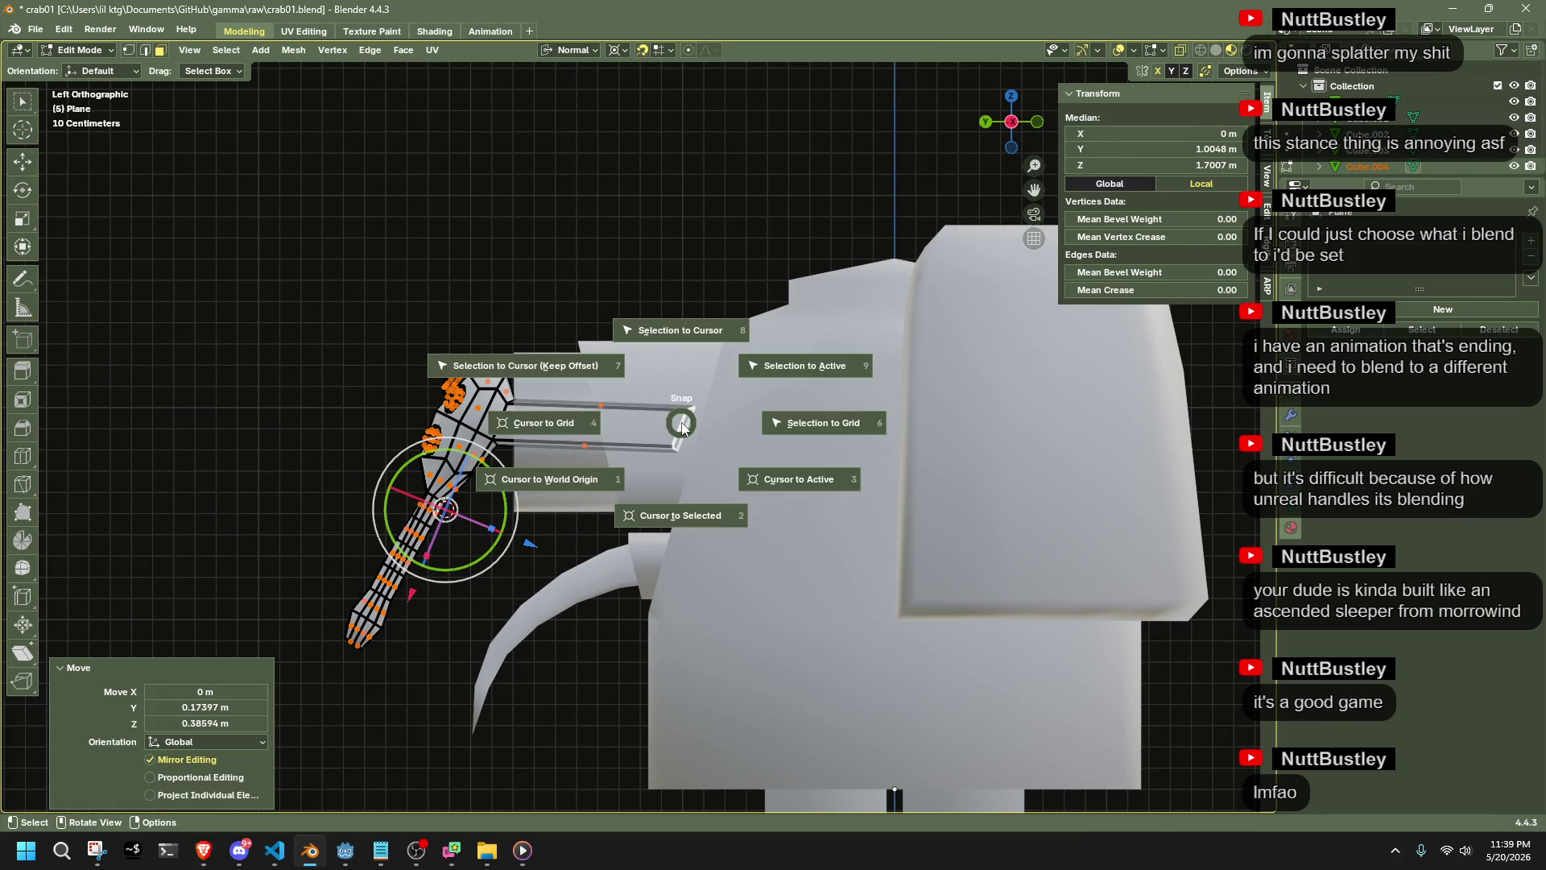
{"action": "key", "text": "x"}
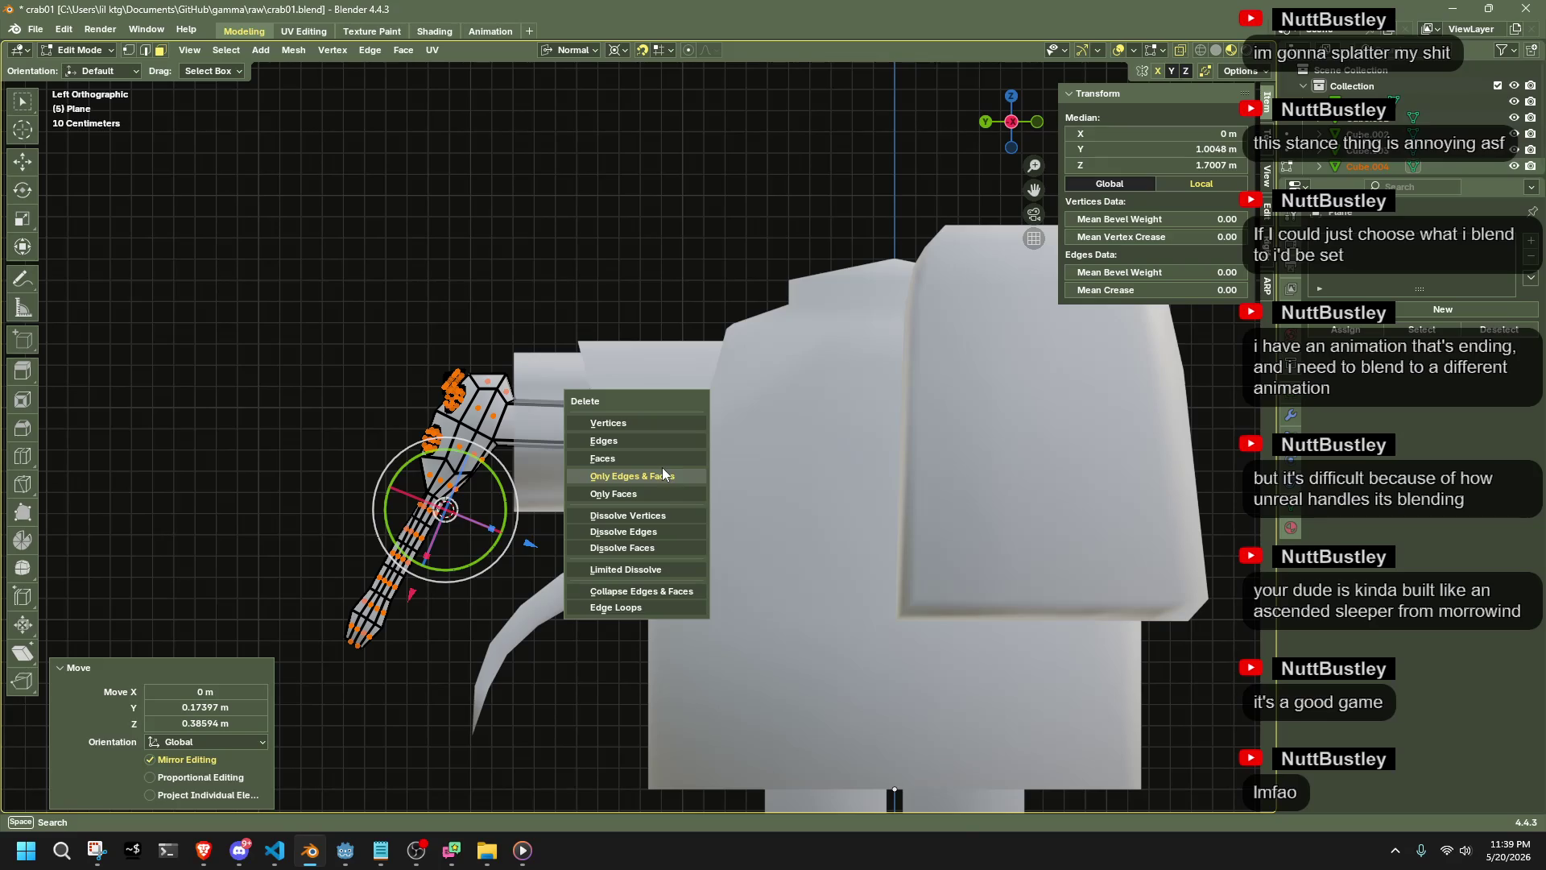
{"action": "left_click", "coordinate": [660, 456]}
Re-enter the Plane's Edit Mode and select an edge near the stalk's base
{"action": "key", "text": "Tab"}
{"action": "mouse_move", "coordinate": [516, 451]}
{"action": "middle_mouse_down"}
{"action": "mouse_move", "coordinate": [471, 509]}
{"action": "mouse_move", "coordinate": [515, 519]}
{"action": "mouse_move", "coordinate": [437, 424]}
{"action": "mouse_move", "coordinate": [512, 451]}
{"action": "middle_mouse_up"}
{"action": "left_click", "coordinate": [495, 501]}
{"action": "key", "text": "Tab"}
{"action": "left_click", "coordinate": [437, 424]}
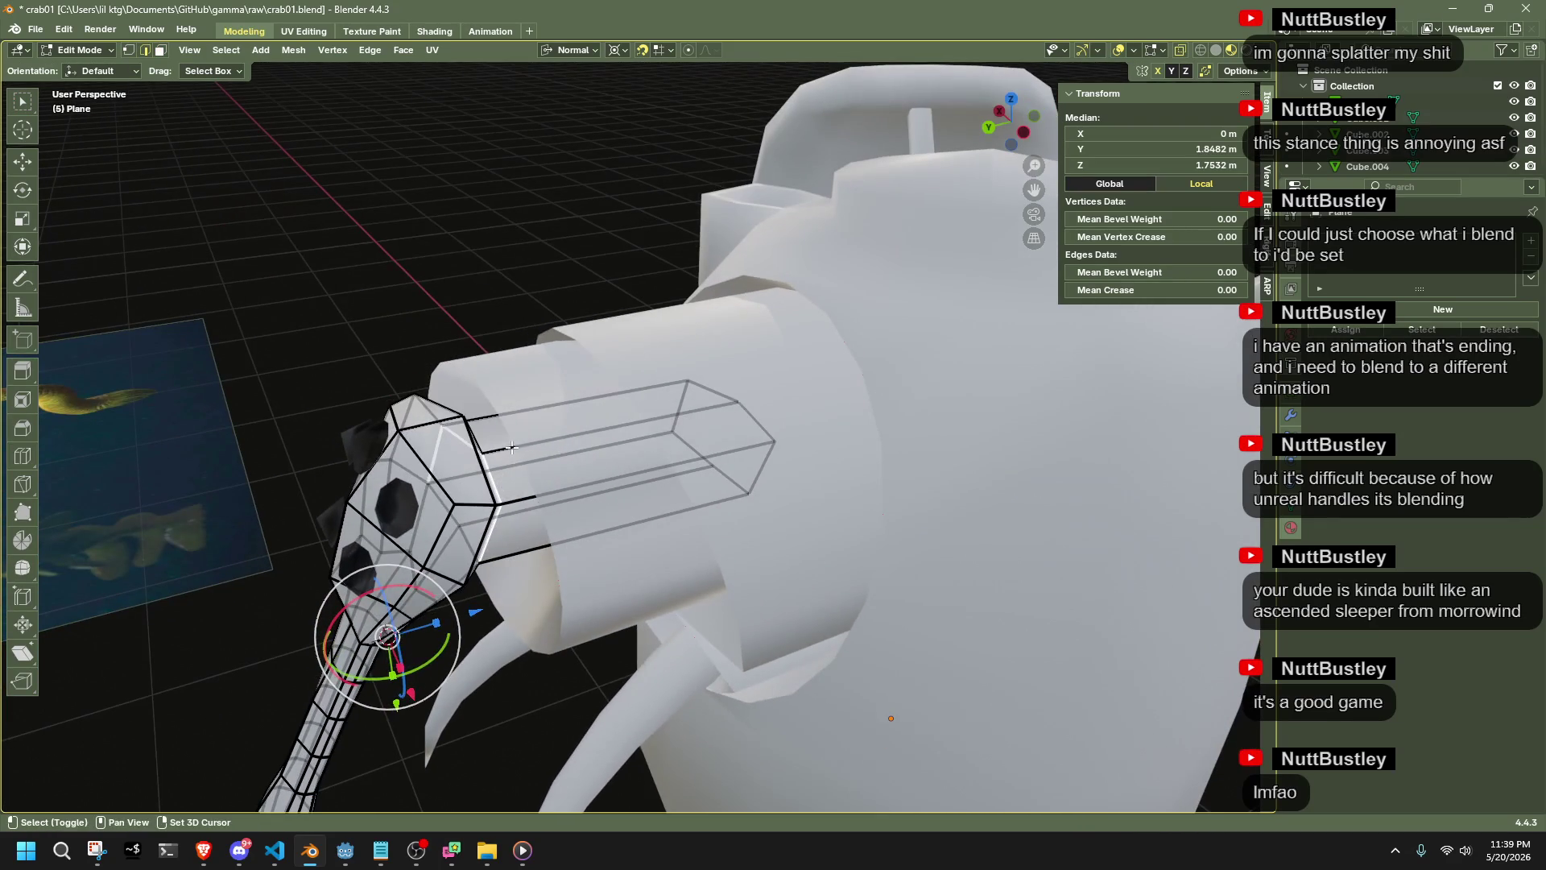
Mark the selected head edges and a pair of proboscis edges as UV seams
{"action": "key", "text": "ctrl+e"}
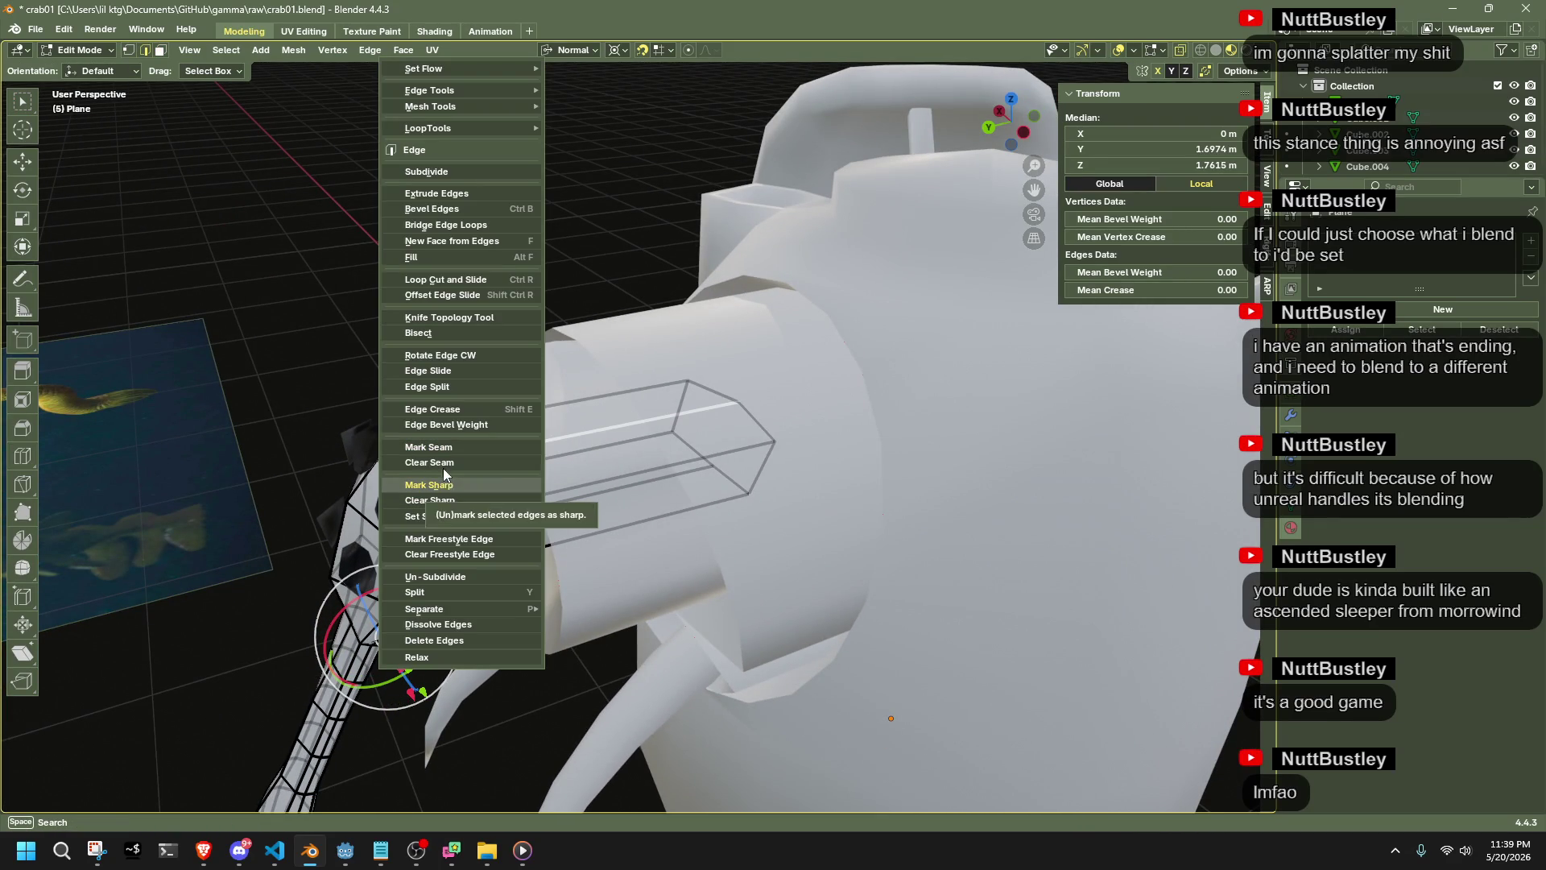
{"action": "left_click", "coordinate": [443, 447]}
{"action": "key", "text": "alt+a"}
{"action": "mouse_move", "coordinate": [443, 447]}
{"action": "middle_mouse_down"}
{"action": "mouse_move", "coordinate": [401, 636]}
{"action": "mouse_move", "coordinate": [424, 593]}
{"action": "mouse_move", "coordinate": [421, 403]}
{"action": "middle_mouse_up"}
{"action": "left_click", "coordinate": [422, 406]}
{"action": "left_click", "coordinate": [427, 419], "text": "alt"}
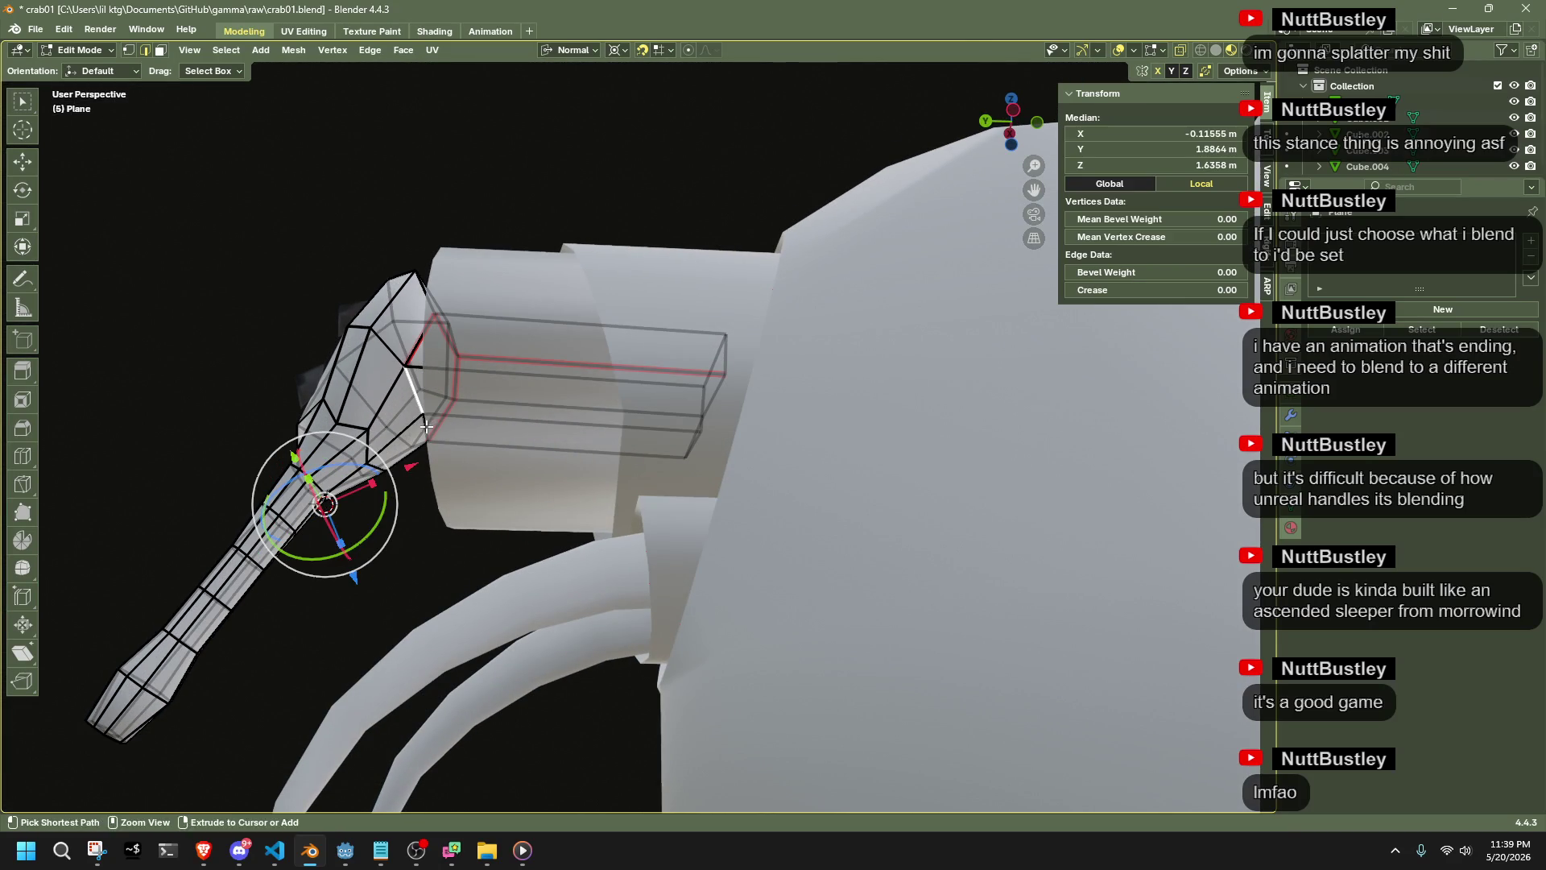
{"action": "key", "text": "ctrl+e"}
{"action": "left_click", "coordinate": [427, 417]}
{"action": "key", "text": "alt+a"}
{"action": "mouse_move", "coordinate": [411, 598]}
{"action": "middle_mouse_down"}
{"action": "mouse_move", "coordinate": [448, 639]}
{"action": "mouse_move", "coordinate": [677, 642]}
{"action": "mouse_move", "coordinate": [764, 701]}
{"action": "mouse_move", "coordinate": [740, 523]}
{"action": "middle_mouse_up"}
Mark several more edges on the head as UV seams
{"action": "left_click", "coordinate": [730, 450], "text": "shift"}
{"action": "key", "text": "ctrl+z"}
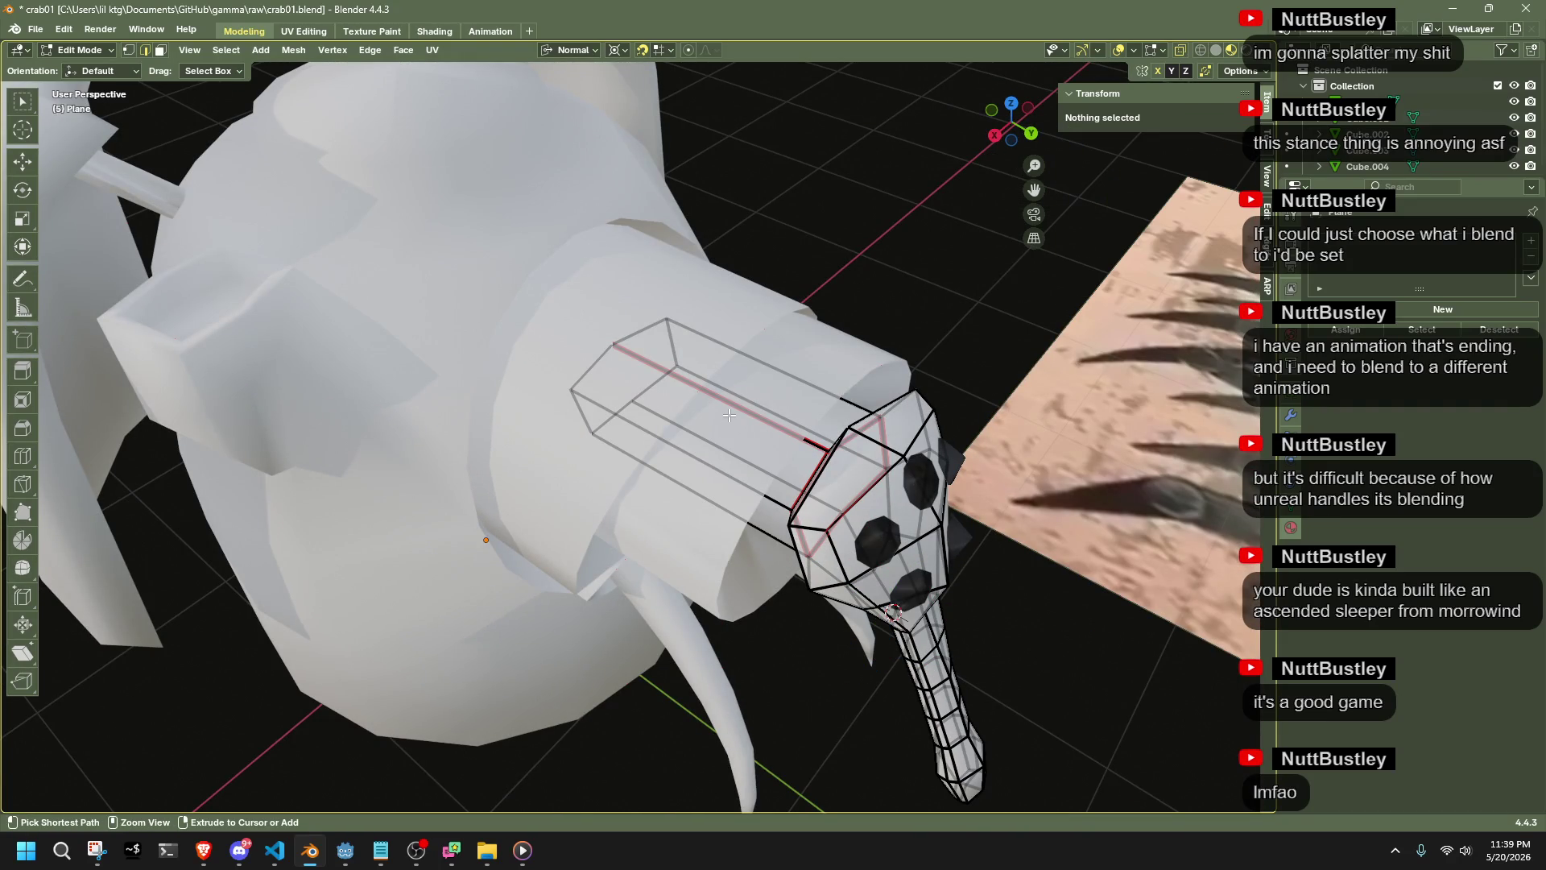
{"action": "left_click", "coordinate": [729, 404], "text": "shift"}
{"action": "right_click", "coordinate": [730, 404]}
{"action": "left_click", "coordinate": [724, 417]}
{"action": "left_click", "coordinate": [1068, 567]}
{"action": "mouse_move", "coordinate": [1068, 567]}
{"action": "middle_mouse_down"}
{"action": "mouse_move", "coordinate": [991, 632]}
{"action": "mouse_move", "coordinate": [1028, 587]}
{"action": "mouse_move", "coordinate": [727, 428]}
{"action": "mouse_move", "coordinate": [728, 385]}
{"action": "middle_mouse_up"}
{"action": "right_click", "coordinate": [728, 399]}
{"action": "left_click", "coordinate": [714, 412]}
{"action": "left_click", "coordinate": [752, 428]}
{"action": "right_click", "coordinate": [751, 428]}
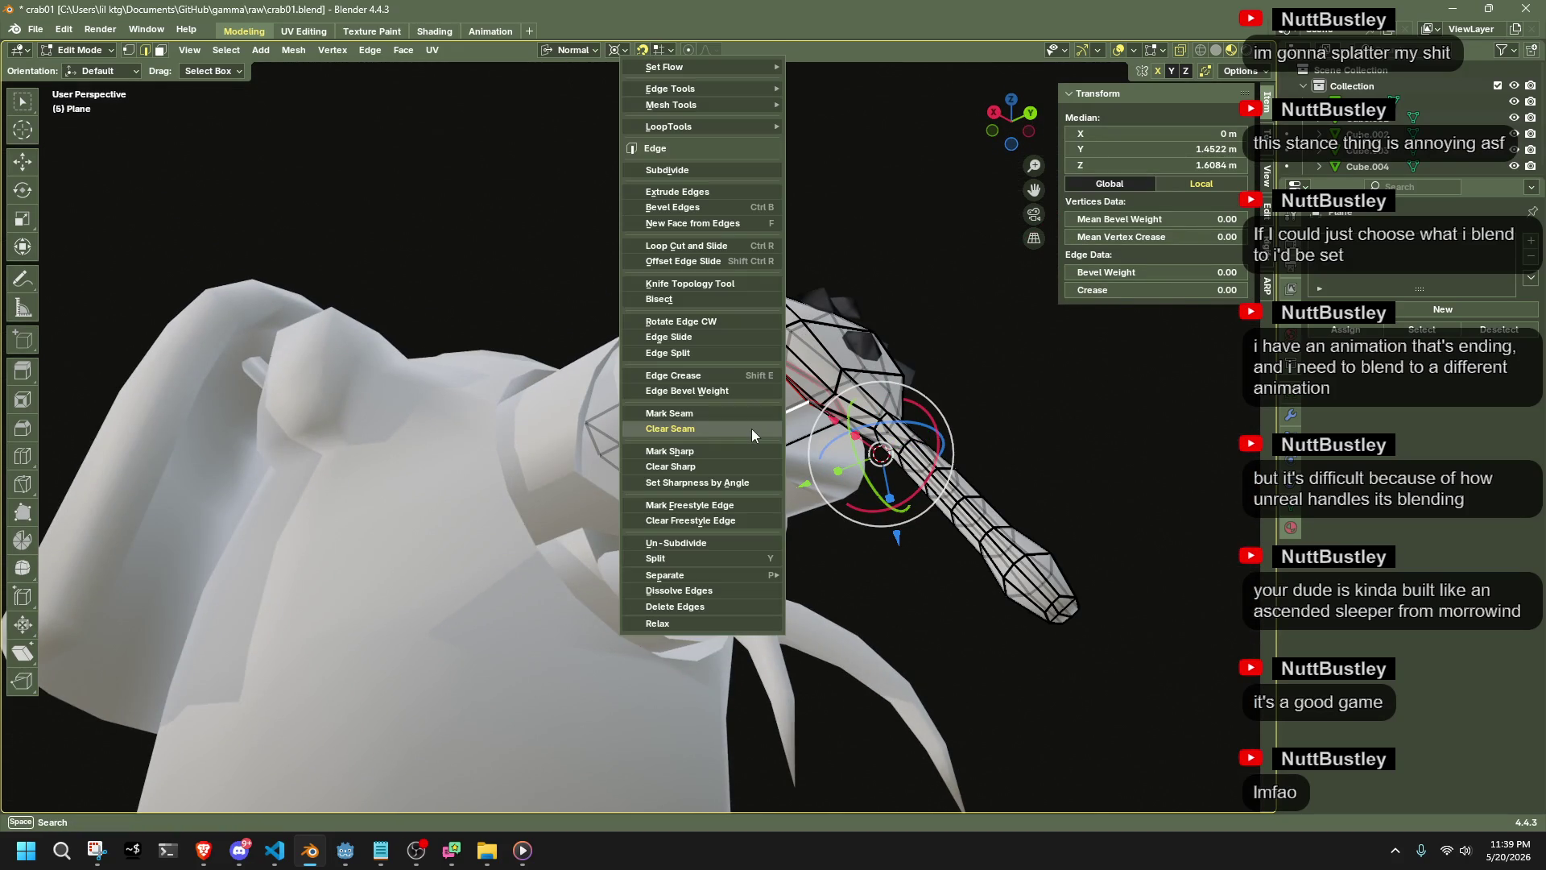
{"action": "left_click", "coordinate": [716, 412]}
{"action": "key", "text": "alt+a"}
Mark the edge where the head meets the proboscis as a seam
{"action": "mouse_move", "coordinate": [837, 515]}
{"action": "middle_mouse_down"}
{"action": "mouse_move", "coordinate": [925, 587]}
{"action": "mouse_move", "coordinate": [911, 451]}
{"action": "middle_mouse_up"}
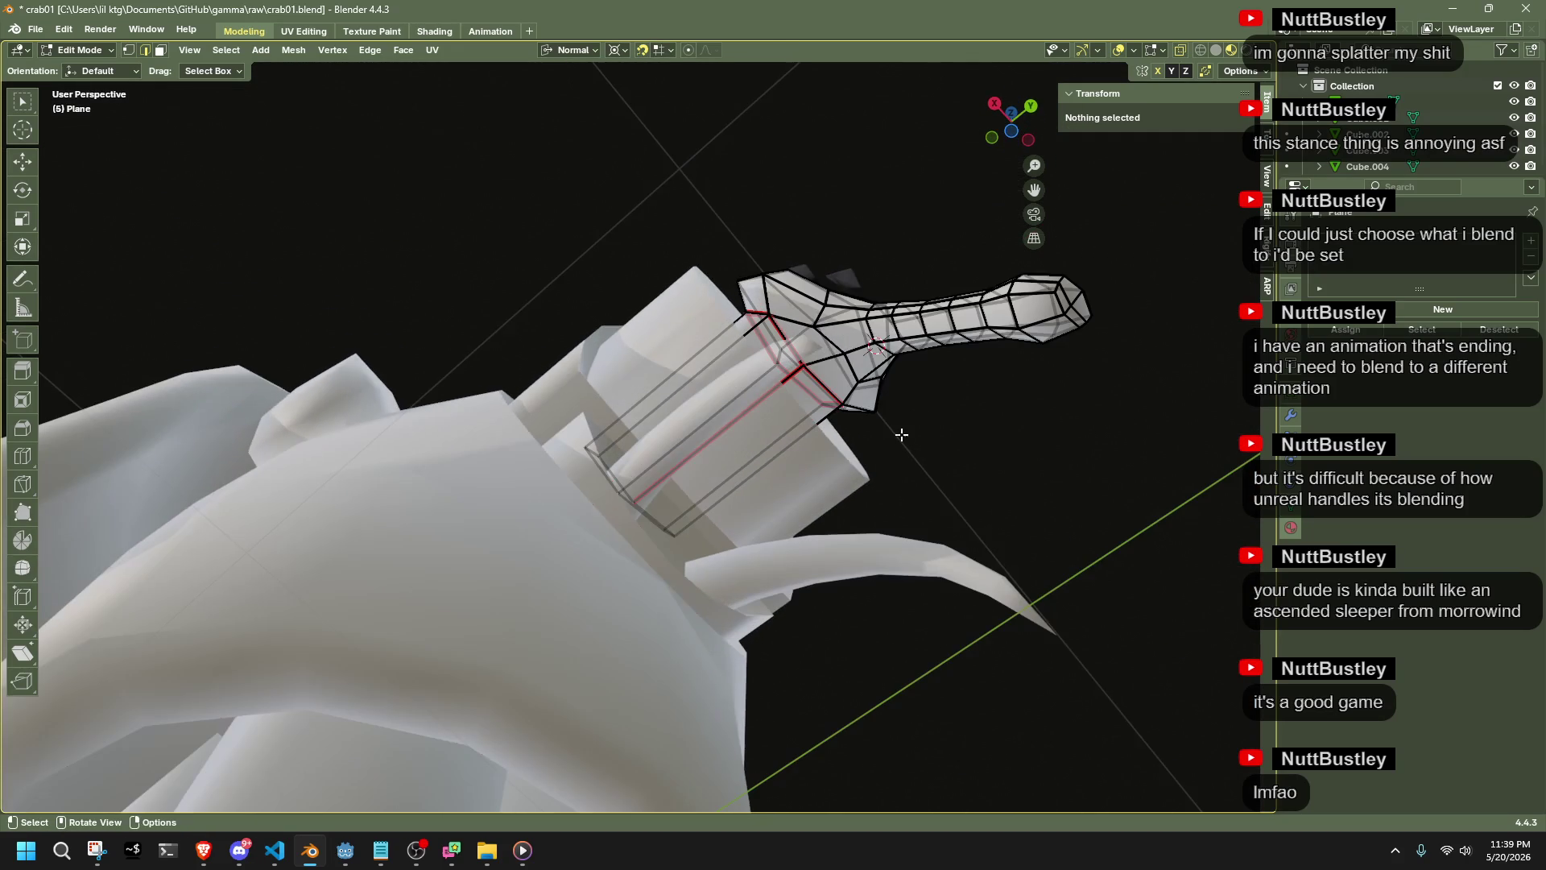
{"action": "left_click", "coordinate": [876, 344]}
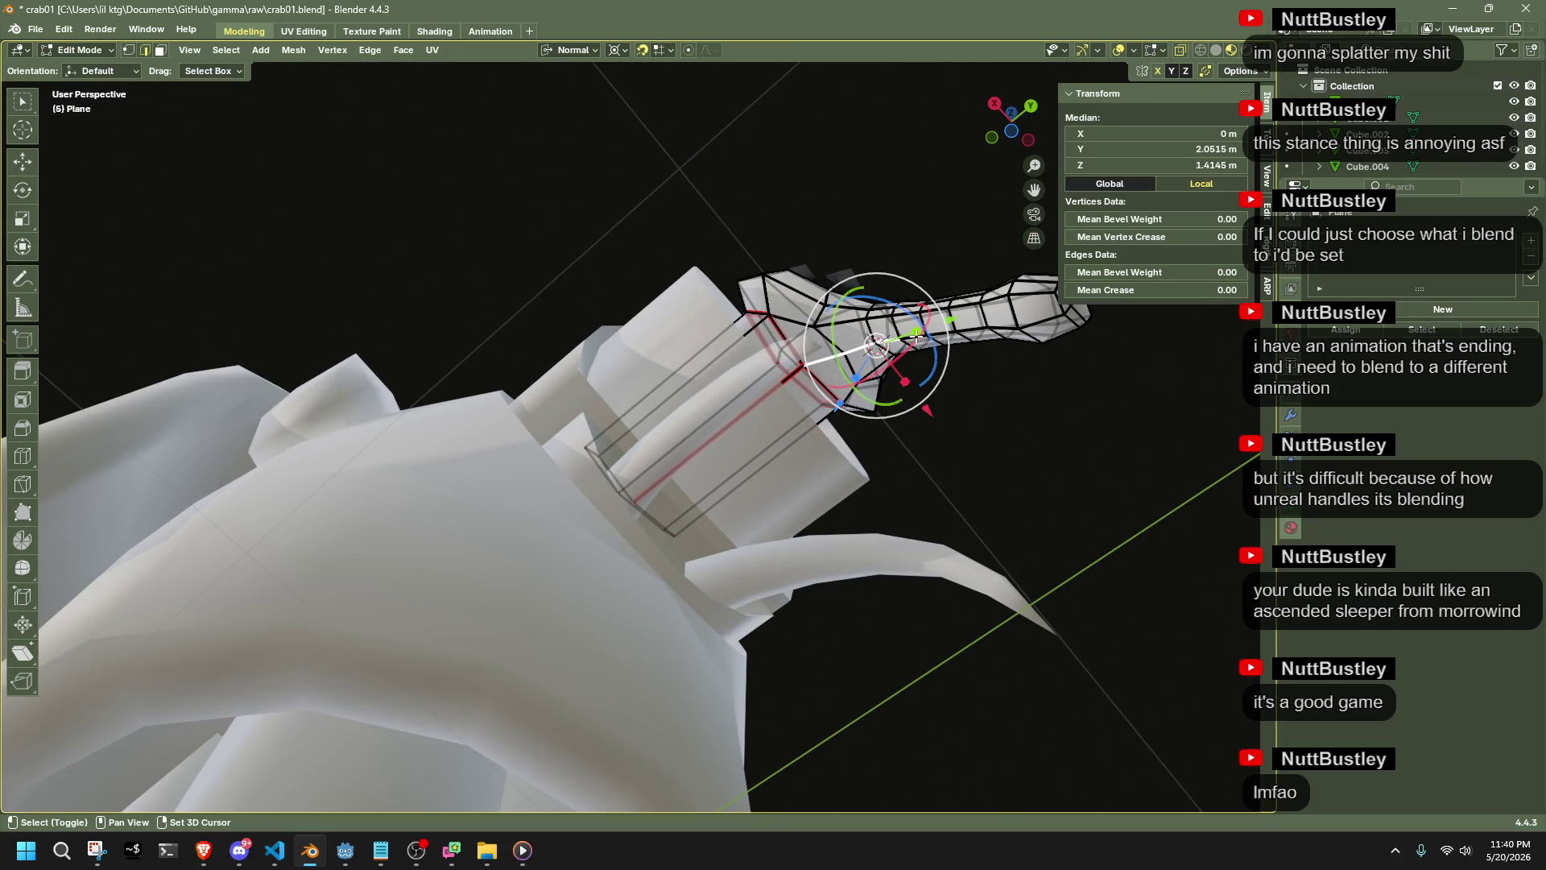
{"action": "left_click_drag", "start_coordinate": [949, 332], "coordinate": [974, 328]}
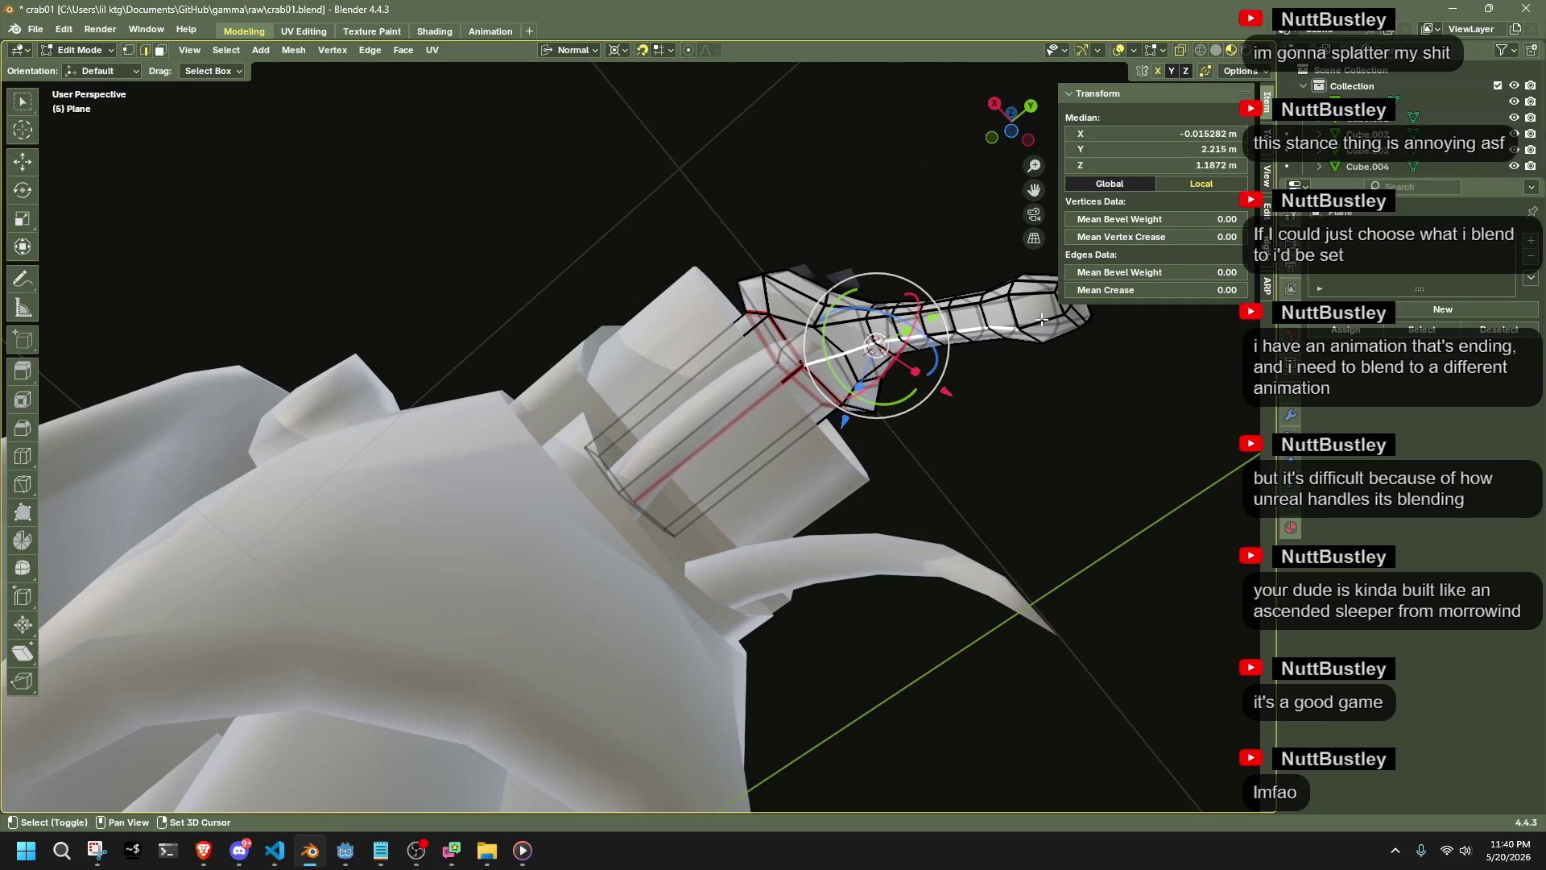
{"action": "mouse_move", "coordinate": [989, 398]}
{"action": "middle_mouse_down"}
{"action": "mouse_move", "coordinate": [924, 476]}
{"action": "mouse_move", "coordinate": [951, 517]}
{"action": "middle_mouse_up"}
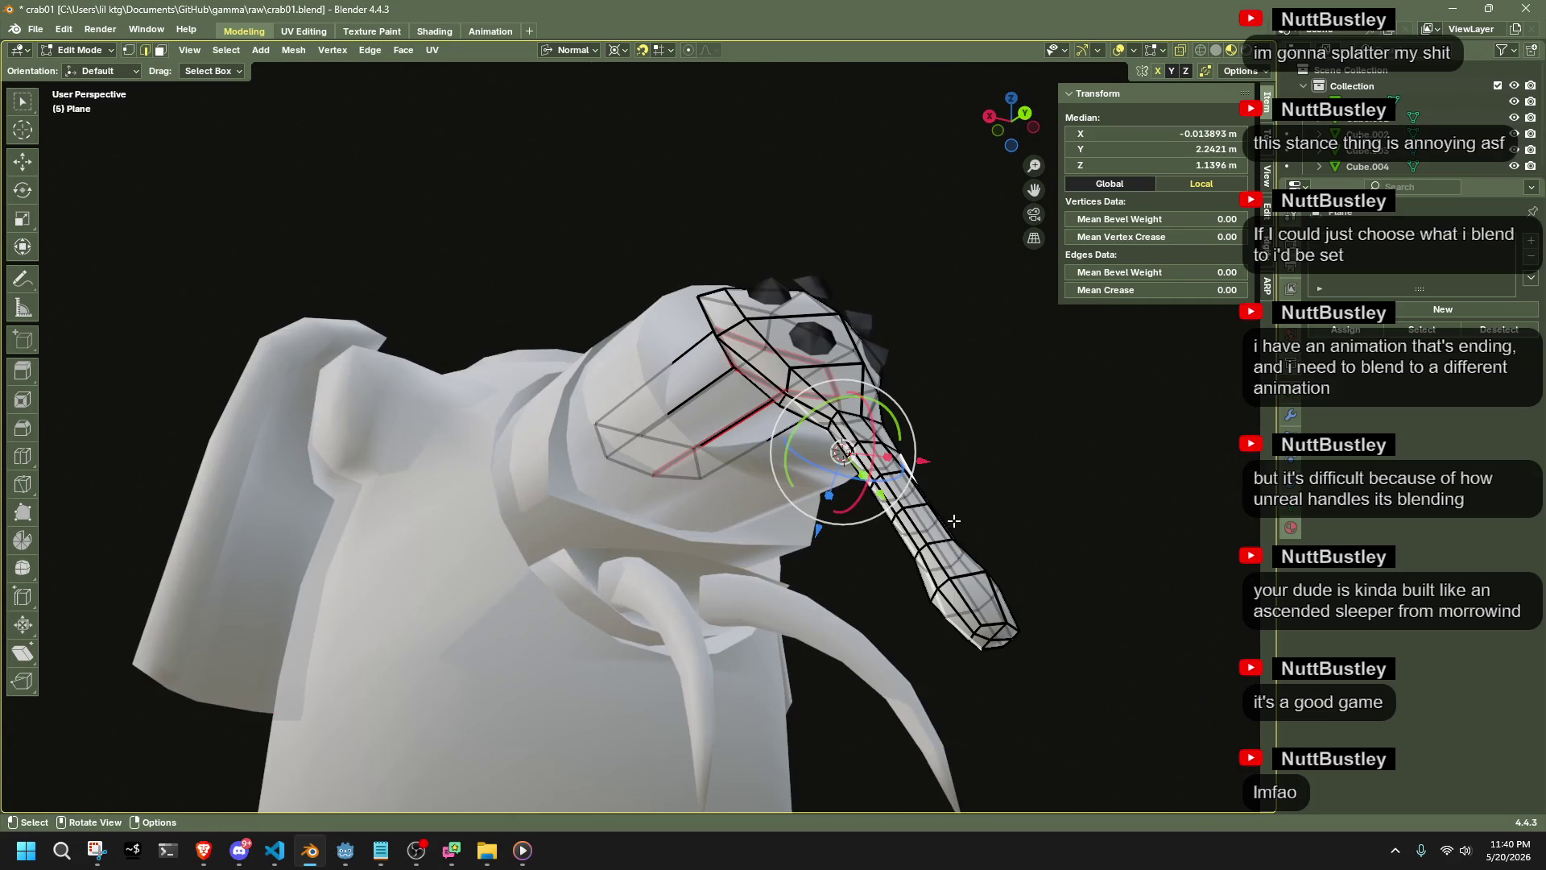
{"action": "mouse_move", "coordinate": [1000, 609]}
{"action": "middle_mouse_down"}
{"action": "mouse_move", "coordinate": [958, 604]}
{"action": "mouse_move", "coordinate": [910, 368]}
{"action": "mouse_move", "coordinate": [869, 427]}
{"action": "mouse_move", "coordinate": [857, 514]}
{"action": "middle_mouse_up"}
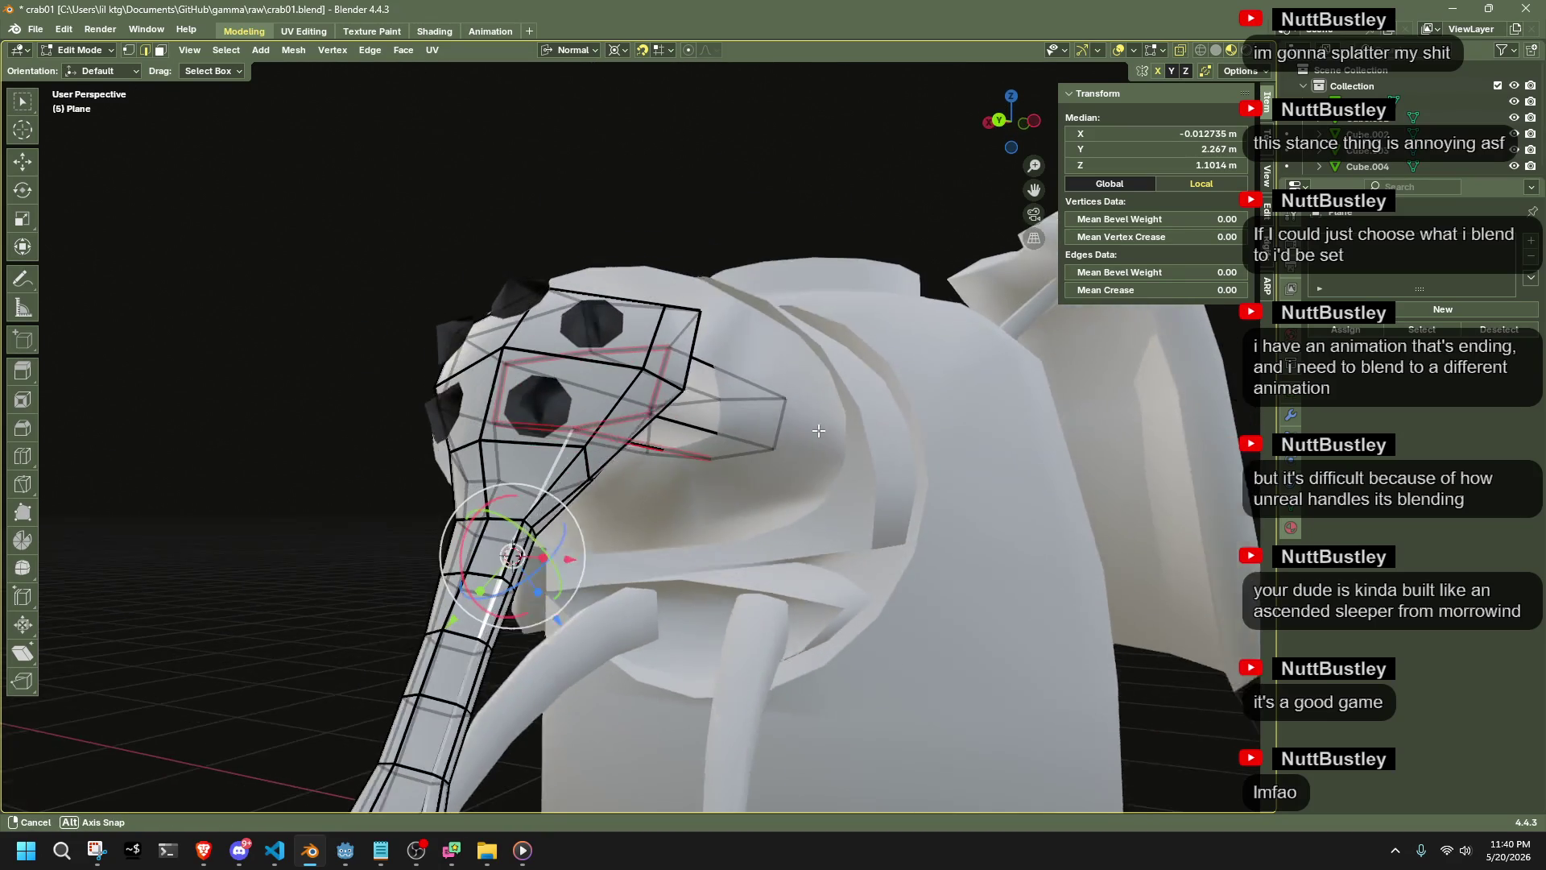
{"action": "right_click", "coordinate": [857, 515]}
{"action": "left_click", "coordinate": [855, 515]}
Mark the neck edge loop as a seam and return to Object Mode
{"action": "middle_click_drag", "start_coordinate": [692, 437], "coordinate": [435, 383]}
{"action": "left_click", "coordinate": [412, 383], "text": "alt"}
{"action": "right_click", "coordinate": [409, 380]}
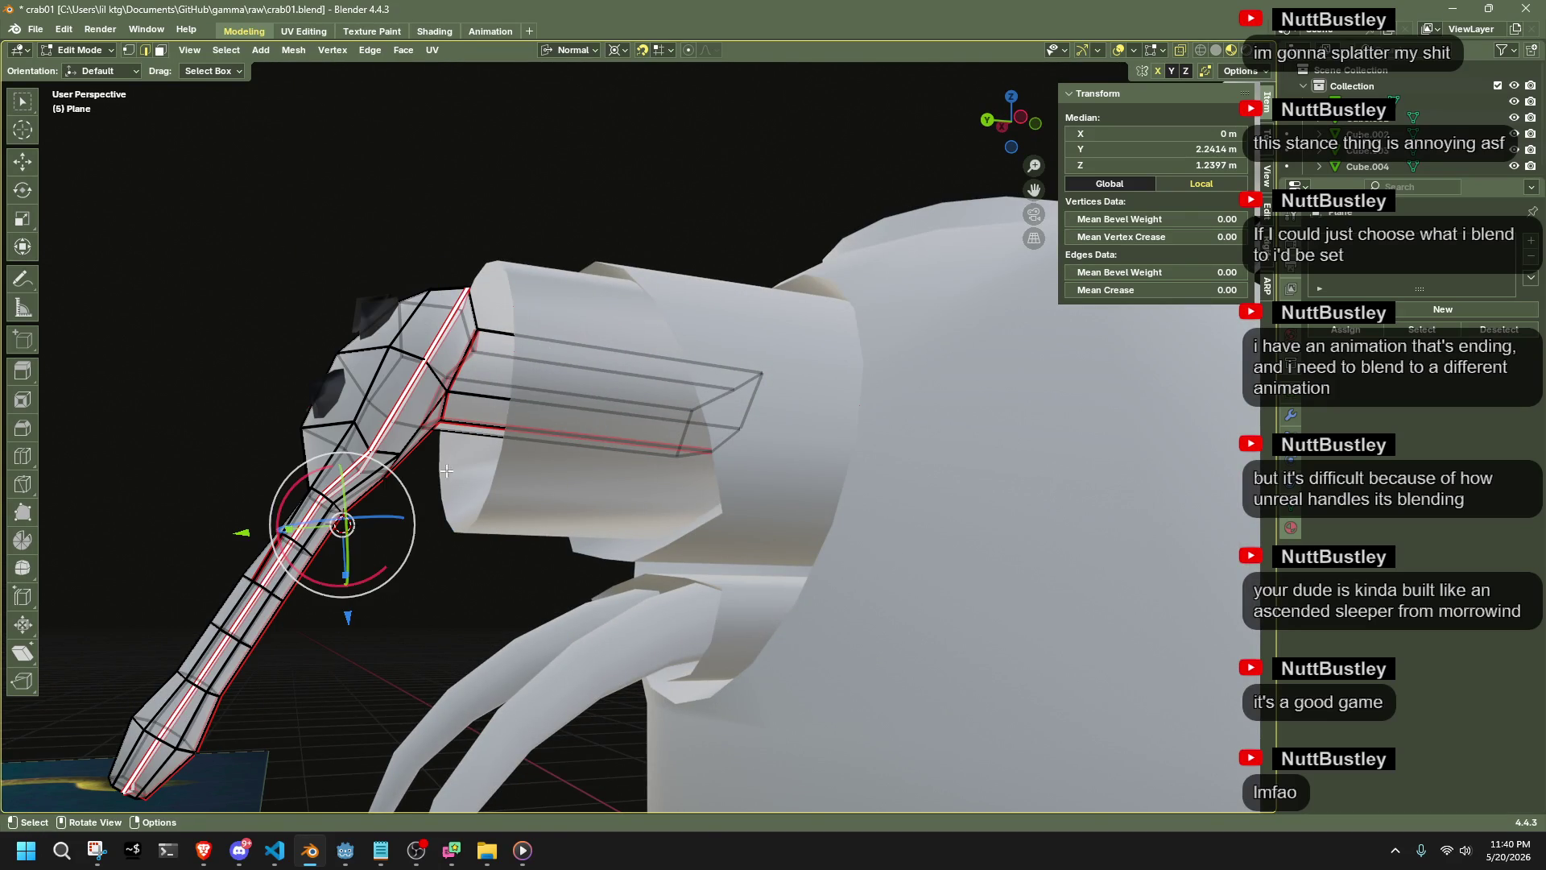
{"action": "left_click", "coordinate": [509, 597]}
{"action": "middle_click_drag", "start_coordinate": [509, 597], "coordinate": [1034, 497]}
{"action": "key", "text": "Tab"}
{"action": "left_click", "coordinate": [959, 448]}
{"action": "left_click", "coordinate": [872, 417]}
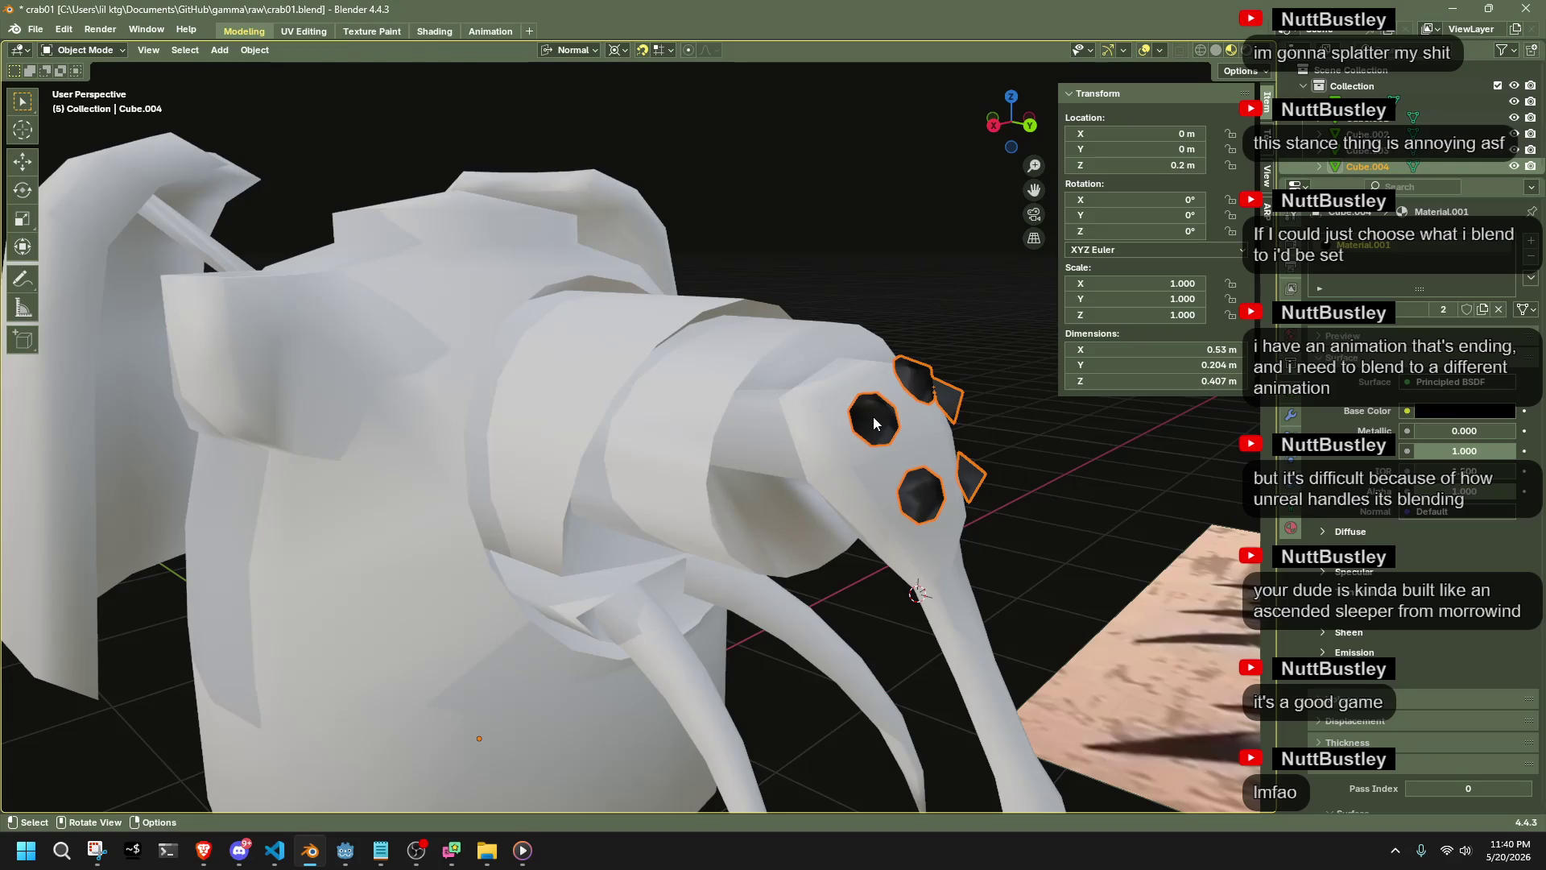
Select the loops around each eye cone's base on Cube.004 and mark them as seams
{"action": "key", "text": "Tab"}
{"action": "mouse_move", "coordinate": [1001, 552]}
{"action": "middle_mouse_down"}
{"action": "mouse_move", "coordinate": [1045, 546]}
{"action": "mouse_move", "coordinate": [879, 420]}
{"action": "mouse_move", "coordinate": [931, 369]}
{"action": "middle_mouse_up"}
{"action": "key", "text": "a"}
{"action": "scroll", "coordinate": [838, 314], "scroll_direction": "up", "scroll_amount": 5}
{"action": "mouse_move", "coordinate": [838, 314]}
{"action": "middle_mouse_down"}
{"action": "mouse_move", "coordinate": [680, 346]}
{"action": "mouse_move", "coordinate": [676, 436]}
{"action": "middle_mouse_up"}
{"action": "left_click", "coordinate": [672, 419], "text": "alt"}
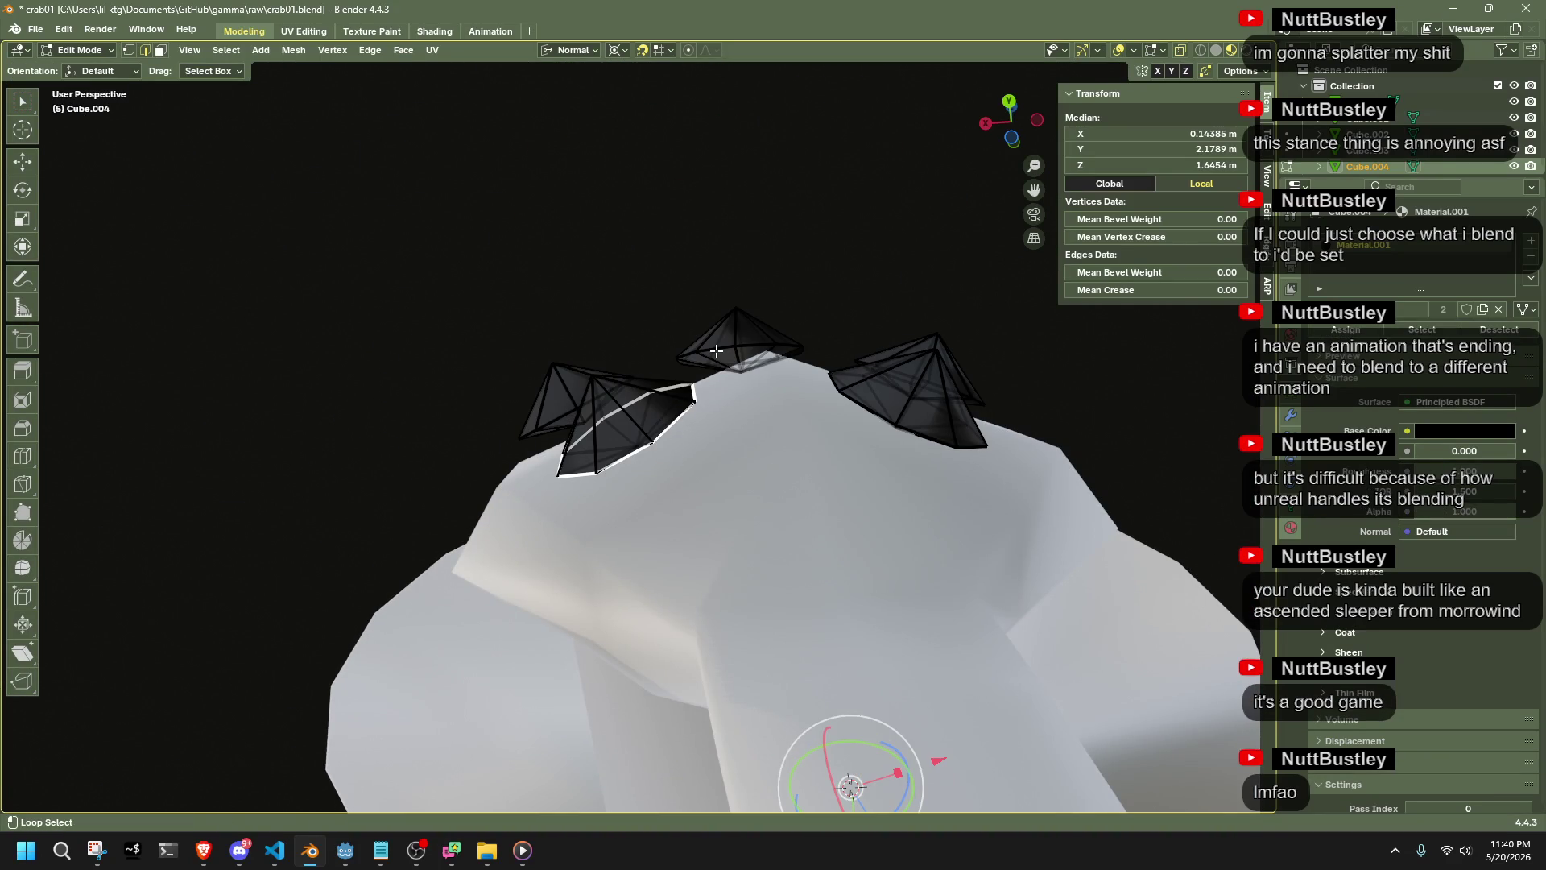
{"action": "mouse_move", "coordinate": [636, 389]}
{"action": "middle_mouse_down"}
{"action": "mouse_move", "coordinate": [629, 470]}
{"action": "mouse_move", "coordinate": [745, 513]}
{"action": "mouse_move", "coordinate": [795, 594]}
{"action": "middle_mouse_up"}
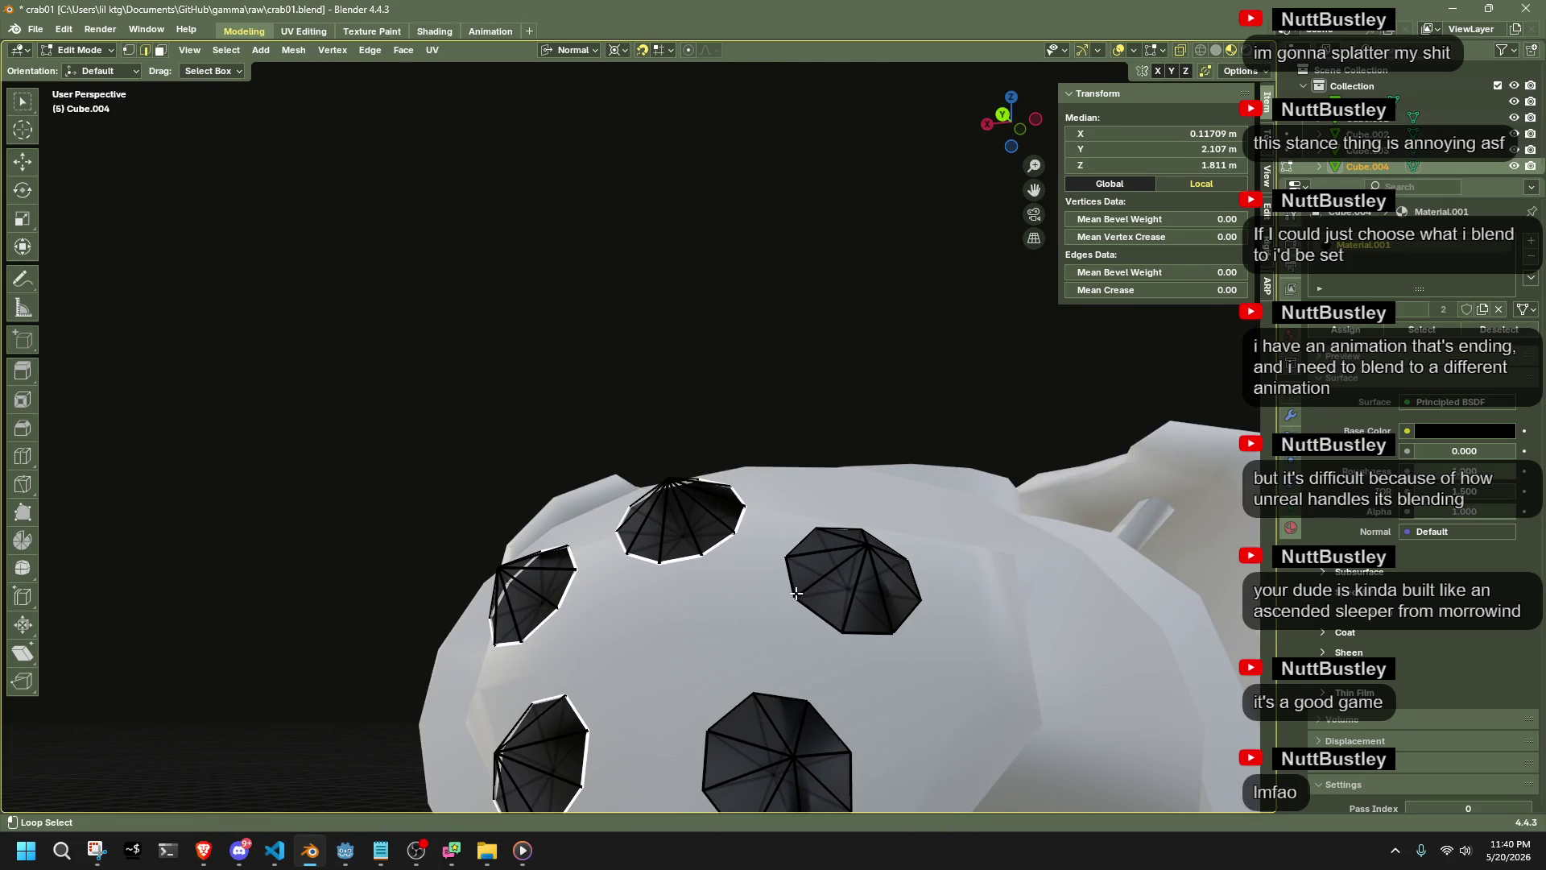
{"action": "right_click", "coordinate": [779, 696]}
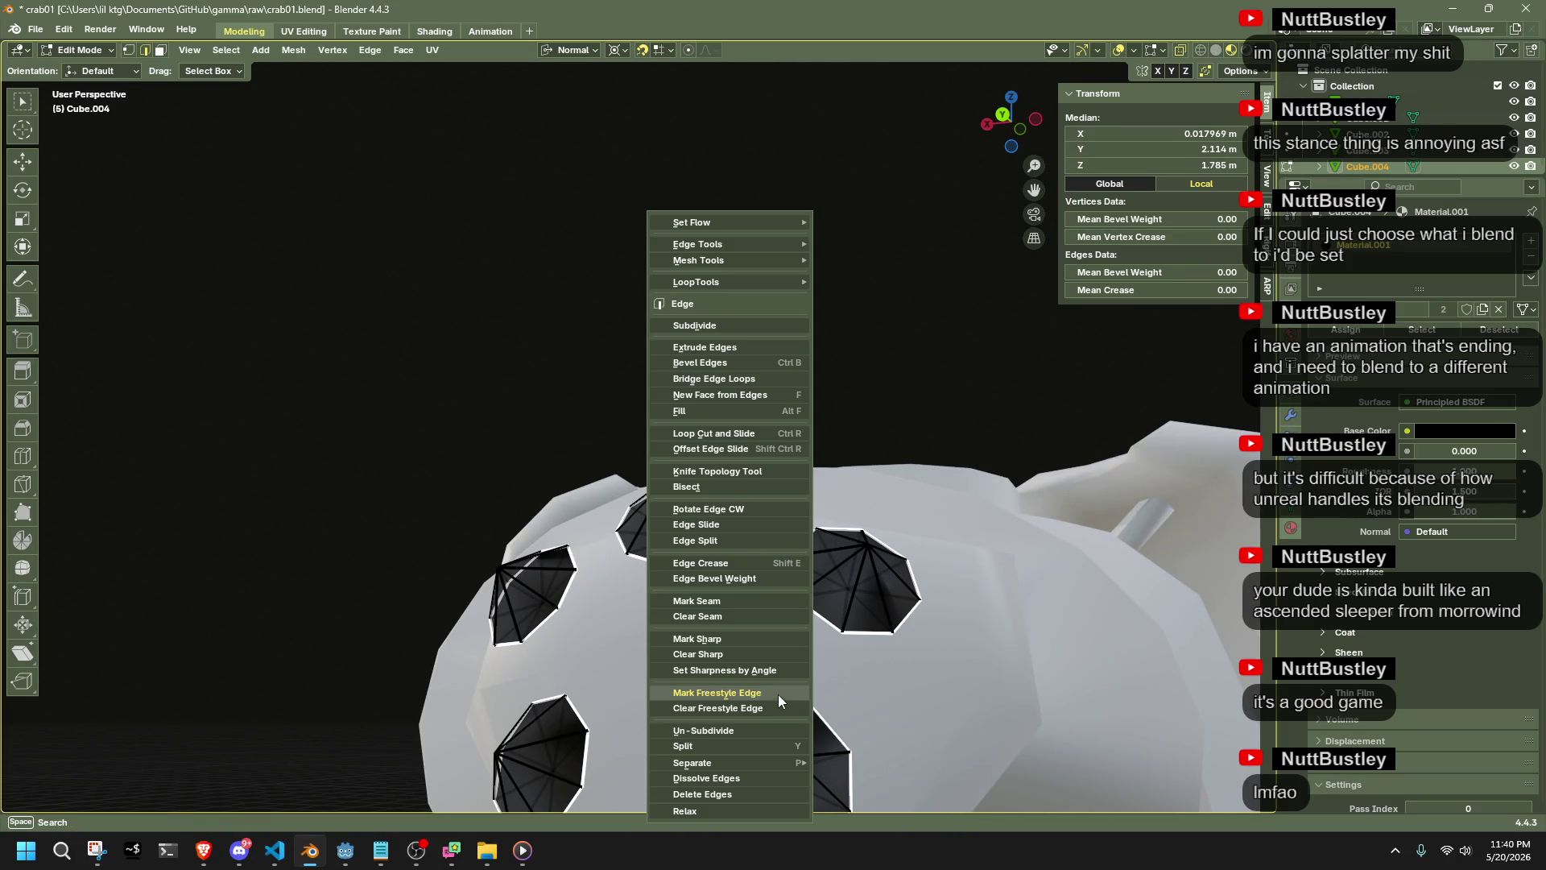
{"action": "left_click", "coordinate": [699, 596]}
Switch to the cylindrical snout tube, Cube.002, and open its mesh in Edit Mode
{"action": "key", "text": "Tab"}
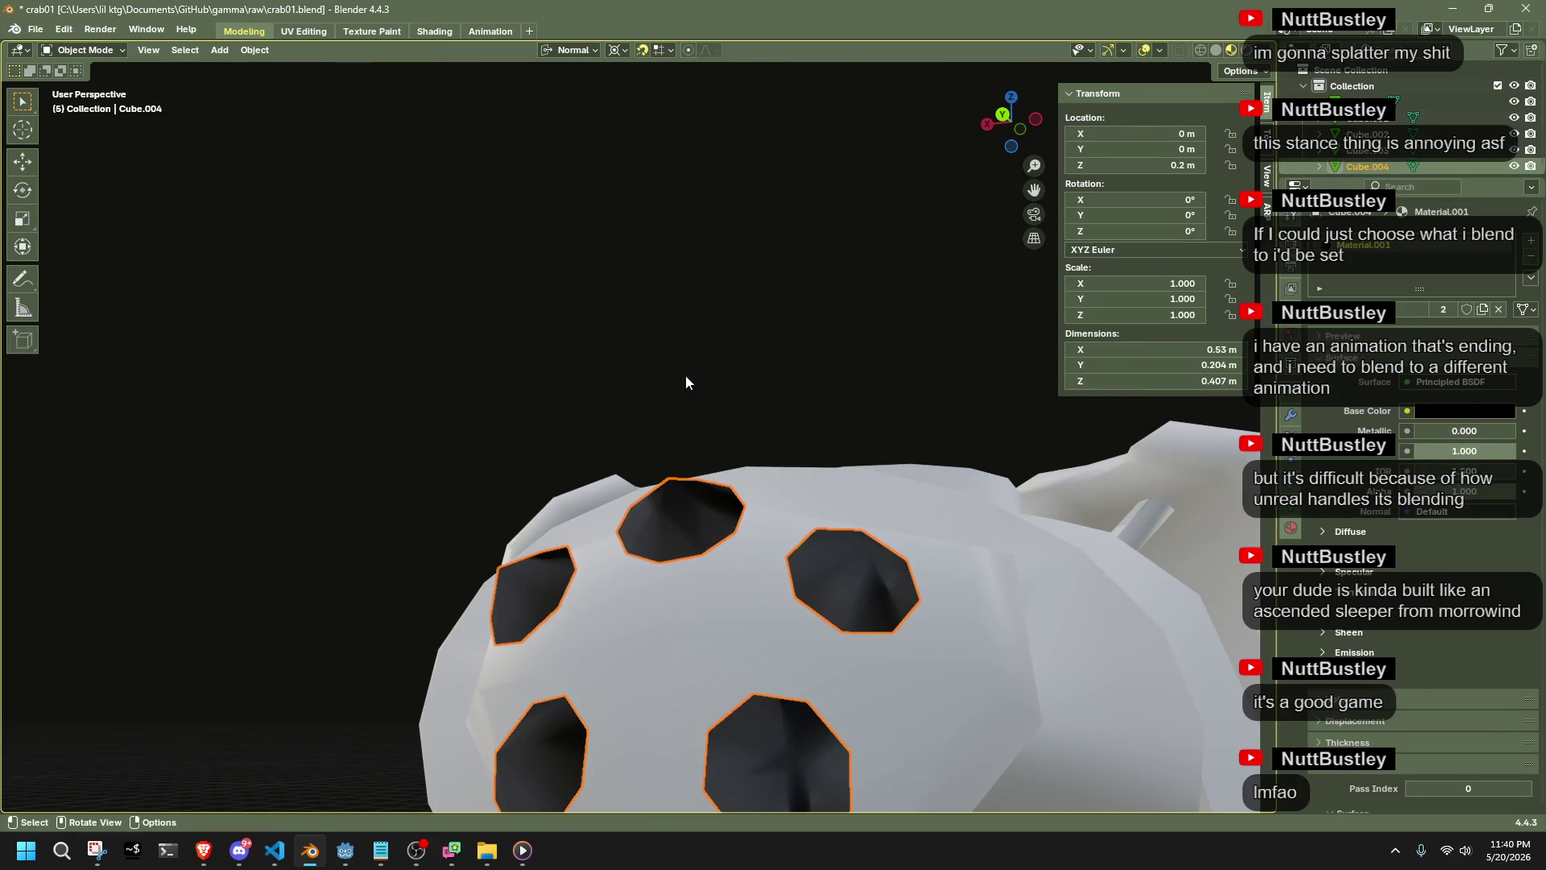
{"action": "middle_click_drag", "start_coordinate": [688, 379], "coordinate": [727, 462]}
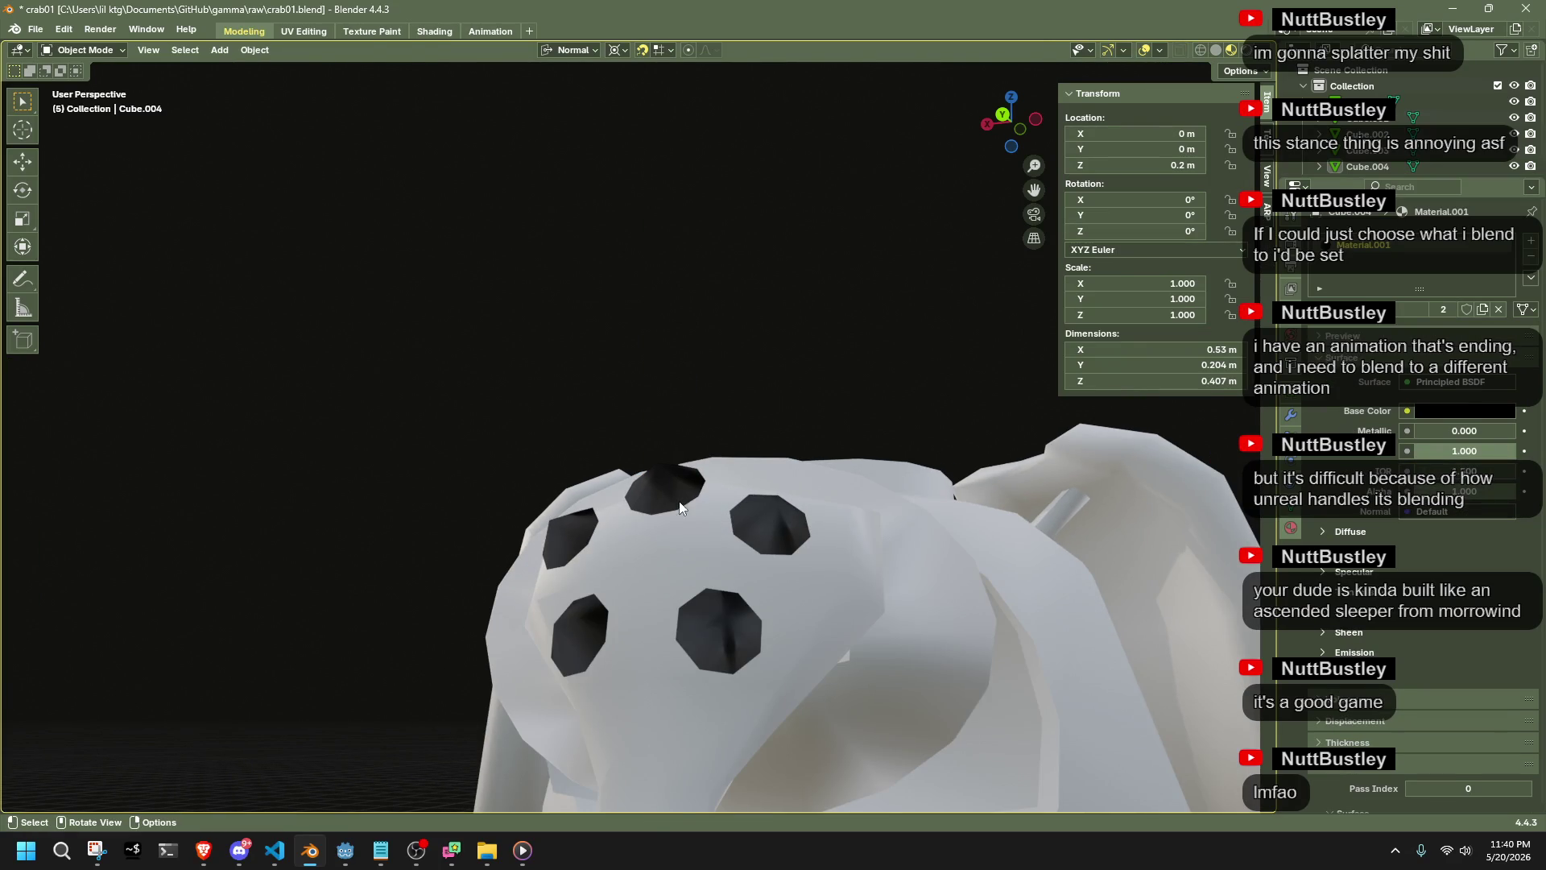
{"action": "key", "text": "Tab"}
{"action": "key", "text": "Tab"}
{"action": "mouse_move", "coordinate": [758, 369]}
{"action": "middle_mouse_down"}
{"action": "mouse_move", "coordinate": [813, 518]}
{"action": "mouse_move", "coordinate": [756, 458]}
{"action": "mouse_move", "coordinate": [609, 519]}
{"action": "middle_mouse_up"}
{"action": "left_click", "coordinate": [756, 459]}
{"action": "key", "text": "Tab"}
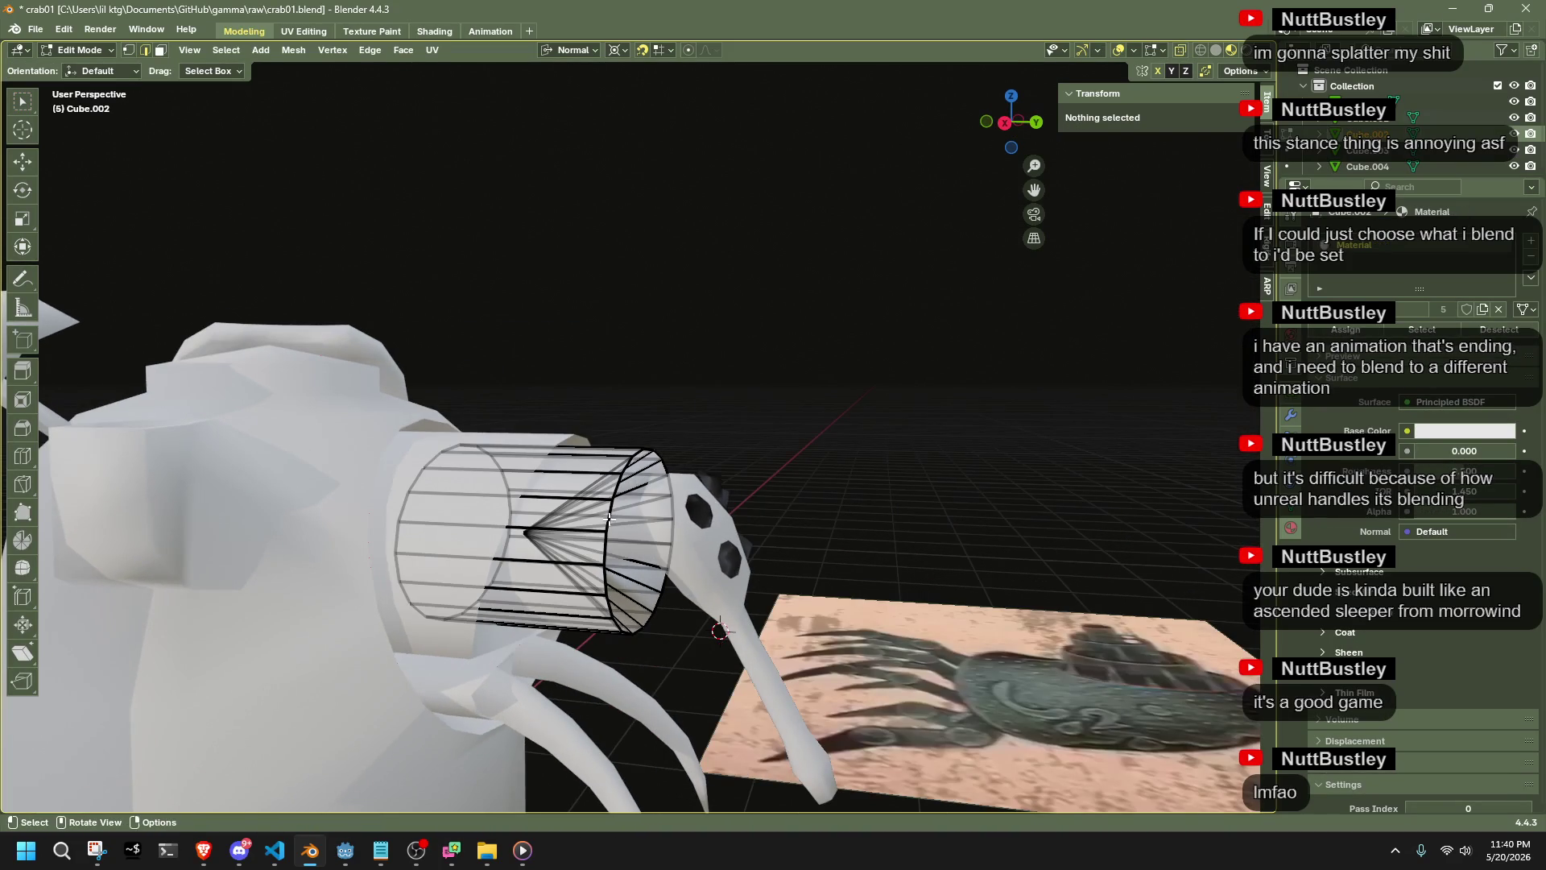
Pick an end loop on the snout cylinder, undoing a stray selection and clearing it
{"action": "left_click", "coordinate": [608, 519], "text": "alt"}
{"action": "mouse_move", "coordinate": [612, 596]}
{"action": "middle_mouse_down"}
{"action": "mouse_move", "coordinate": [451, 602]}
{"action": "mouse_move", "coordinate": [538, 580]}
{"action": "mouse_move", "coordinate": [709, 728]}
{"action": "mouse_move", "coordinate": [572, 693]}
{"action": "middle_mouse_up"}
{"action": "key", "text": "Tab"}
{"action": "left_click", "coordinate": [457, 626]}
{"action": "key", "text": "ctrl+z"}
{"action": "key", "text": "ctrl+z"}
{"action": "left_click", "coordinate": [565, 691], "text": "alt"}
{"action": "key", "text": "alt+a"}
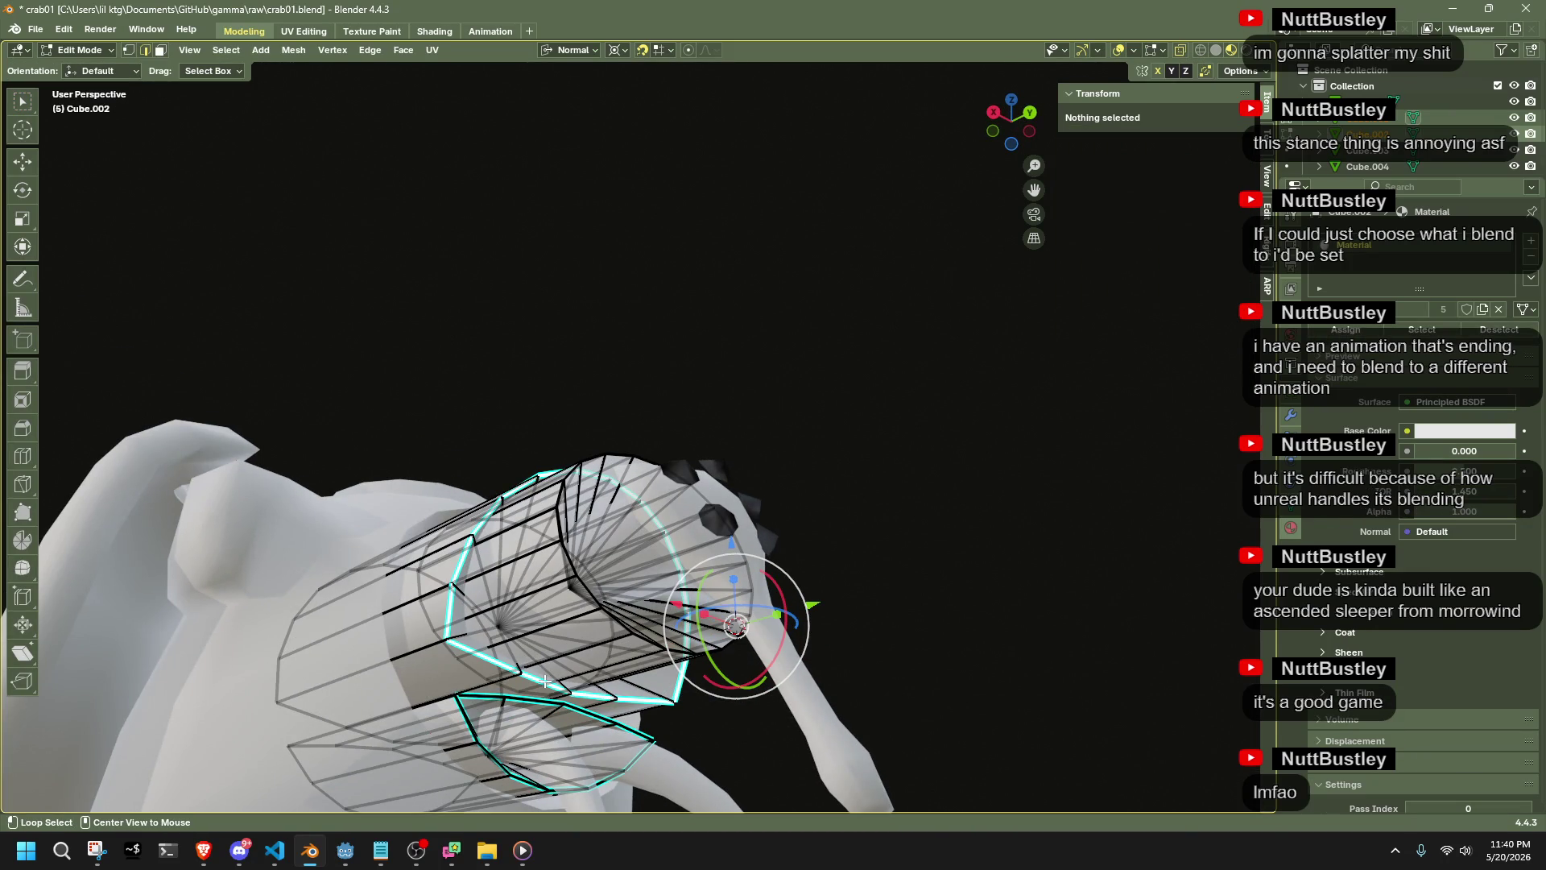
{"action": "mouse_move", "coordinate": [567, 604]}
{"action": "middle_mouse_down"}
{"action": "mouse_move", "coordinate": [596, 600]}
{"action": "mouse_move", "coordinate": [629, 630]}
{"action": "mouse_move", "coordinate": [612, 600]}
{"action": "mouse_move", "coordinate": [644, 631]}
{"action": "mouse_move", "coordinate": [606, 661]}
{"action": "mouse_move", "coordinate": [596, 714]}
{"action": "mouse_move", "coordinate": [592, 644]}
{"action": "mouse_move", "coordinate": [528, 612]}
{"action": "mouse_move", "coordinate": [649, 657]}
{"action": "mouse_move", "coordinate": [644, 547]}
{"action": "middle_mouse_up"}
Select the end rings on both cylinder sections and mark them as seams
{"action": "left_click", "coordinate": [610, 589], "text": "alt"}
{"action": "left_click", "coordinate": [660, 657], "text": "shift"}
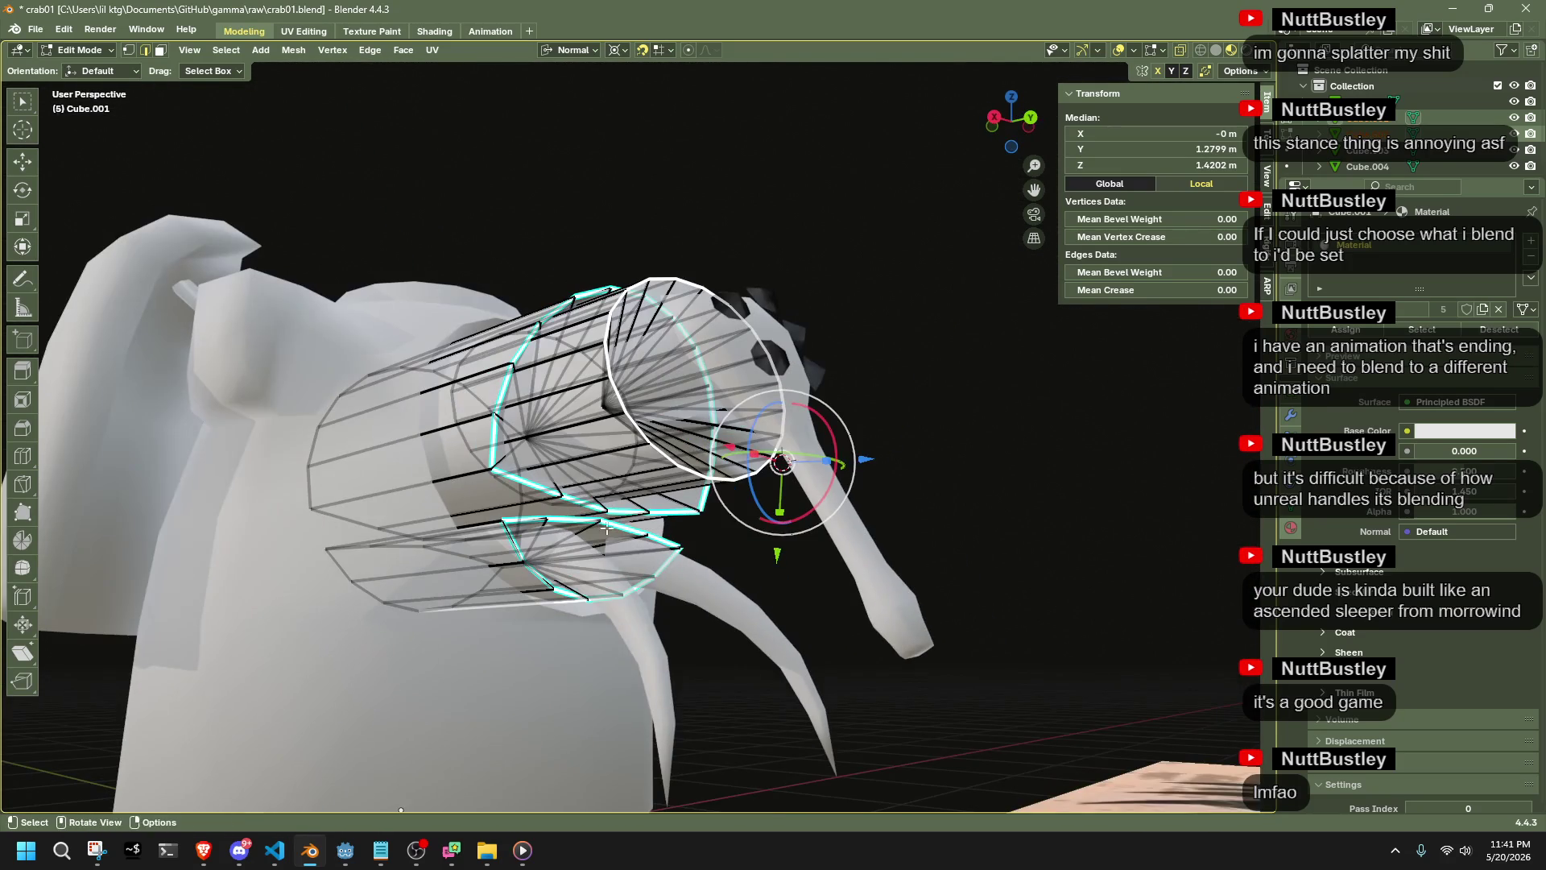
{"action": "mouse_move", "coordinate": [715, 491]}
{"action": "middle_mouse_down"}
{"action": "mouse_move", "coordinate": [700, 507]}
{"action": "mouse_move", "coordinate": [678, 460]}
{"action": "middle_mouse_up"}
{"action": "mouse_move", "coordinate": [838, 507]}
{"action": "middle_mouse_down"}
{"action": "mouse_move", "coordinate": [741, 475]}
{"action": "mouse_move", "coordinate": [797, 491]}
{"action": "mouse_move", "coordinate": [686, 480]}
{"action": "mouse_move", "coordinate": [593, 503]}
{"action": "middle_mouse_up"}
{"action": "left_click", "coordinate": [741, 475], "text": "shift"}
{"action": "right_click", "coordinate": [842, 518]}
{"action": "left_click", "coordinate": [965, 545]}
{"action": "mouse_move", "coordinate": [838, 551]}
{"action": "middle_mouse_down"}
{"action": "mouse_move", "coordinate": [949, 586]}
{"action": "mouse_move", "coordinate": [612, 597]}
{"action": "mouse_move", "coordinate": [685, 739]}
{"action": "mouse_move", "coordinate": [659, 529]}
{"action": "mouse_move", "coordinate": [678, 509]}
{"action": "mouse_move", "coordinate": [639, 540]}
{"action": "mouse_move", "coordinate": [840, 510]}
{"action": "mouse_move", "coordinate": [579, 438]}
{"action": "middle_mouse_up"}
Mark seams along edge loops running down both curved claws of Cube.003
{"action": "key", "text": "Tab"}
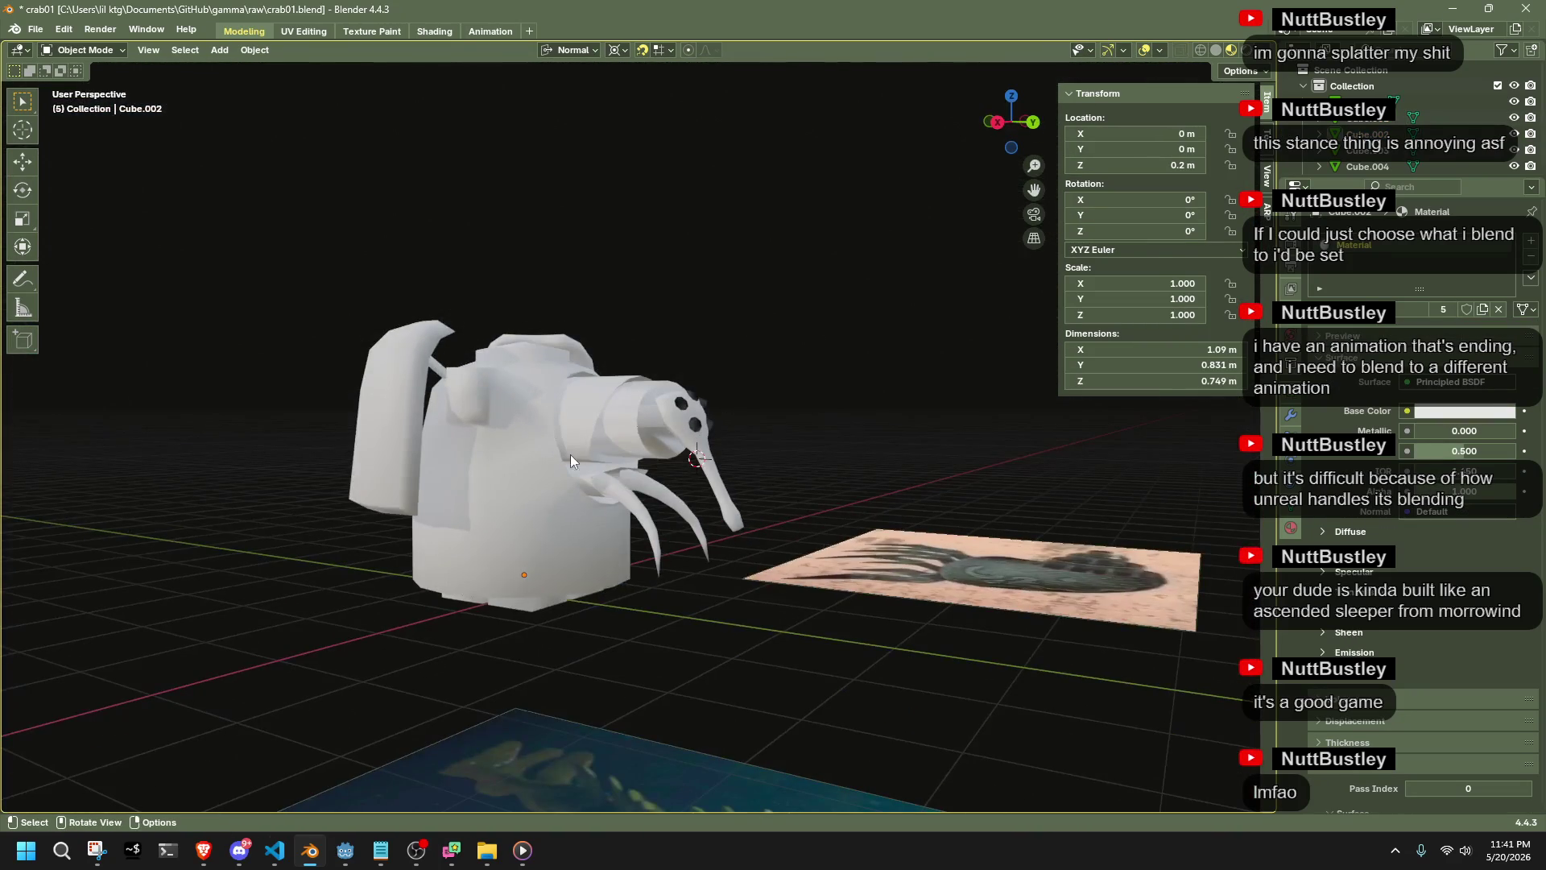
{"action": "left_click", "coordinate": [608, 483]}
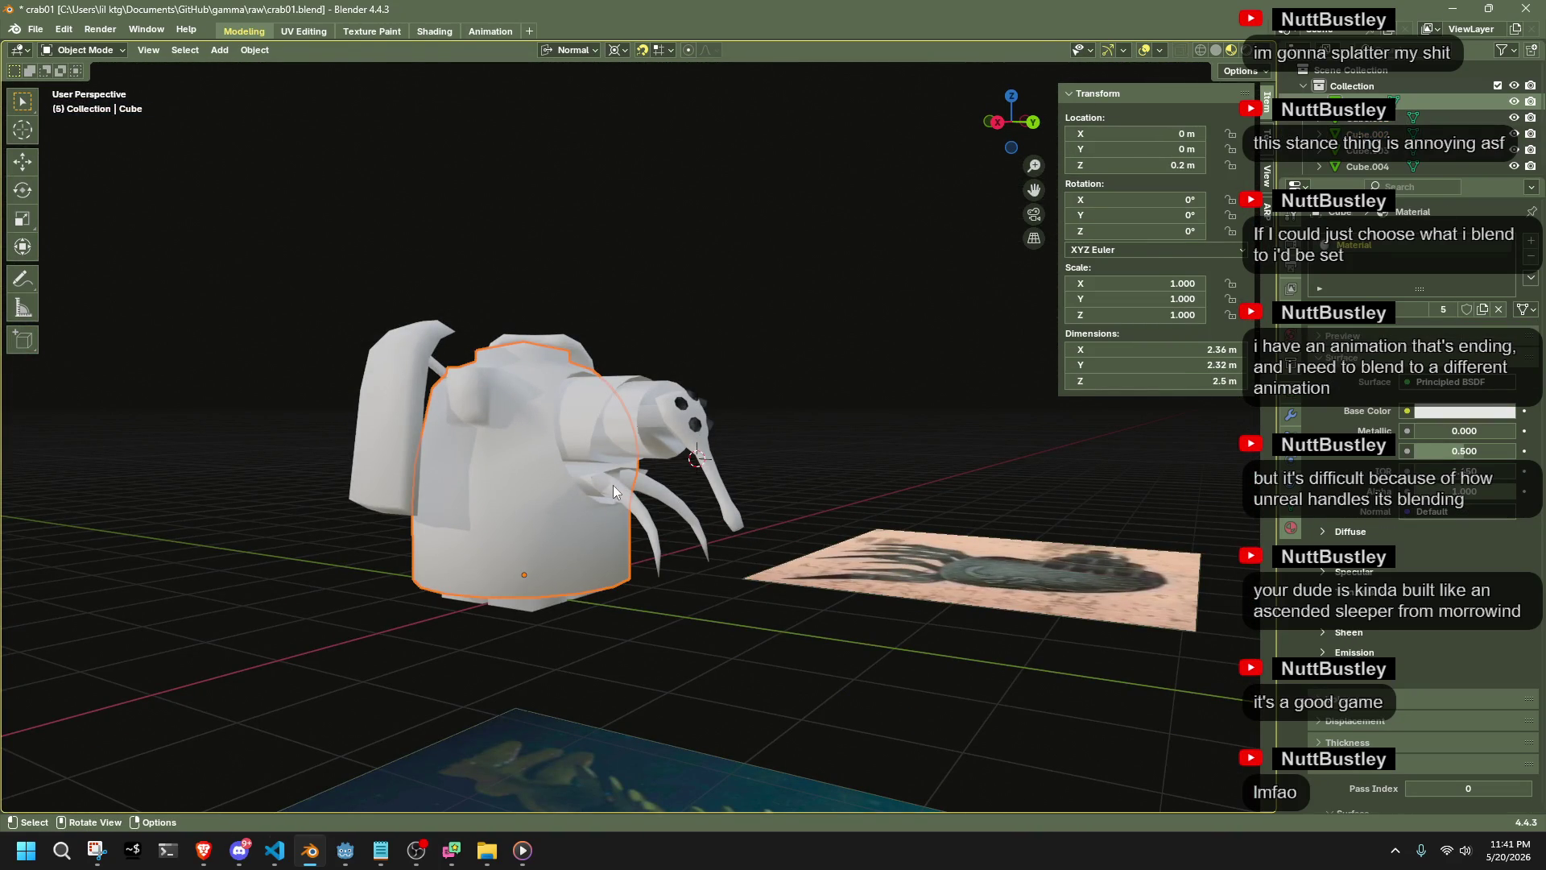
{"action": "key", "text": "Tab"}
{"action": "scroll", "coordinate": [748, 679], "scroll_direction": "up", "scroll_amount": 5}
{"action": "mouse_move", "coordinate": [748, 678]}
{"action": "middle_mouse_down"}
{"action": "mouse_move", "coordinate": [636, 499]}
{"action": "mouse_move", "coordinate": [584, 503]}
{"action": "mouse_move", "coordinate": [603, 531]}
{"action": "mouse_move", "coordinate": [692, 553]}
{"action": "mouse_move", "coordinate": [767, 484]}
{"action": "mouse_move", "coordinate": [857, 549]}
{"action": "middle_mouse_up"}
{"action": "left_click", "coordinate": [566, 474], "text": "alt"}
{"action": "left_click", "coordinate": [744, 512], "text": "alt"}
{"action": "right_click", "coordinate": [857, 549]}
{"action": "left_click", "coordinate": [856, 549]}
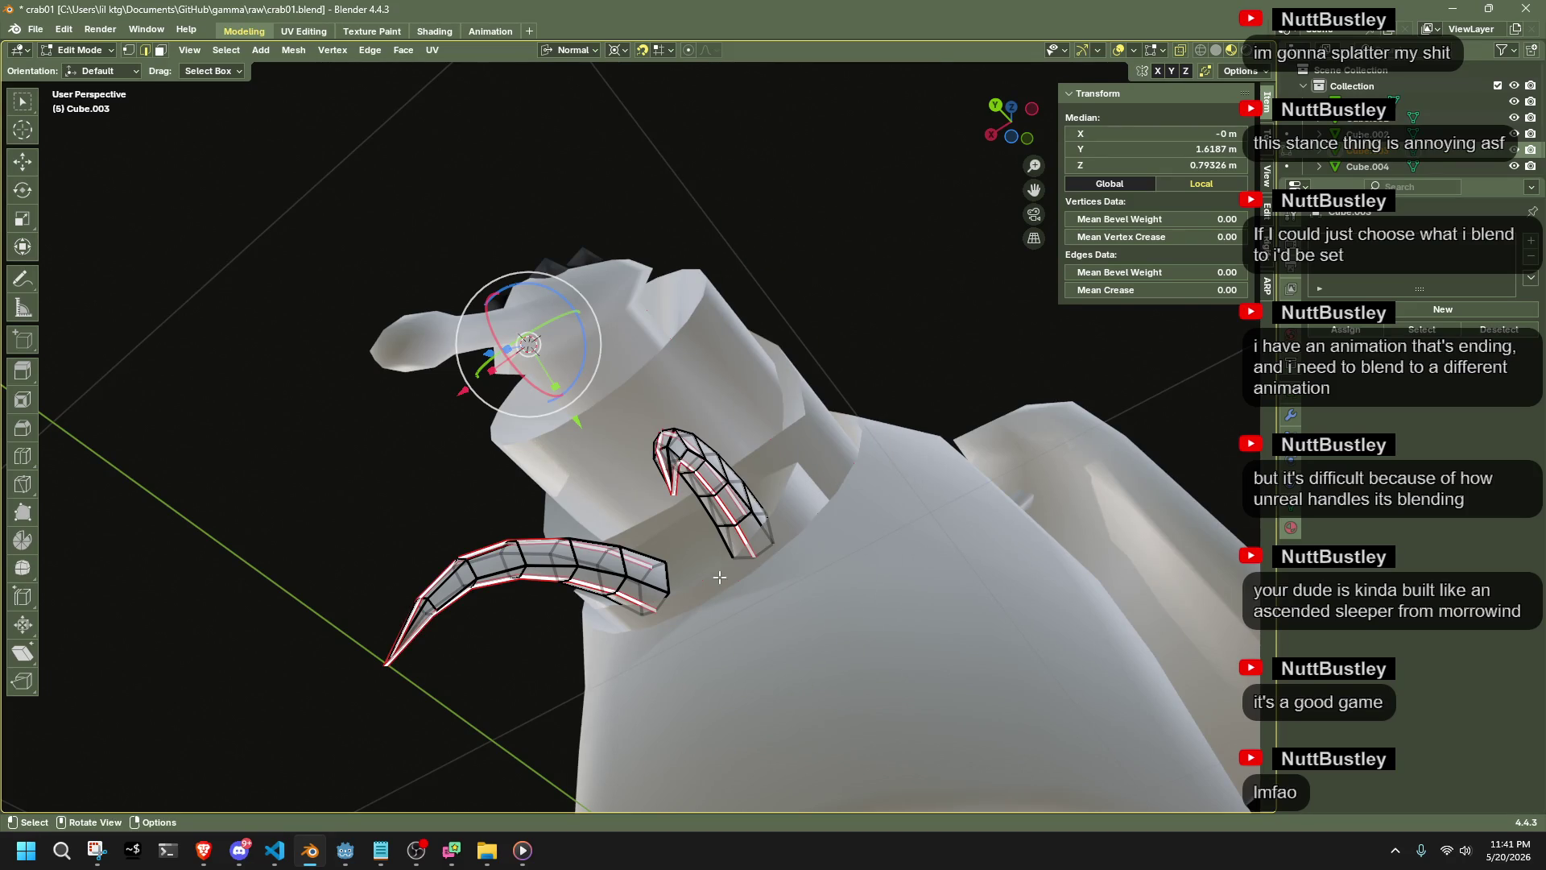
Unwrap the whole claw mesh, then open the crab's body in Edit Mode with nothing selected
{"action": "key", "text": "a"}
{"action": "key", "text": "u"}
{"action": "left_click", "coordinate": [400, 495]}
{"action": "key", "text": "Tab"}
{"action": "mouse_move", "coordinate": [399, 495]}
{"action": "middle_mouse_down"}
{"action": "mouse_move", "coordinate": [547, 560]}
{"action": "mouse_move", "coordinate": [464, 562]}
{"action": "mouse_move", "coordinate": [557, 647]}
{"action": "mouse_move", "coordinate": [735, 666]}
{"action": "mouse_move", "coordinate": [797, 692]}
{"action": "mouse_move", "coordinate": [840, 745]}
{"action": "mouse_move", "coordinate": [1098, 796]}
{"action": "mouse_move", "coordinate": [1056, 725]}
{"action": "middle_mouse_up"}
{"action": "left_click", "coordinate": [464, 562]}
{"action": "key", "text": "Tab"}
{"action": "key", "text": "Tab"}
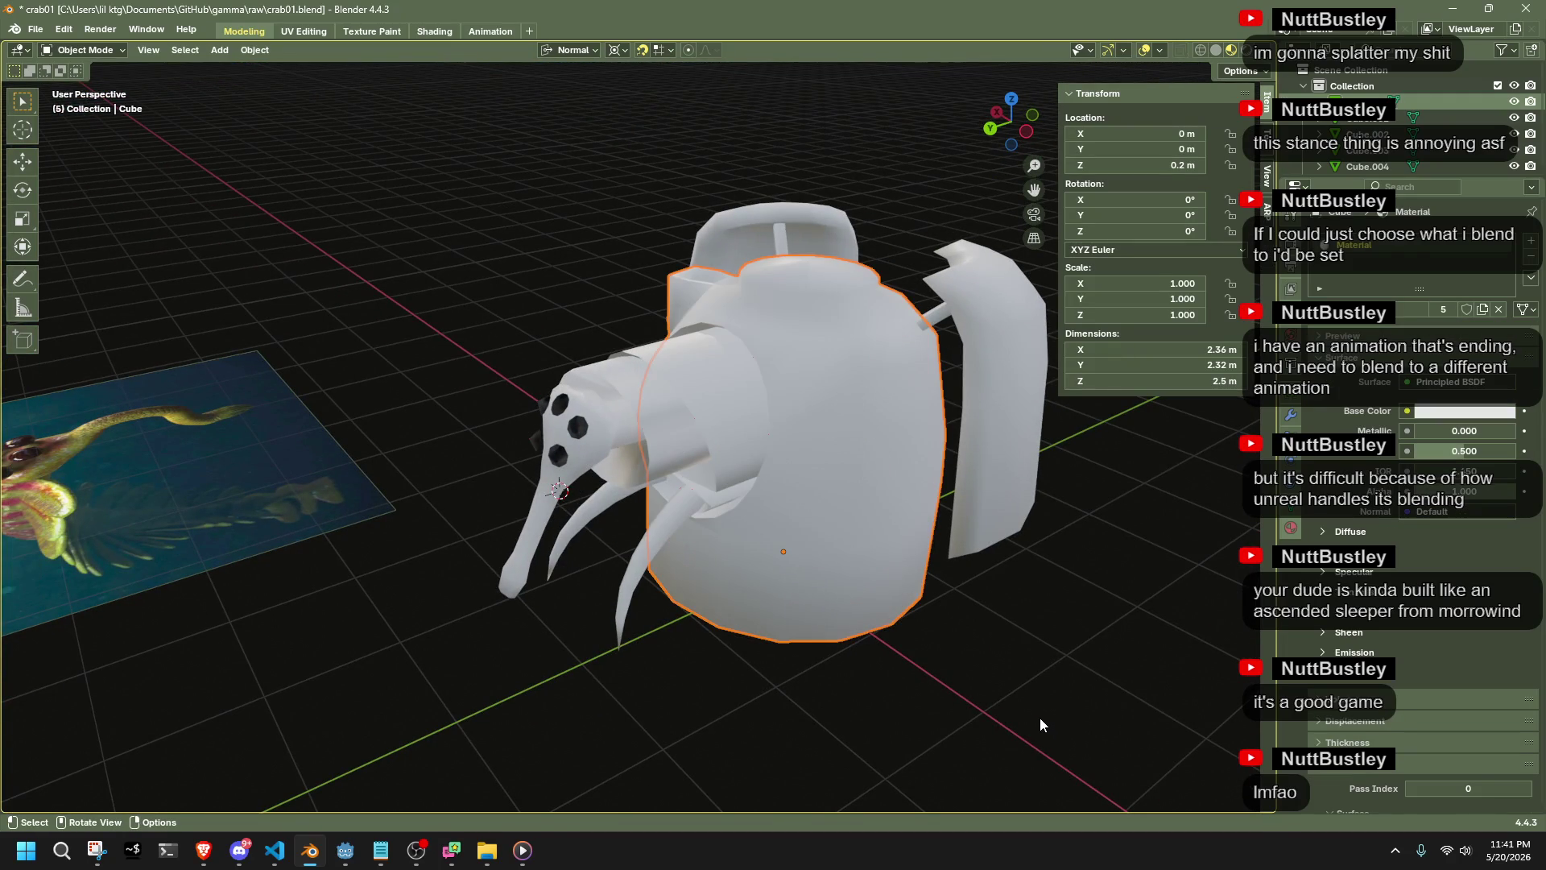
{"action": "left_click", "coordinate": [1041, 719]}
{"action": "scroll", "coordinate": [1040, 719], "scroll_direction": "down", "scroll_amount": 3}
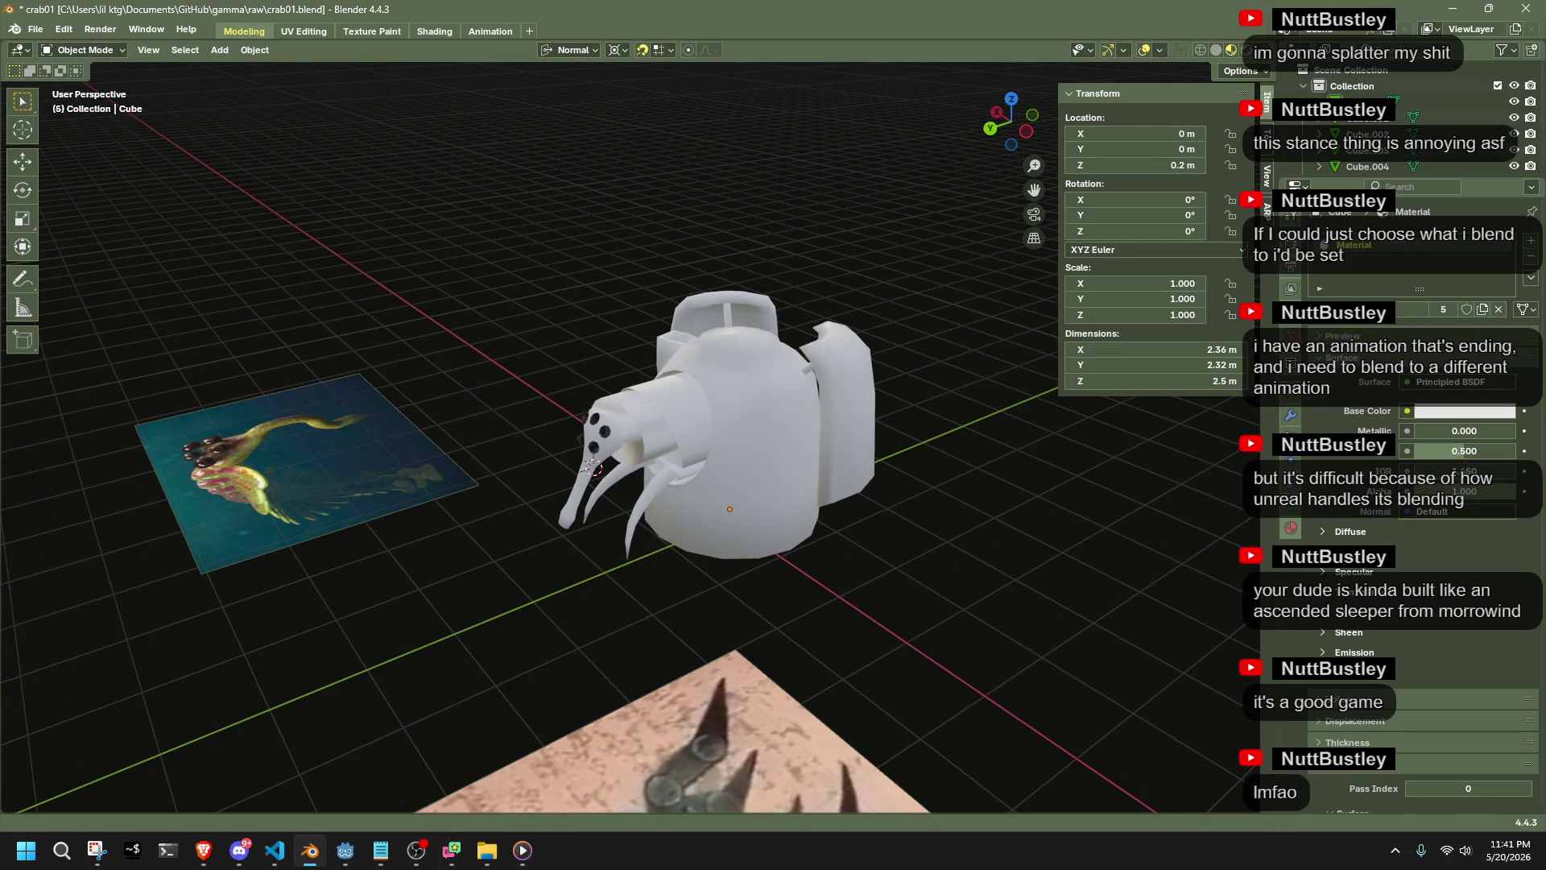
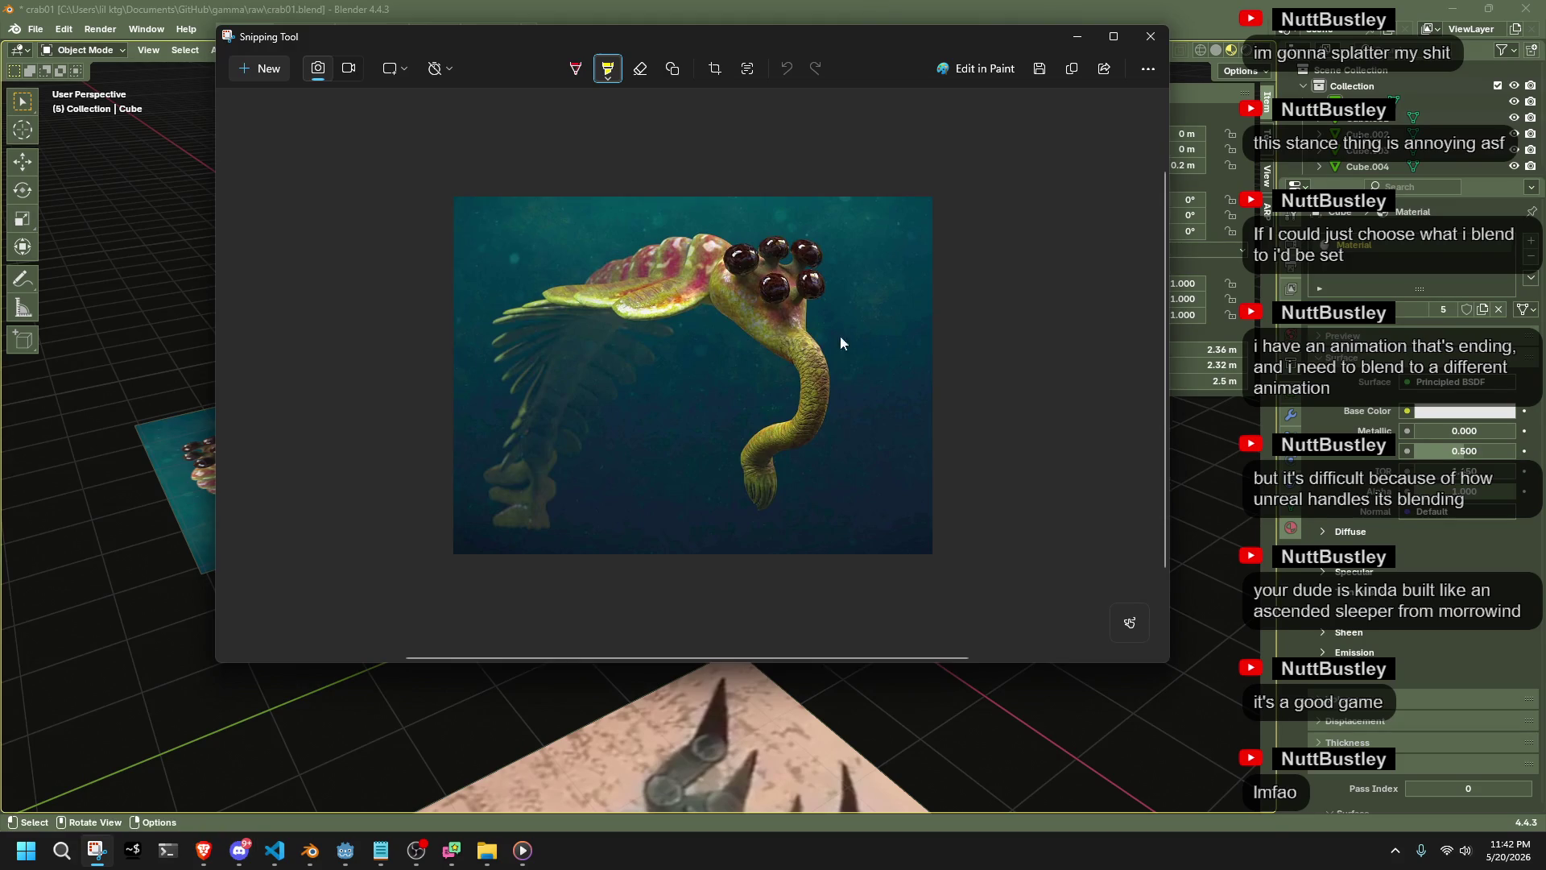
Drag the creature reference snip off screen so the Blender crab scene shows
{"action": "mouse_move", "coordinate": [577, 64]}
{"action": "left_mouse_down"}
{"action": "mouse_move", "coordinate": [1012, 140]}
{"action": "mouse_move", "coordinate": [1545, 145]}
{"action": "left_mouse_up"}
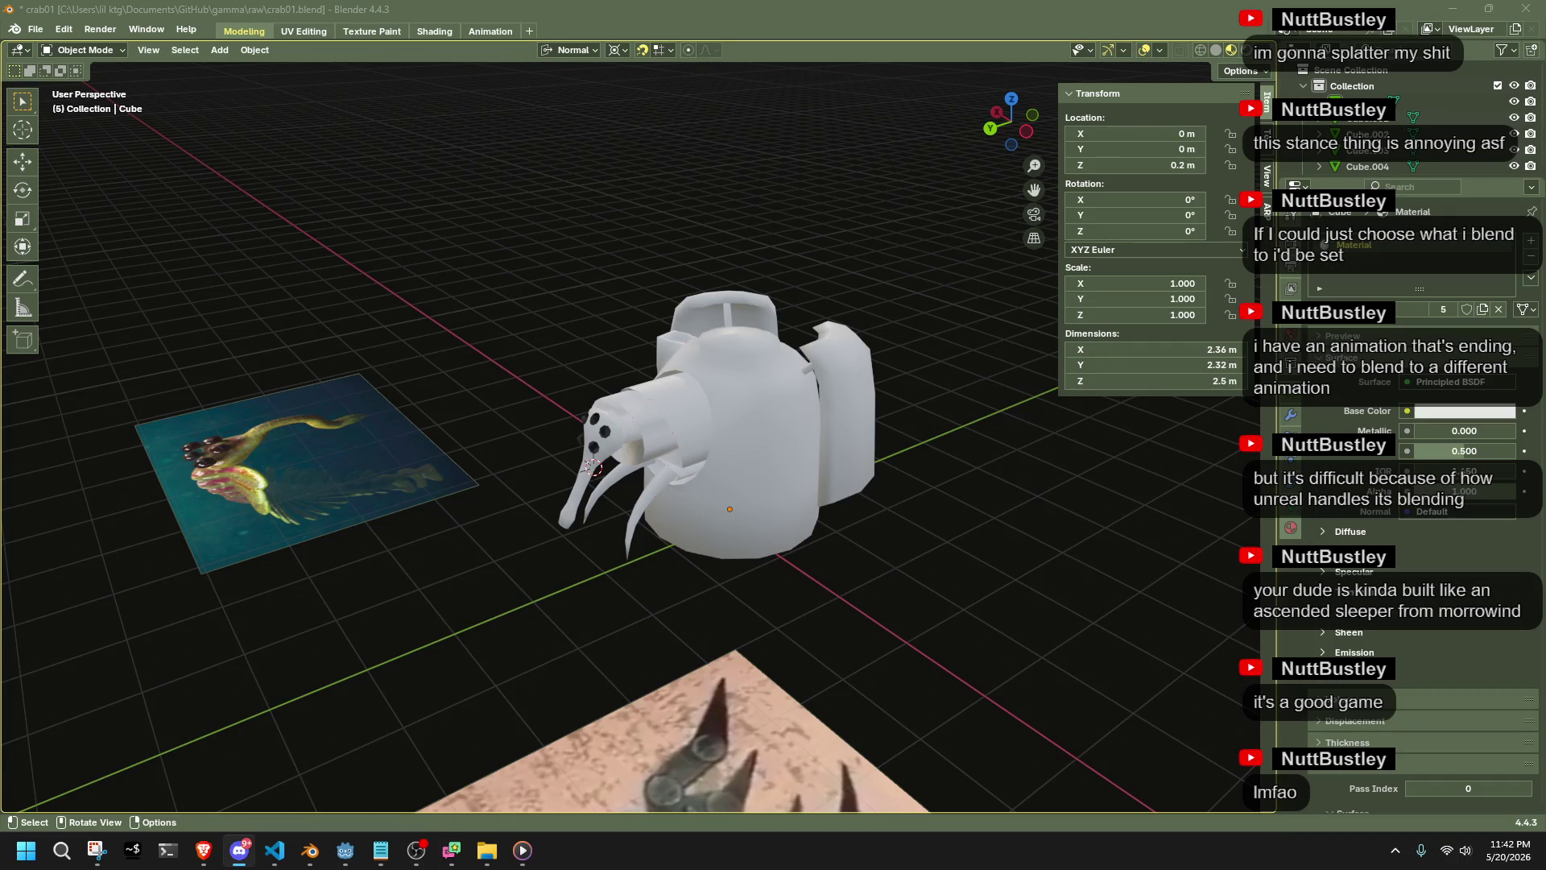
{"action": "mouse_move", "coordinate": [728, 516]}
{"action": "middle_mouse_down"}
{"action": "mouse_move", "coordinate": [757, 532]}
{"action": "mouse_move", "coordinate": [722, 566]}
{"action": "mouse_move", "coordinate": [572, 516]}
{"action": "middle_mouse_up"}
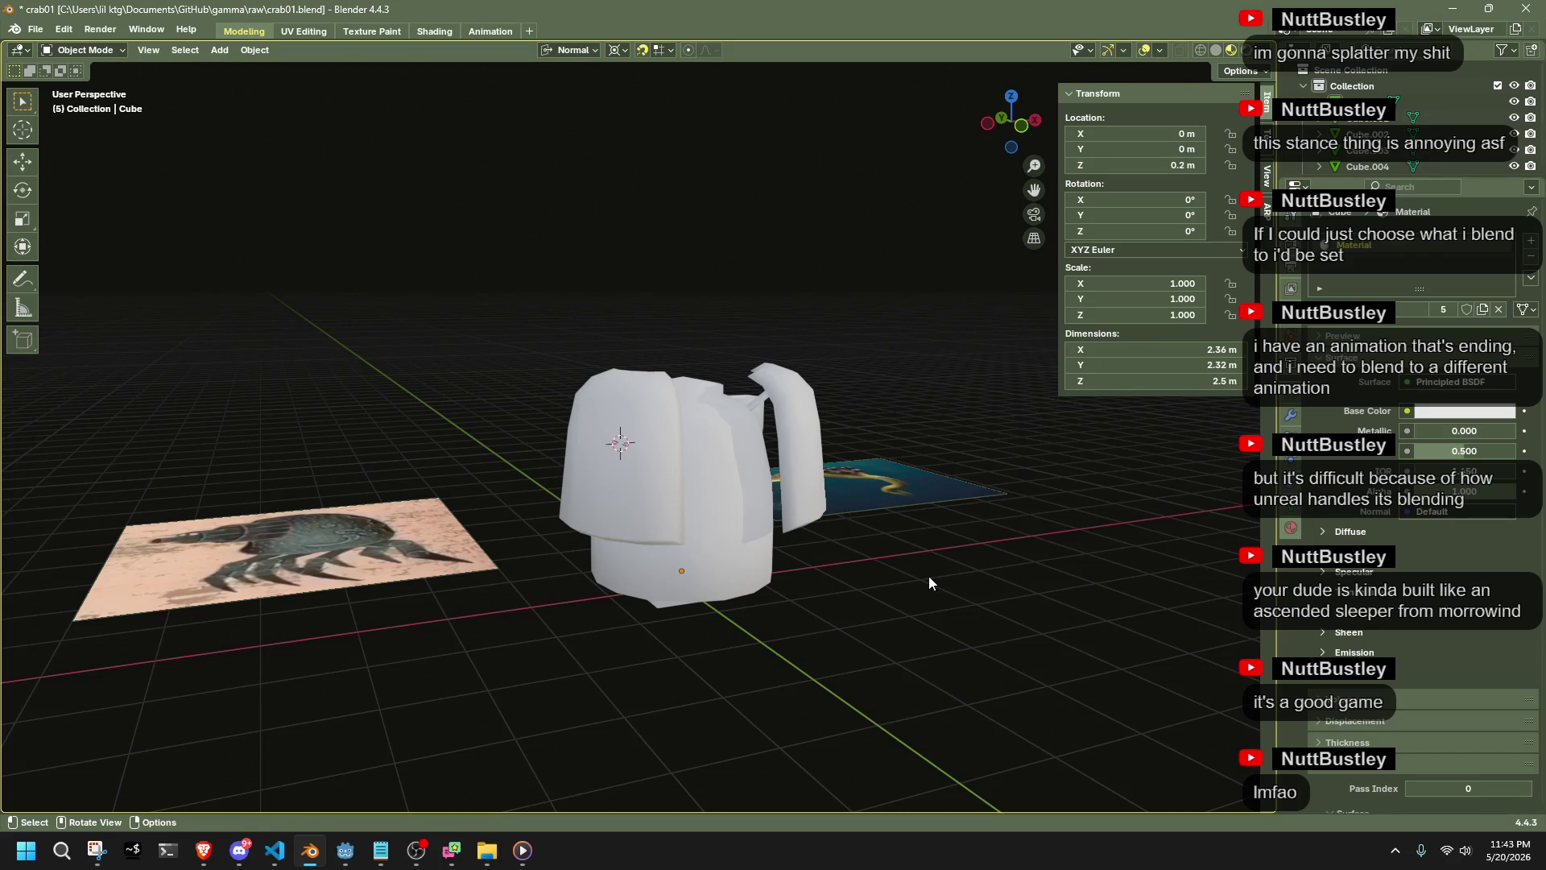
{"action": "key", "text": "super+3"}
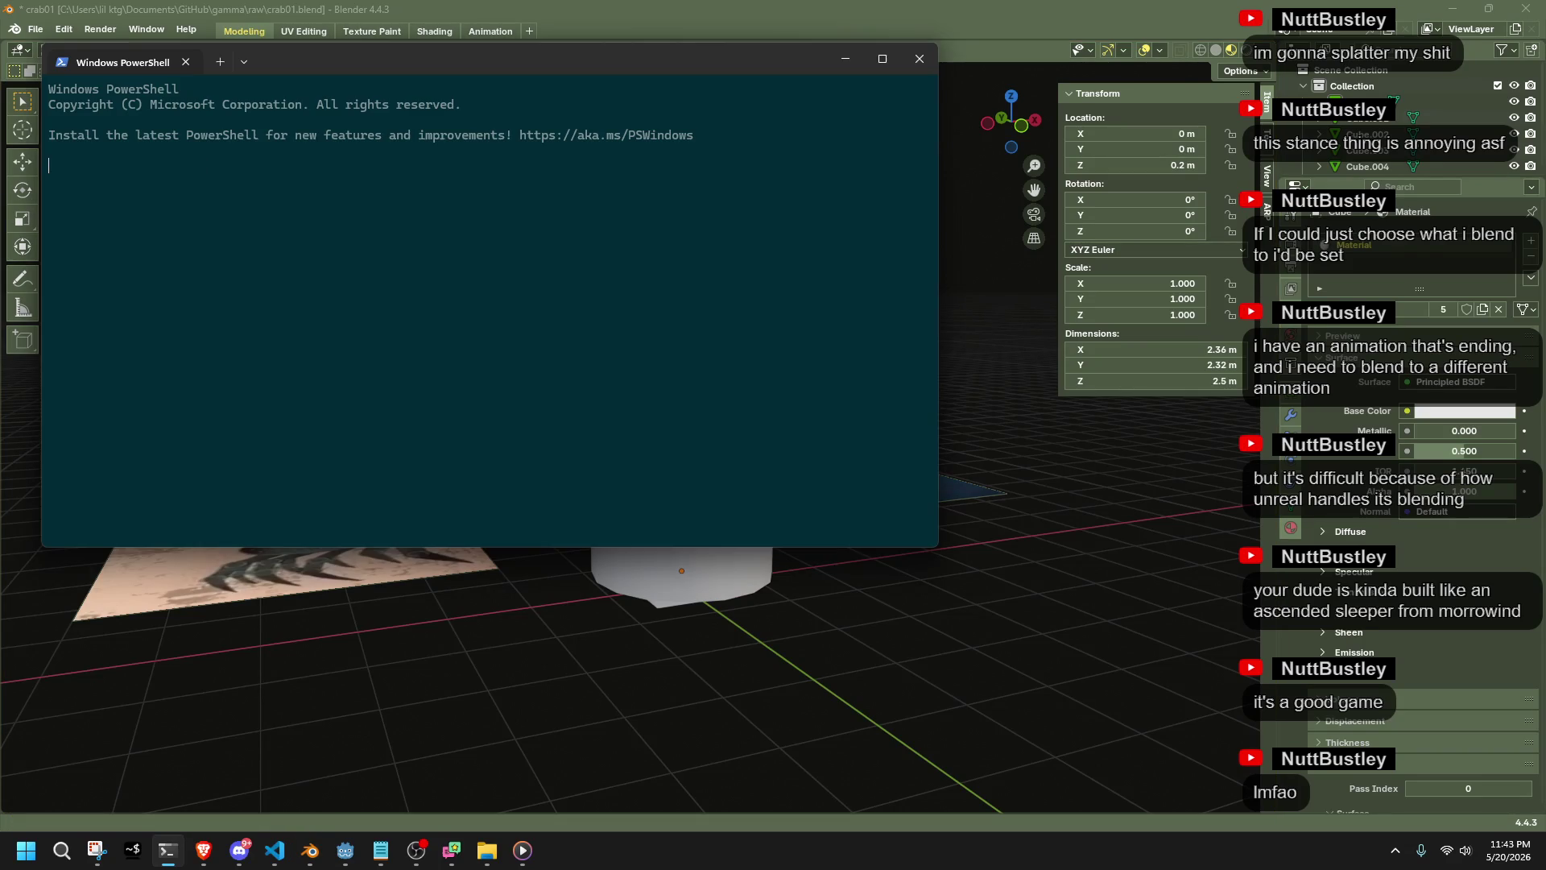
{"action": "left_click", "coordinate": [922, 56]}
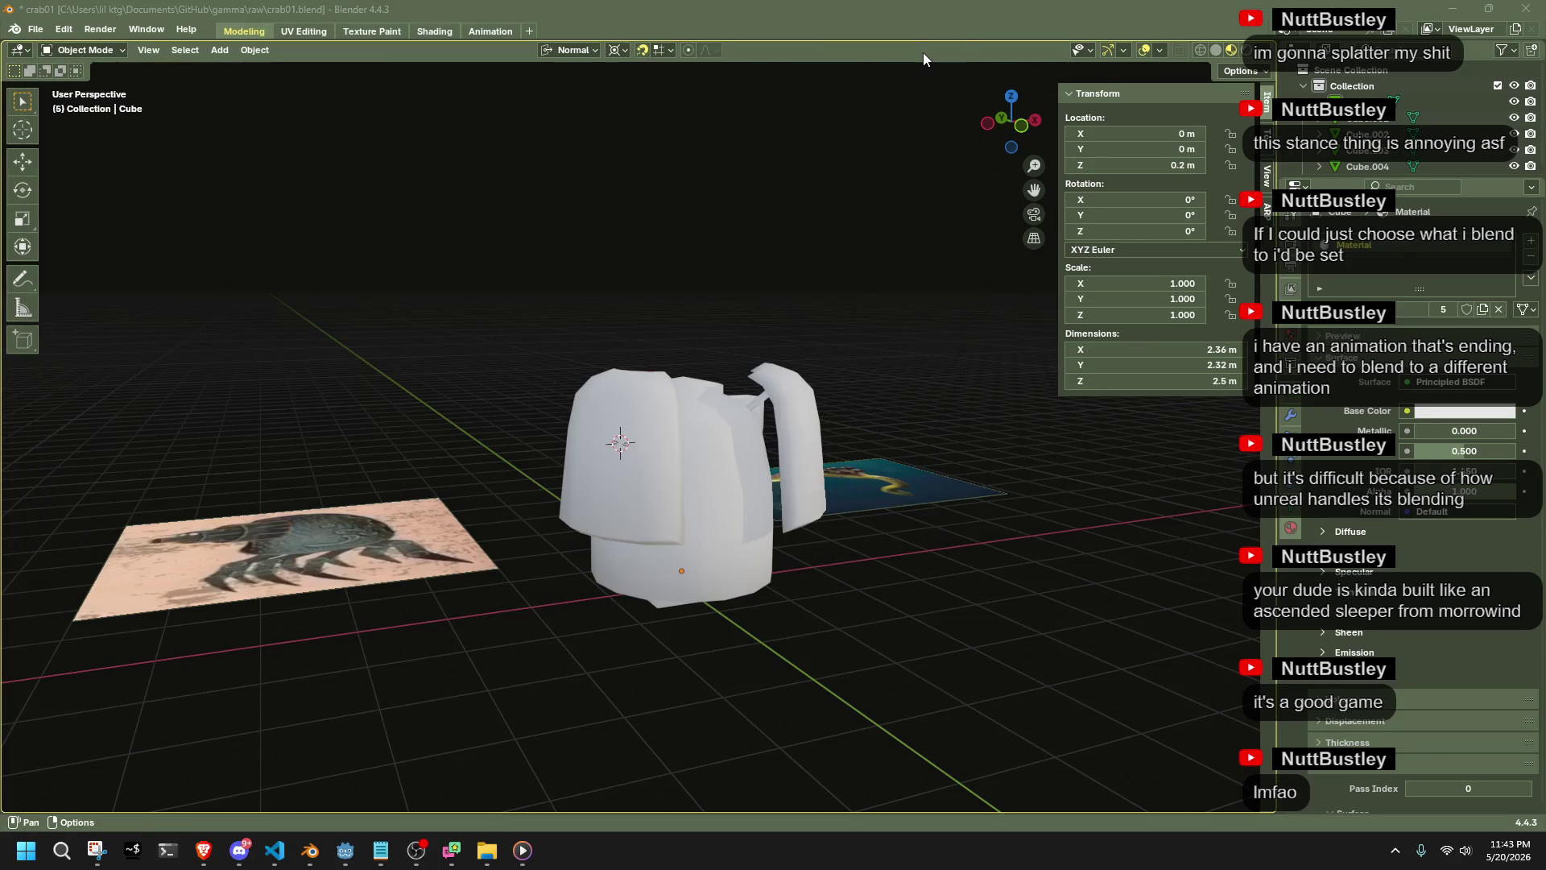
{"action": "key", "text": "super+5"}
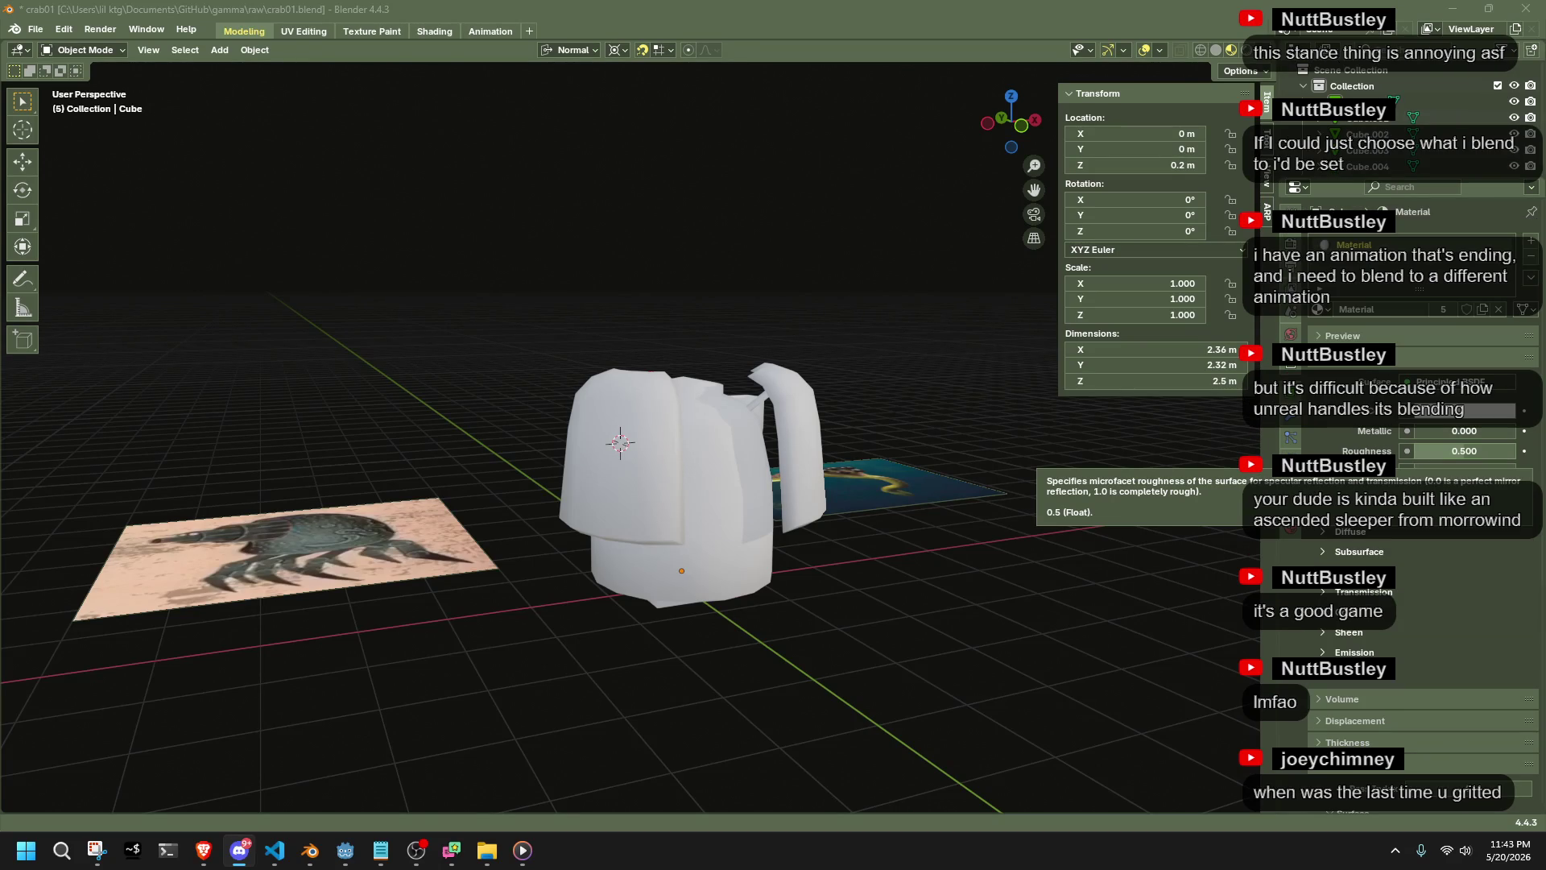
{"action": "mouse_move", "coordinate": [880, 538]}
{"action": "middle_mouse_down"}
{"action": "mouse_move", "coordinate": [726, 548]}
{"action": "mouse_move", "coordinate": [1021, 631]}
{"action": "mouse_move", "coordinate": [1028, 612]}
{"action": "mouse_move", "coordinate": [973, 592]}
{"action": "middle_mouse_up"}
{"action": "scroll", "coordinate": [453, 478], "scroll_direction": "up", "scroll_amount": 5}
{"action": "scroll", "coordinate": [601, 437], "scroll_direction": "up", "scroll_amount": 3}
{"action": "mouse_move", "coordinate": [601, 437]}
{"action": "middle_mouse_down"}
{"action": "mouse_move", "coordinate": [678, 552]}
{"action": "mouse_move", "coordinate": [708, 454]}
{"action": "mouse_move", "coordinate": [831, 484]}
{"action": "mouse_move", "coordinate": [935, 446]}
{"action": "middle_mouse_up"}
{"action": "left_click", "coordinate": [853, 515]}
Round the trunk's square end loop with To Sphere and LoopTools Circle
{"action": "key", "text": "Tab"}
{"action": "mouse_move", "coordinate": [853, 515]}
{"action": "middle_mouse_down"}
{"action": "mouse_move", "coordinate": [892, 567]}
{"action": "mouse_move", "coordinate": [984, 600]}
{"action": "mouse_move", "coordinate": [1063, 686]}
{"action": "mouse_move", "coordinate": [1035, 732]}
{"action": "mouse_move", "coordinate": [966, 638]}
{"action": "middle_mouse_up"}
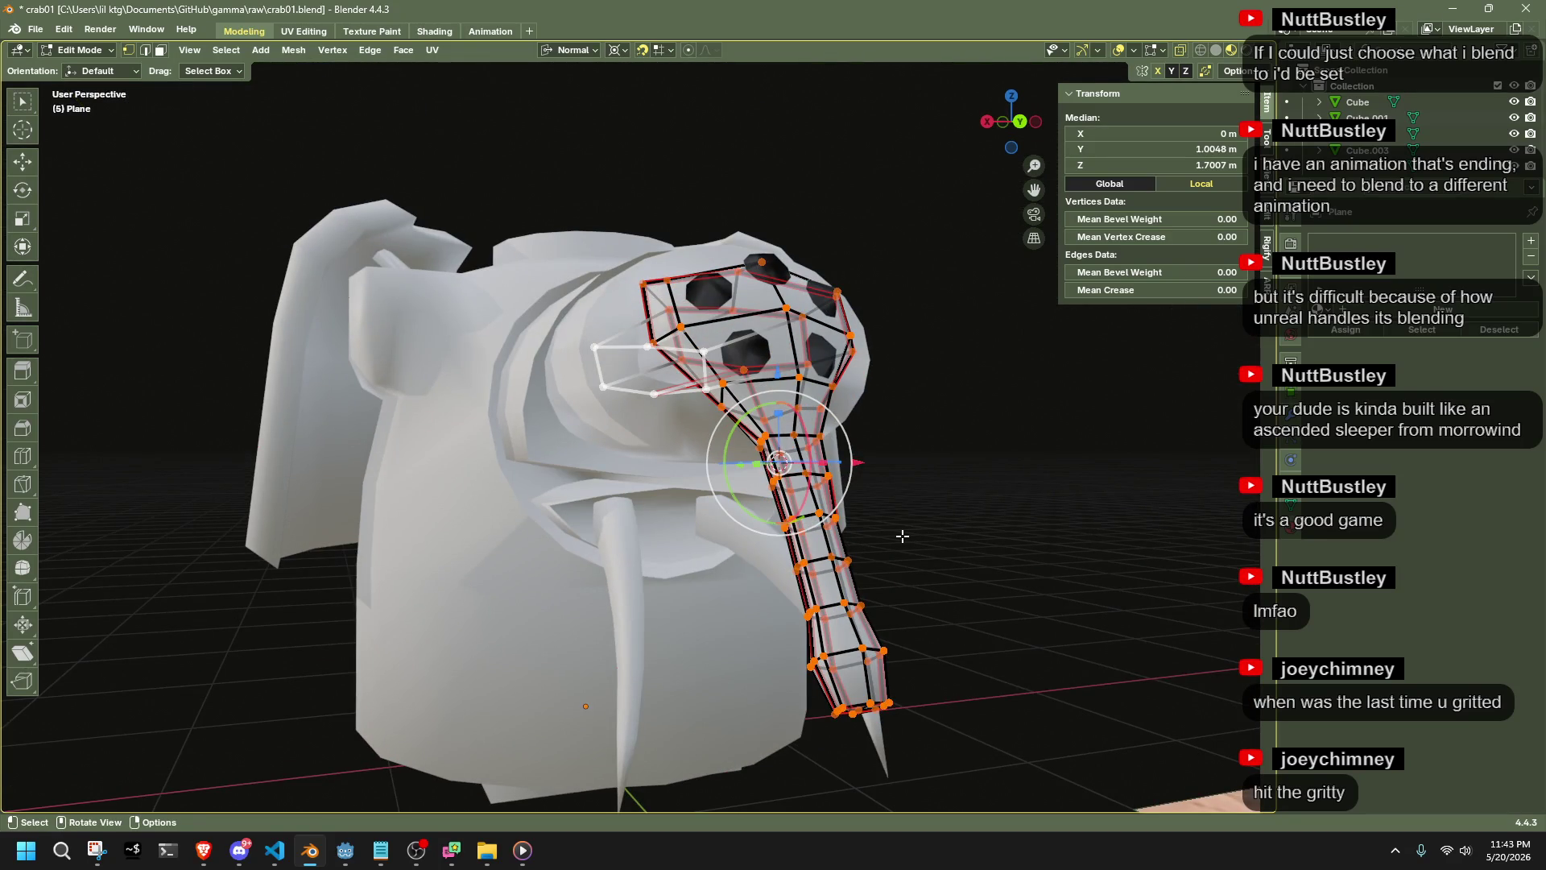
{"action": "scroll", "coordinate": [775, 512], "scroll_direction": "up", "scroll_amount": 4}
{"action": "middle_click_drag", "start_coordinate": [776, 512], "coordinate": [720, 516]}
{"action": "left_click", "coordinate": [405, 268], "text": "shift"}
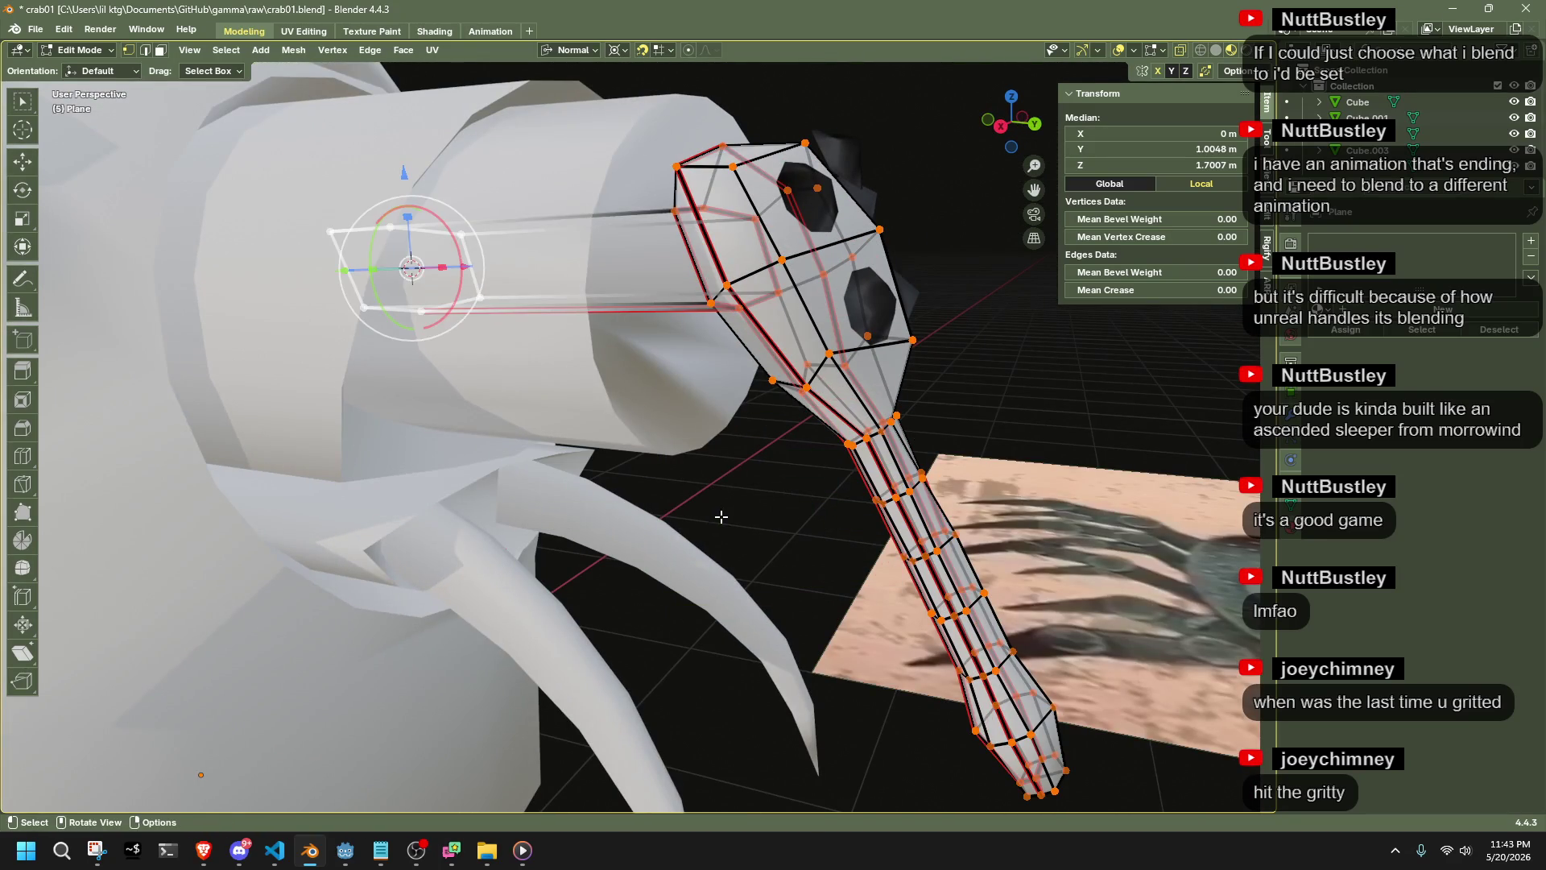
{"action": "key", "text": "shift+alt+s"}
{"action": "left_click", "coordinate": [572, 437]}
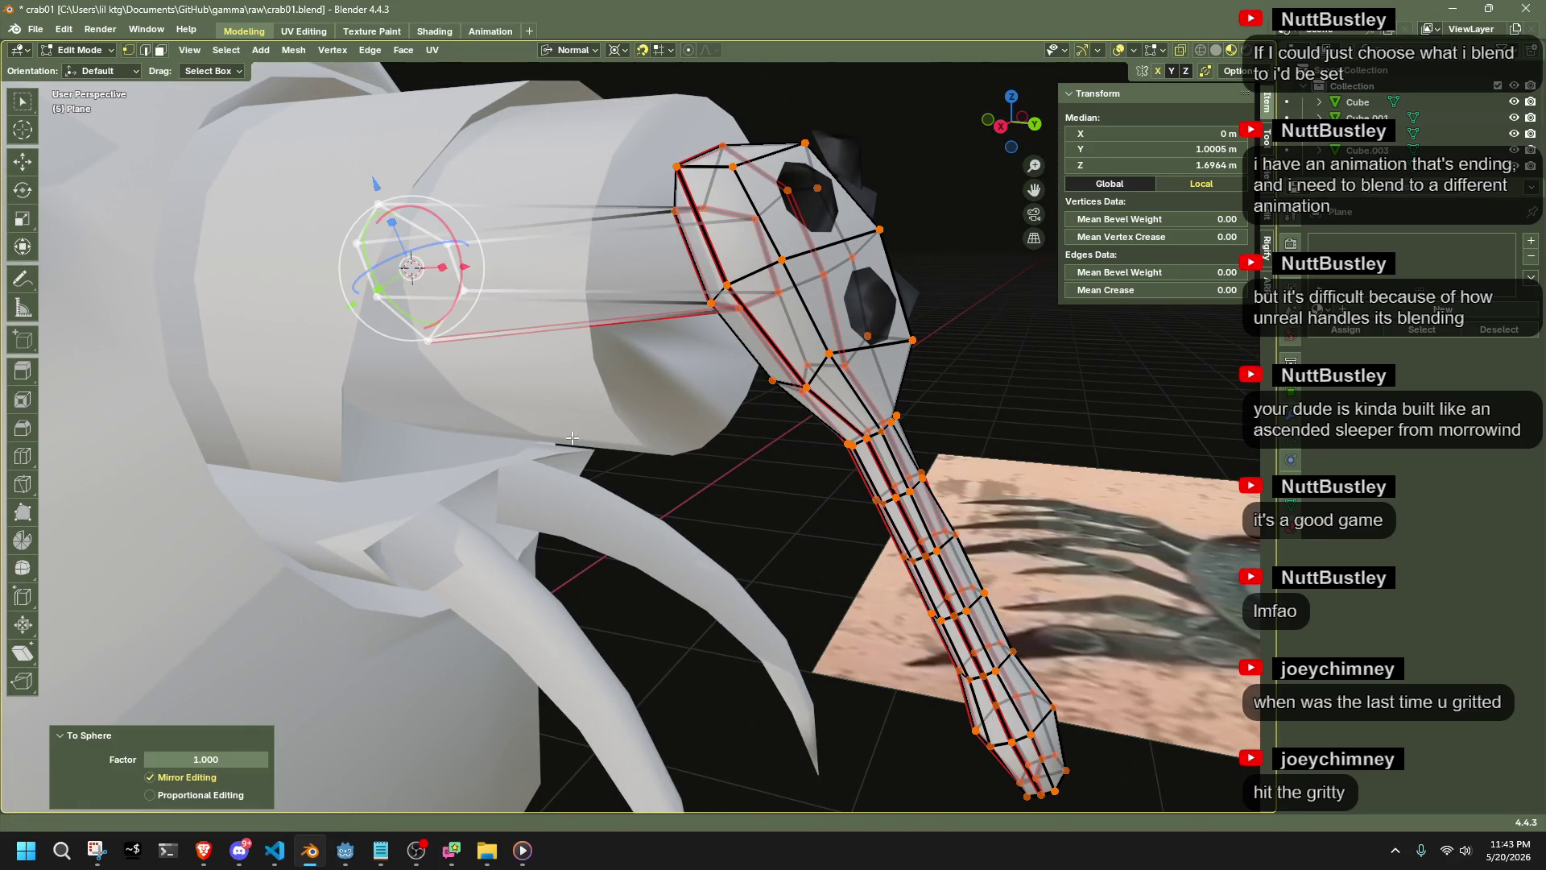
{"action": "right_click", "coordinate": [694, 440]}
{"action": "mouse_move", "coordinate": [615, 393]}
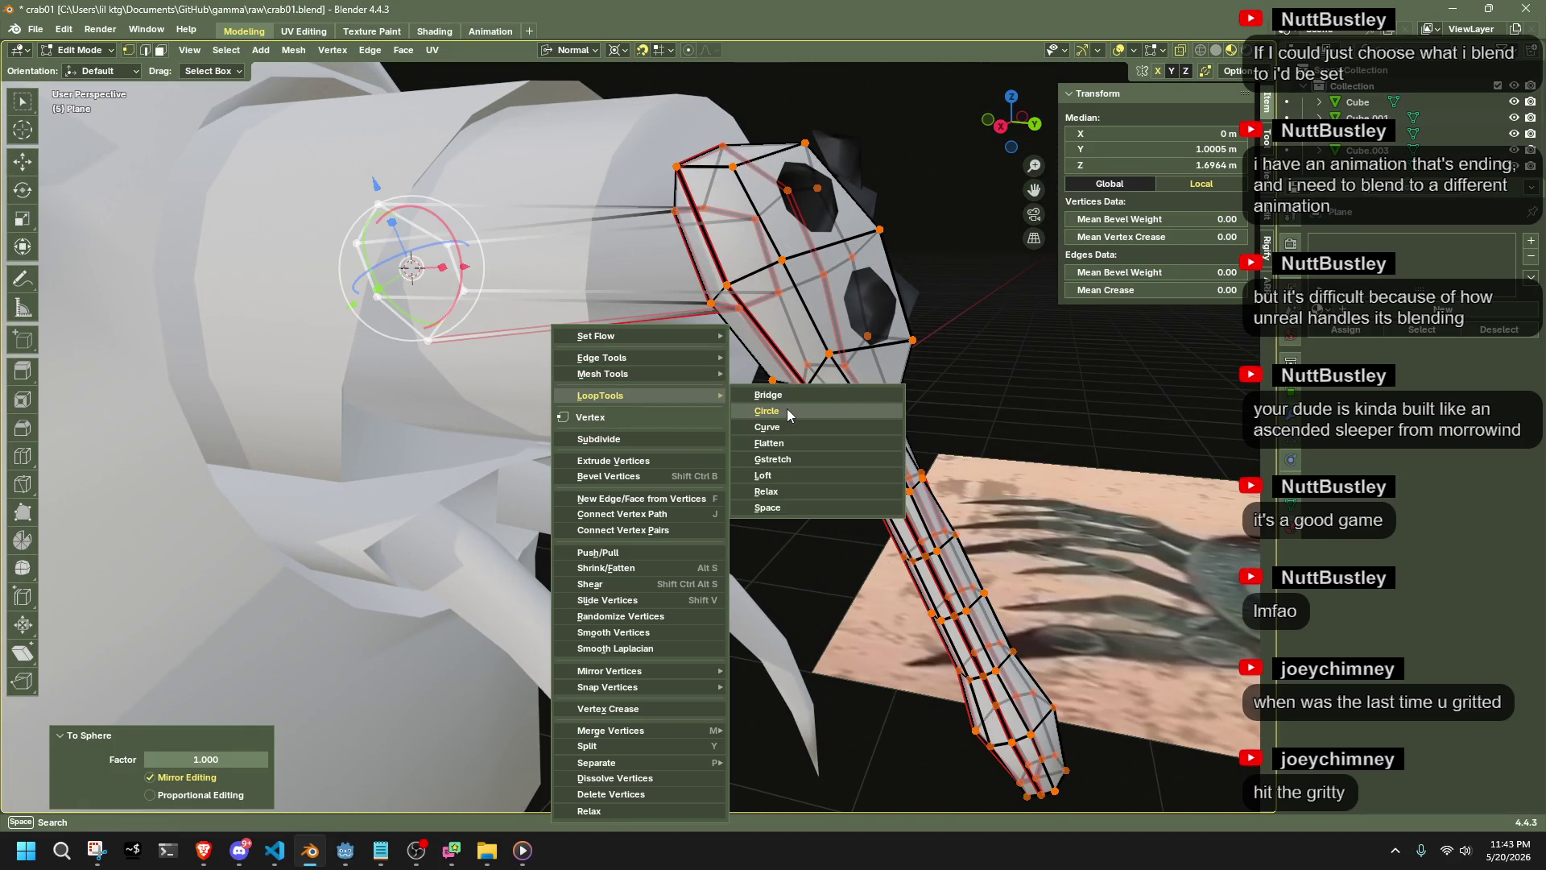
{"action": "left_click", "coordinate": [786, 408]}
{"action": "middle_click_drag", "start_coordinate": [771, 456], "coordinate": [834, 449]}
Shrink the end loop to 0.596, flatten it to zero on global Y, and move it along Y
{"action": "left_click", "coordinate": [1009, 131]}
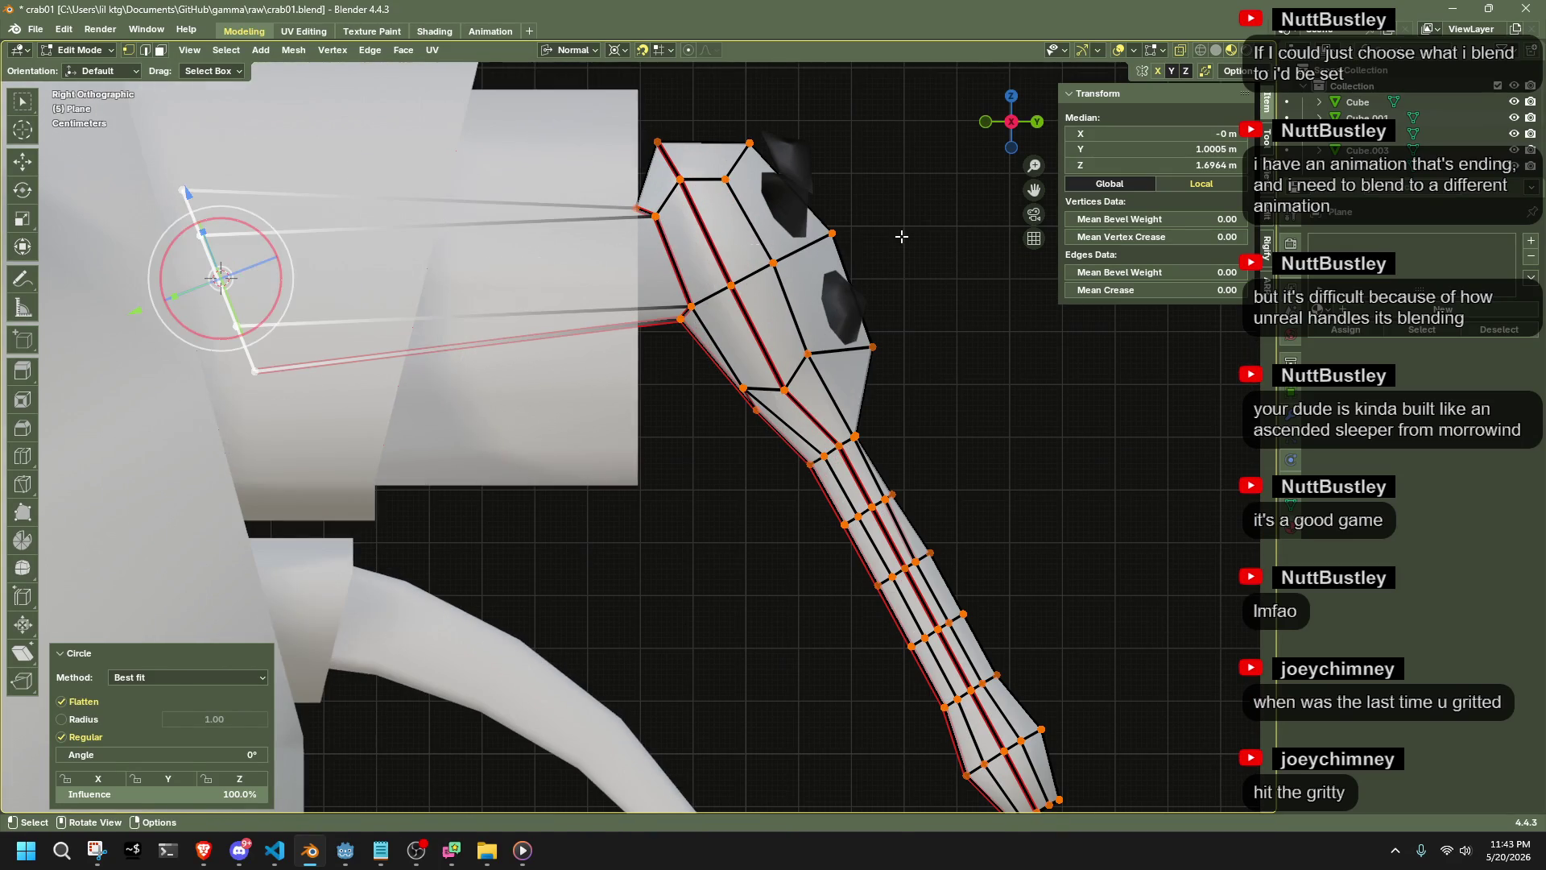
{"action": "key", "text": "s"}
{"action": "left_click", "coordinate": [433, 293]}
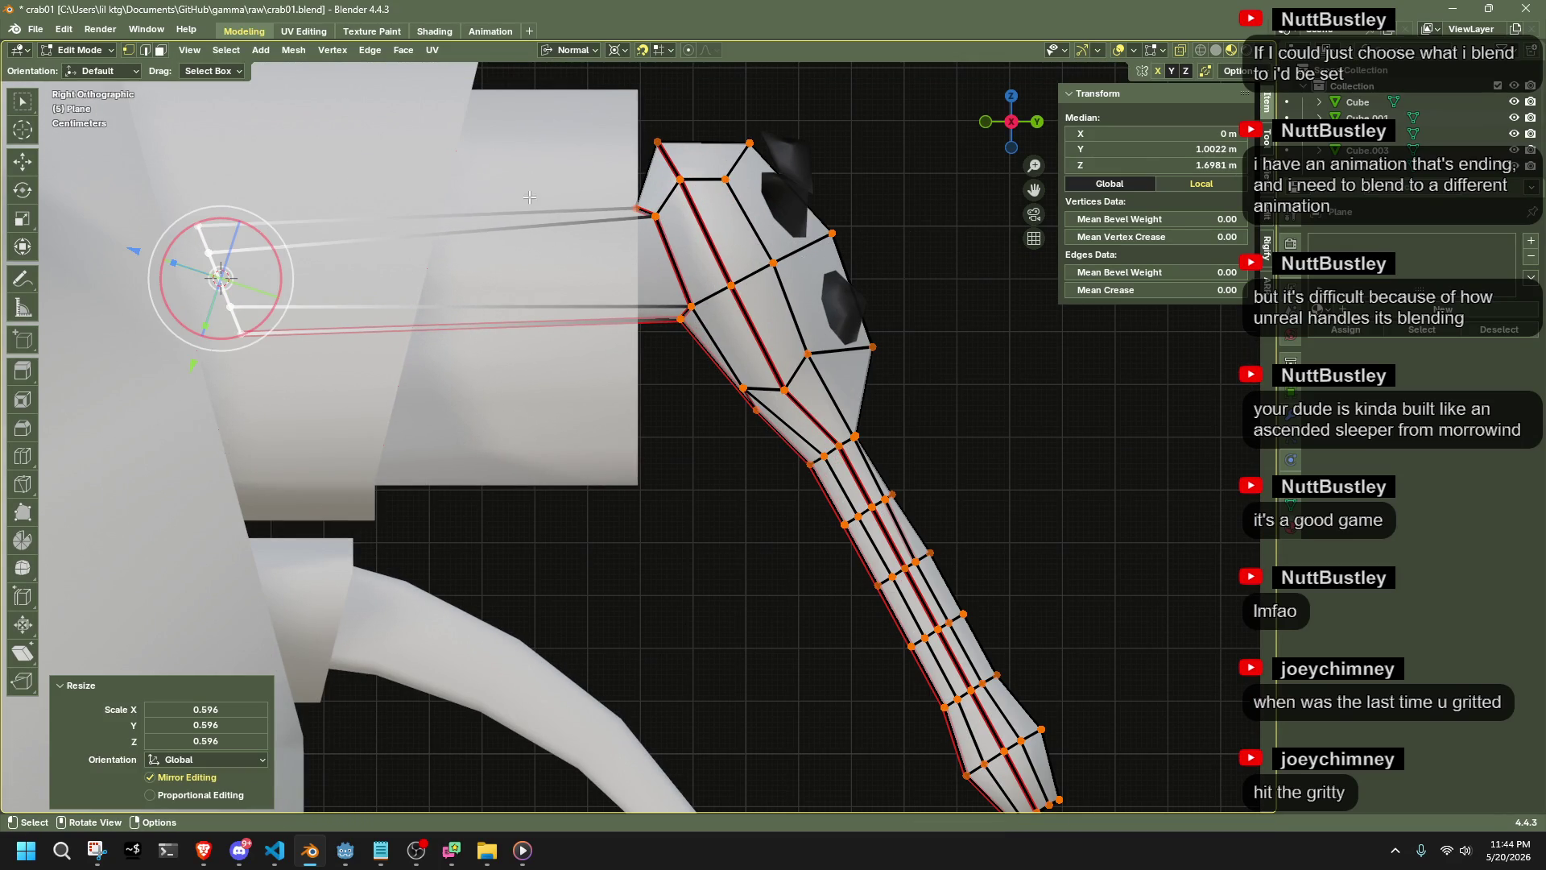
{"action": "left_click", "coordinate": [564, 50]}
{"action": "left_click", "coordinate": [558, 104]}
{"action": "key", "text": "s"}
{"action": "key", "text": "y"}
{"action": "key", "text": "0"}
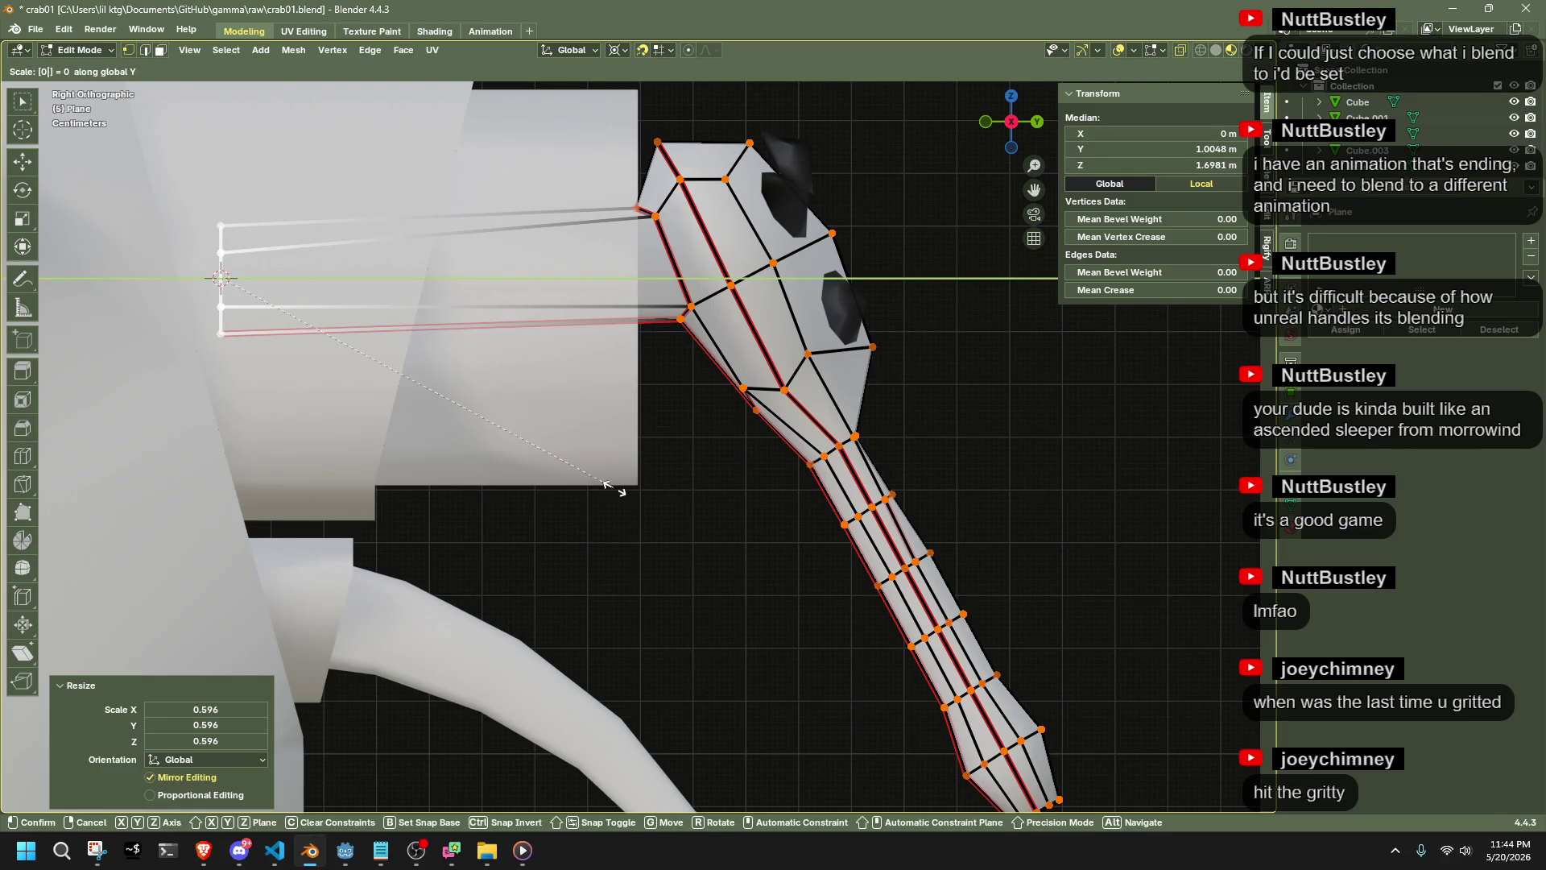
{"action": "key", "text": "Return"}
{"action": "key", "text": "g"}
{"action": "key", "text": "y"}
{"action": "key", "text": "Return"}
Return to Object Mode and save crab01.blend
{"action": "mouse_move", "coordinate": [422, 399]}
{"action": "middle_mouse_down"}
{"action": "mouse_move", "coordinate": [690, 534]}
{"action": "mouse_move", "coordinate": [552, 516]}
{"action": "mouse_move", "coordinate": [761, 509]}
{"action": "mouse_move", "coordinate": [943, 472]}
{"action": "mouse_move", "coordinate": [846, 462]}
{"action": "mouse_move", "coordinate": [795, 435]}
{"action": "mouse_move", "coordinate": [731, 483]}
{"action": "mouse_move", "coordinate": [725, 518]}
{"action": "middle_mouse_up"}
{"action": "key", "text": "Tab"}
{"action": "key", "text": "ctrl+s"}
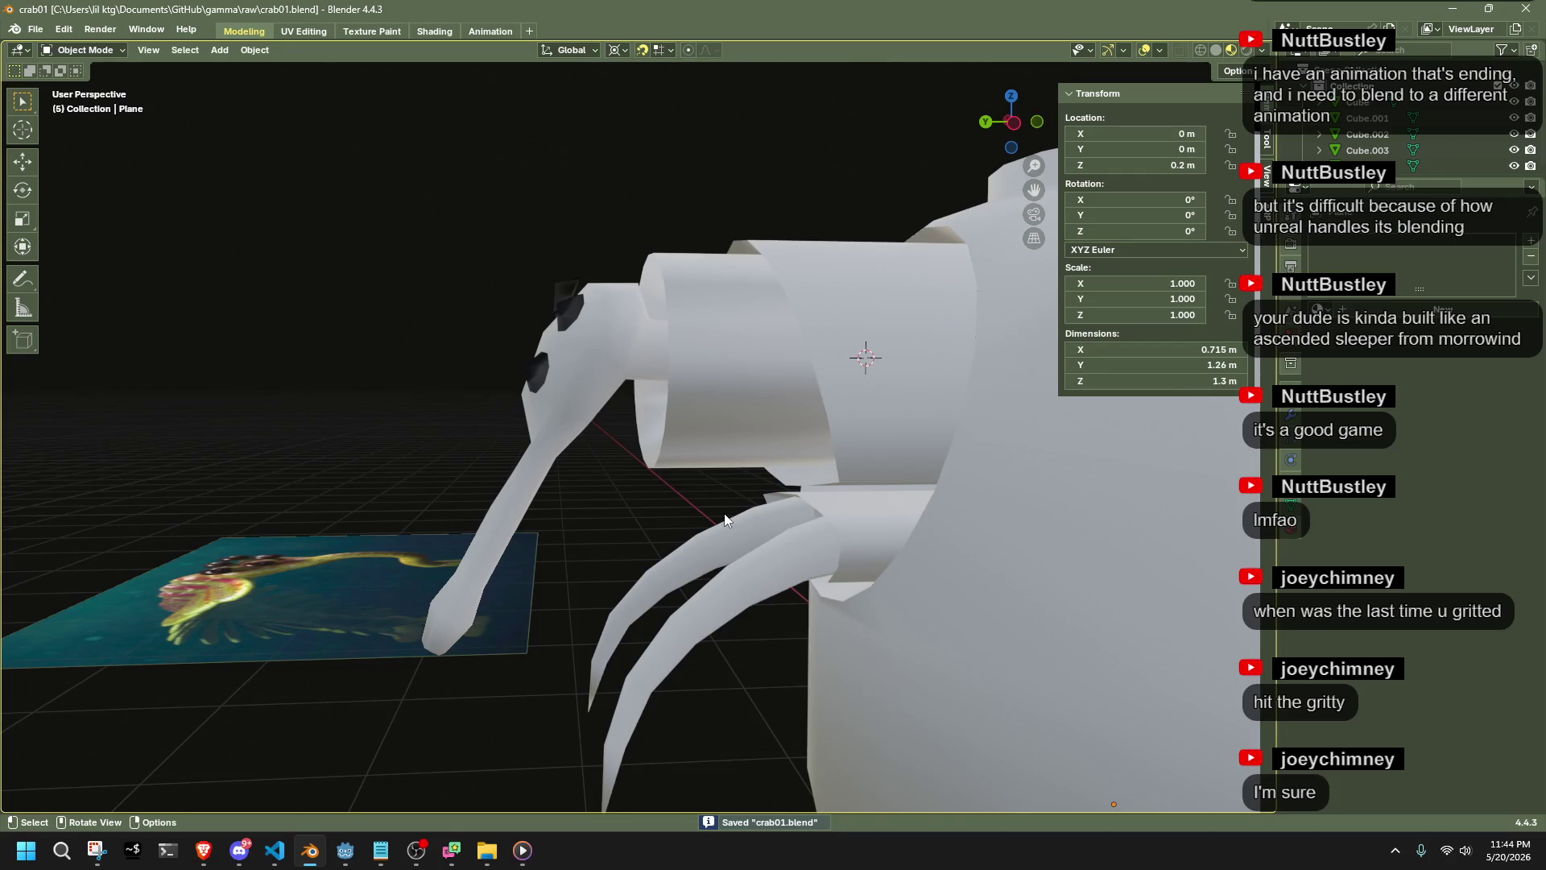
Vertex-slide the trunk-base vertices with Shift+V to even out the edge flow
{"action": "mouse_move", "coordinate": [725, 519]}
{"action": "middle_mouse_down"}
{"action": "mouse_move", "coordinate": [810, 460]}
{"action": "mouse_move", "coordinate": [895, 368]}
{"action": "mouse_move", "coordinate": [900, 390]}
{"action": "mouse_move", "coordinate": [881, 380]}
{"action": "middle_mouse_up"}
{"action": "key", "text": "Tab"}
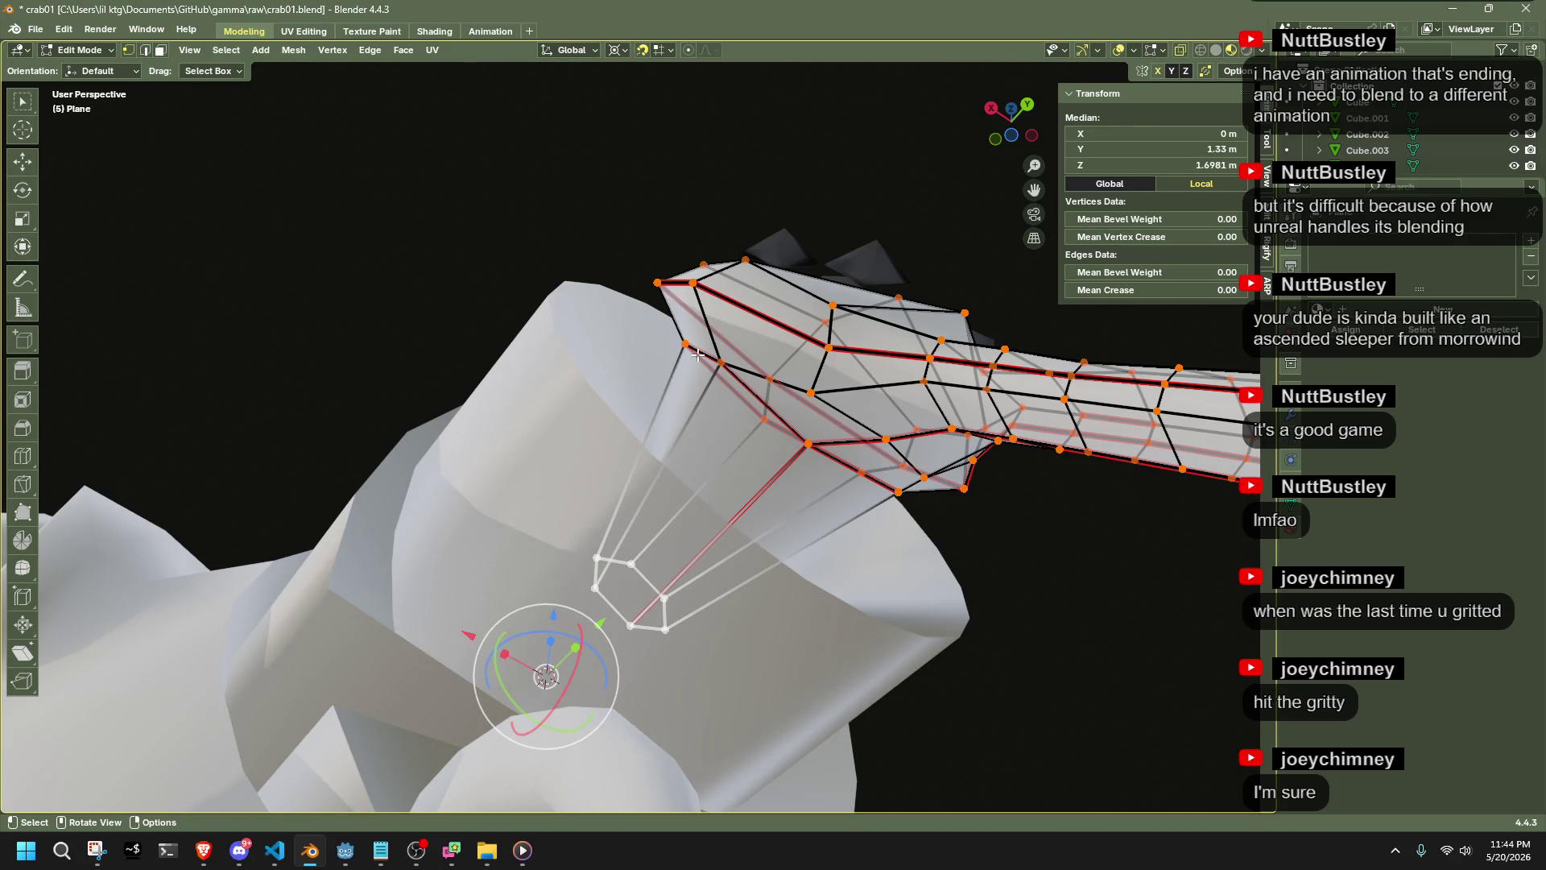
{"action": "left_click", "coordinate": [694, 355], "text": "shift"}
{"action": "mouse_move", "coordinate": [712, 357]}
{"action": "middle_mouse_down"}
{"action": "mouse_move", "coordinate": [697, 425]}
{"action": "mouse_move", "coordinate": [700, 351]}
{"action": "middle_mouse_up"}
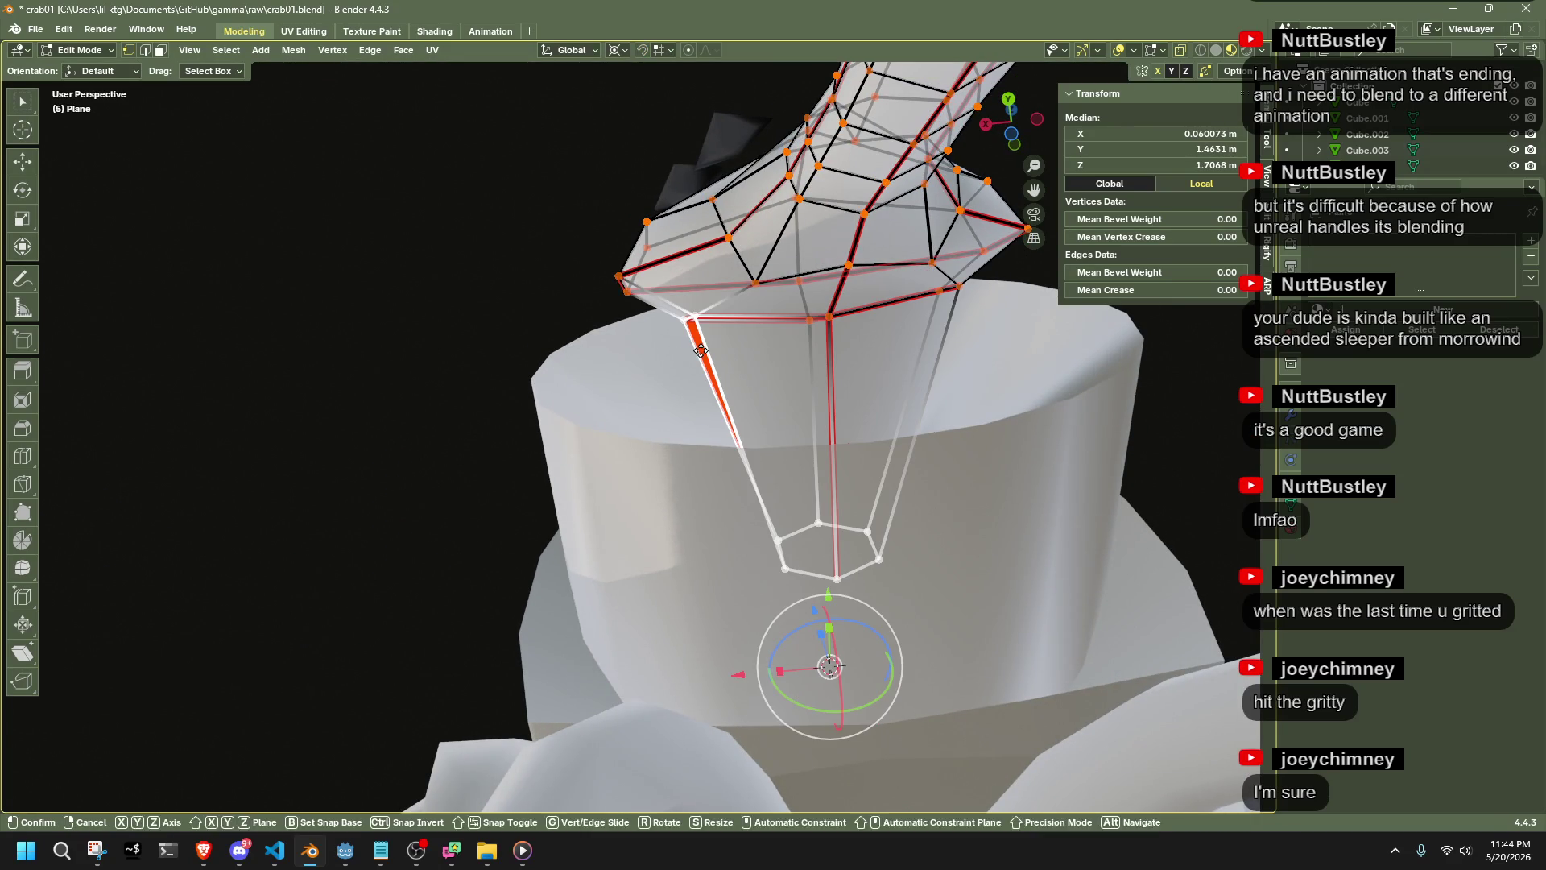
{"action": "key", "text": "shift+v"}
{"action": "left_click", "coordinate": [766, 358]}
{"action": "mouse_move", "coordinate": [766, 358]}
{"action": "middle_mouse_down"}
{"action": "mouse_move", "coordinate": [947, 463]}
{"action": "mouse_move", "coordinate": [1007, 520]}
{"action": "mouse_move", "coordinate": [863, 521]}
{"action": "mouse_move", "coordinate": [654, 397]}
{"action": "mouse_move", "coordinate": [774, 287]}
{"action": "middle_mouse_up"}
{"action": "key", "text": "shift+v"}
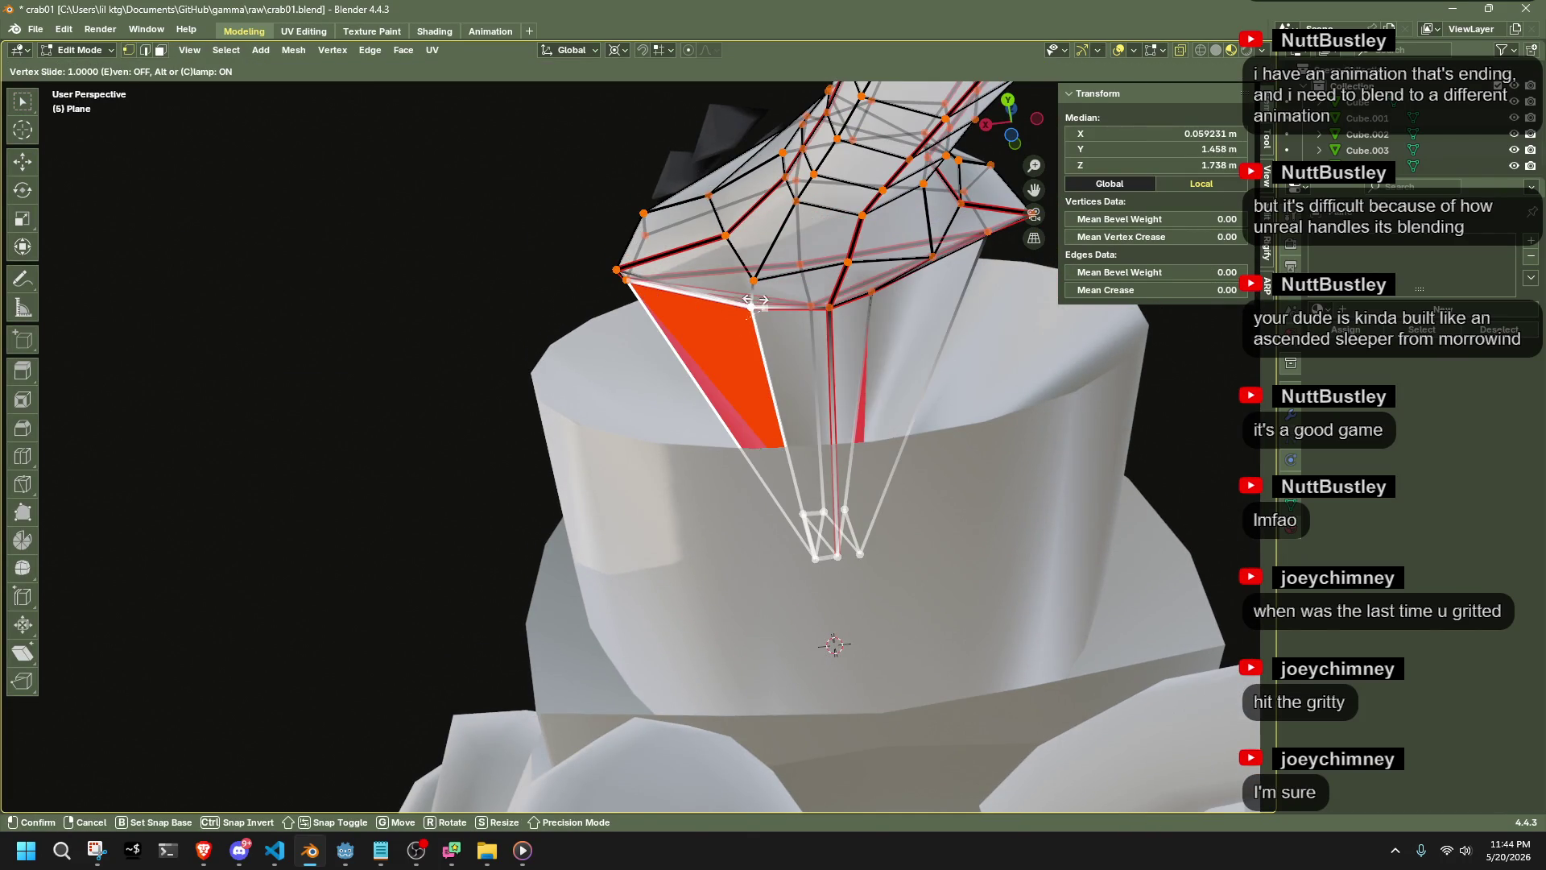
{"action": "left_click", "coordinate": [749, 314]}
{"action": "key", "text": "ctrl+z"}
{"action": "key", "text": "shift+v"}
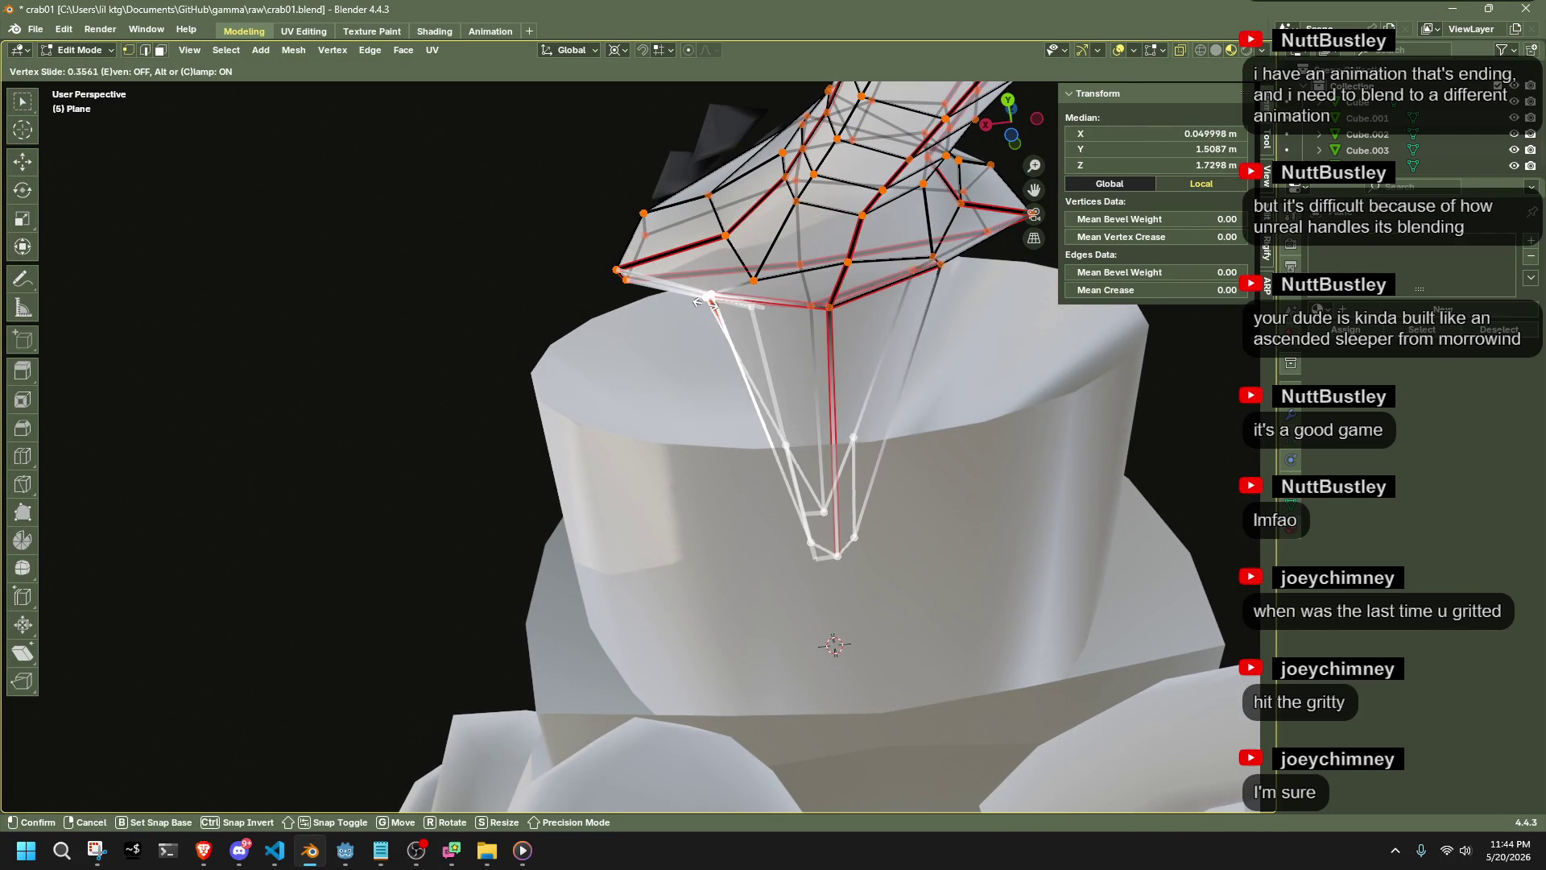
{"action": "left_click", "coordinate": [776, 437]}
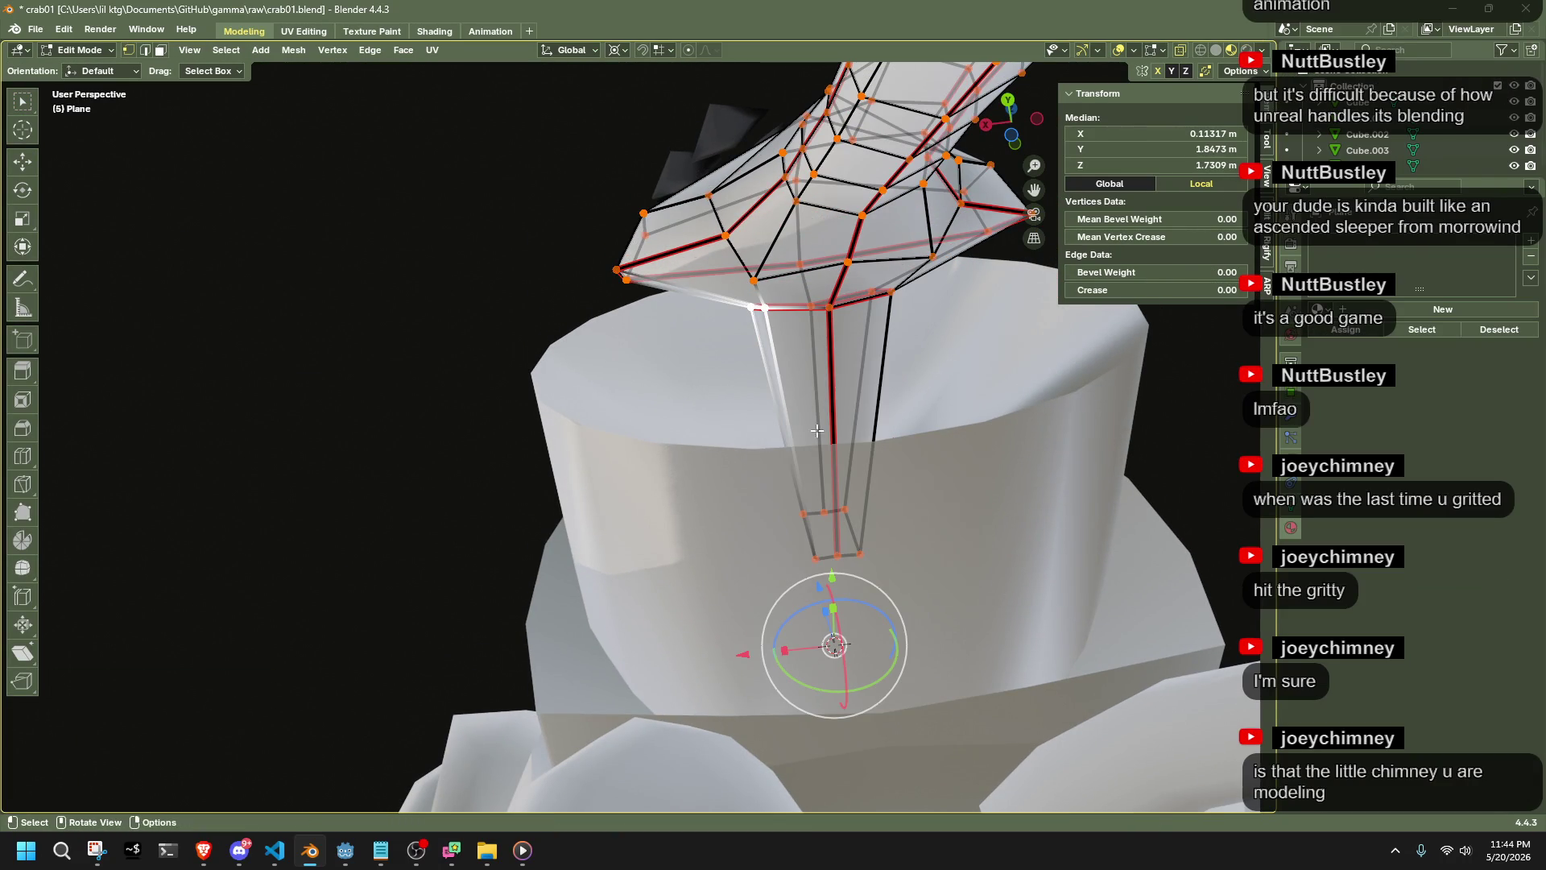
Edge-slide two base edges with G, then return to Object Mode
{"action": "key", "text": "g"}
{"action": "key", "text": "g"}
{"action": "left_click", "coordinate": [630, 282]}
{"action": "key", "text": "g"}
{"action": "key", "text": "g"}
{"action": "left_click", "coordinate": [668, 324]}
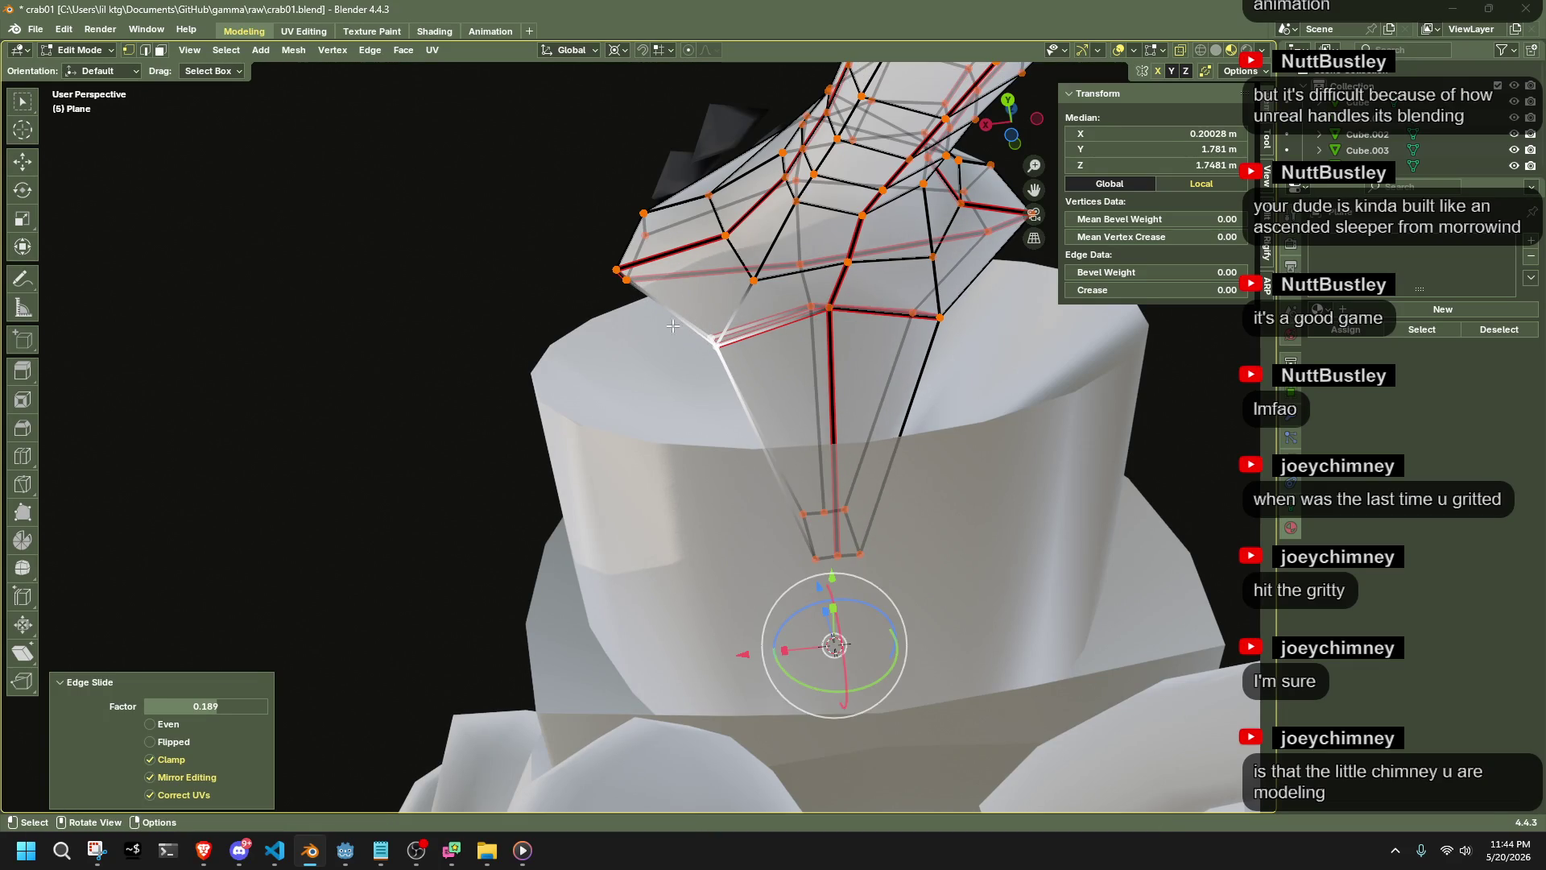
{"action": "key", "text": "Tab"}
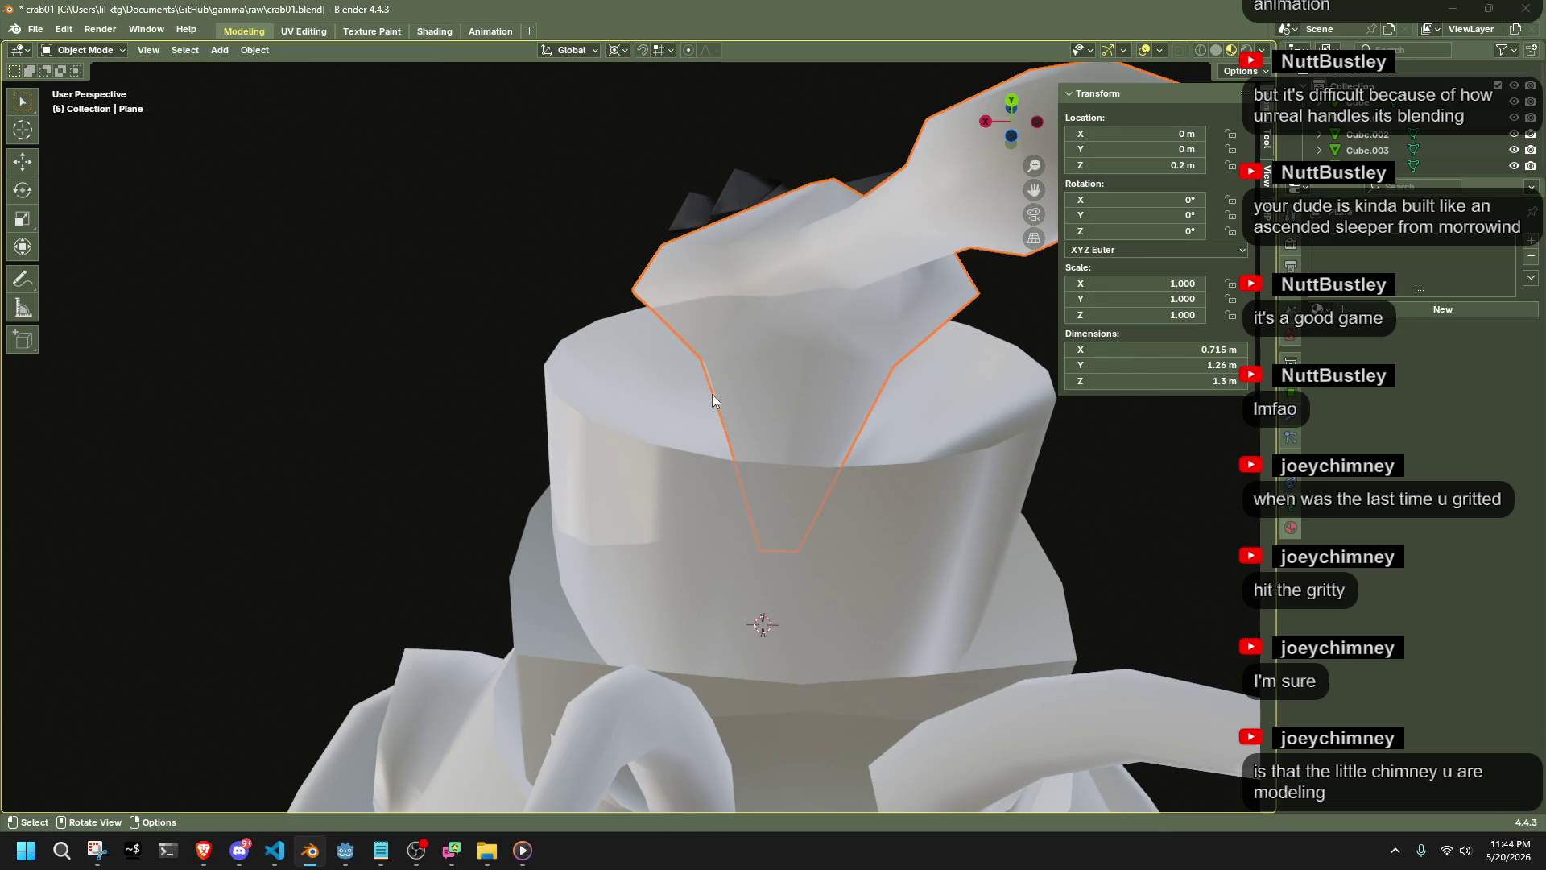
Restore Blender to a smaller window moved down-right and open the desktop video clip
{"action": "mouse_move", "coordinate": [712, 394]}
{"action": "middle_mouse_down"}
{"action": "mouse_move", "coordinate": [699, 399]}
{"action": "mouse_move", "coordinate": [757, 552]}
{"action": "mouse_move", "coordinate": [891, 538]}
{"action": "middle_mouse_up"}
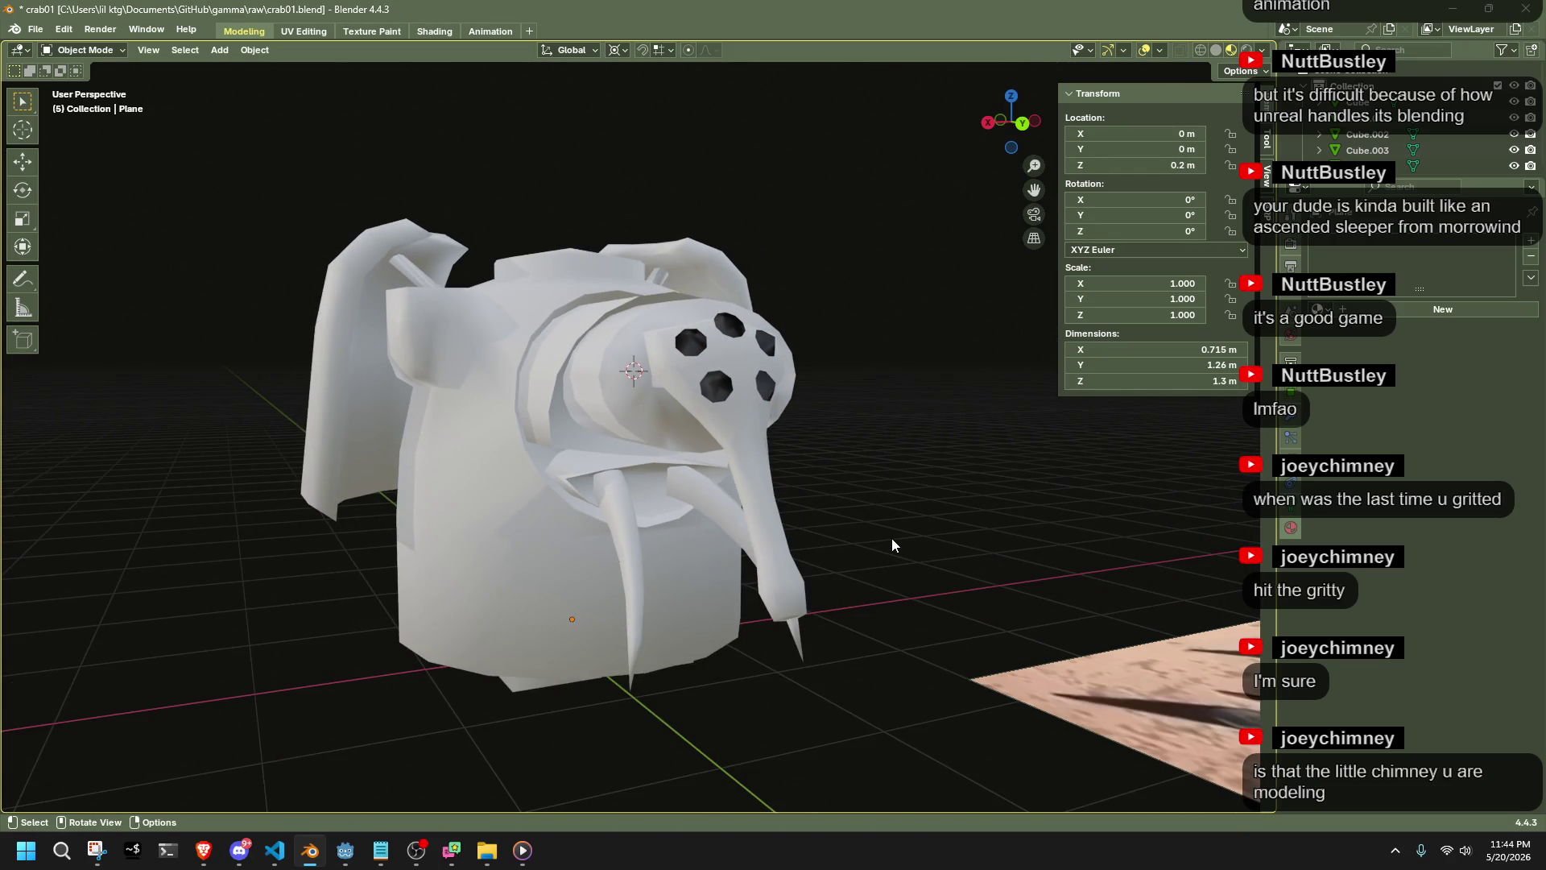
{"action": "scroll", "coordinate": [891, 538], "scroll_direction": "down", "scroll_amount": 3}
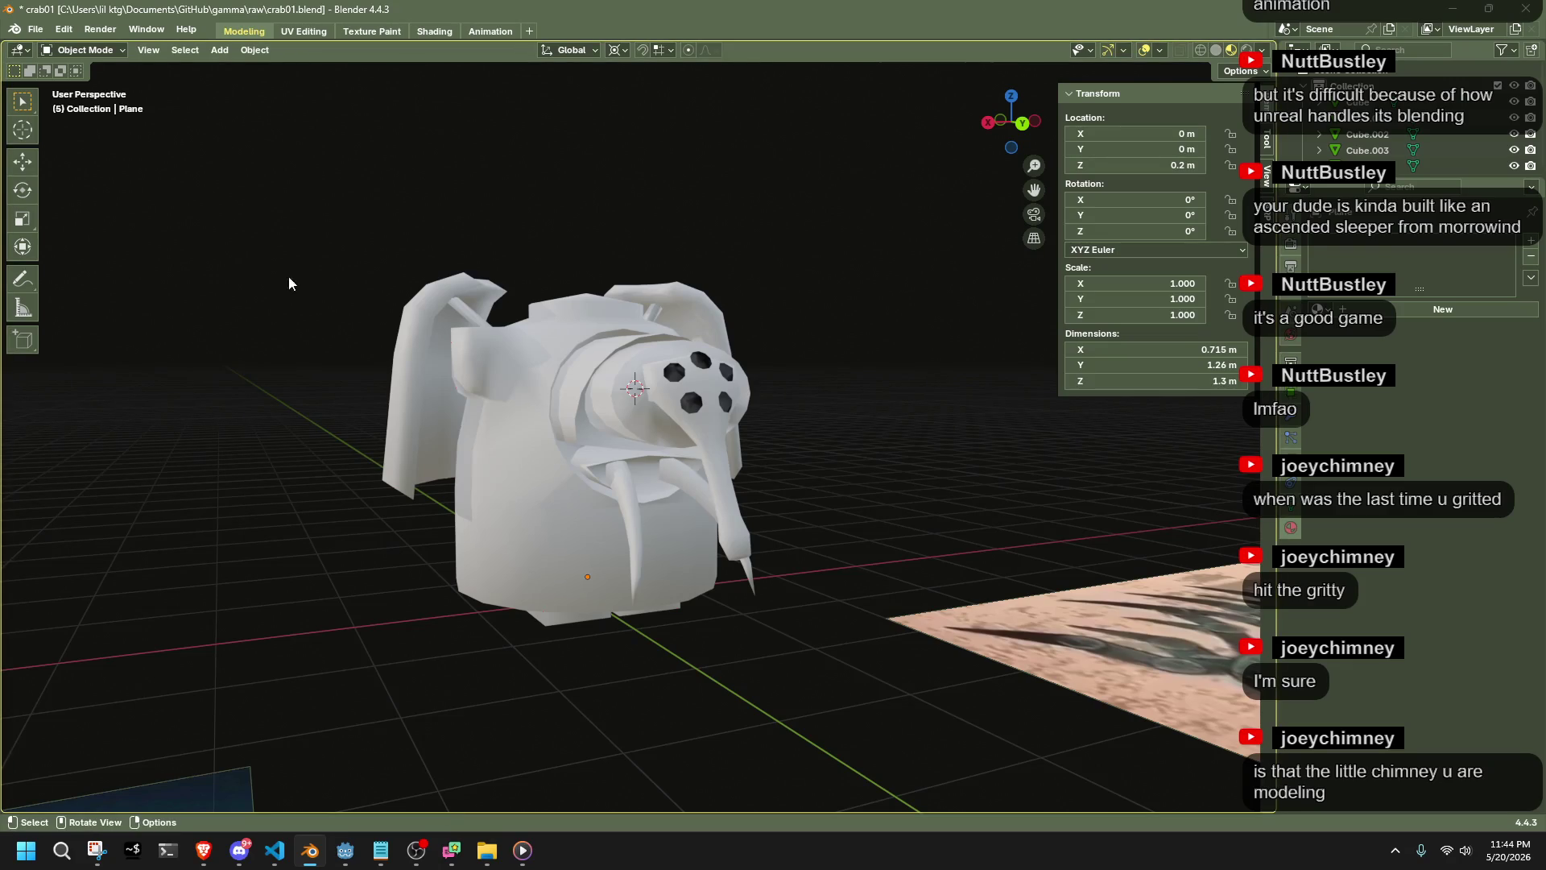
{"action": "mouse_move", "coordinate": [216, 12]}
{"action": "left_mouse_down"}
{"action": "mouse_move", "coordinate": [568, 235]}
{"action": "mouse_move", "coordinate": [640, 226]}
{"action": "left_mouse_up"}
{"action": "double_click", "coordinate": [29, 322]}
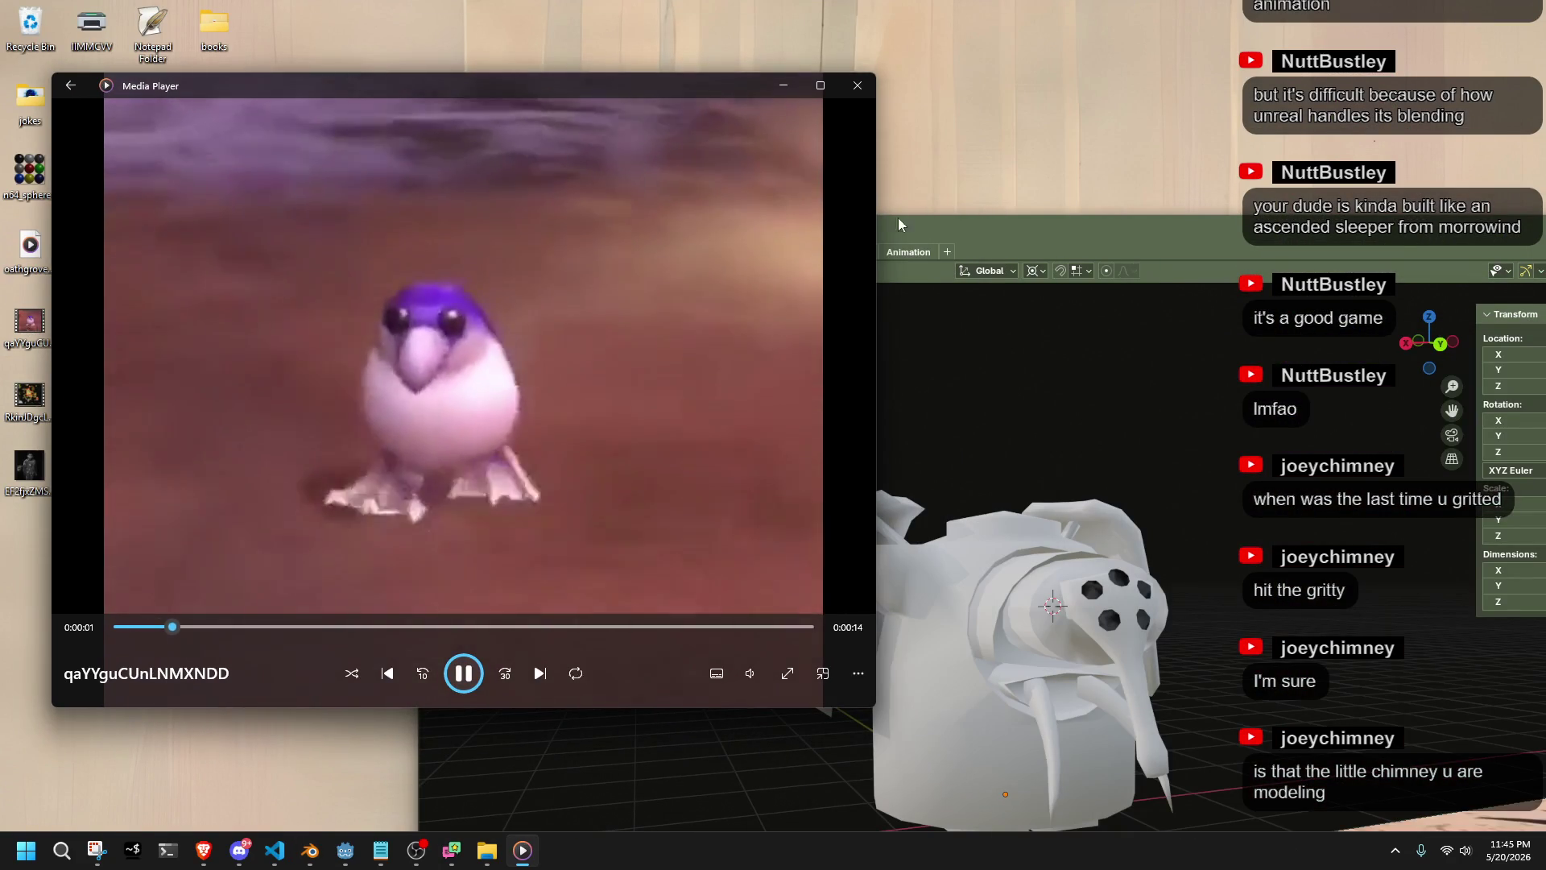
Watch the video clip beside Blender, then pause and close it and maximize Blender
{"action": "left_click", "coordinate": [935, 226]}
{"action": "mouse_move", "coordinate": [935, 226]}
{"action": "left_mouse_down"}
{"action": "mouse_move", "coordinate": [1027, 89]}
{"action": "mouse_move", "coordinate": [1206, 88]}
{"action": "left_mouse_up"}
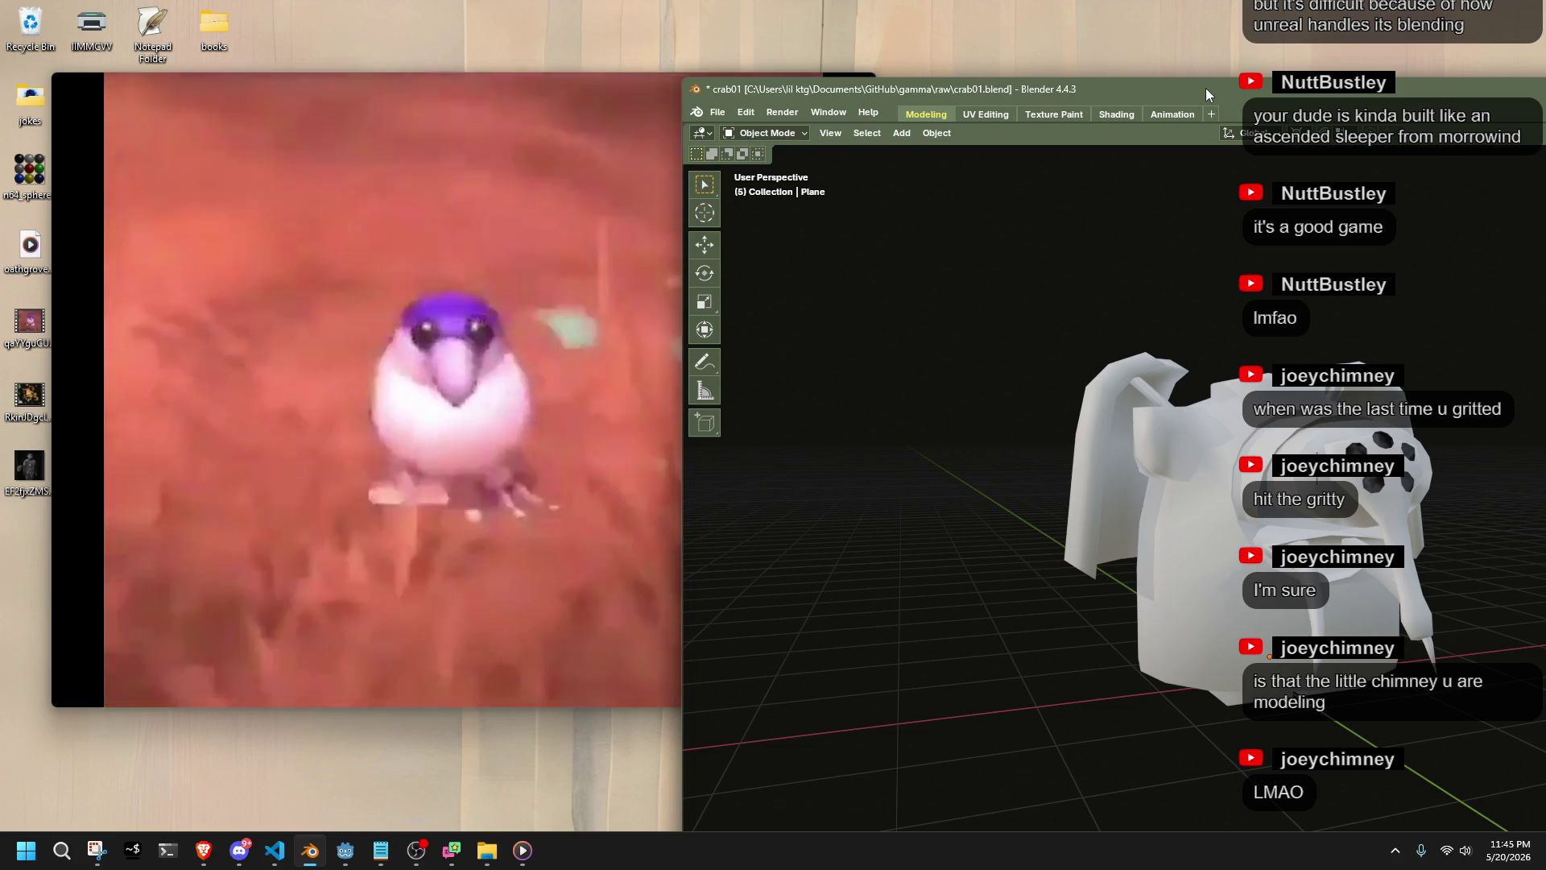
{"action": "mouse_move", "coordinate": [1143, 354]}
{"action": "middle_mouse_down"}
{"action": "mouse_move", "coordinate": [1138, 380]}
{"action": "mouse_move", "coordinate": [1053, 418]}
{"action": "mouse_move", "coordinate": [1127, 403]}
{"action": "mouse_move", "coordinate": [1131, 355]}
{"action": "middle_mouse_up"}
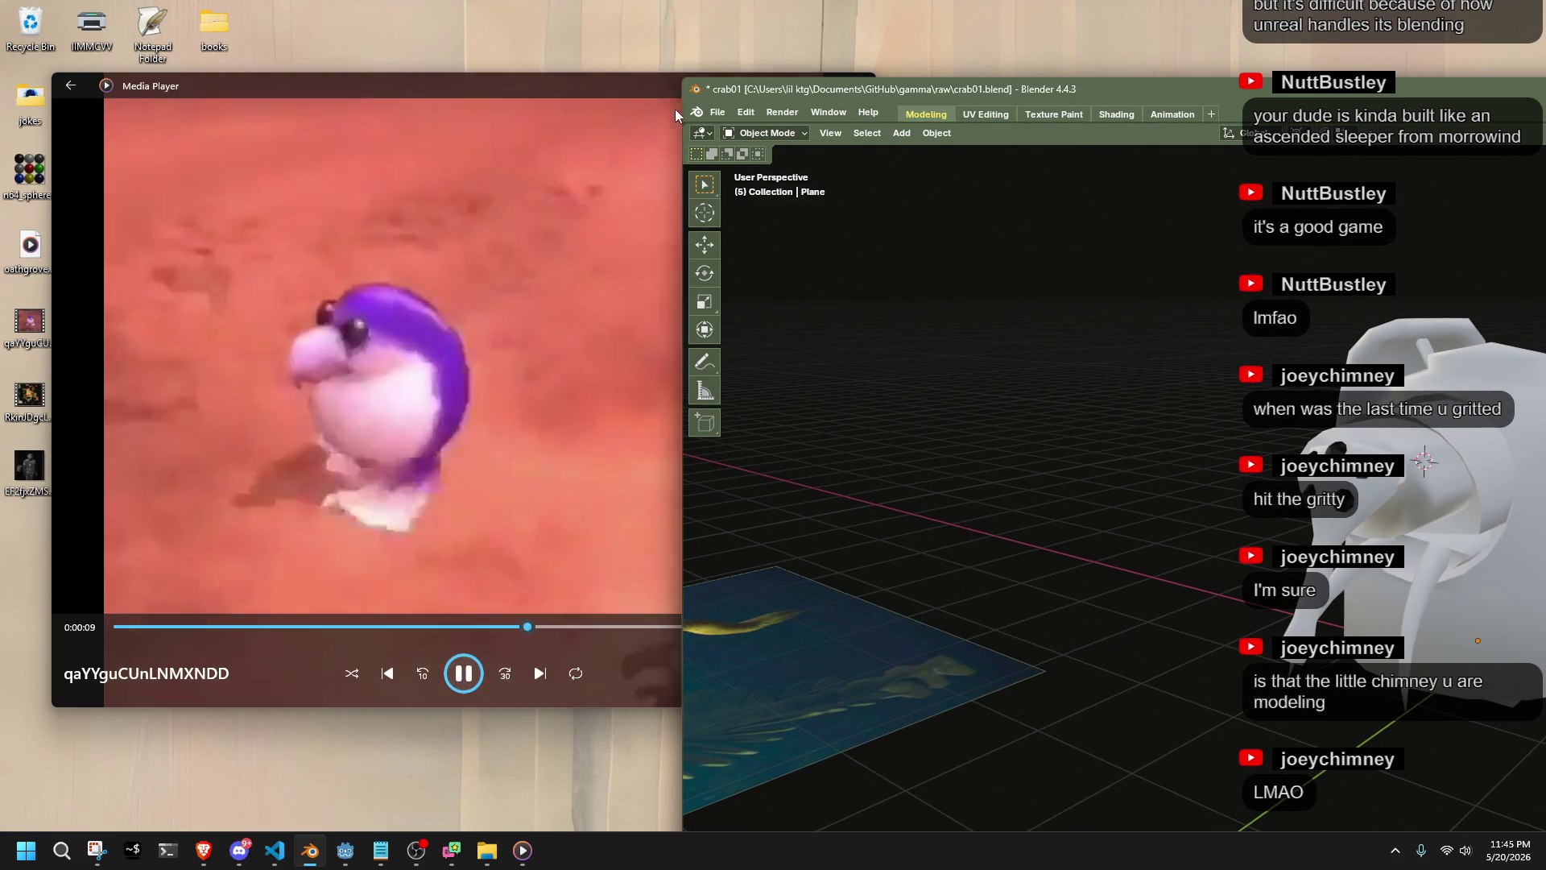
{"action": "mouse_move", "coordinate": [803, 89]}
{"action": "left_mouse_down"}
{"action": "mouse_move", "coordinate": [1076, 91]}
{"action": "mouse_move", "coordinate": [863, 70]}
{"action": "left_mouse_up"}
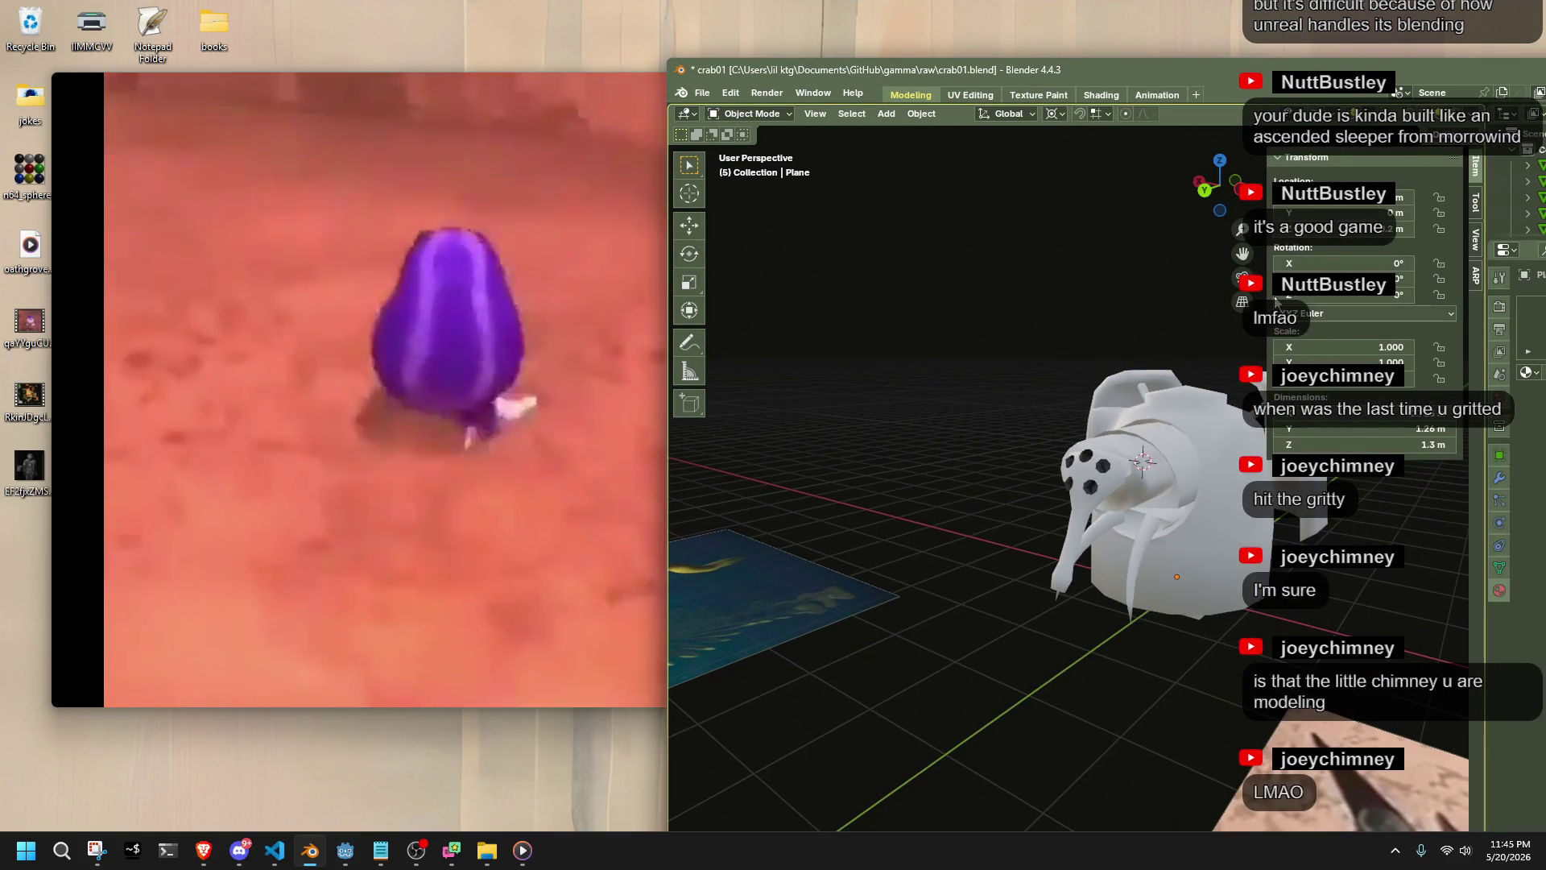
{"action": "mouse_move", "coordinate": [1234, 572]}
{"action": "middle_mouse_down"}
{"action": "mouse_move", "coordinate": [1074, 600]}
{"action": "mouse_move", "coordinate": [1104, 618]}
{"action": "mouse_move", "coordinate": [1263, 625]}
{"action": "mouse_move", "coordinate": [1063, 616]}
{"action": "mouse_move", "coordinate": [1108, 626]}
{"action": "mouse_move", "coordinate": [1211, 604]}
{"action": "mouse_move", "coordinate": [1276, 636]}
{"action": "mouse_move", "coordinate": [1108, 657]}
{"action": "mouse_move", "coordinate": [863, 622]}
{"action": "mouse_move", "coordinate": [881, 632]}
{"action": "mouse_move", "coordinate": [1040, 638]}
{"action": "mouse_move", "coordinate": [809, 598]}
{"action": "mouse_move", "coordinate": [1129, 657]}
{"action": "mouse_move", "coordinate": [1153, 621]}
{"action": "mouse_move", "coordinate": [1213, 616]}
{"action": "mouse_move", "coordinate": [1178, 625]}
{"action": "mouse_move", "coordinate": [1202, 547]}
{"action": "mouse_move", "coordinate": [1071, 576]}
{"action": "mouse_move", "coordinate": [1466, 562]}
{"action": "mouse_move", "coordinate": [685, 568]}
{"action": "middle_mouse_up"}
{"action": "left_click", "coordinate": [642, 263]}
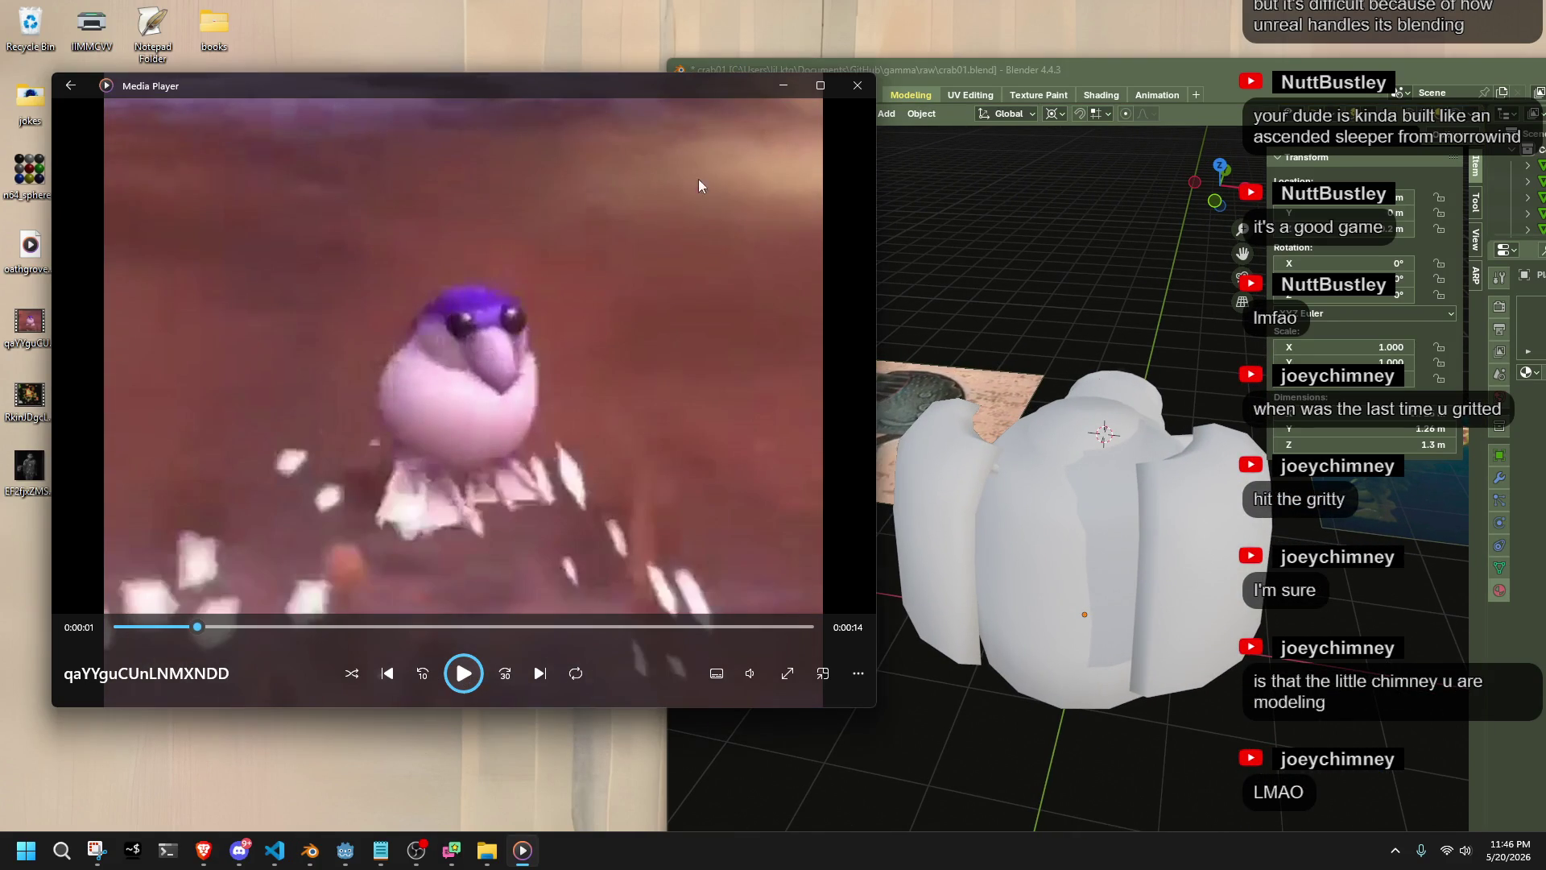
{"action": "left_click", "coordinate": [856, 89]}
{"action": "double_click", "coordinate": [807, 70]}
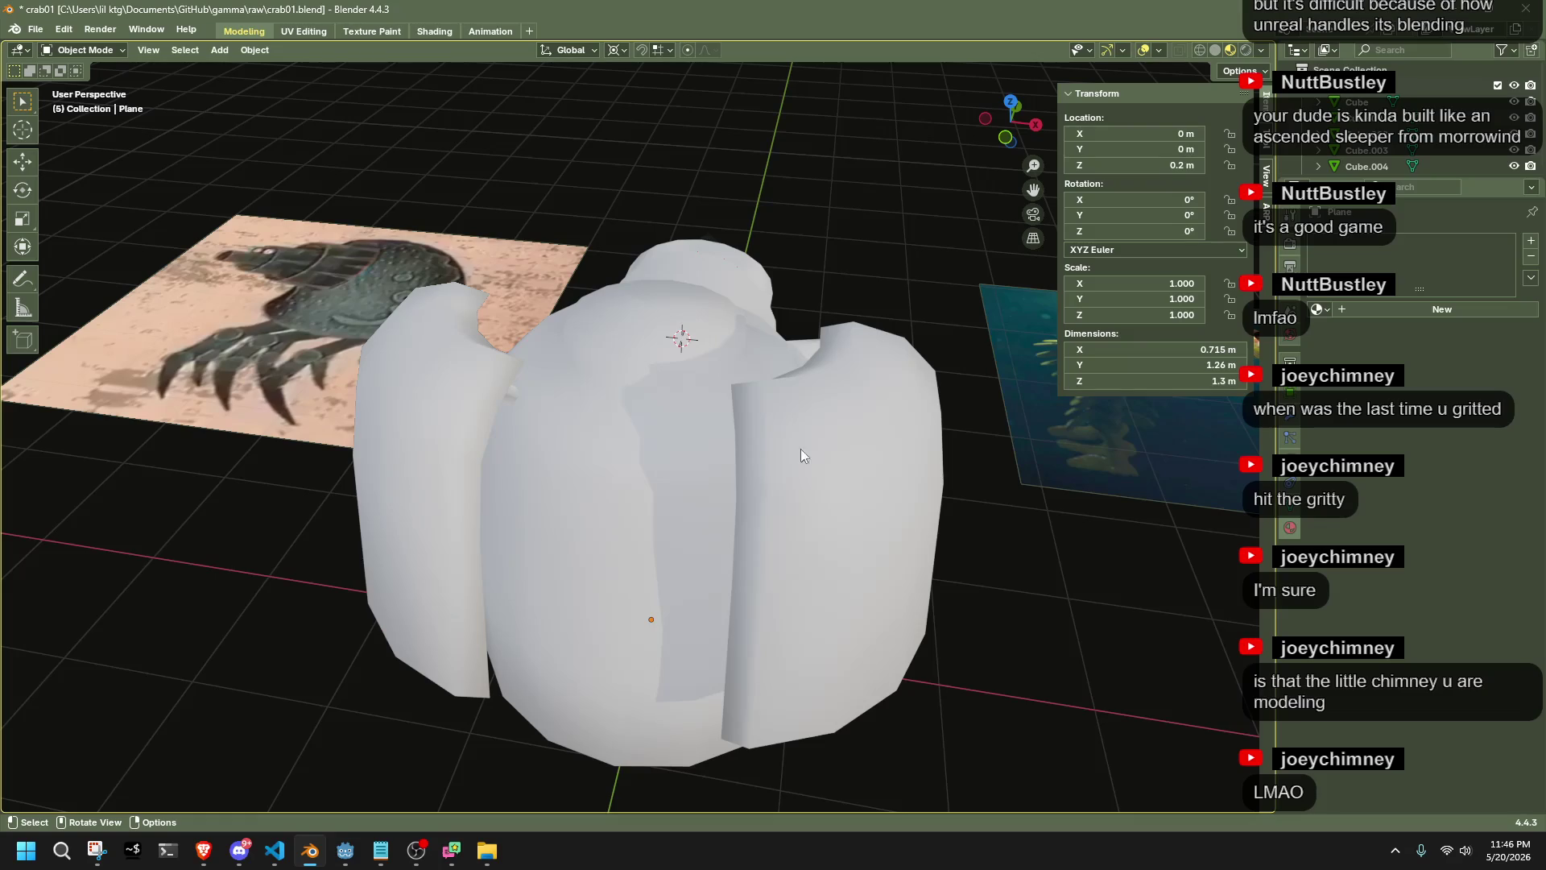
Orbit to inspect the crab's face, tusks and side, then open the desktop bird clip
{"action": "mouse_move", "coordinate": [900, 649]}
{"action": "middle_mouse_down"}
{"action": "mouse_move", "coordinate": [823, 665]}
{"action": "mouse_move", "coordinate": [612, 627]}
{"action": "mouse_move", "coordinate": [591, 549]}
{"action": "middle_mouse_up"}
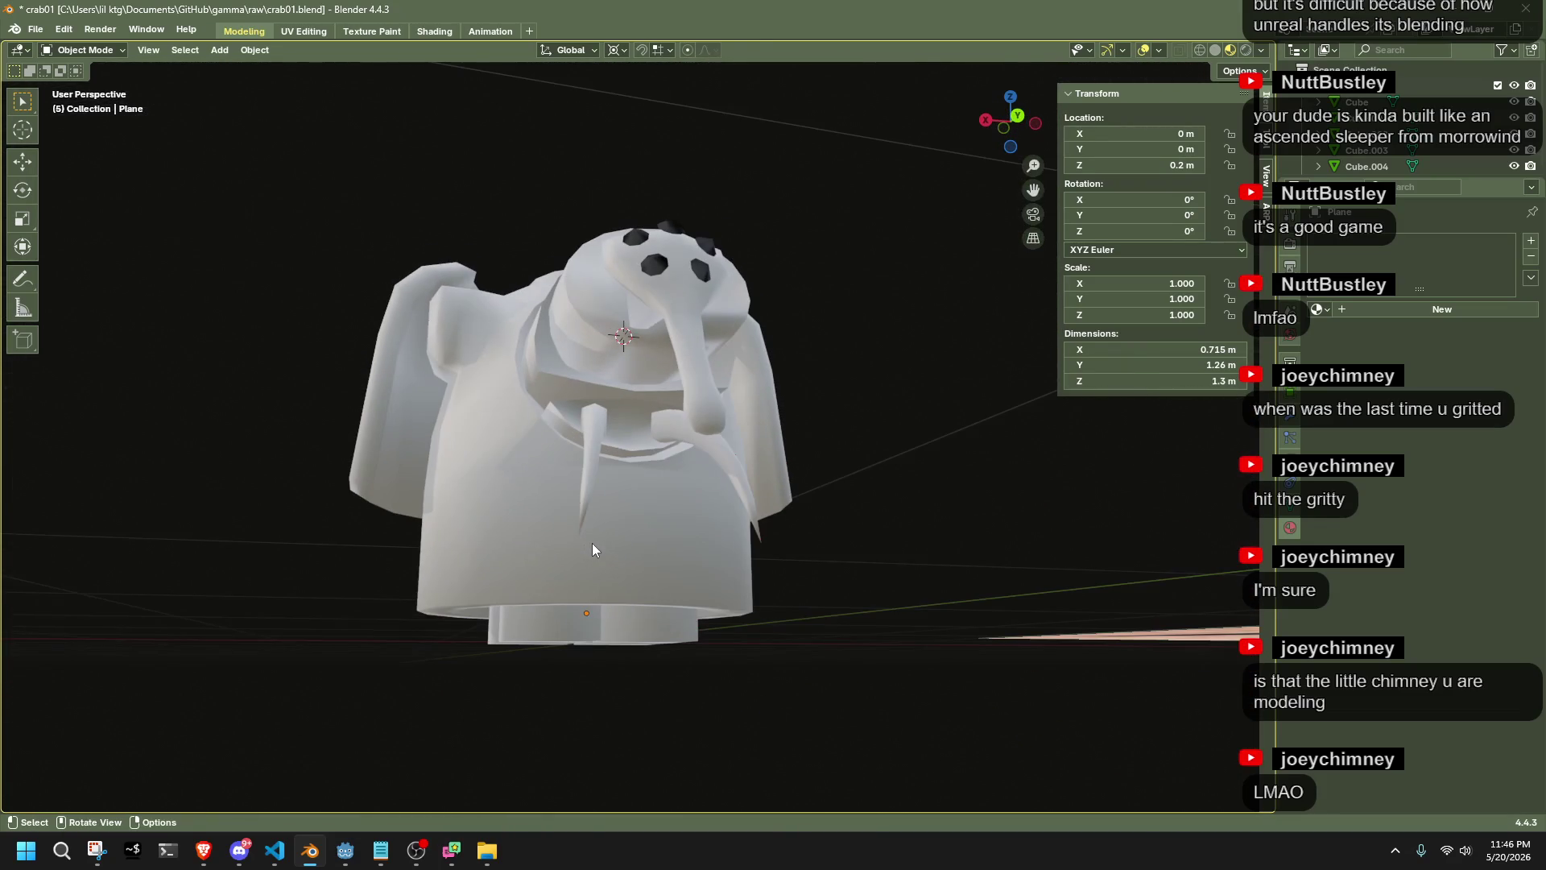
{"action": "mouse_move", "coordinate": [749, 503]}
{"action": "middle_mouse_down"}
{"action": "mouse_move", "coordinate": [841, 528]}
{"action": "mouse_move", "coordinate": [795, 517]}
{"action": "middle_mouse_up"}
{"action": "middle_click_drag", "start_coordinate": [723, 354], "coordinate": [900, 431]}
{"action": "scroll", "coordinate": [900, 432], "scroll_direction": "down", "scroll_amount": 3}
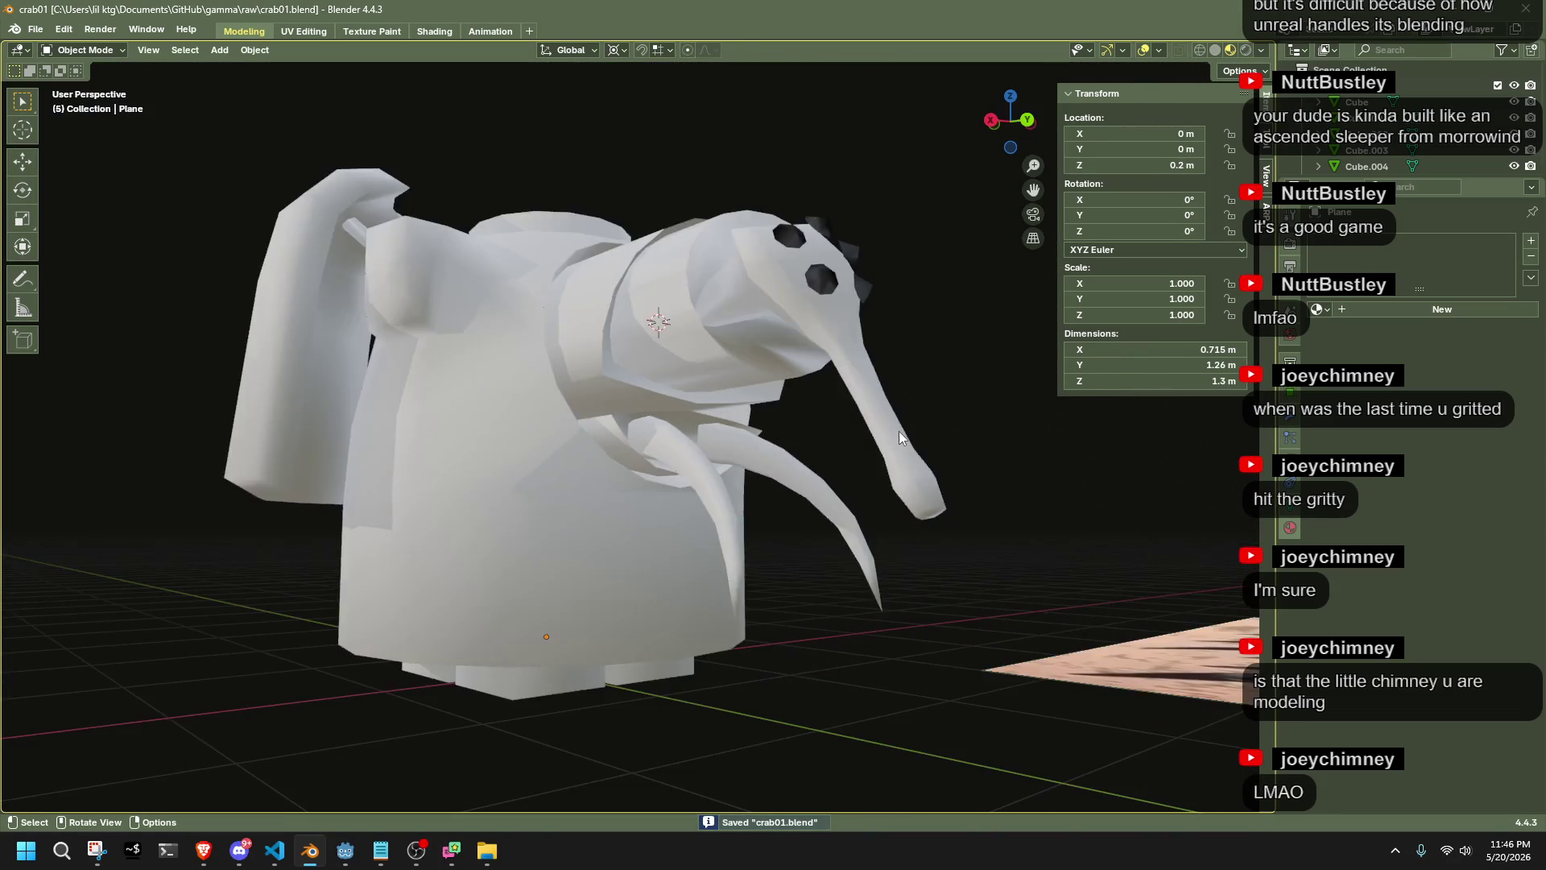
{"action": "mouse_move", "coordinate": [249, 10]}
{"action": "left_mouse_down"}
{"action": "mouse_move", "coordinate": [544, 124]}
{"action": "mouse_move", "coordinate": [577, 153]}
{"action": "left_mouse_up"}
{"action": "double_click", "coordinate": [28, 326]}
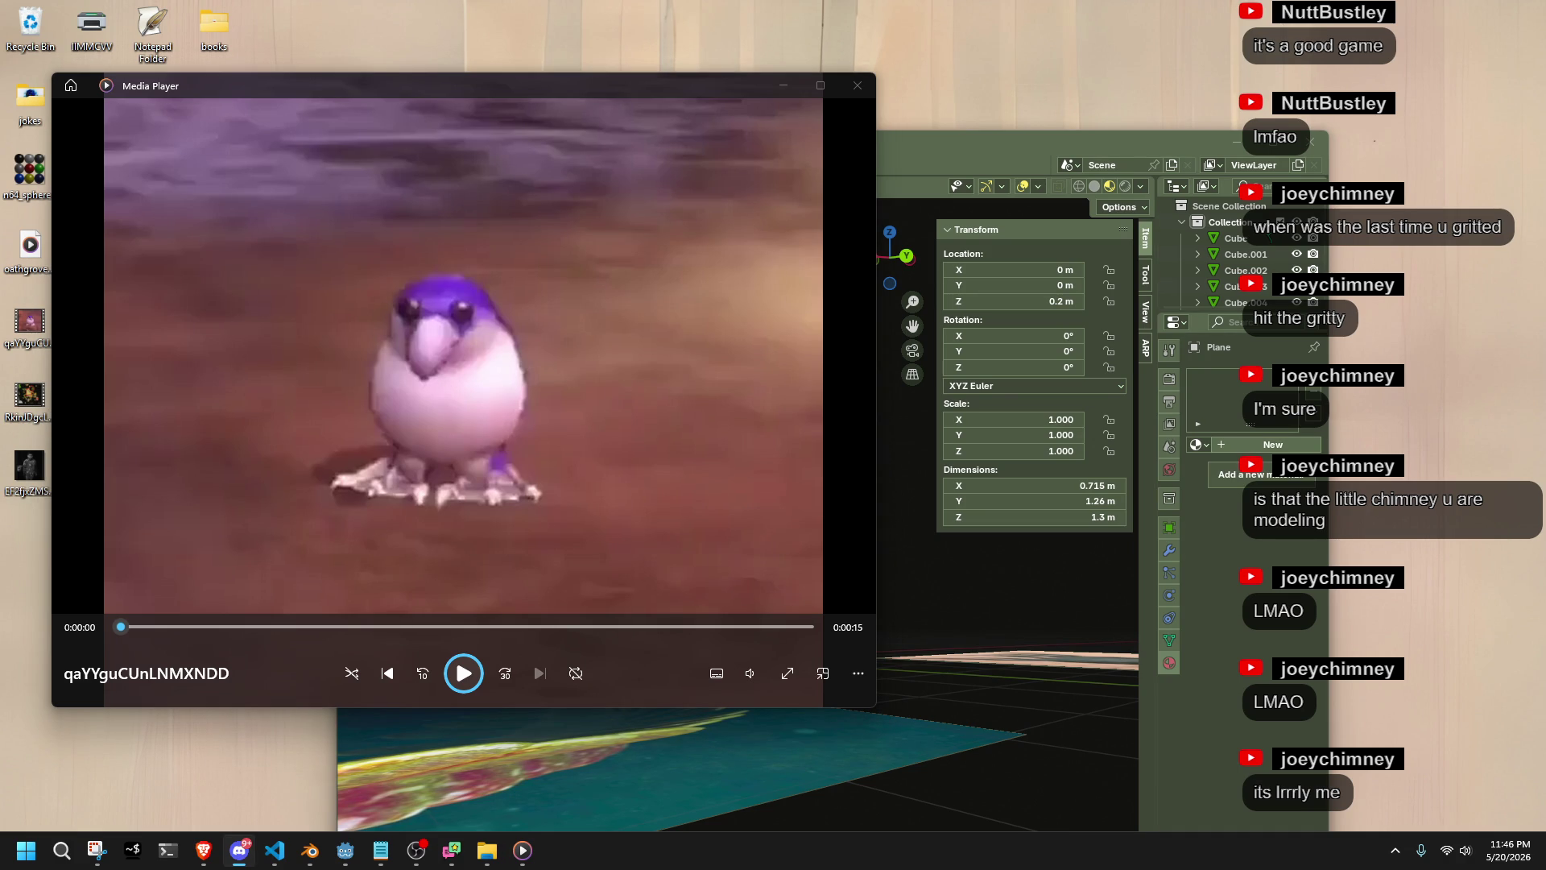
Close the bird clip, maximize Blender, and orbit to view the whole crab front-on
{"action": "left_click", "coordinate": [870, 79]}
{"action": "mouse_move", "coordinate": [829, 139]}
{"action": "left_mouse_down"}
{"action": "mouse_move", "coordinate": [815, 55]}
{"action": "mouse_move", "coordinate": [848, 6]}
{"action": "left_mouse_up"}
{"action": "mouse_move", "coordinate": [825, 501]}
{"action": "middle_mouse_down"}
{"action": "mouse_move", "coordinate": [616, 531]}
{"action": "mouse_move", "coordinate": [612, 502]}
{"action": "mouse_move", "coordinate": [673, 446]}
{"action": "middle_mouse_up"}
{"action": "scroll", "coordinate": [593, 317], "scroll_direction": "up", "scroll_amount": 5}
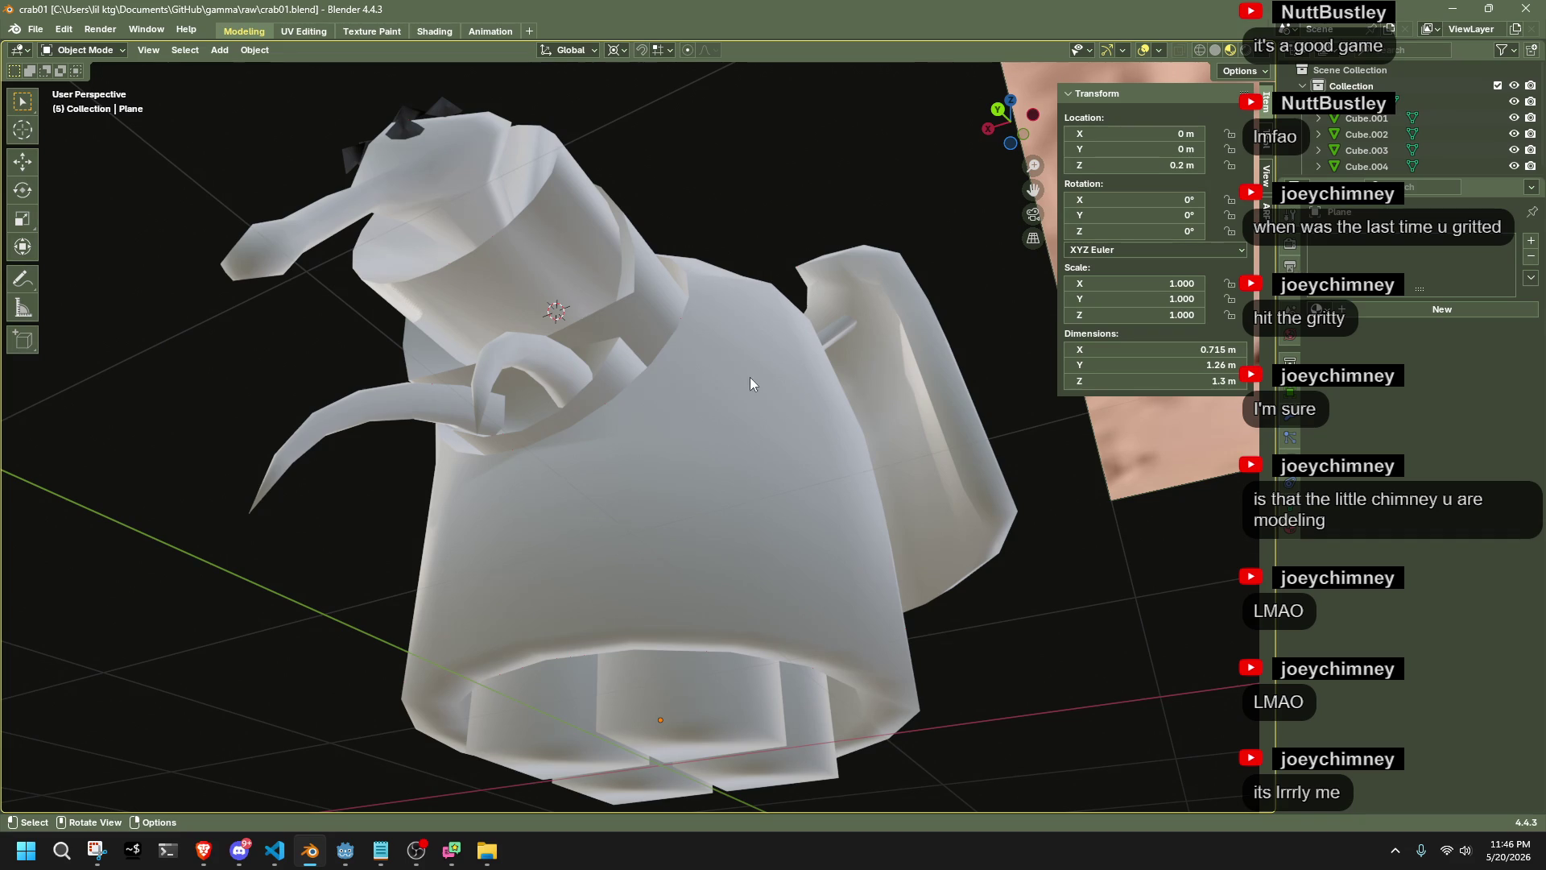
{"action": "mouse_move", "coordinate": [750, 376]}
{"action": "middle_mouse_down"}
{"action": "mouse_move", "coordinate": [731, 303]}
{"action": "mouse_move", "coordinate": [910, 538]}
{"action": "mouse_move", "coordinate": [711, 419]}
{"action": "mouse_move", "coordinate": [577, 380]}
{"action": "mouse_move", "coordinate": [414, 370]}
{"action": "mouse_move", "coordinate": [451, 325]}
{"action": "mouse_move", "coordinate": [691, 552]}
{"action": "middle_mouse_up"}
Box-select all crab parts Cube.001–Cube.004 and enter Edit Mode on them together
{"action": "left_click", "coordinate": [885, 346]}
{"action": "key", "text": "Tab"}
{"action": "mouse_move", "coordinate": [886, 347]}
{"action": "middle_mouse_down"}
{"action": "mouse_move", "coordinate": [813, 322]}
{"action": "mouse_move", "coordinate": [808, 280]}
{"action": "mouse_move", "coordinate": [785, 362]}
{"action": "mouse_move", "coordinate": [938, 621]}
{"action": "mouse_move", "coordinate": [866, 584]}
{"action": "mouse_move", "coordinate": [832, 542]}
{"action": "middle_mouse_up"}
{"action": "key", "text": "Tab"}
{"action": "scroll", "coordinate": [987, 728], "scroll_direction": "down", "scroll_amount": 5}
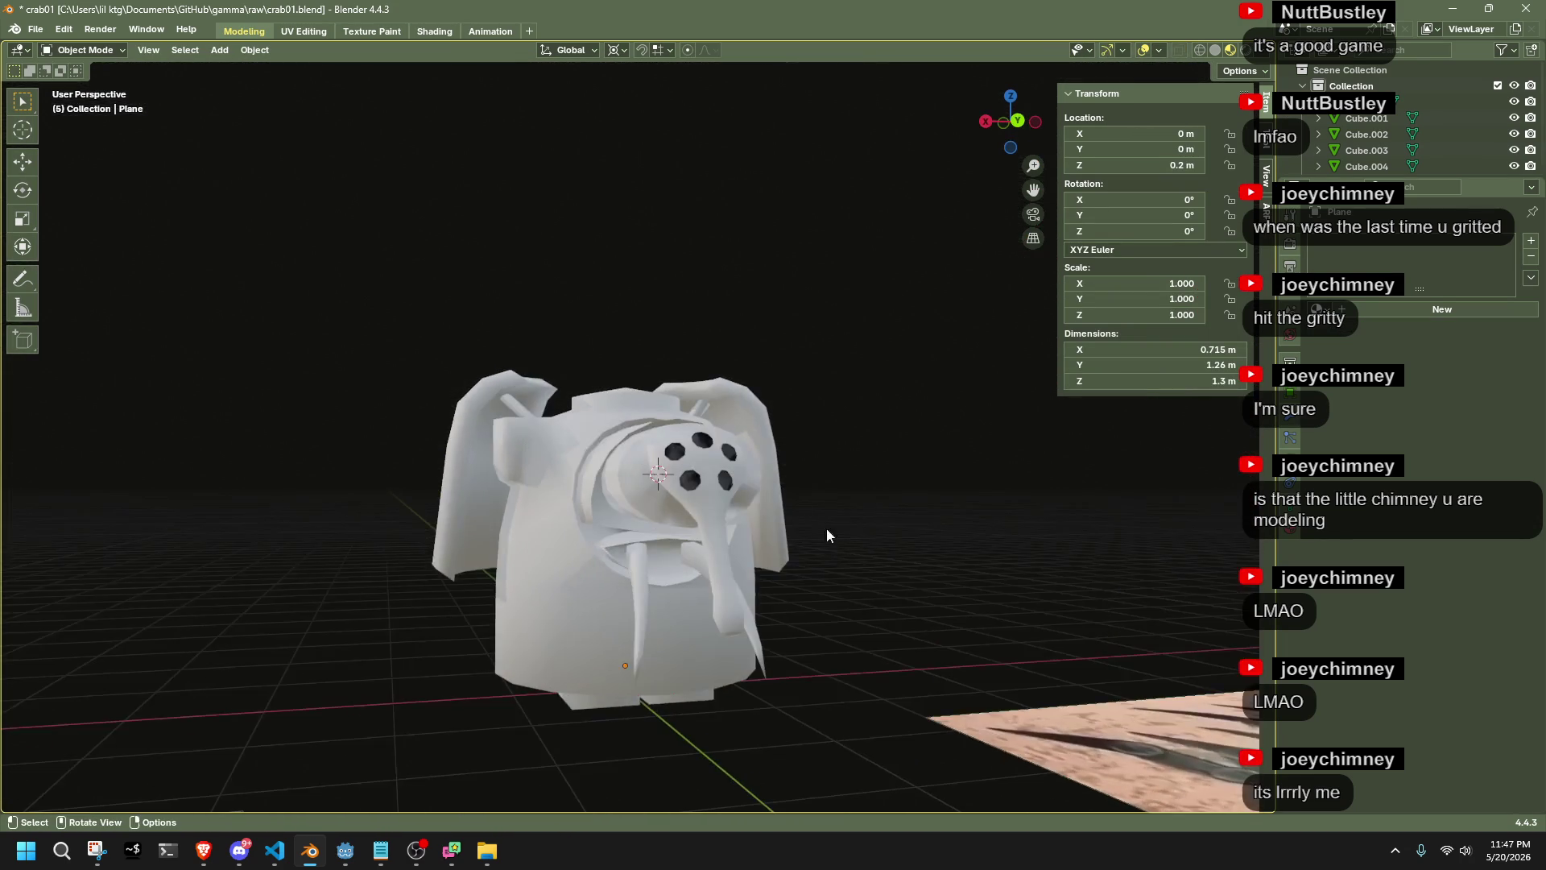
{"action": "scroll", "coordinate": [833, 542], "scroll_direction": "down", "scroll_amount": 5}
{"action": "left_click_drag", "start_coordinate": [445, 318], "coordinate": [732, 509]}
{"action": "scroll", "coordinate": [705, 460], "scroll_direction": "up", "scroll_amount": 5}
{"action": "key", "text": "Tab"}
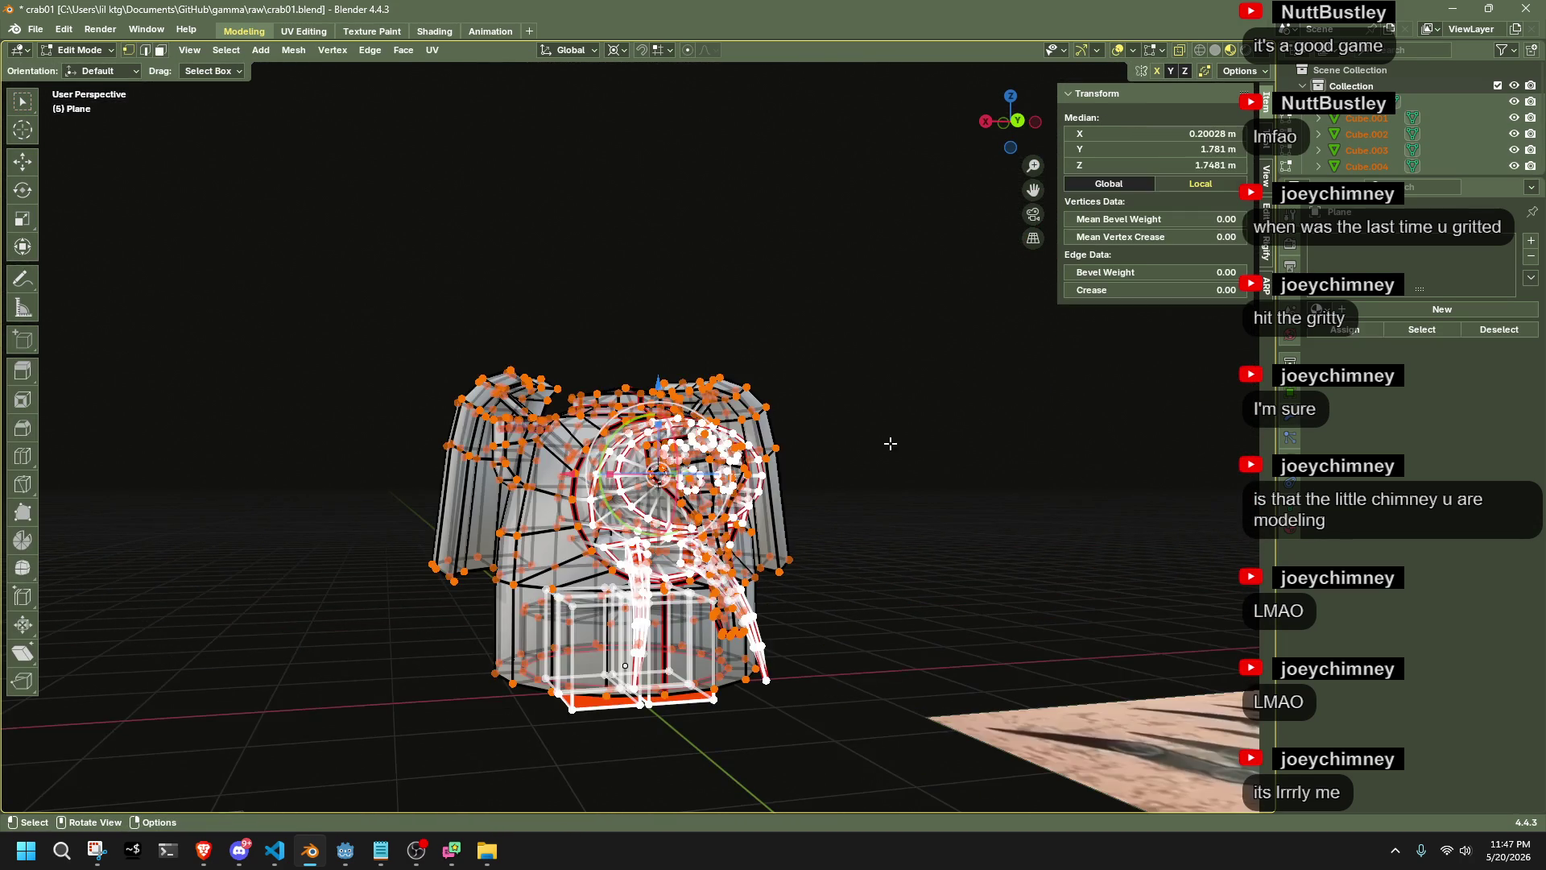
Make the body mesh active and mark its first edge loop as a UV seam
{"action": "scroll", "coordinate": [890, 442], "scroll_direction": "up", "scroll_amount": 3}
{"action": "mouse_move", "coordinate": [904, 459]}
{"action": "middle_mouse_down"}
{"action": "mouse_move", "coordinate": [839, 525]}
{"action": "mouse_move", "coordinate": [715, 509]}
{"action": "mouse_move", "coordinate": [742, 564]}
{"action": "mouse_move", "coordinate": [683, 571]}
{"action": "mouse_move", "coordinate": [686, 560]}
{"action": "middle_mouse_up"}
{"action": "scroll", "coordinate": [875, 495], "scroll_direction": "down", "scroll_amount": 5}
{"action": "scroll", "coordinate": [862, 508], "scroll_direction": "up", "scroll_amount": 8}
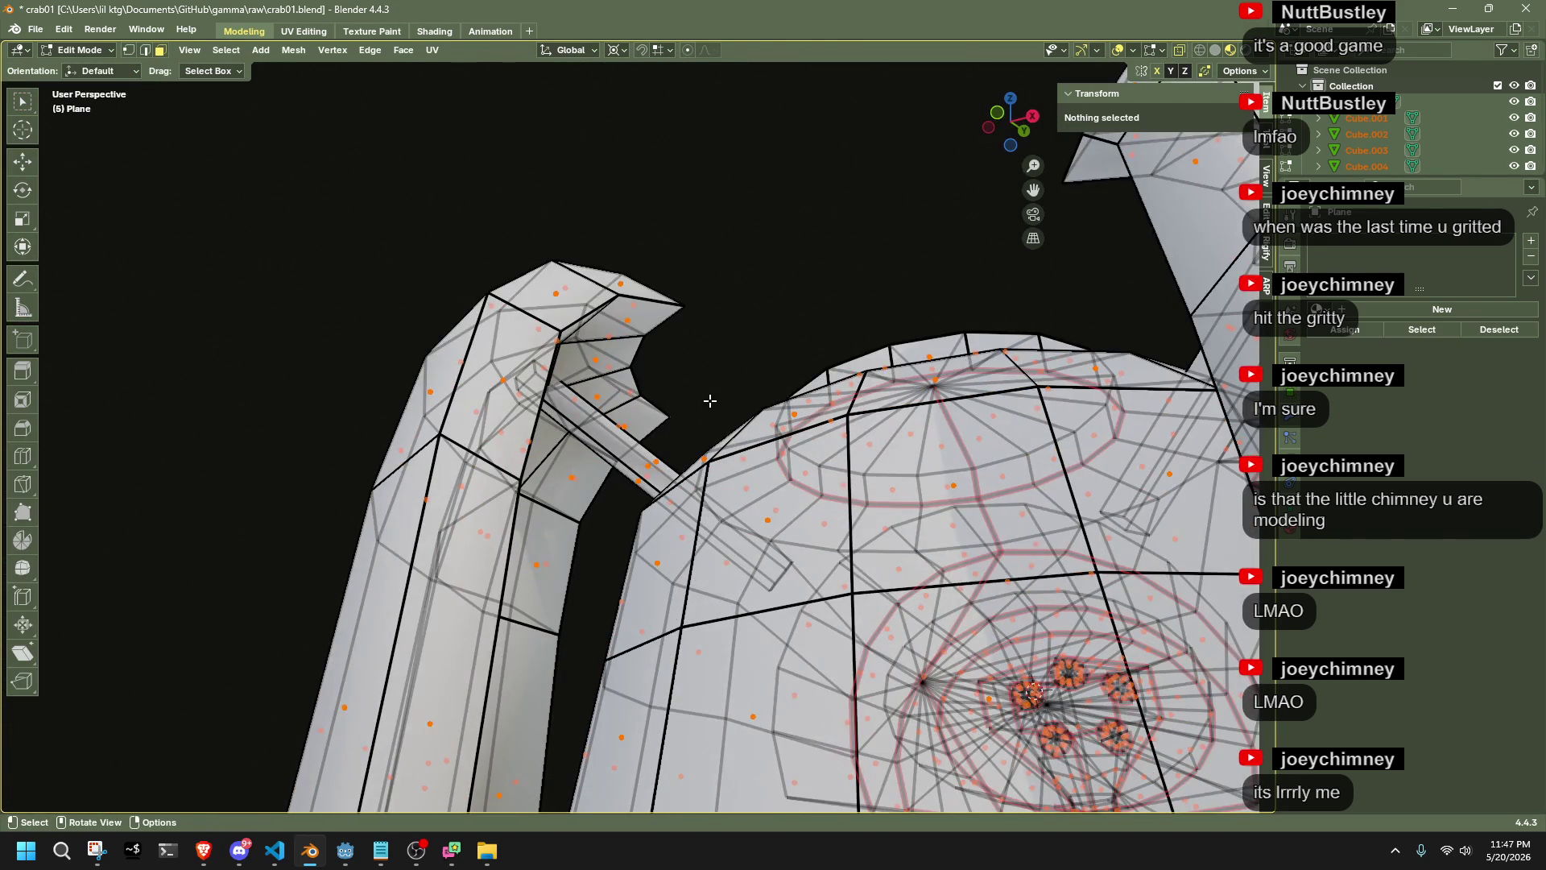
{"action": "scroll", "coordinate": [747, 365], "scroll_direction": "down", "scroll_amount": 3}
{"action": "left_click", "coordinate": [676, 493]}
{"action": "middle_click_drag", "start_coordinate": [676, 494], "coordinate": [711, 421]}
{"action": "scroll", "coordinate": [759, 369], "scroll_direction": "up", "scroll_amount": 3}
{"action": "mouse_move", "coordinate": [760, 369]}
{"action": "middle_mouse_down"}
{"action": "mouse_move", "coordinate": [643, 386]}
{"action": "mouse_move", "coordinate": [890, 416]}
{"action": "middle_mouse_up"}
{"action": "left_click", "coordinate": [643, 385]}
{"action": "right_click", "coordinate": [886, 399]}
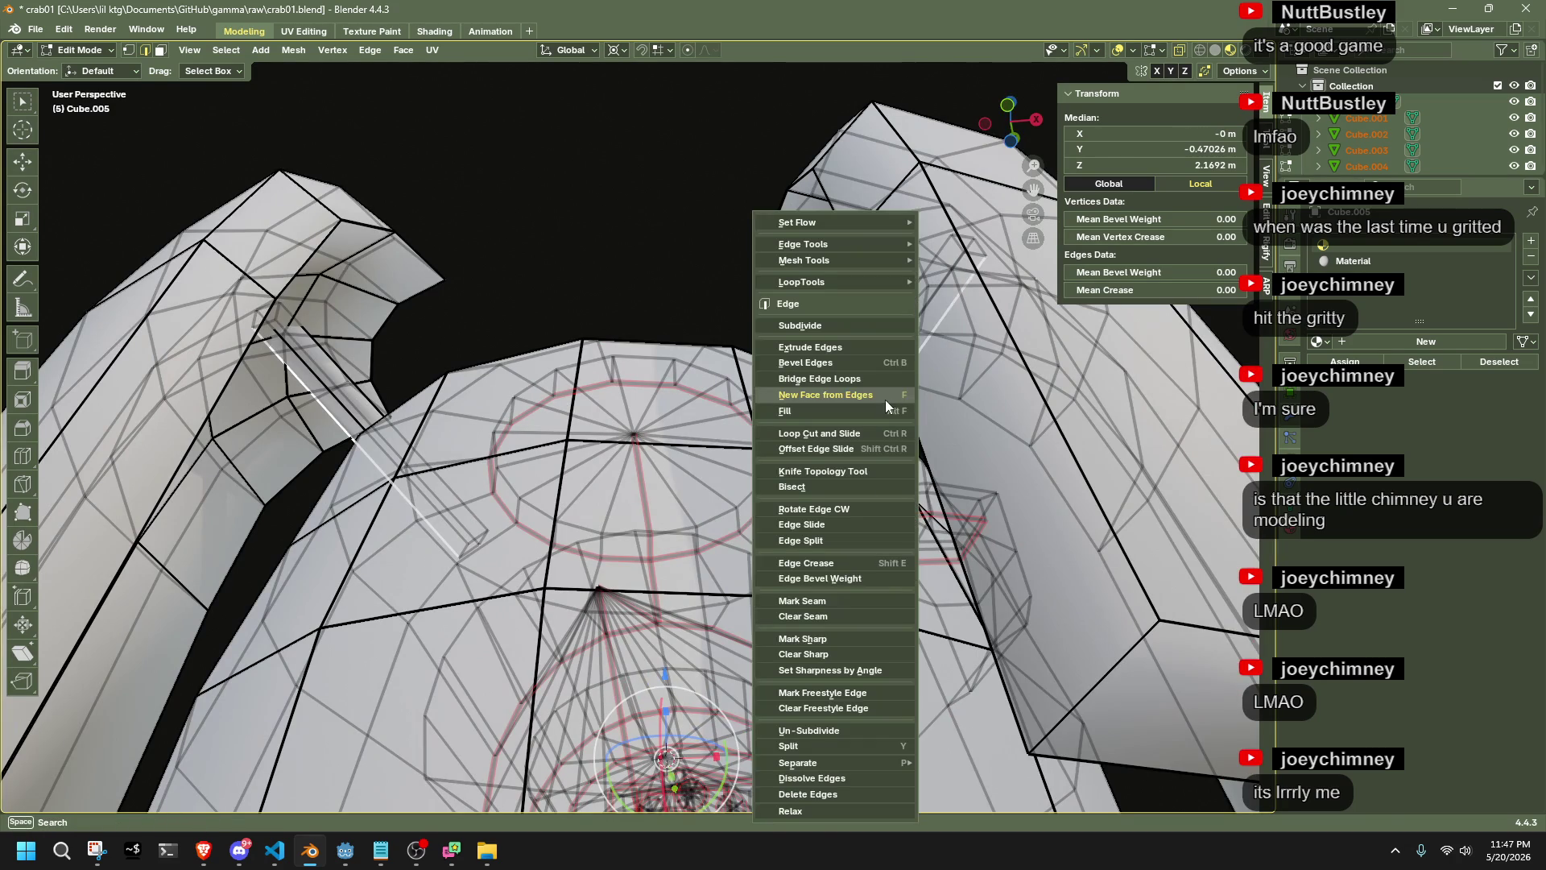
{"action": "left_click", "coordinate": [829, 601]}
{"action": "left_click", "coordinate": [512, 220]}
Mark another edge loop on the back of the body as a seam
{"action": "scroll", "coordinate": [513, 220], "scroll_direction": "down", "scroll_amount": 3}
{"action": "mouse_move", "coordinate": [512, 220]}
{"action": "middle_mouse_down"}
{"action": "mouse_move", "coordinate": [448, 314]}
{"action": "mouse_move", "coordinate": [448, 369]}
{"action": "mouse_move", "coordinate": [383, 438]}
{"action": "mouse_move", "coordinate": [490, 363]}
{"action": "mouse_move", "coordinate": [479, 484]}
{"action": "mouse_move", "coordinate": [272, 524]}
{"action": "mouse_move", "coordinate": [699, 372]}
{"action": "middle_mouse_up"}
{"action": "left_click", "coordinate": [488, 372]}
{"action": "scroll", "coordinate": [487, 379], "scroll_direction": "down", "scroll_amount": 2}
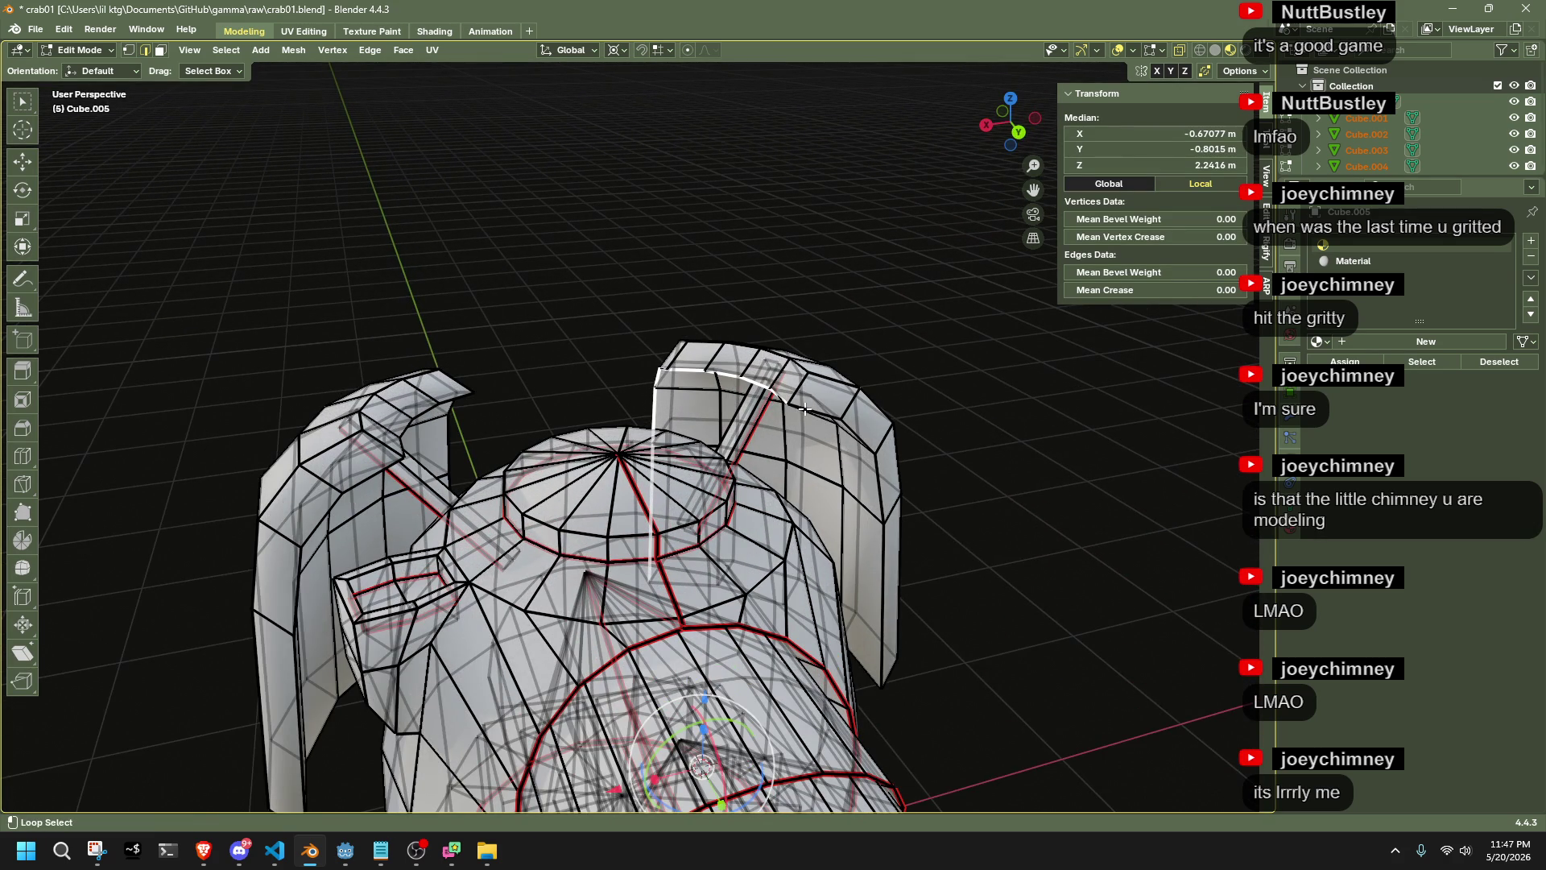
{"action": "mouse_move", "coordinate": [934, 648]}
{"action": "middle_mouse_down"}
{"action": "mouse_move", "coordinate": [959, 586]}
{"action": "mouse_move", "coordinate": [908, 542]}
{"action": "middle_mouse_up"}
{"action": "right_click", "coordinate": [909, 542]}
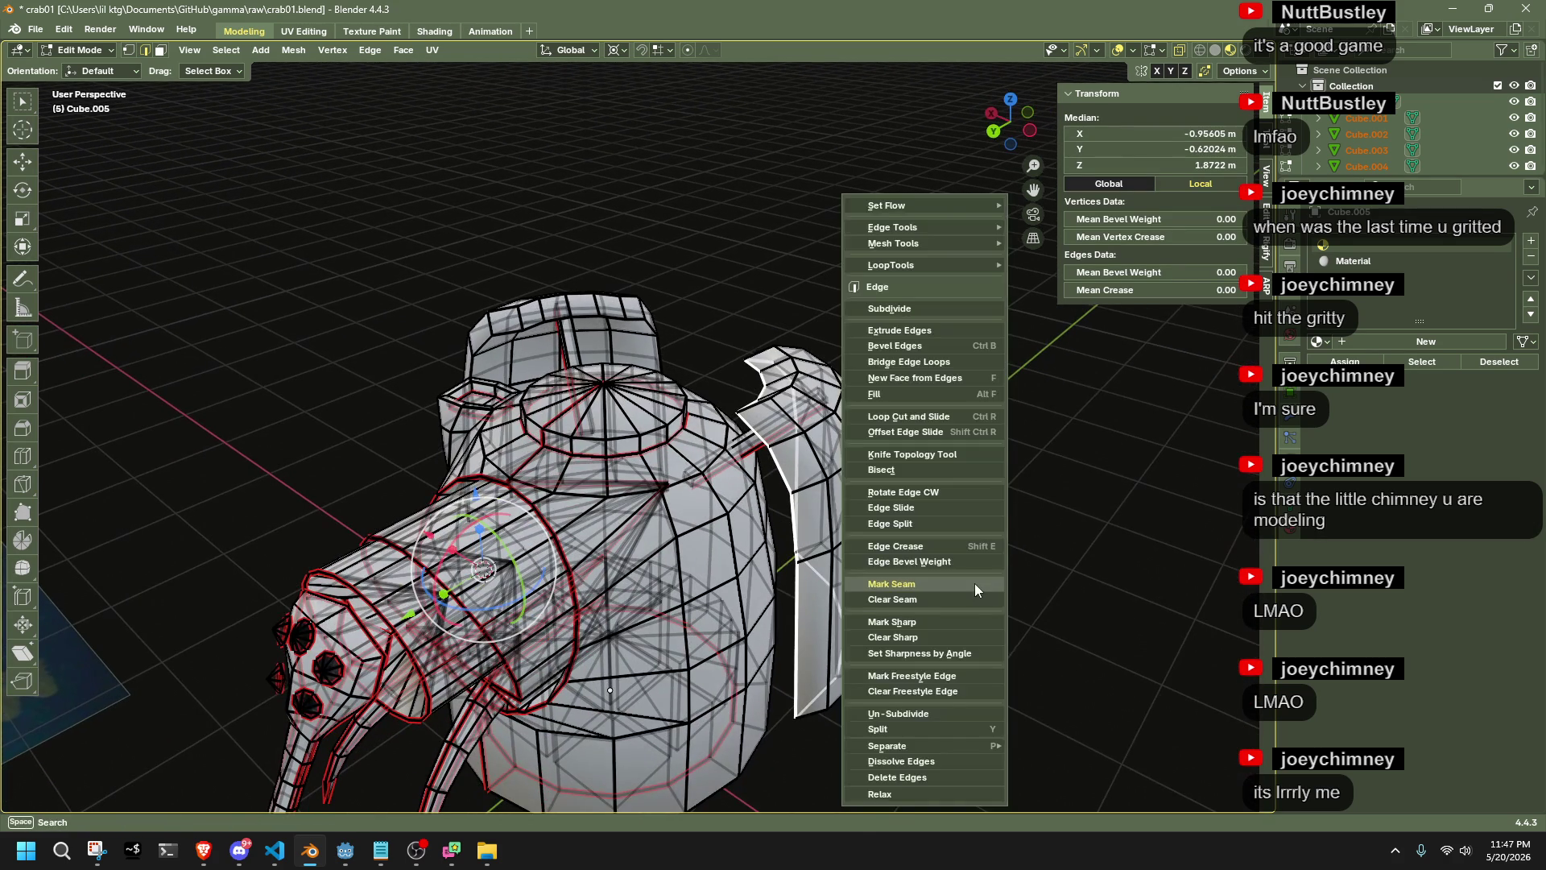
{"action": "middle_click_drag", "start_coordinate": [653, 368], "coordinate": [838, 420]}
{"action": "right_click", "coordinate": [838, 420]}
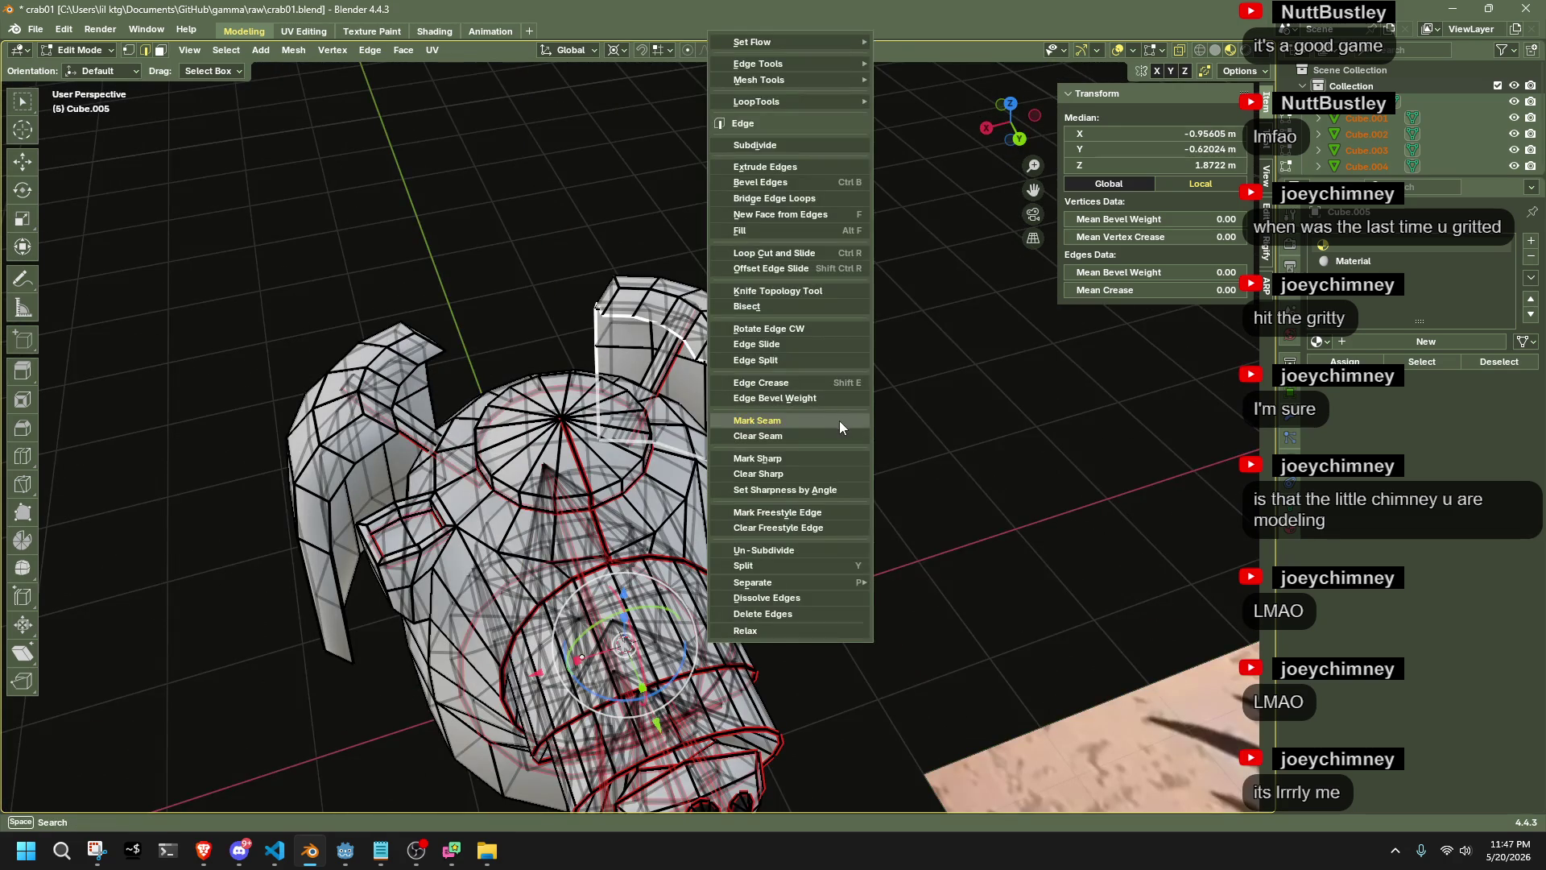
{"action": "left_click", "coordinate": [884, 459]}
{"action": "mouse_move", "coordinate": [834, 503]}
{"action": "middle_mouse_down"}
{"action": "mouse_move", "coordinate": [660, 399]}
{"action": "mouse_move", "coordinate": [805, 483]}
{"action": "mouse_move", "coordinate": [752, 713]}
{"action": "mouse_move", "coordinate": [666, 455]}
{"action": "mouse_move", "coordinate": [455, 617]}
{"action": "mouse_move", "coordinate": [644, 523]}
{"action": "mouse_move", "coordinate": [804, 469]}
{"action": "mouse_move", "coordinate": [887, 531]}
{"action": "mouse_move", "coordinate": [858, 509]}
{"action": "middle_mouse_up"}
{"action": "scroll", "coordinate": [829, 494], "scroll_direction": "up", "scroll_amount": 3}
Symmetrize the whole mesh with direction +X to -X
{"action": "key", "text": "a"}
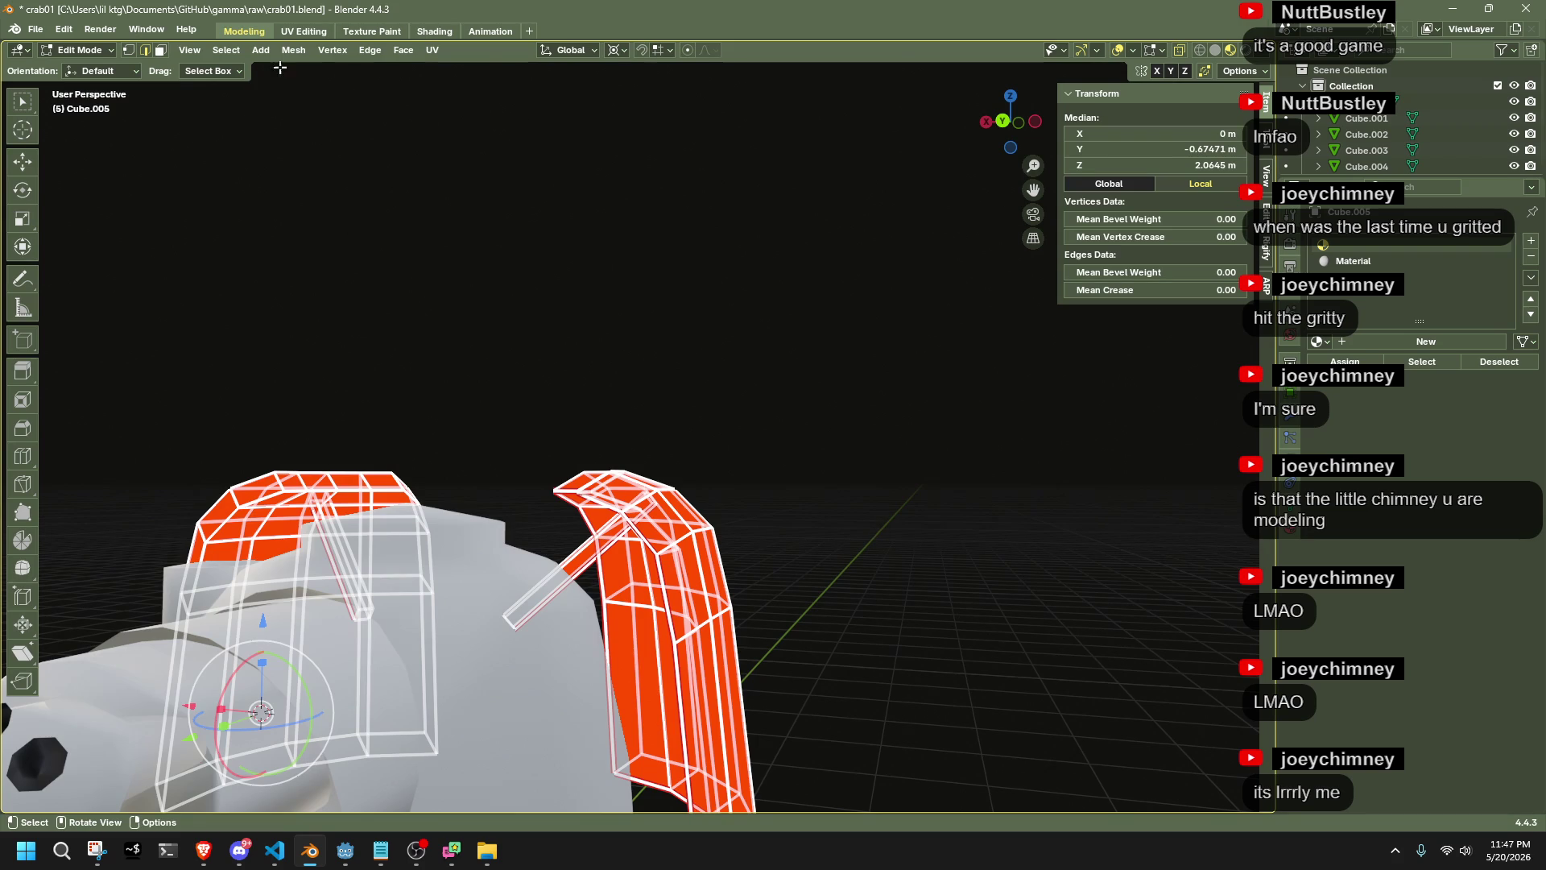
{"action": "left_click", "coordinate": [293, 50]}
{"action": "left_click", "coordinate": [329, 307]}
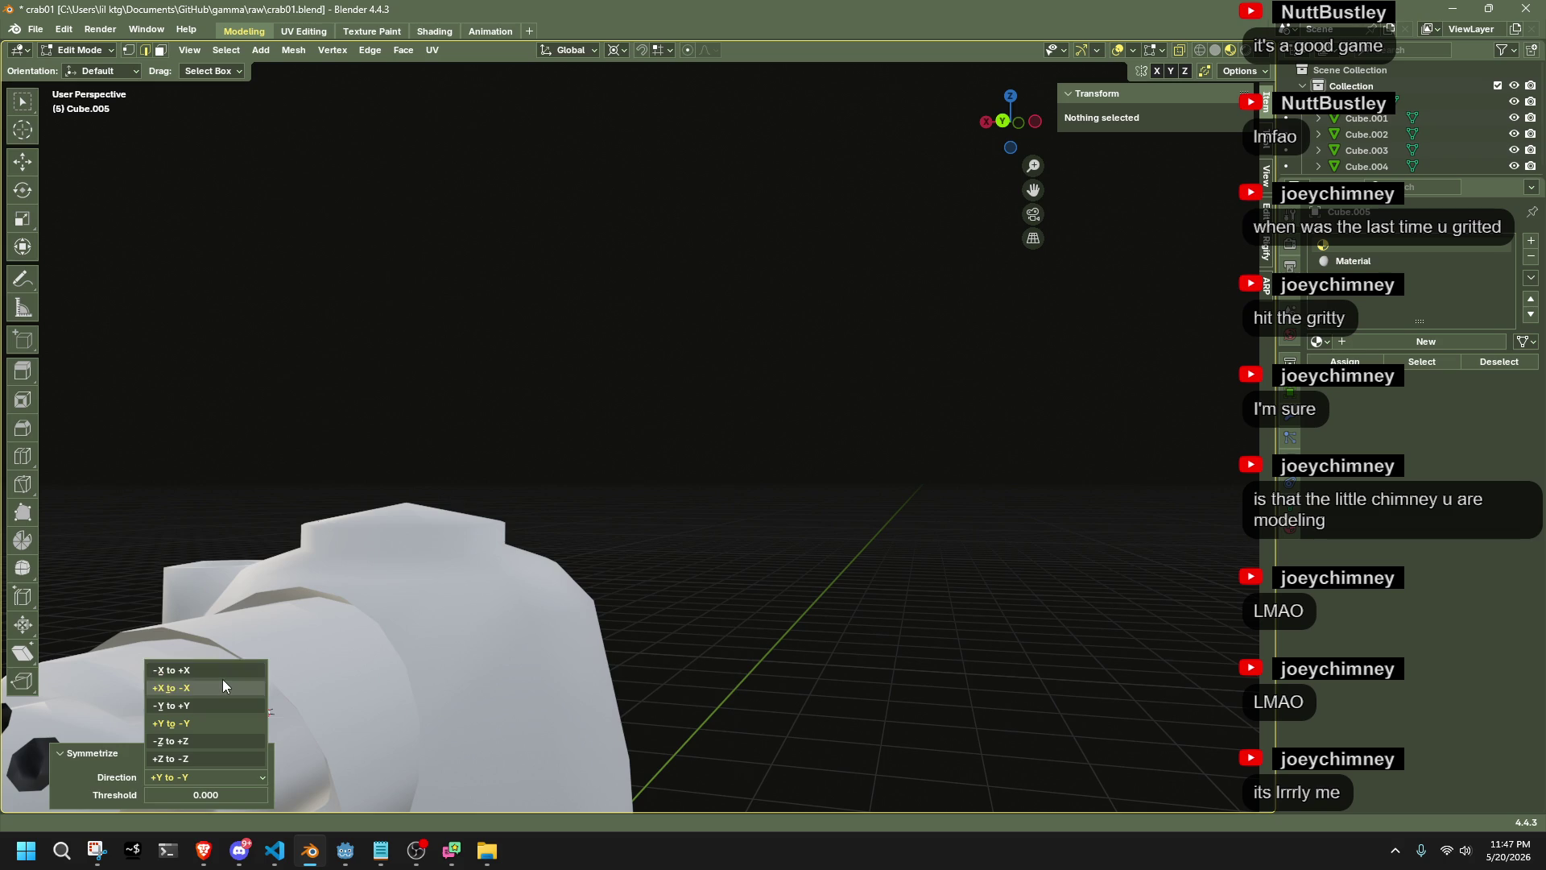
{"action": "left_click", "coordinate": [223, 681]}
{"action": "left_click", "coordinate": [814, 477]}
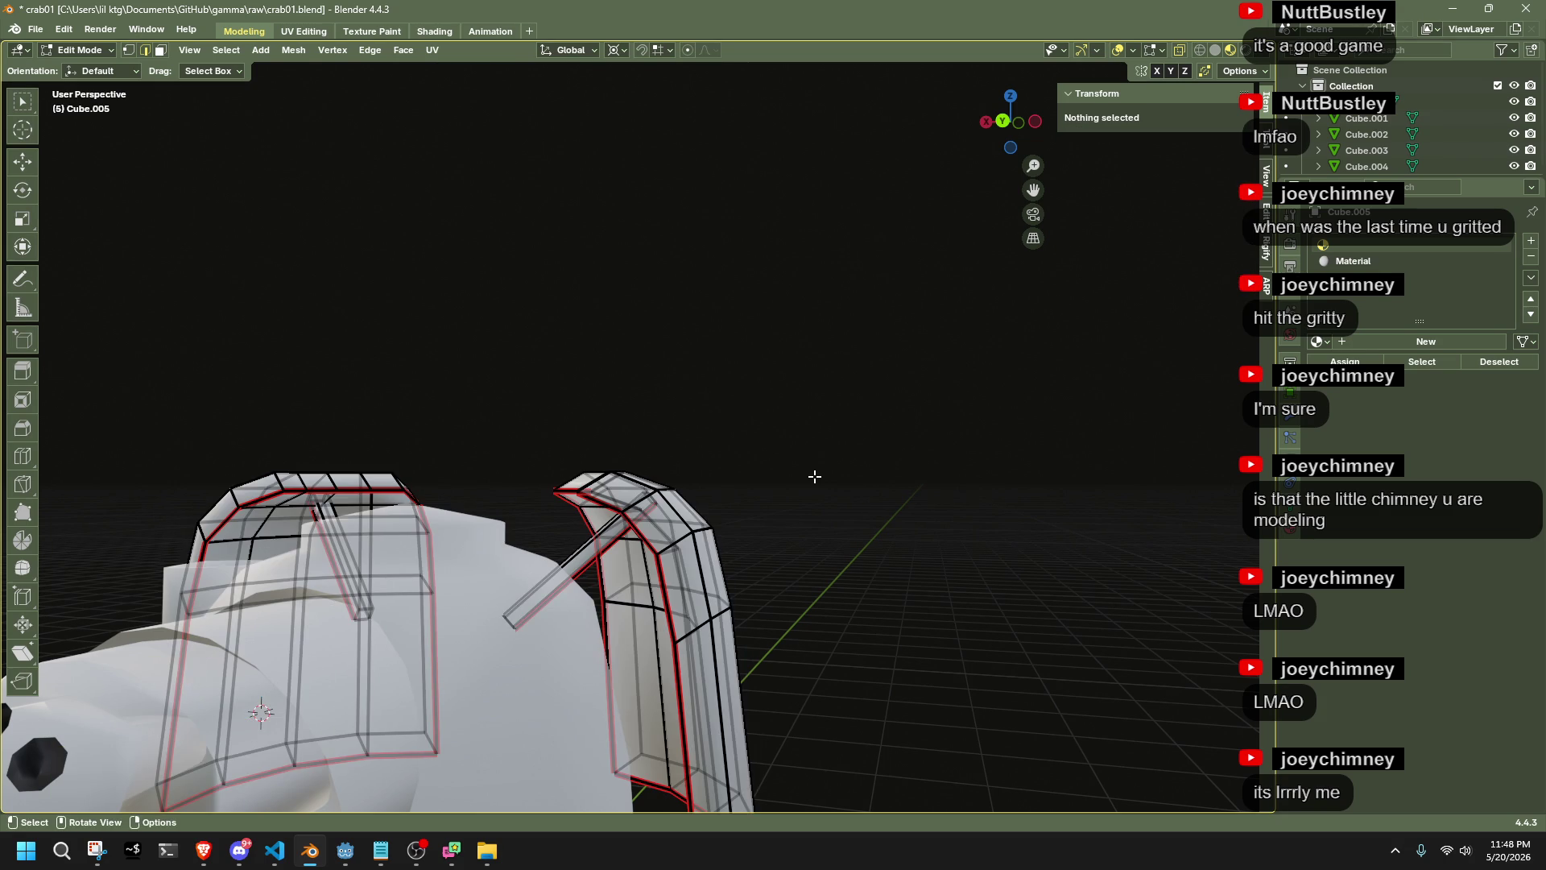
Check the mirrored body, then clear the seam from the stray diagonal edge
{"action": "key", "text": "Tab"}
{"action": "key", "text": "Tab"}
{"action": "scroll", "coordinate": [814, 477], "scroll_direction": "down", "scroll_amount": 3}
{"action": "key", "text": "Tab"}
{"action": "mouse_move", "coordinate": [814, 477]}
{"action": "middle_mouse_down"}
{"action": "mouse_move", "coordinate": [698, 577]}
{"action": "mouse_move", "coordinate": [475, 578]}
{"action": "middle_mouse_up"}
{"action": "key", "text": "Tab"}
{"action": "mouse_move", "coordinate": [802, 391]}
{"action": "middle_mouse_down"}
{"action": "mouse_move", "coordinate": [799, 589]}
{"action": "mouse_move", "coordinate": [447, 619]}
{"action": "middle_mouse_up"}
{"action": "scroll", "coordinate": [447, 620], "scroll_direction": "up", "scroll_amount": 2}
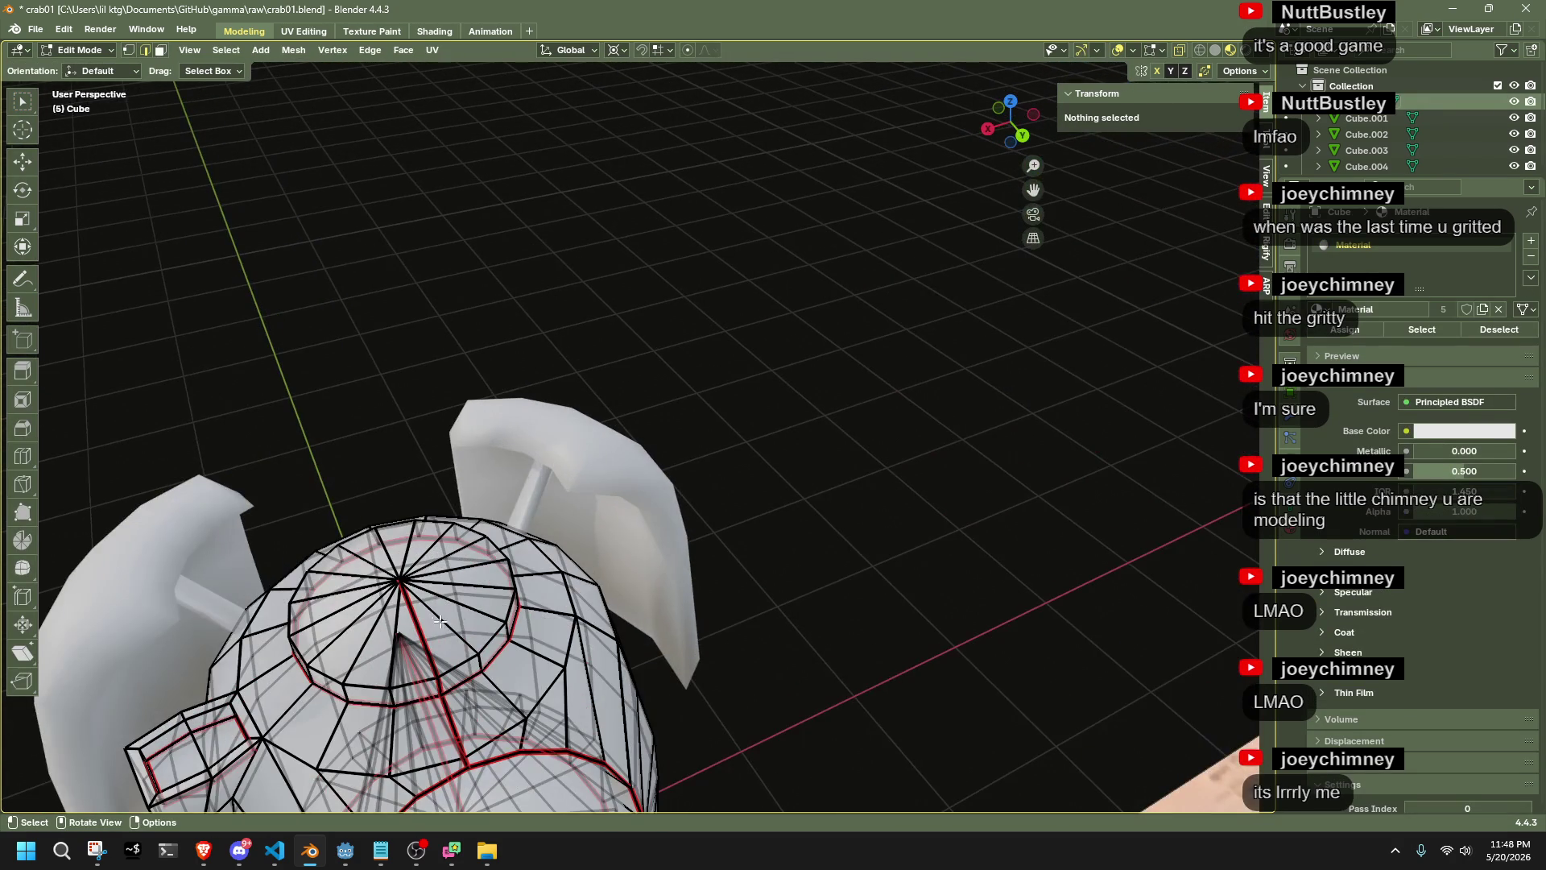
{"action": "middle_click_drag", "start_coordinate": [437, 674], "coordinate": [547, 614]}
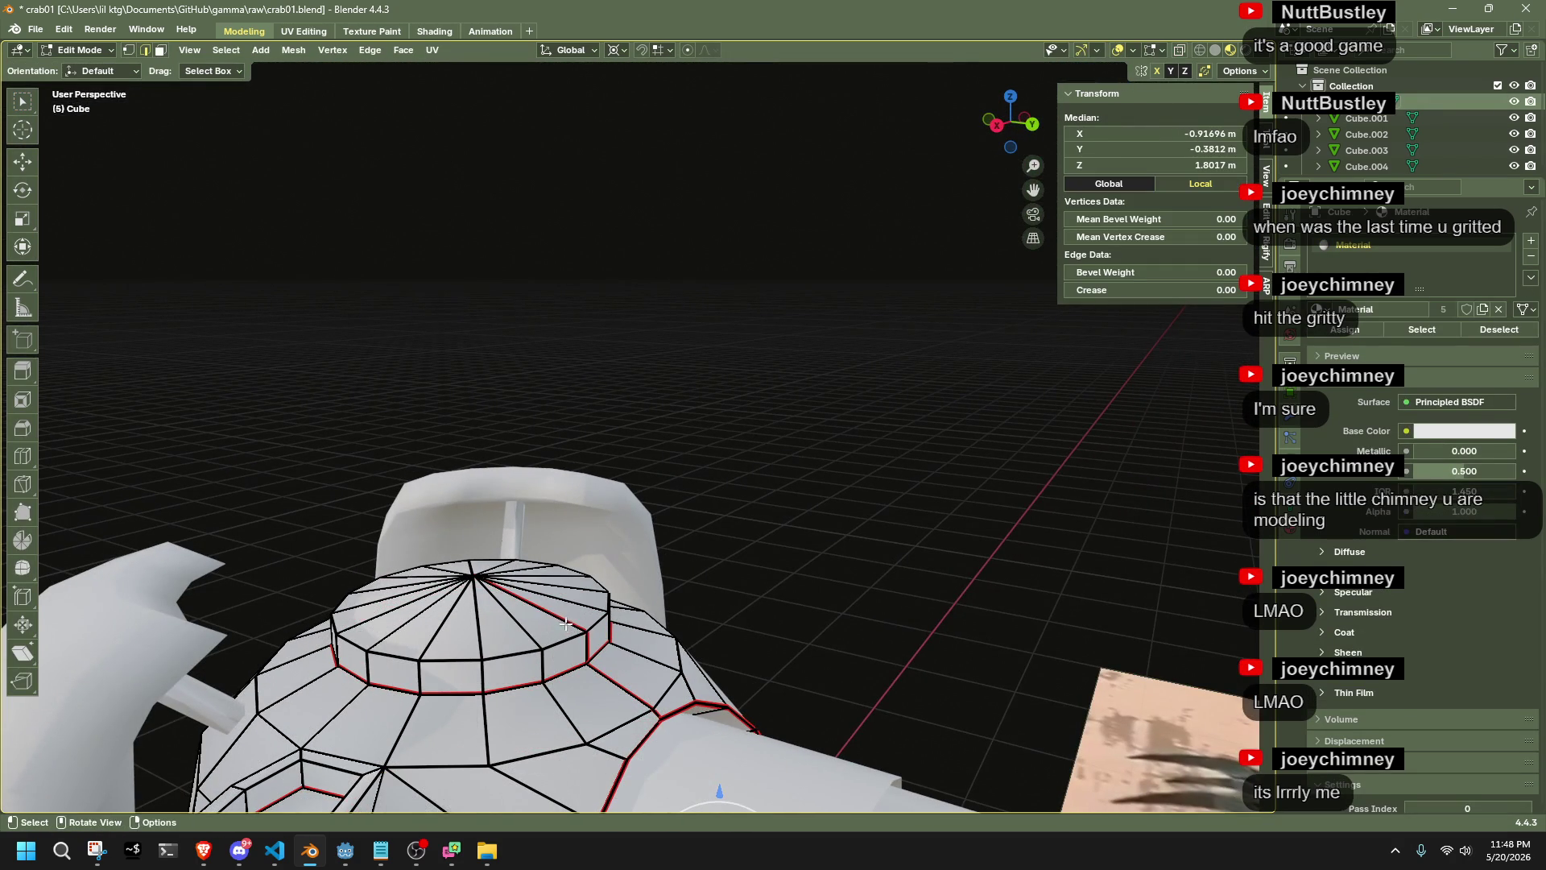
{"action": "right_click", "coordinate": [585, 642]}
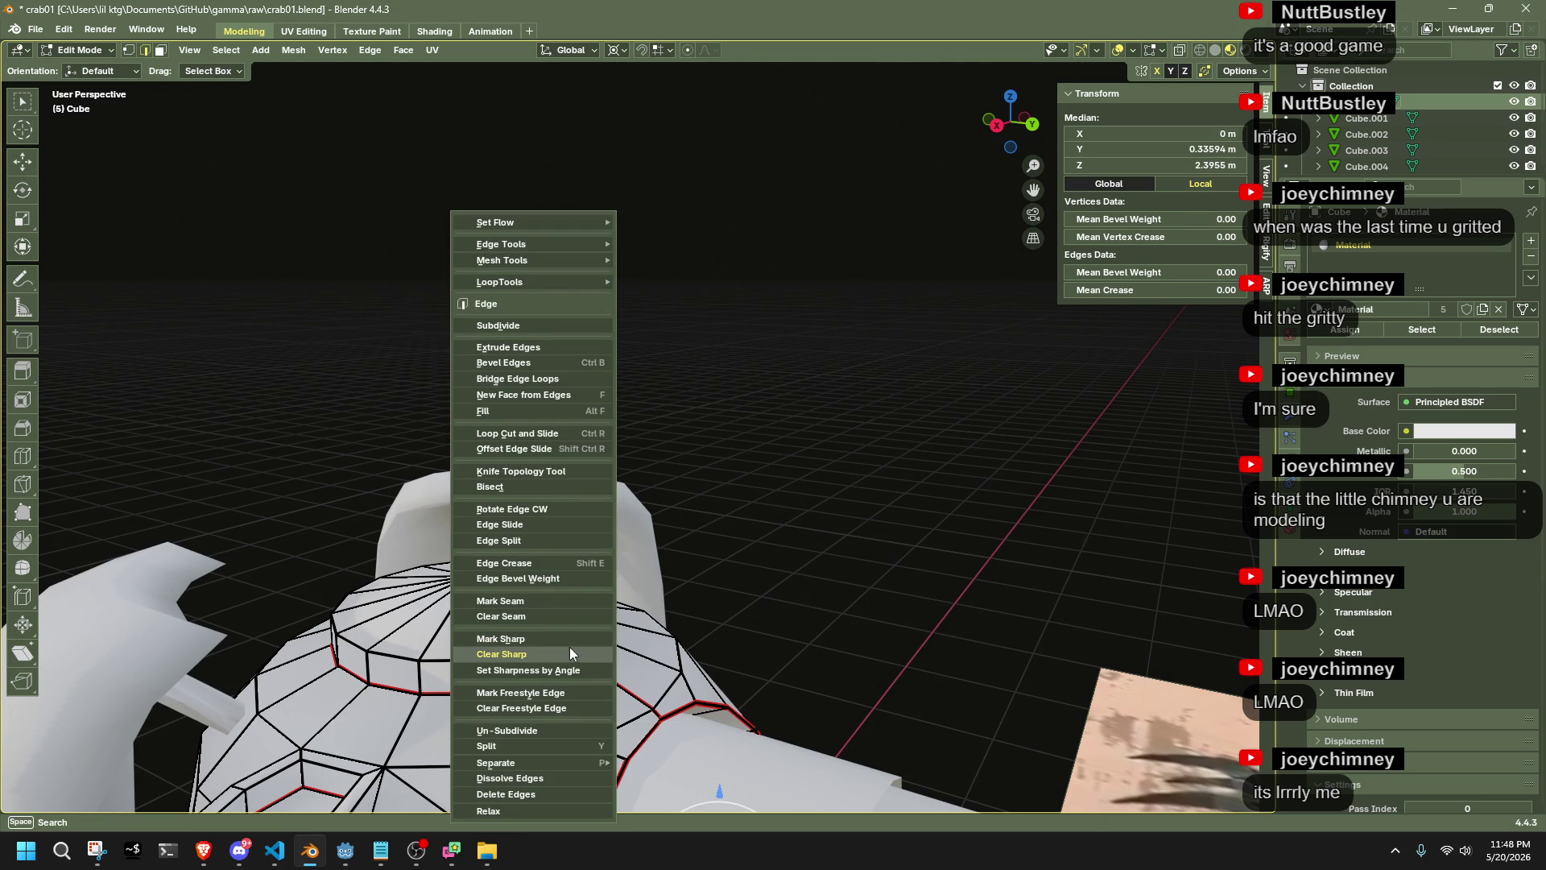
{"action": "left_click", "coordinate": [552, 615]}
Return to Object Mode, shrink the Blender window and open the bird clip again
{"action": "key", "text": "Tab"}
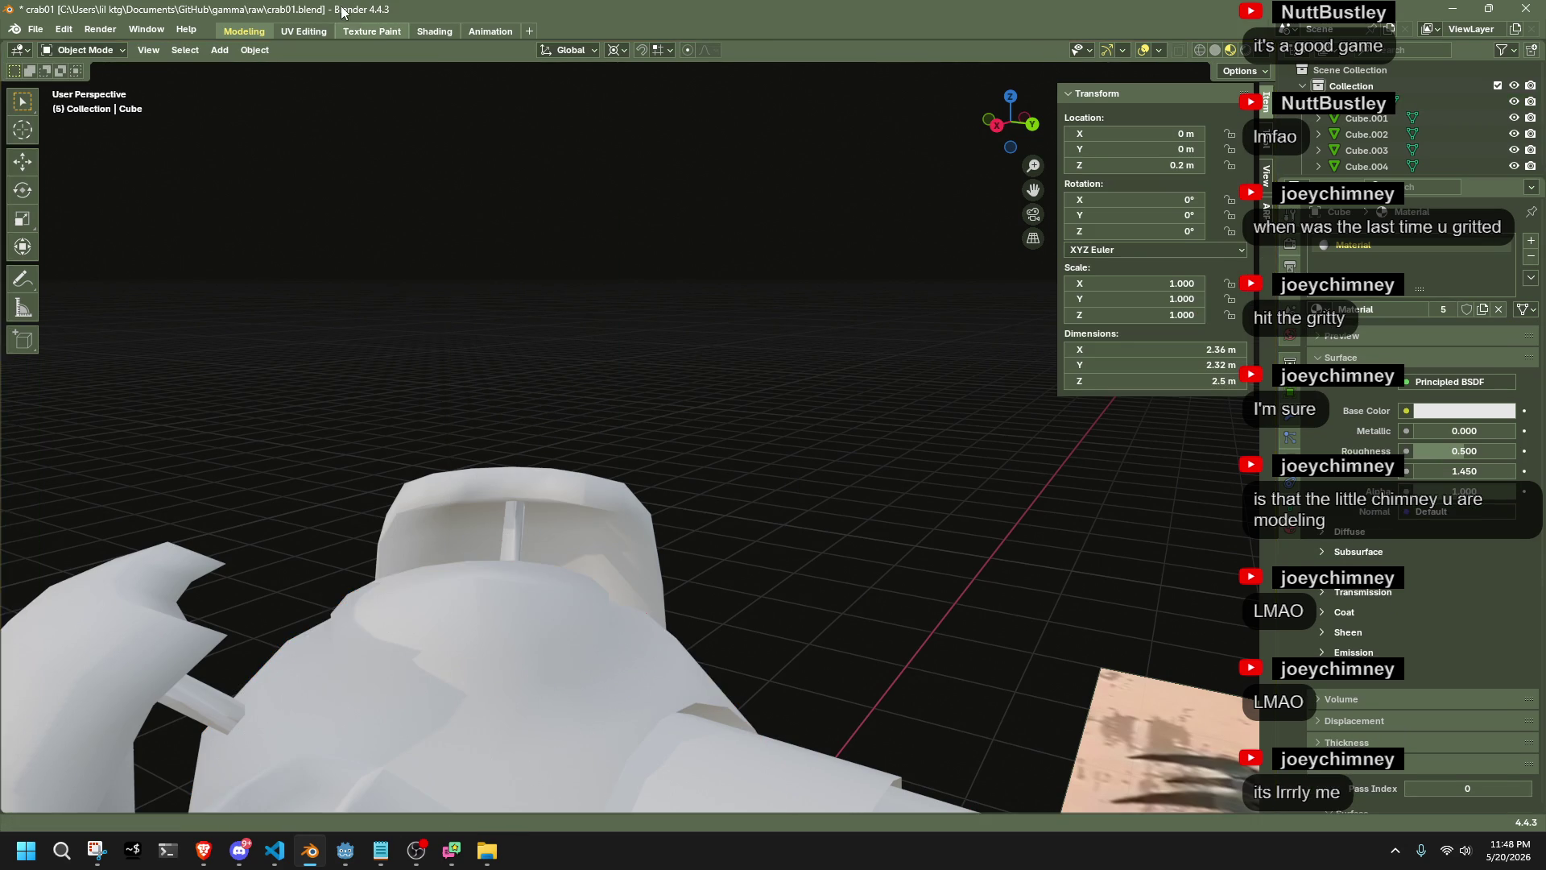
{"action": "double_click", "coordinate": [342, 10]}
{"action": "double_click", "coordinate": [42, 325]}
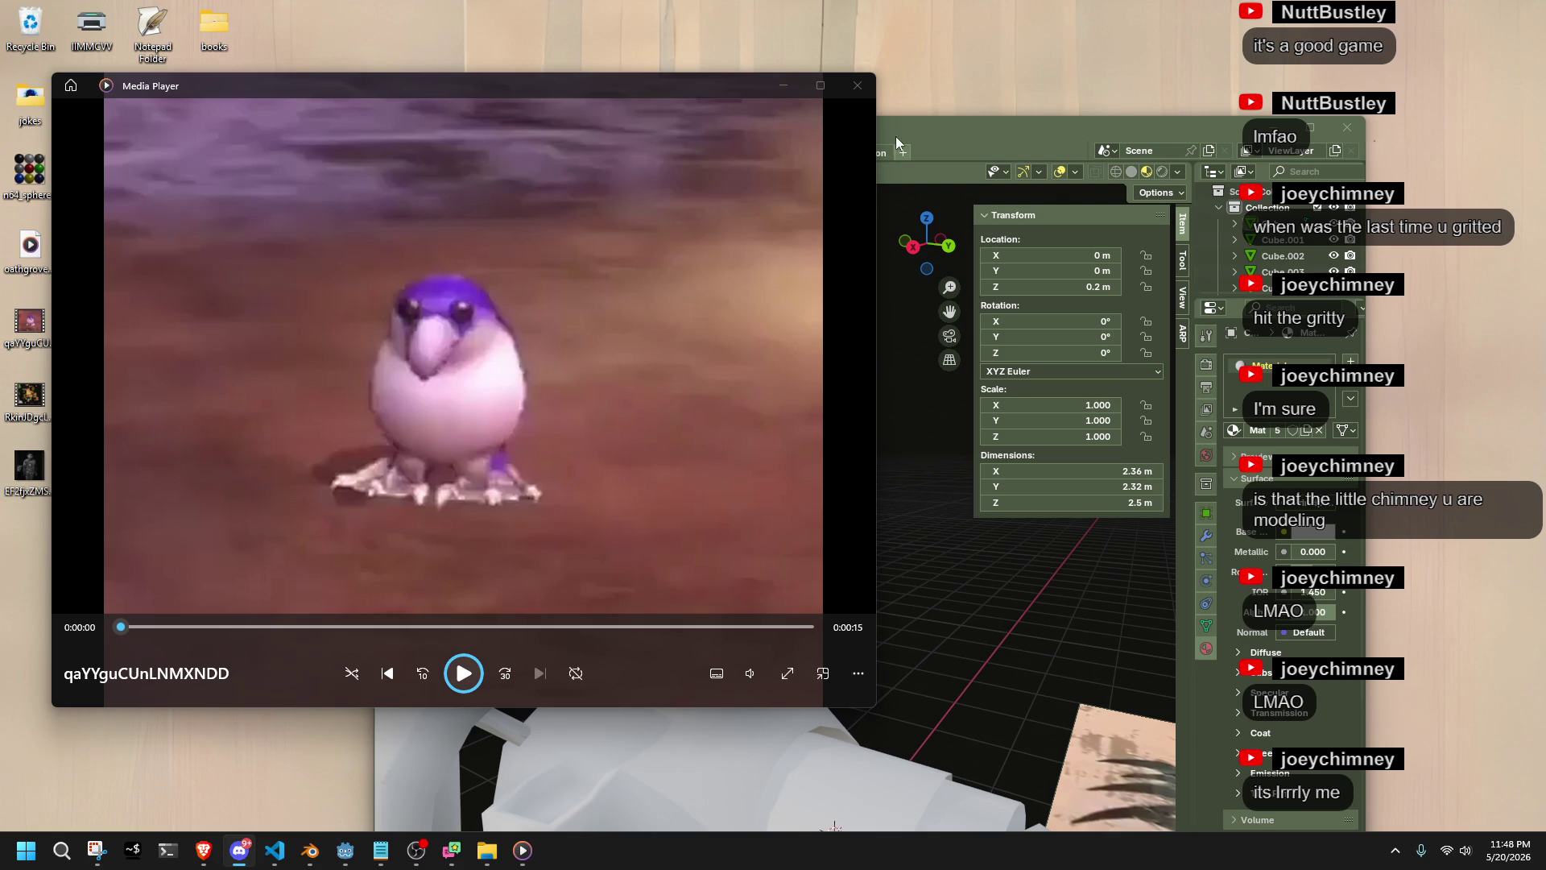
Close the bird clip, maximize Blender, and orbit to a low front view of the crab
{"action": "left_click", "coordinate": [858, 84]}
{"action": "mouse_move", "coordinate": [915, 140]}
{"action": "left_mouse_down"}
{"action": "mouse_move", "coordinate": [1003, 110]}
{"action": "mouse_move", "coordinate": [998, 6]}
{"action": "left_mouse_up"}
{"action": "mouse_move", "coordinate": [969, 550]}
{"action": "middle_mouse_down"}
{"action": "mouse_move", "coordinate": [758, 595]}
{"action": "mouse_move", "coordinate": [829, 515]}
{"action": "mouse_move", "coordinate": [751, 526]}
{"action": "mouse_move", "coordinate": [803, 533]}
{"action": "mouse_move", "coordinate": [720, 555]}
{"action": "mouse_move", "coordinate": [649, 533]}
{"action": "mouse_move", "coordinate": [717, 501]}
{"action": "mouse_move", "coordinate": [742, 456]}
{"action": "mouse_move", "coordinate": [717, 402]}
{"action": "mouse_move", "coordinate": [760, 493]}
{"action": "middle_mouse_up"}
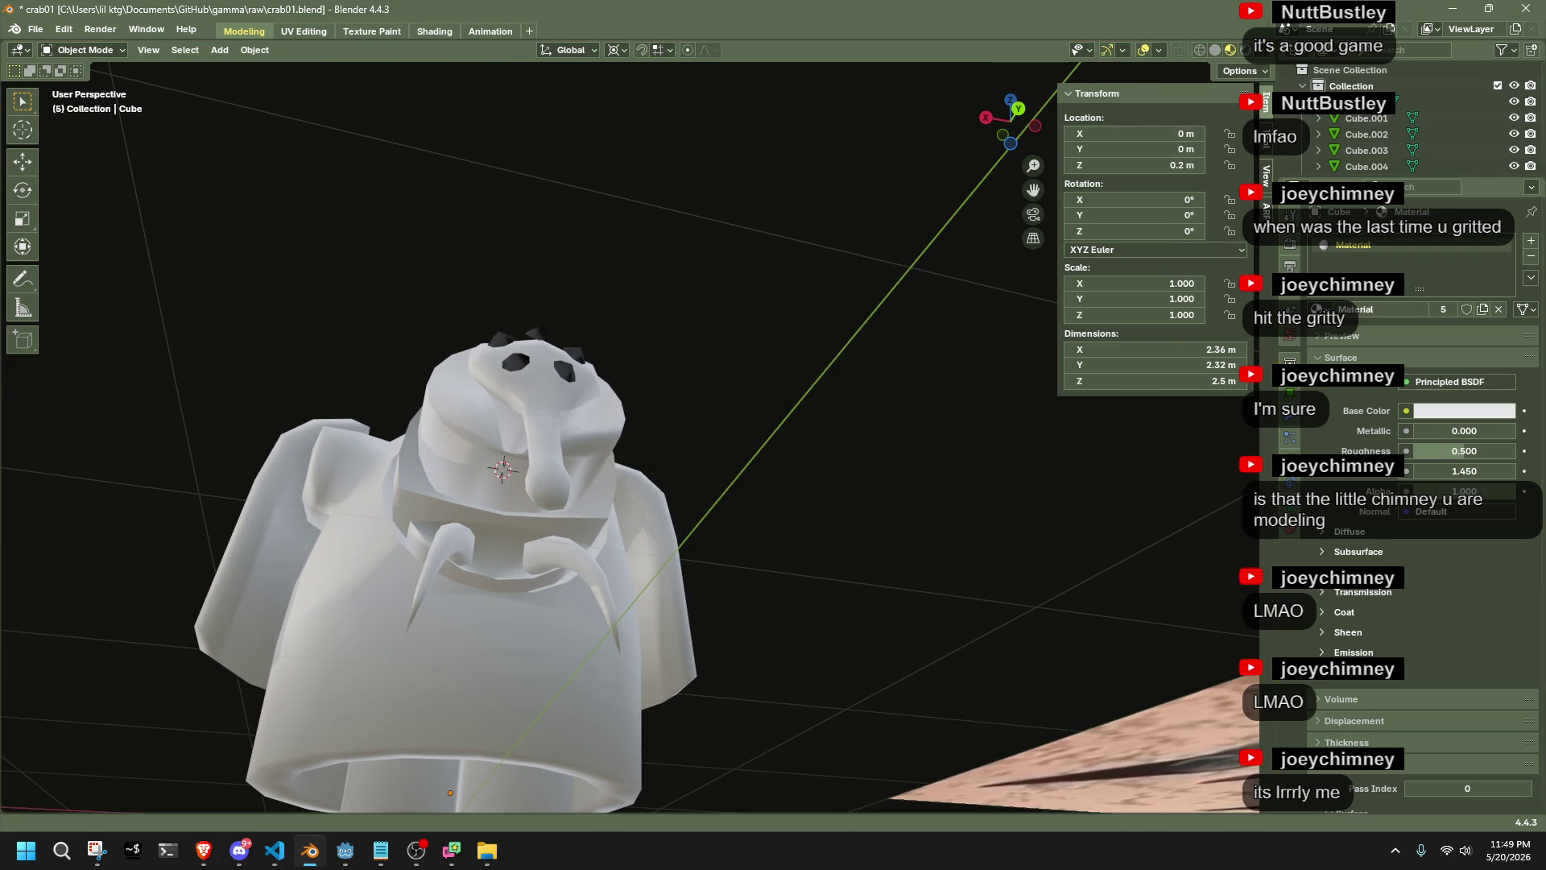
{"action": "key", "text": "alt+Tab"}
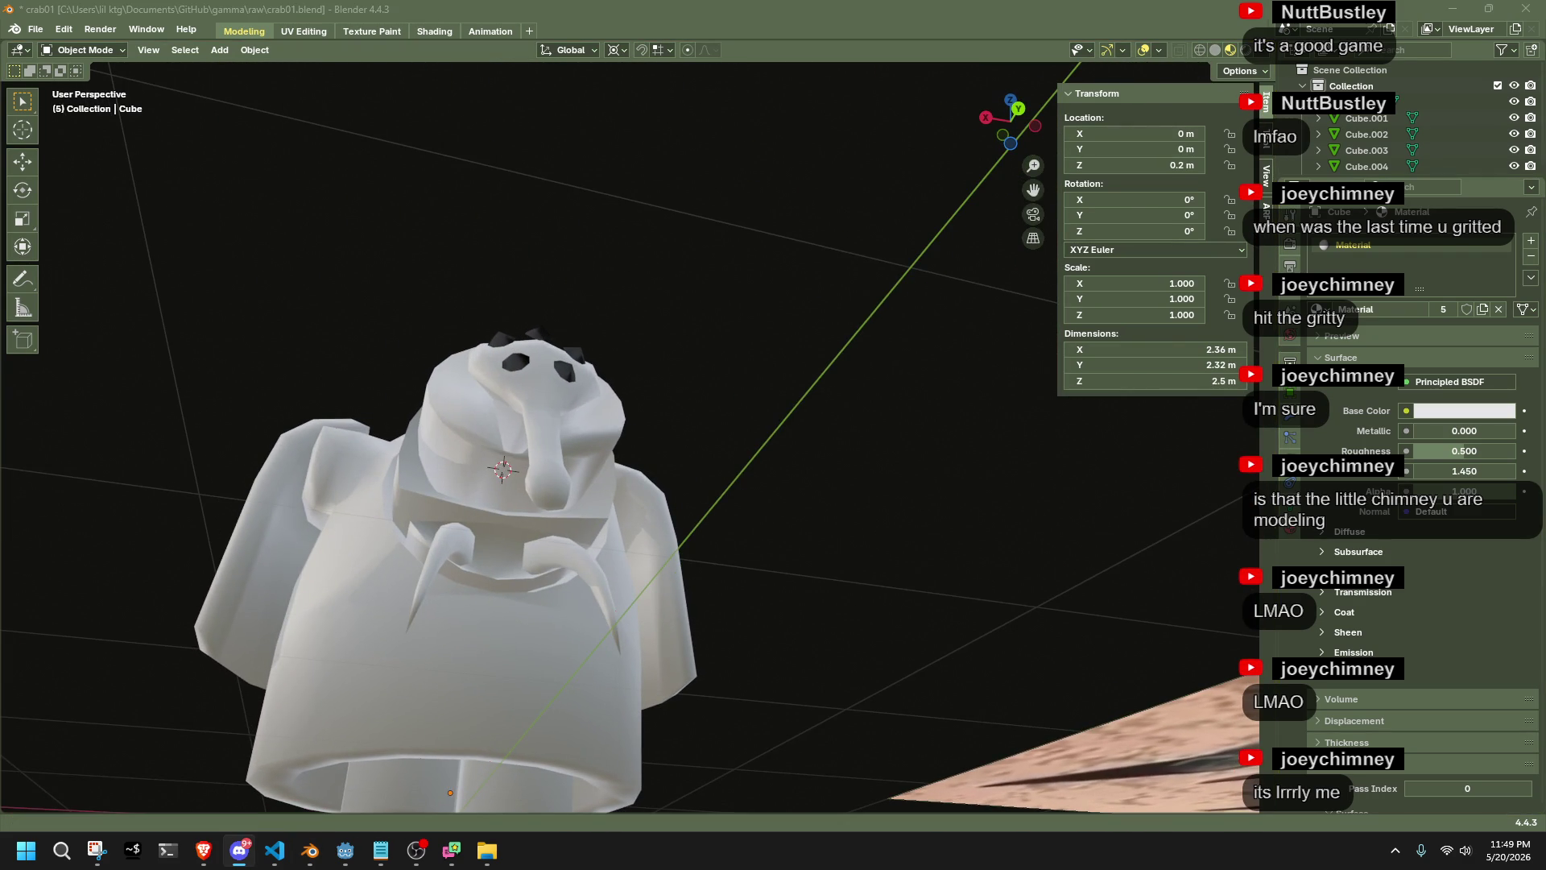
{"action": "key", "text": "alt+Tab"}
{"action": "mouse_move", "coordinate": [886, 553]}
{"action": "middle_mouse_down"}
{"action": "mouse_move", "coordinate": [1010, 605]}
{"action": "mouse_move", "coordinate": [997, 601]}
{"action": "middle_mouse_up"}
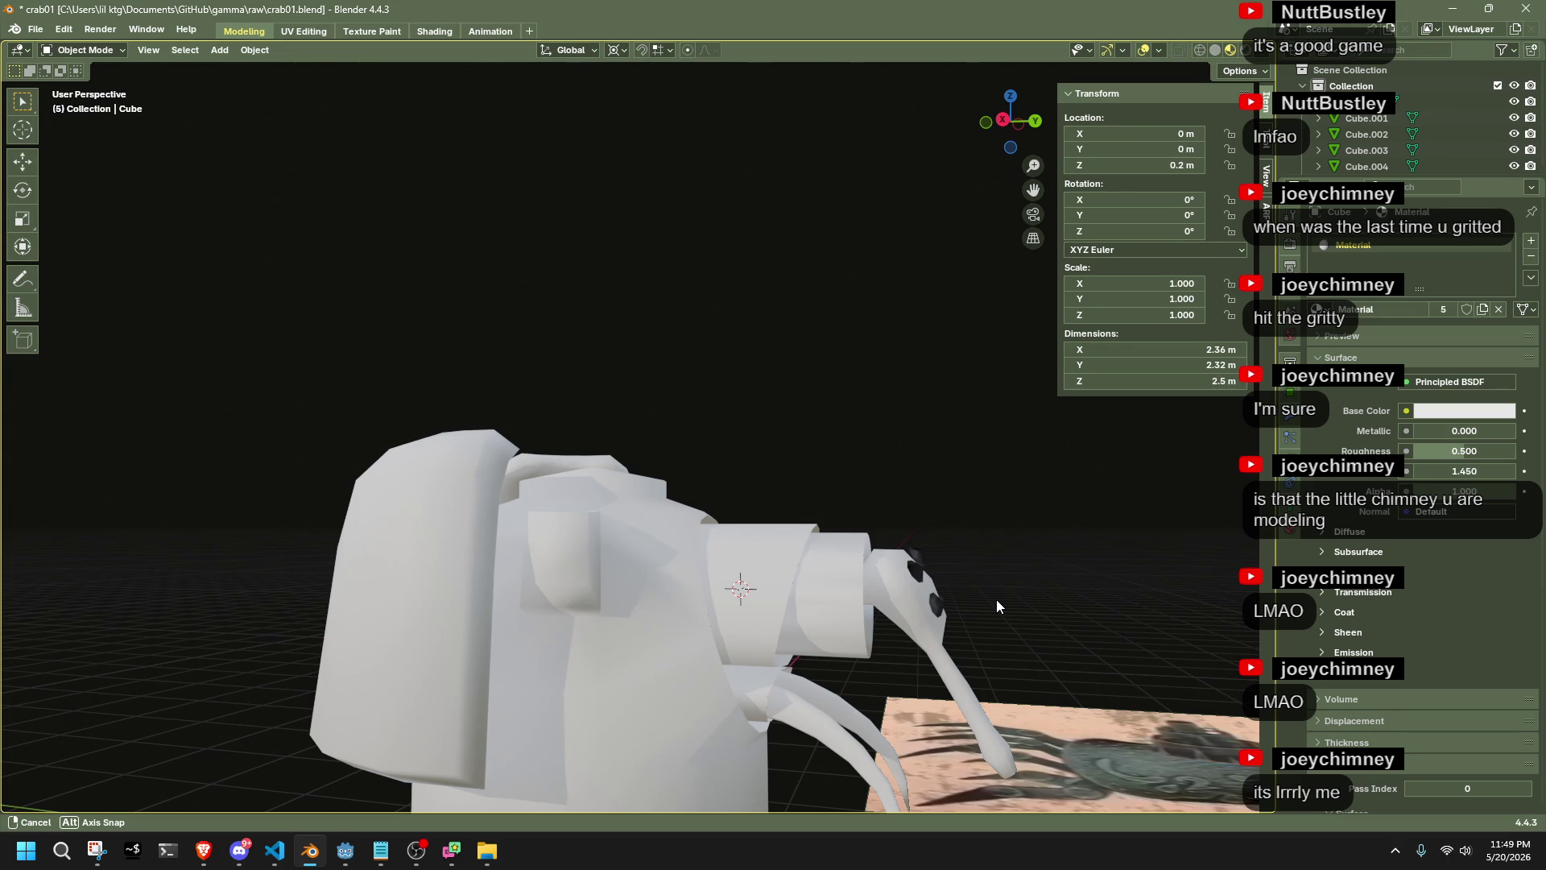
{"action": "middle_click_drag", "start_coordinate": [997, 605], "coordinate": [997, 605]}
{"action": "key", "text": "alt+Tab"}
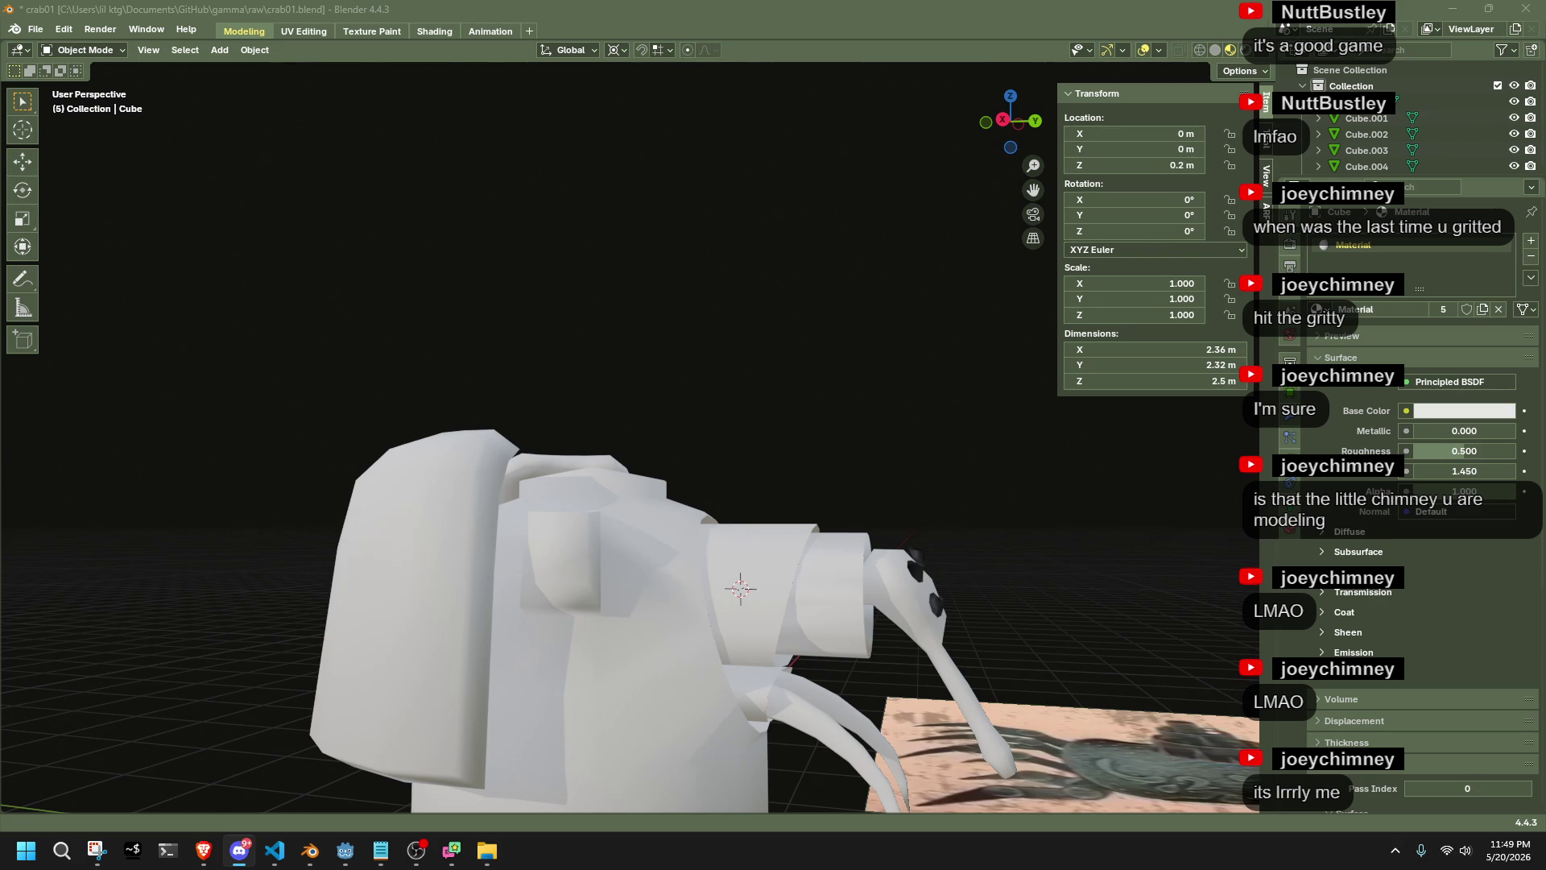
{"action": "key", "text": "alt+Tab"}
{"action": "mouse_move", "coordinate": [1051, 553]}
{"action": "middle_mouse_down"}
{"action": "mouse_move", "coordinate": [990, 520]}
{"action": "mouse_move", "coordinate": [857, 524]}
{"action": "middle_mouse_up"}
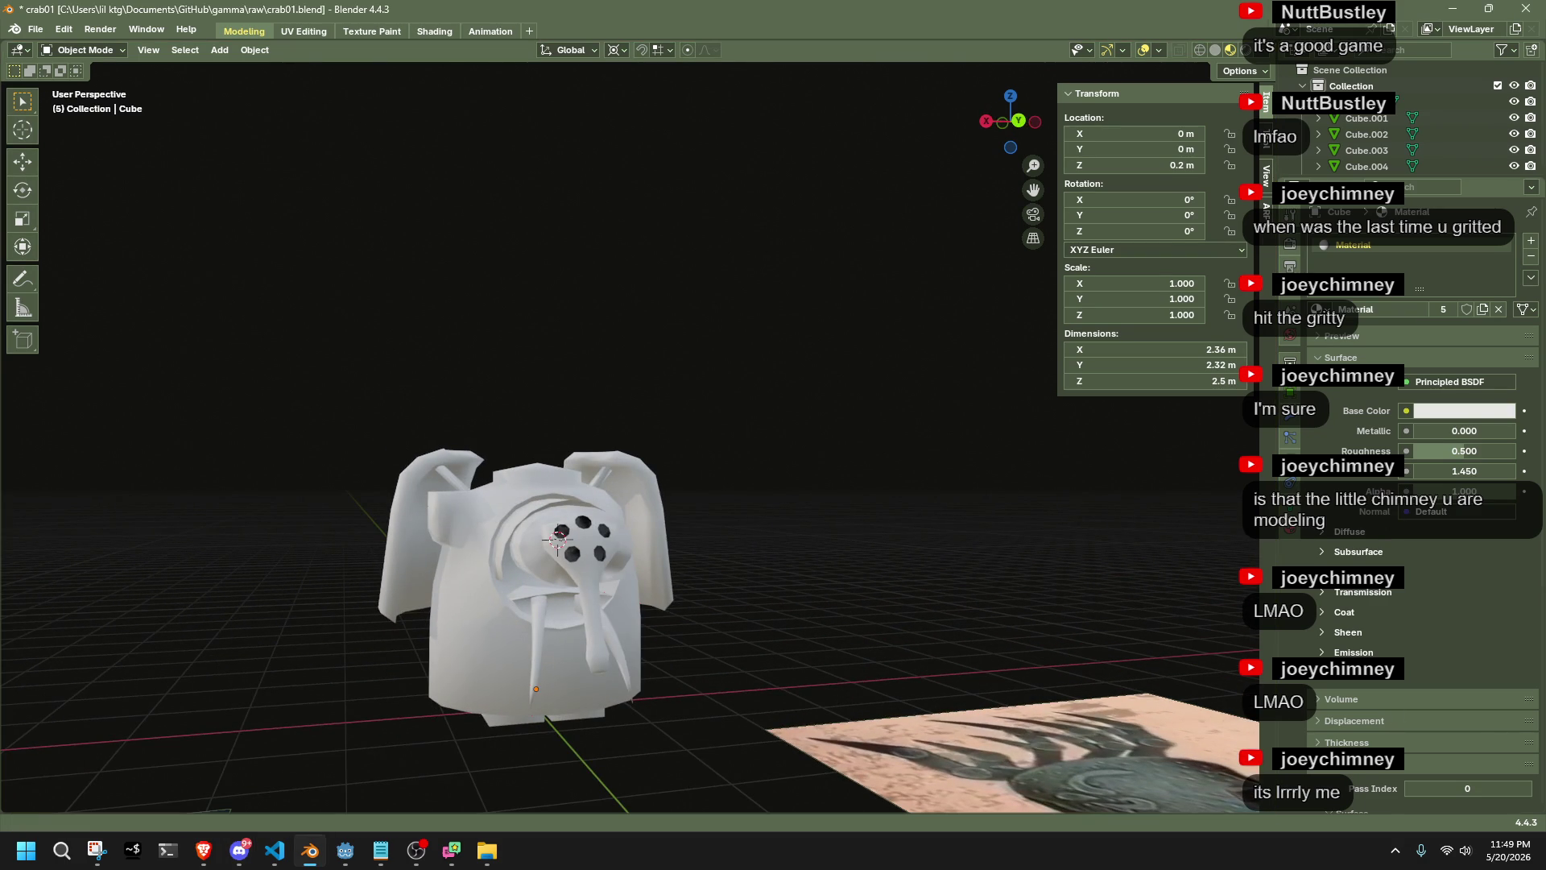
{"action": "key", "text": "alt+Tab"}
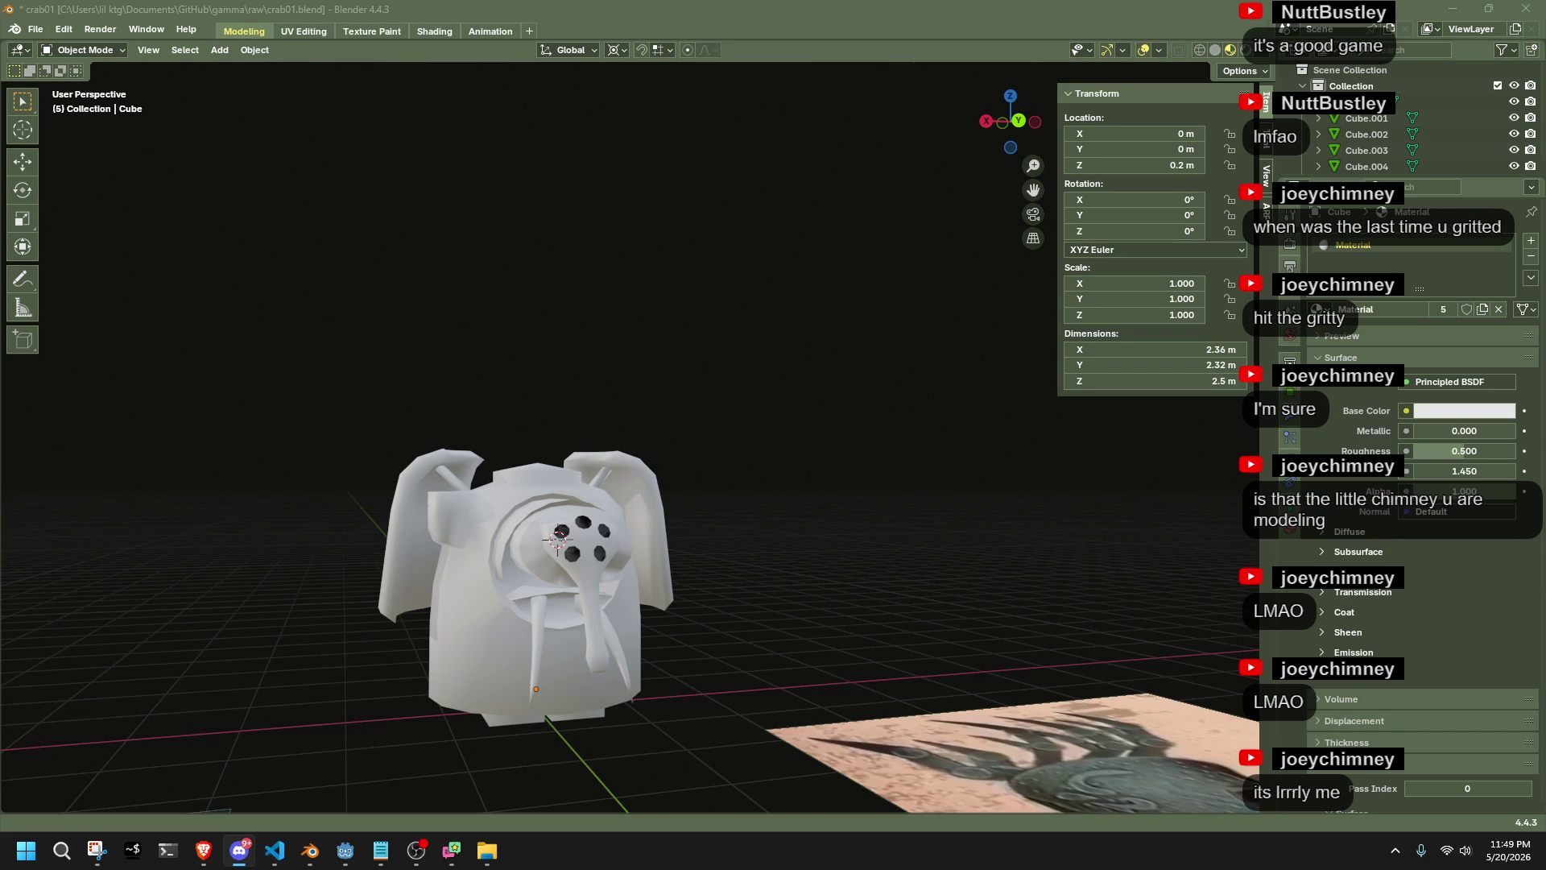
{"action": "mouse_move", "coordinate": [752, 608]}
{"action": "middle_mouse_down"}
{"action": "mouse_move", "coordinate": [670, 612]}
{"action": "mouse_move", "coordinate": [504, 679]}
{"action": "mouse_move", "coordinate": [355, 699]}
{"action": "middle_mouse_up"}
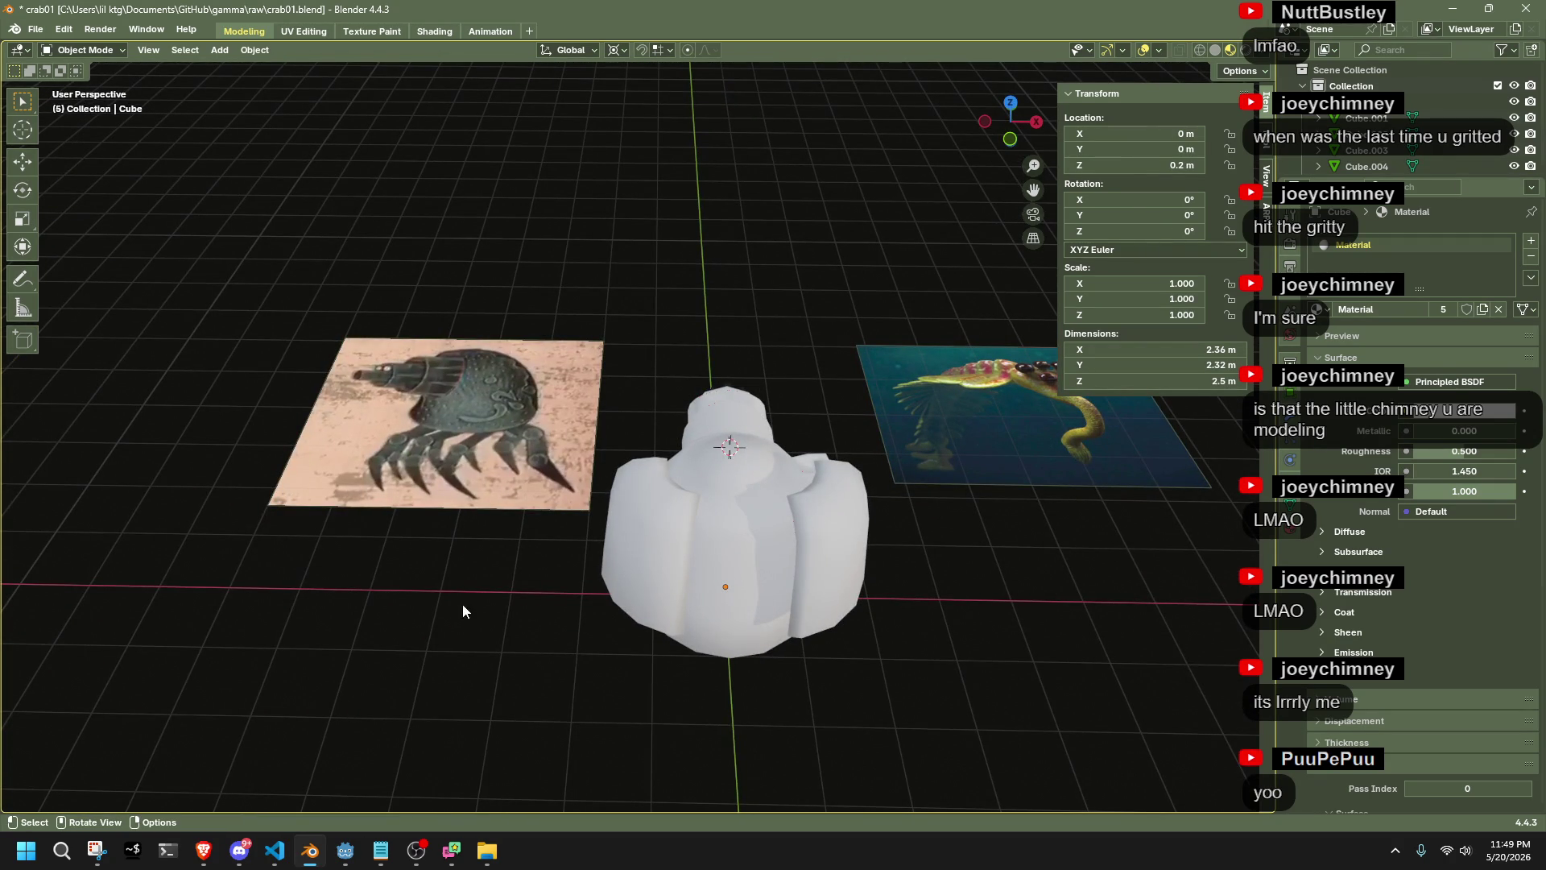
{"action": "mouse_move", "coordinate": [596, 538]}
{"action": "middle_mouse_down"}
{"action": "mouse_move", "coordinate": [852, 586]}
{"action": "mouse_move", "coordinate": [1043, 479]}
{"action": "mouse_move", "coordinate": [726, 573]}
{"action": "middle_mouse_up"}
Bring up the stream-playlist music folder and move its window aside
{"action": "scroll", "coordinate": [641, 615], "scroll_direction": "up", "scroll_amount": 3}
{"action": "middle_click_drag", "start_coordinate": [641, 615], "coordinate": [612, 628]}
{"action": "scroll", "coordinate": [612, 628], "scroll_direction": "up", "scroll_amount": 2}
{"action": "left_click", "coordinate": [486, 851]}
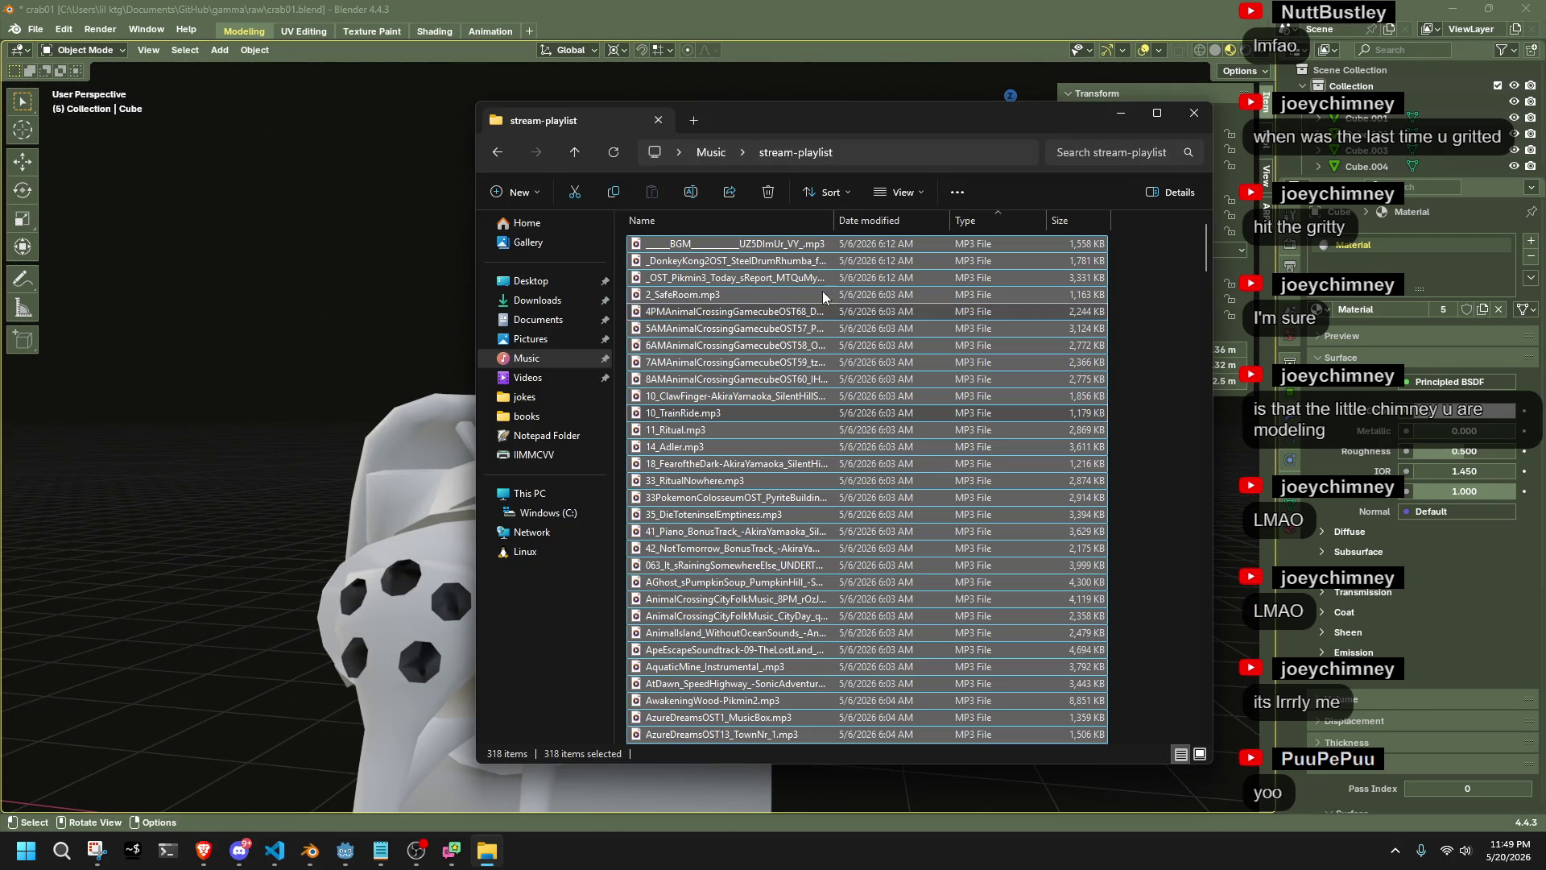
{"action": "scroll", "coordinate": [725, 451], "scroll_direction": "down", "scroll_amount": 20}
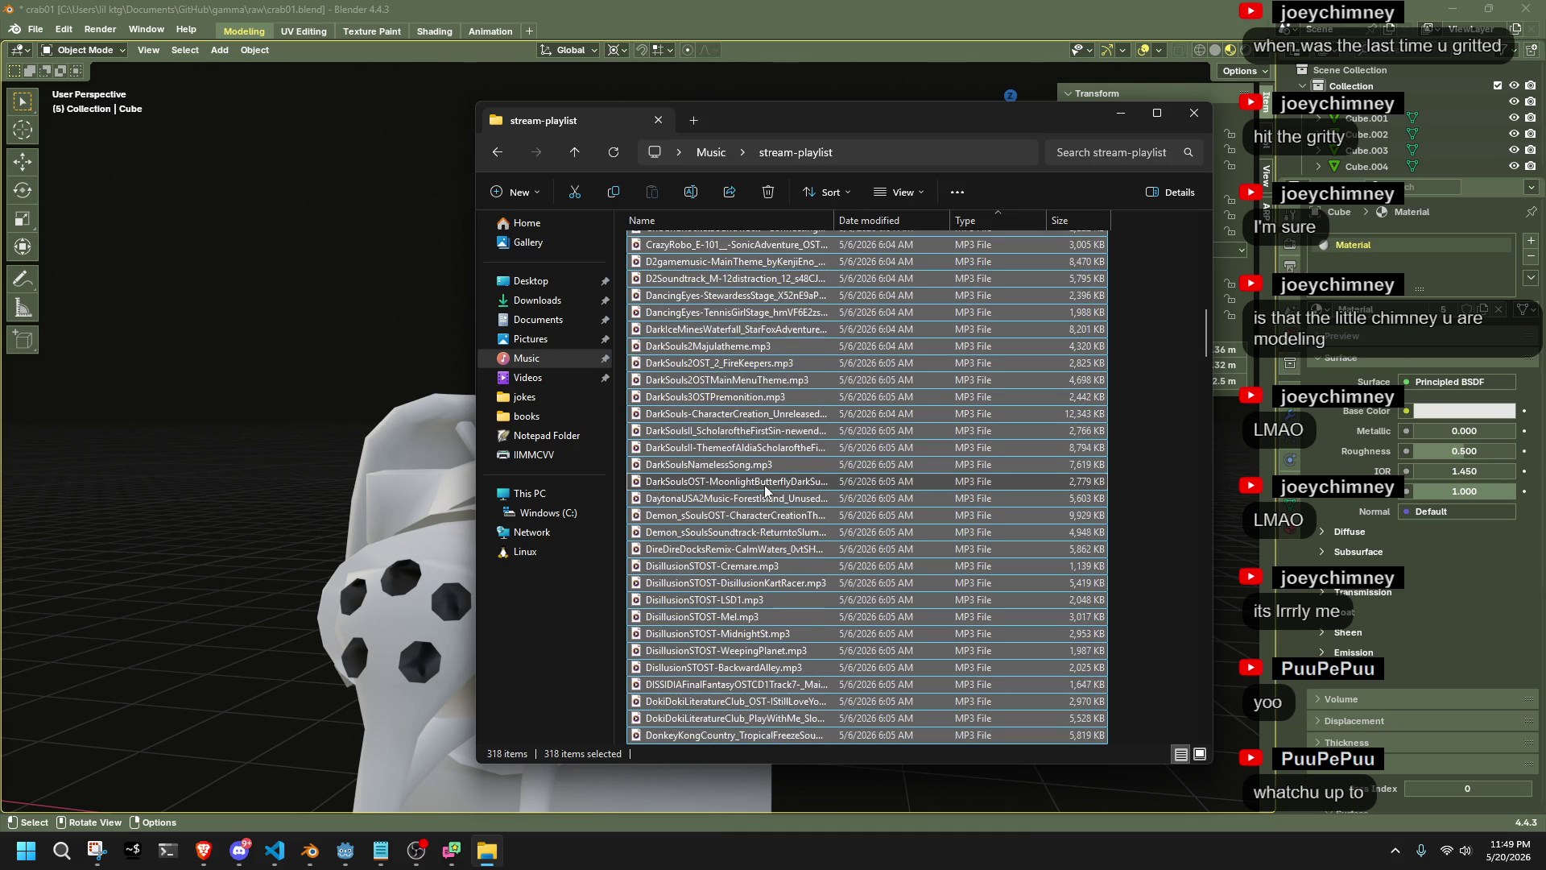
{"action": "scroll", "coordinate": [765, 489], "scroll_direction": "down", "scroll_amount": 6}
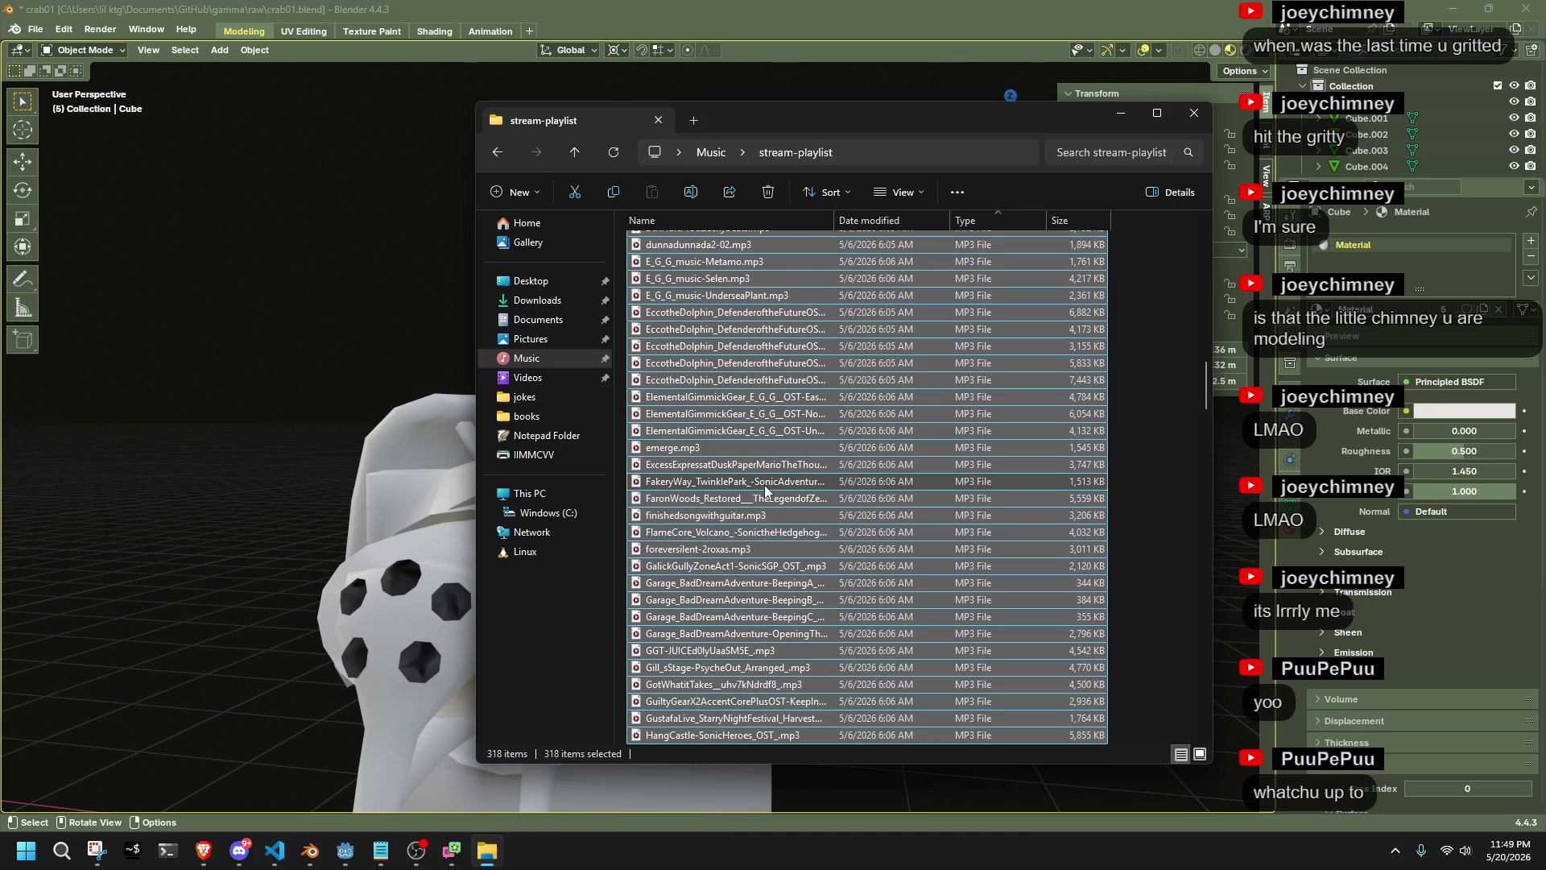
{"action": "left_click_drag", "start_coordinate": [744, 116], "coordinate": [1149, 106]}
Bring Blender to the front and restore it to a smaller window
{"action": "scroll", "coordinate": [650, 588], "scroll_direction": "down", "scroll_amount": 5}
{"action": "middle_click_drag", "start_coordinate": [651, 589], "coordinate": [679, 472], "text": "shift"}
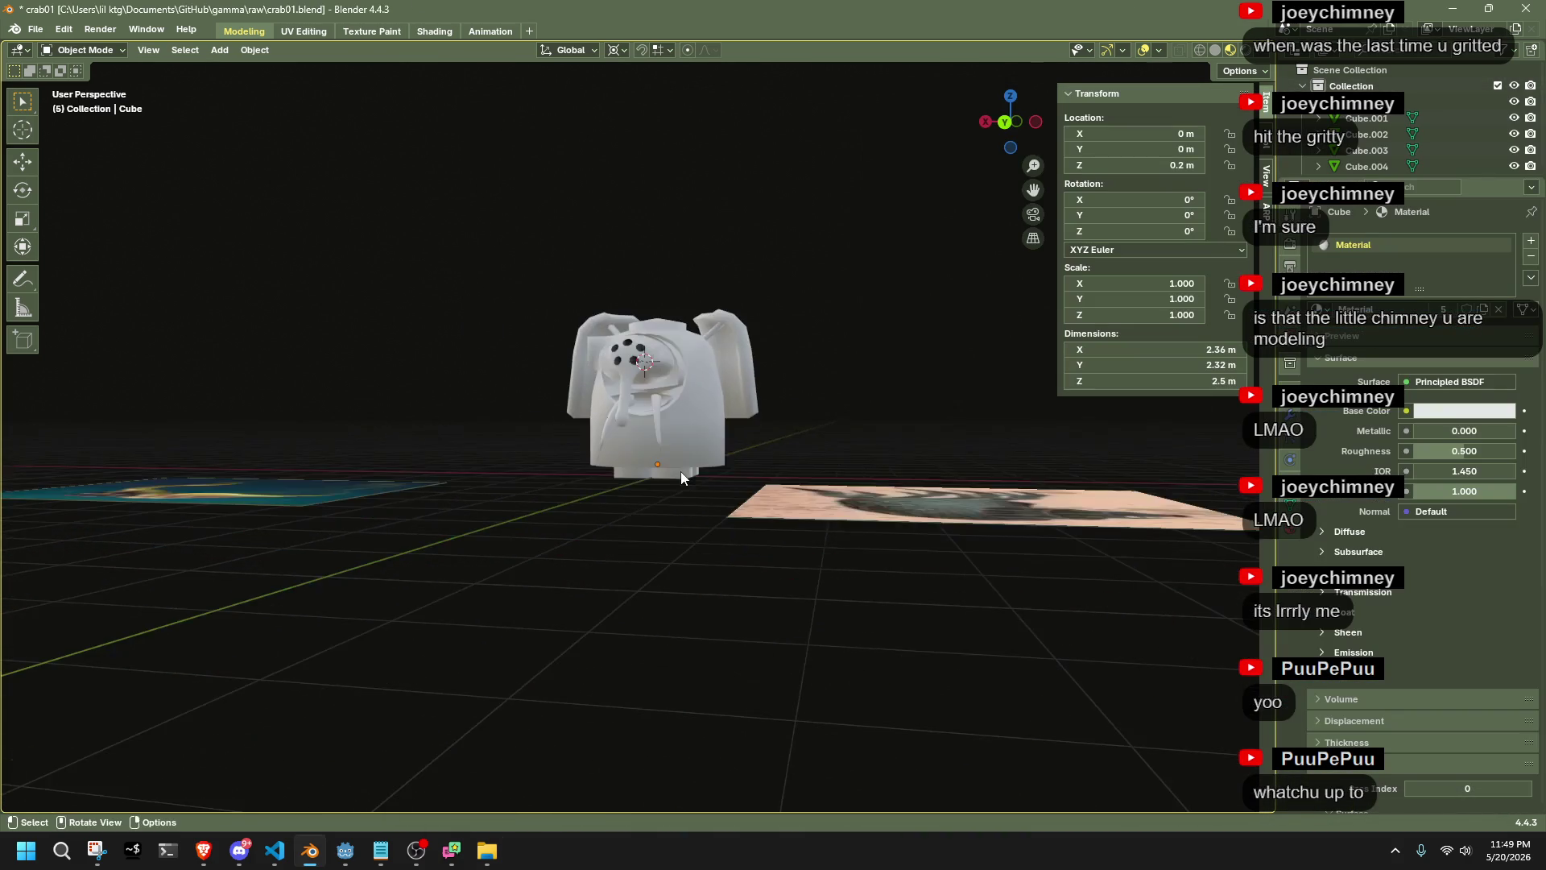
{"action": "scroll", "coordinate": [732, 476], "scroll_direction": "up", "scroll_amount": 4}
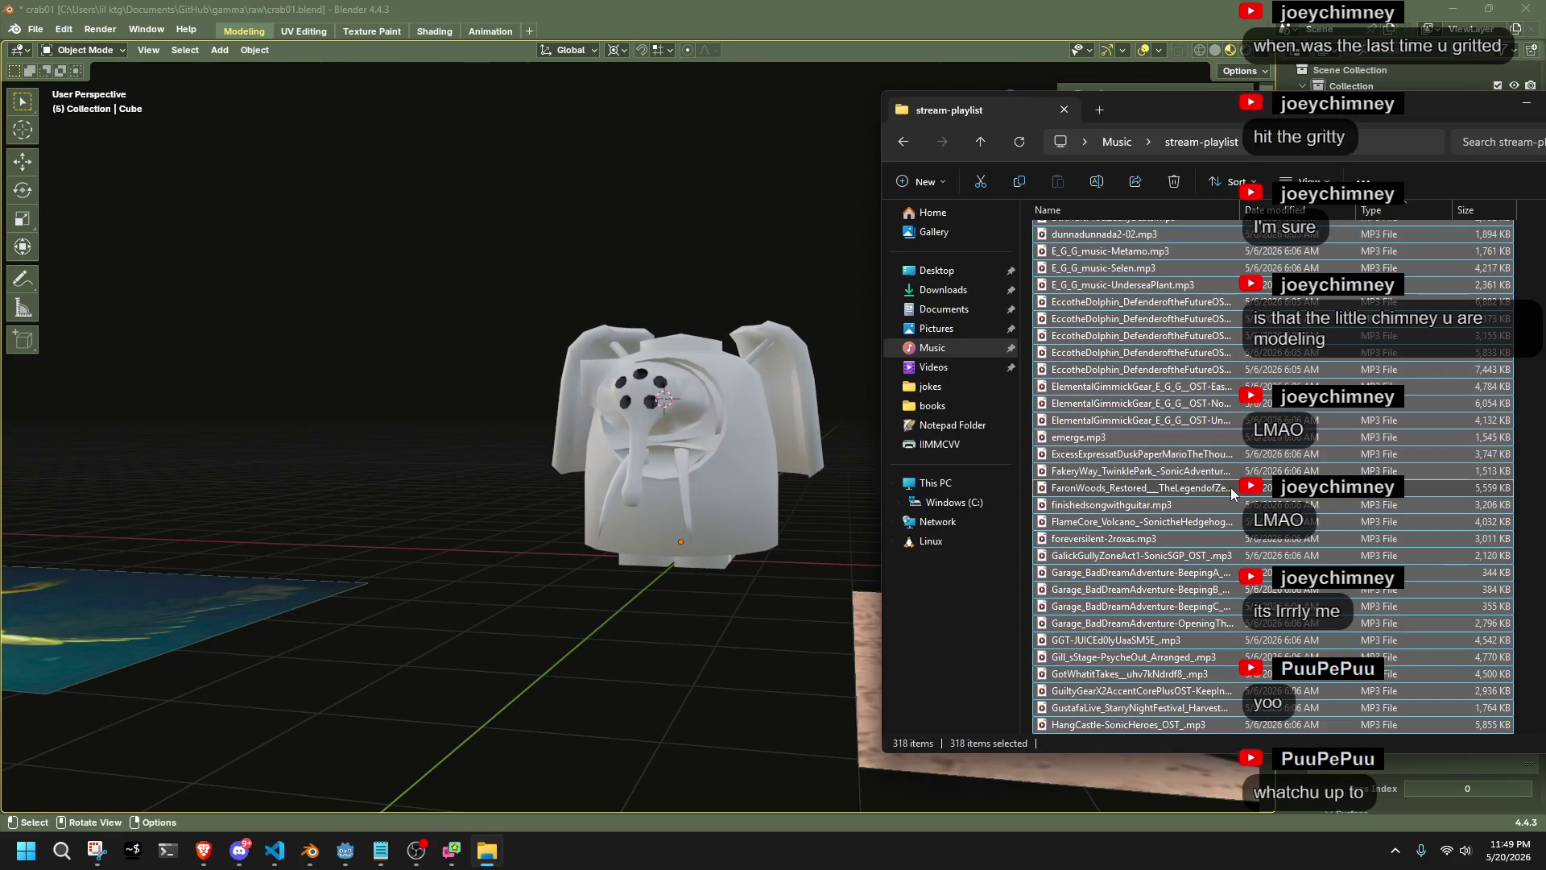
{"action": "left_click", "coordinate": [706, 269]}
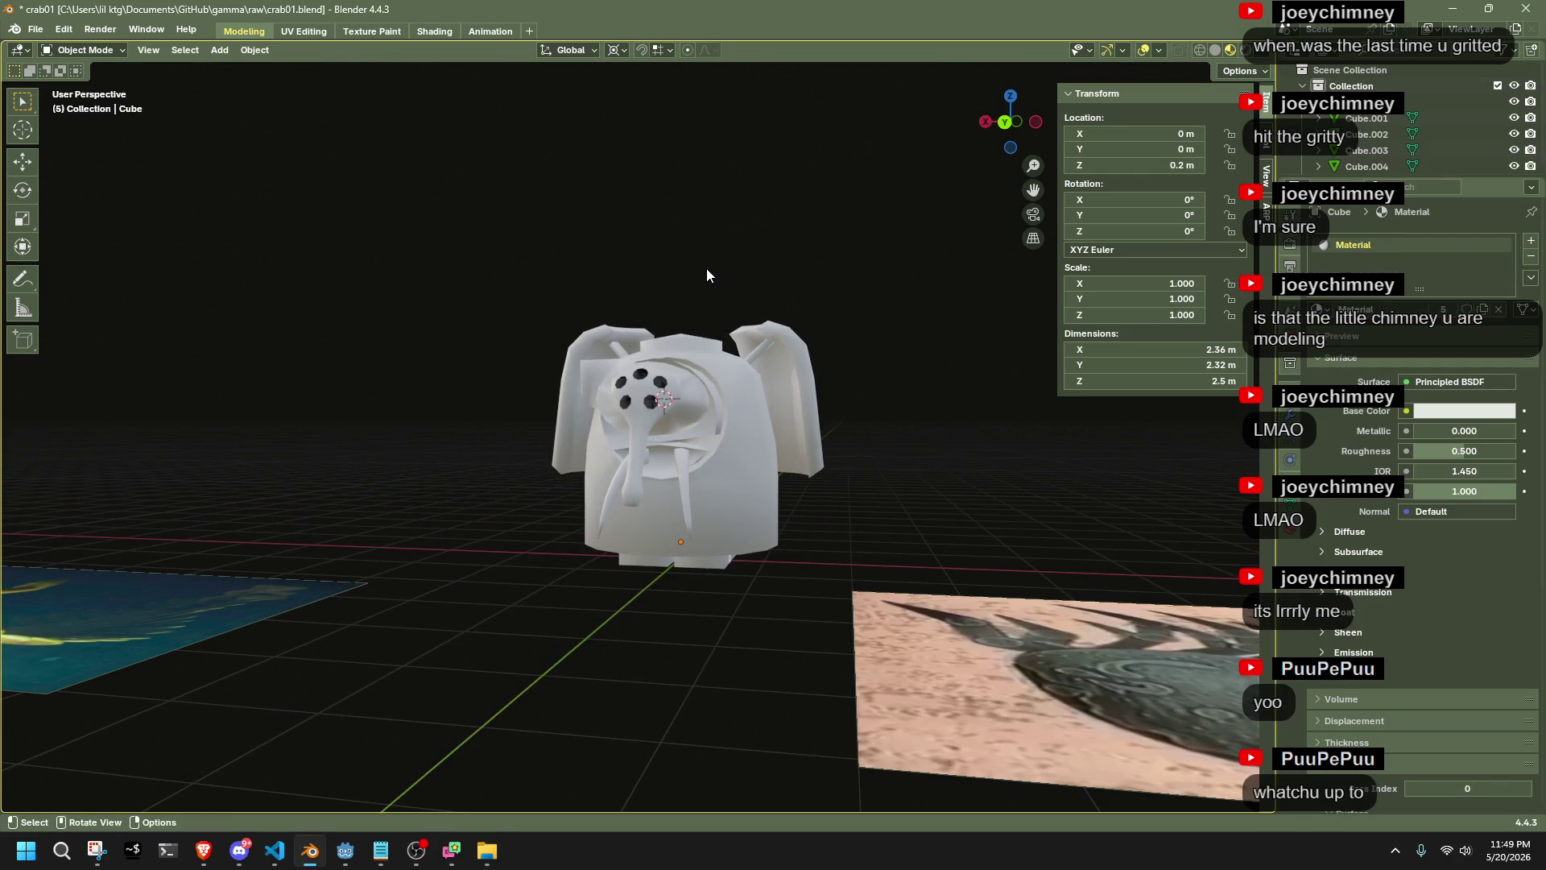
{"action": "mouse_move", "coordinate": [649, 11]}
{"action": "left_mouse_down"}
{"action": "mouse_move", "coordinate": [639, 119]}
{"action": "mouse_move", "coordinate": [661, 125]}
{"action": "left_mouse_up"}
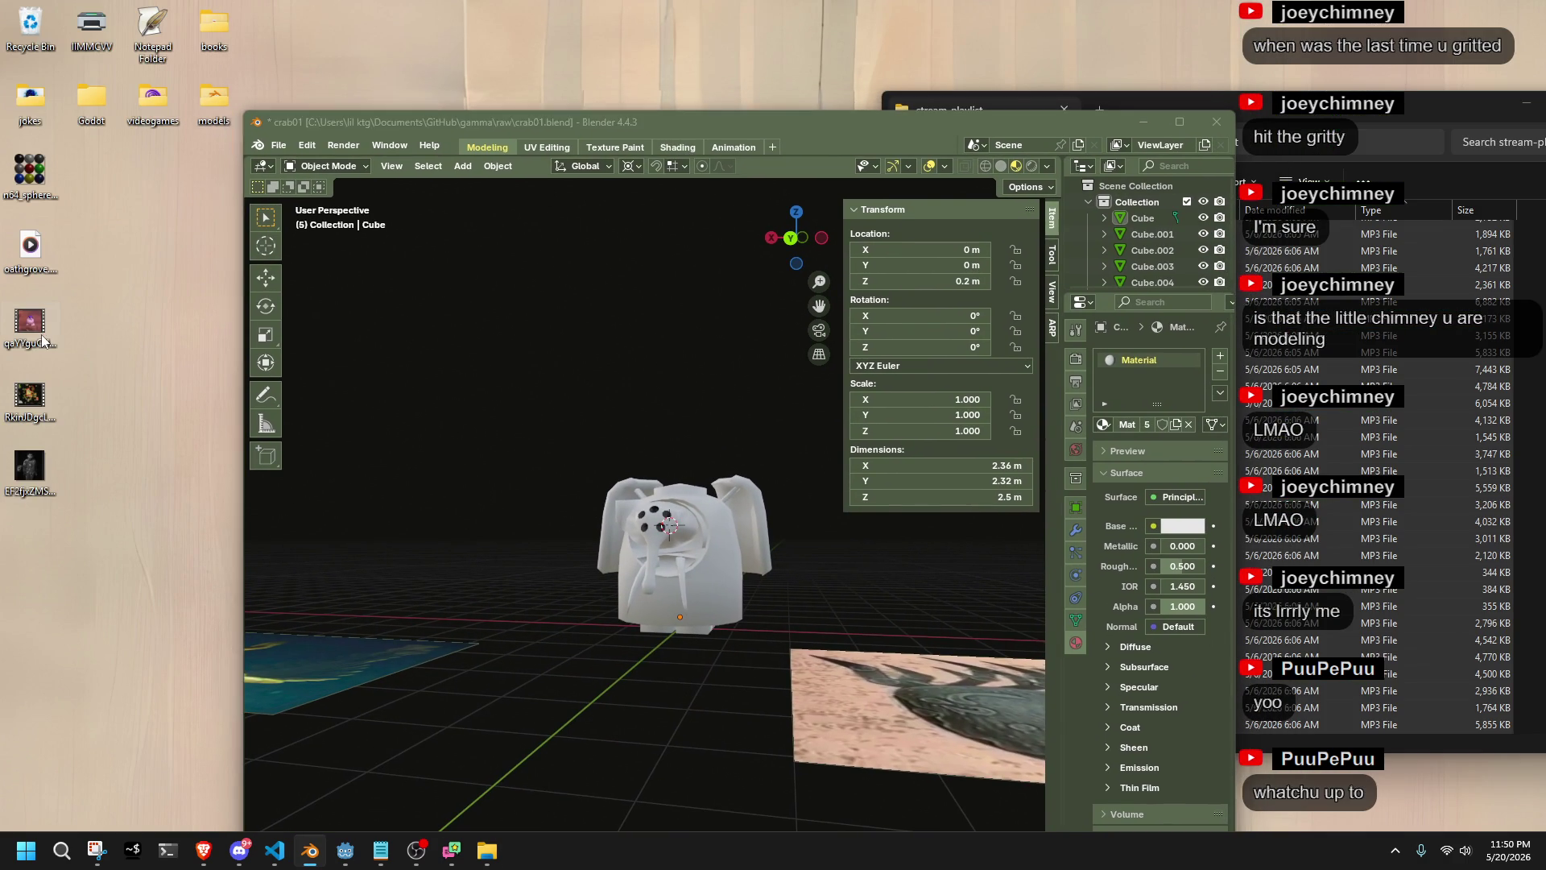
Play the purple-capped bird clip in Media Player, close it, and maximize Blender again
{"action": "double_click", "coordinate": [42, 339]}
{"action": "mouse_move", "coordinate": [873, 121]}
{"action": "left_mouse_down"}
{"action": "mouse_move", "coordinate": [1201, 105]}
{"action": "mouse_move", "coordinate": [1261, 81]}
{"action": "left_mouse_up"}
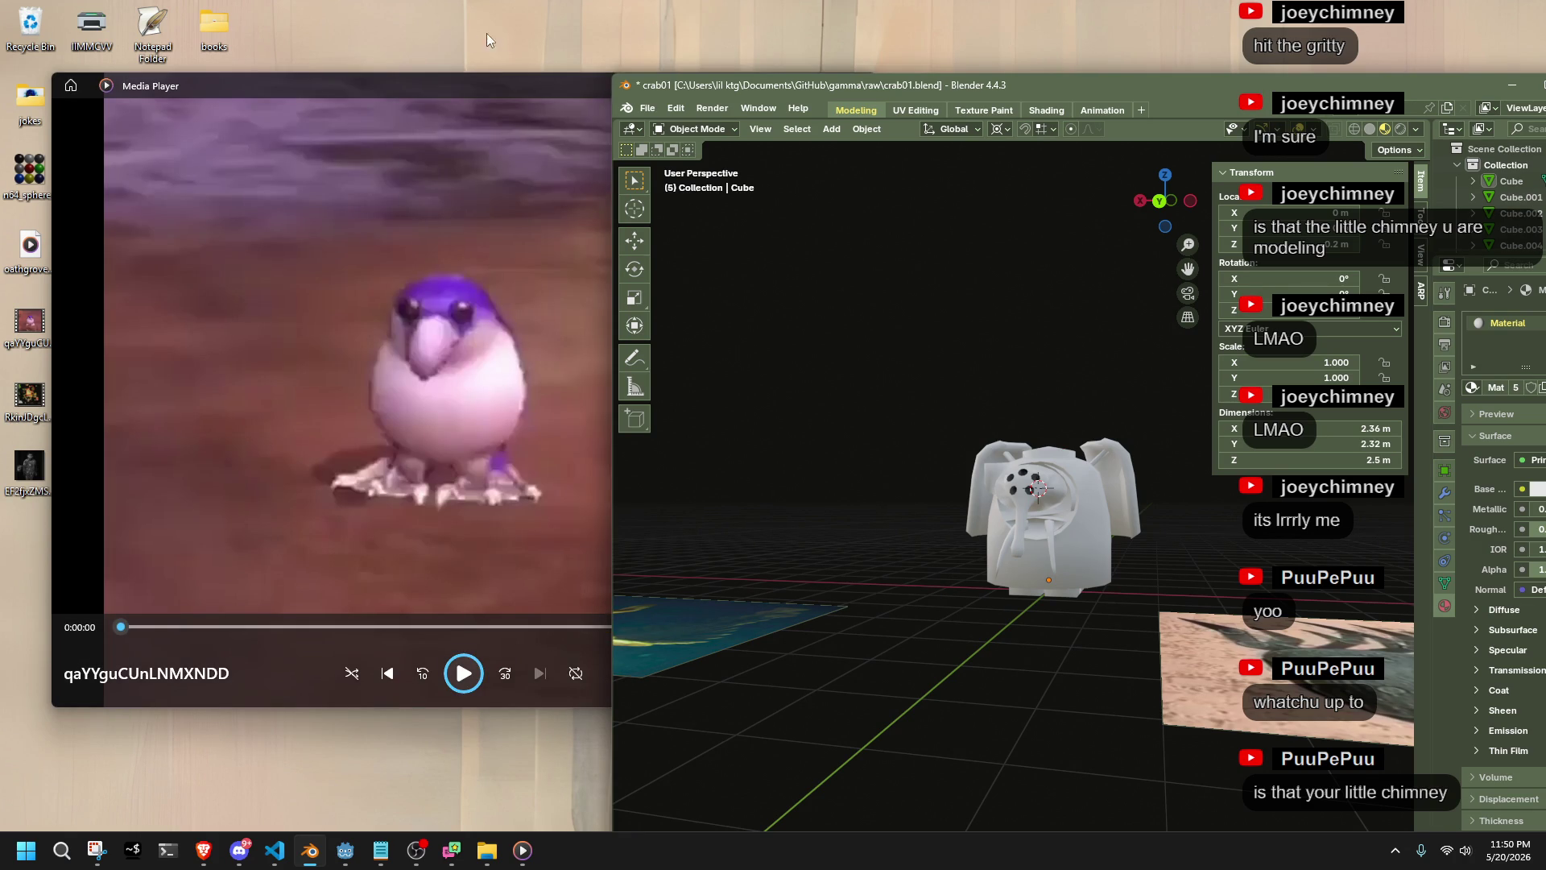
{"action": "left_click", "coordinate": [385, 77]}
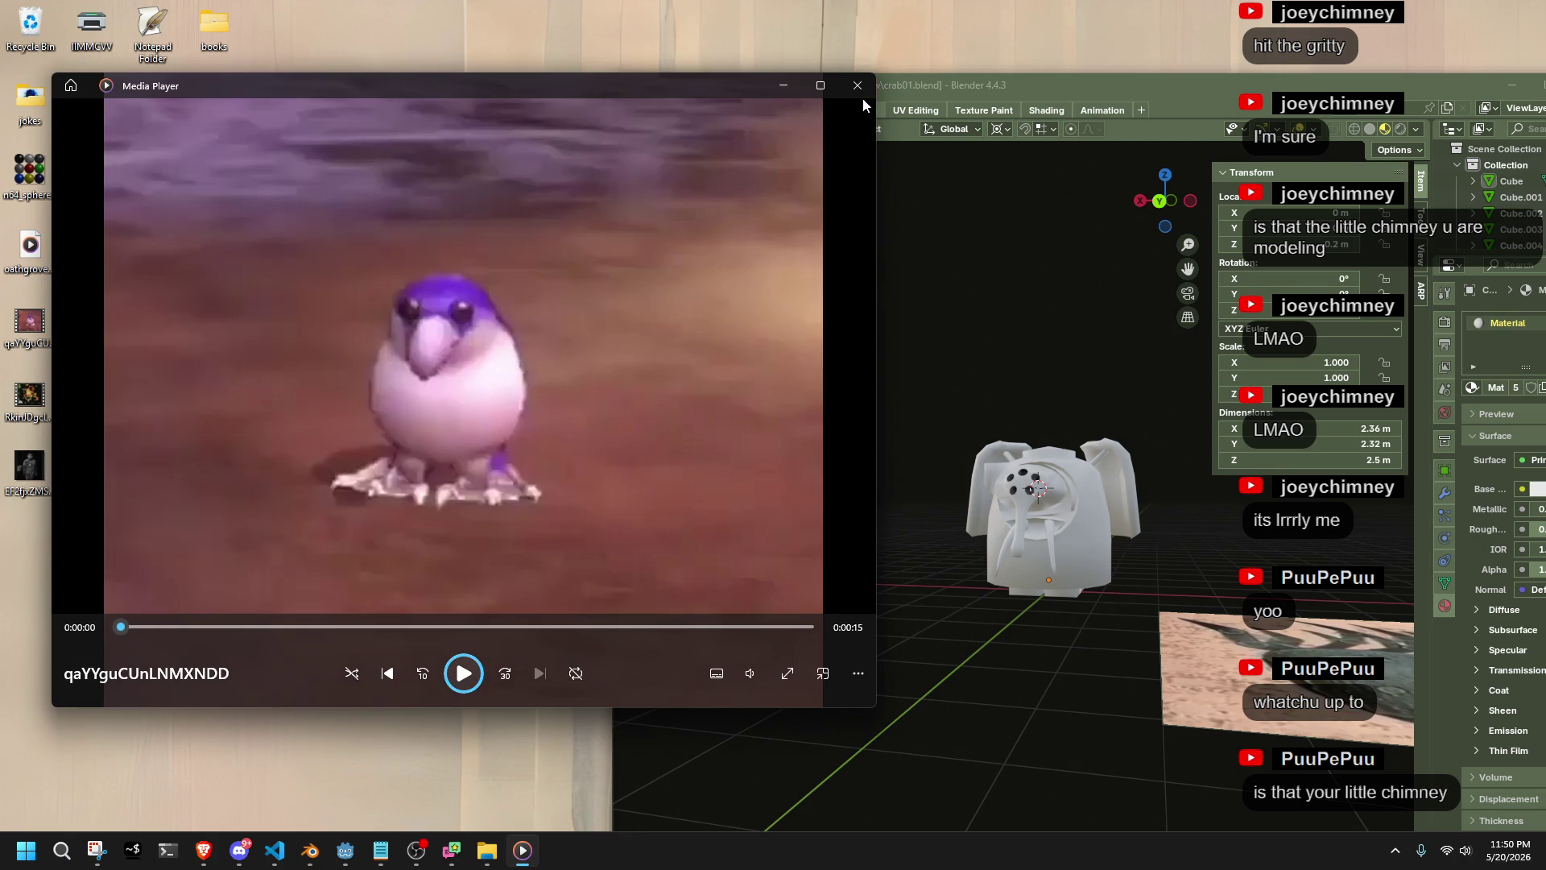
{"action": "left_click", "coordinate": [857, 85]}
{"action": "mouse_move", "coordinate": [854, 87]}
{"action": "left_mouse_down"}
{"action": "mouse_move", "coordinate": [520, 143]}
{"action": "mouse_move", "coordinate": [396, 2]}
{"action": "left_mouse_up"}
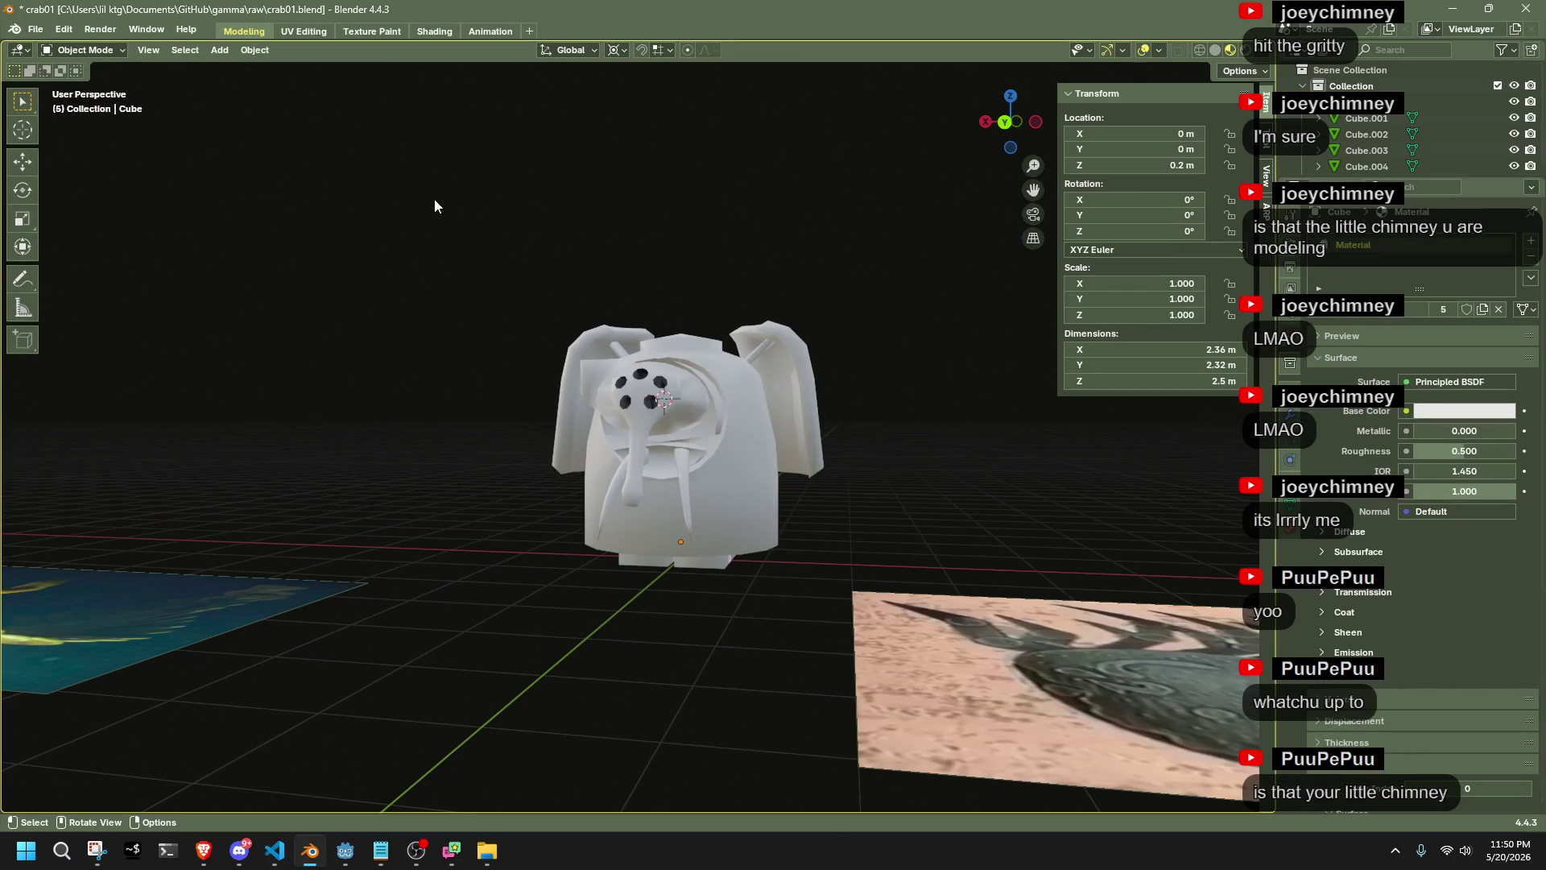
Orbit around the crab model to view it from another side
{"action": "scroll", "coordinate": [757, 268], "scroll_direction": "up", "scroll_amount": 4}
{"action": "mouse_move", "coordinate": [760, 272]}
{"action": "middle_mouse_down"}
{"action": "mouse_move", "coordinate": [740, 309]}
{"action": "mouse_move", "coordinate": [583, 374]}
{"action": "mouse_move", "coordinate": [364, 366]}
{"action": "mouse_move", "coordinate": [496, 361]}
{"action": "mouse_move", "coordinate": [540, 270]}
{"action": "mouse_move", "coordinate": [694, 303]}
{"action": "middle_mouse_up"}
{"action": "scroll", "coordinate": [539, 270], "scroll_direction": "down", "scroll_amount": 4}
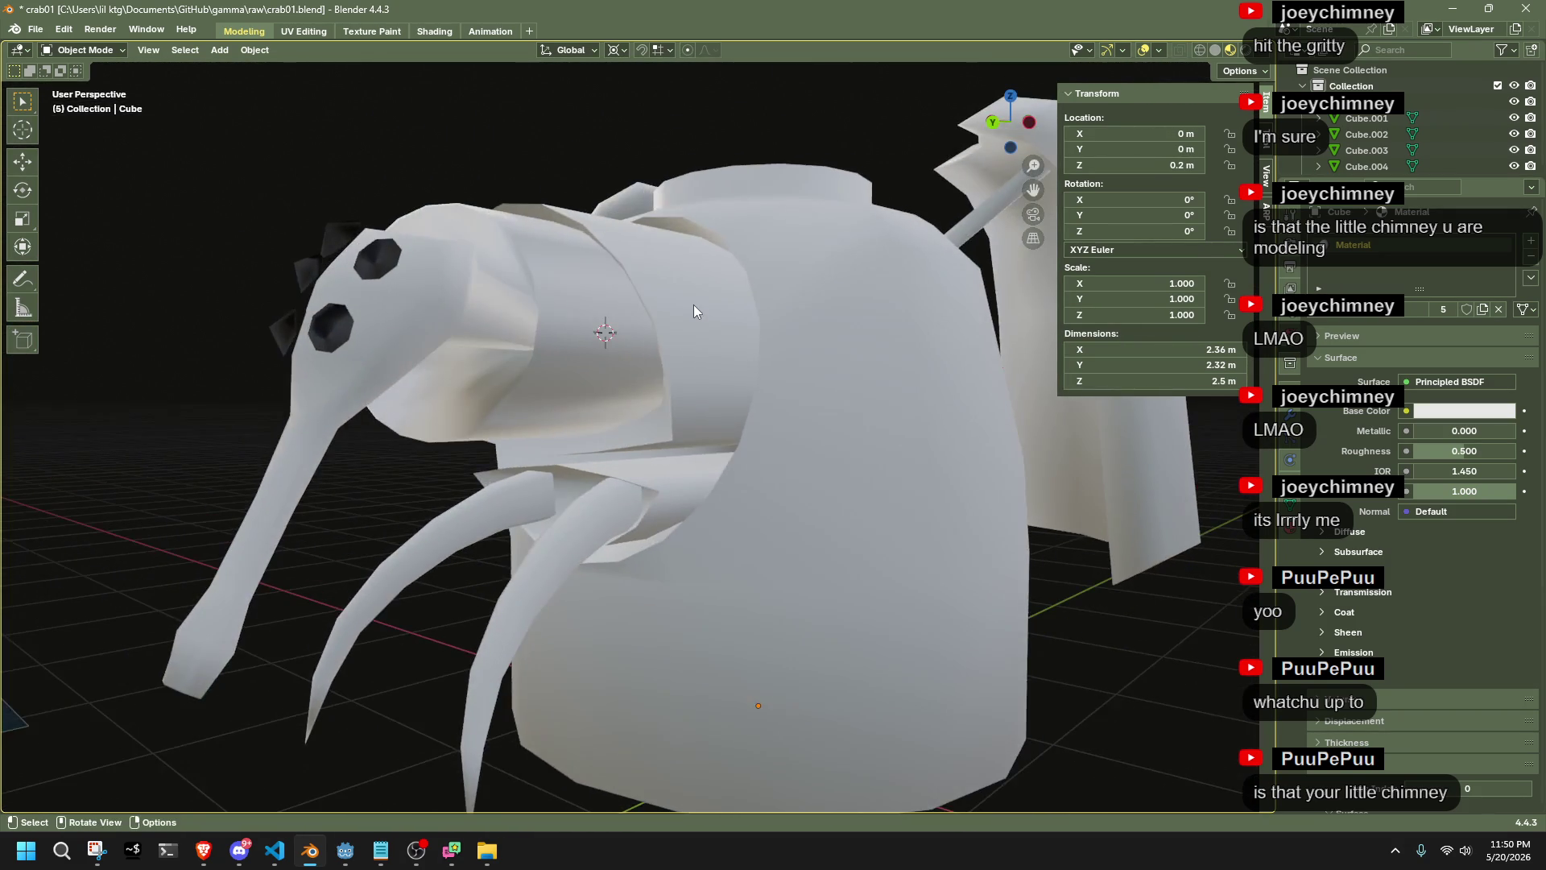
{"action": "scroll", "coordinate": [693, 306], "scroll_direction": "down", "scroll_amount": 3}
{"action": "scroll", "coordinate": [694, 306], "scroll_direction": "down", "scroll_amount": 2}
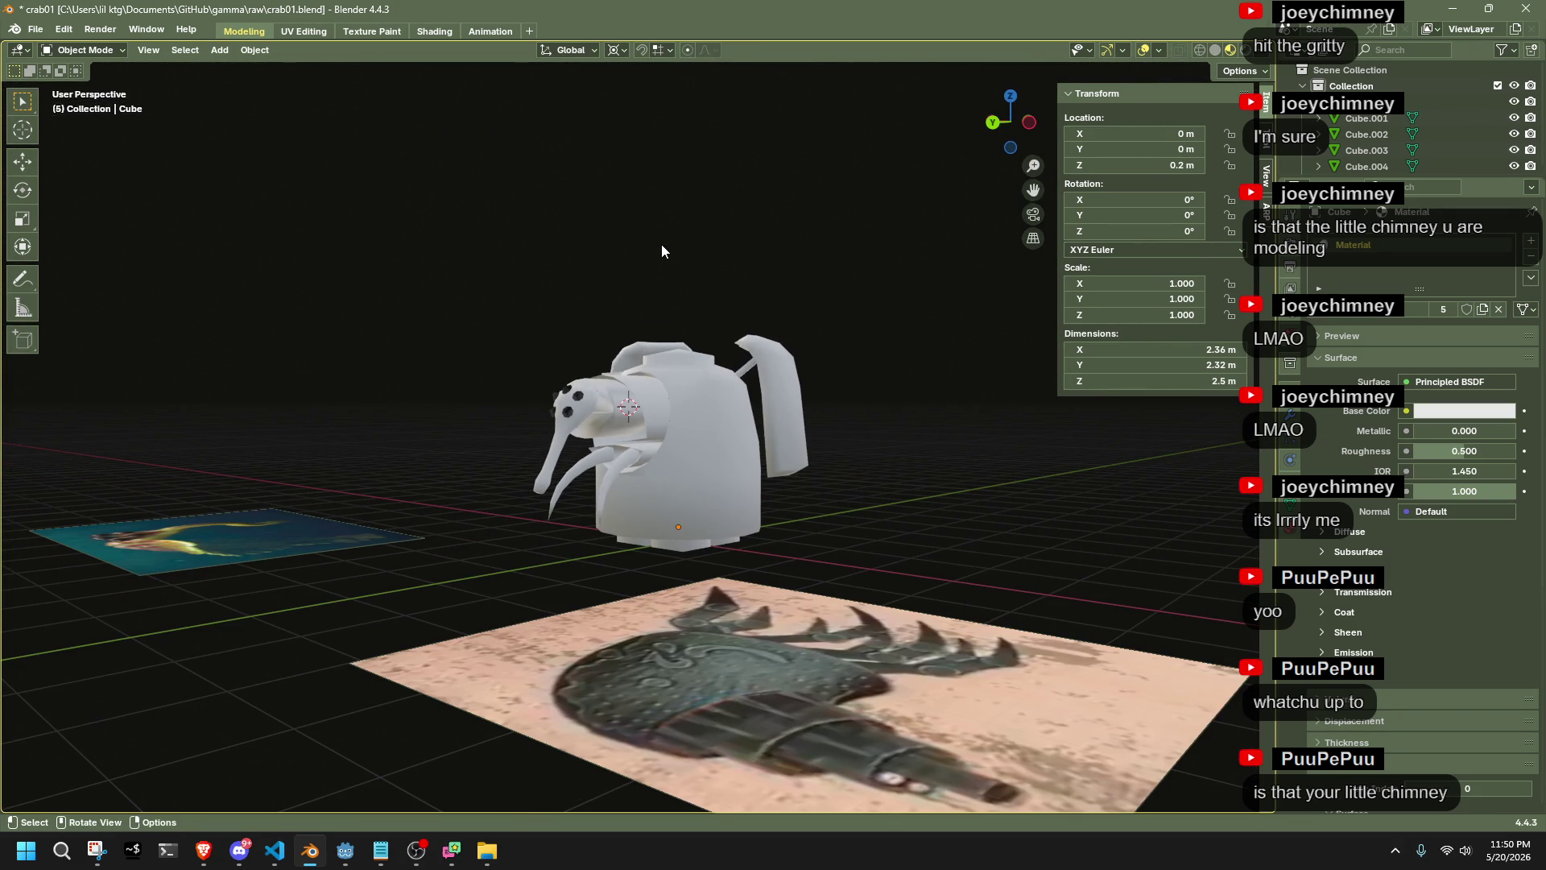
{"action": "key", "text": "alt+Tab"}
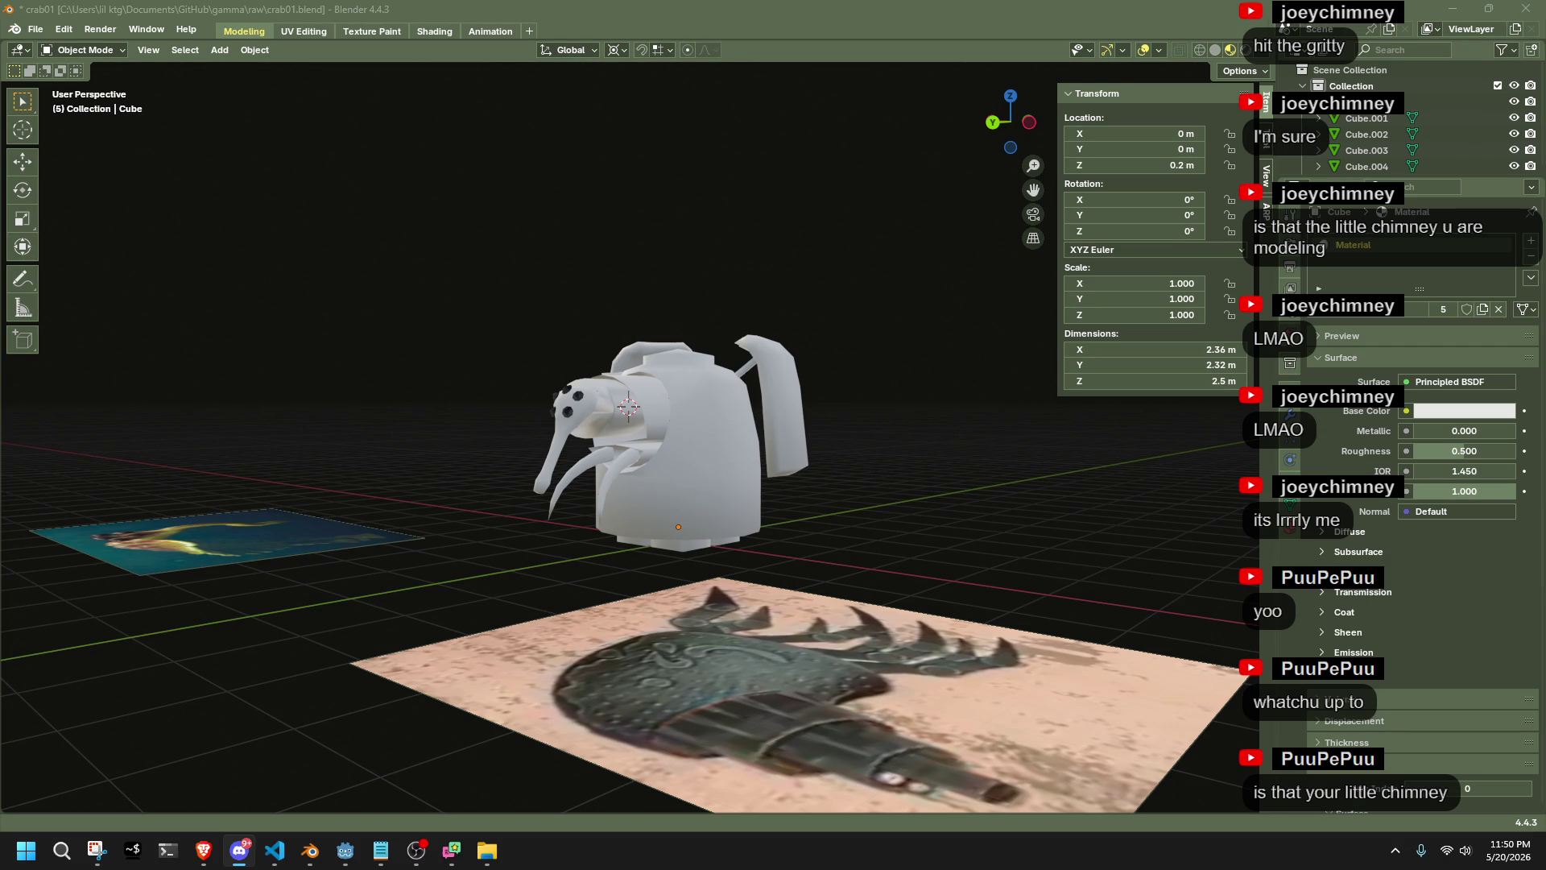
{"action": "mouse_move", "coordinate": [1070, 444]}
{"action": "middle_mouse_down"}
{"action": "mouse_move", "coordinate": [900, 494]}
{"action": "mouse_move", "coordinate": [660, 516]}
{"action": "mouse_move", "coordinate": [481, 504]}
{"action": "mouse_move", "coordinate": [278, 450]}
{"action": "mouse_move", "coordinate": [567, 459]}
{"action": "middle_mouse_up"}
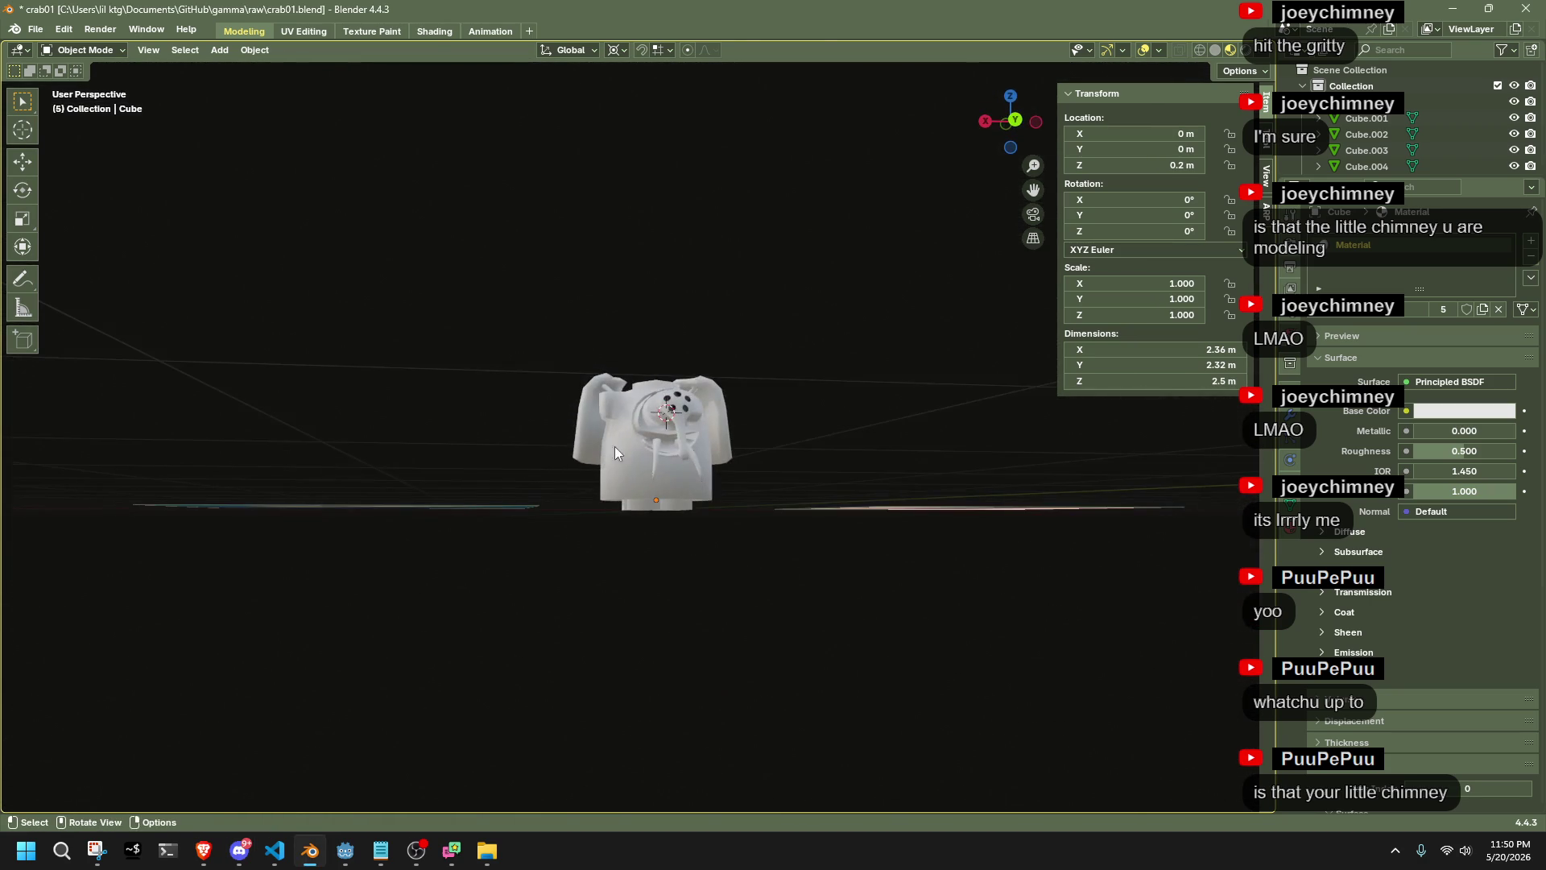
Inspect Cube.006's seams in Edit Mode, then select the main body piece Cube
{"action": "left_click_drag", "start_coordinate": [587, 325], "coordinate": [767, 456]}
{"action": "scroll", "coordinate": [625, 562], "scroll_direction": "up", "scroll_amount": 5}
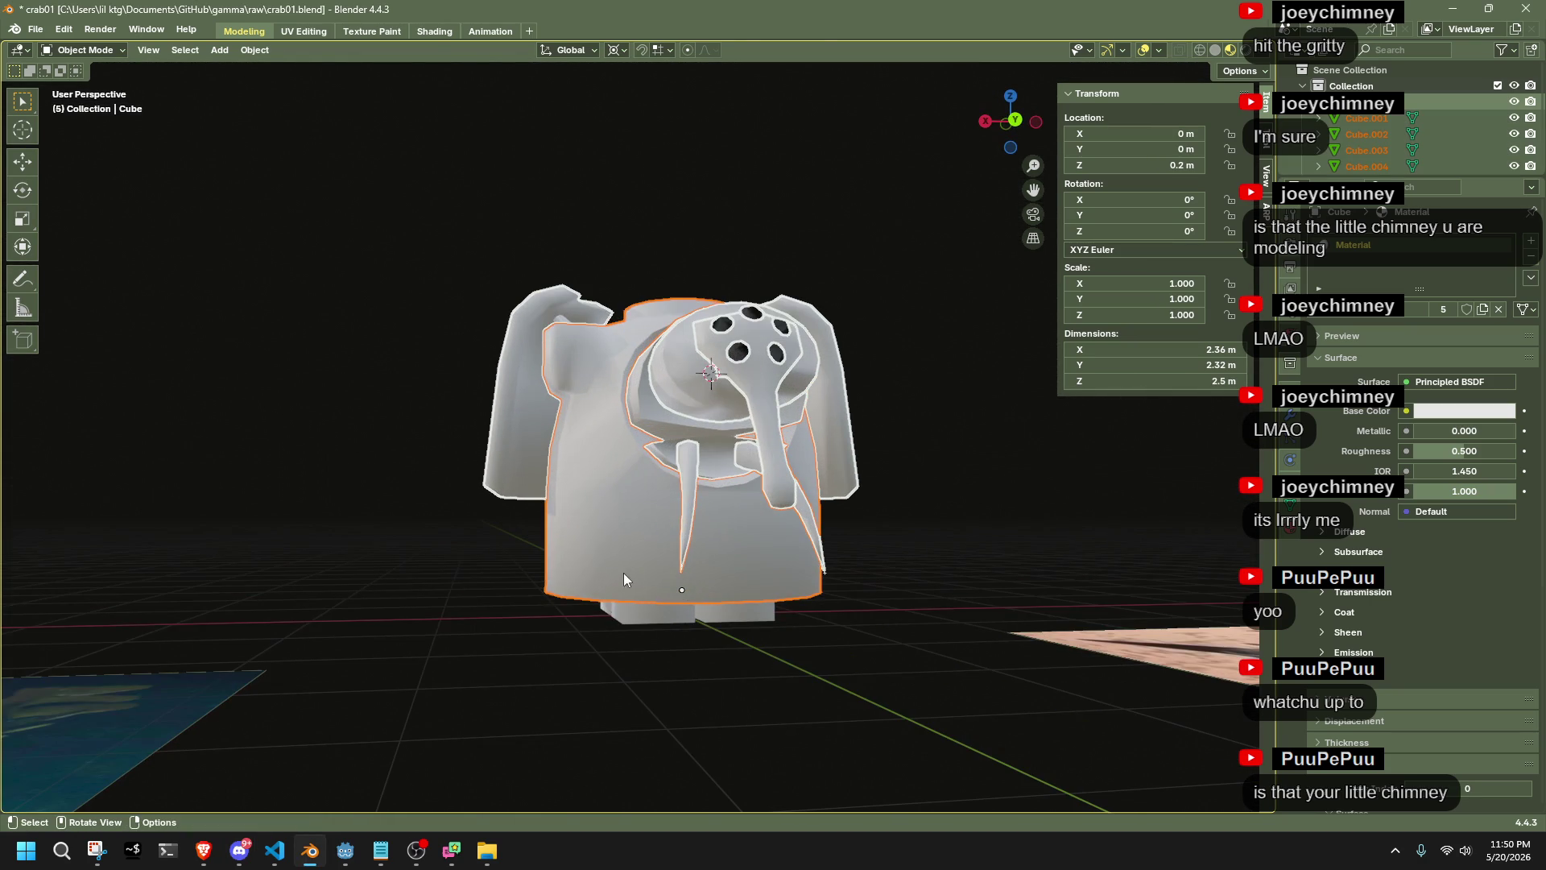
{"action": "left_click", "coordinate": [636, 614]}
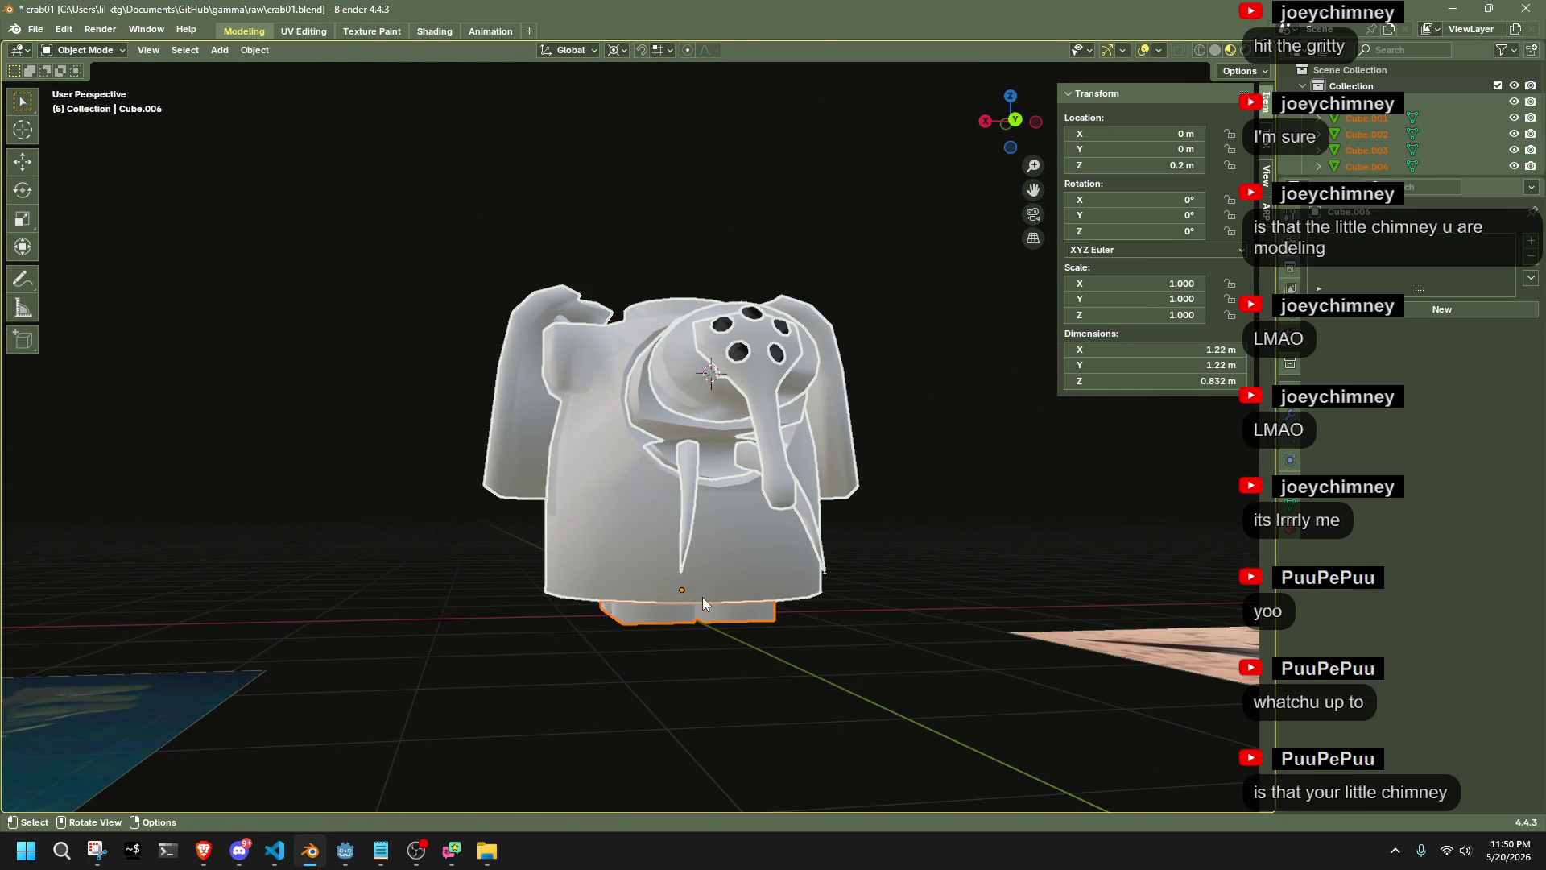
{"action": "key", "text": "Tab"}
{"action": "mouse_move", "coordinate": [728, 542]}
{"action": "middle_mouse_down"}
{"action": "mouse_move", "coordinate": [724, 660]}
{"action": "mouse_move", "coordinate": [703, 533]}
{"action": "mouse_move", "coordinate": [773, 523]}
{"action": "mouse_move", "coordinate": [668, 507]}
{"action": "mouse_move", "coordinate": [751, 475]}
{"action": "mouse_move", "coordinate": [596, 500]}
{"action": "mouse_move", "coordinate": [668, 484]}
{"action": "mouse_move", "coordinate": [686, 438]}
{"action": "mouse_move", "coordinate": [720, 442]}
{"action": "mouse_move", "coordinate": [684, 452]}
{"action": "mouse_move", "coordinate": [706, 397]}
{"action": "middle_mouse_up"}
{"action": "scroll", "coordinate": [693, 499], "scroll_direction": "up", "scroll_amount": 8}
{"action": "key", "text": "Tab"}
{"action": "left_click", "coordinate": [597, 504]}
Hide the inner chimney piece to see inside the body's front opening
{"action": "scroll", "coordinate": [612, 515], "scroll_direction": "down", "scroll_amount": 5}
{"action": "key", "text": "Tab"}
{"action": "key", "text": "Tab"}
{"action": "key", "text": "h"}
{"action": "key", "text": "Tab"}
{"action": "left_click", "coordinate": [706, 396]}
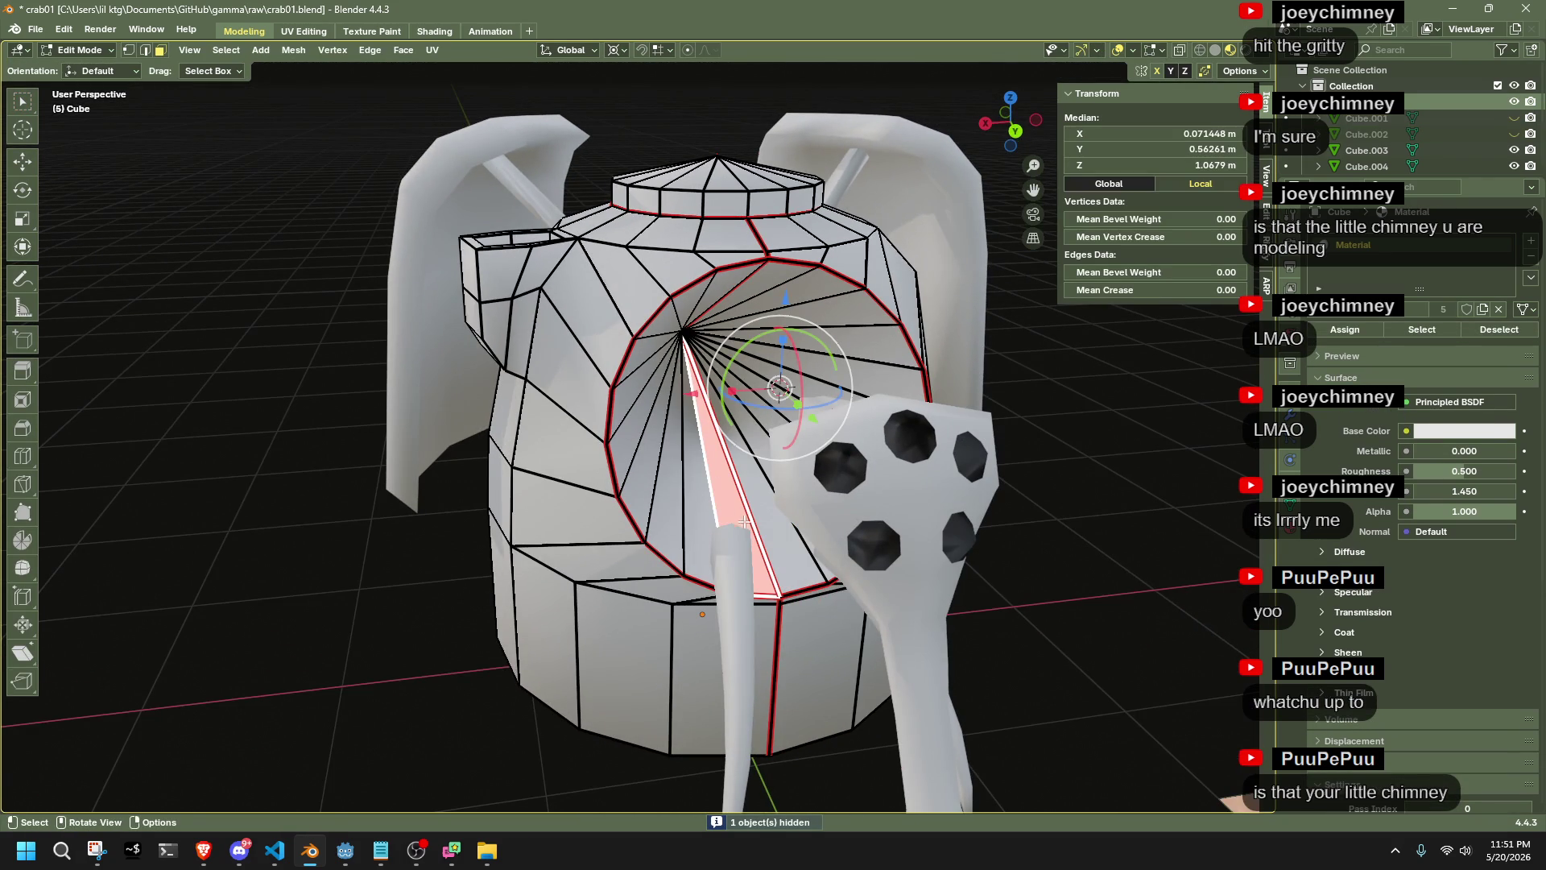
{"action": "left_click", "coordinate": [765, 547], "text": "shift"}
{"action": "left_click", "coordinate": [765, 548], "text": "shift"}
Select the edge loop around the opening's rim and clear its seam
{"action": "middle_click_drag", "start_coordinate": [765, 547], "coordinate": [749, 267]}
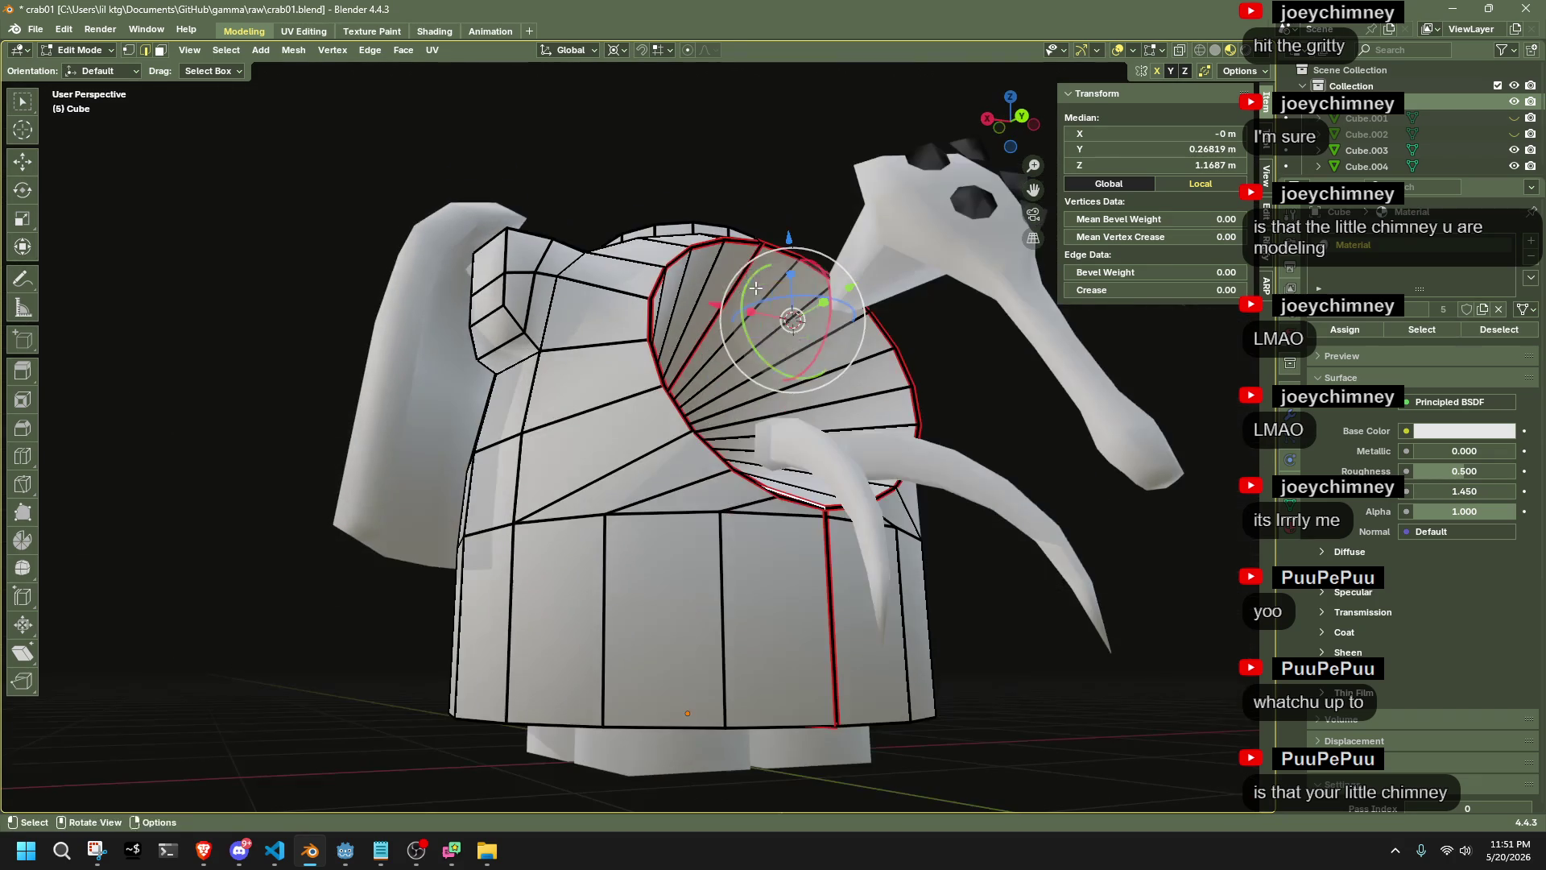
{"action": "left_click", "coordinate": [749, 266], "text": "alt"}
{"action": "right_click", "coordinate": [748, 266]}
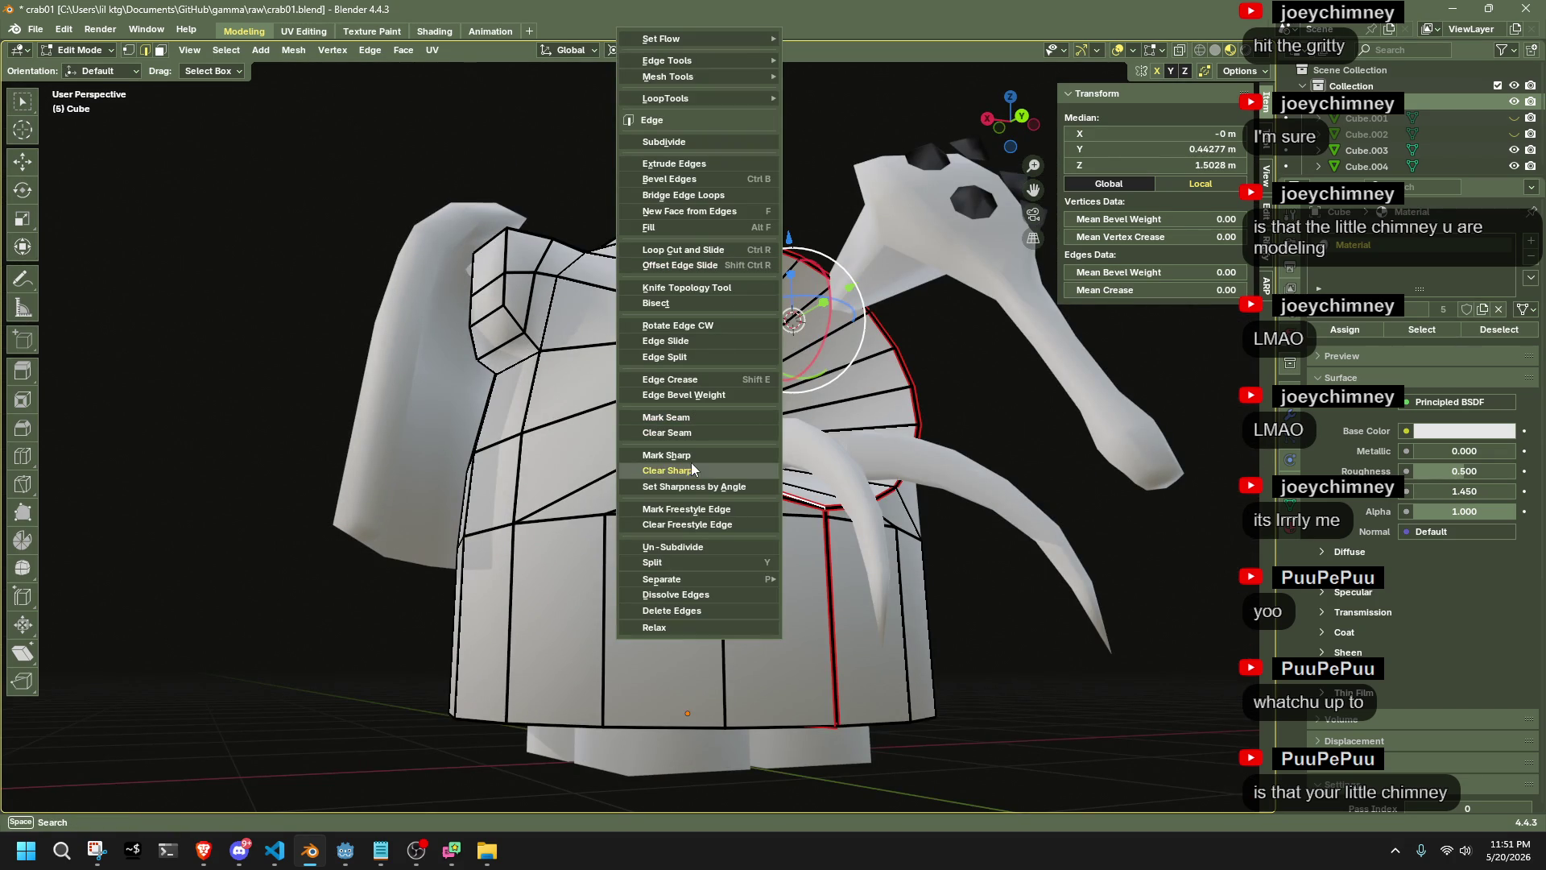
{"action": "left_click", "coordinate": [673, 445]}
{"action": "middle_click_drag", "start_coordinate": [976, 376], "coordinate": [799, 478]}
Reveal the hidden chimney piece and save crab01.blend
{"action": "key", "text": "Tab"}
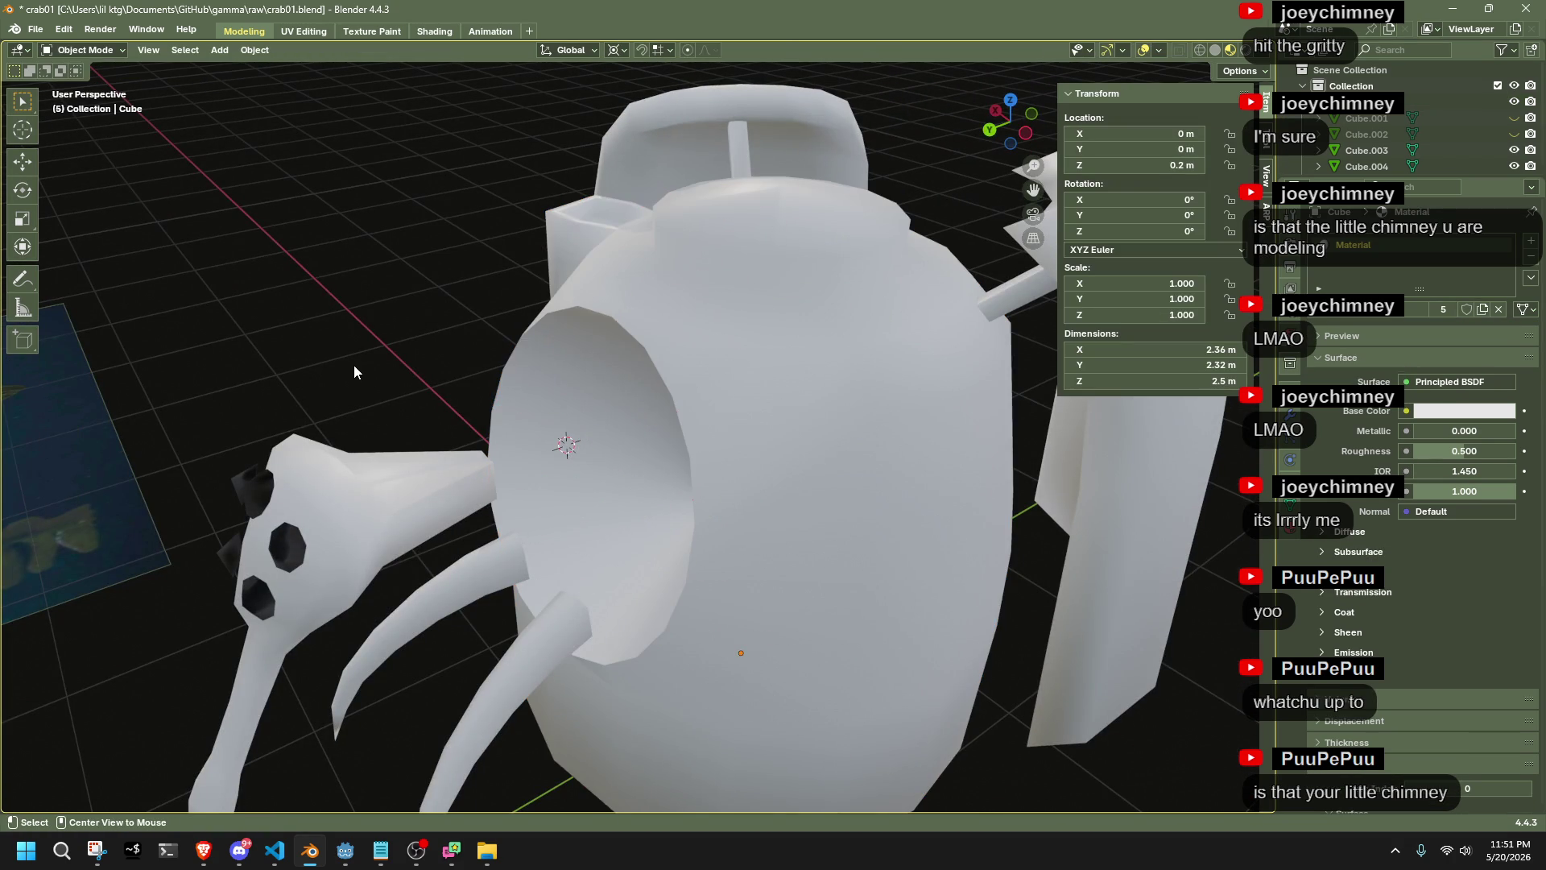
{"action": "key", "text": "alt+h"}
{"action": "left_click", "coordinate": [354, 365]}
{"action": "mouse_move", "coordinate": [355, 365]}
{"action": "middle_mouse_down"}
{"action": "mouse_move", "coordinate": [399, 417]}
{"action": "mouse_move", "coordinate": [562, 345]}
{"action": "middle_mouse_up"}
{"action": "key", "text": "ctrl+s"}
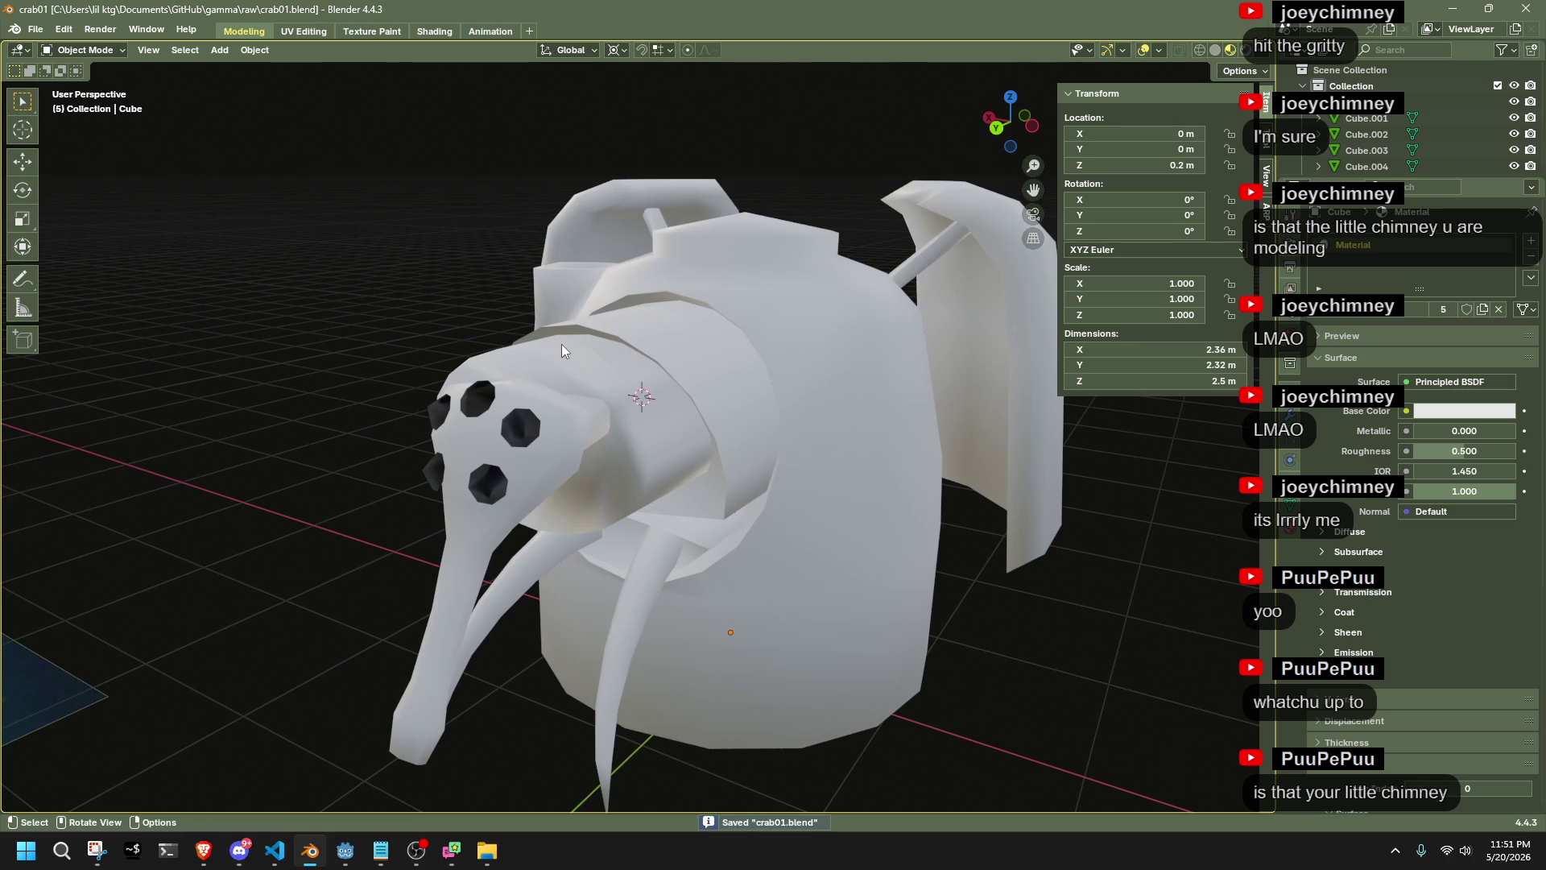
Select every crab piece and all its faces in face select mode
{"action": "scroll", "coordinate": [687, 298], "scroll_direction": "down", "scroll_amount": 5}
{"action": "left_click_drag", "start_coordinate": [564, 208], "coordinate": [980, 578]}
{"action": "key", "text": "Tab"}
{"action": "key", "text": "a"}
{"action": "key", "text": "3"}
{"action": "right_click", "coordinate": [722, 509]}
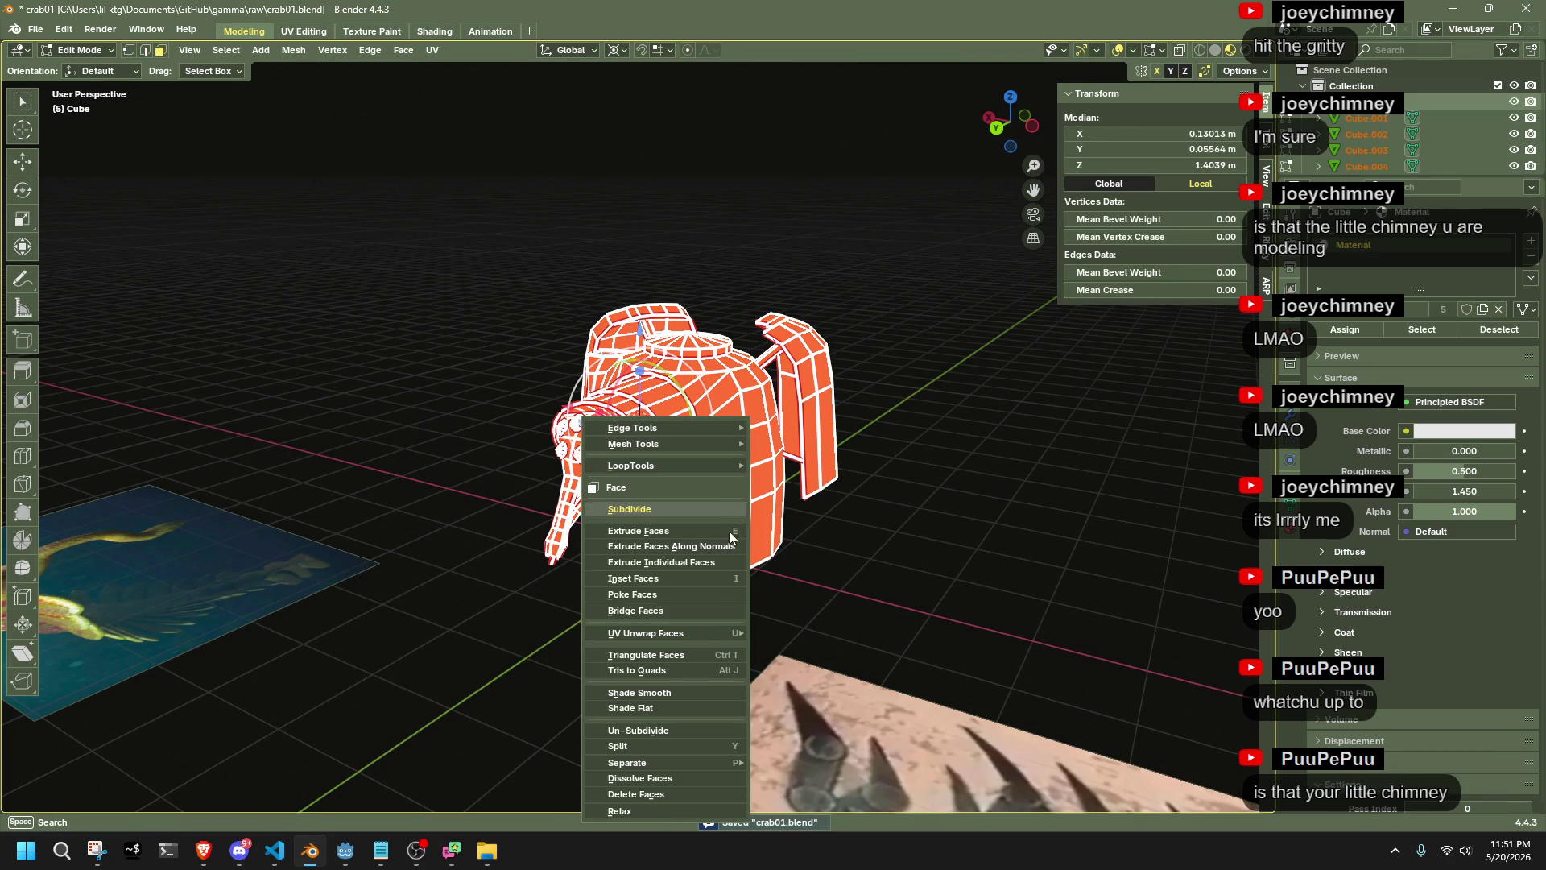
Unwrap all faces with Minimum Stretch and switch to the UV Editing workspace
{"action": "mouse_move", "coordinate": [663, 635]}
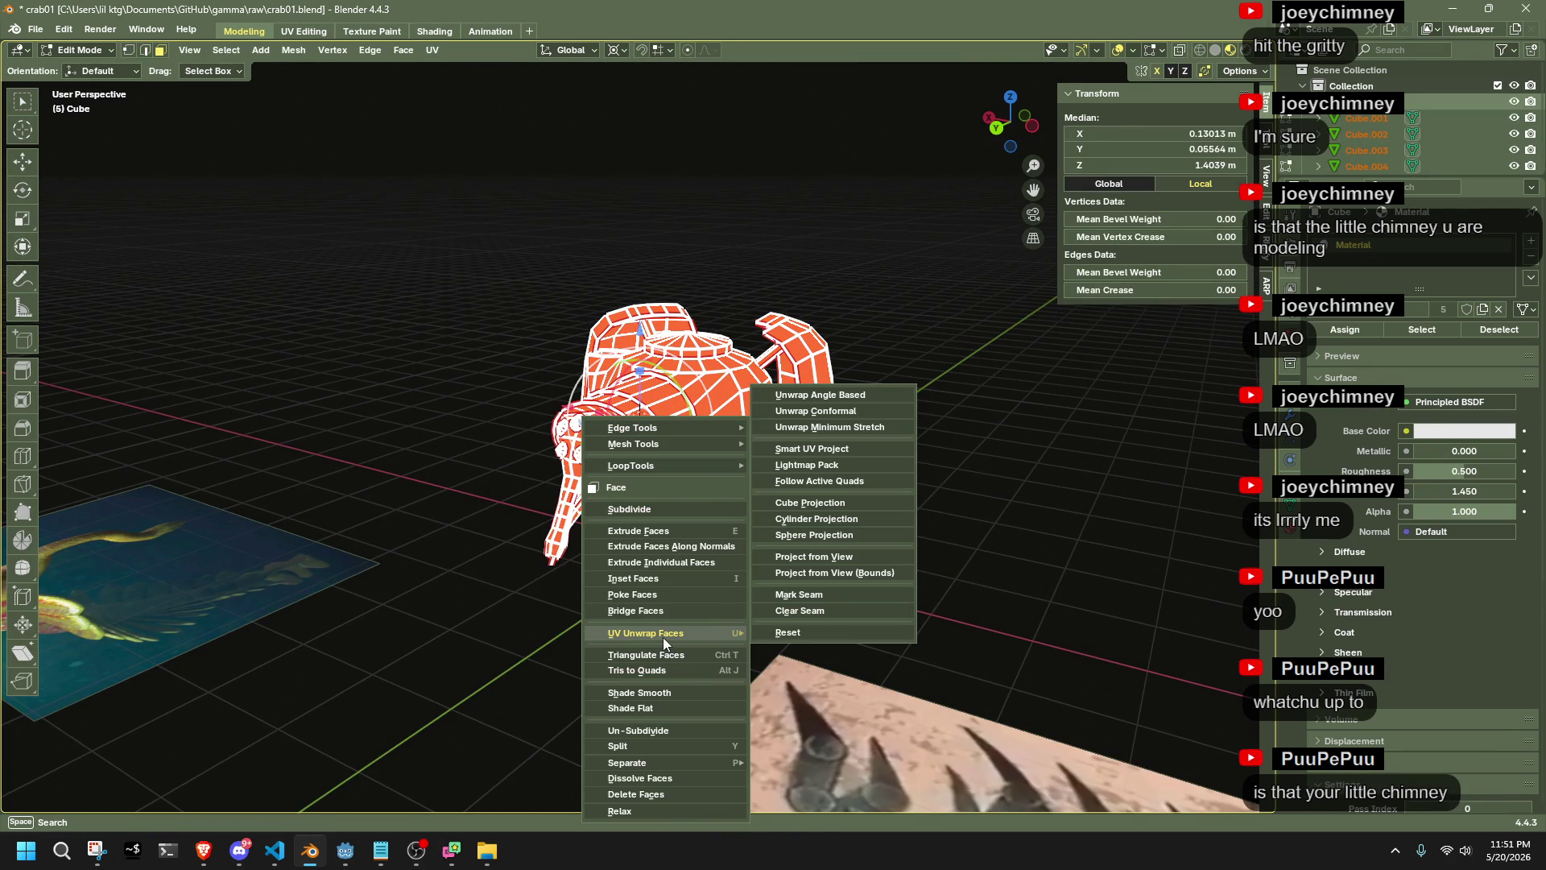
{"action": "left_click", "coordinate": [859, 428]}
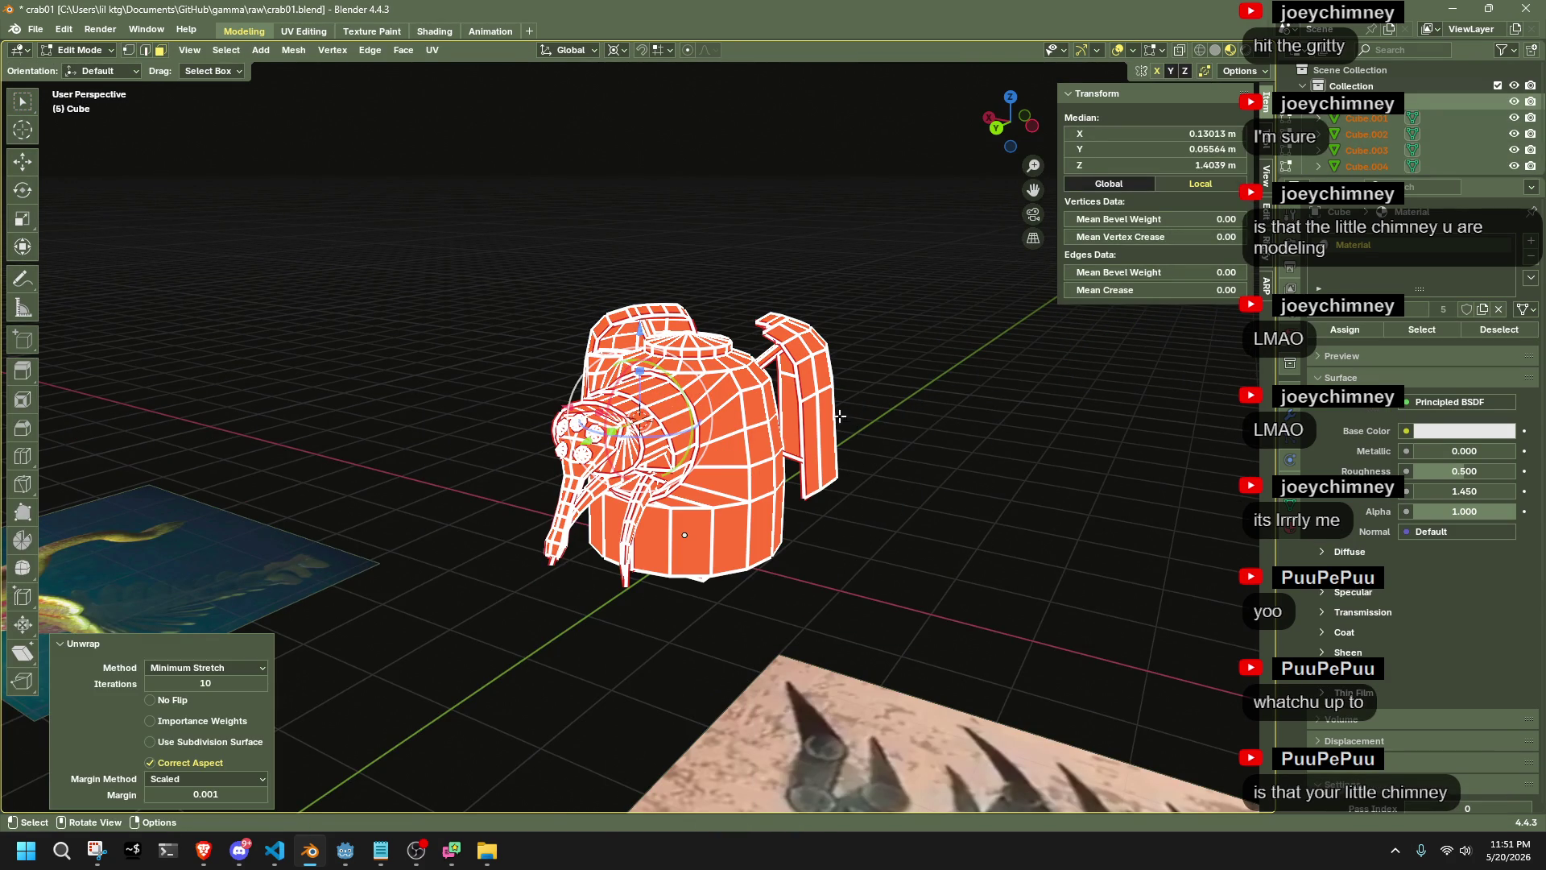
{"action": "key", "text": "Tab"}
{"action": "left_click", "coordinate": [348, 120]}
{"action": "left_click", "coordinate": [303, 31]}
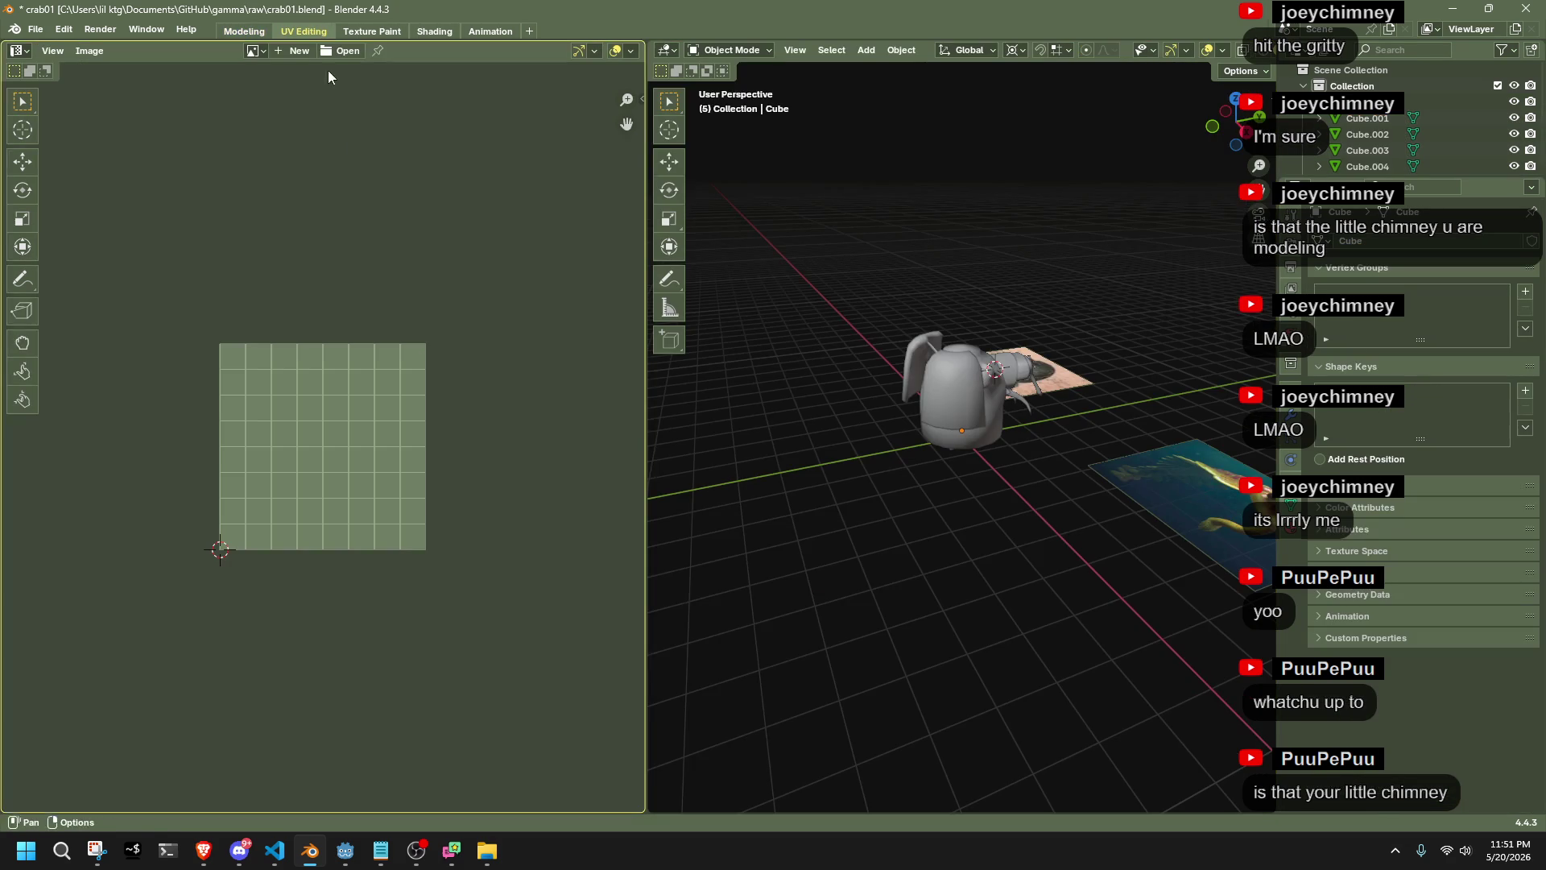
Select all crab pieces in Edit Mode and turn on UV sync selection
{"action": "middle_click_drag", "start_coordinate": [1025, 386], "coordinate": [736, 388]}
{"action": "left_click_drag", "start_coordinate": [839, 214], "coordinate": [1084, 470]}
{"action": "key", "text": "Tab"}
{"action": "scroll", "coordinate": [559, 519], "scroll_direction": "down", "scroll_amount": 1}
{"action": "scroll", "coordinate": [387, 578], "scroll_direction": "up", "scroll_amount": 5}
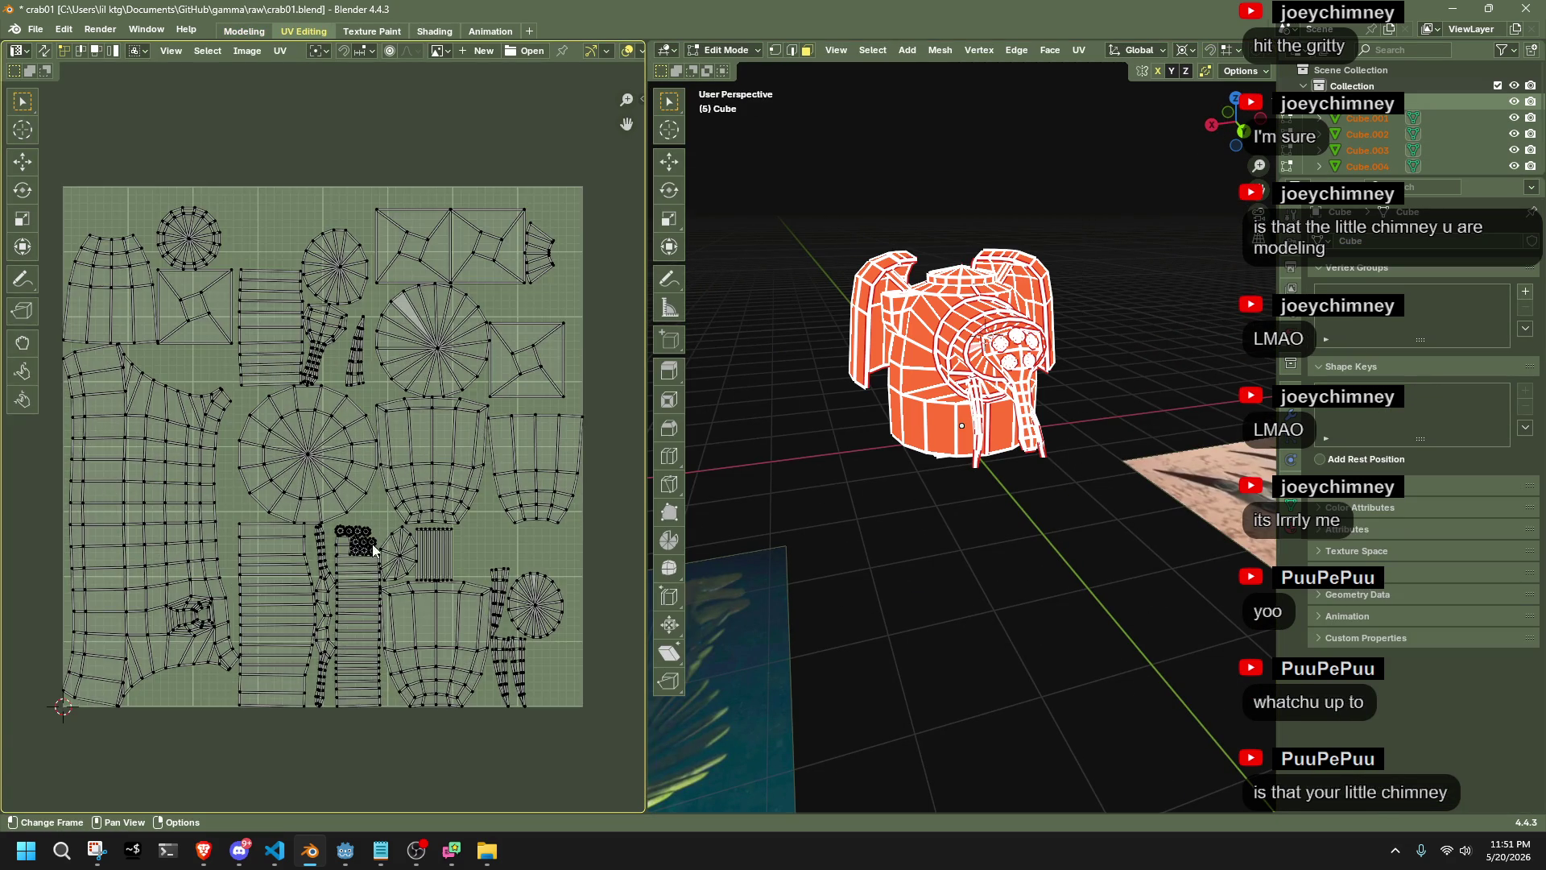
{"action": "scroll", "coordinate": [459, 593], "scroll_direction": "up", "scroll_amount": 3}
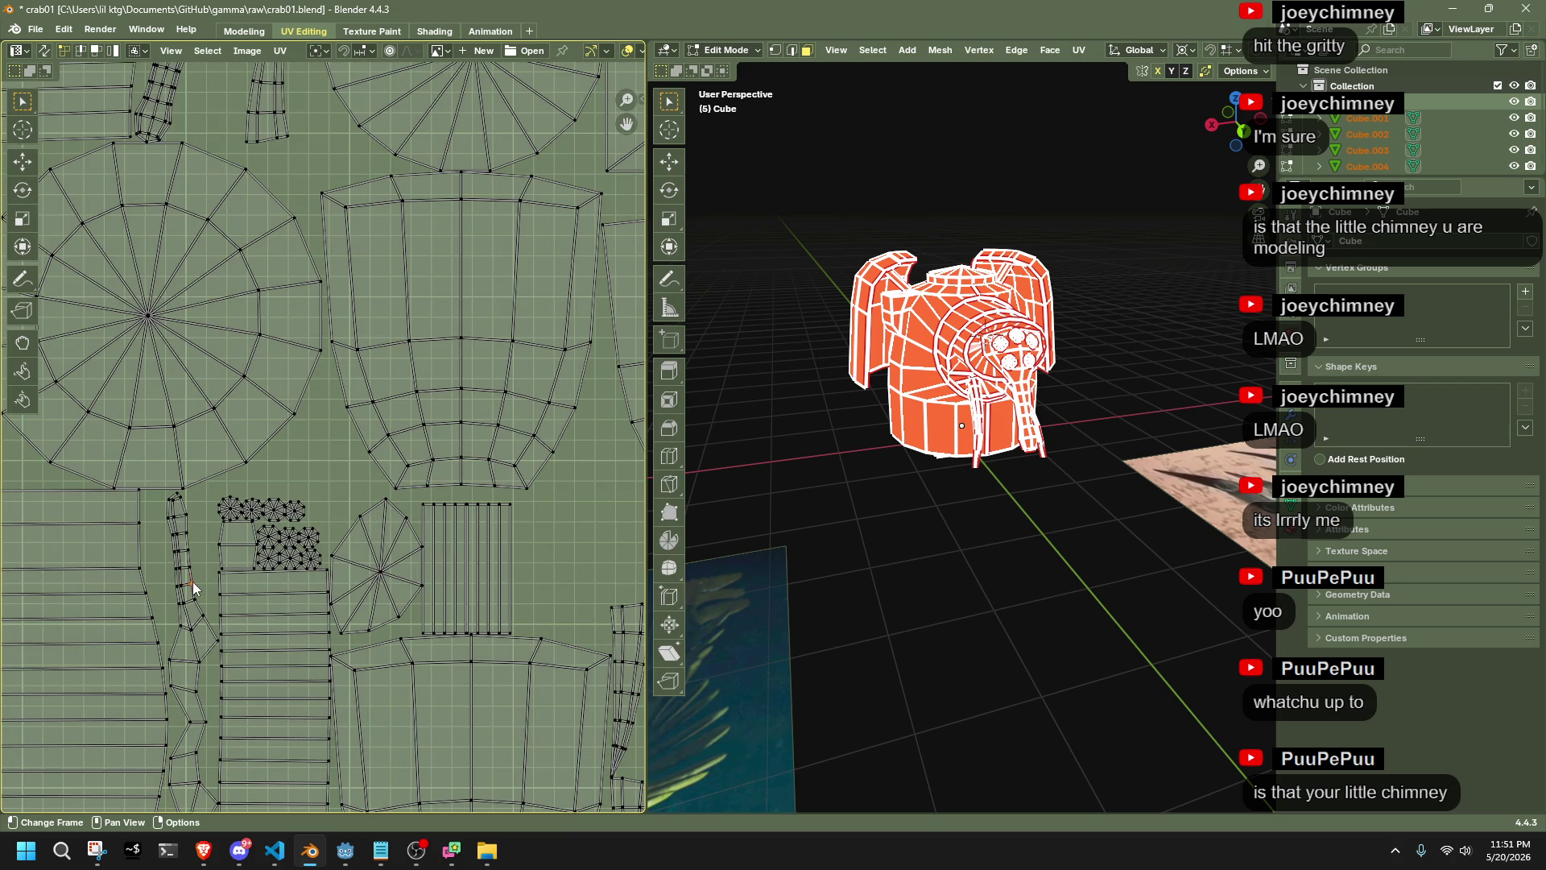
{"action": "left_click", "coordinate": [44, 51]}
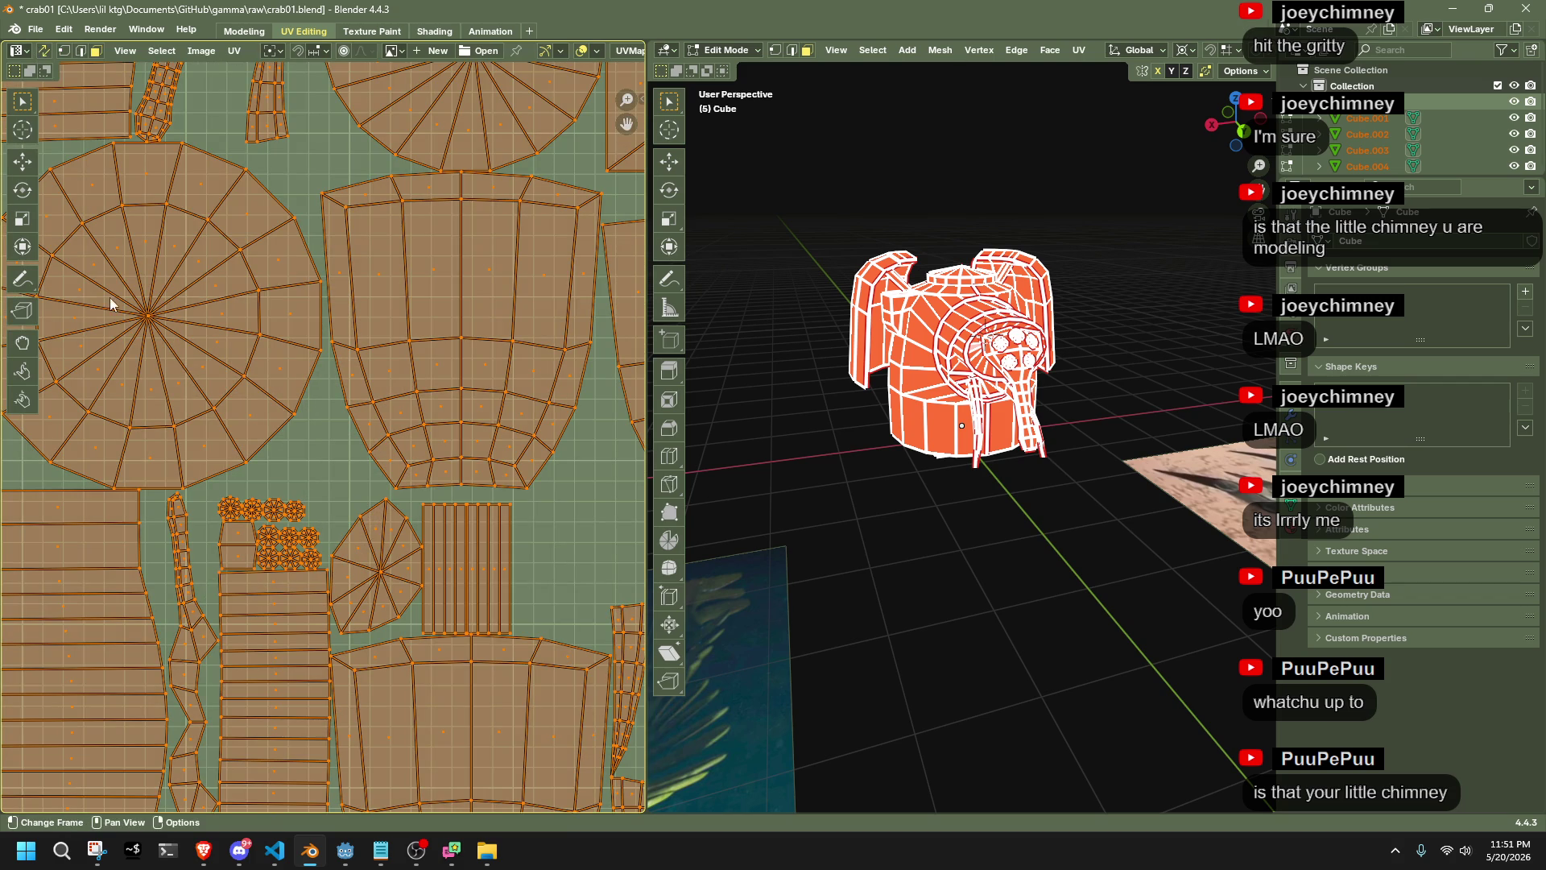
Test-select single UV faces and a strip, hiding one face, then undo
{"action": "left_click", "coordinate": [191, 579]}
{"action": "mouse_move", "coordinate": [926, 451]}
{"action": "middle_mouse_down"}
{"action": "mouse_move", "coordinate": [950, 483]}
{"action": "mouse_move", "coordinate": [918, 499]}
{"action": "mouse_move", "coordinate": [898, 469]}
{"action": "middle_mouse_up"}
{"action": "key", "text": "h"}
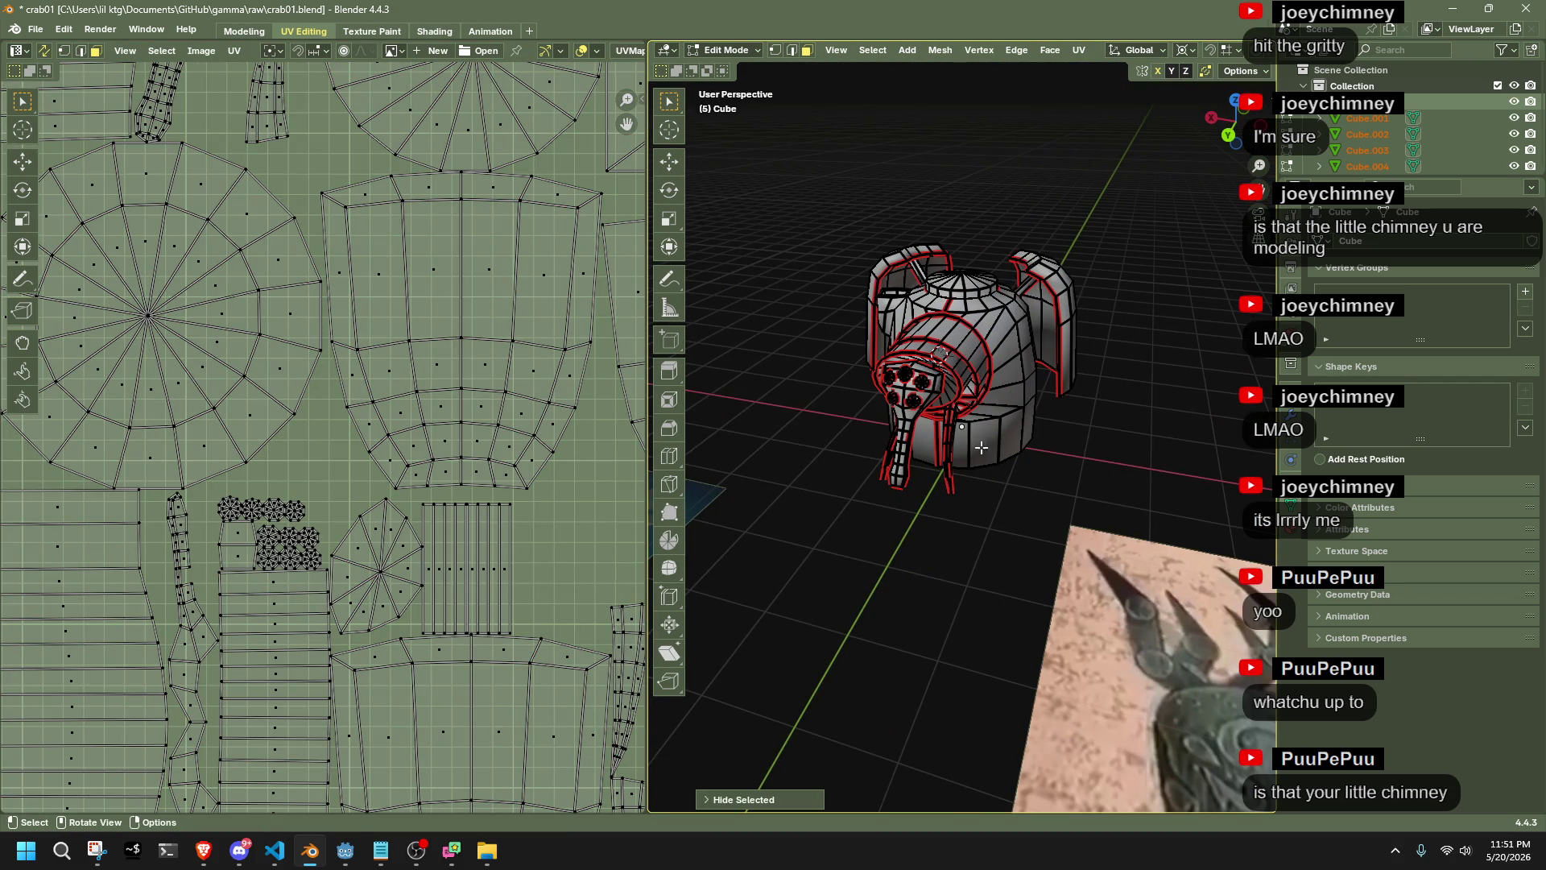
{"action": "left_click", "coordinate": [1009, 460]}
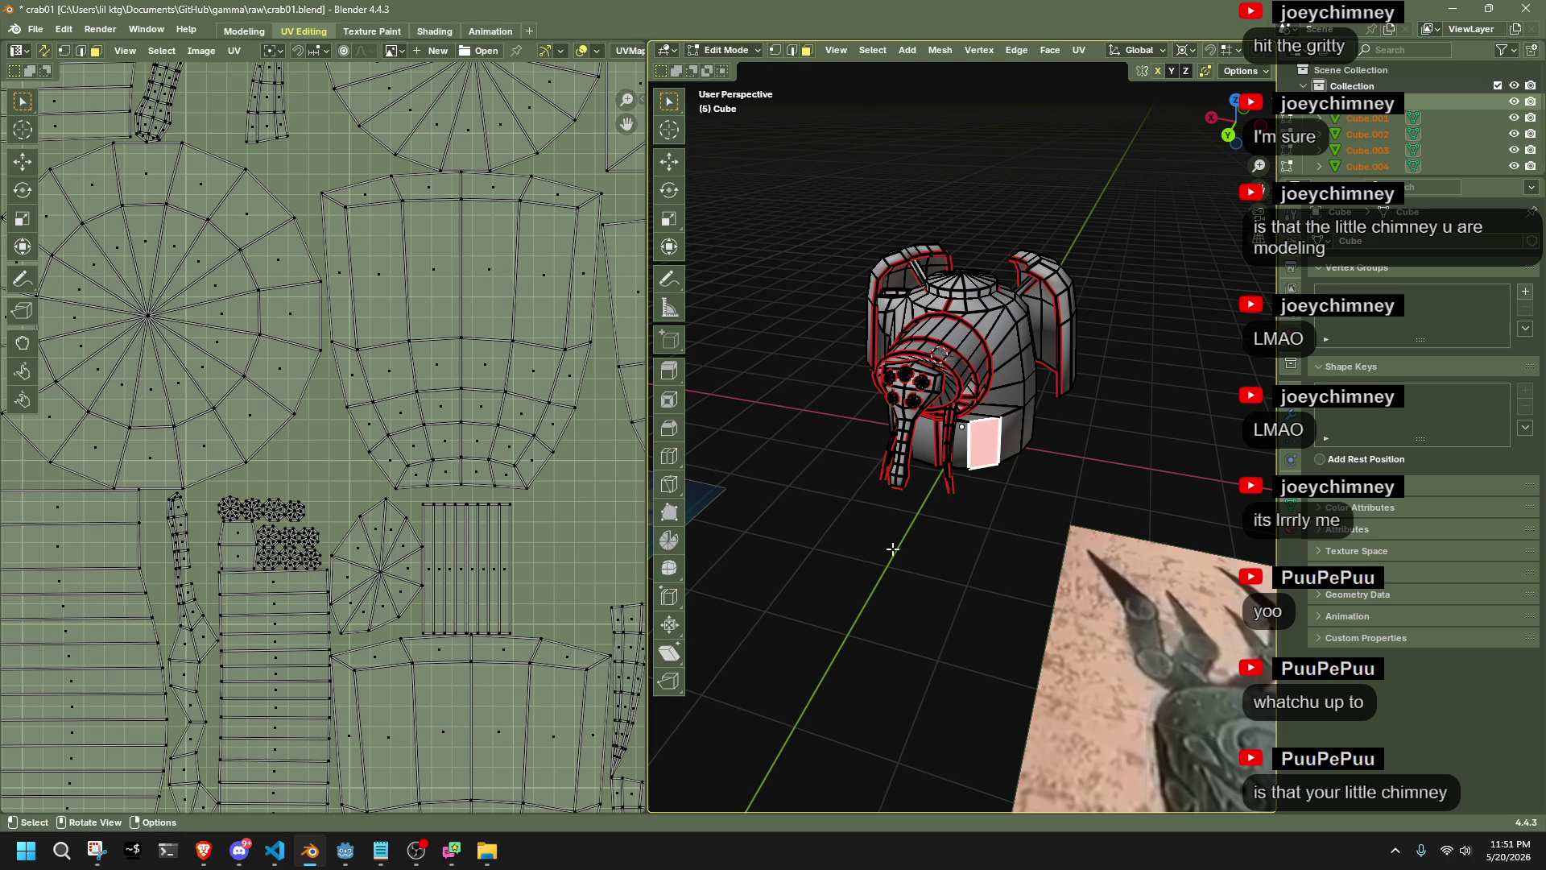
{"action": "left_click", "coordinate": [176, 520], "text": "ctrl"}
{"action": "mouse_move", "coordinate": [877, 515]}
{"action": "middle_mouse_down"}
{"action": "mouse_move", "coordinate": [904, 580]}
{"action": "mouse_move", "coordinate": [926, 439]}
{"action": "mouse_move", "coordinate": [983, 535]}
{"action": "mouse_move", "coordinate": [1006, 451]}
{"action": "middle_mouse_up"}
{"action": "scroll", "coordinate": [1041, 374], "scroll_direction": "up", "scroll_amount": 5}
{"action": "mouse_move", "coordinate": [1041, 374]}
{"action": "middle_mouse_down"}
{"action": "mouse_move", "coordinate": [869, 425]}
{"action": "mouse_move", "coordinate": [983, 449]}
{"action": "mouse_move", "coordinate": [1024, 534]}
{"action": "mouse_move", "coordinate": [1121, 449]}
{"action": "middle_mouse_up"}
{"action": "key", "text": "ctrl+z"}
{"action": "key", "text": "ctrl+z"}
{"action": "key", "text": "ctrl+z"}
Select and deselect all faces, then orbit to an overhead view
{"action": "key", "text": "a"}
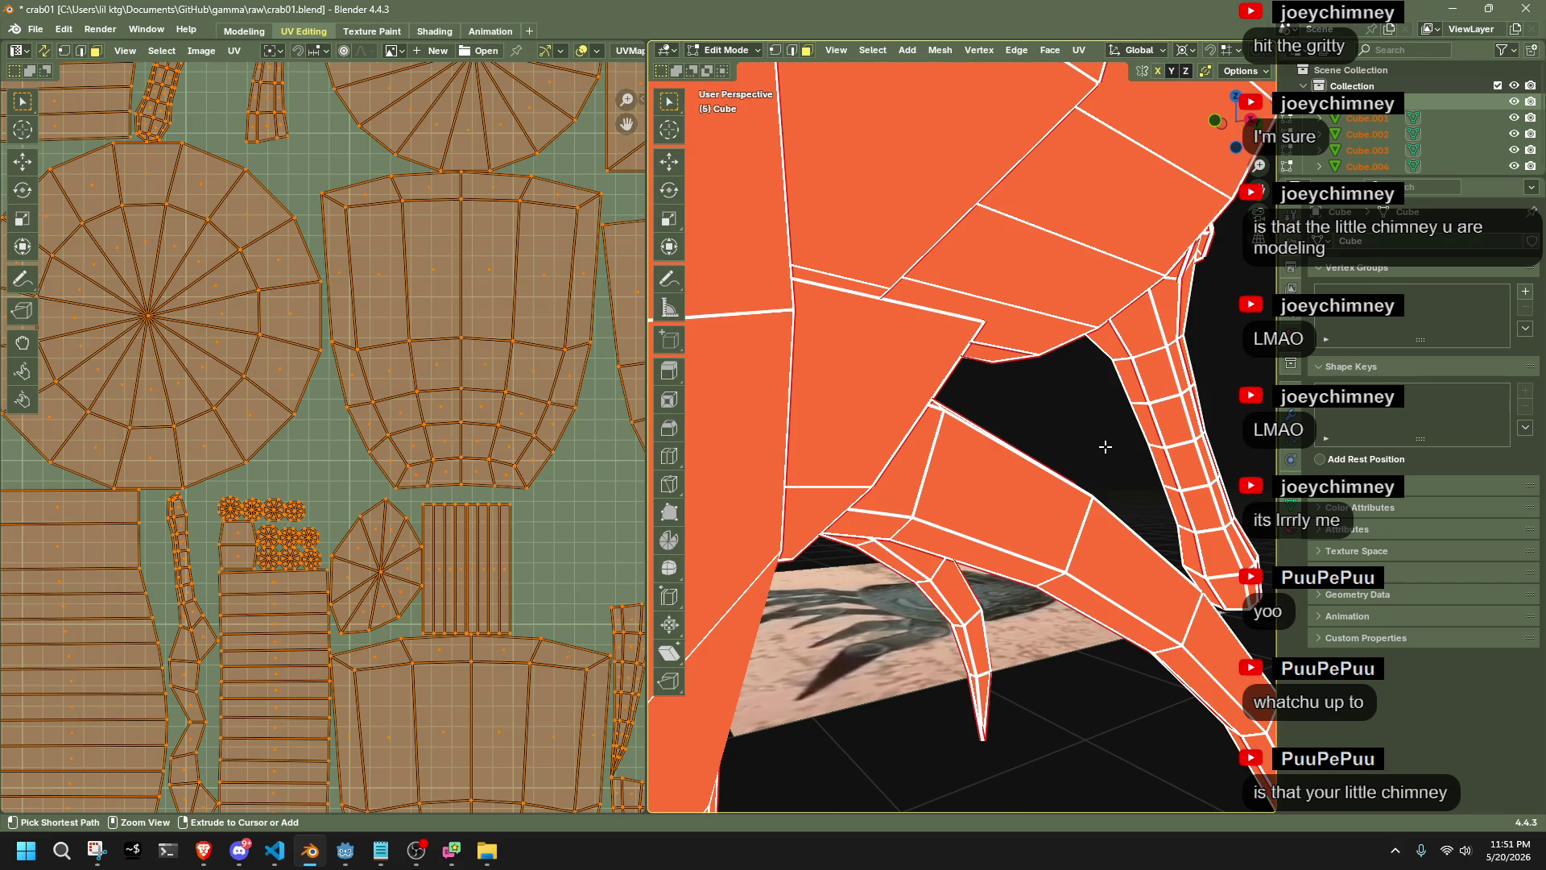
{"action": "key", "text": "alt+a"}
{"action": "scroll", "coordinate": [128, 667], "scroll_direction": "down", "scroll_amount": 2}
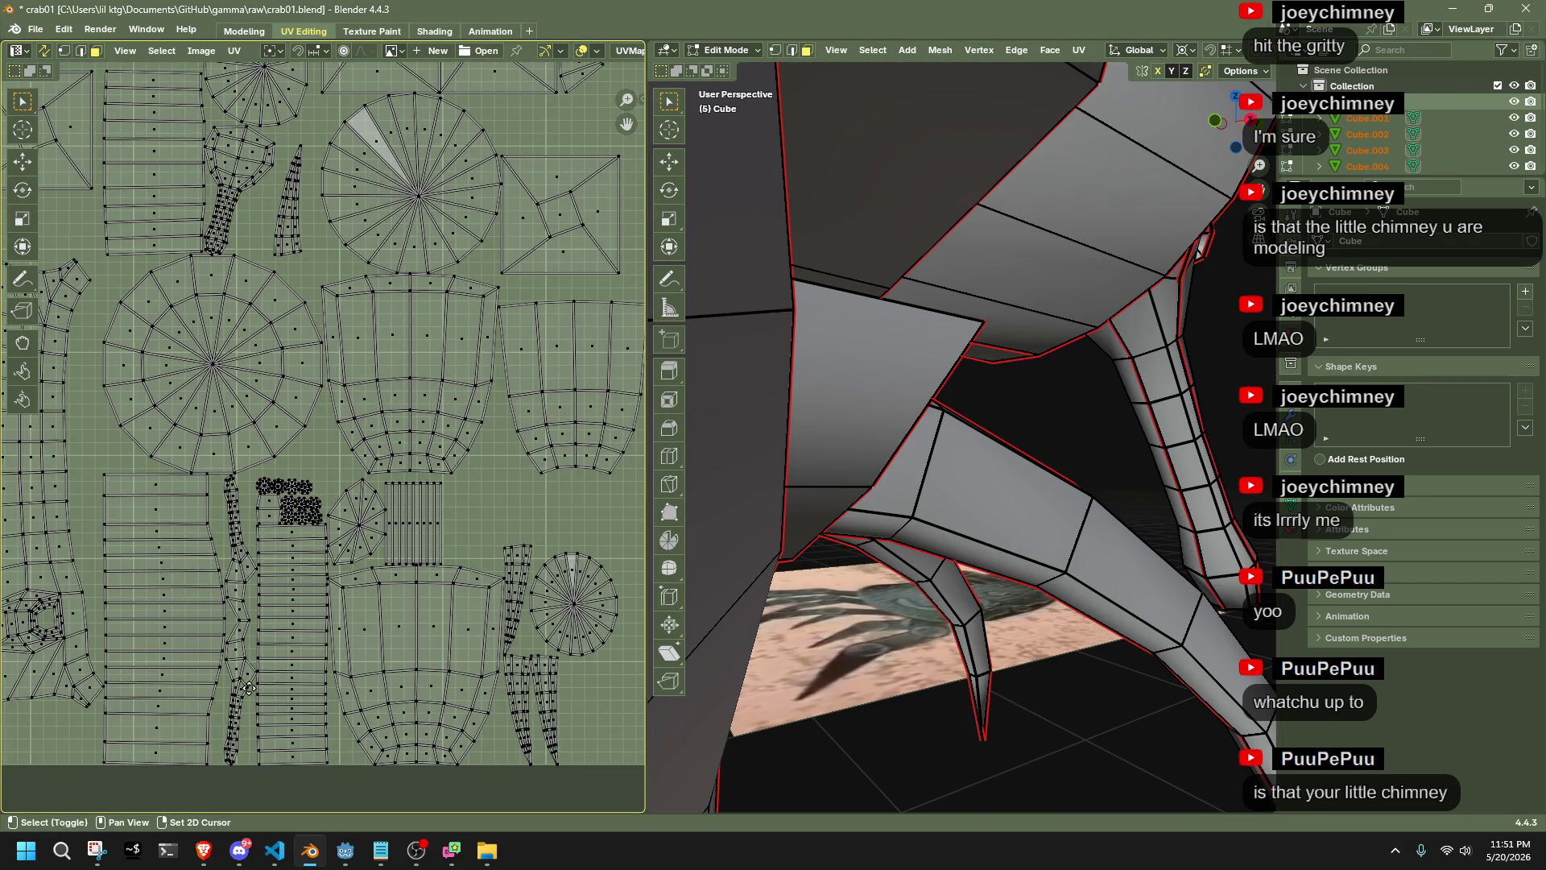
{"action": "scroll", "coordinate": [242, 647], "scroll_direction": "up", "scroll_amount": 1, "text": "ctrl"}
{"action": "middle_click_drag", "start_coordinate": [865, 510], "coordinate": [708, 451]}
Select the leg's vertical UV strip, check it on the model, then clear it
{"action": "left_click", "coordinate": [273, 584], "text": "shift"}
{"action": "left_click_drag", "start_coordinate": [264, 477], "coordinate": [275, 515]}
{"action": "middle_click_drag", "start_coordinate": [805, 524], "coordinate": [854, 500]}
{"action": "mouse_move", "coordinate": [910, 572]}
{"action": "middle_mouse_down"}
{"action": "mouse_move", "coordinate": [939, 480]}
{"action": "mouse_move", "coordinate": [932, 531]}
{"action": "mouse_move", "coordinate": [922, 515]}
{"action": "middle_mouse_up"}
{"action": "left_click", "coordinate": [316, 699]}
{"action": "scroll", "coordinate": [276, 487], "scroll_direction": "up", "scroll_amount": 5}
Nudge the octagon UV island right beside the round islands, then view the whole layout
{"action": "scroll", "coordinate": [277, 507], "scroll_direction": "up", "scroll_amount": 2}
{"action": "scroll", "coordinate": [278, 523], "scroll_direction": "down", "scroll_amount": 5}
{"action": "scroll", "coordinate": [273, 523], "scroll_direction": "up", "scroll_amount": 5}
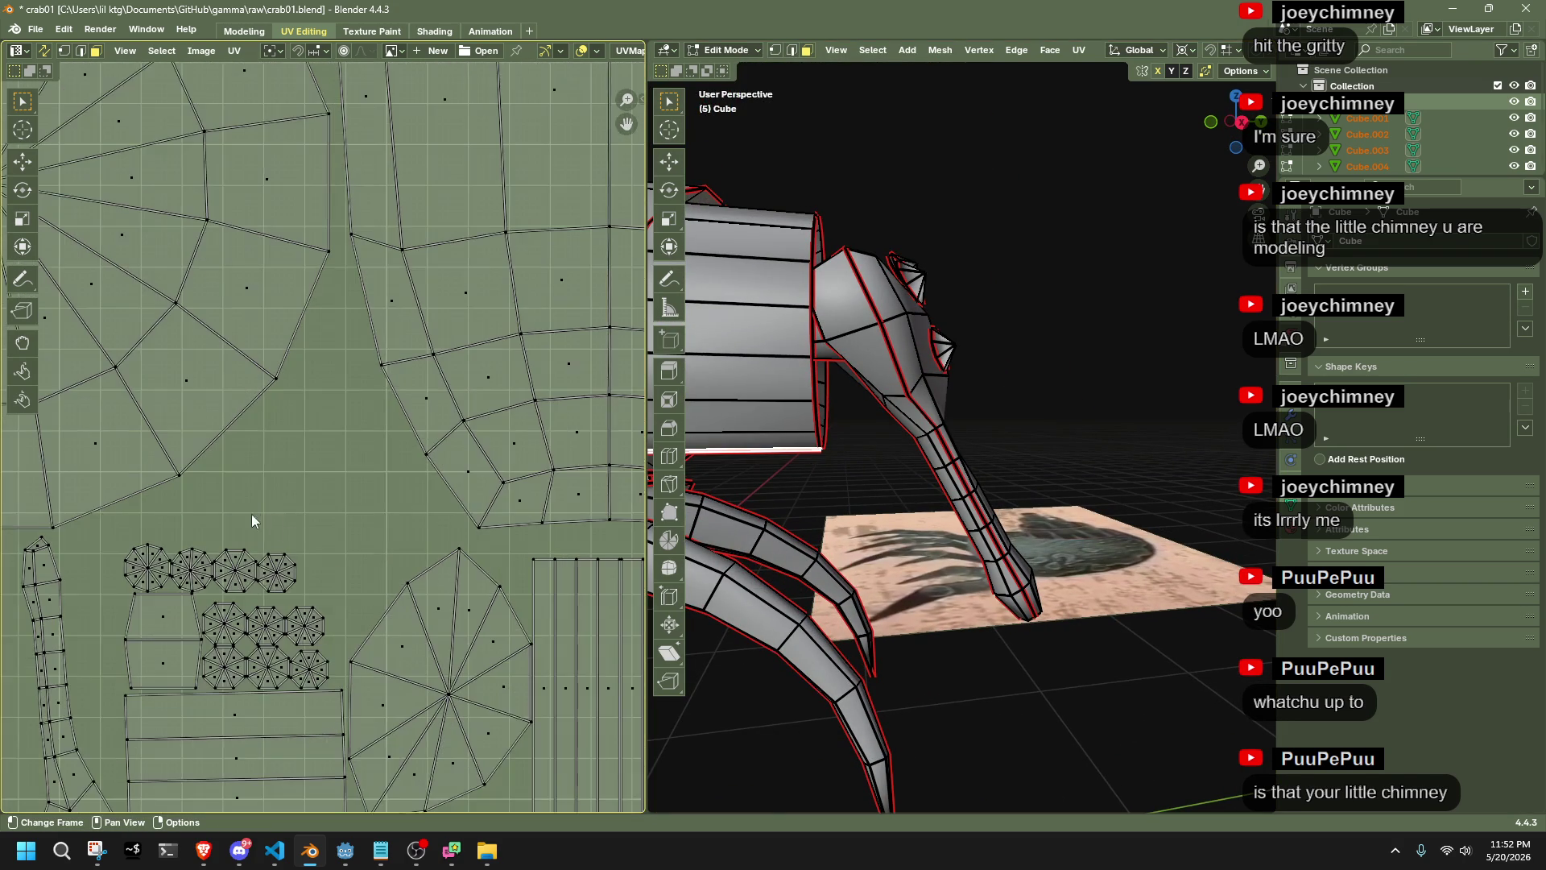
{"action": "left_click_drag", "start_coordinate": [125, 547], "coordinate": [162, 590]}
{"action": "key", "text": "g"}
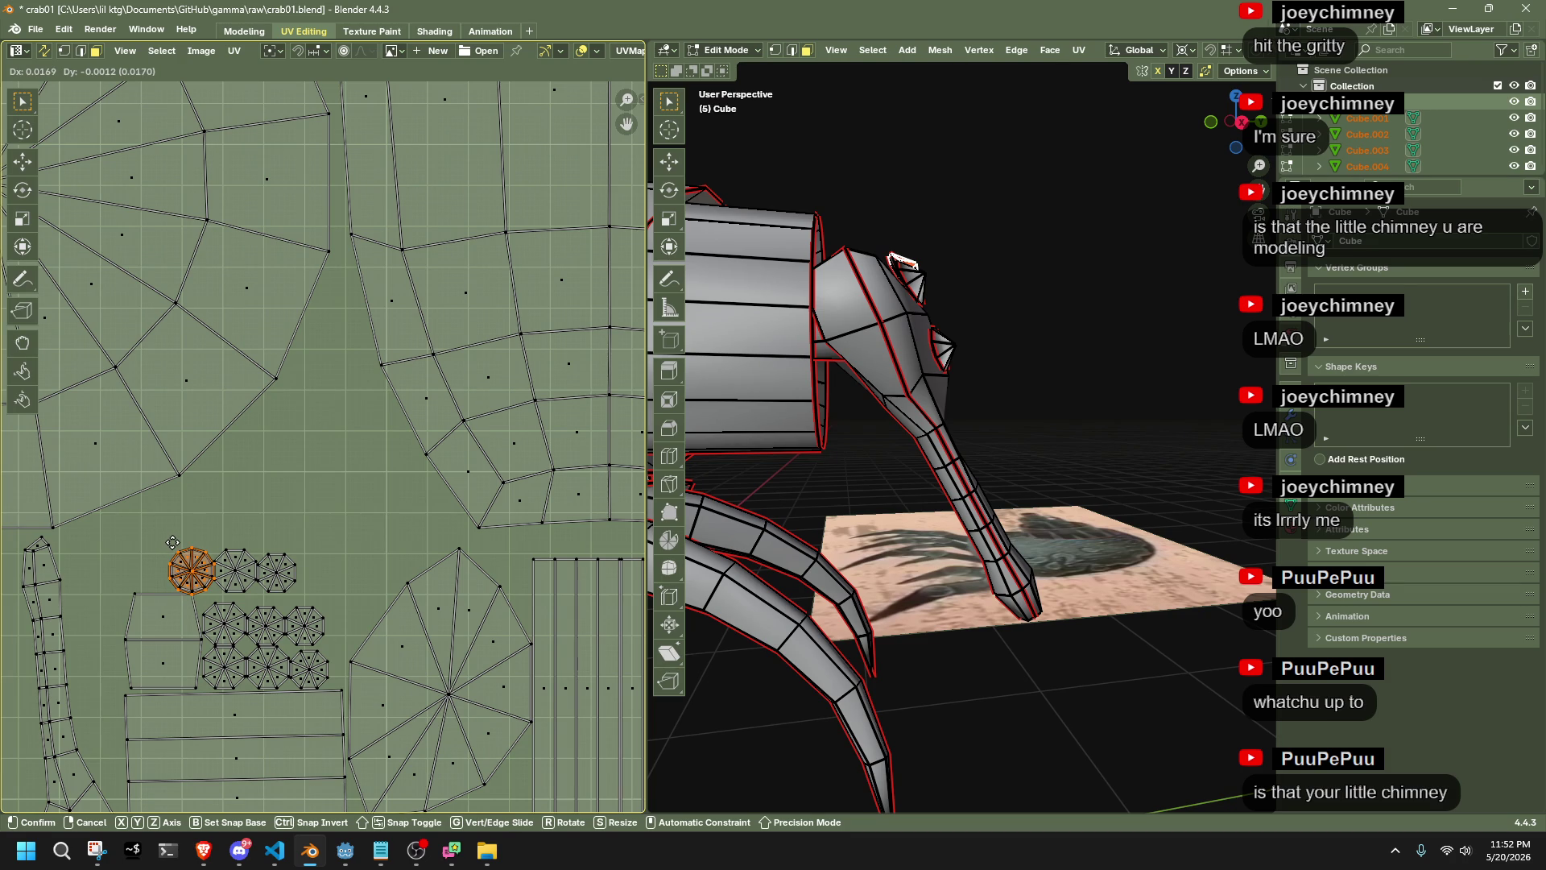
{"action": "left_click", "coordinate": [173, 543]}
{"action": "scroll", "coordinate": [169, 541], "scroll_direction": "down", "scroll_amount": 6}
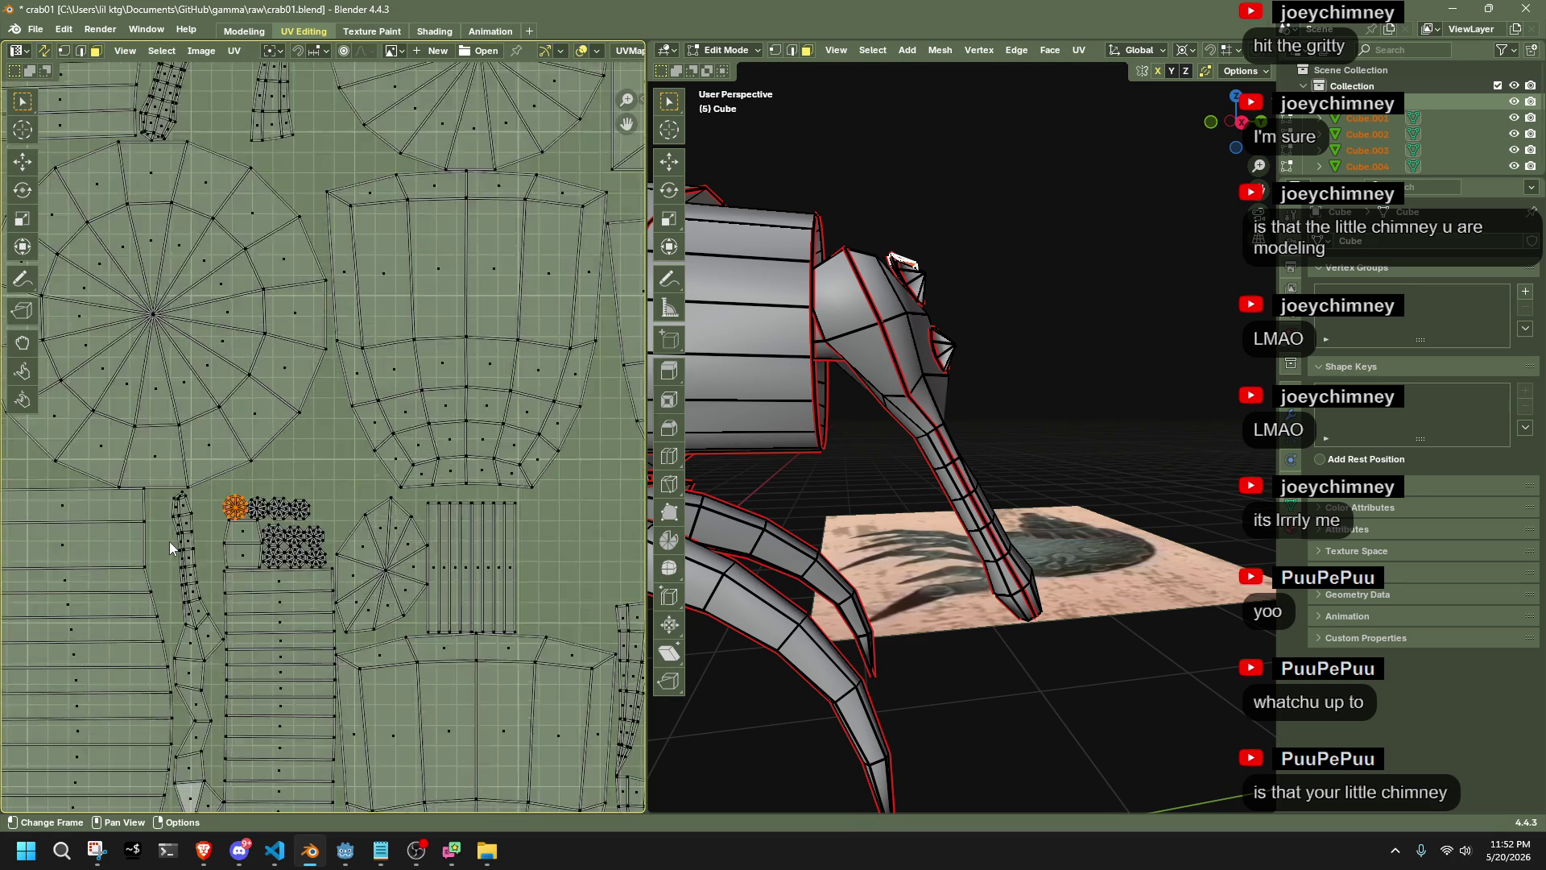
{"action": "middle_click_drag", "start_coordinate": [167, 540], "coordinate": [270, 707]}
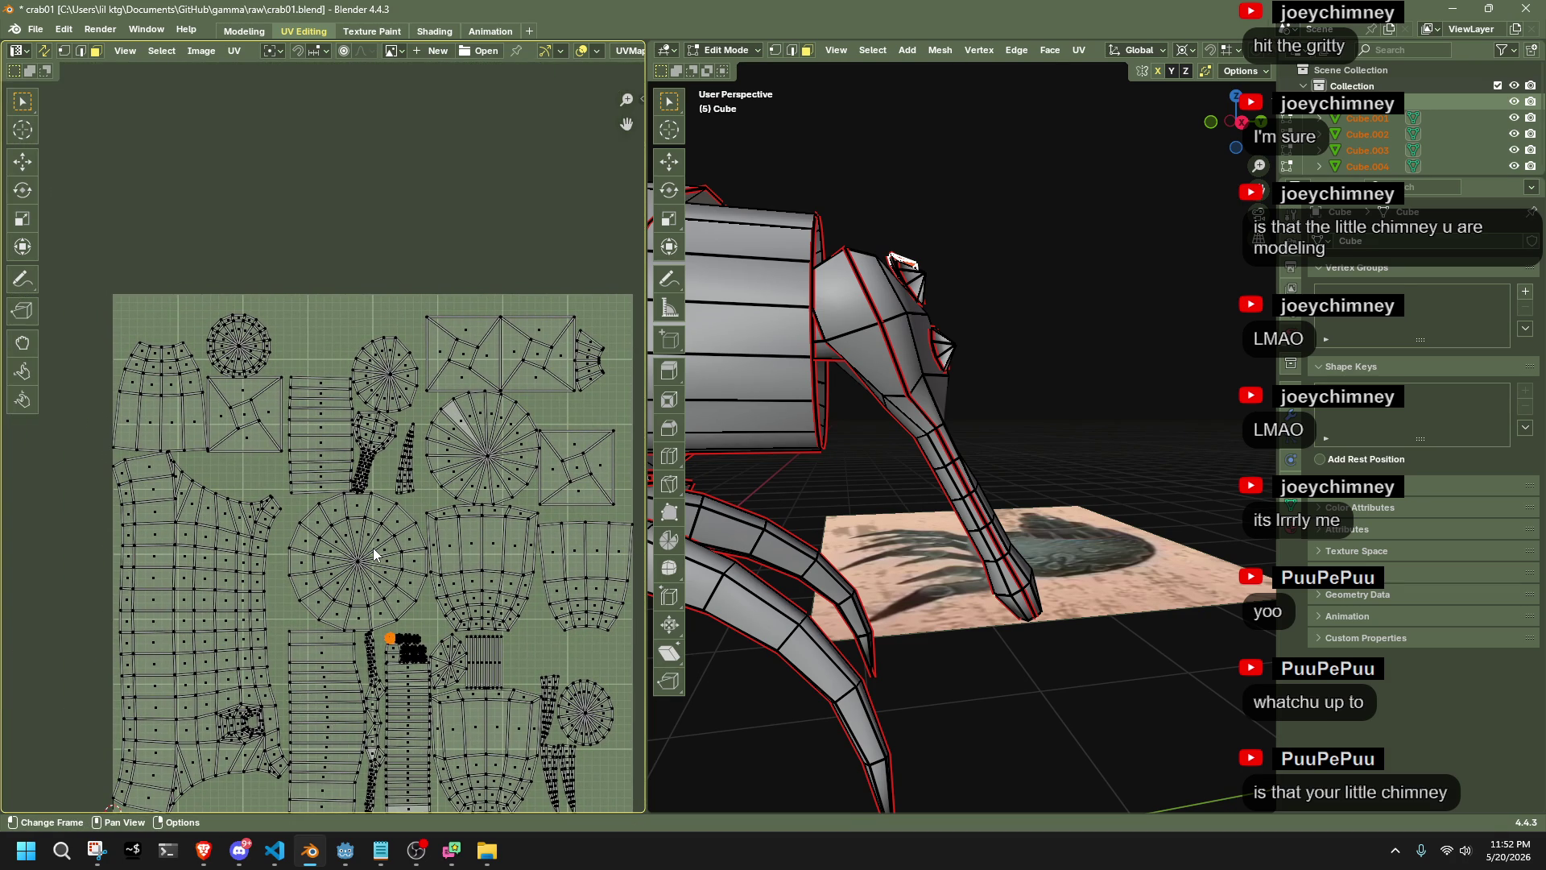
{"action": "mouse_move", "coordinate": [1006, 619]}
{"action": "middle_mouse_down"}
{"action": "mouse_move", "coordinate": [1053, 588]}
{"action": "mouse_move", "coordinate": [1018, 528]}
{"action": "mouse_move", "coordinate": [922, 606]}
{"action": "mouse_move", "coordinate": [1149, 679]}
{"action": "mouse_move", "coordinate": [661, 697]}
{"action": "mouse_move", "coordinate": [918, 612]}
{"action": "mouse_move", "coordinate": [1053, 614]}
{"action": "mouse_move", "coordinate": [969, 511]}
{"action": "mouse_move", "coordinate": [965, 605]}
{"action": "middle_mouse_up"}
Mark the Plane edge along the crab's leg as a seam, then select finishedsongwithguitar.mp3
{"action": "left_click", "coordinate": [847, 584]}
{"action": "mouse_move", "coordinate": [848, 585]}
{"action": "middle_mouse_down"}
{"action": "mouse_move", "coordinate": [818, 373]}
{"action": "mouse_move", "coordinate": [823, 232]}
{"action": "mouse_move", "coordinate": [910, 323]}
{"action": "mouse_move", "coordinate": [1025, 263]}
{"action": "mouse_move", "coordinate": [991, 355]}
{"action": "mouse_move", "coordinate": [975, 331]}
{"action": "mouse_move", "coordinate": [1012, 295]}
{"action": "middle_mouse_up"}
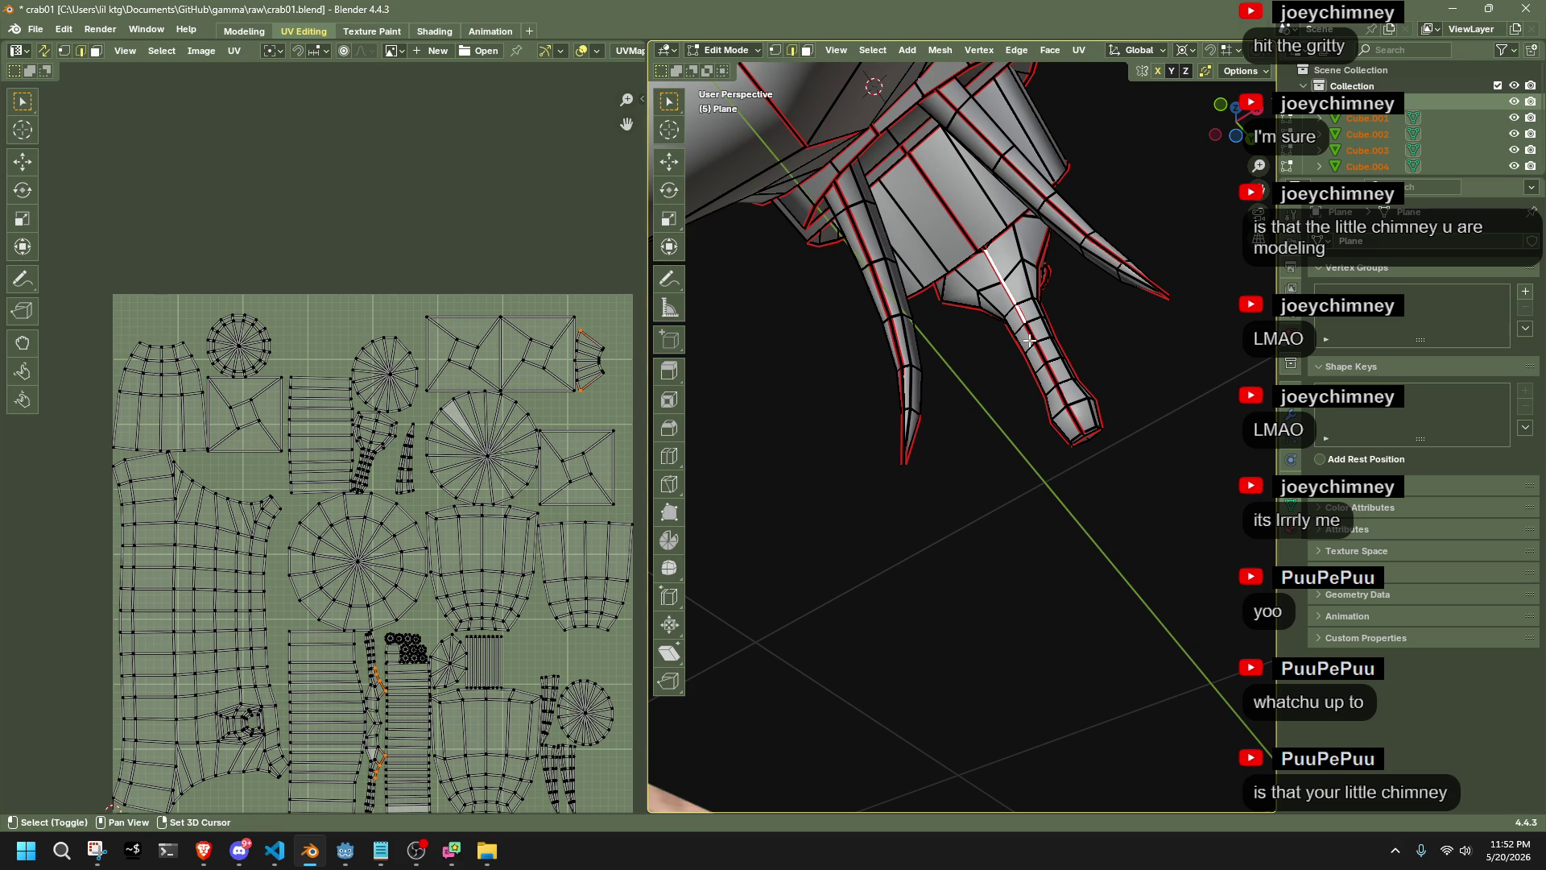
{"action": "mouse_move", "coordinate": [1065, 392]}
{"action": "middle_mouse_down"}
{"action": "mouse_move", "coordinate": [987, 414]}
{"action": "mouse_move", "coordinate": [934, 392]}
{"action": "middle_mouse_up"}
{"action": "right_click", "coordinate": [942, 392]}
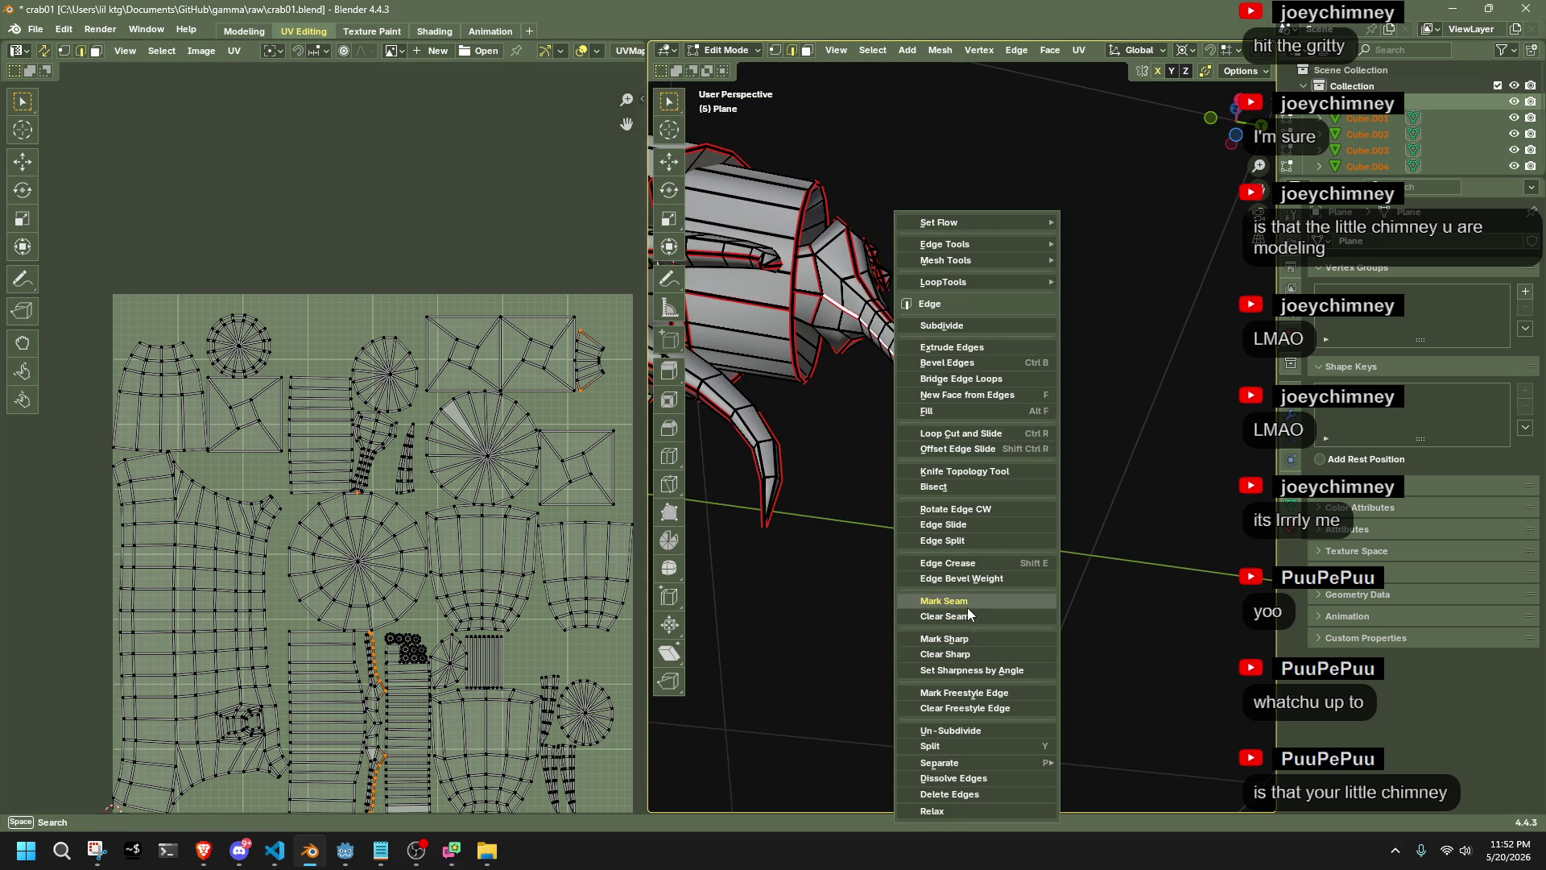
{"action": "left_click", "coordinate": [995, 599]}
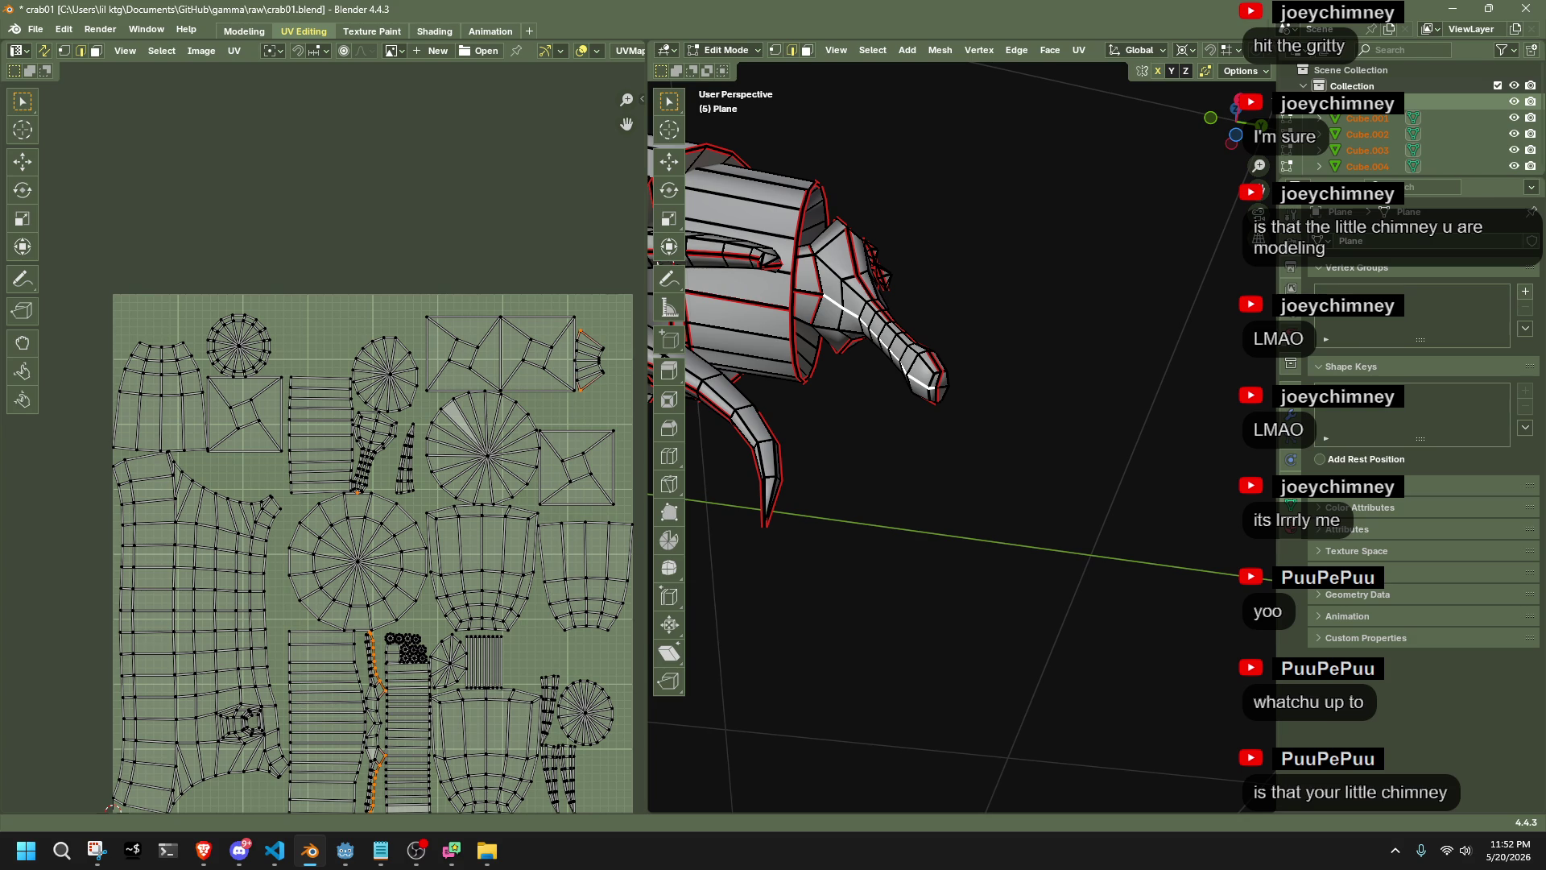
{"action": "key", "text": "alt+Tab"}
{"action": "left_click", "coordinate": [1125, 505]}
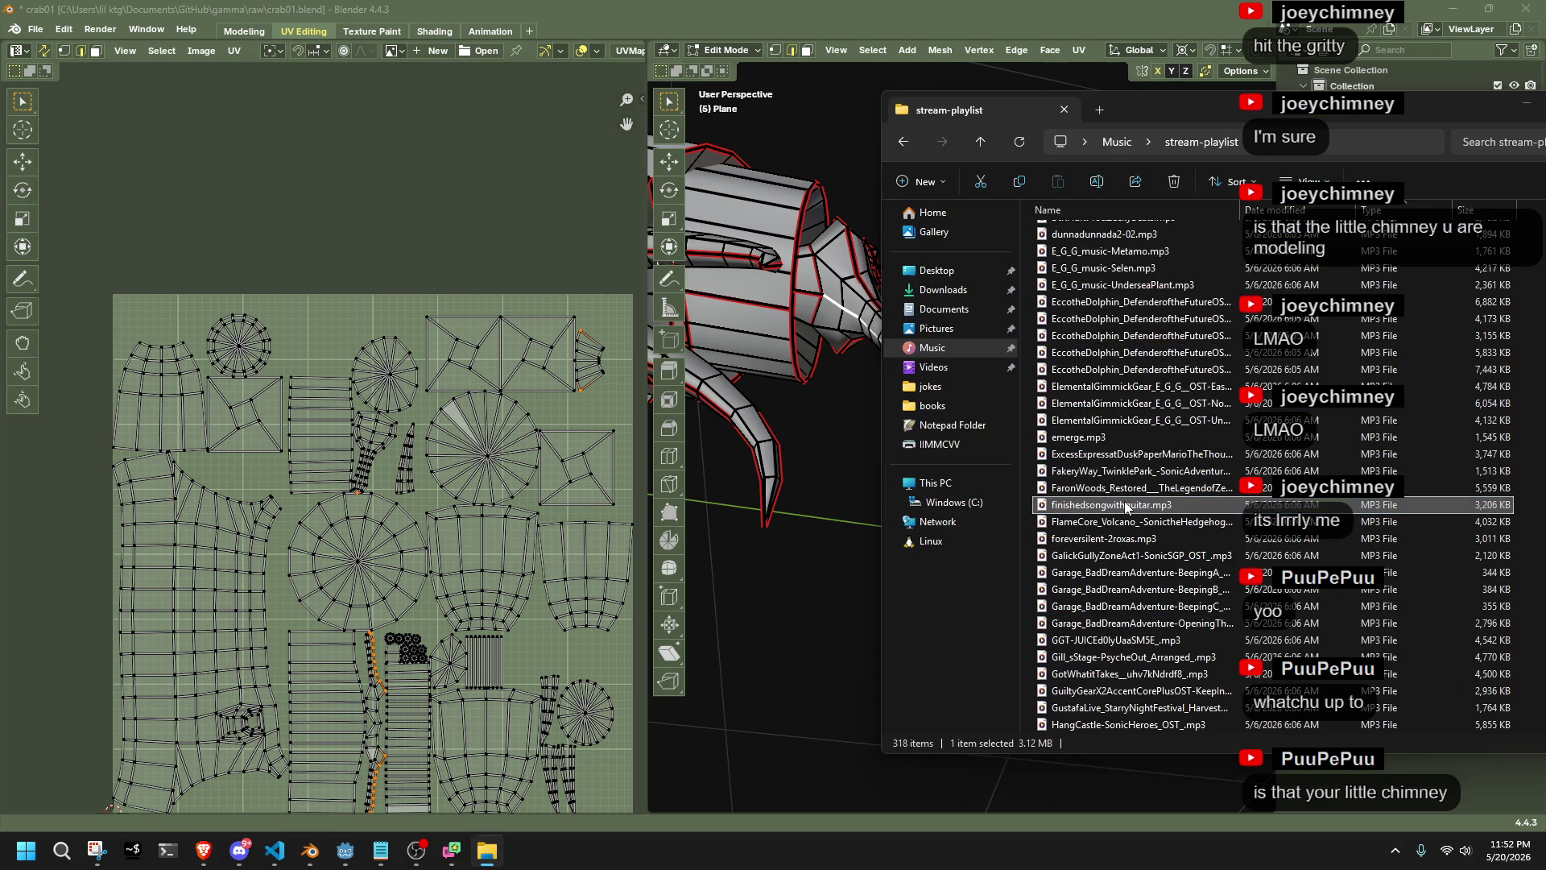
Play all 318 stream-playlist tracks, then minimize Explorer and move the player aside
{"action": "double_click", "coordinate": [1126, 505]}
{"action": "key", "text": "ctrl+a"}
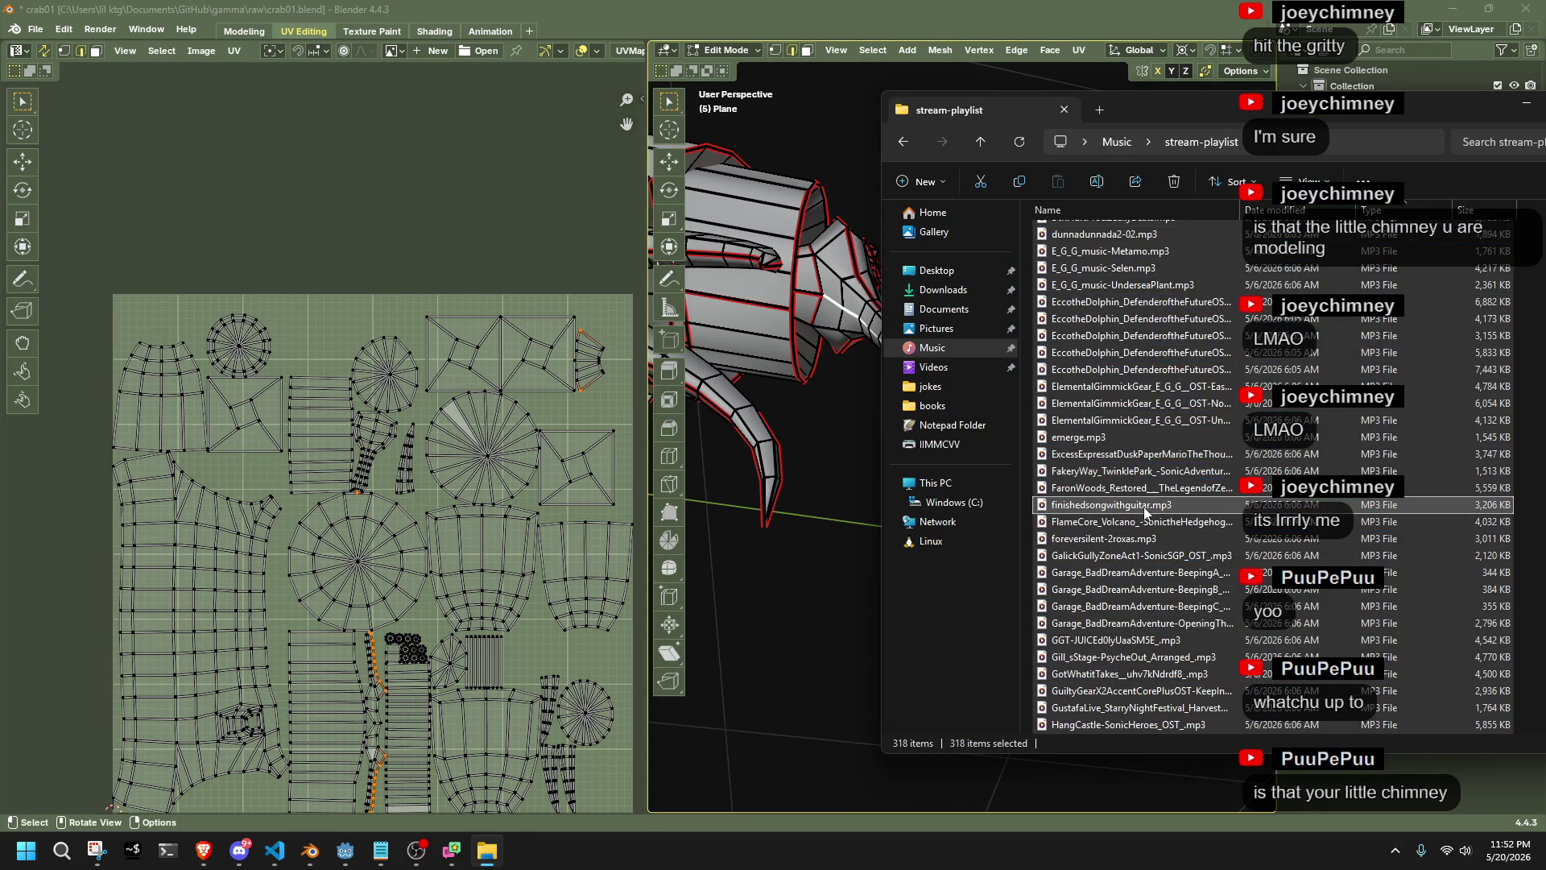
{"action": "right_click", "coordinate": [1144, 509]}
{"action": "left_click", "coordinate": [1190, 293]}
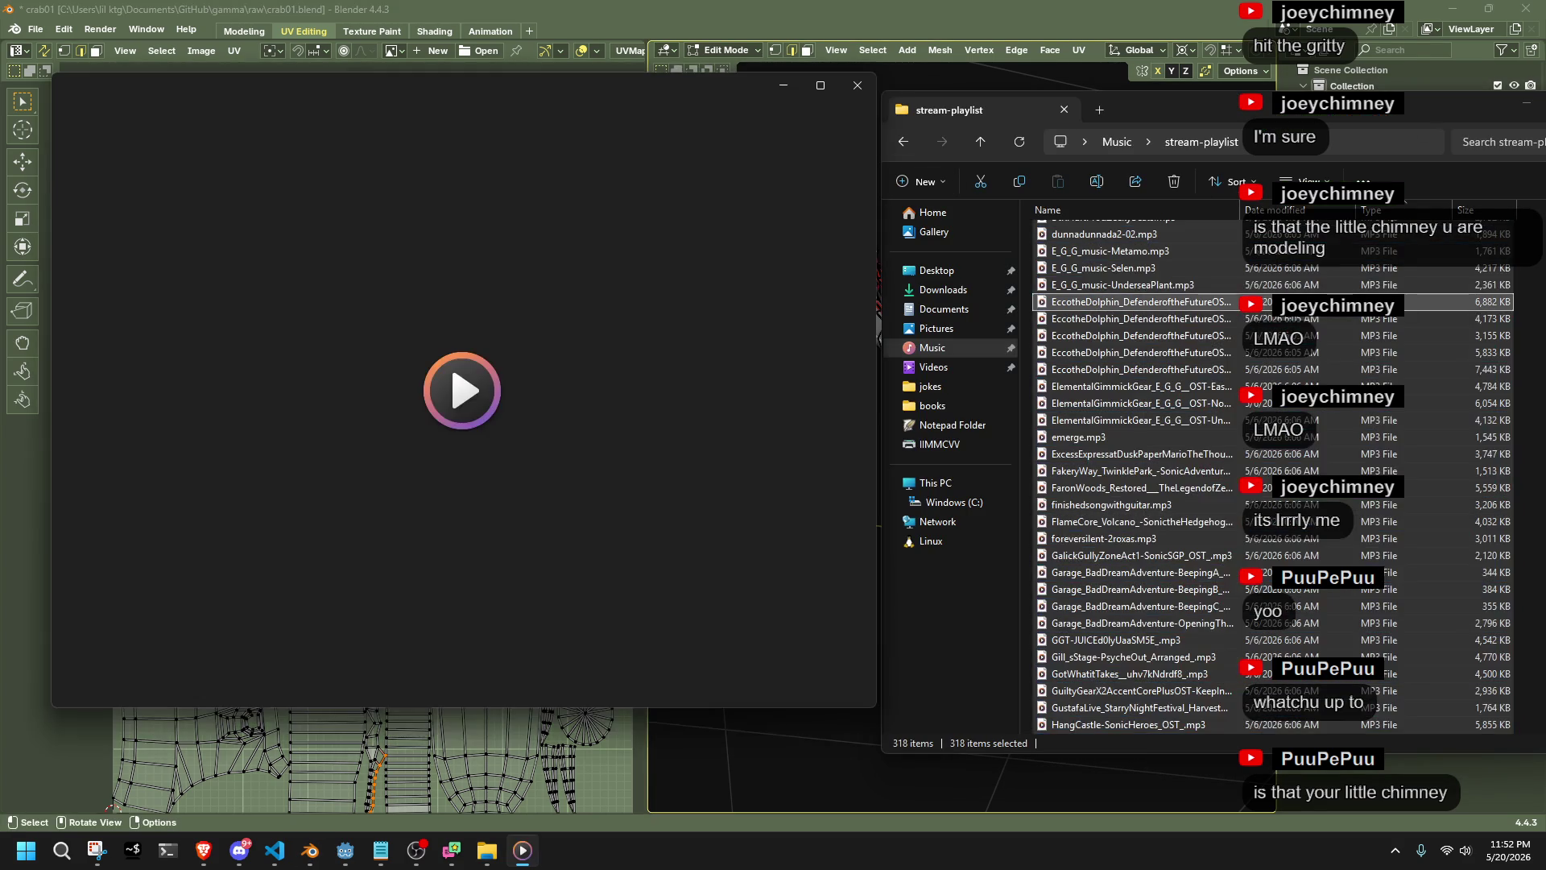
{"action": "left_click", "coordinate": [1529, 107]}
{"action": "left_click_drag", "start_coordinate": [649, 95], "coordinate": [1545, 161]}
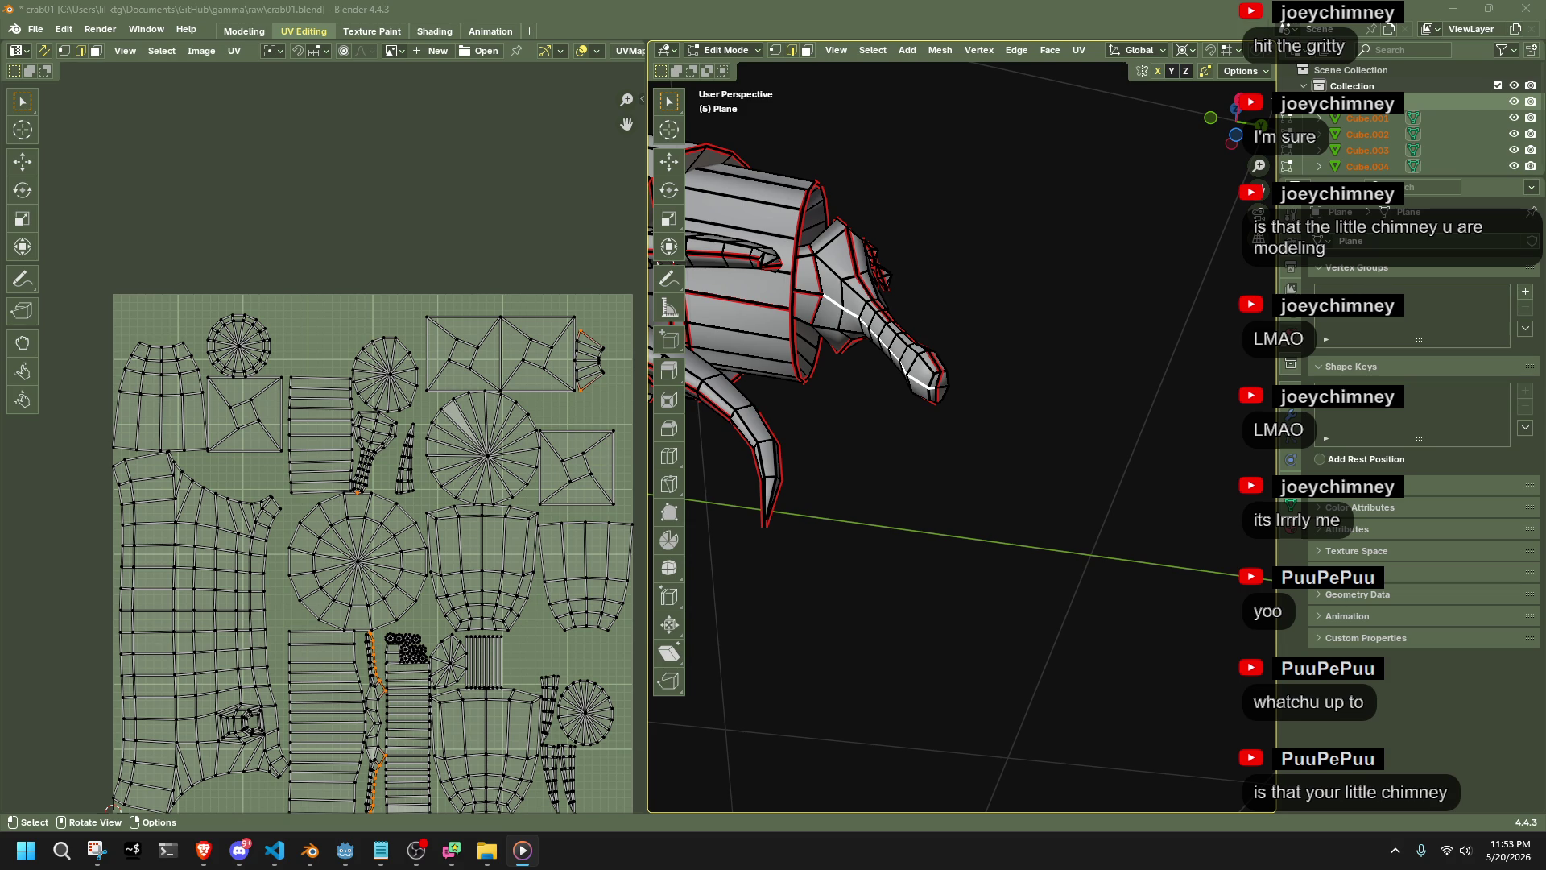
Select all crab objects in Object Mode and apply All Transforms
{"action": "mouse_move", "coordinate": [859, 465]}
{"action": "middle_mouse_down"}
{"action": "mouse_move", "coordinate": [1055, 487]}
{"action": "mouse_move", "coordinate": [1036, 558]}
{"action": "mouse_move", "coordinate": [939, 594]}
{"action": "mouse_move", "coordinate": [714, 607]}
{"action": "mouse_move", "coordinate": [846, 644]}
{"action": "mouse_move", "coordinate": [957, 571]}
{"action": "mouse_move", "coordinate": [814, 599]}
{"action": "mouse_move", "coordinate": [913, 517]}
{"action": "mouse_move", "coordinate": [915, 620]}
{"action": "mouse_move", "coordinate": [1103, 731]}
{"action": "mouse_move", "coordinate": [1328, 818]}
{"action": "mouse_move", "coordinate": [891, 617]}
{"action": "middle_mouse_up"}
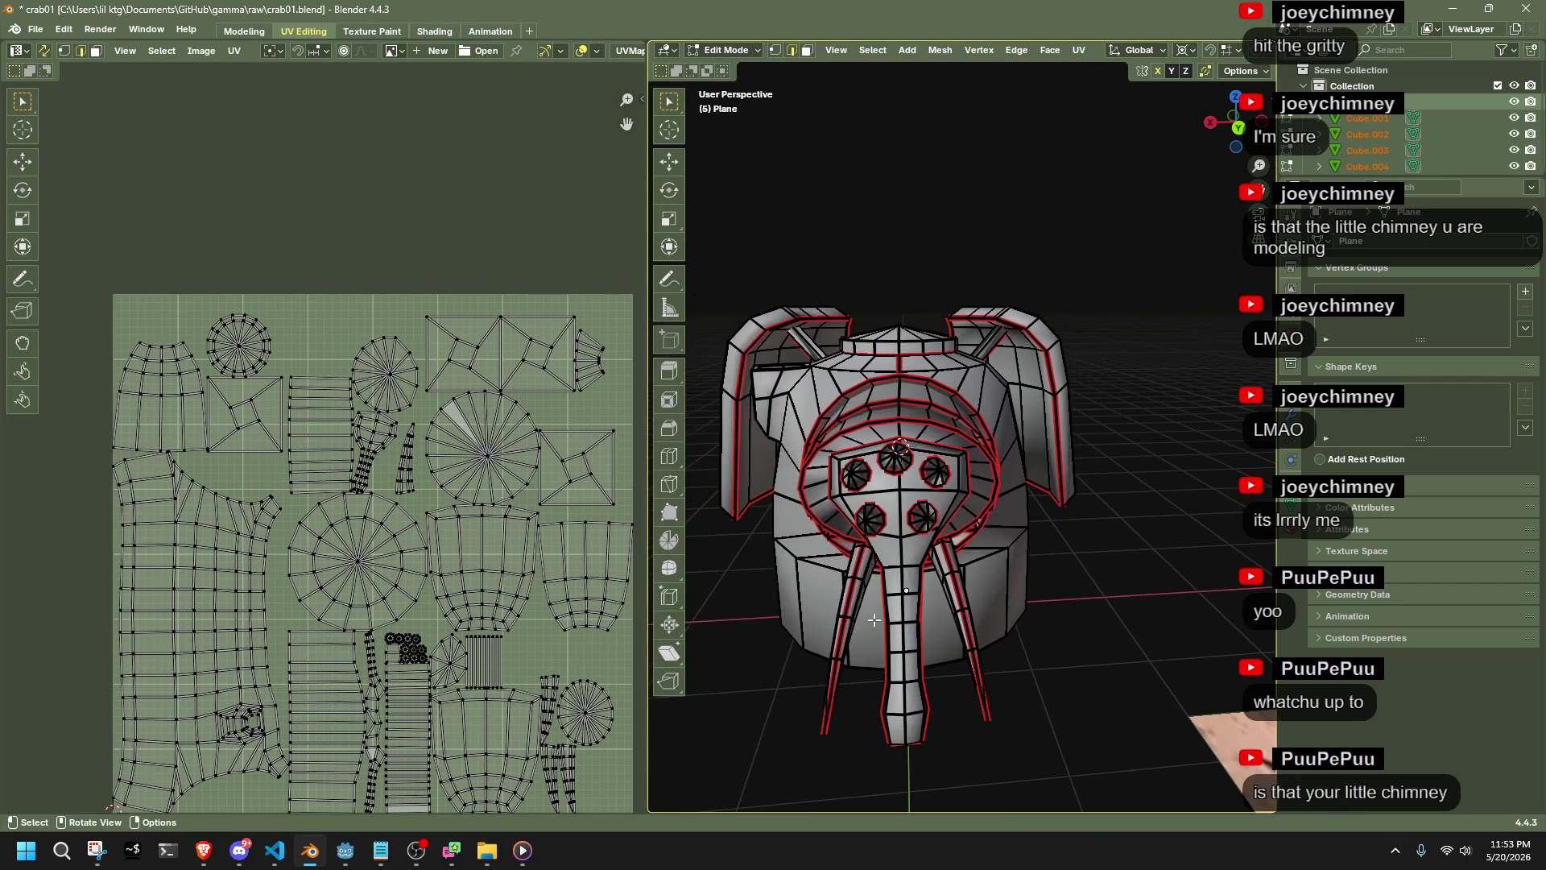
{"action": "key", "text": "Tab"}
{"action": "mouse_move", "coordinate": [1090, 564]}
{"action": "middle_mouse_down"}
{"action": "mouse_move", "coordinate": [863, 530]}
{"action": "mouse_move", "coordinate": [1016, 486]}
{"action": "mouse_move", "coordinate": [871, 510]}
{"action": "middle_mouse_up"}
{"action": "left_click", "coordinate": [920, 522]}
{"action": "scroll", "coordinate": [972, 507], "scroll_direction": "down", "scroll_amount": 2}
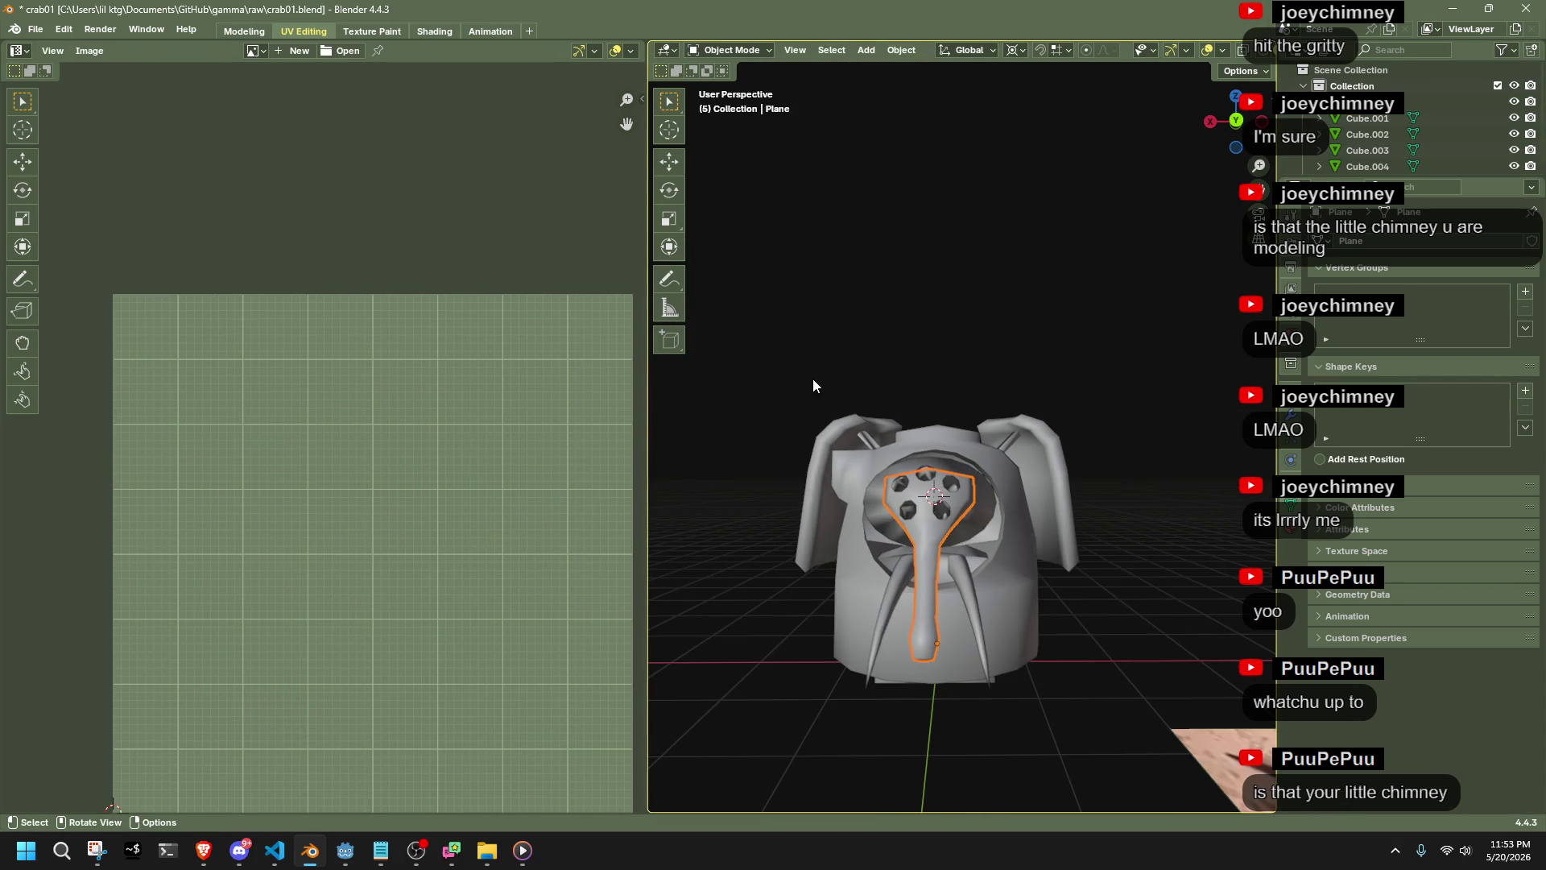
{"action": "key", "text": "a"}
{"action": "key", "text": "ctrl+a"}
{"action": "left_click", "coordinate": [1148, 588]}
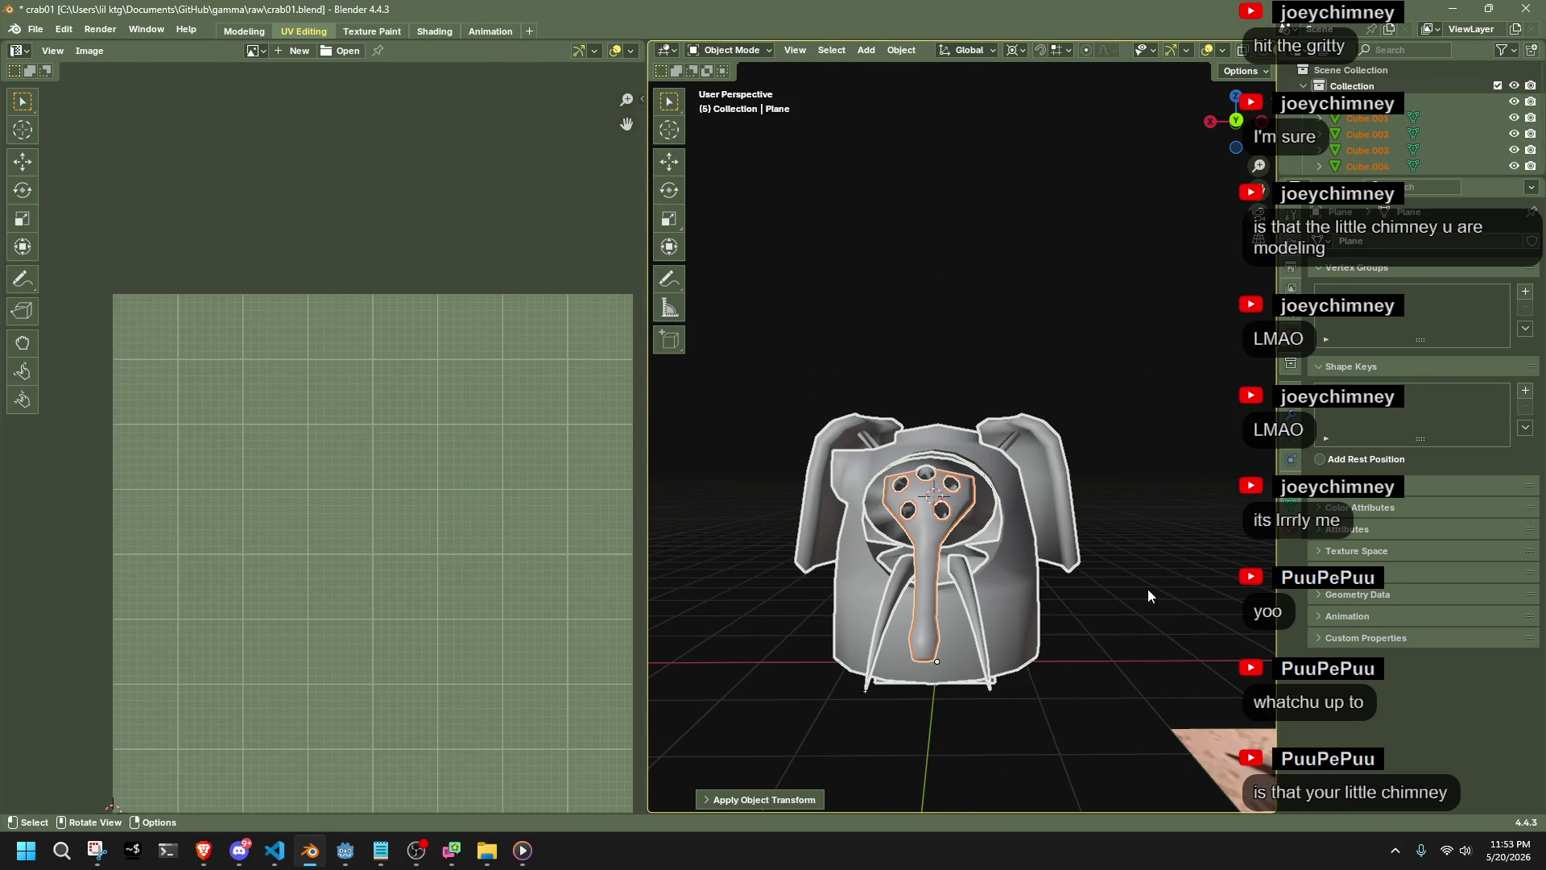
Reselect the whole crab, including the claw arm, and enter Edit Mode
{"action": "key", "text": "Tab"}
{"action": "right_click", "coordinate": [1155, 510]}
{"action": "left_click", "coordinate": [1176, 519]}
{"action": "key", "text": "Tab"}
{"action": "scroll", "coordinate": [1166, 524], "scroll_direction": "up", "scroll_amount": 4}
{"action": "mouse_move", "coordinate": [1166, 523]}
{"action": "middle_mouse_down"}
{"action": "mouse_move", "coordinate": [1059, 575]}
{"action": "mouse_move", "coordinate": [1165, 540]}
{"action": "mouse_move", "coordinate": [887, 654]}
{"action": "mouse_move", "coordinate": [945, 389]}
{"action": "middle_mouse_up"}
{"action": "left_click", "coordinate": [947, 393]}
{"action": "middle_click_drag", "start_coordinate": [1051, 435], "coordinate": [876, 432]}
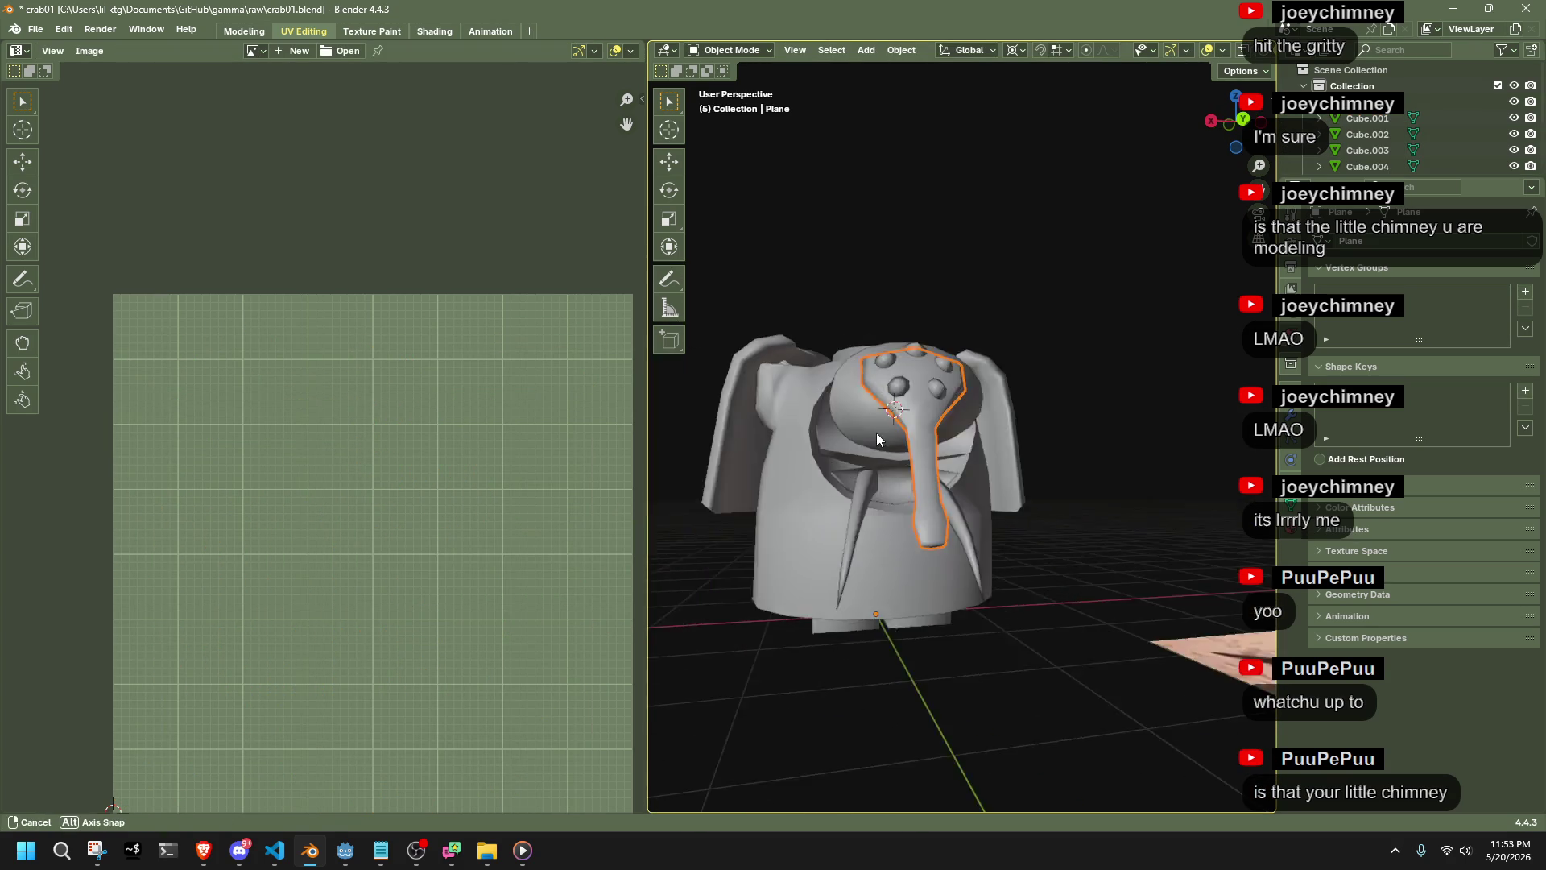
{"action": "scroll", "coordinate": [876, 432], "scroll_direction": "down", "scroll_amount": 3}
{"action": "key", "text": "a"}
{"action": "key", "text": "Tab"}
Re-unwrap all faces with Conformal, then Minimum Stretch, and select one UV island
{"action": "key", "text": "3"}
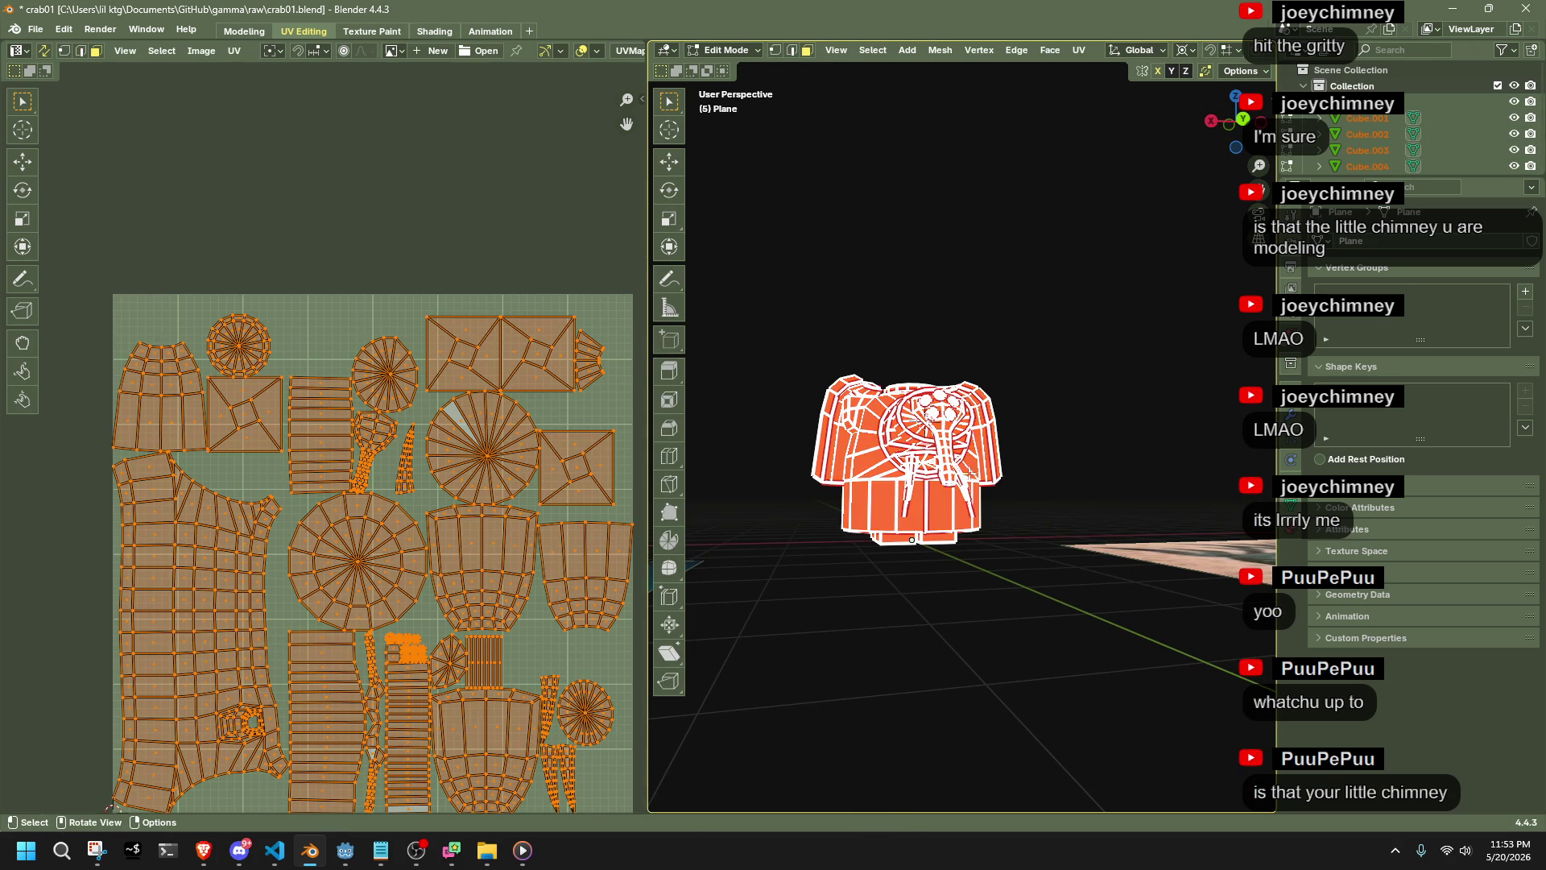
{"action": "right_click", "coordinate": [959, 471]}
{"action": "mouse_move", "coordinate": [901, 634]}
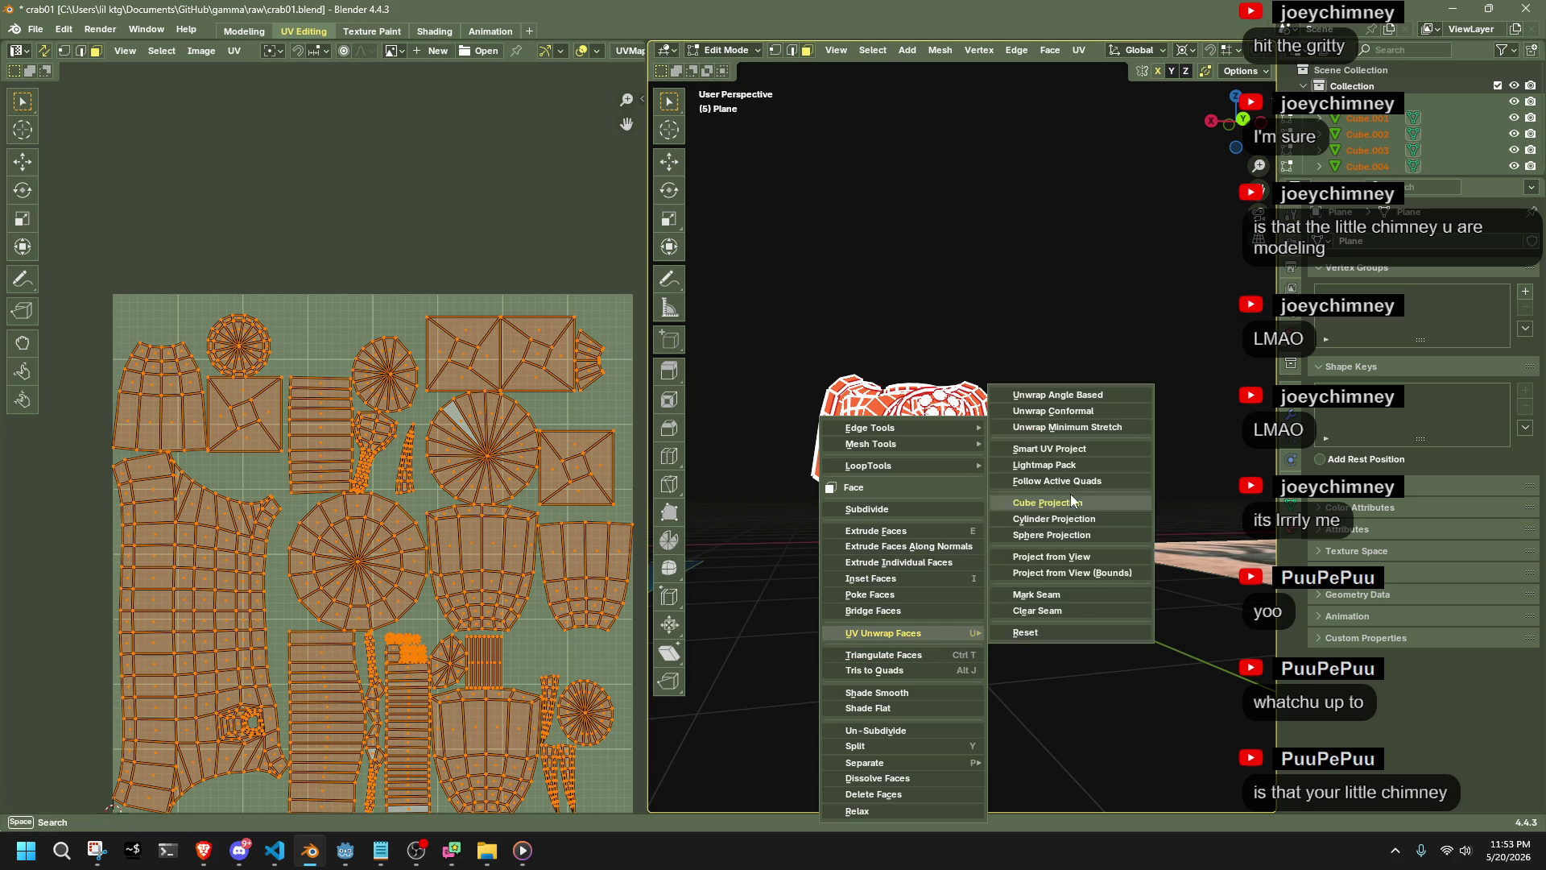
{"action": "left_click", "coordinate": [1041, 408]}
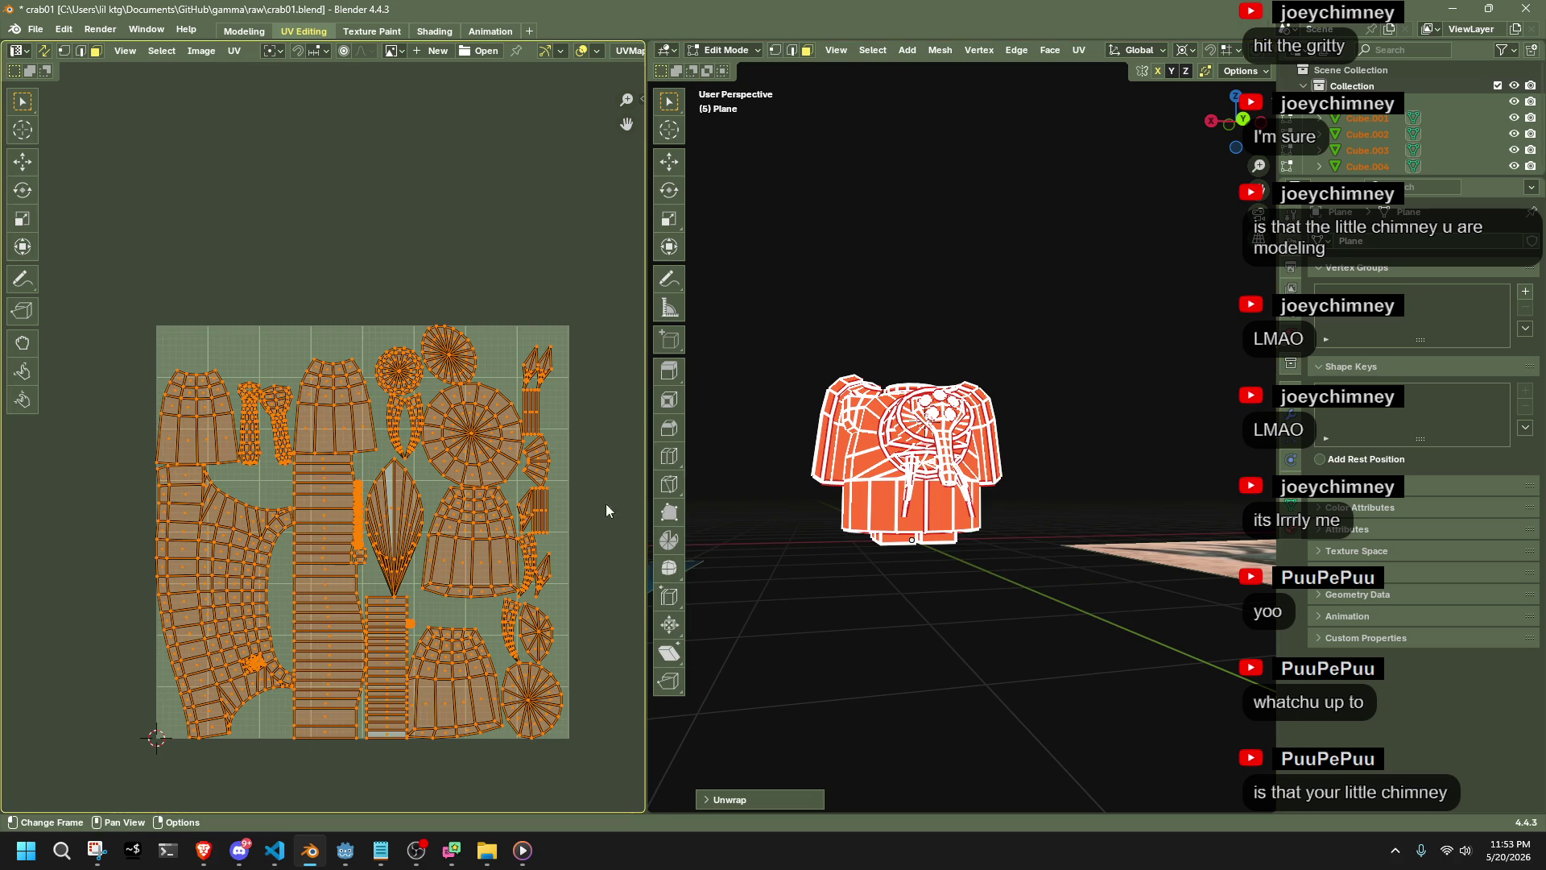
{"action": "right_click", "coordinate": [901, 431]}
{"action": "mouse_move", "coordinate": [901, 431]}
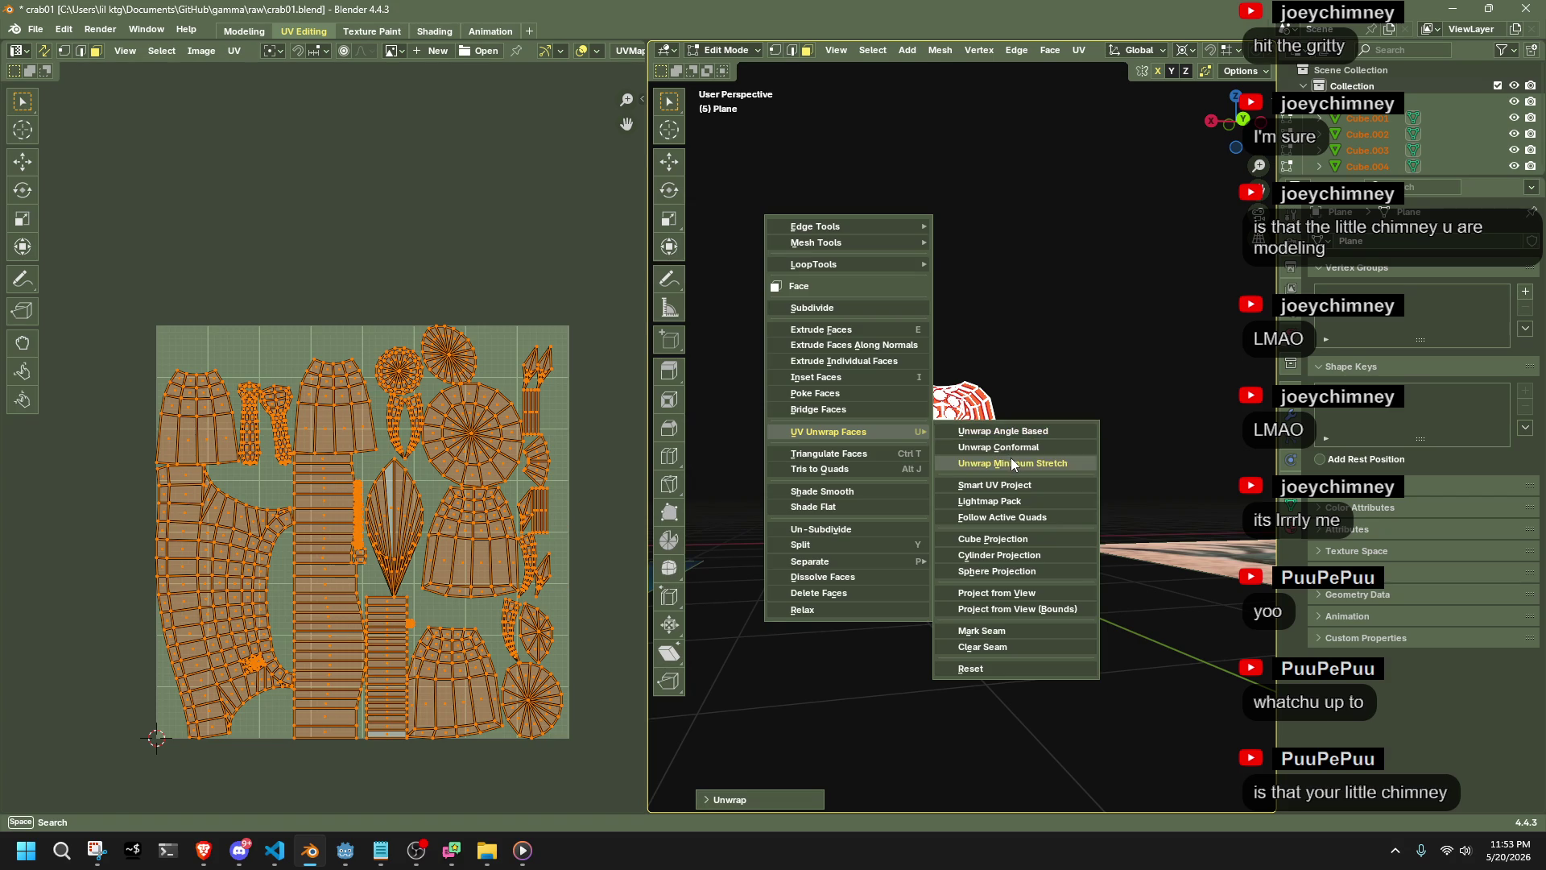
{"action": "left_click", "coordinate": [1011, 458]}
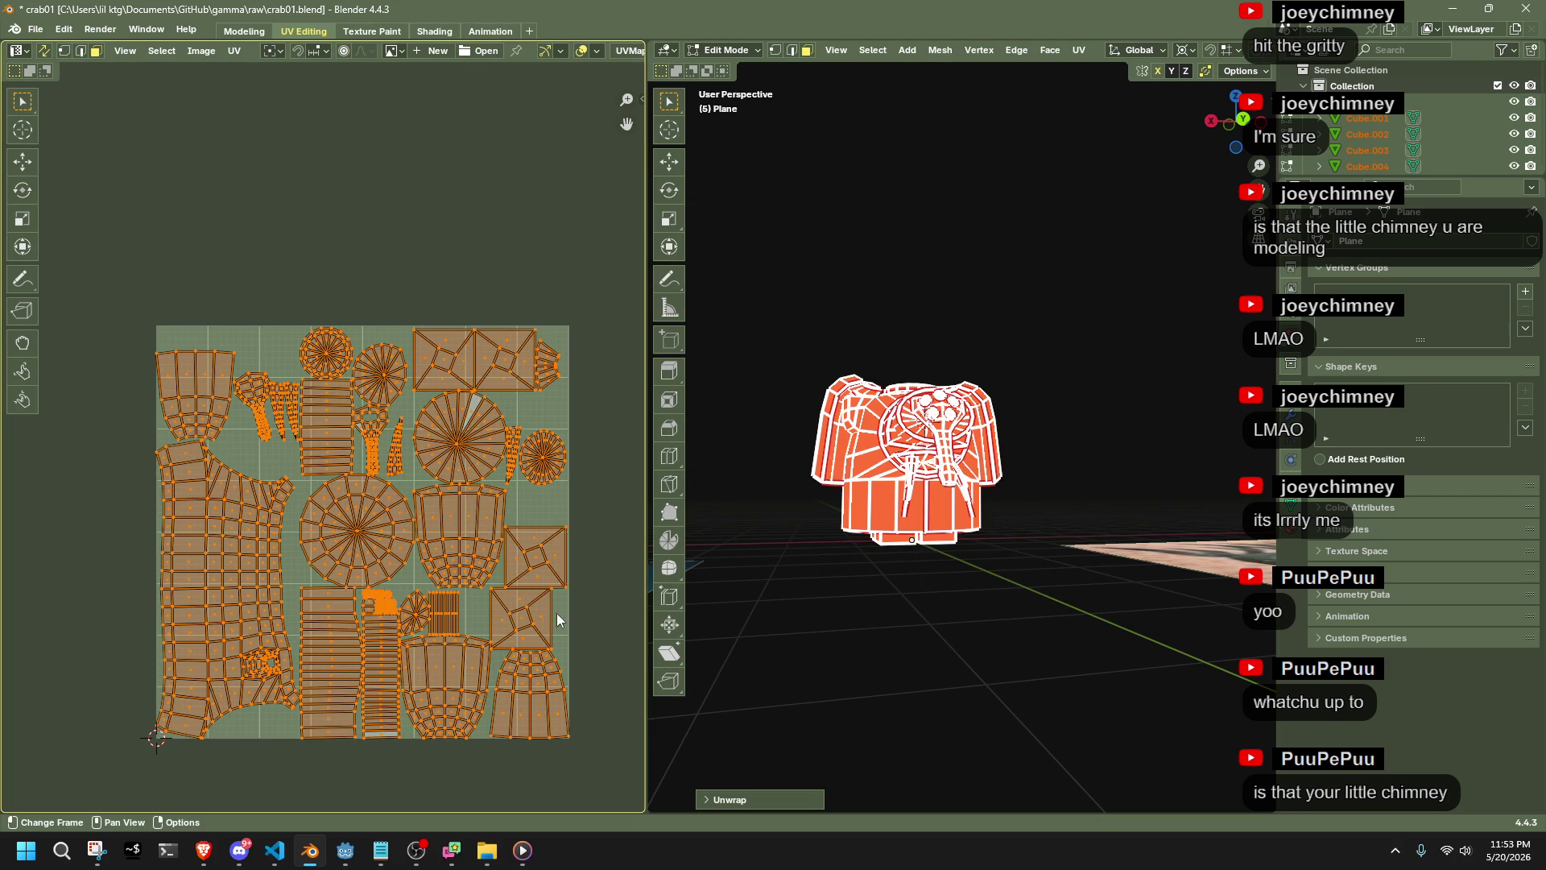
{"action": "left_click", "coordinate": [525, 618]}
Frame the selected face and box-select the whole square UV island
{"action": "key", "text": "KP_Decimal"}
{"action": "mouse_move", "coordinate": [987, 621]}
{"action": "middle_mouse_down"}
{"action": "mouse_move", "coordinate": [1036, 495]}
{"action": "mouse_move", "coordinate": [1034, 454]}
{"action": "middle_mouse_up"}
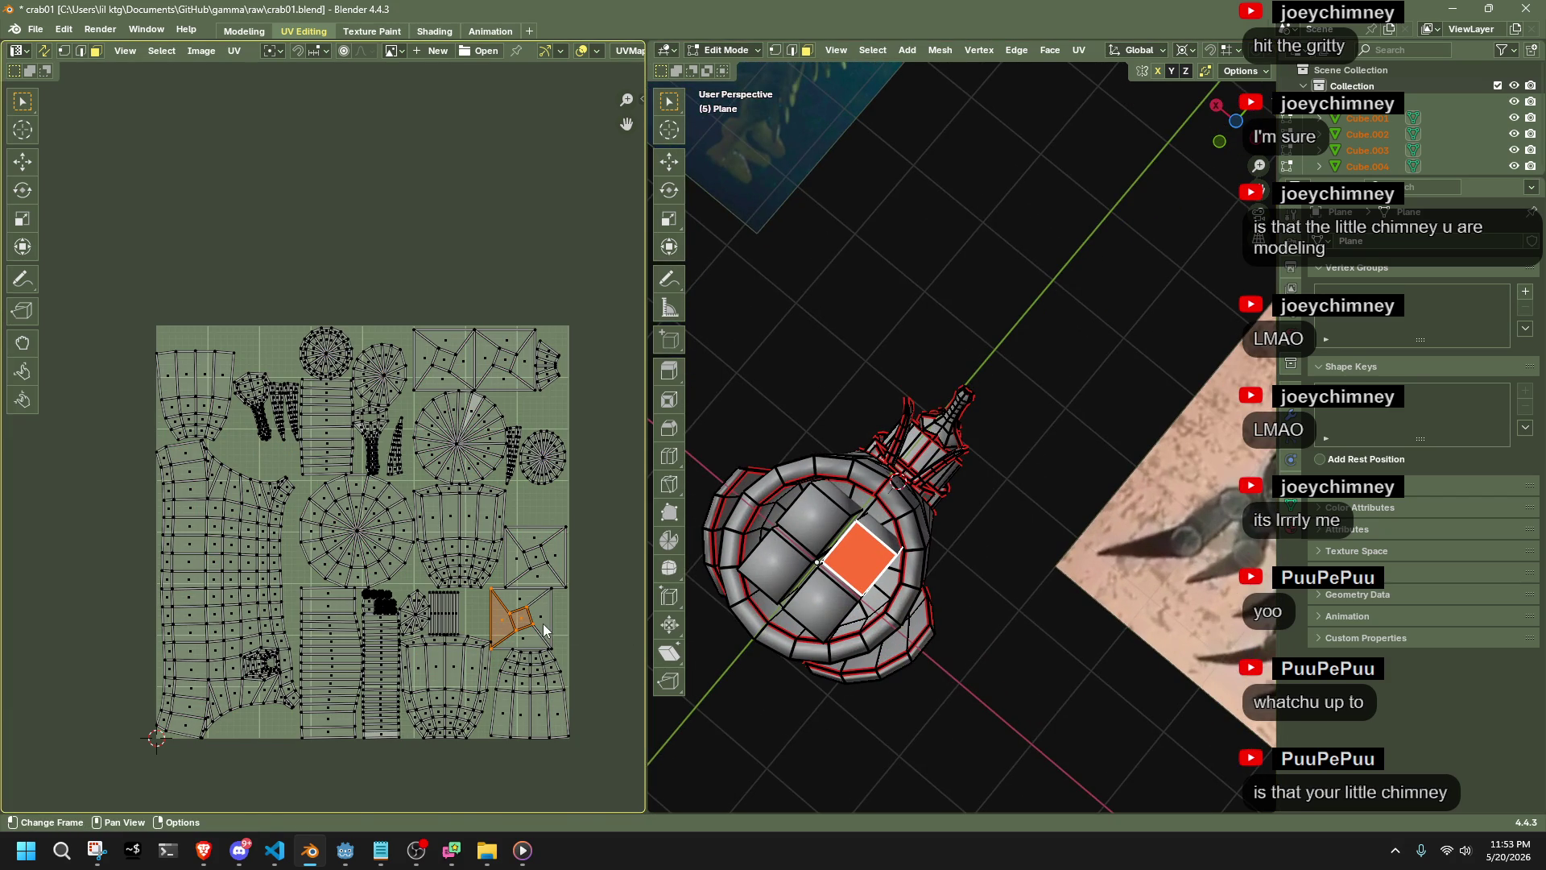
{"action": "scroll", "coordinate": [542, 622], "scroll_direction": "up", "scroll_amount": 1}
{"action": "middle_click_drag", "start_coordinate": [574, 647], "coordinate": [451, 593], "text": "shift"}
{"action": "scroll", "coordinate": [470, 600], "scroll_direction": "up", "scroll_amount": 3}
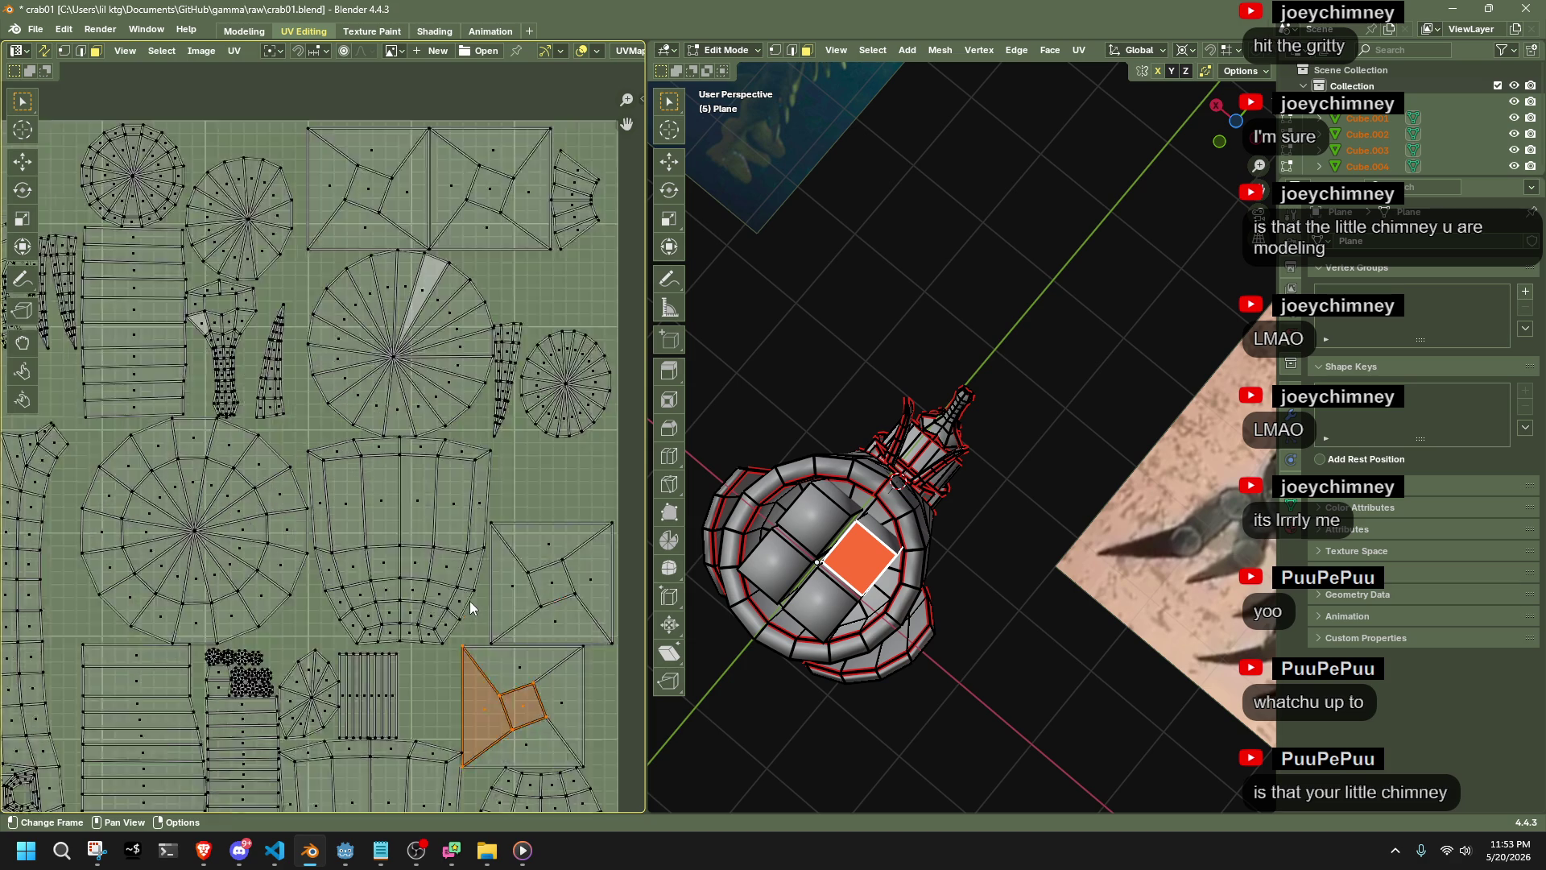
{"action": "middle_click_drag", "start_coordinate": [582, 724], "coordinate": [378, 540], "text": "shift"}
{"action": "left_click_drag", "start_coordinate": [341, 548], "coordinate": [369, 615]}
{"action": "left_click_drag", "start_coordinate": [457, 668], "coordinate": [358, 573]}
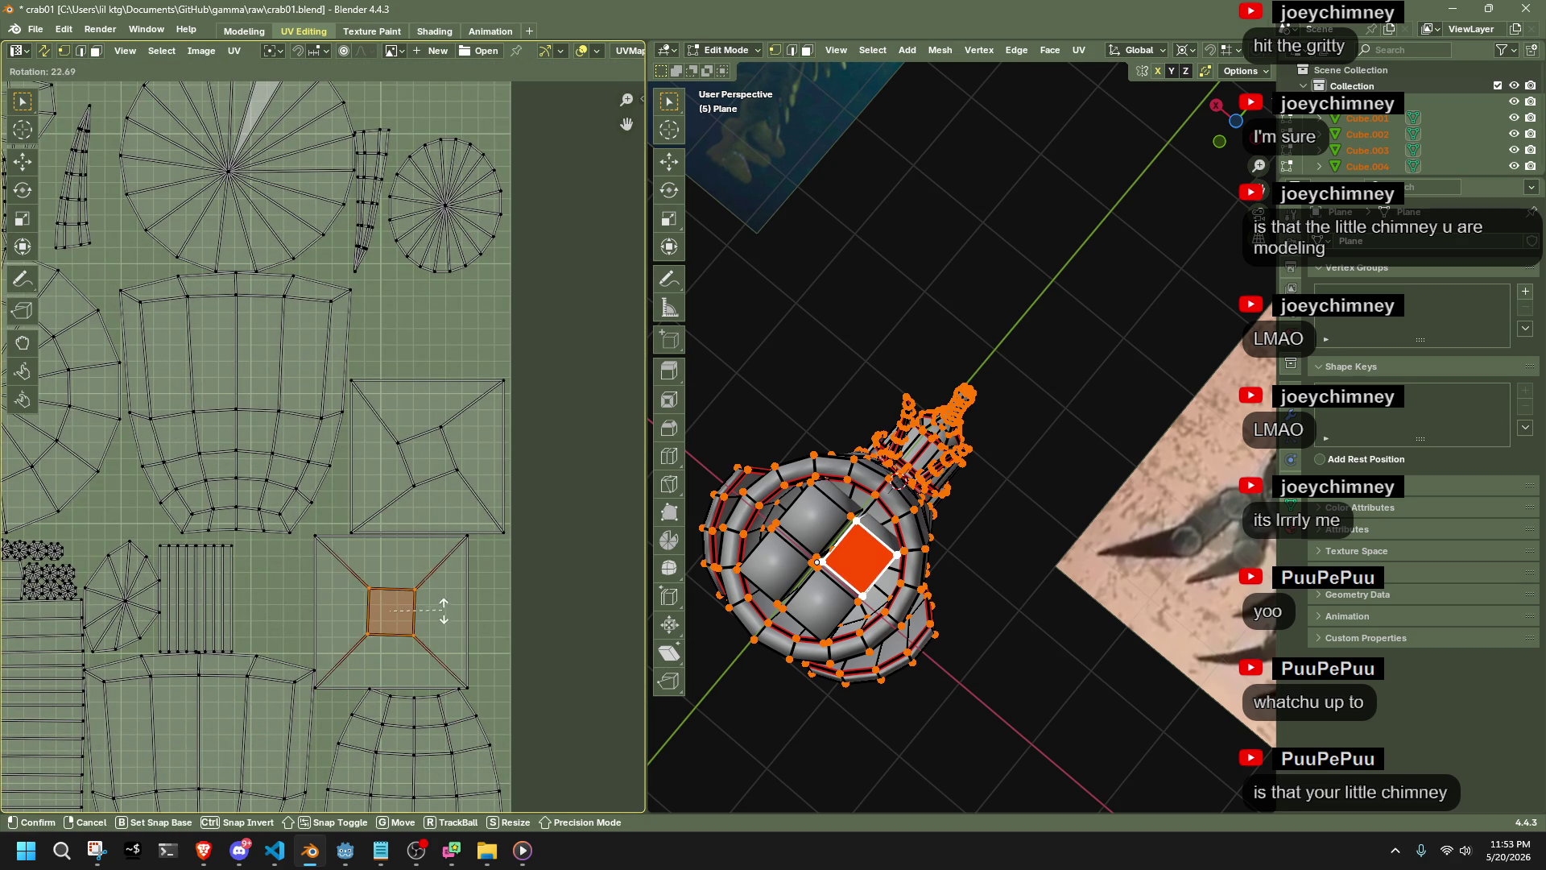
Rotate the two inner quads, each around its own centre rather than a shared pivot
{"action": "left_click", "coordinate": [441, 456], "text": "shift"}
{"action": "key", "text": "r"}
{"action": "left_click", "coordinate": [486, 491]}
{"action": "key", "text": "ctrl+z"}
{"action": "left_click", "coordinate": [269, 51]}
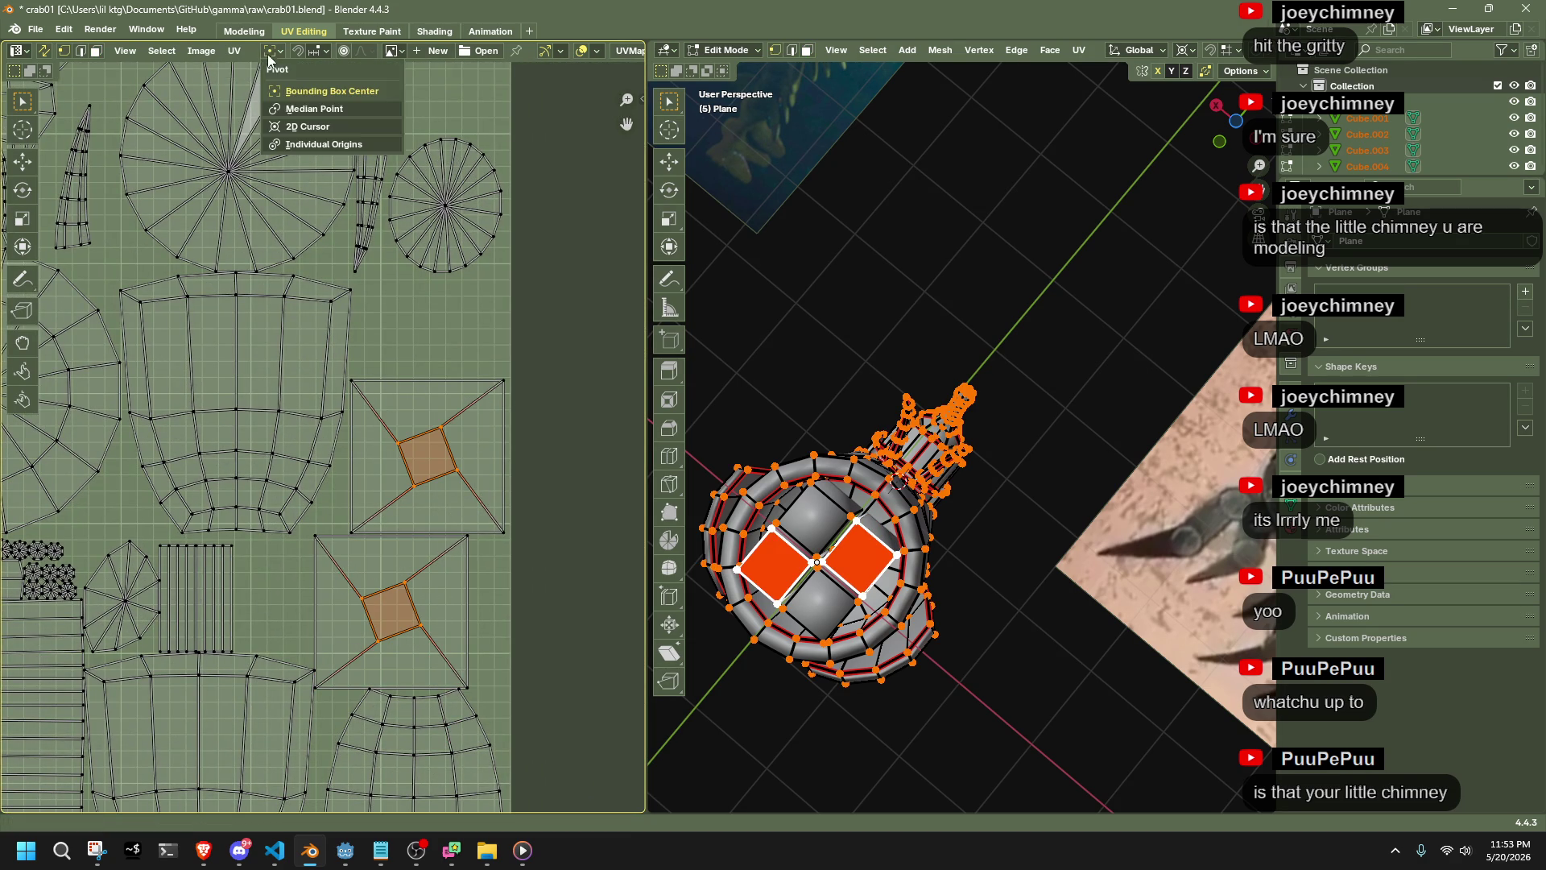
{"action": "left_click", "coordinate": [305, 145]}
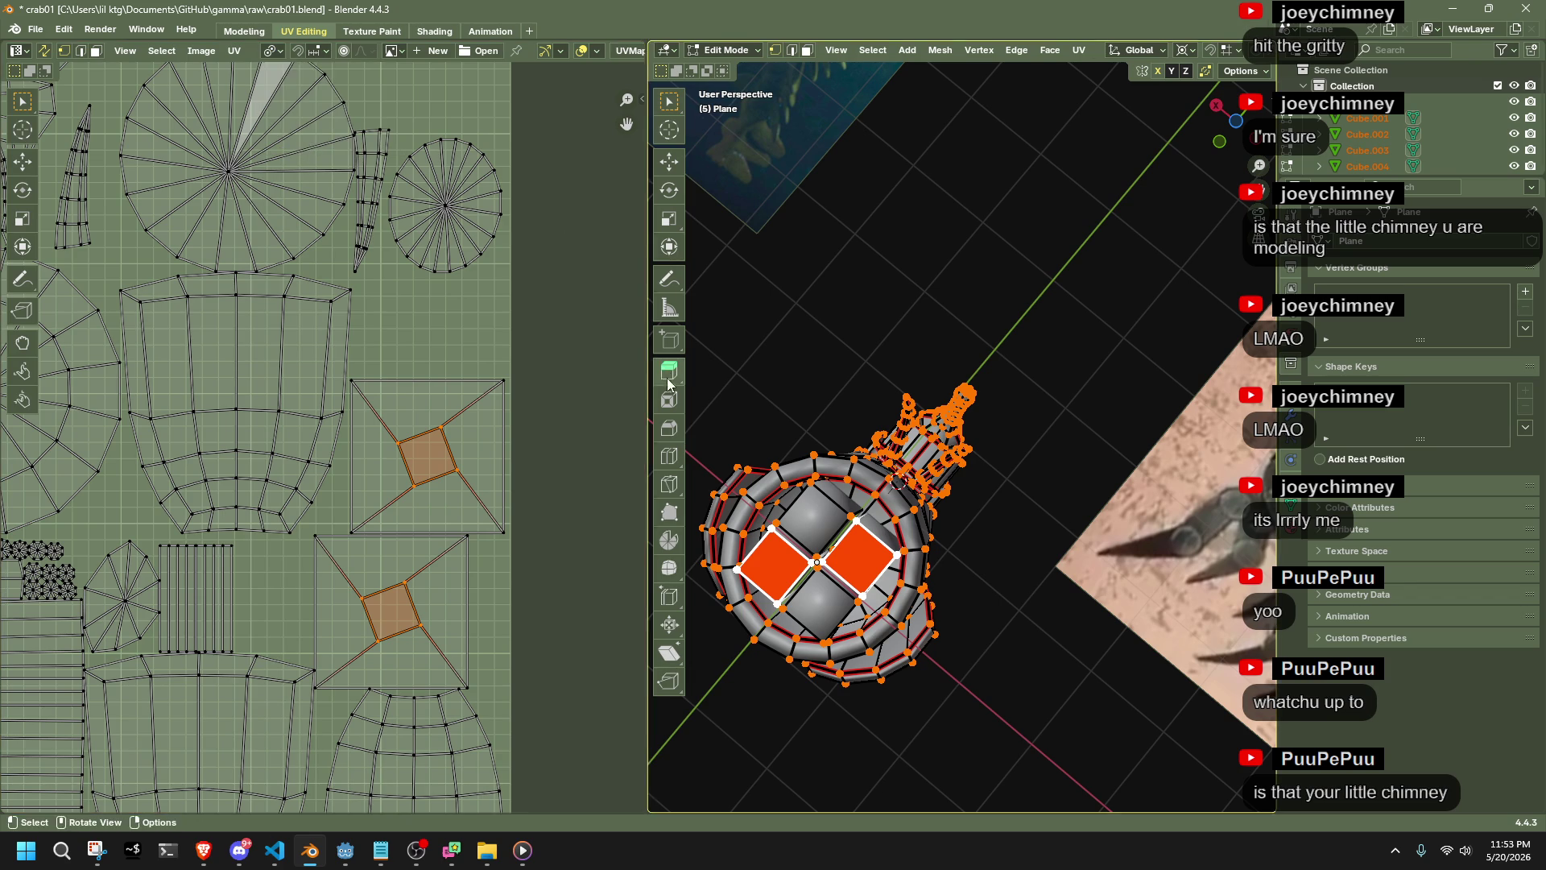
{"action": "key", "text": "r"}
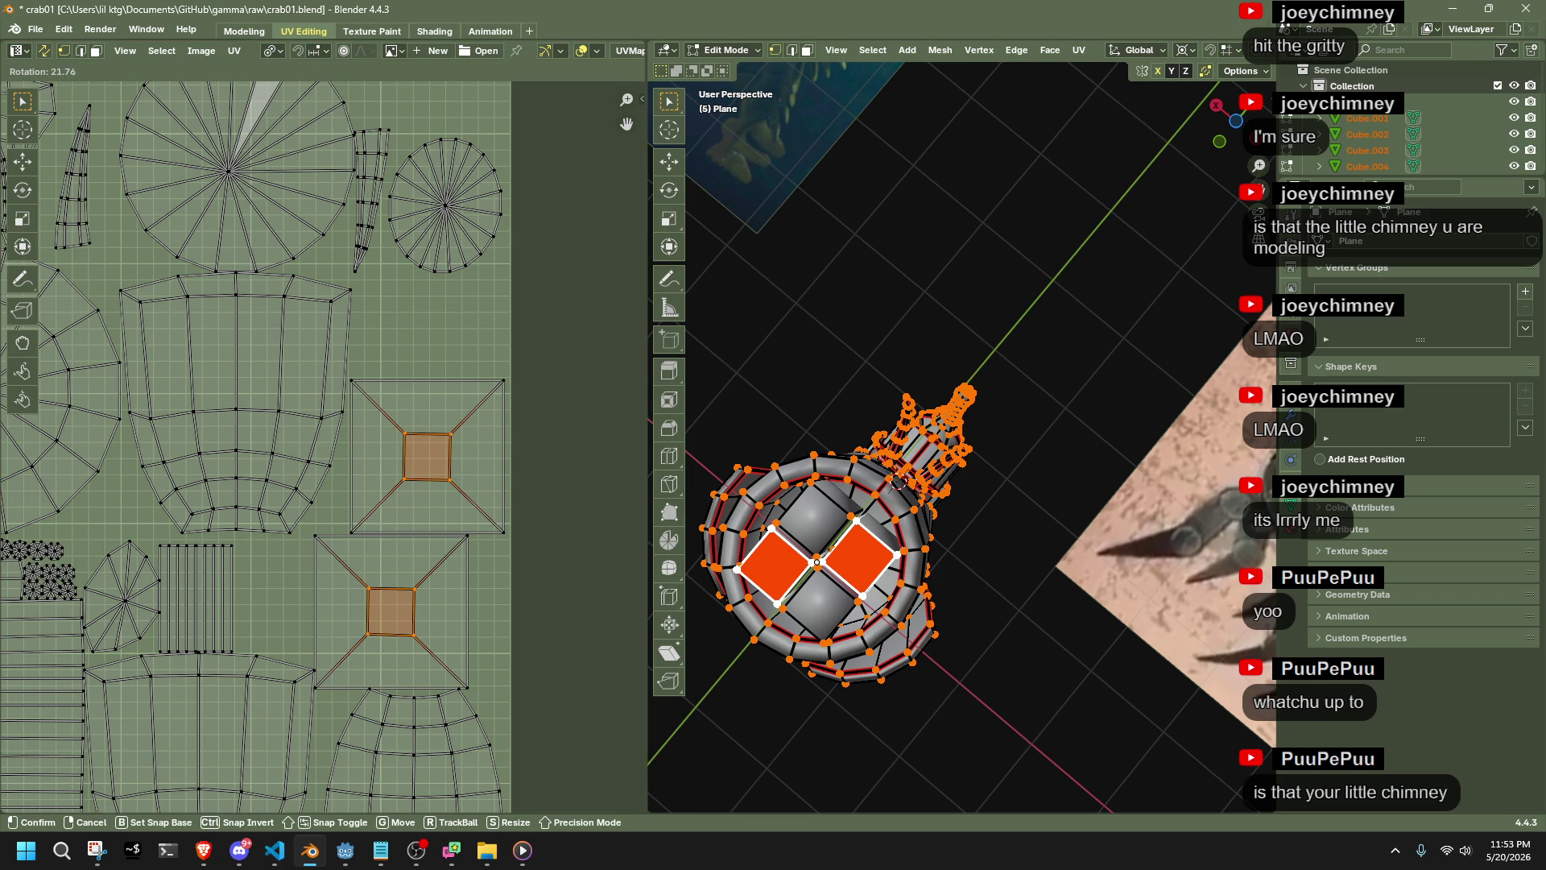
{"action": "left_click", "coordinate": [563, 519]}
Set the rotation redo Angle to exactly 20°
{"action": "left_click", "coordinate": [124, 799]}
{"action": "left_click", "coordinate": [196, 718]}
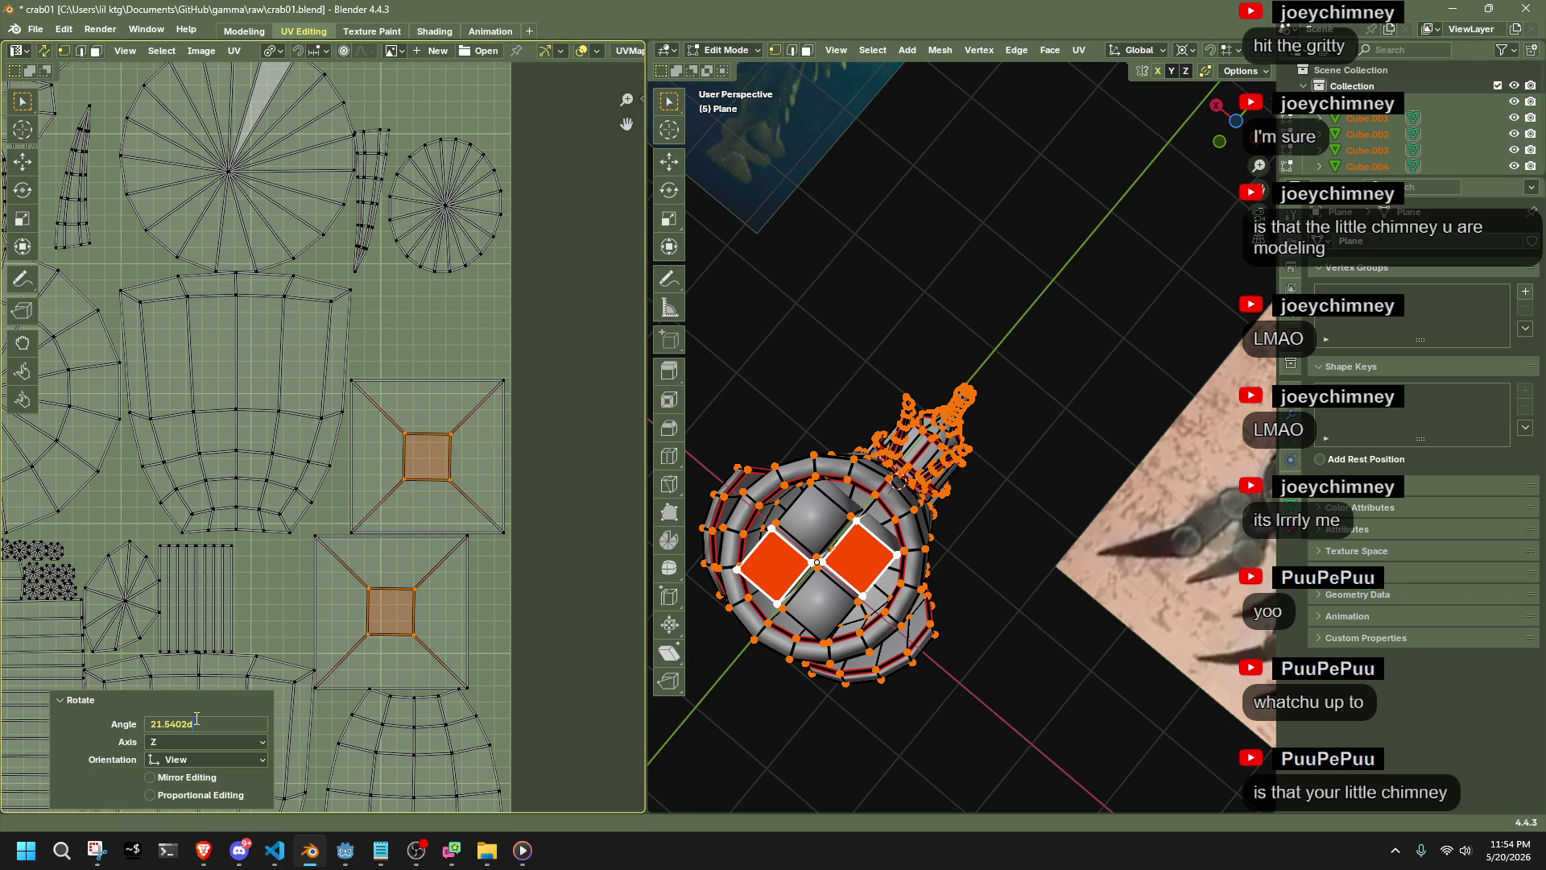
{"action": "key", "text": "ctrl+a"}
{"action": "key", "text": "BackSpace"}
{"action": "type", "text": "d"}
{"action": "key", "text": "Return"}
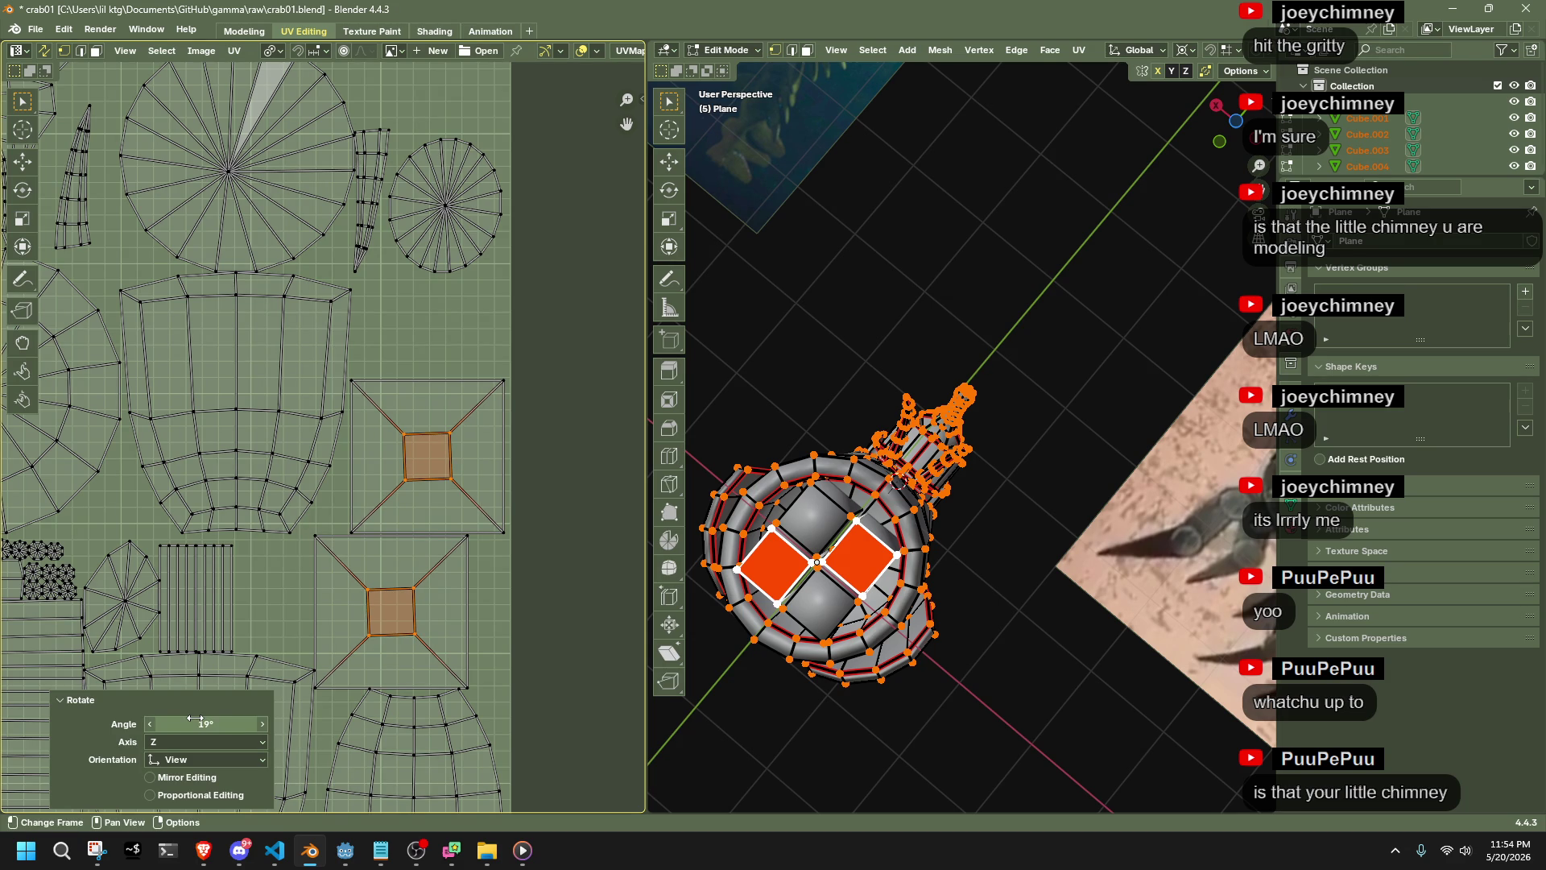
{"action": "right_click", "coordinate": [197, 719]}
{"action": "key", "text": "Escape"}
{"action": "left_click", "coordinate": [228, 727]}
{"action": "type", "text": "19d"}
{"action": "key", "text": "Return"}
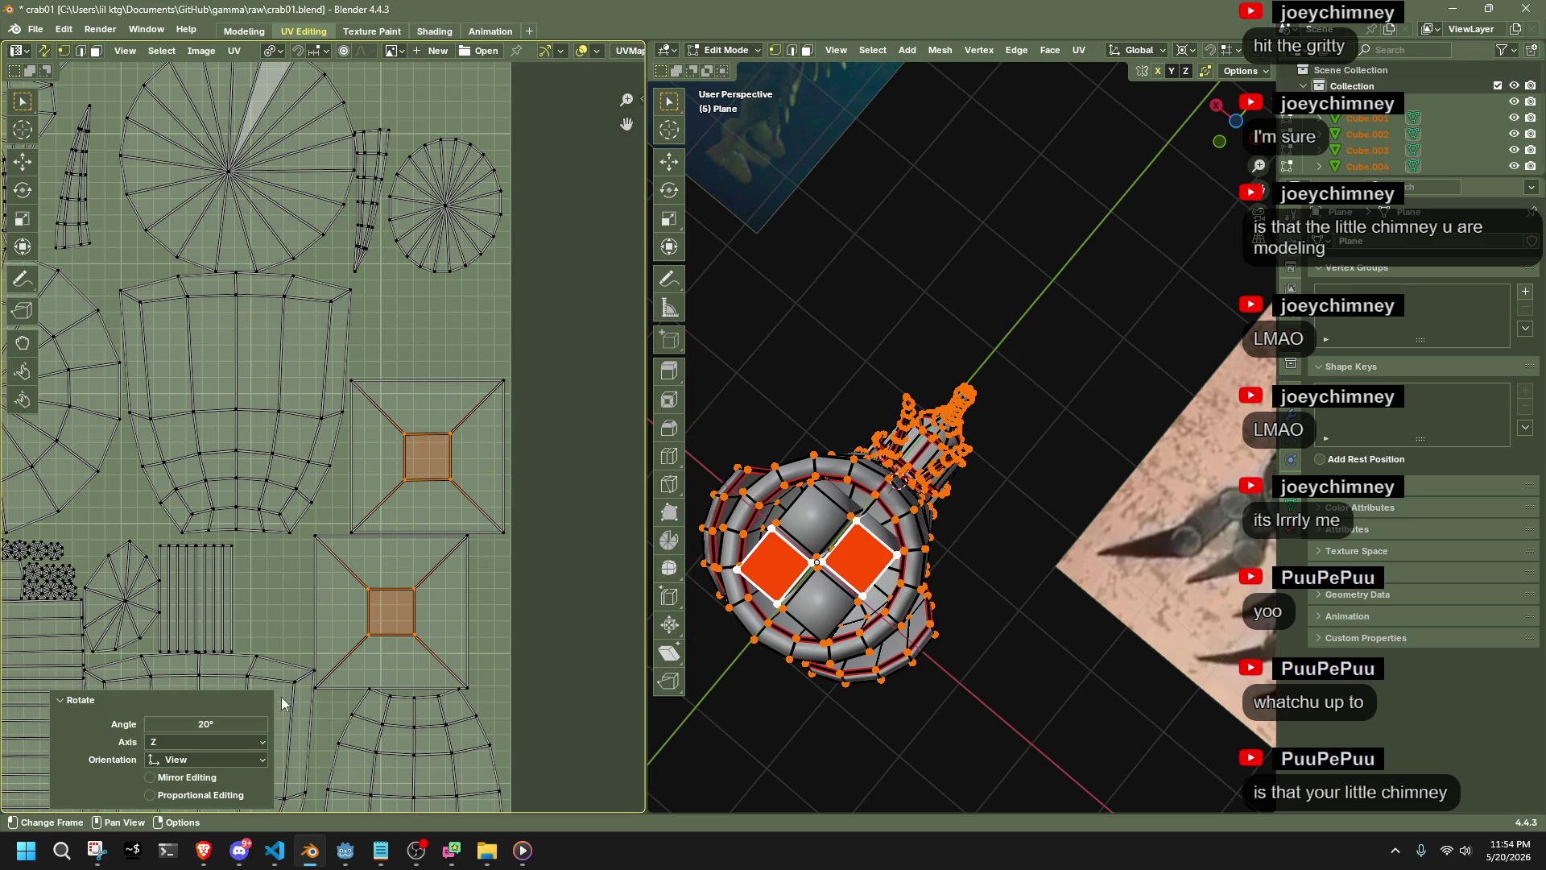
Select the lower island around the small square face with L and move it
{"action": "left_click", "coordinate": [516, 630]}
{"action": "left_click", "coordinate": [383, 612]}
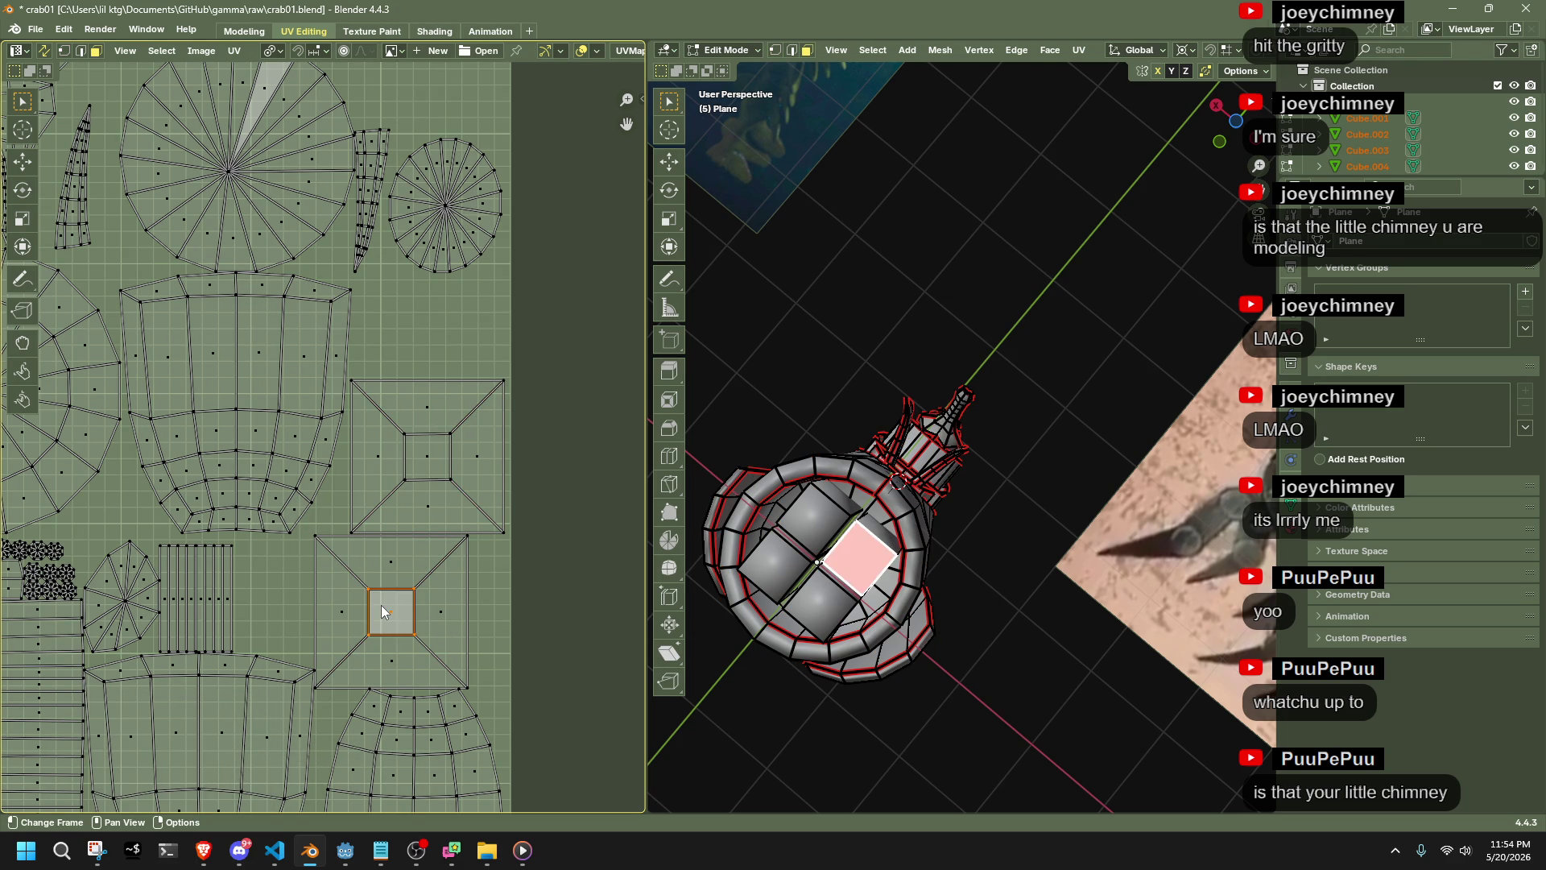
{"action": "key", "text": "l"}
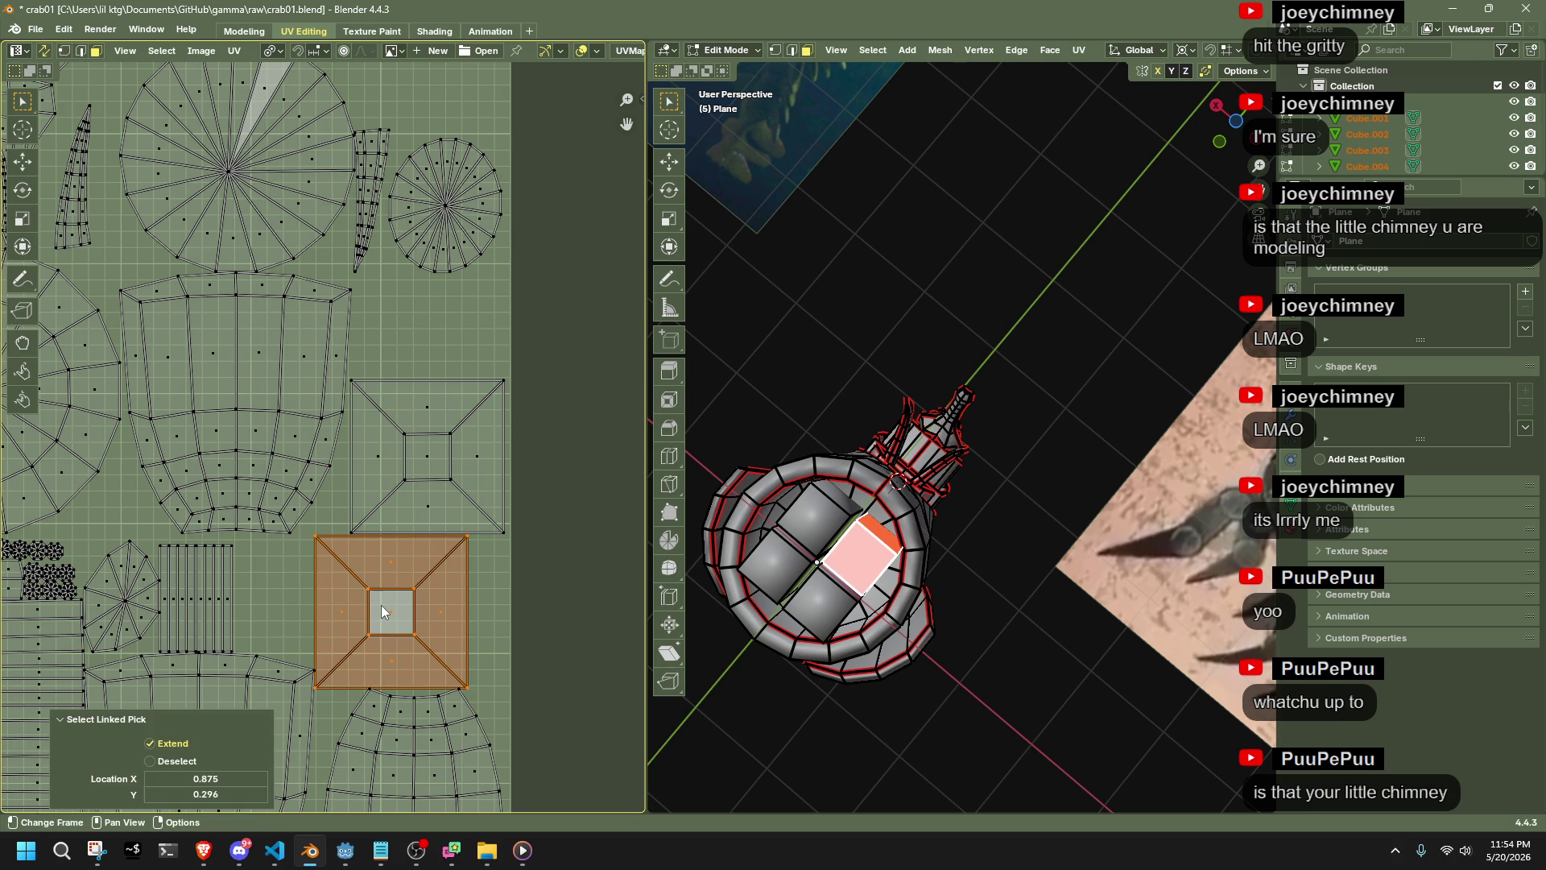
{"action": "key", "text": "g"}
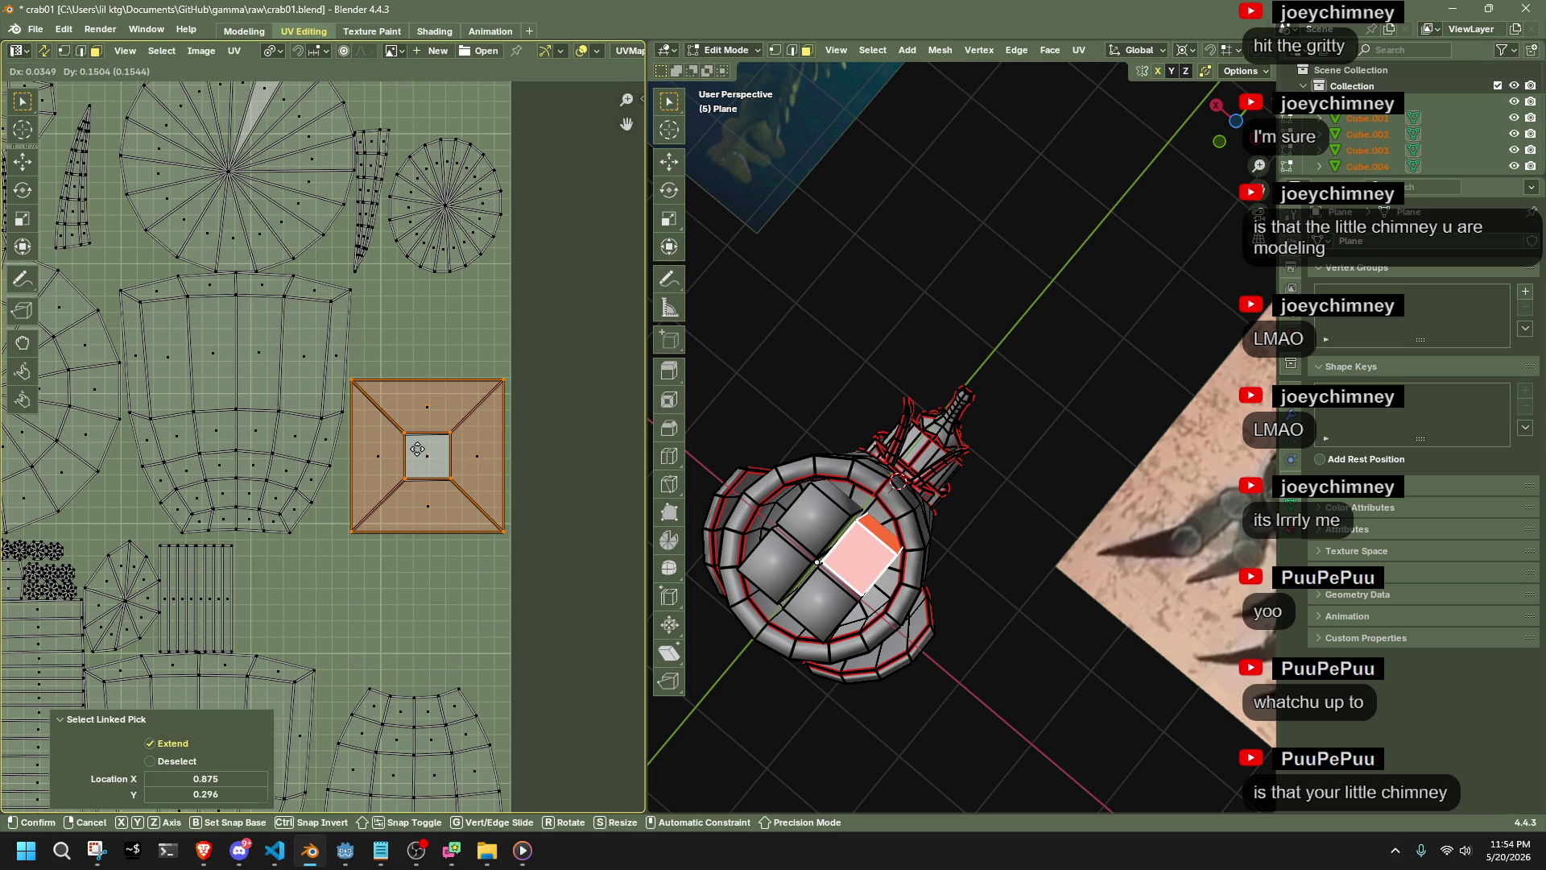
{"action": "left_click", "coordinate": [417, 448]}
Shift the square face island slightly down and recentre the UV layout
{"action": "left_click", "coordinate": [562, 553]}
{"action": "left_click_drag", "start_coordinate": [558, 593], "coordinate": [346, 368]}
{"action": "key", "text": "g"}
{"action": "left_click", "coordinate": [384, 624]}
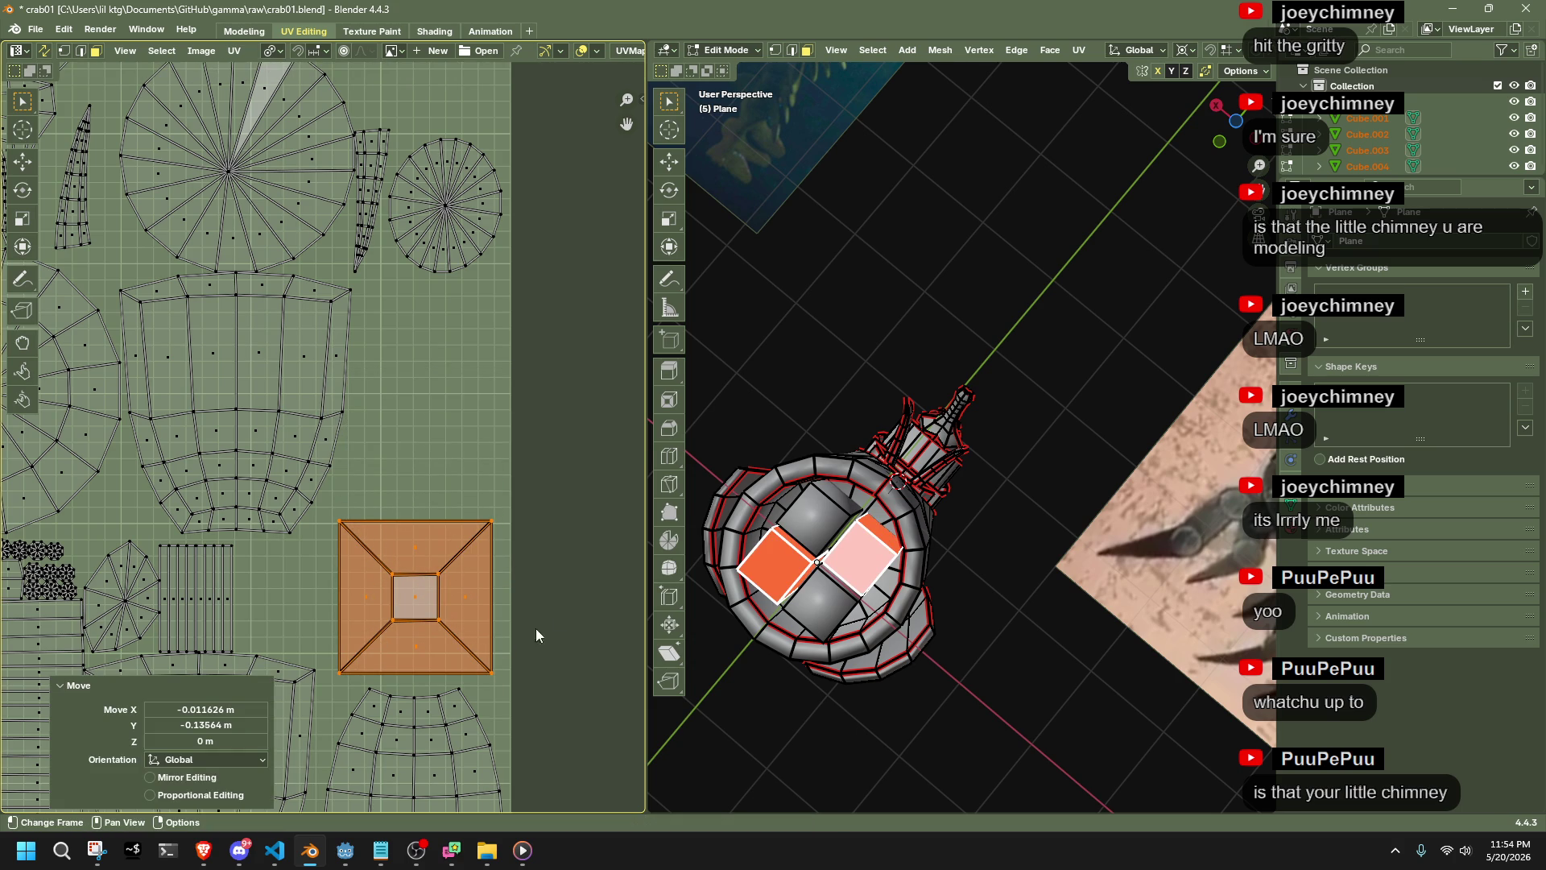
{"action": "scroll", "coordinate": [886, 523], "scroll_direction": "down", "scroll_amount": 2}
{"action": "scroll", "coordinate": [885, 524], "scroll_direction": "up", "scroll_amount": 2}
{"action": "scroll", "coordinate": [424, 582], "scroll_direction": "down", "scroll_amount": 3}
{"action": "middle_click_drag", "start_coordinate": [353, 565], "coordinate": [503, 662]}
{"action": "scroll", "coordinate": [403, 355], "scroll_direction": "up", "scroll_amount": 4}
Rotate both small square islands by -20°
{"action": "left_click", "coordinate": [388, 430]}
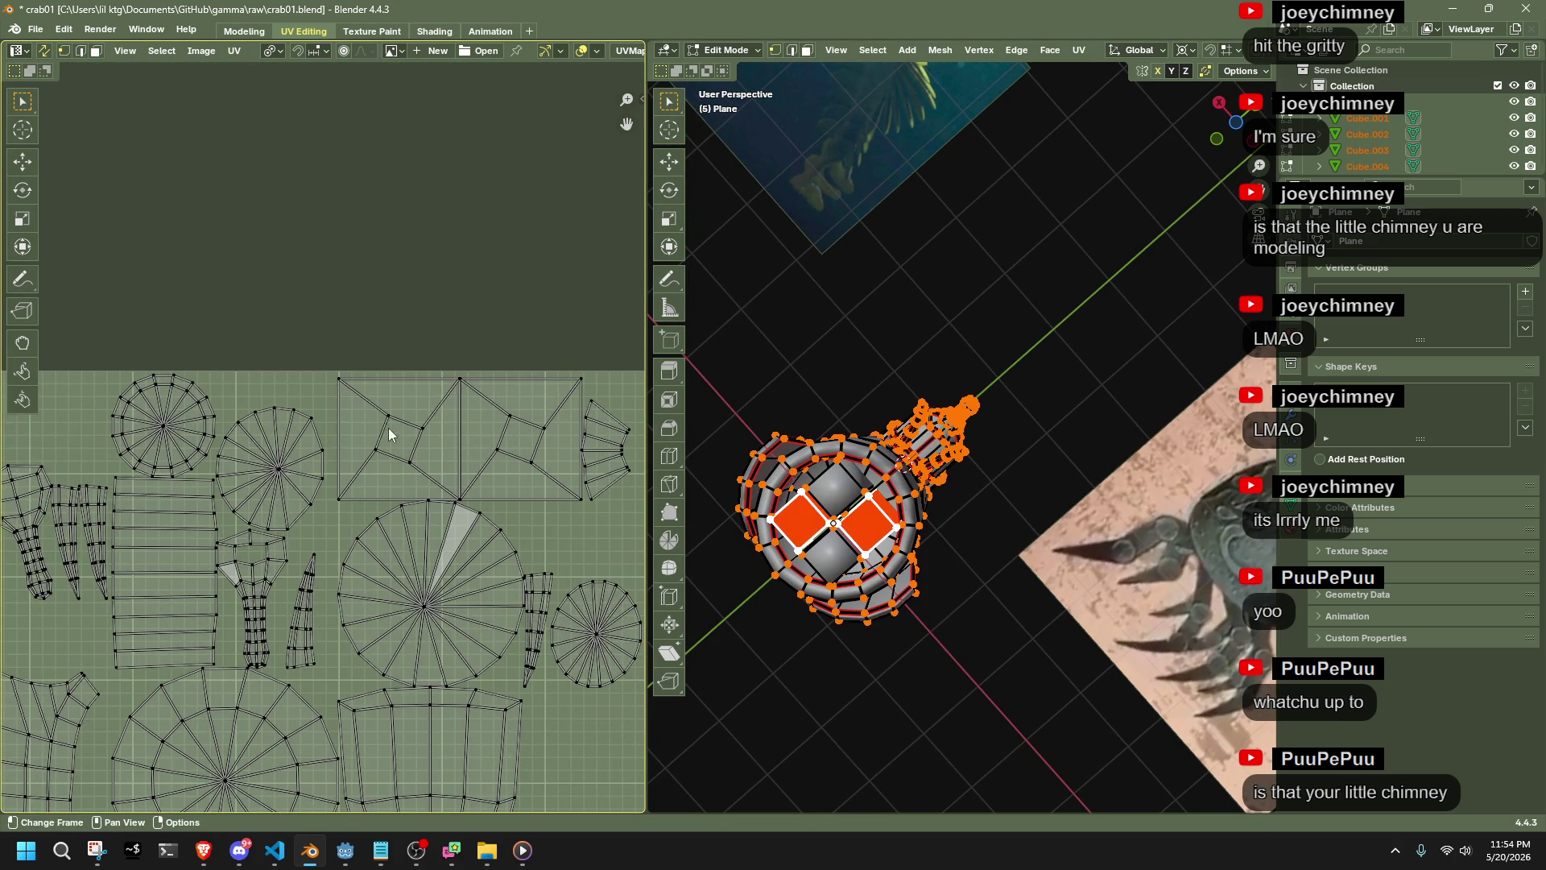
{"action": "left_click", "coordinate": [532, 443], "text": "shift"}
{"action": "key", "text": "r"}
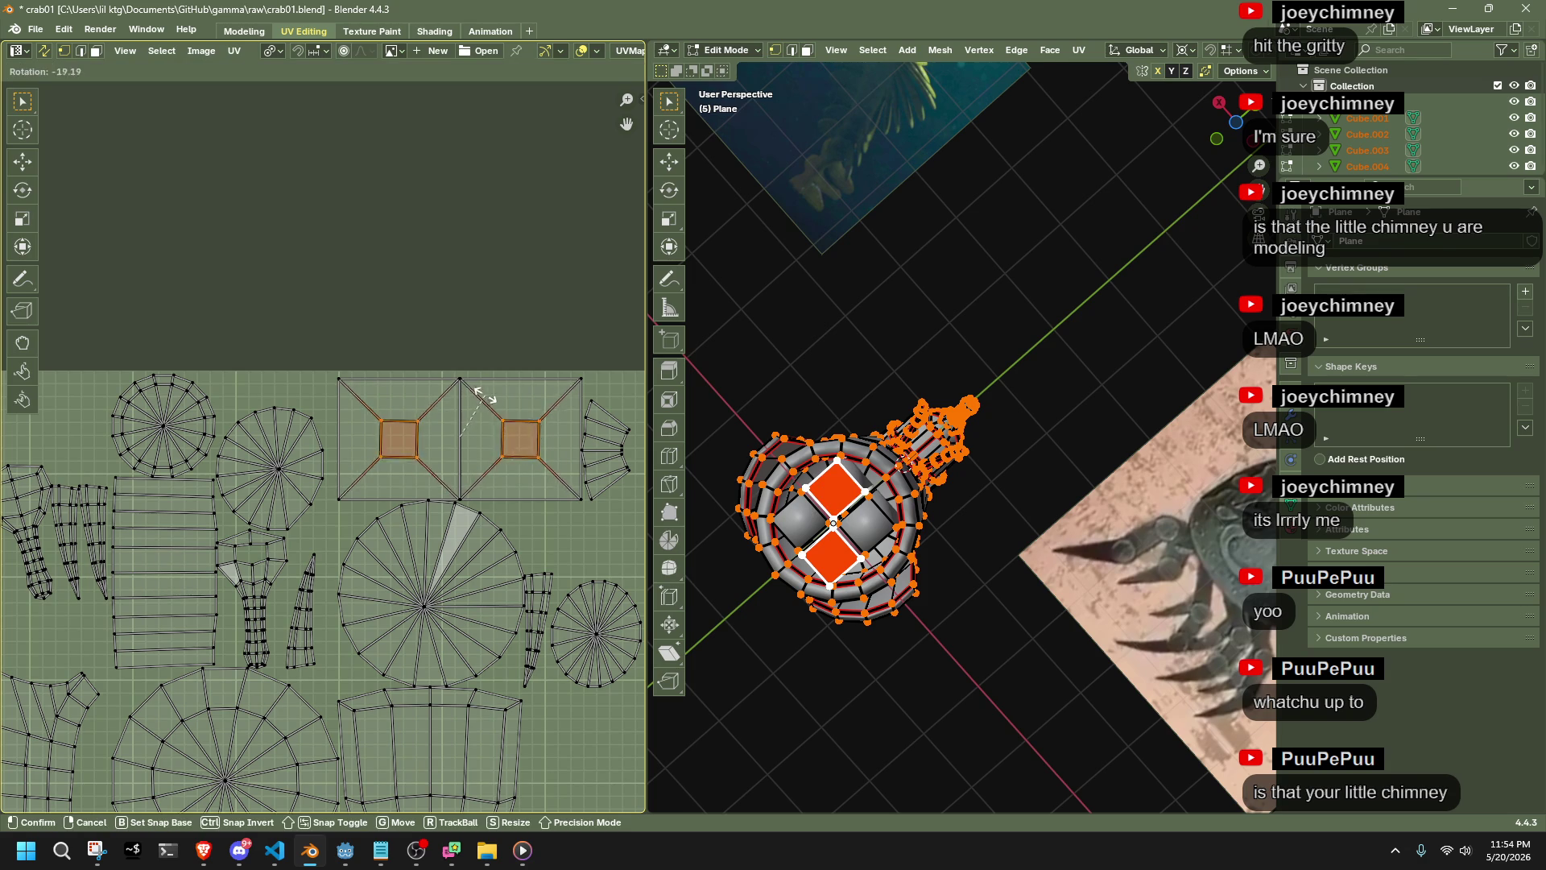
{"action": "left_click", "coordinate": [169, 691]}
{"action": "left_click", "coordinate": [186, 723]}
{"action": "type", "text": "-"}
{"action": "key", "text": "Escape"}
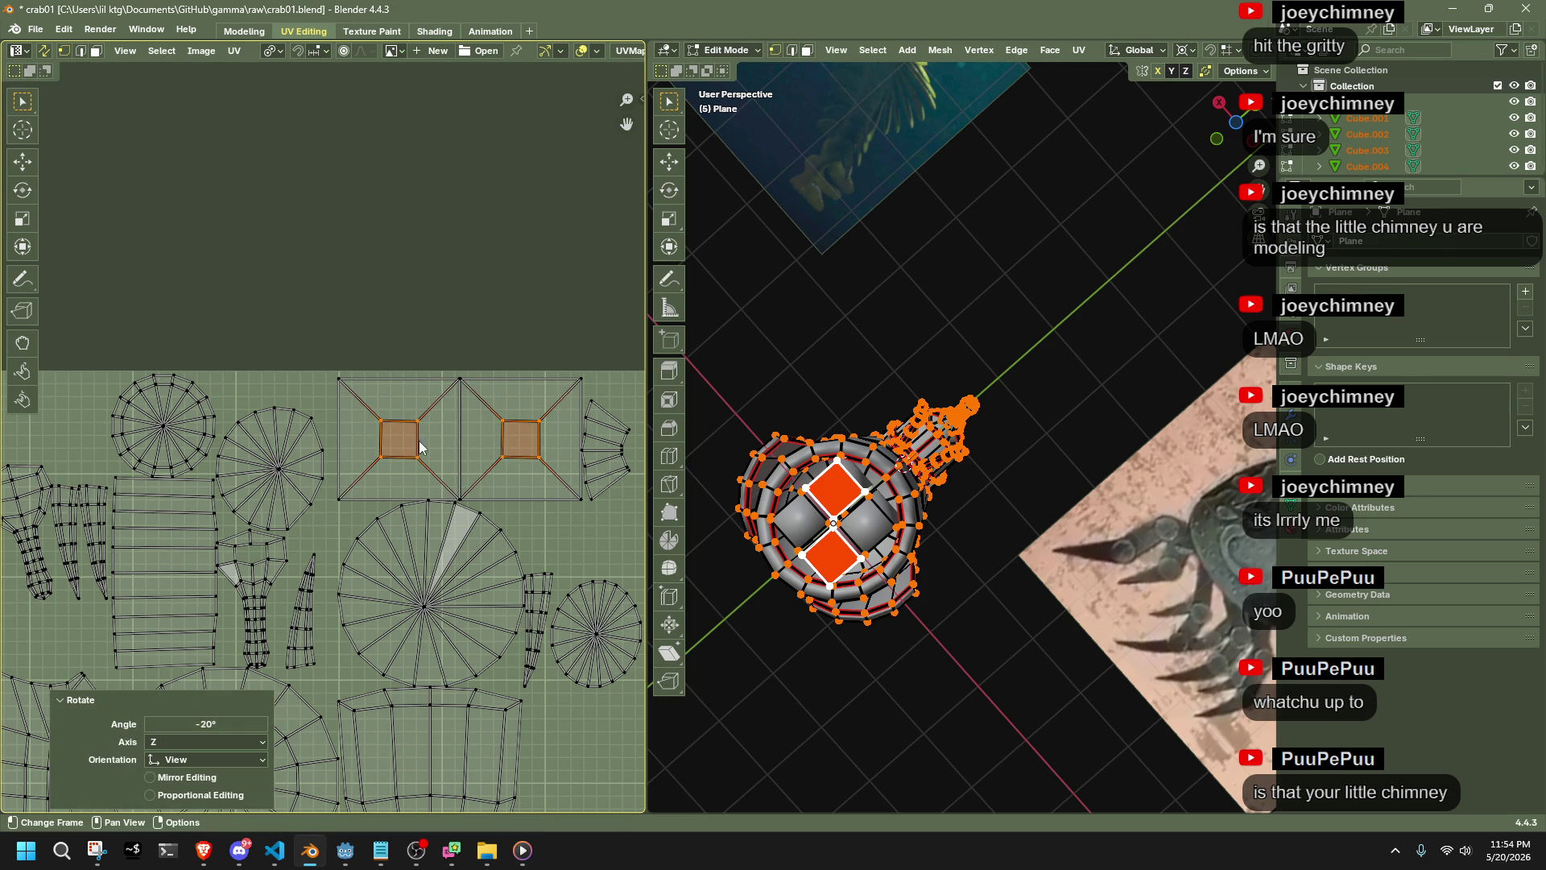
{"action": "left_click", "coordinate": [393, 403]}
Move the left square island over onto the other square island
{"action": "key", "text": "l"}
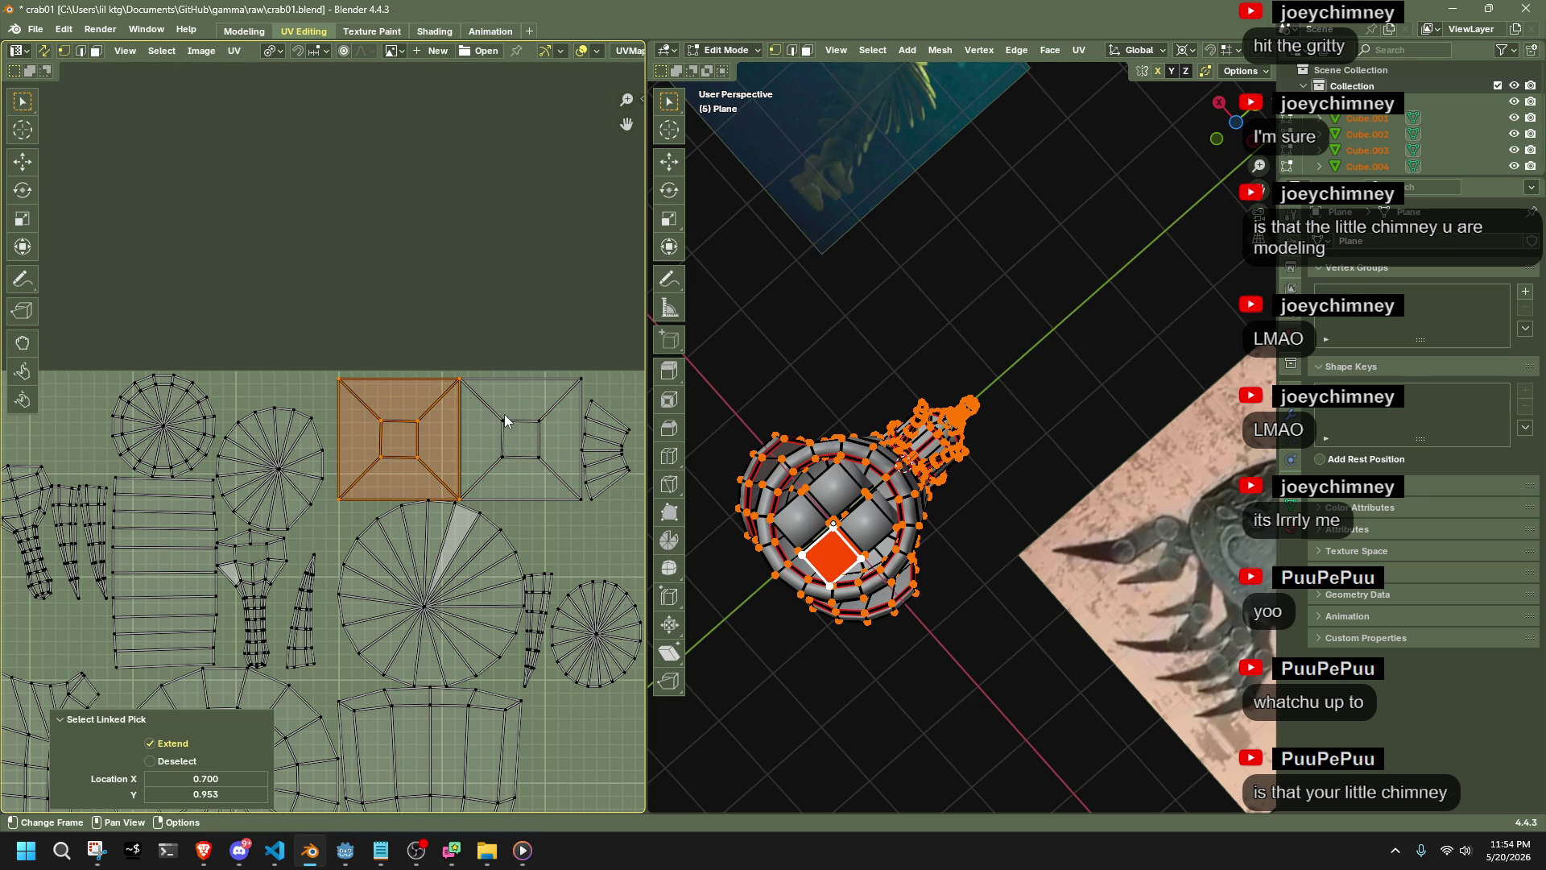
{"action": "key", "text": "l"}
{"action": "scroll", "coordinate": [499, 499], "scroll_direction": "down", "scroll_amount": 1}
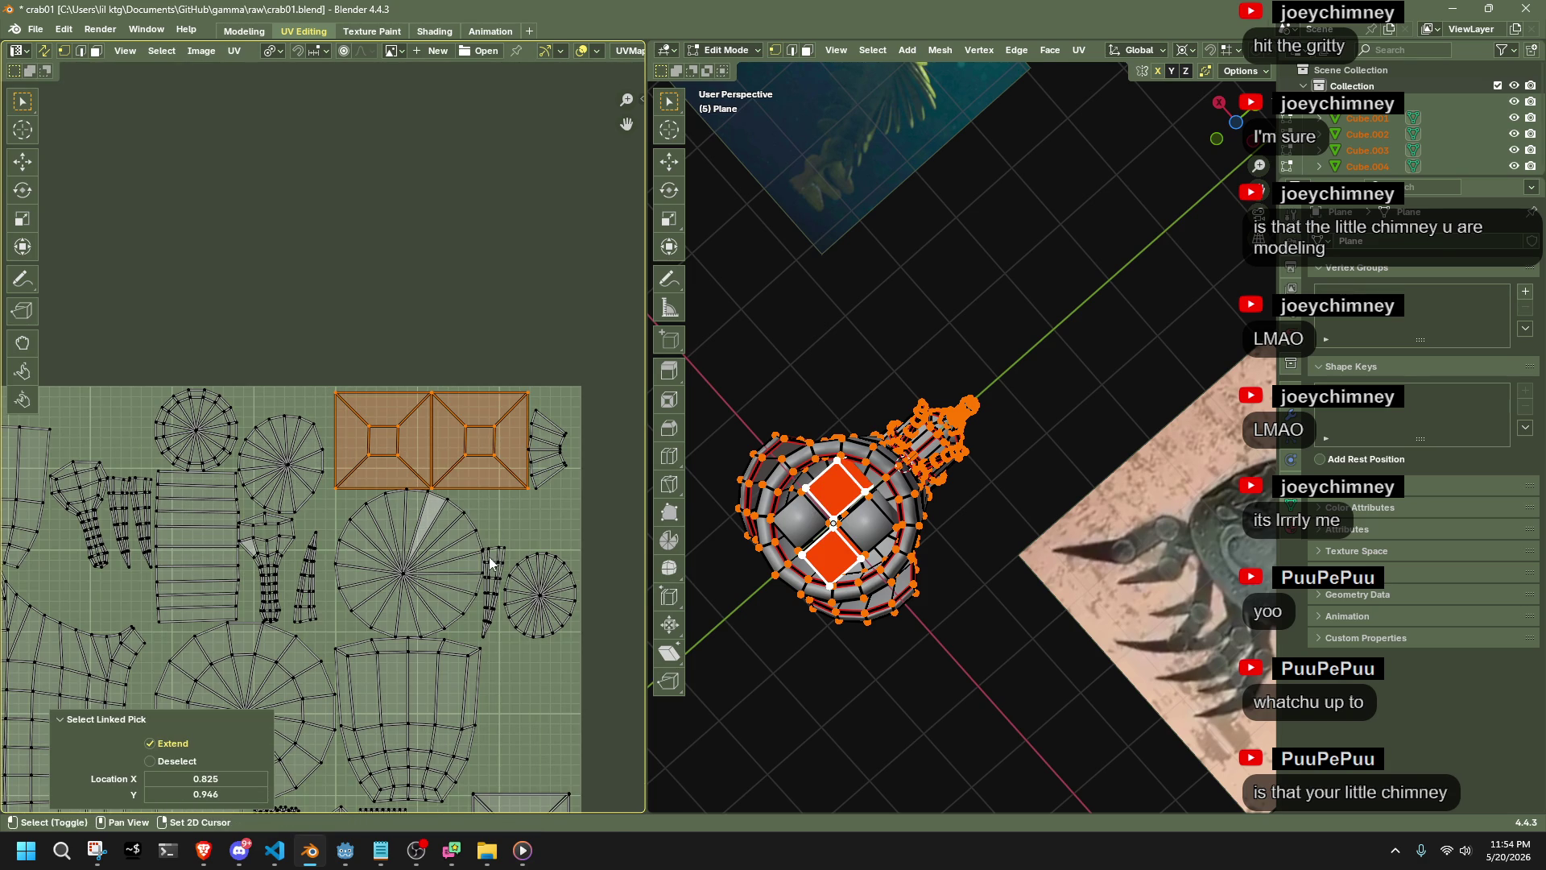
{"action": "left_click", "coordinate": [377, 431]}
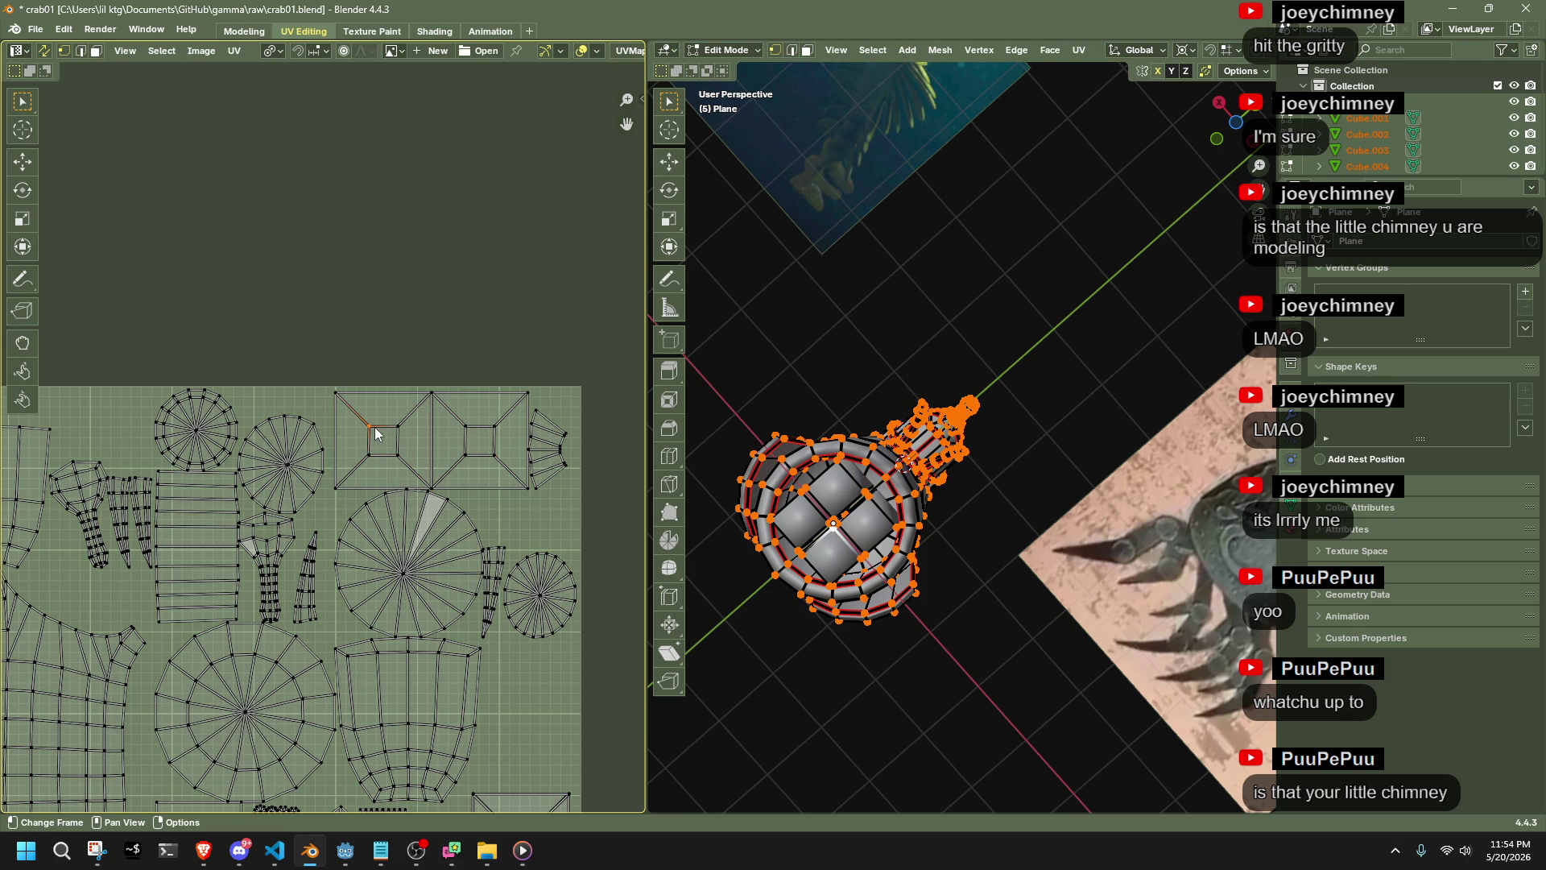
{"action": "key", "text": "l"}
{"action": "key", "text": "g"}
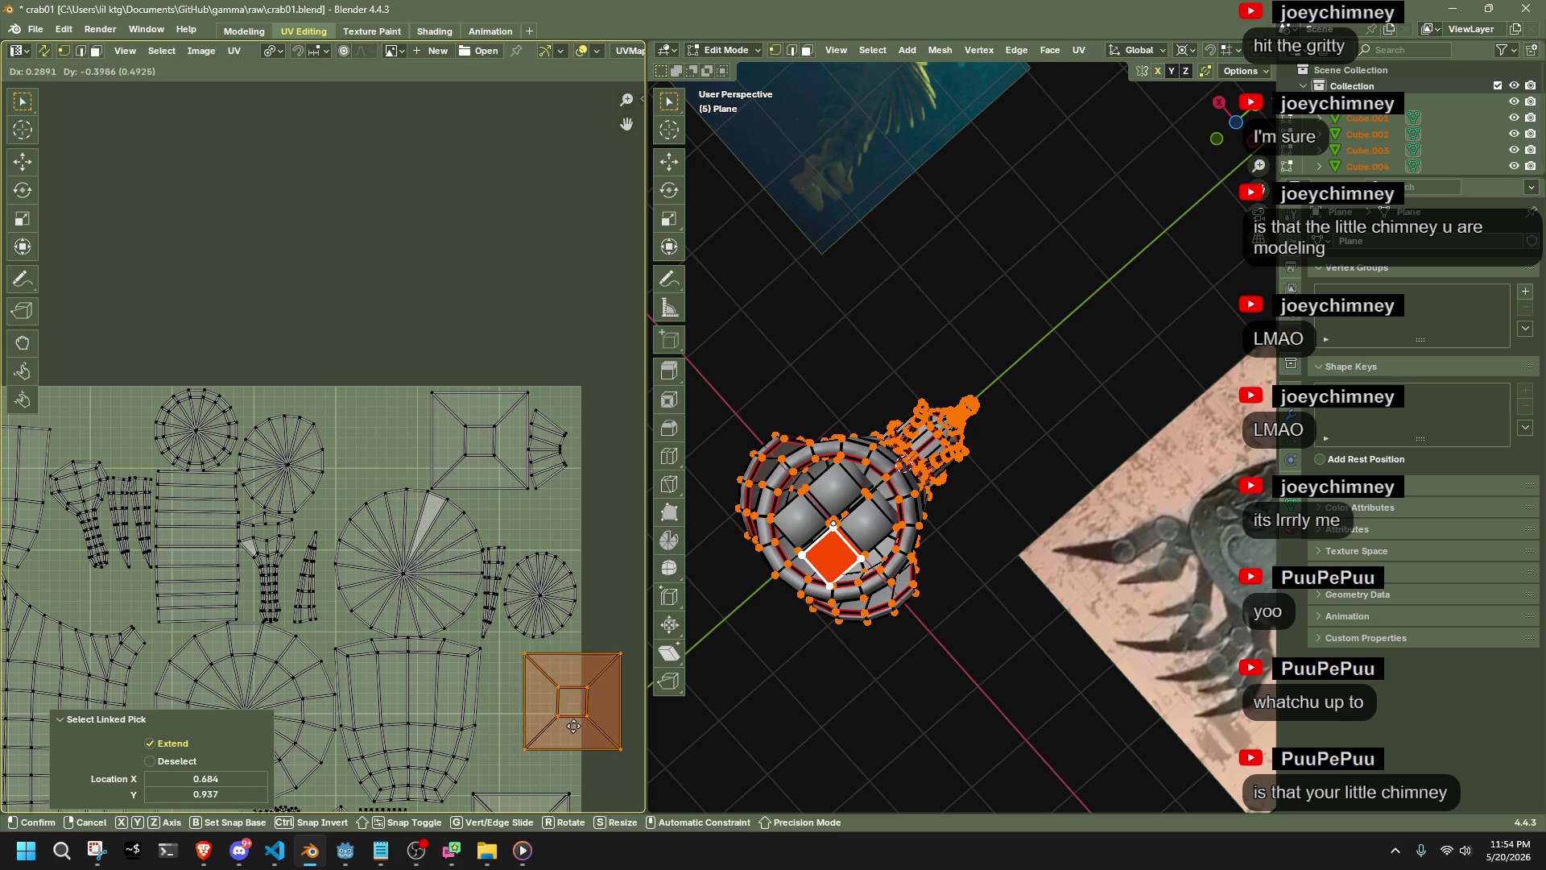
{"action": "left_click", "coordinate": [570, 788]}
{"action": "middle_click_drag", "start_coordinate": [556, 664], "coordinate": [445, 365]}
{"action": "scroll", "coordinate": [444, 364], "scroll_direction": "up", "scroll_amount": 3}
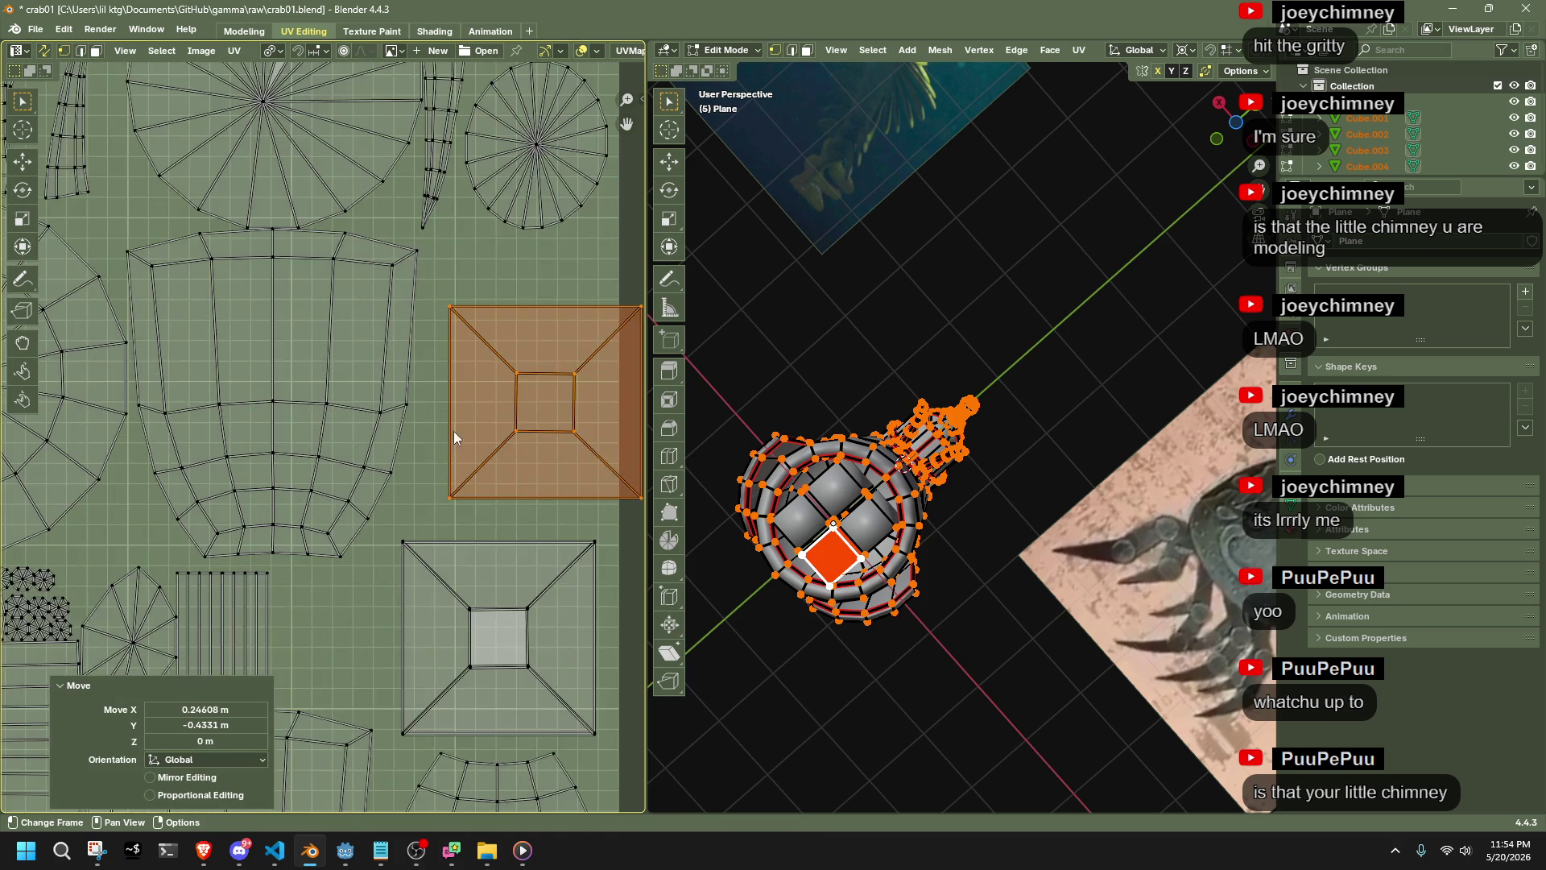
{"action": "key", "text": "g"}
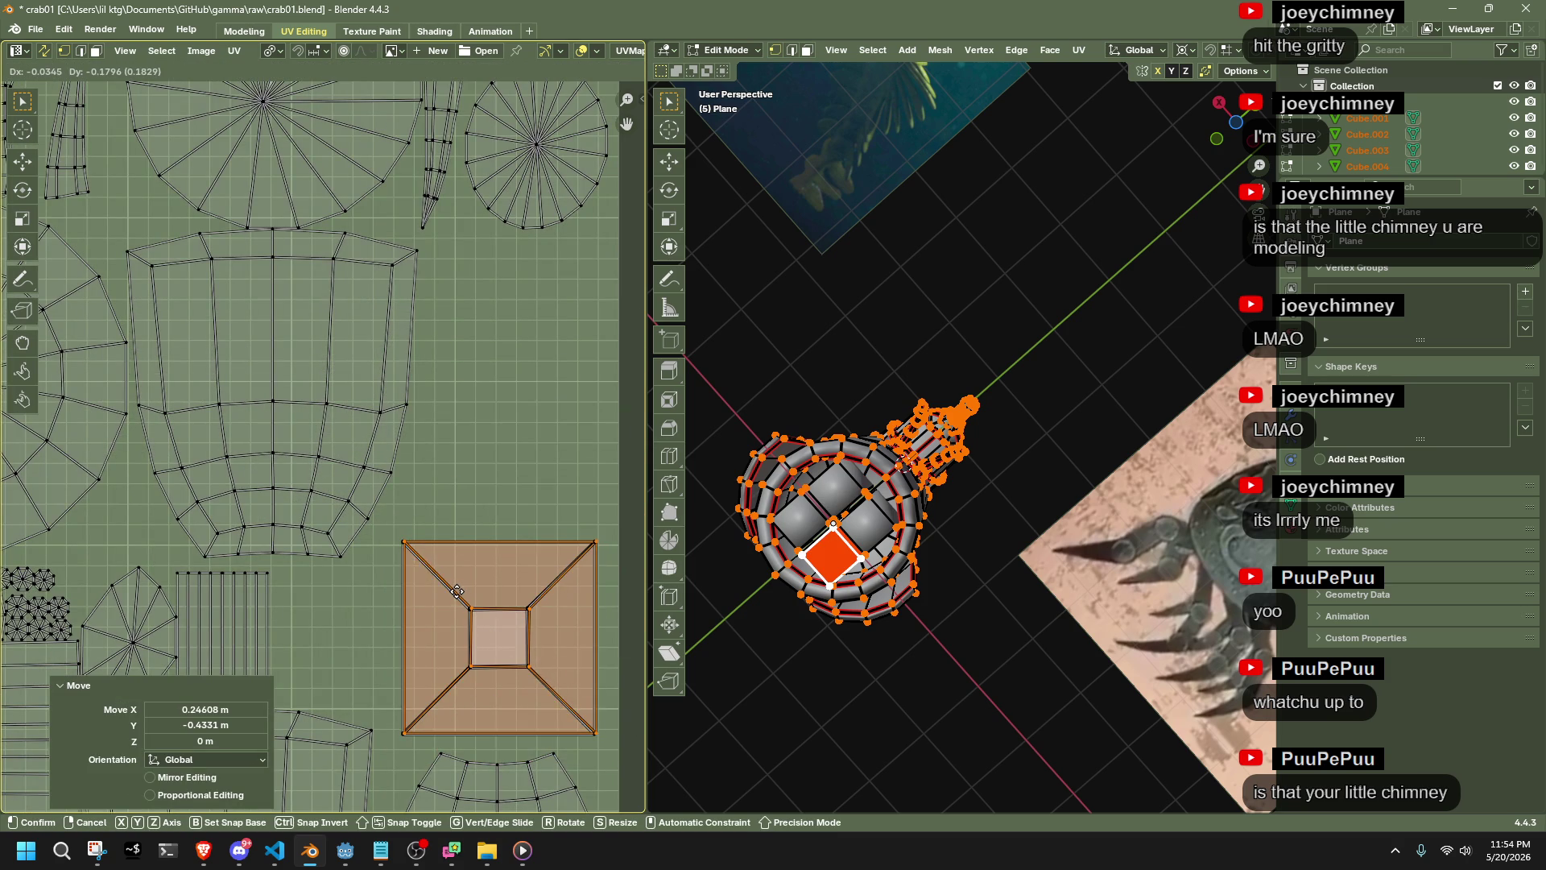
{"action": "left_click", "coordinate": [455, 591]}
Select the top square island and stack it onto the other square
{"action": "middle_click_drag", "start_coordinate": [387, 89], "coordinate": [419, 322]}
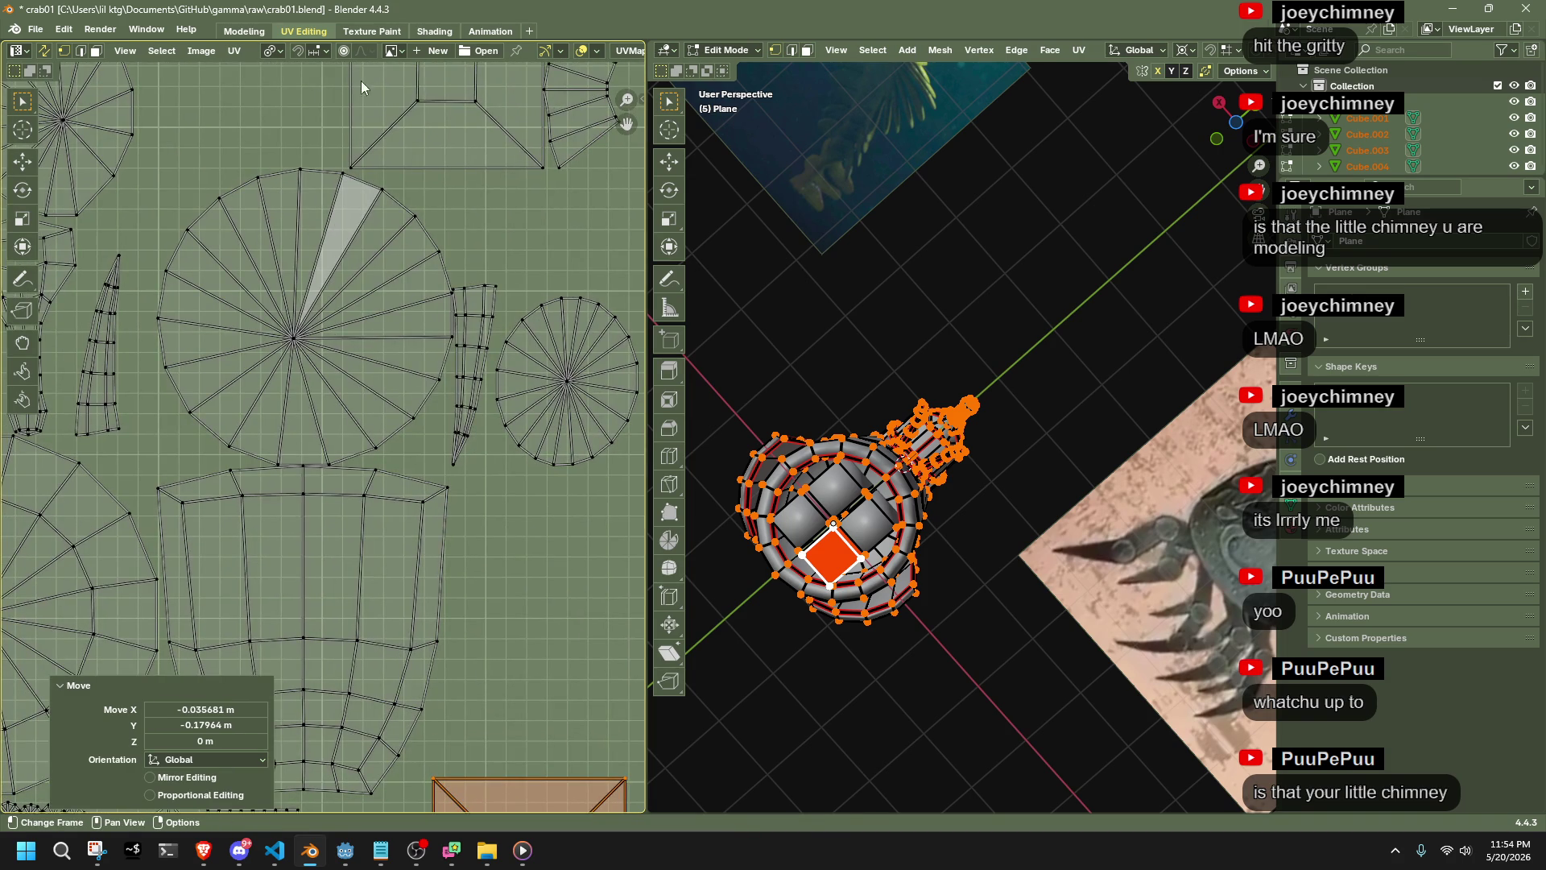
{"action": "left_click", "coordinate": [428, 100]}
{"action": "key", "text": "l"}
{"action": "scroll", "coordinate": [428, 100], "scroll_direction": "down", "scroll_amount": 3}
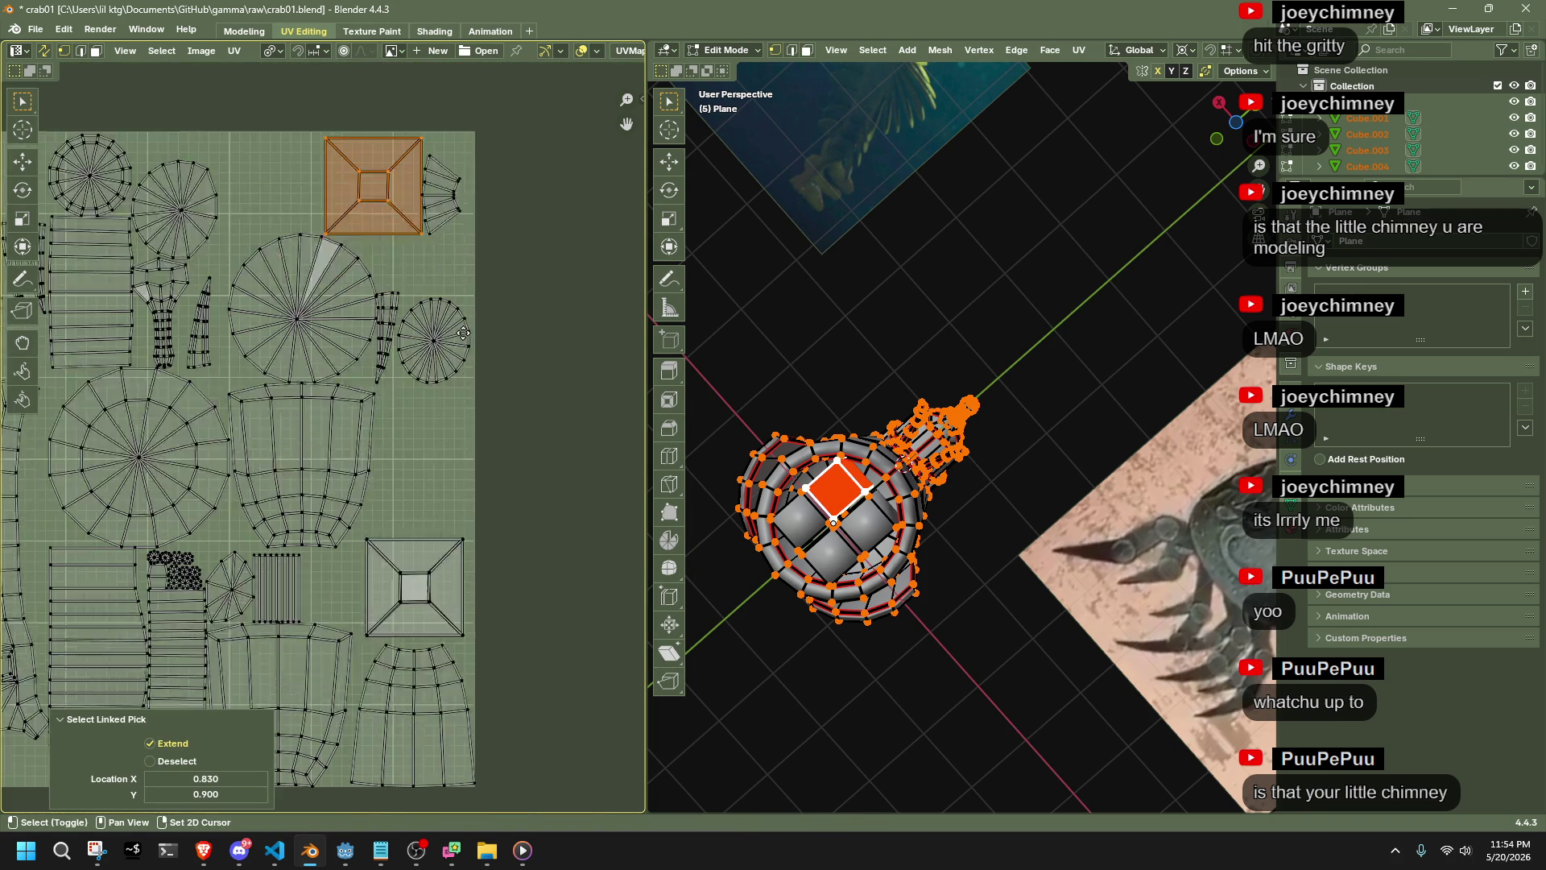
{"action": "key", "text": "g"}
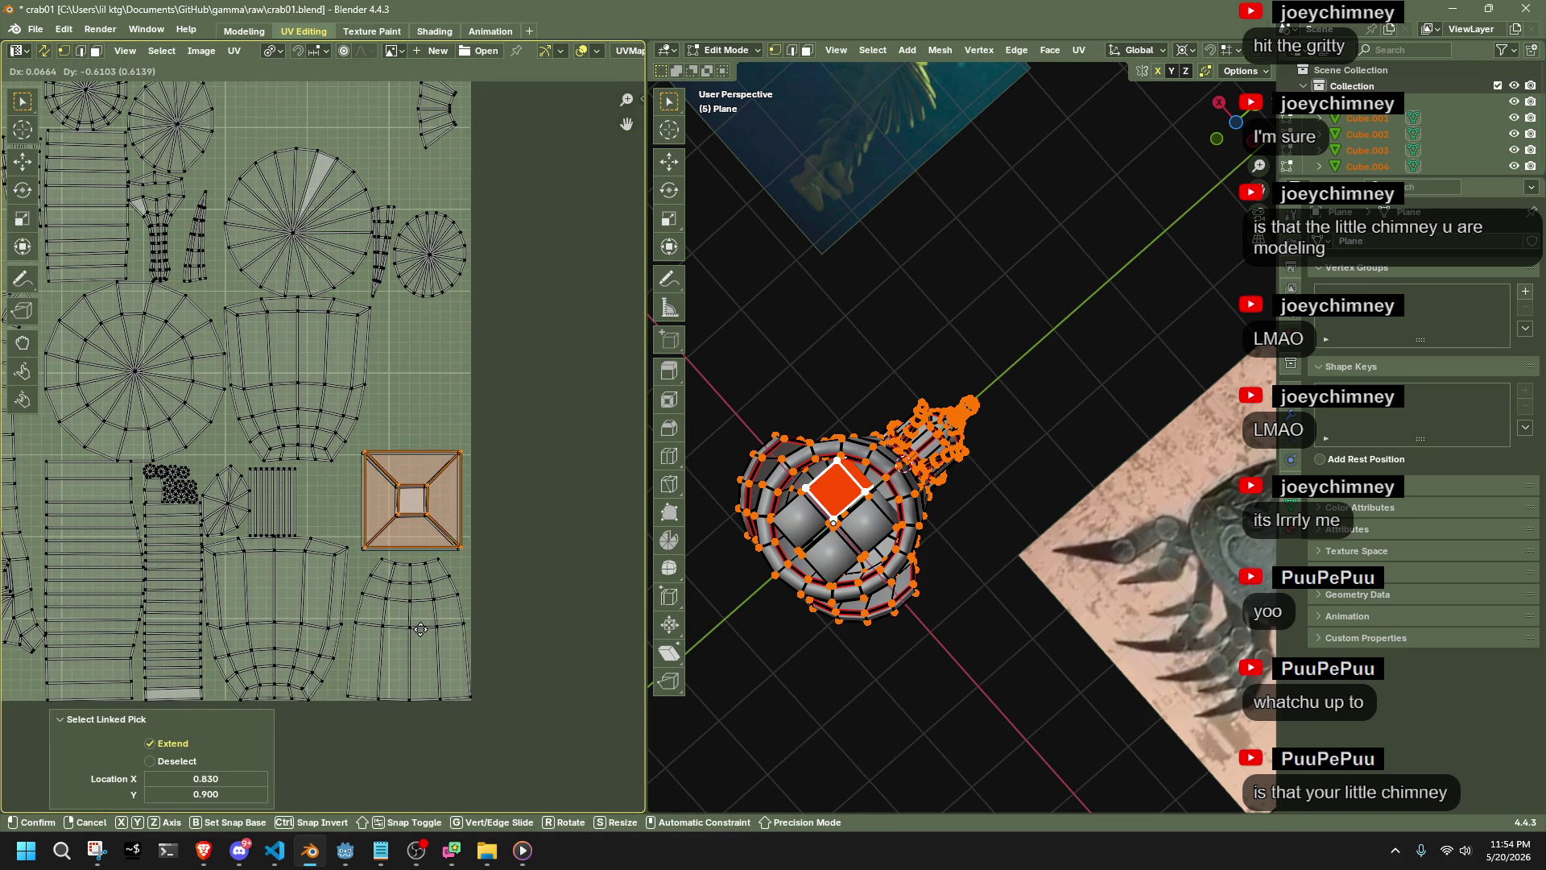
{"action": "left_click", "coordinate": [420, 631]}
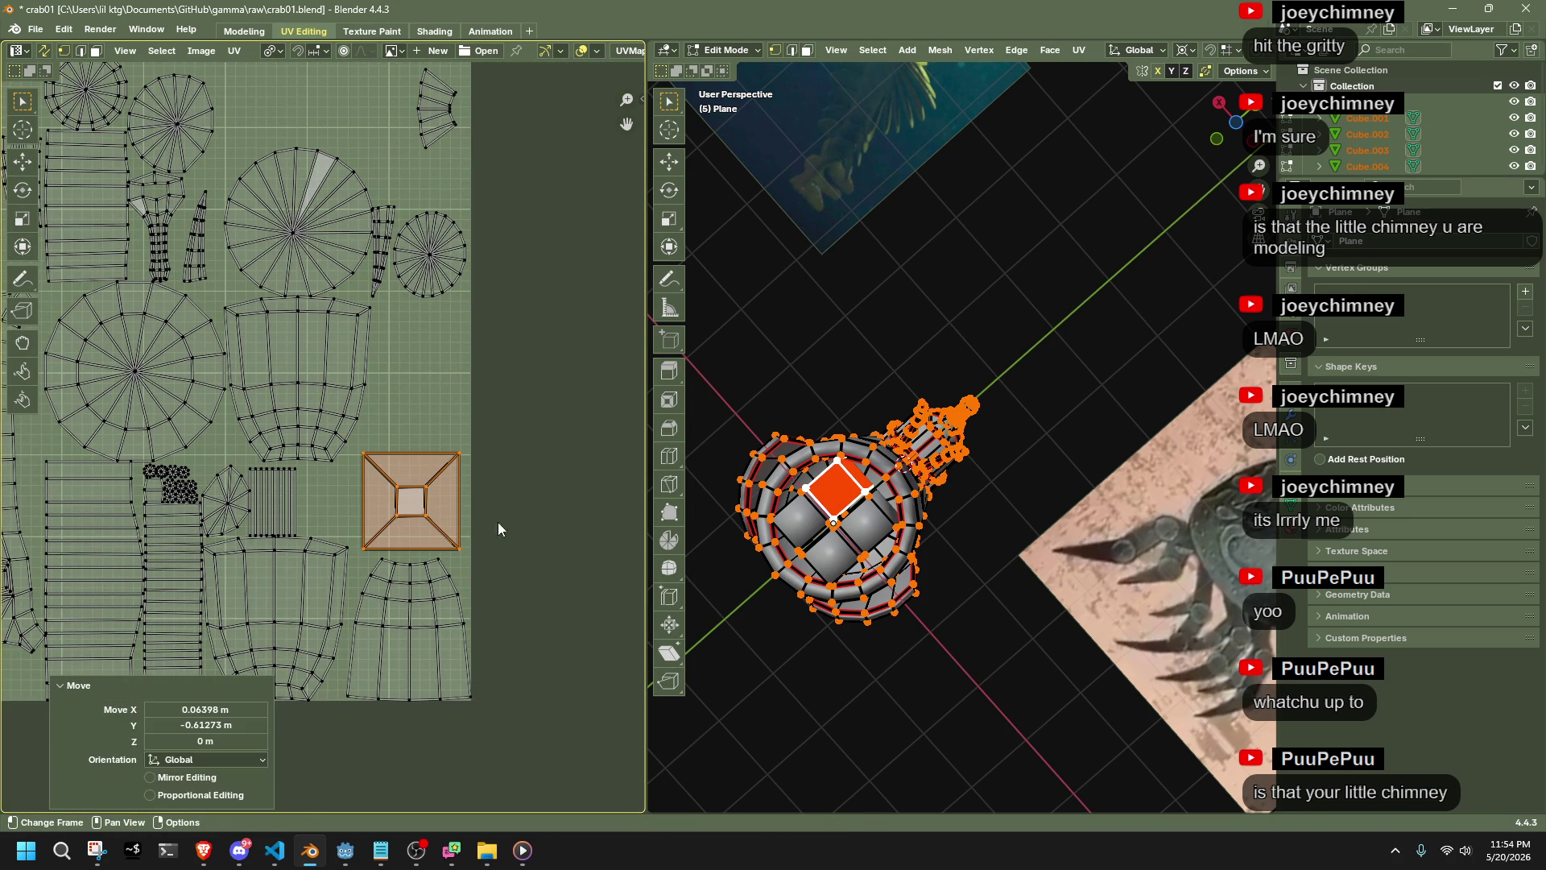
Box-select the stacked square islands and reframe the 3D and UV views
{"action": "key", "text": "alt+a"}
{"action": "key", "text": "b"}
{"action": "left_click_drag", "start_coordinate": [351, 432], "coordinate": [536, 552]}
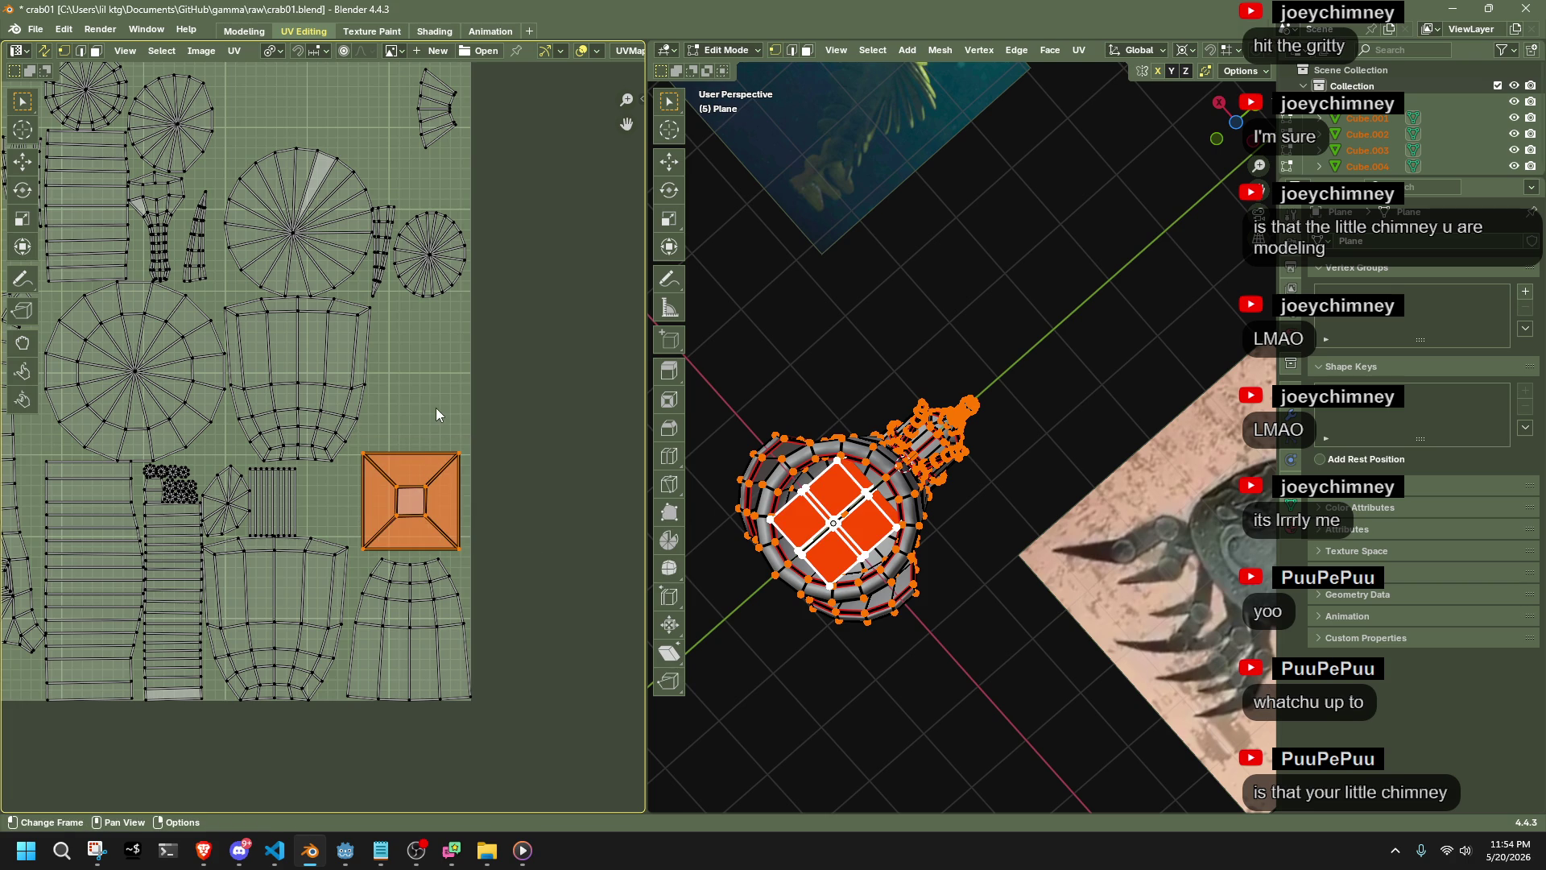
{"action": "scroll", "coordinate": [263, 598], "scroll_direction": "up", "scroll_amount": 2}
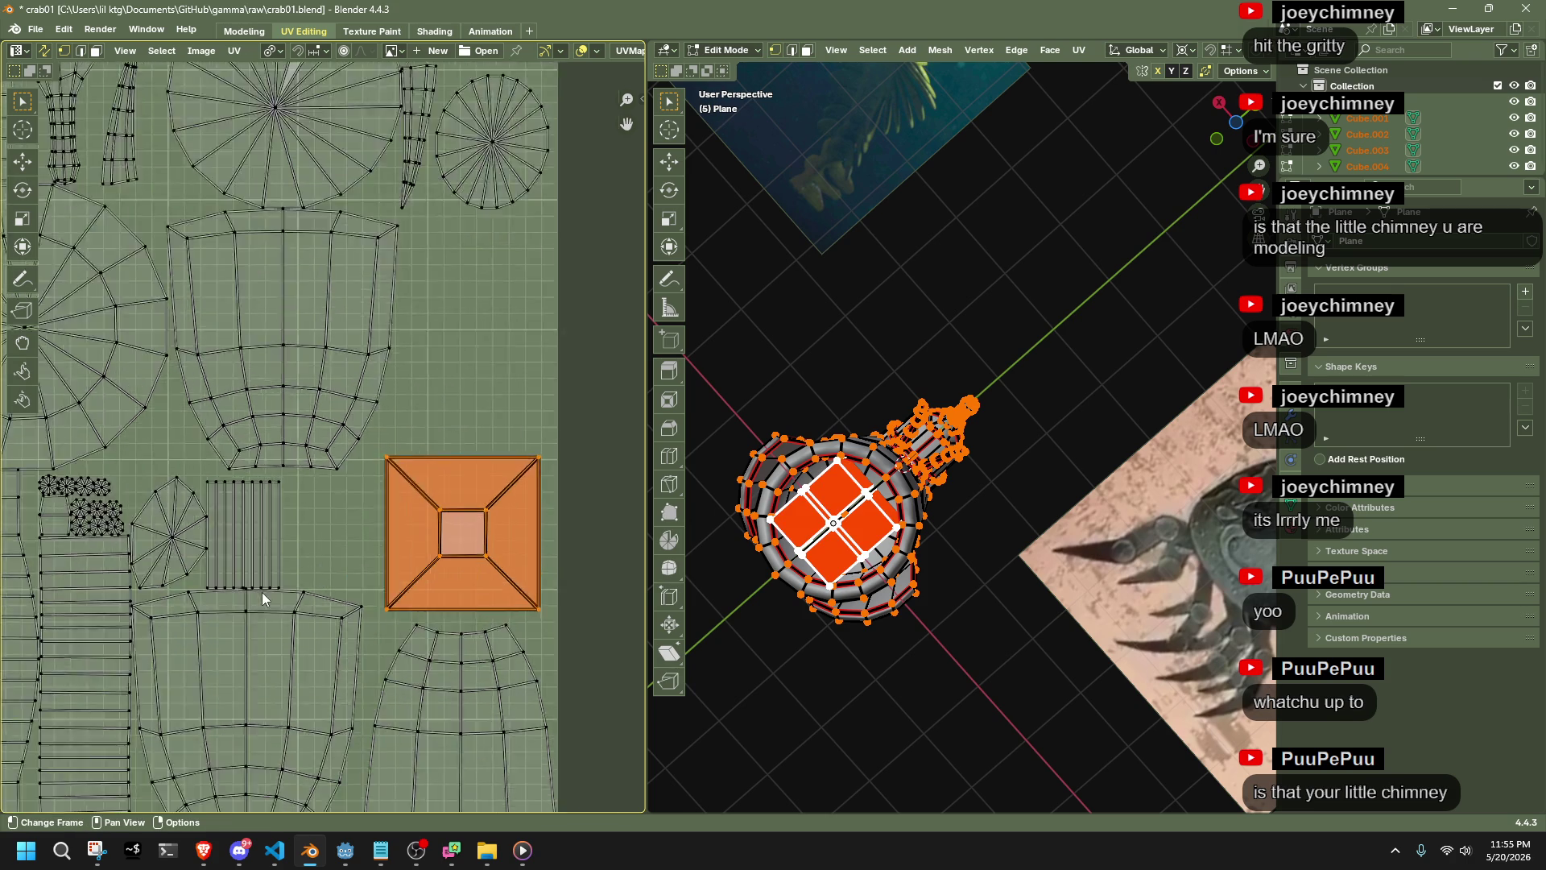
{"action": "scroll", "coordinate": [263, 592], "scroll_direction": "up", "scroll_amount": 8}
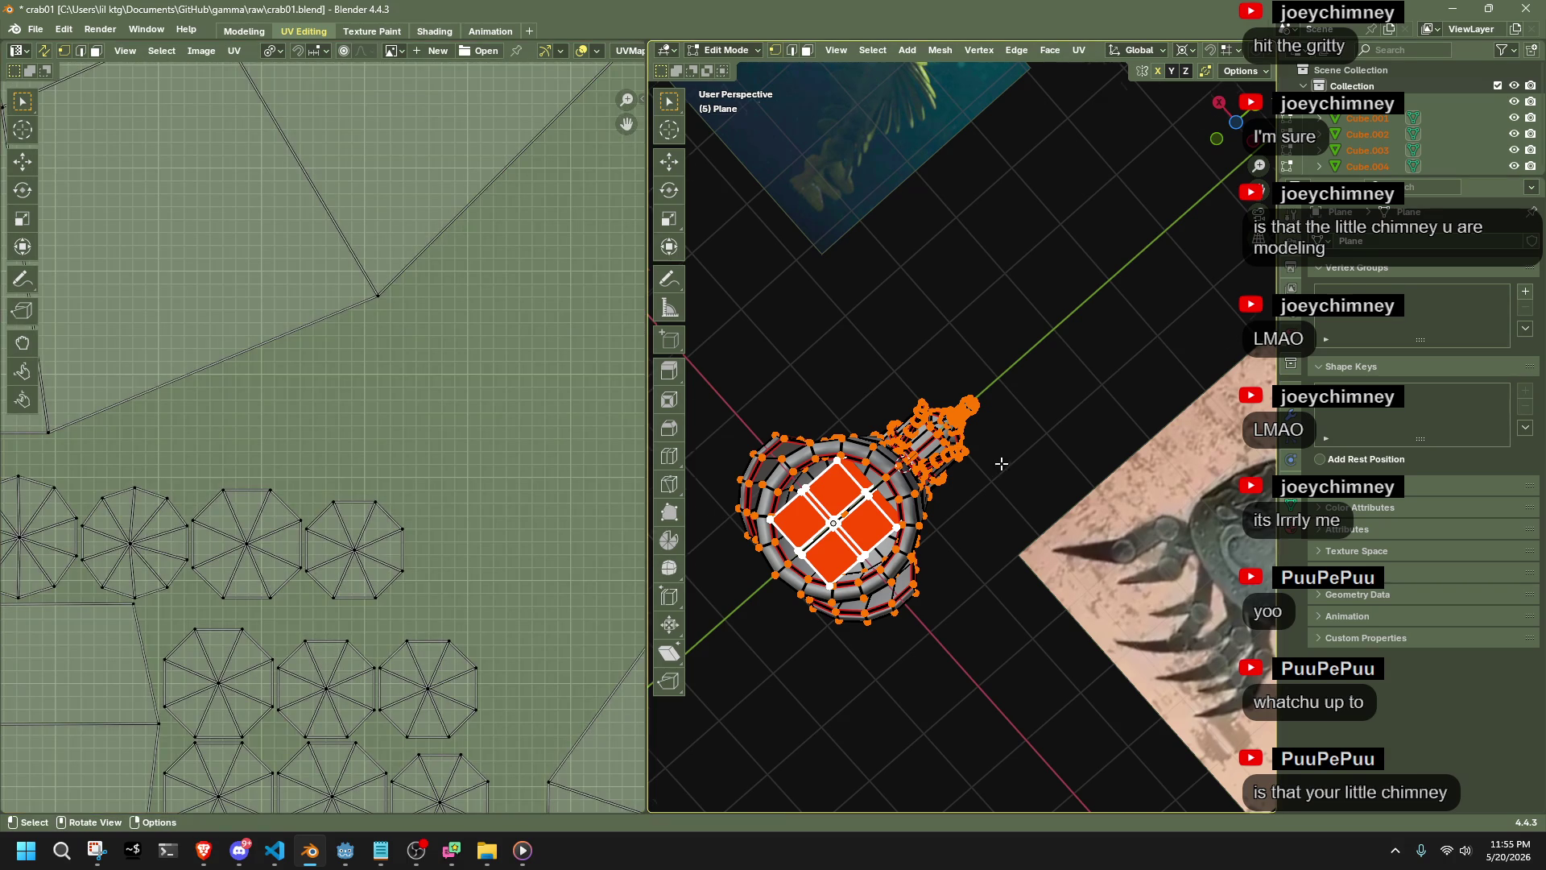
{"action": "scroll", "coordinate": [1003, 468], "scroll_direction": "down", "scroll_amount": 3}
{"action": "middle_click_drag", "start_coordinate": [1003, 468], "coordinate": [901, 611]}
{"action": "scroll", "coordinate": [351, 597], "scroll_direction": "down", "scroll_amount": 5}
{"action": "scroll", "coordinate": [322, 564], "scroll_direction": "down", "scroll_amount": 6}
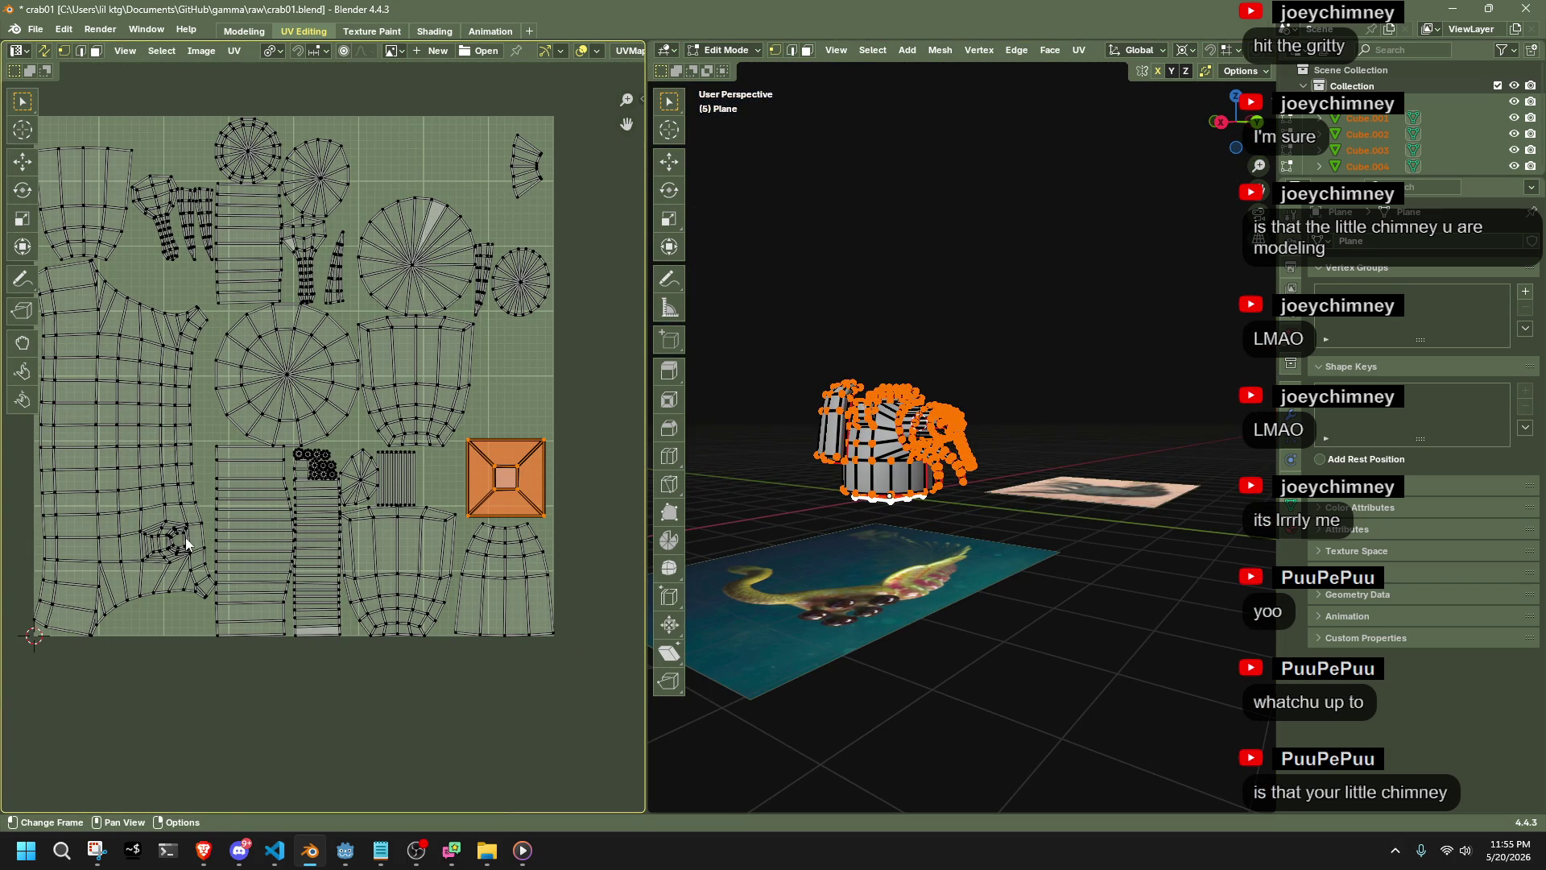
{"action": "middle_click_drag", "start_coordinate": [134, 456], "coordinate": [177, 475]}
{"action": "left_click", "coordinate": [140, 449]}
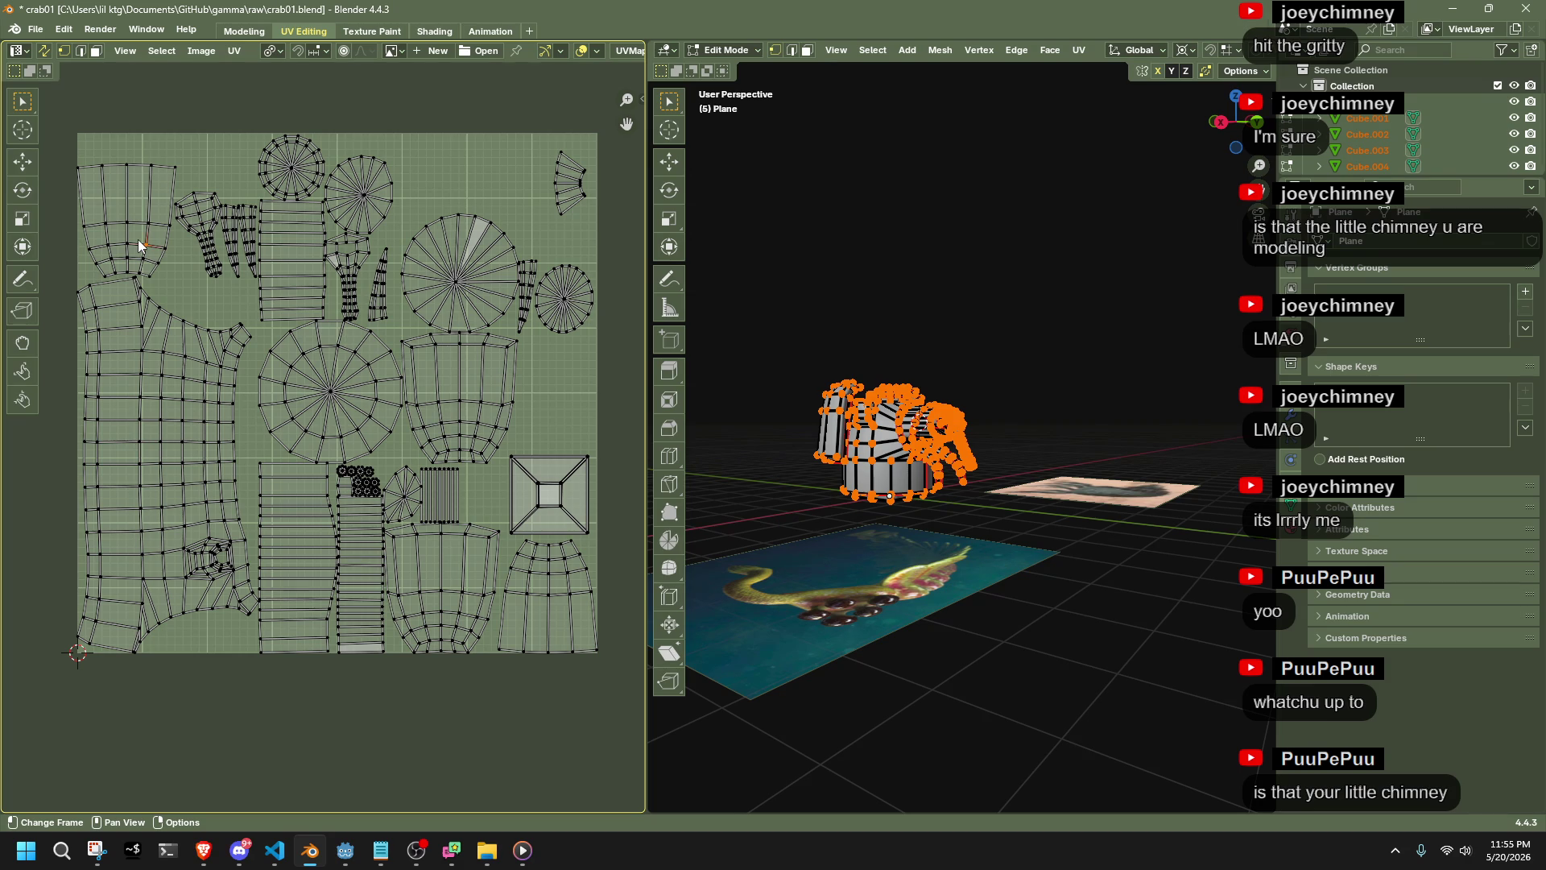
{"action": "scroll", "coordinate": [1005, 381], "scroll_direction": "up", "scroll_amount": 5}
{"action": "scroll", "coordinate": [1005, 381], "scroll_direction": "up", "scroll_amount": 6}
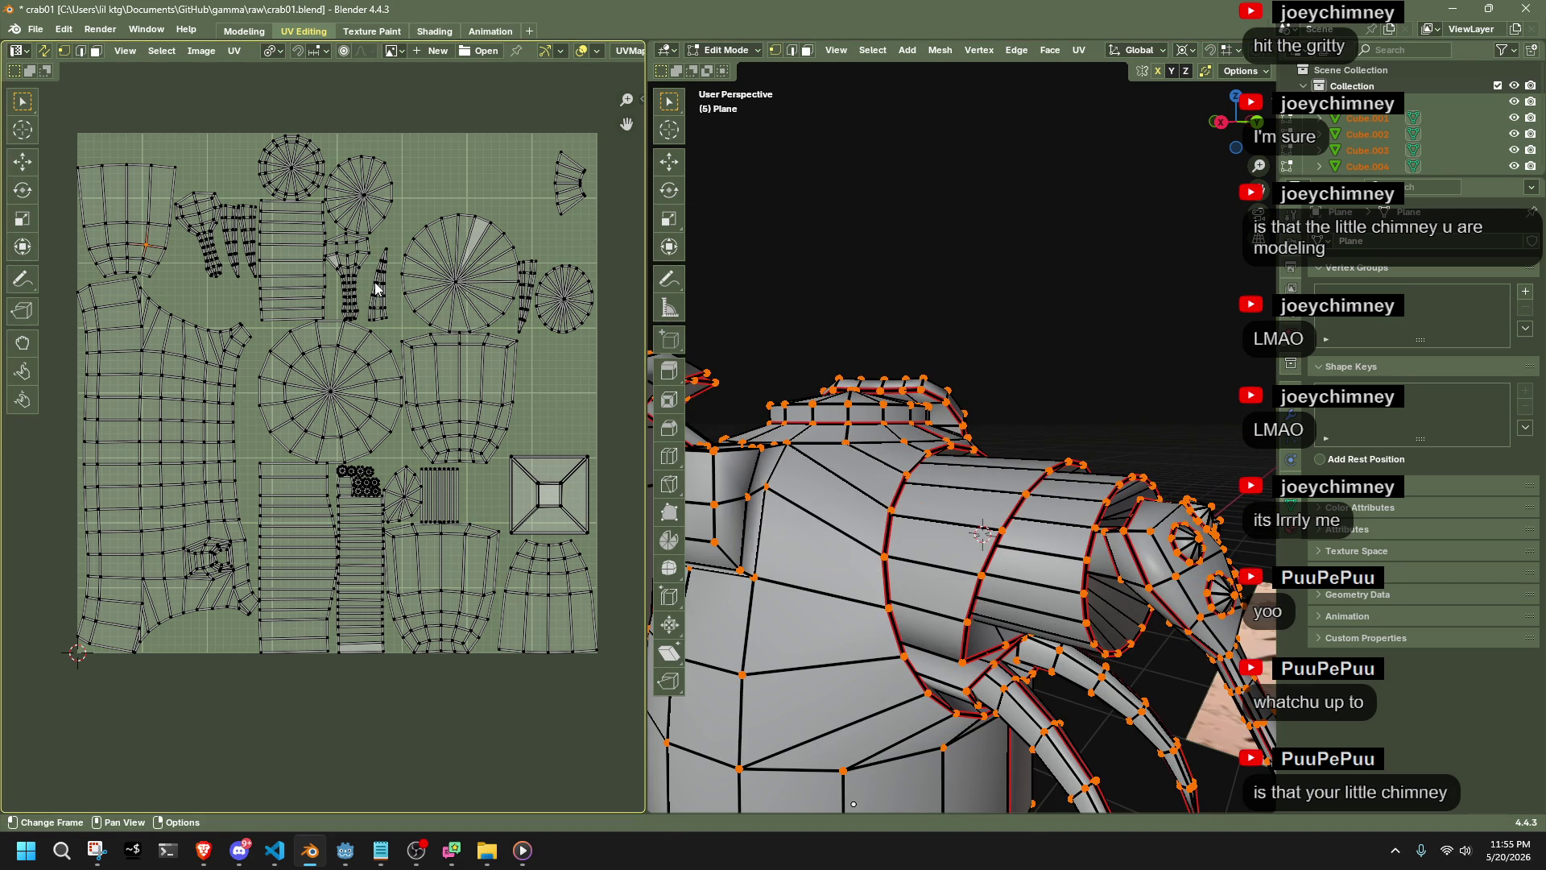
{"action": "scroll", "coordinate": [376, 287], "scroll_direction": "up", "scroll_amount": 1}
{"action": "middle_click_drag", "start_coordinate": [926, 523], "coordinate": [805, 507]}
{"action": "scroll", "coordinate": [335, 340], "scroll_direction": "up", "scroll_amount": 2}
{"action": "middle_click_drag", "start_coordinate": [338, 338], "coordinate": [327, 725]}
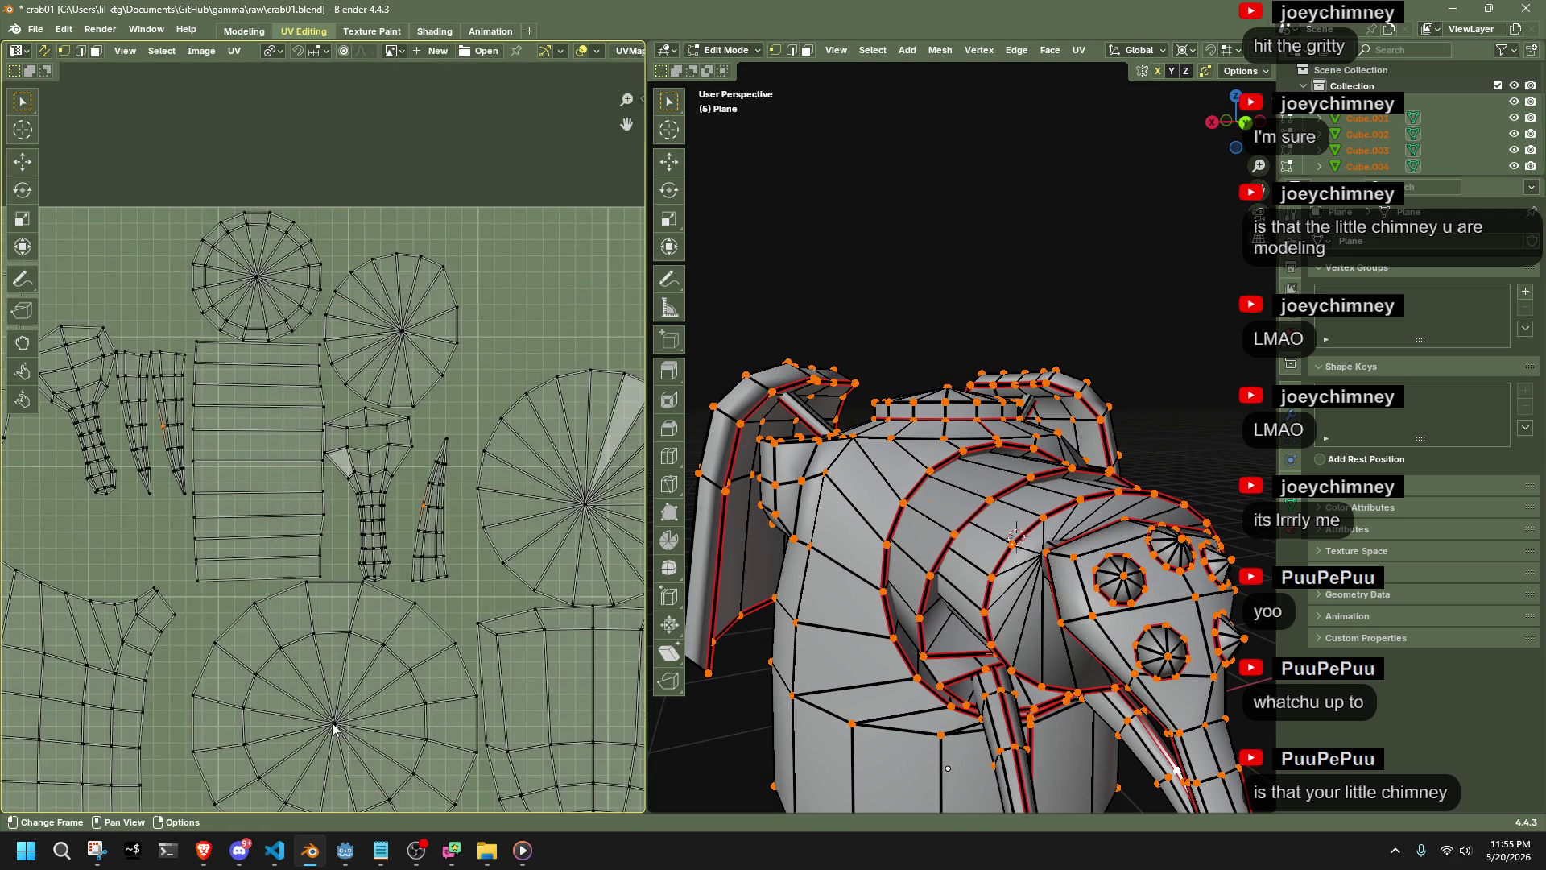
{"action": "key", "text": "b"}
{"action": "left_click_drag", "start_coordinate": [462, 559], "coordinate": [456, 578]}
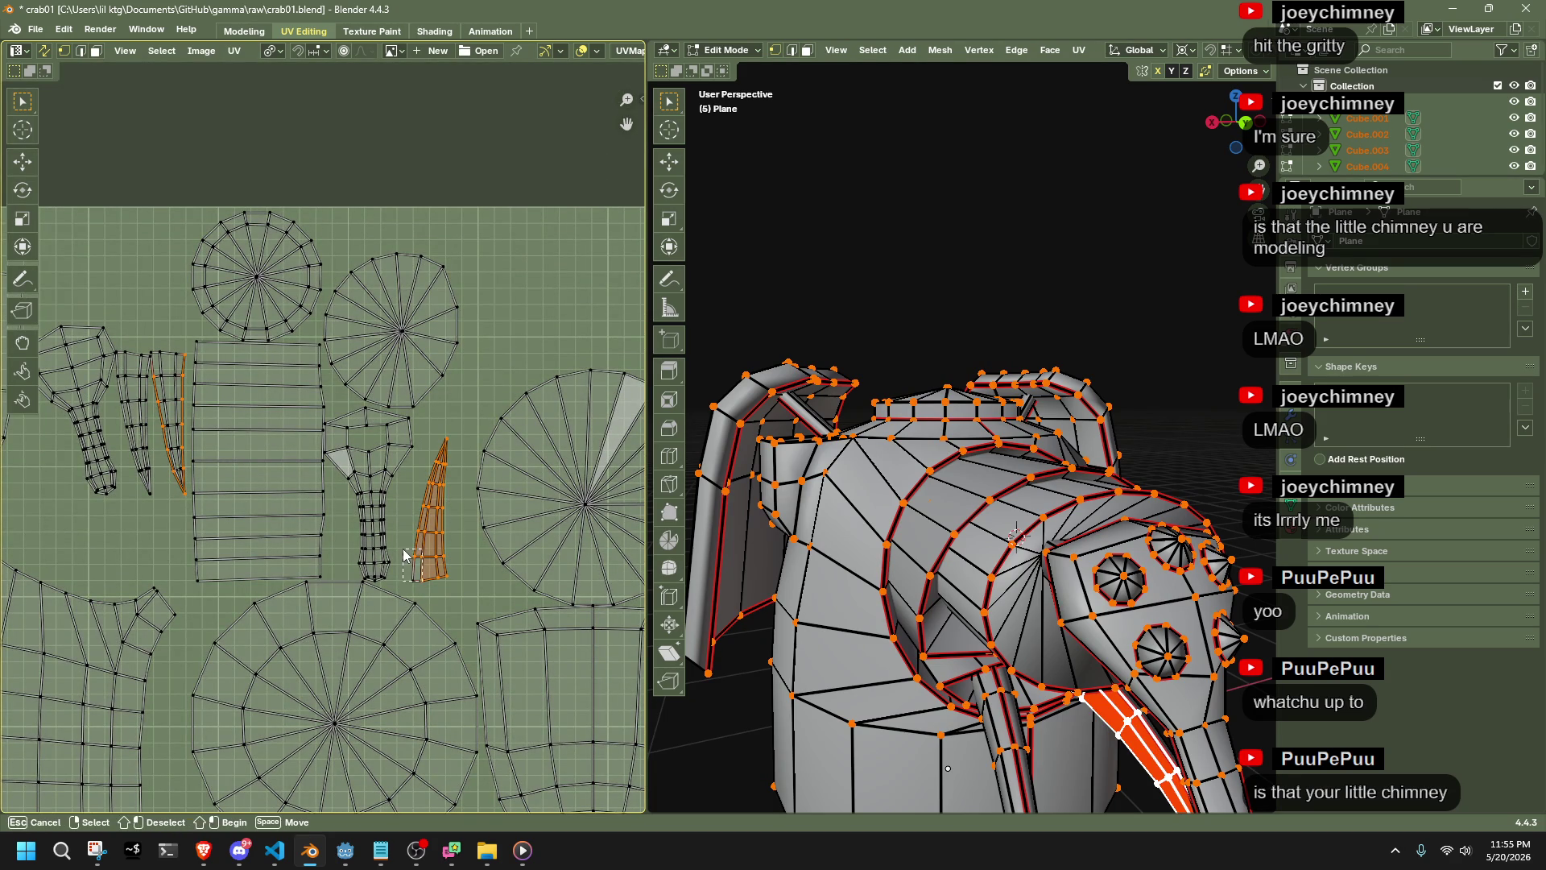
{"action": "scroll", "coordinate": [408, 554], "scroll_direction": "down", "scroll_amount": 5}
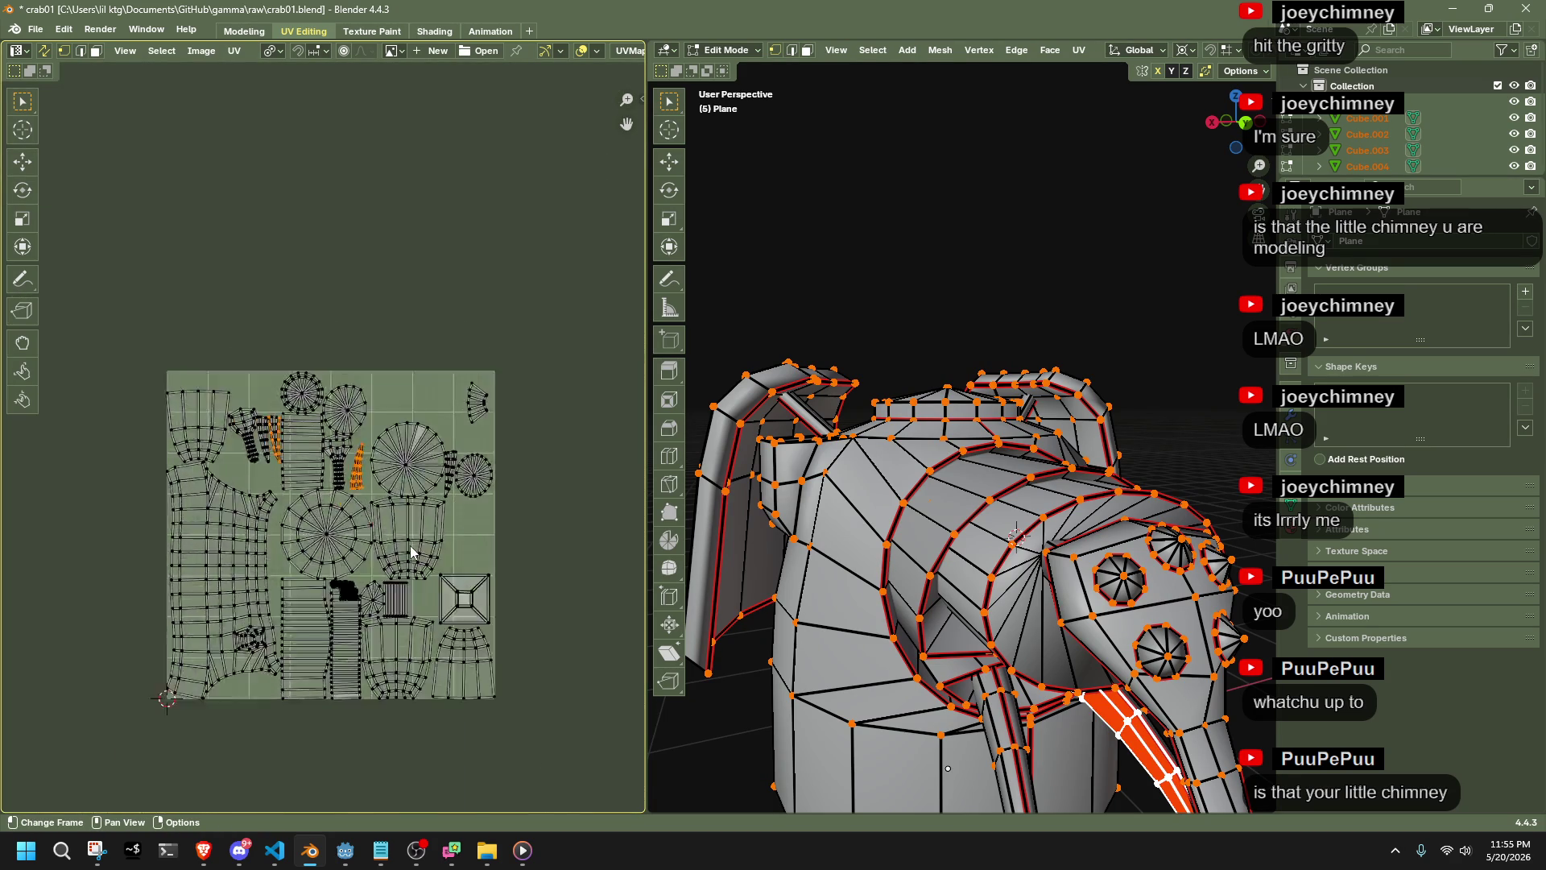
{"action": "scroll", "coordinate": [379, 476], "scroll_direction": "up", "scroll_amount": 5}
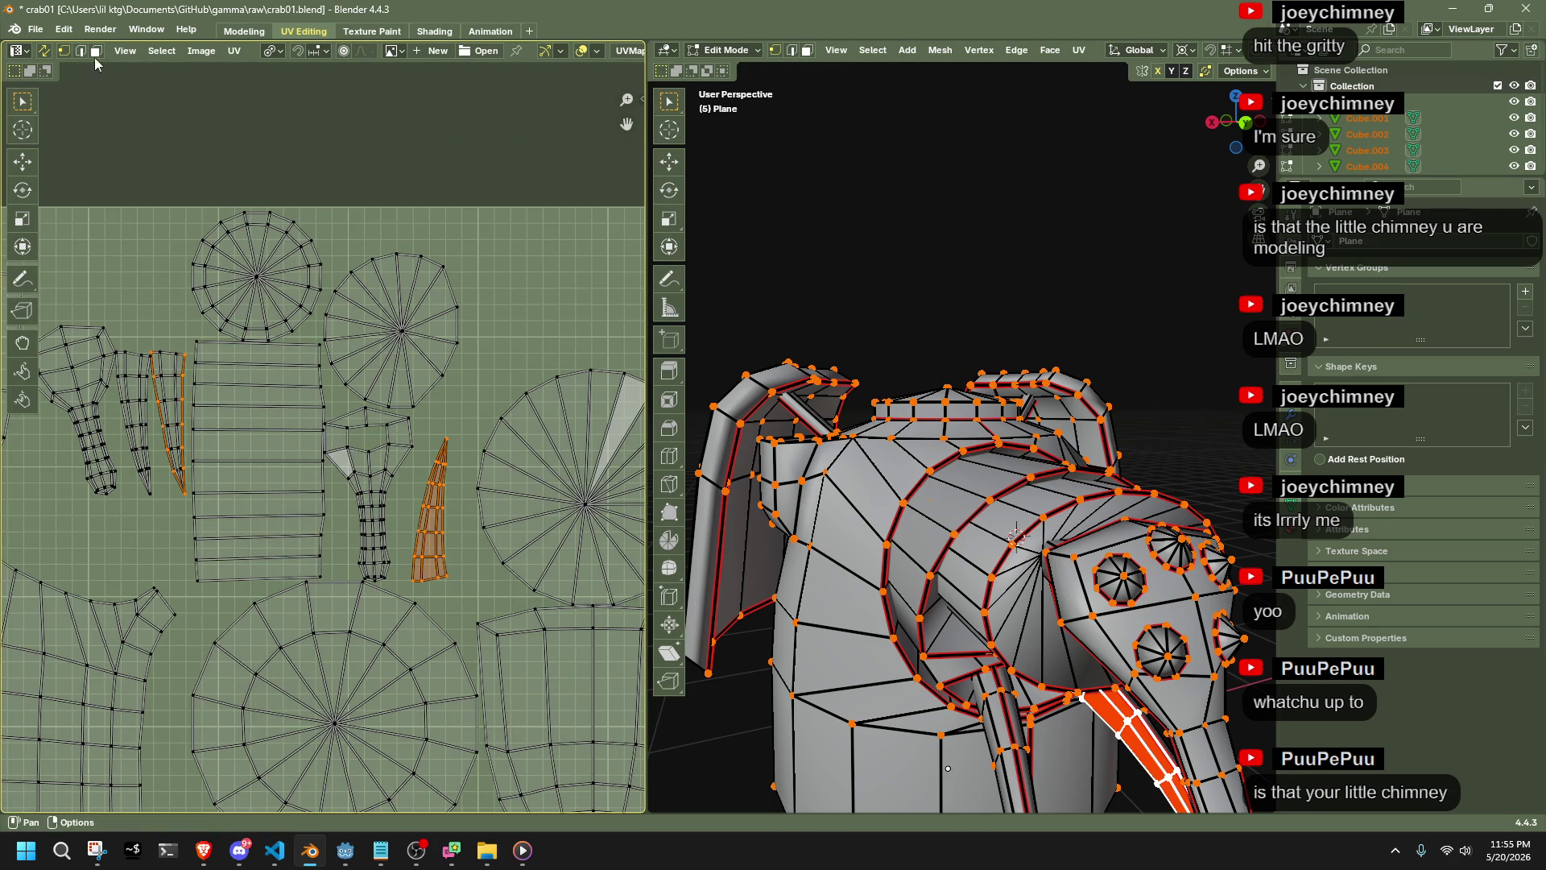
{"action": "left_click", "coordinate": [44, 51]}
Select the tapered strip on the right and move it over to the left group
{"action": "key", "text": "a"}
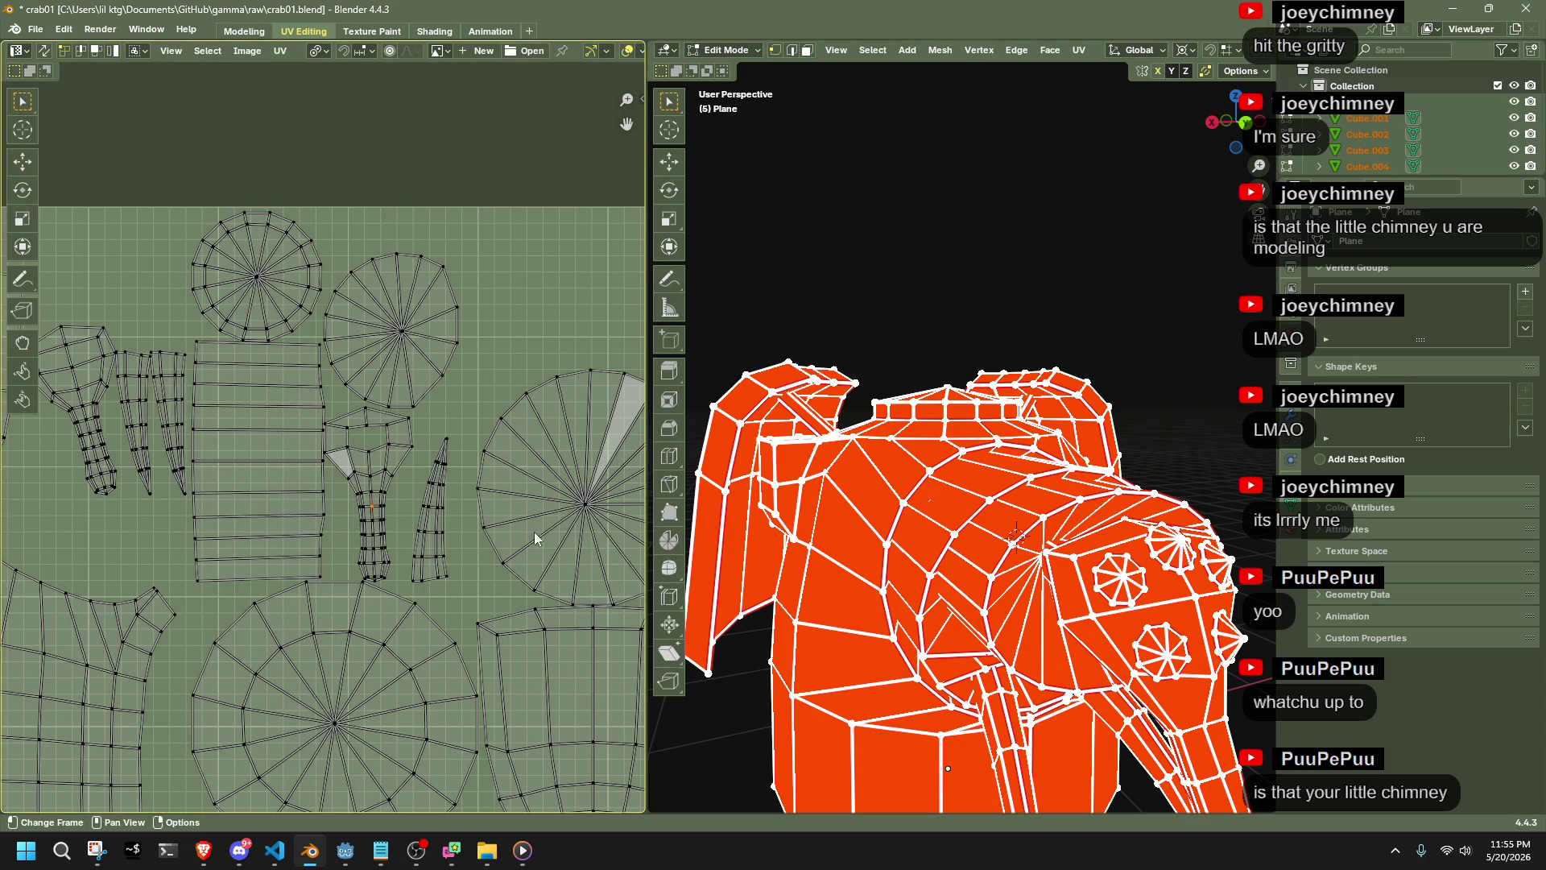
{"action": "left_click_drag", "start_coordinate": [460, 594], "coordinate": [410, 435]}
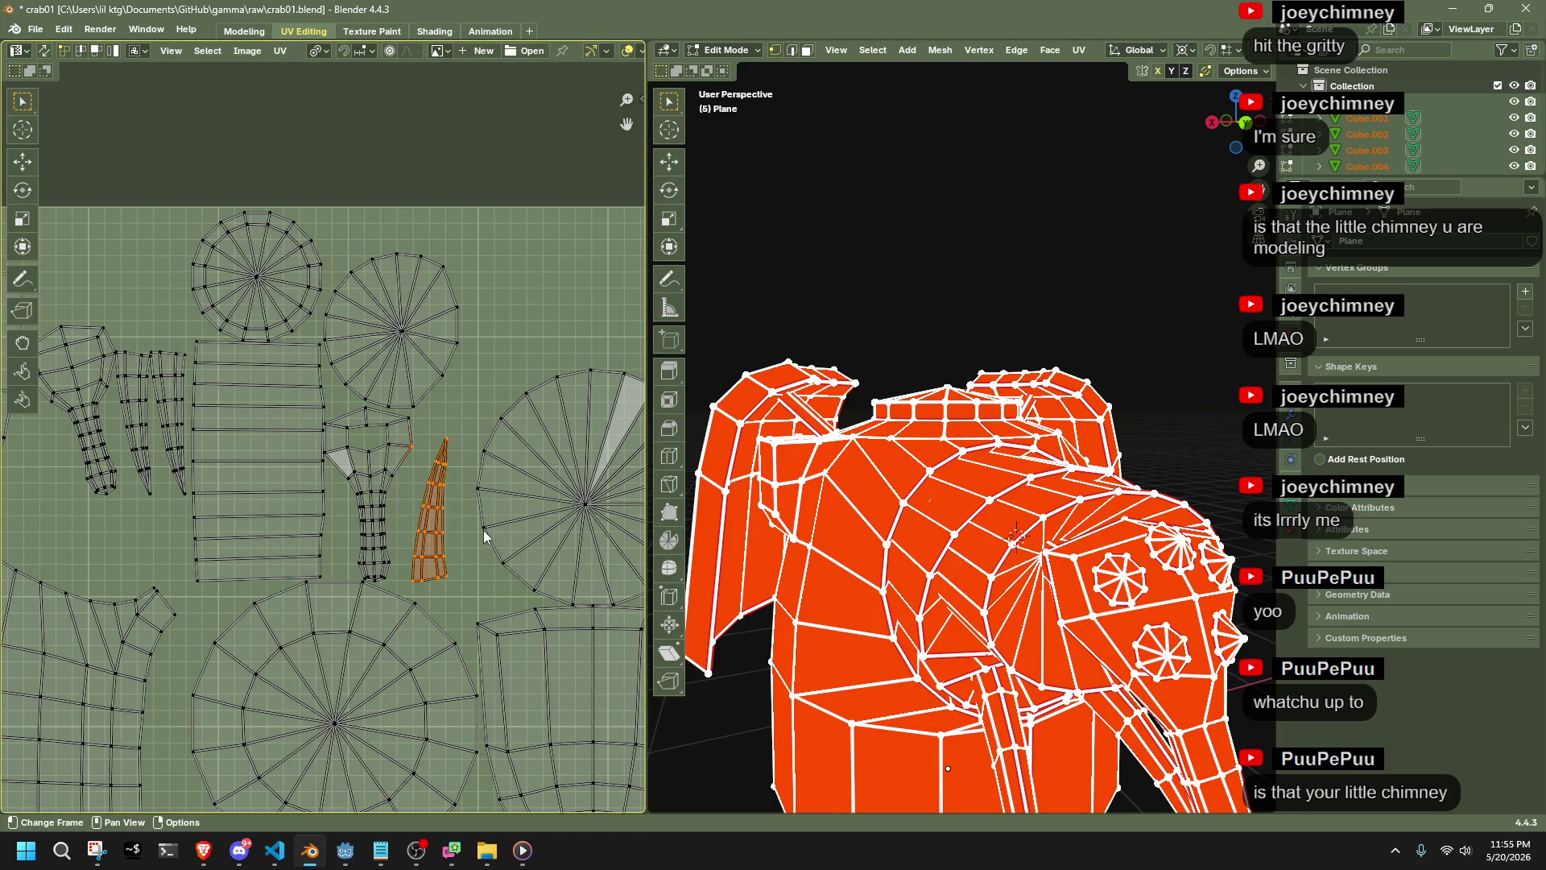
{"action": "key", "text": "r"}
{"action": "key", "text": "Escape"}
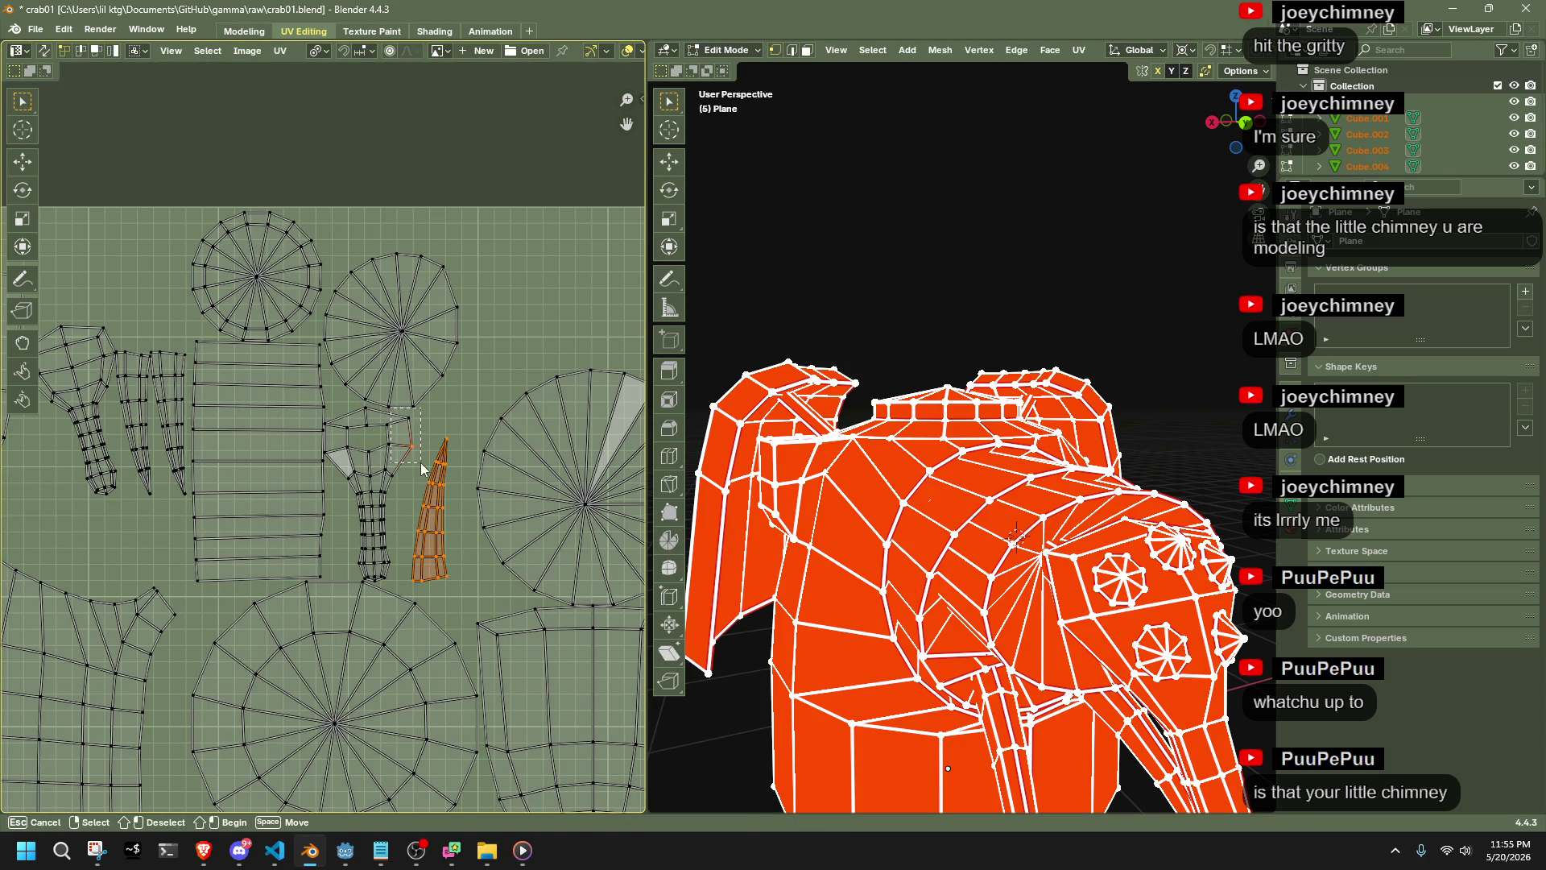
{"action": "key", "text": "g"}
{"action": "left_click", "coordinate": [156, 341]}
Rotate the strip 170° and mirror it horizontally with an exact X scale of -1
{"action": "key", "text": "r"}
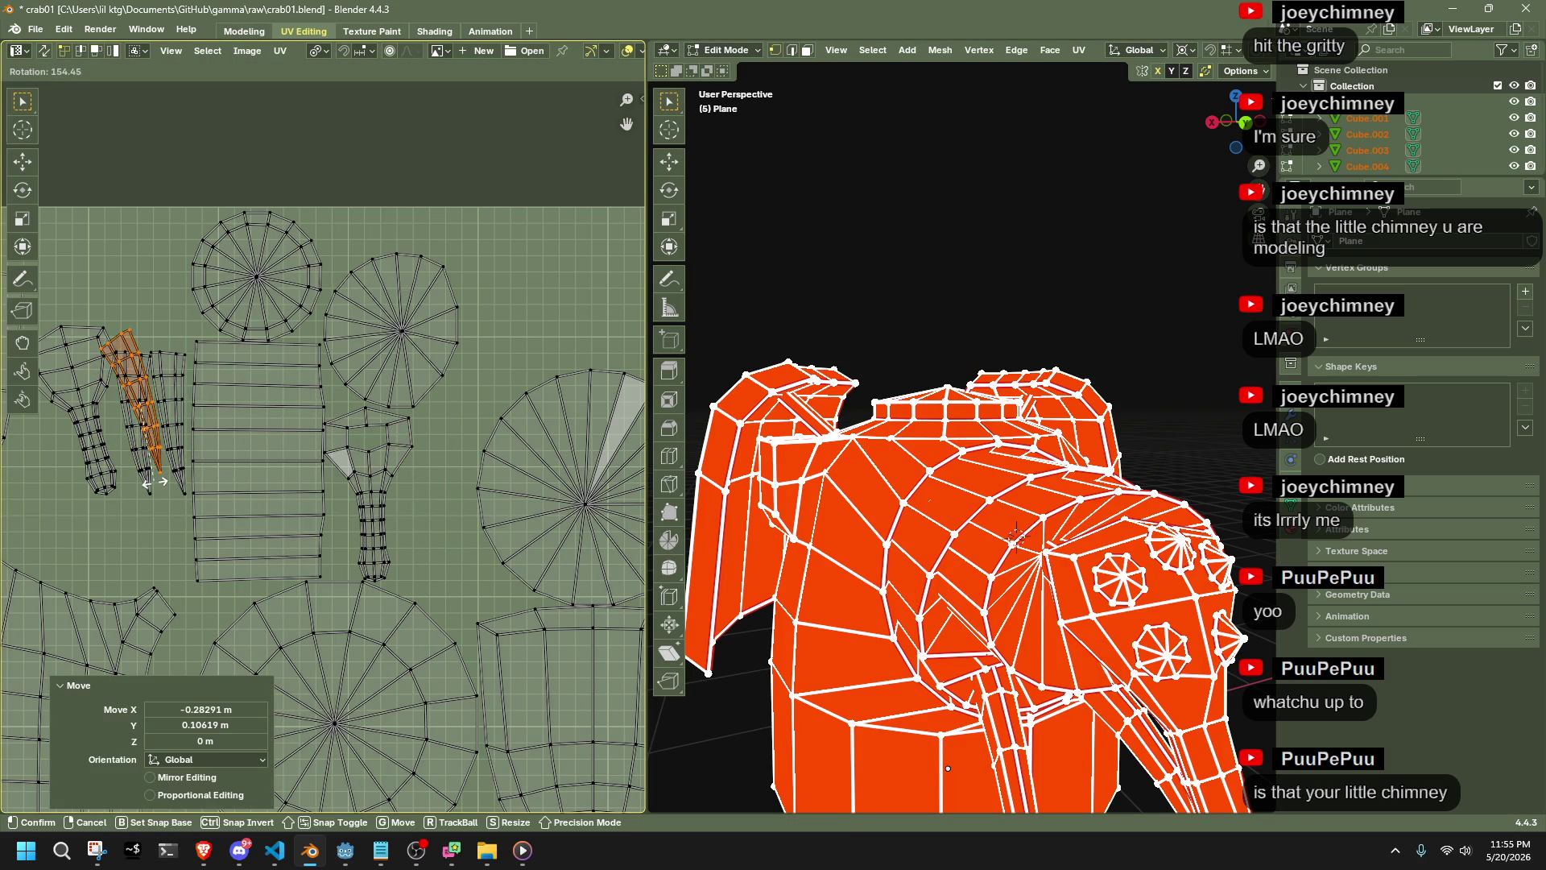
{"action": "left_click", "coordinate": [134, 478]}
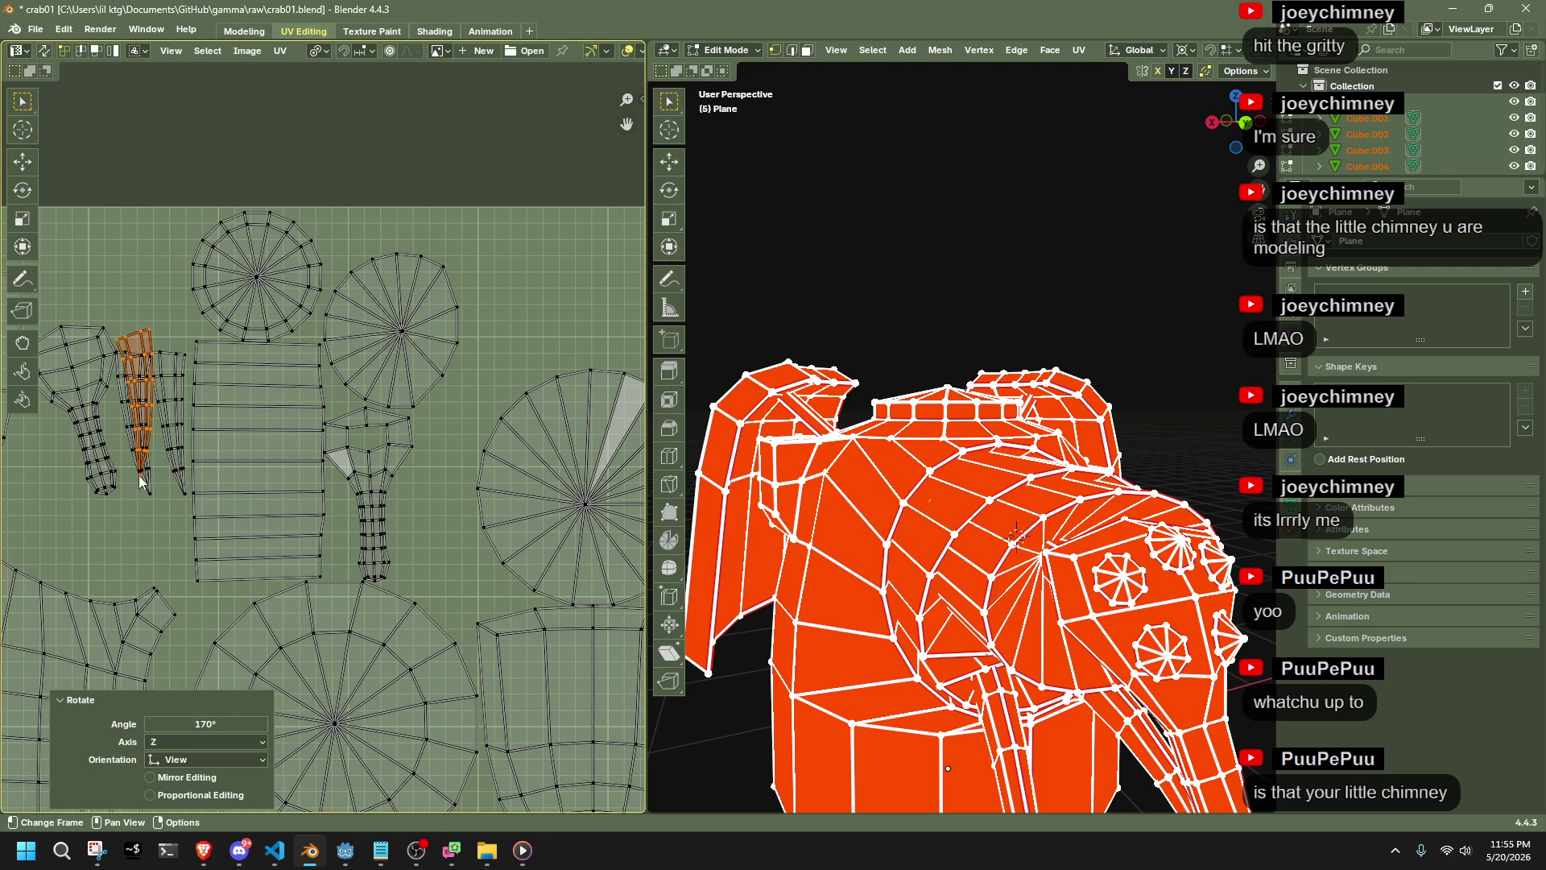
{"action": "key", "text": "s"}
{"action": "key", "text": "x"}
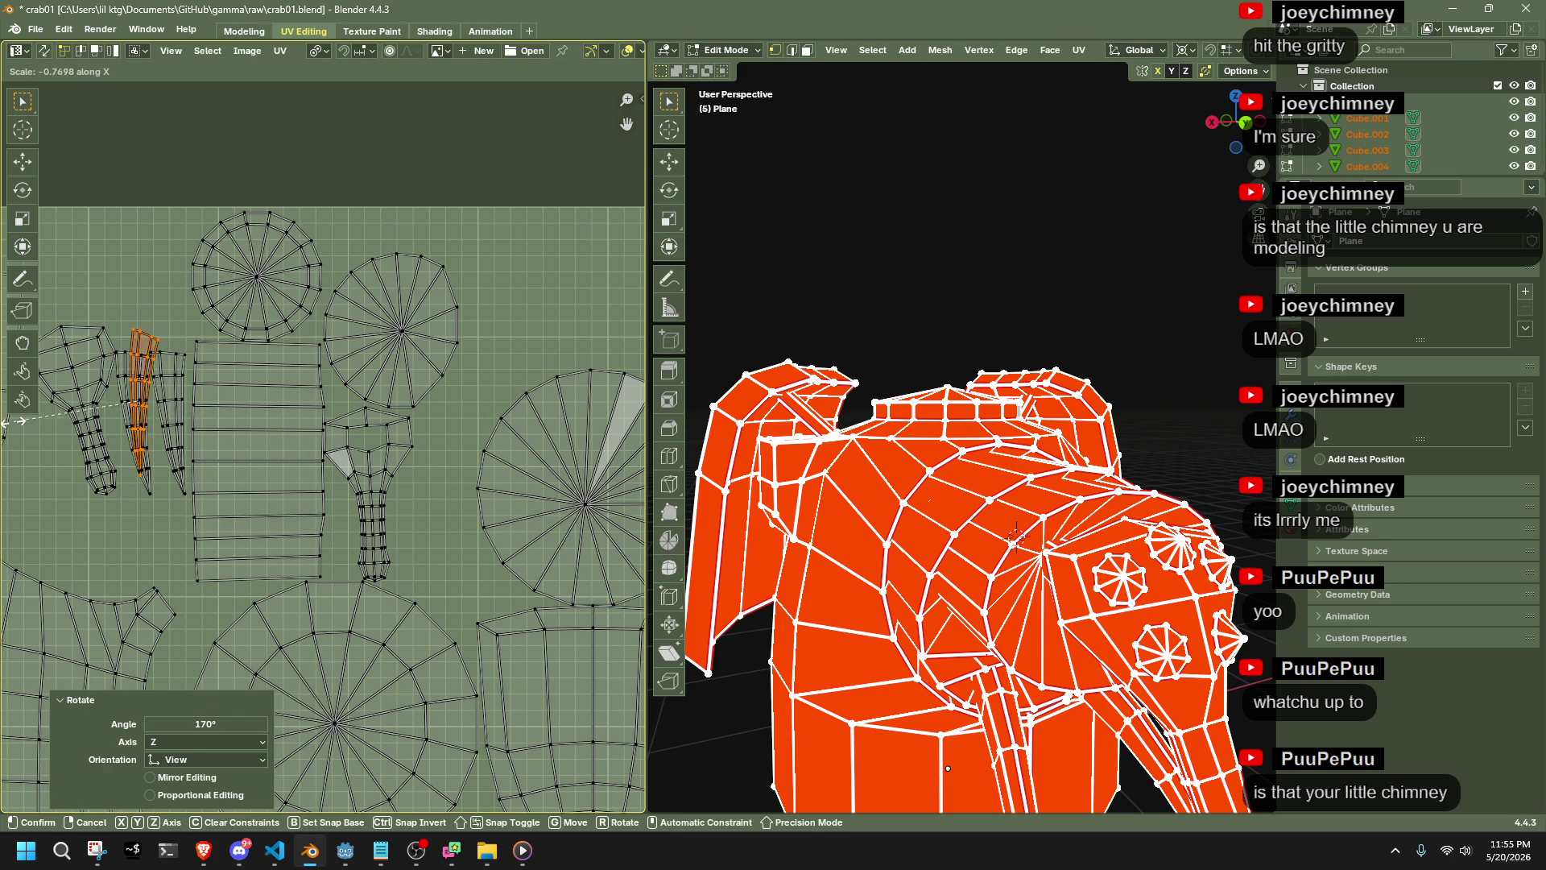
{"action": "left_click", "coordinate": [625, 424]}
{"action": "left_click", "coordinate": [229, 706]}
{"action": "type", "text": "-1"}
{"action": "key", "text": "Return"}
Fine-tune the strip with small rotations (about -7°, then -3.33°) and nudges into alignment
{"action": "key", "text": "r"}
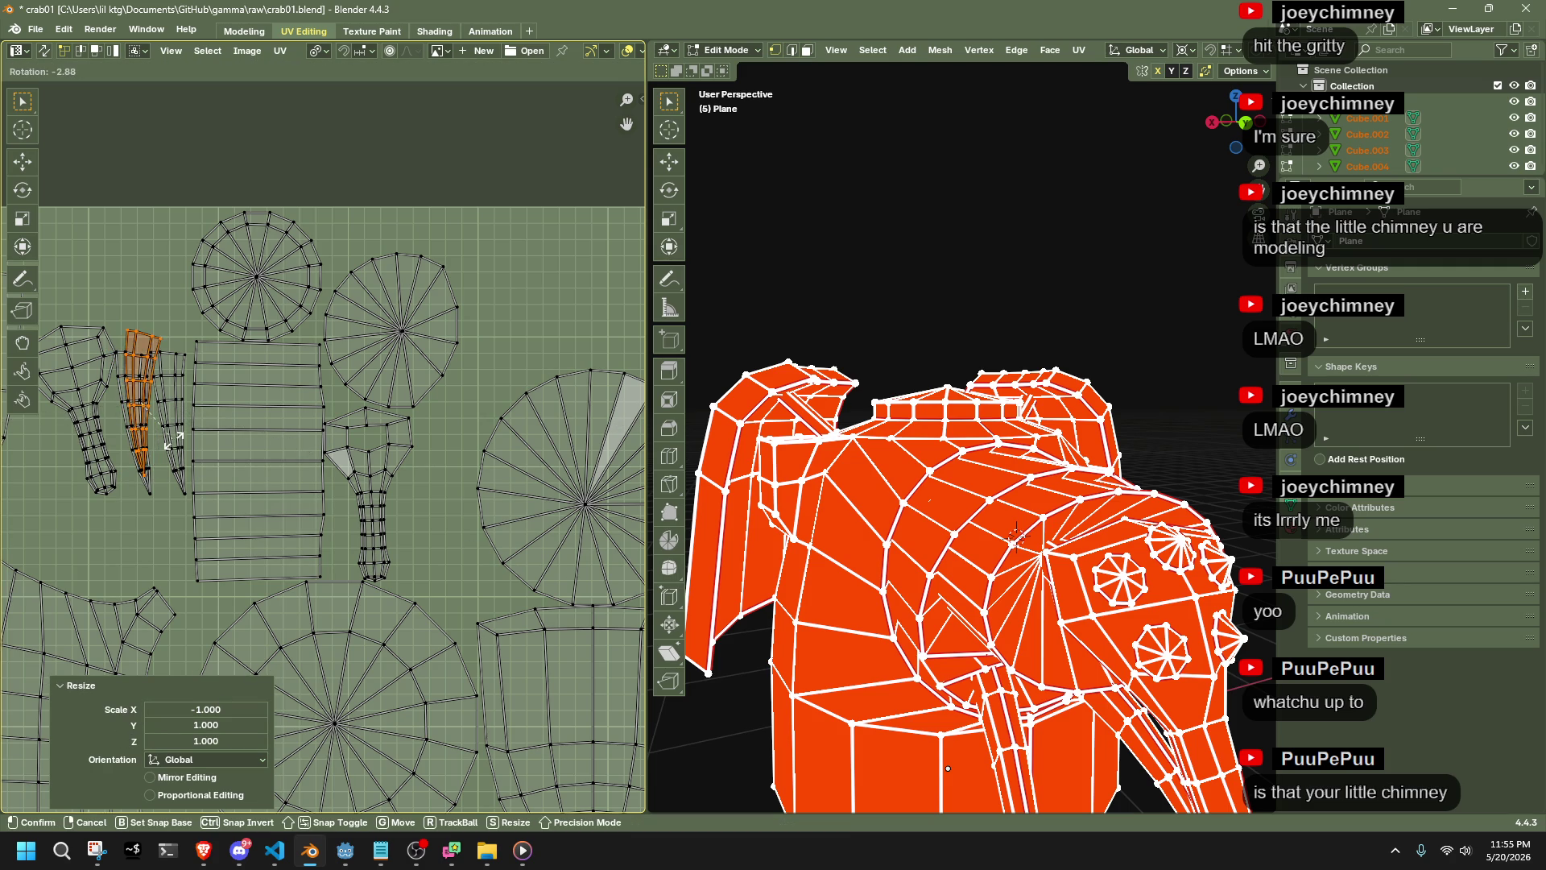
{"action": "left_click", "coordinate": [178, 443]}
{"action": "key", "text": "g"}
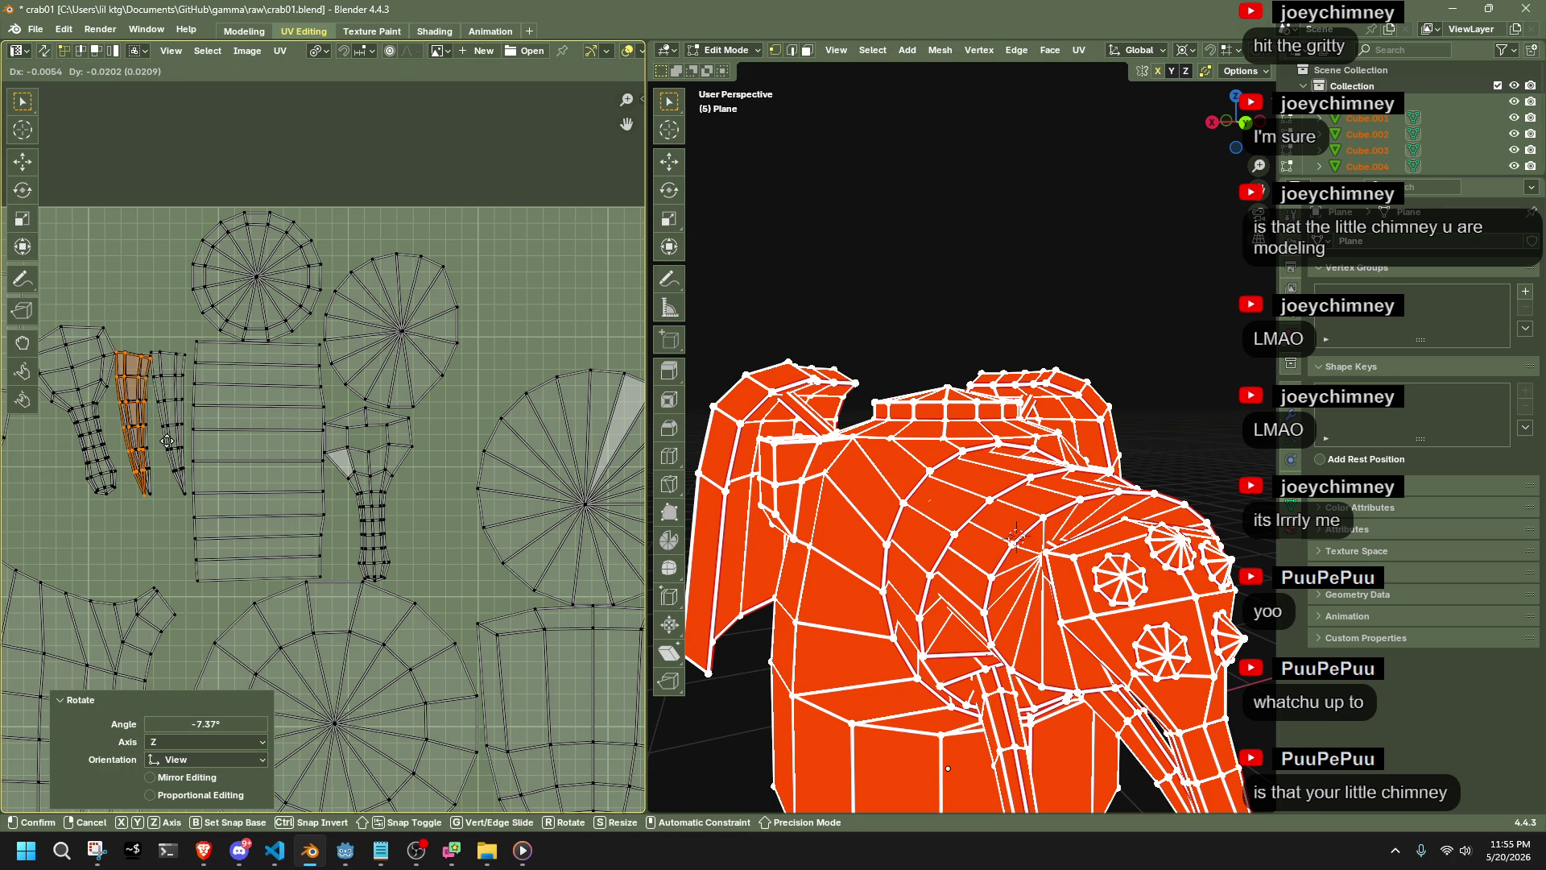
{"action": "left_click", "coordinate": [166, 441]}
{"action": "key", "text": "r"}
{"action": "left_click", "coordinate": [167, 439]}
{"action": "key", "text": "g"}
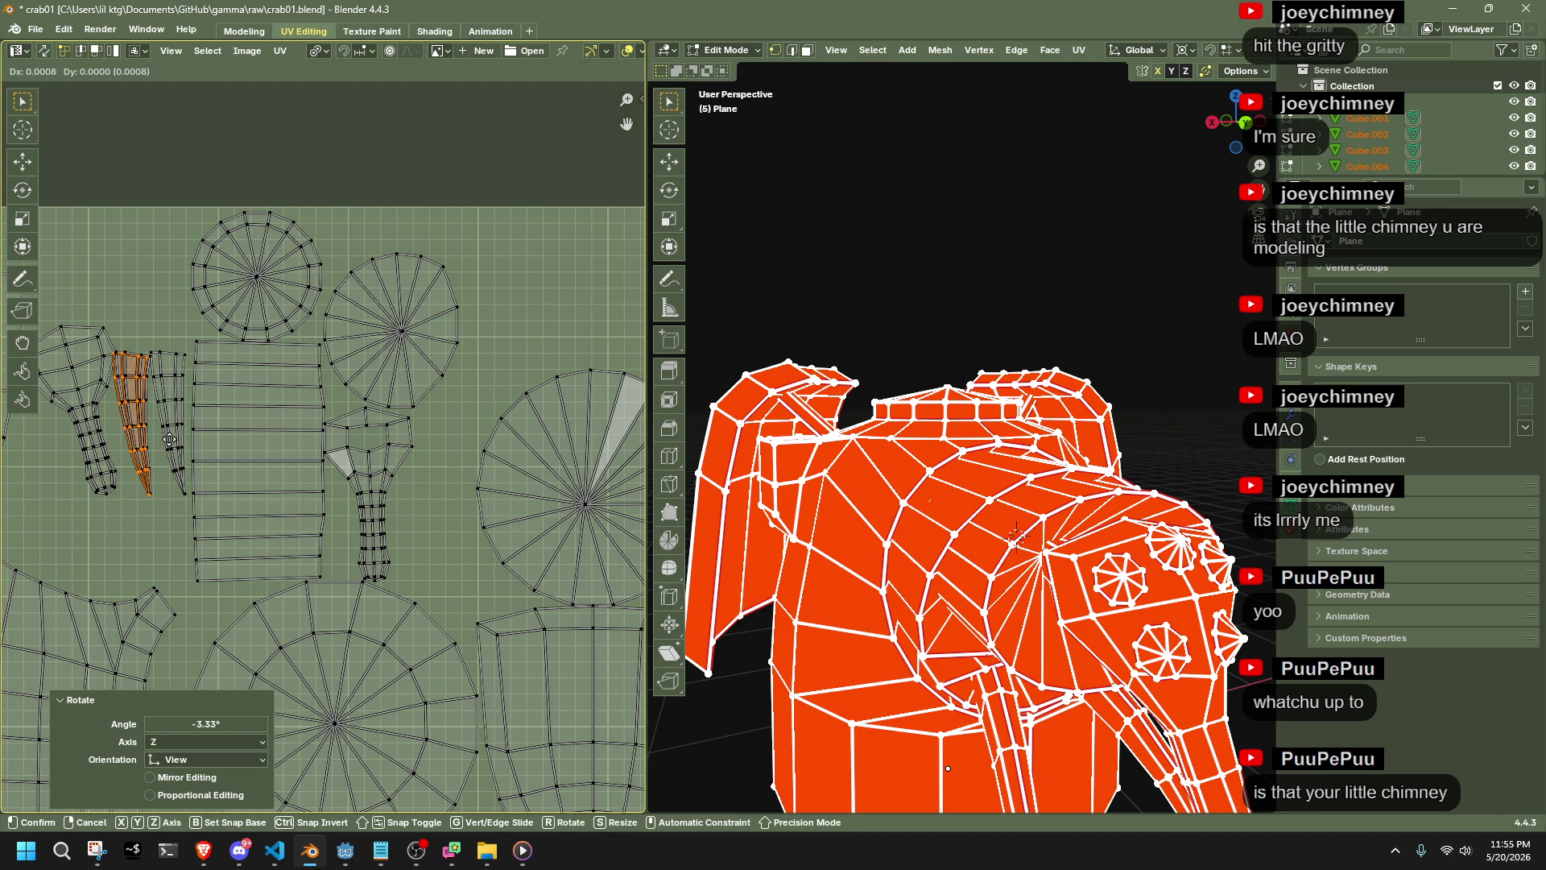
{"action": "left_click", "coordinate": [171, 438]}
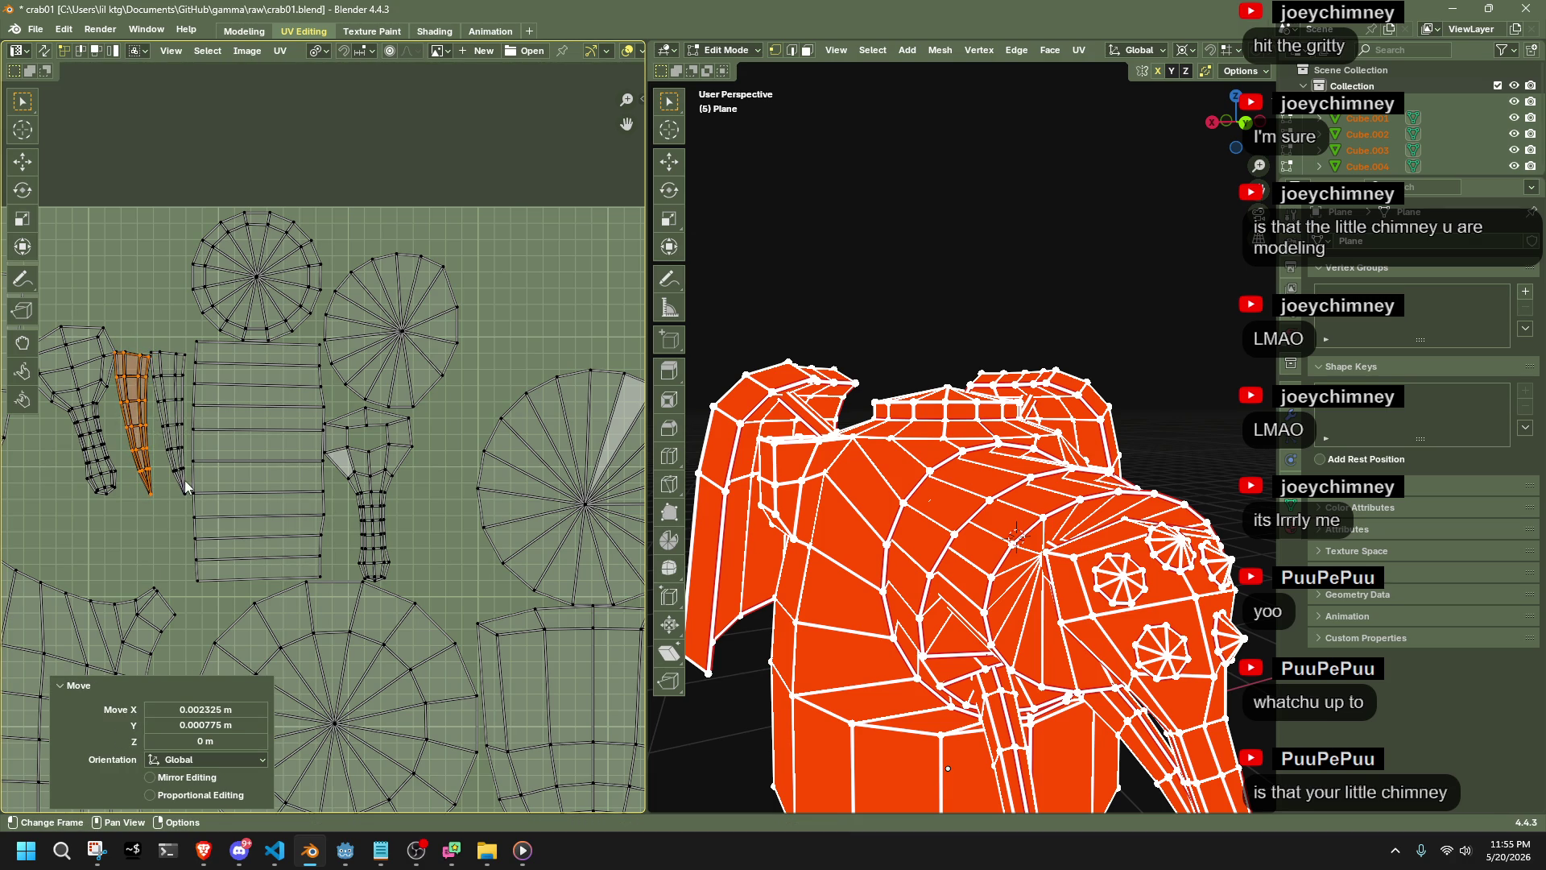
{"action": "key", "text": "alt+a"}
Shift the neighbouring strip island leftward beside the aligned strip
{"action": "key", "text": "l"}
{"action": "key", "text": "g"}
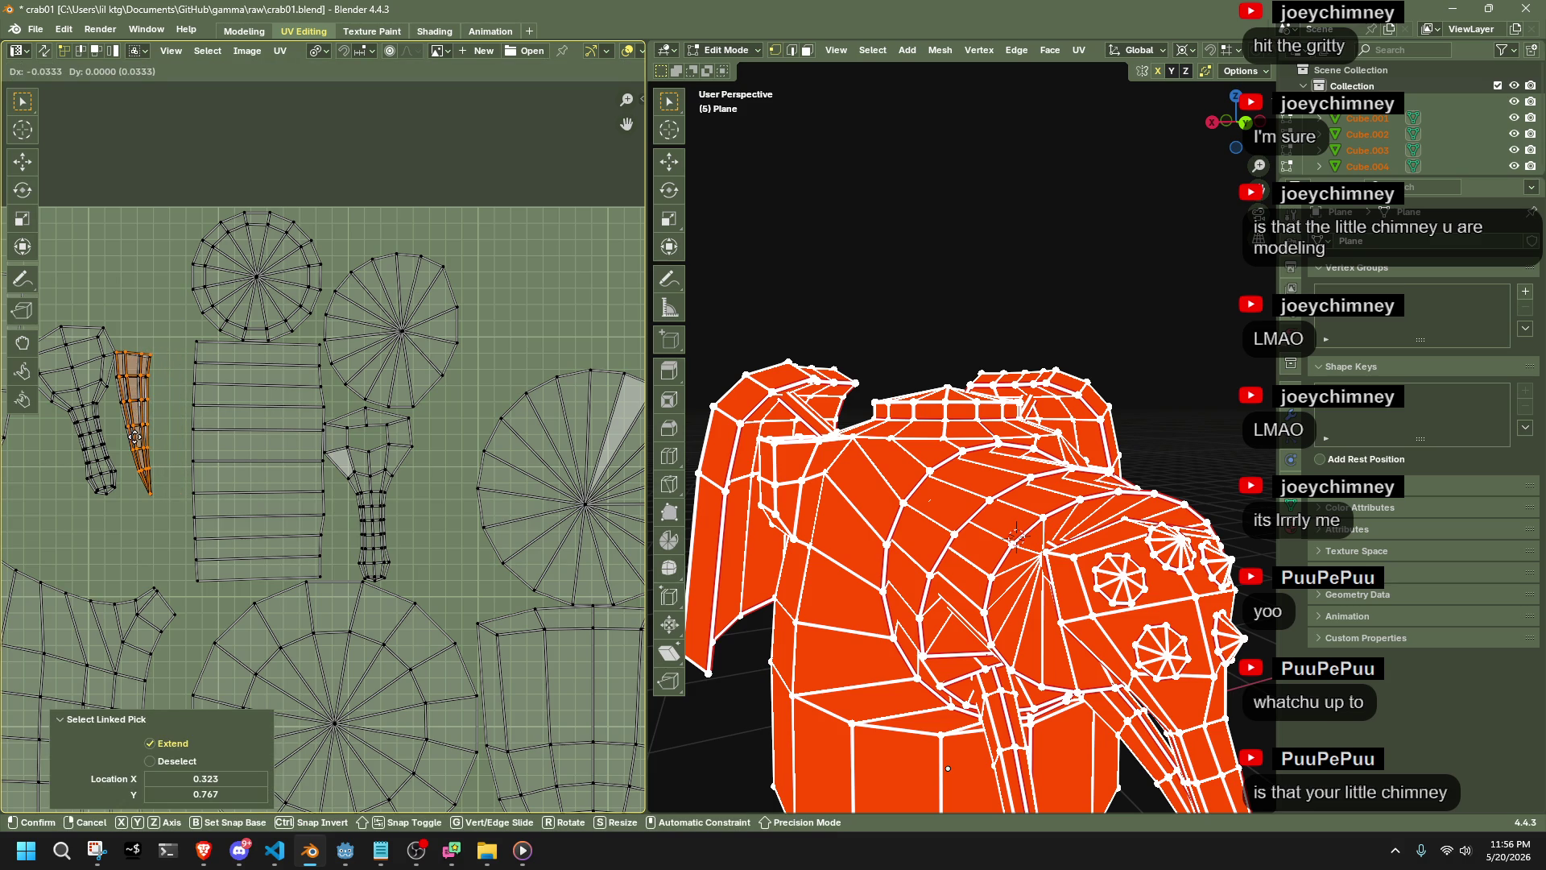
{"action": "left_click", "coordinate": [135, 439]}
{"action": "left_click_drag", "start_coordinate": [187, 501], "coordinate": [121, 342]}
{"action": "scroll", "coordinate": [129, 450], "scroll_direction": "up", "scroll_amount": 8}
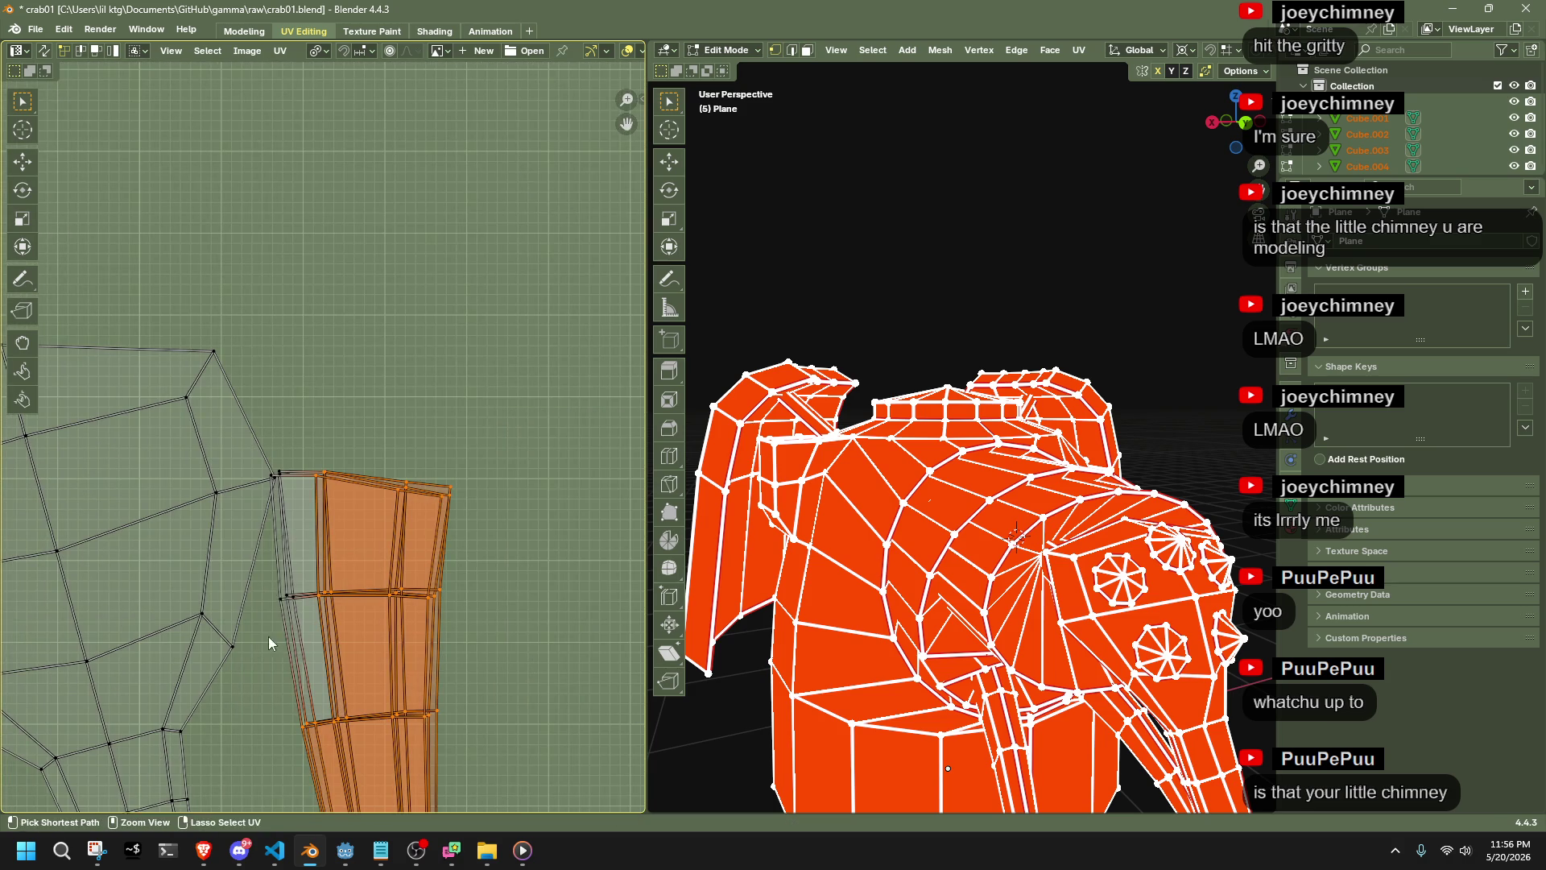
{"action": "scroll", "coordinate": [252, 482], "scroll_direction": "up", "scroll_amount": 3}
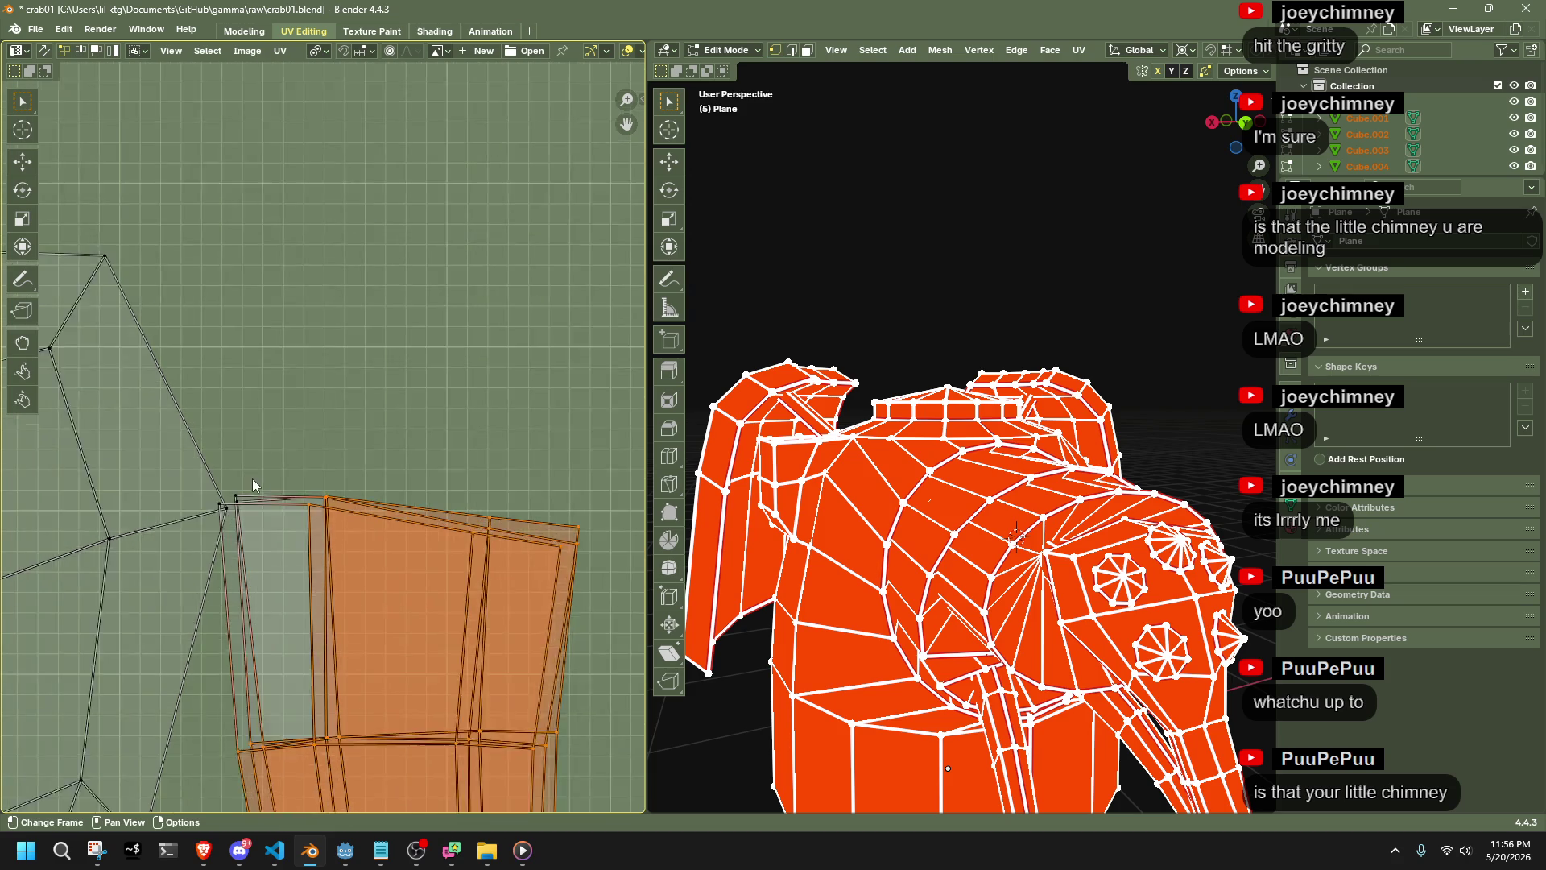
{"action": "scroll", "coordinate": [253, 478], "scroll_direction": "up", "scroll_amount": 1}
{"action": "scroll", "coordinate": [242, 516], "scroll_direction": "down", "scroll_amount": 7}
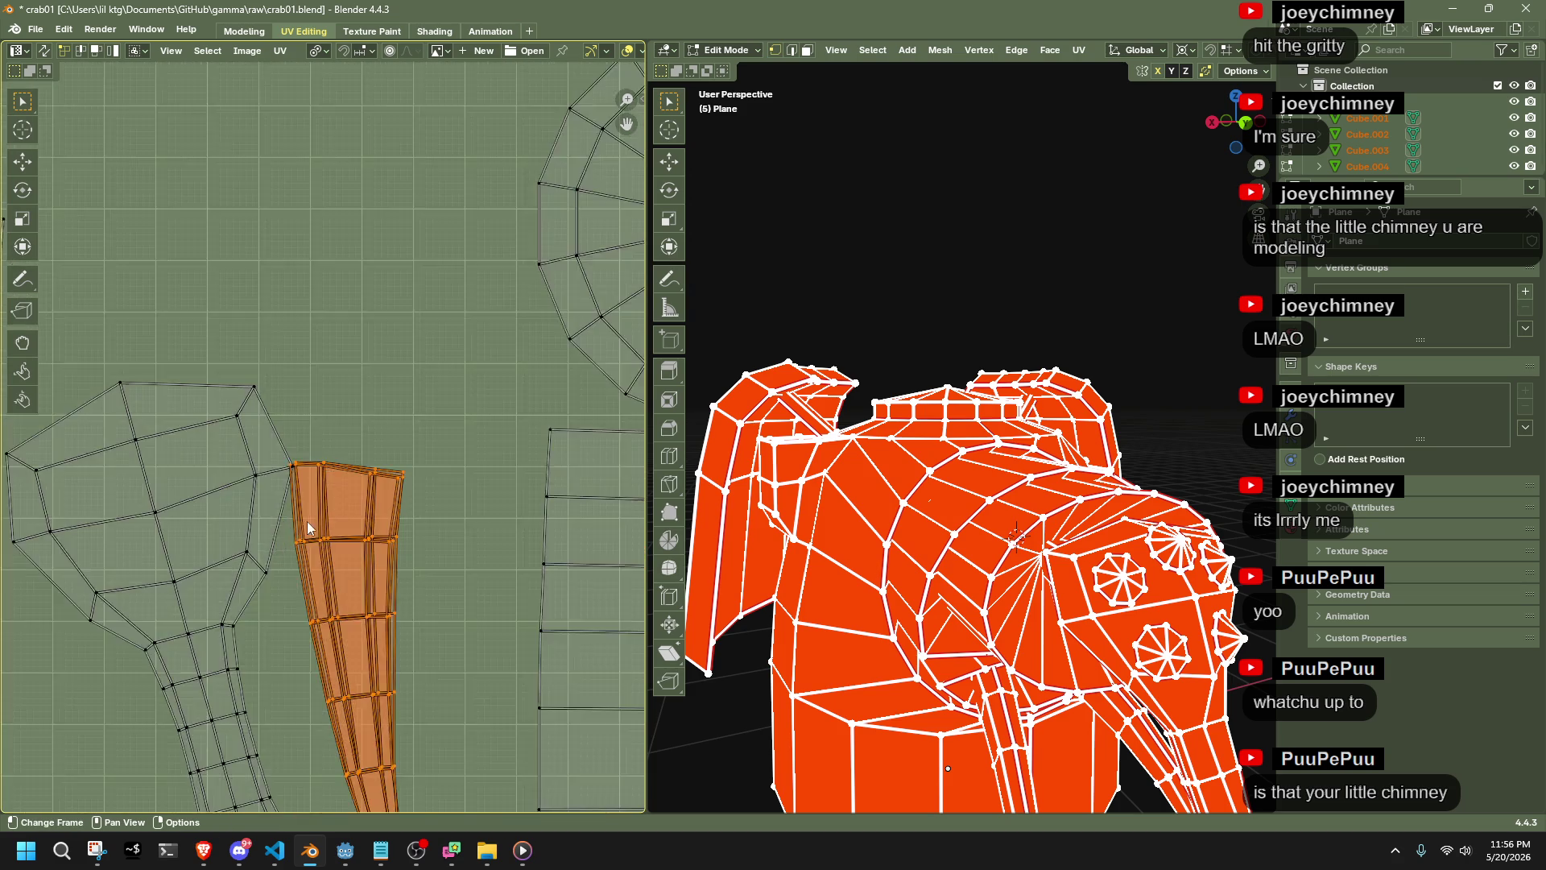
Raise the strip into line and rotate the bottle-shaped island 15.6° to stand upright
{"action": "key", "text": "g"}
{"action": "left_click", "coordinate": [370, 340]}
{"action": "left_click", "coordinate": [263, 475]}
{"action": "scroll", "coordinate": [313, 506], "scroll_direction": "down", "scroll_amount": 2}
{"action": "key", "text": "l"}
{"action": "scroll", "coordinate": [314, 505], "scroll_direction": "up", "scroll_amount": 1}
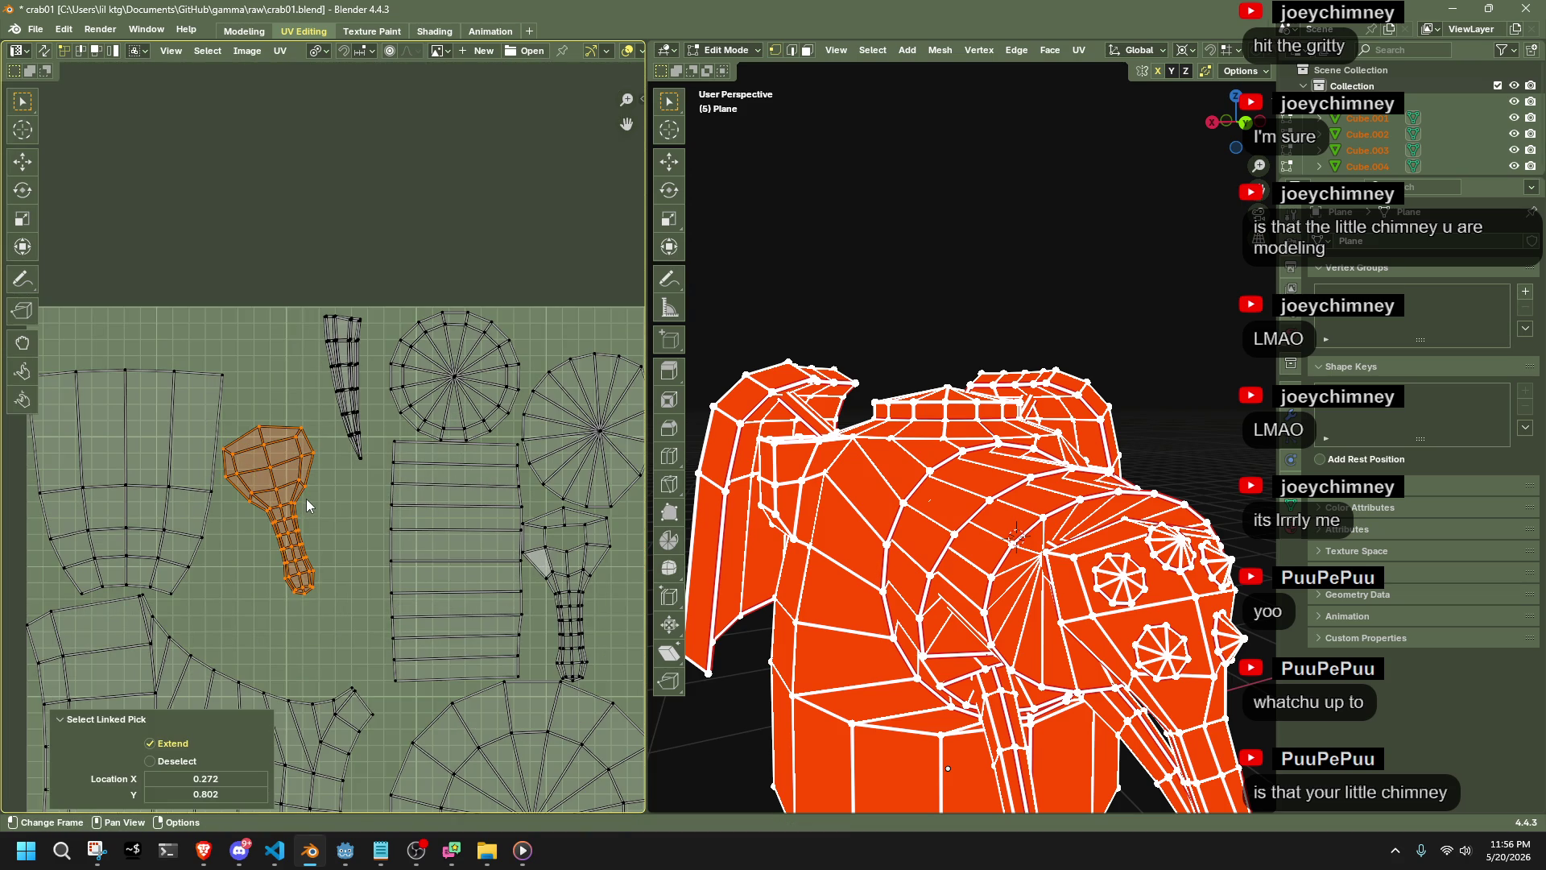
{"action": "key", "text": "r"}
{"action": "left_click", "coordinate": [329, 535]}
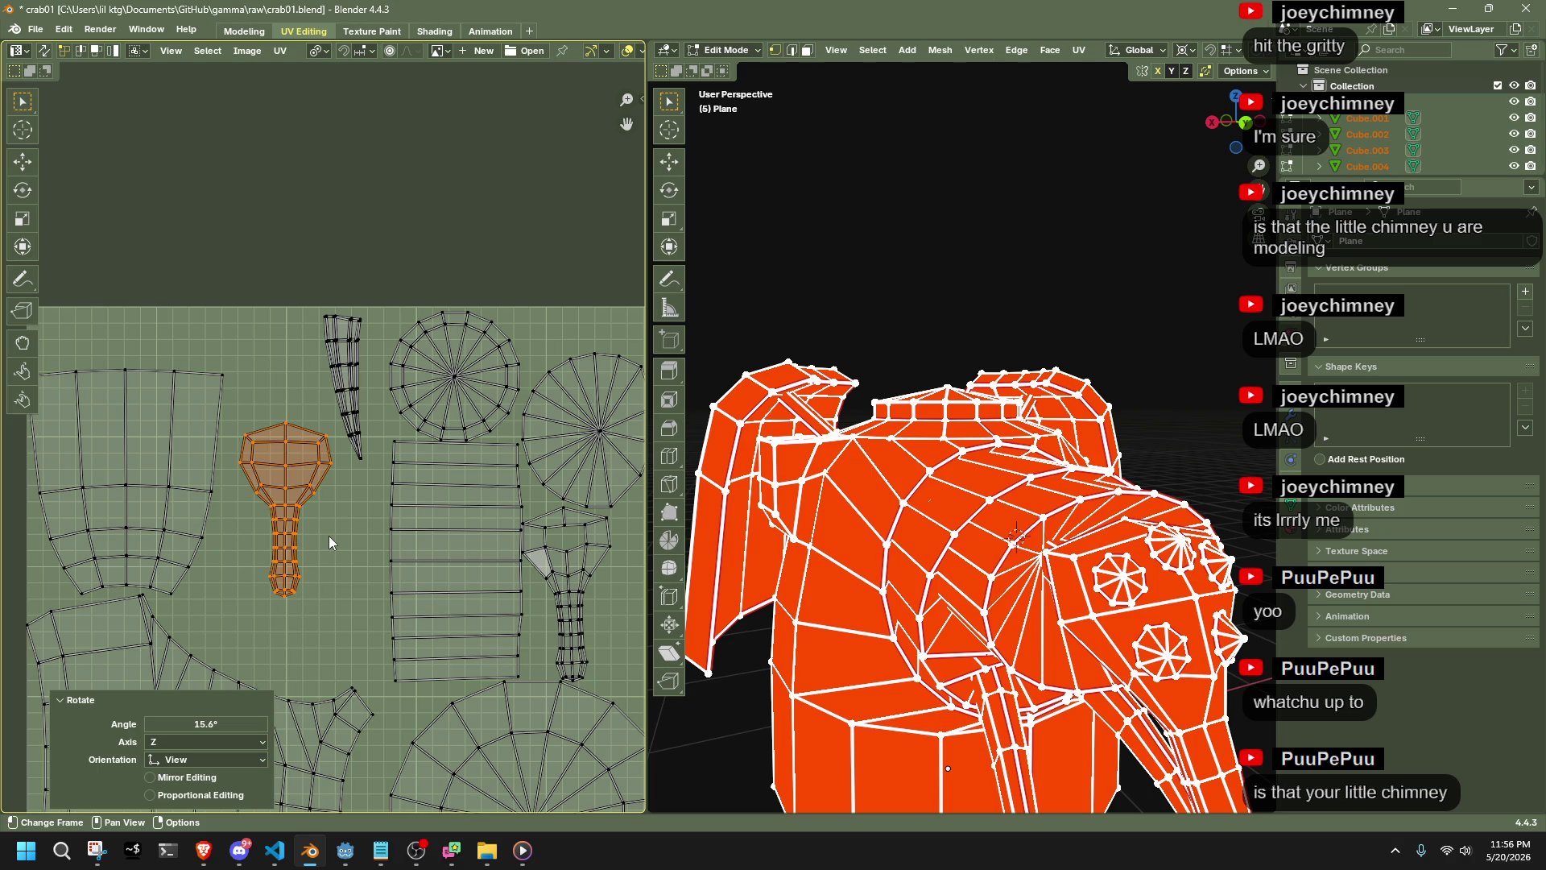
{"action": "left_click", "coordinate": [349, 577]}
In face mode, make Cube.004 active and select its connected round fan faces
{"action": "scroll", "coordinate": [350, 577], "scroll_direction": "down", "scroll_amount": 4}
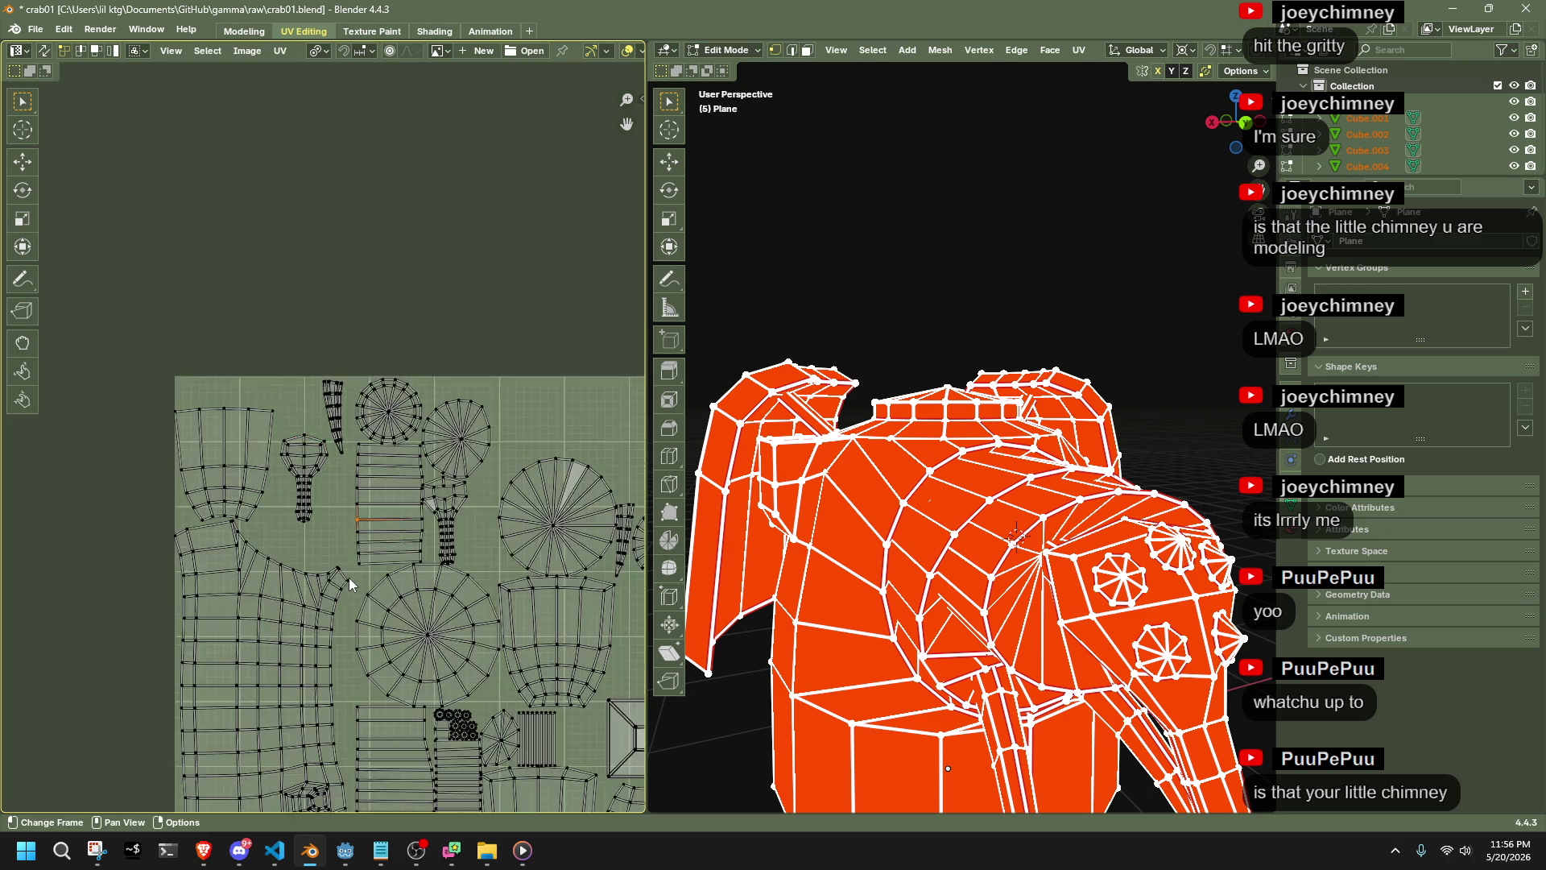
{"action": "scroll", "coordinate": [523, 572], "scroll_direction": "up", "scroll_amount": 2}
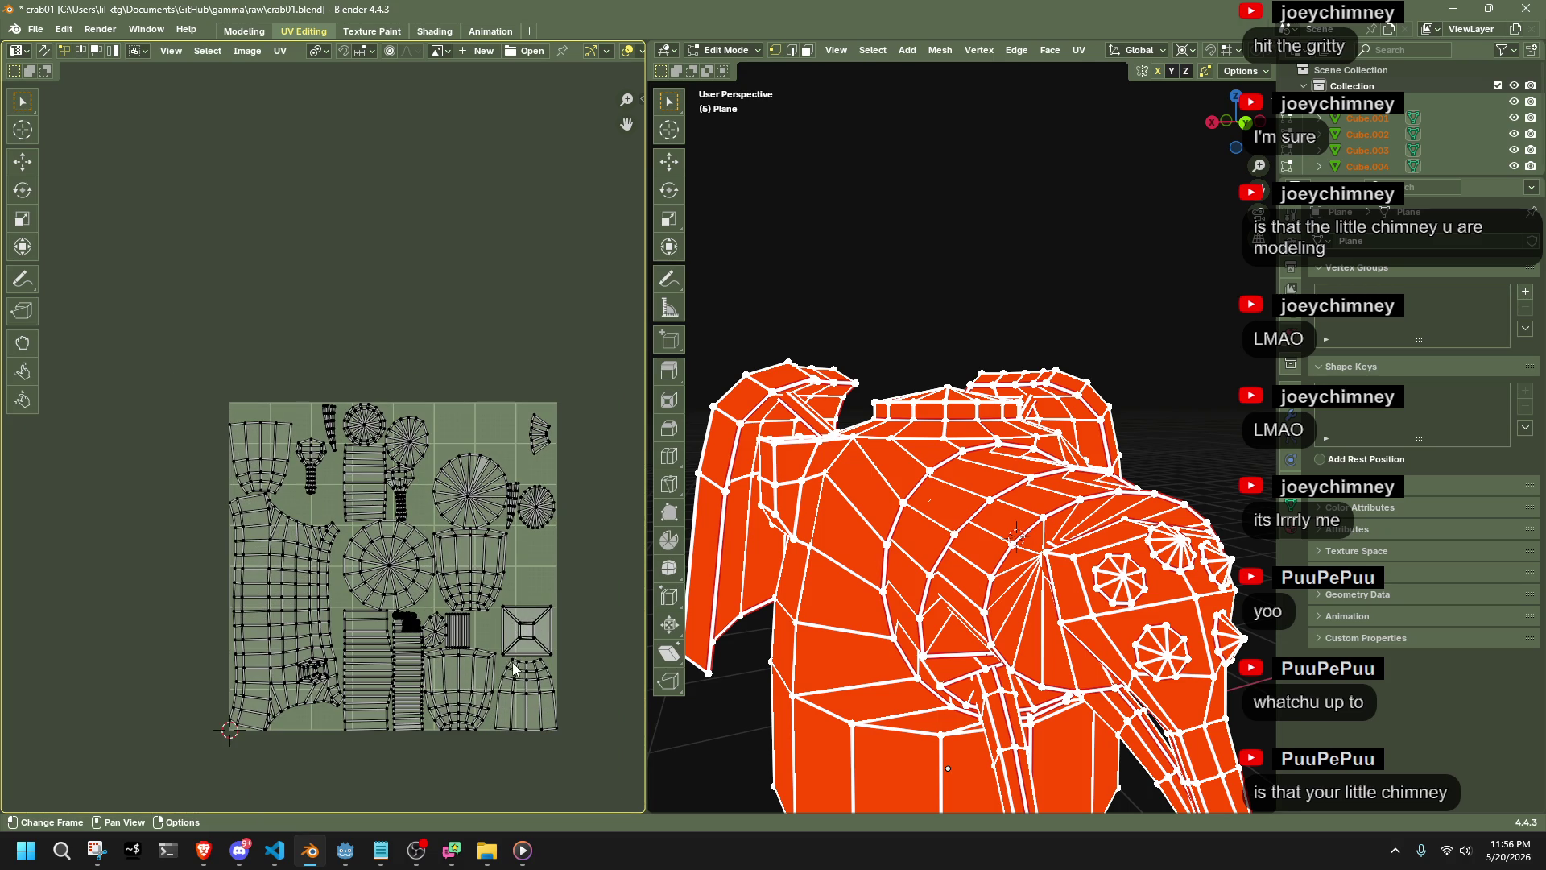
{"action": "scroll", "coordinate": [1047, 531], "scroll_direction": "down", "scroll_amount": 4}
{"action": "scroll", "coordinate": [1136, 519], "scroll_direction": "up", "scroll_amount": 3}
{"action": "left_click", "coordinate": [1108, 538]}
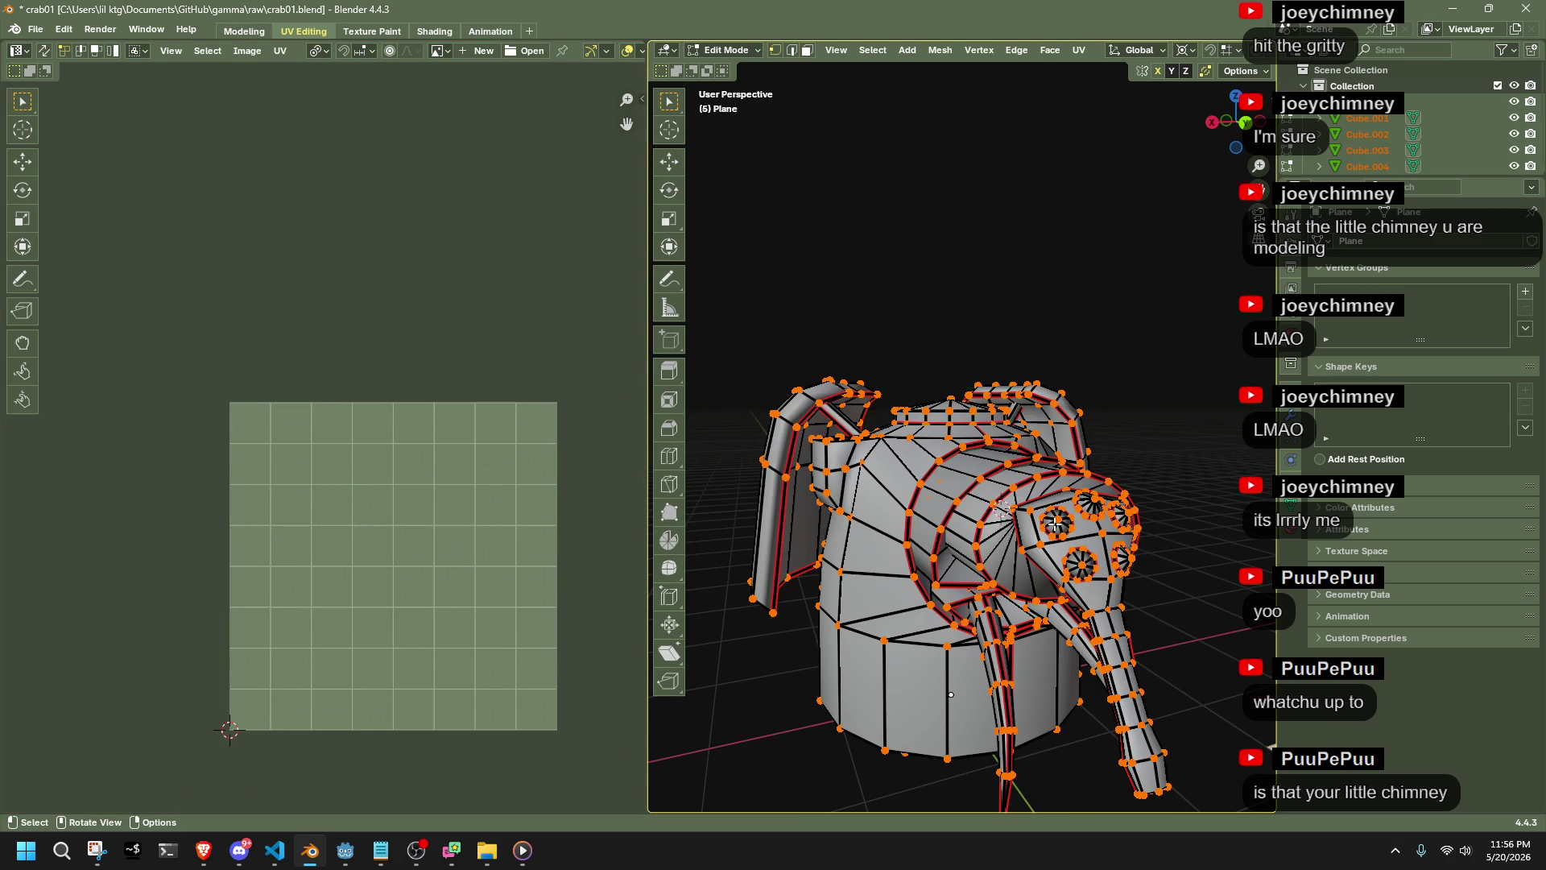
{"action": "key", "text": "3"}
{"action": "left_click", "coordinate": [1053, 525]}
{"action": "key", "text": "ctrl+l"}
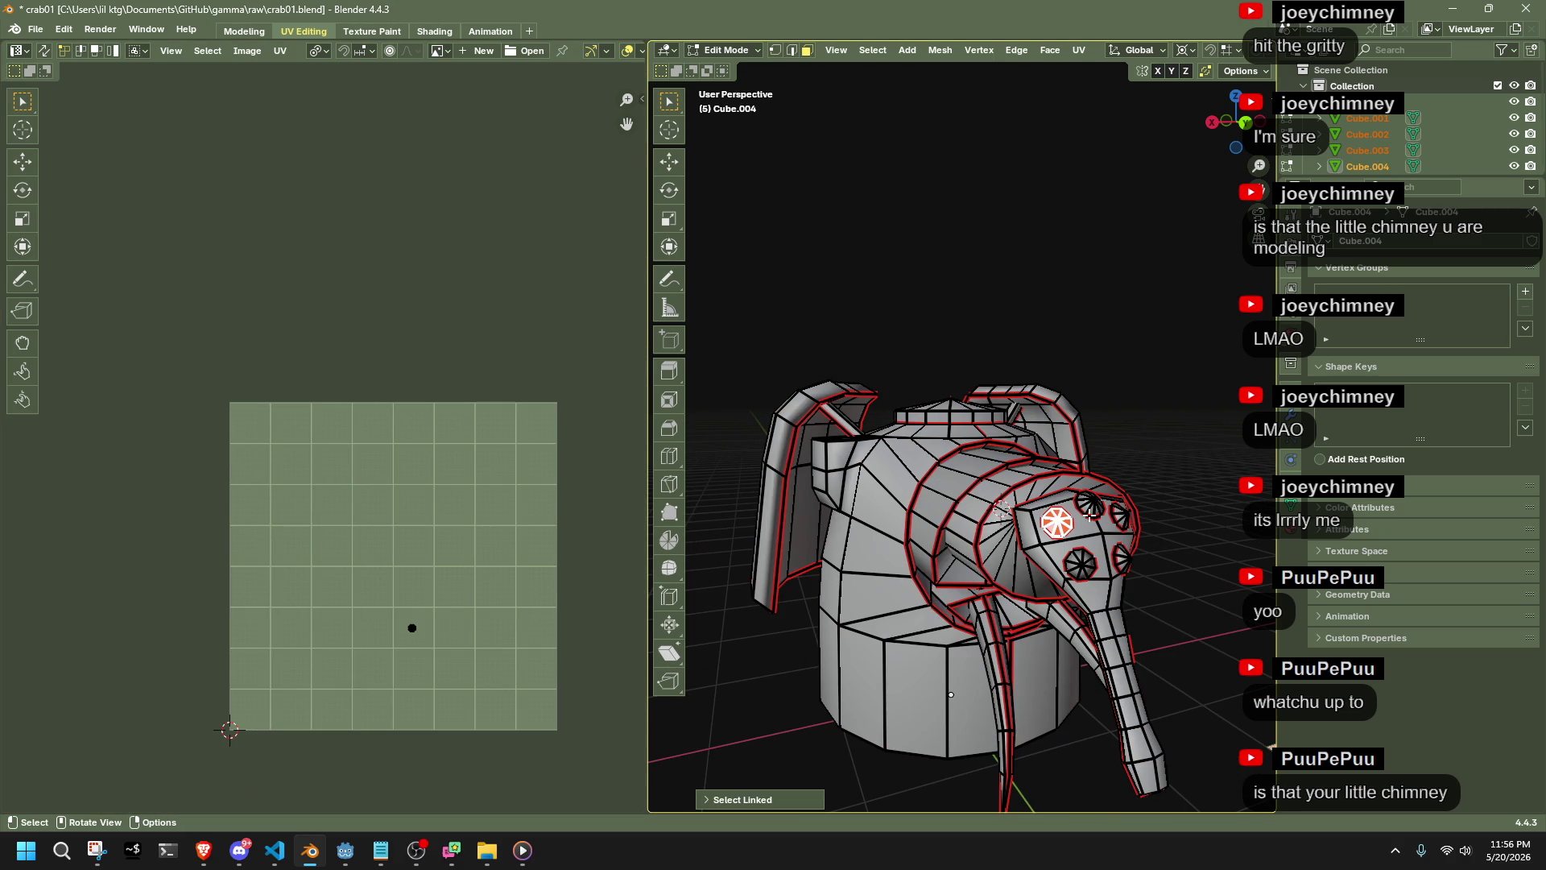